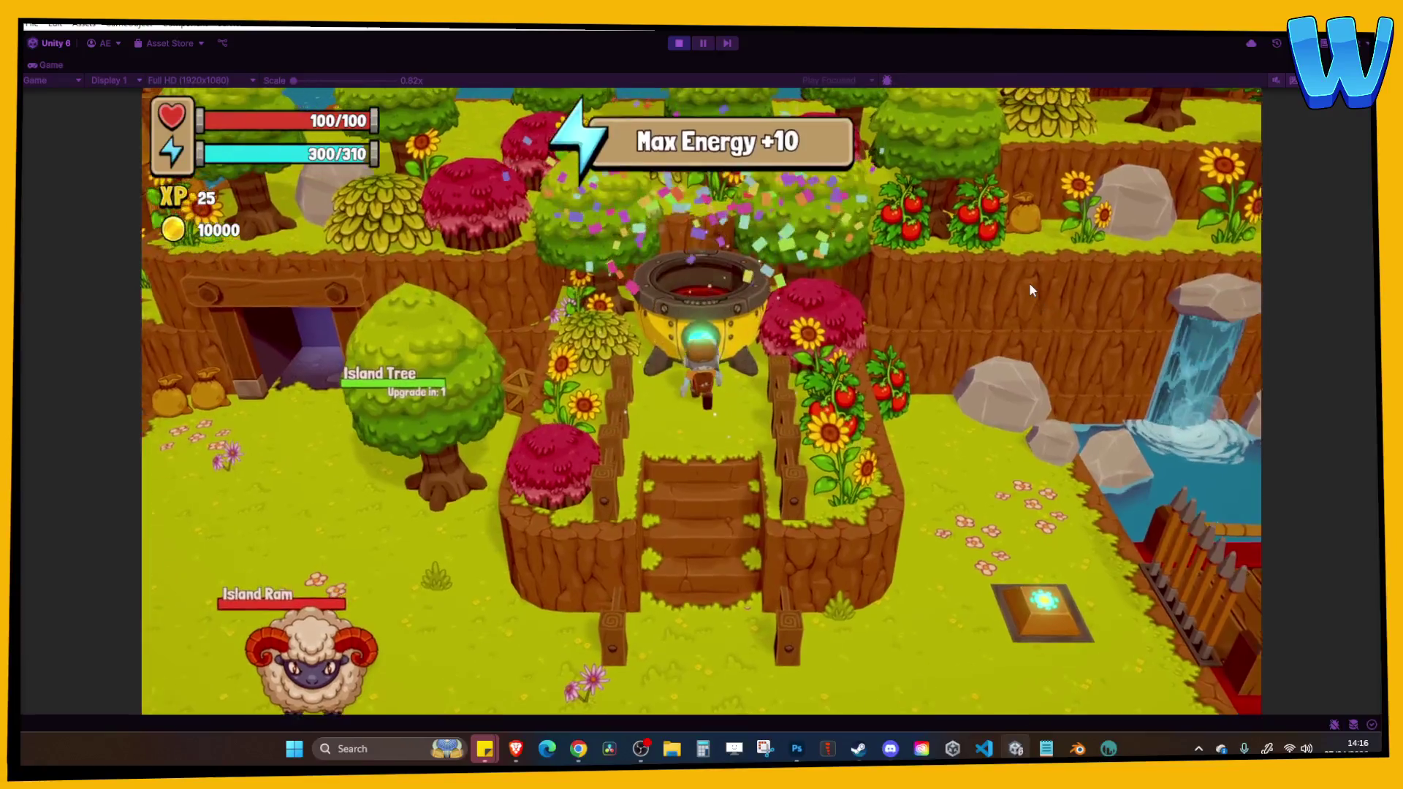
Walk down the stairs and browse the inventory's second page before closing it.
{"action": "key", "text": "s"}
{"action": "key", "text": "i"}
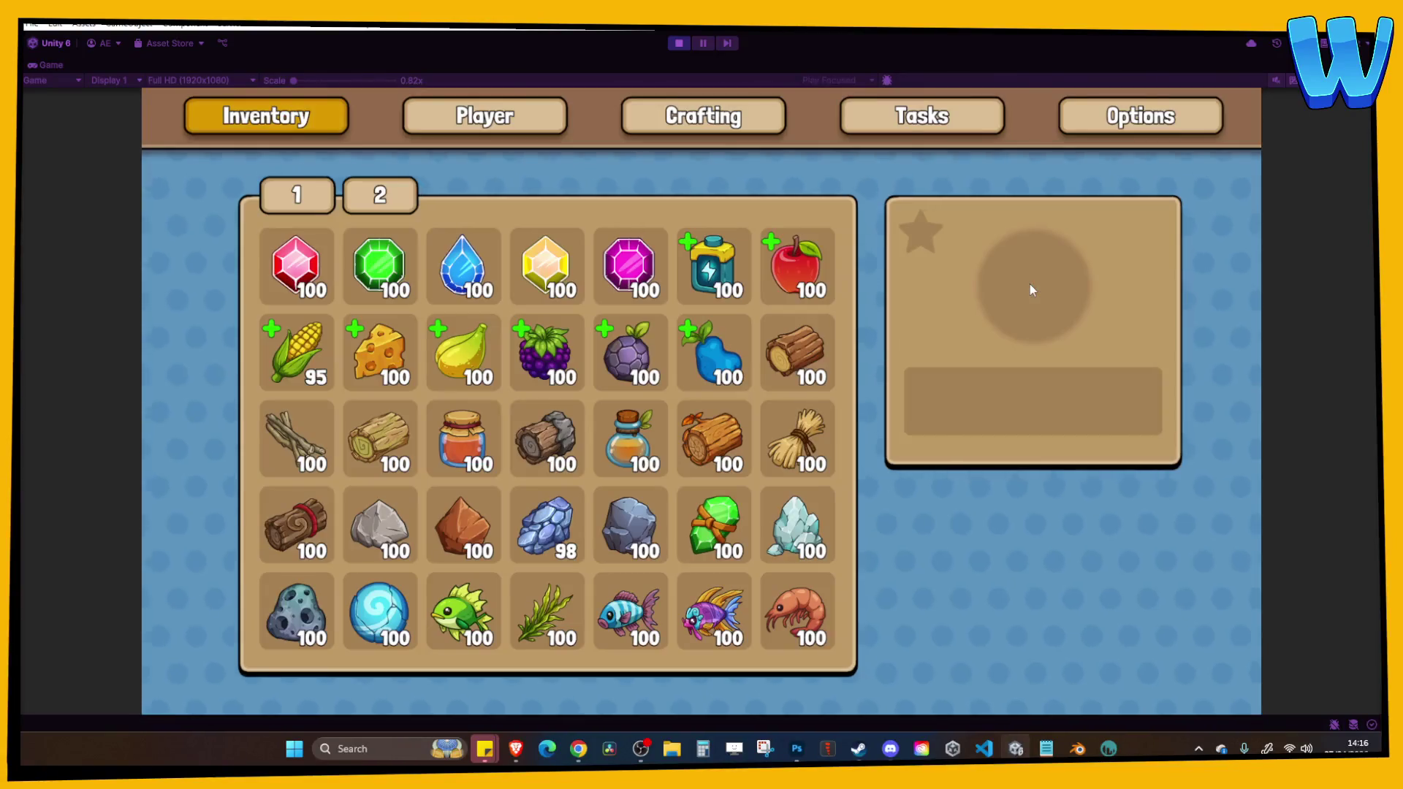
{"action": "key", "text": "e"}
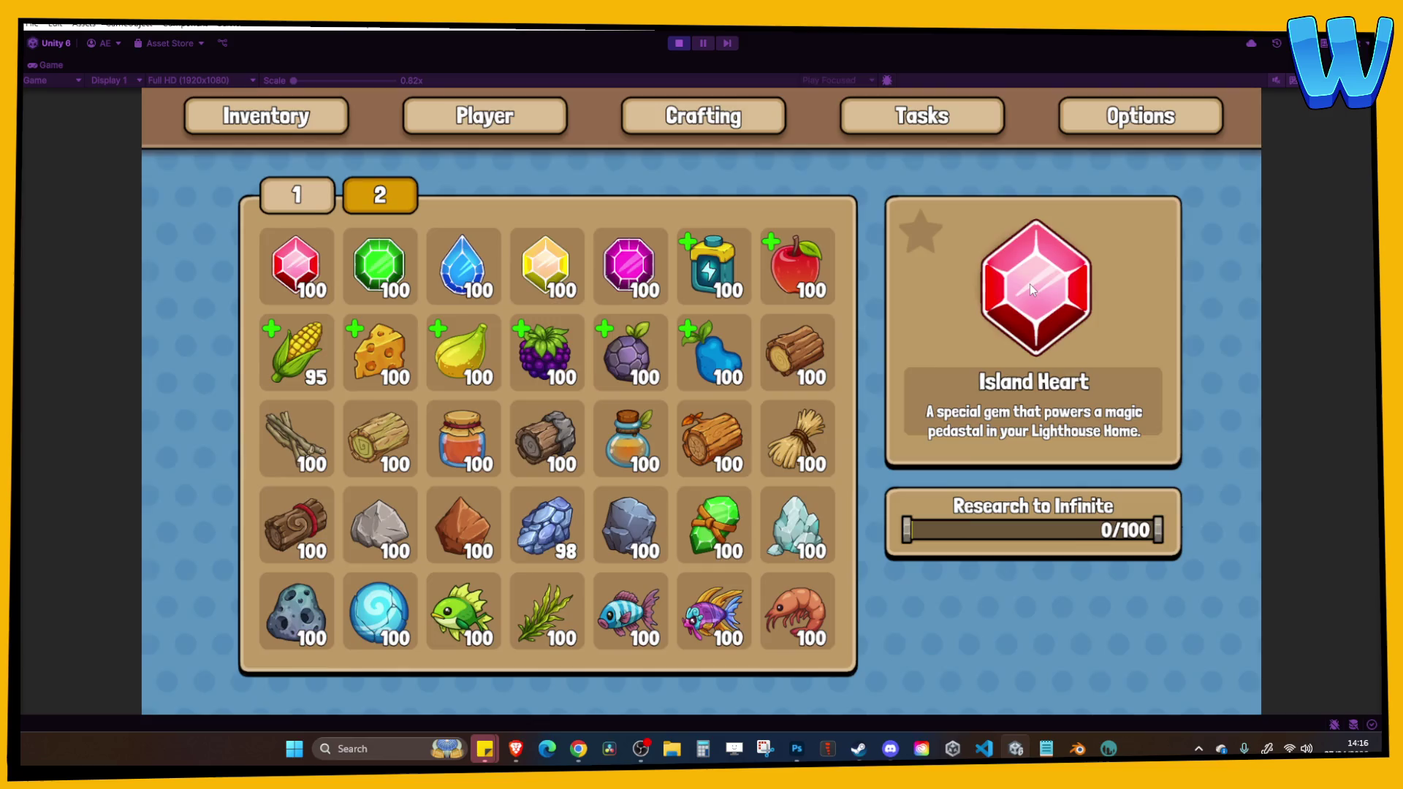
{"action": "key", "text": "i"}
Walk across the bridge, up to the upper field, and repair the Whitered crops.
{"action": "key", "text": "d"}
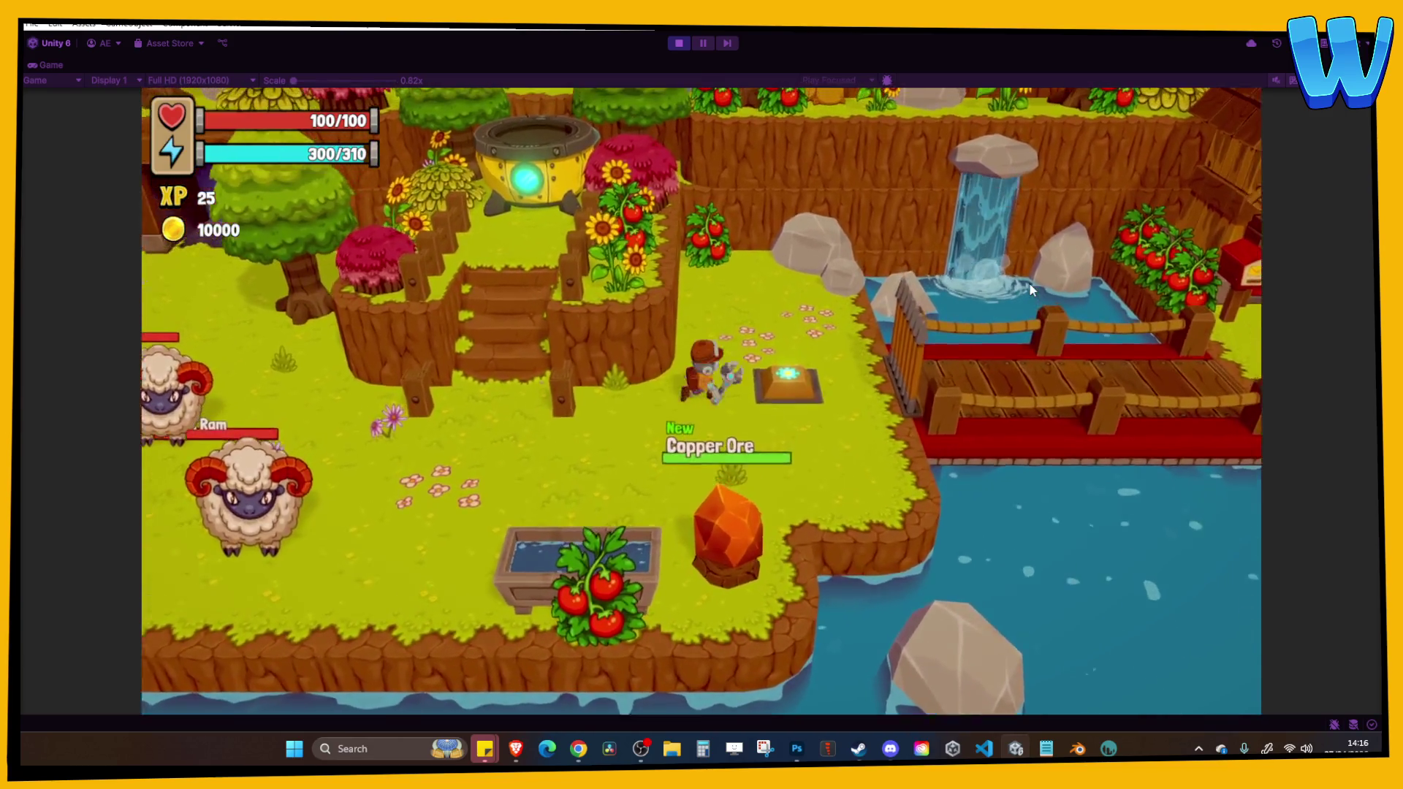
{"action": "key", "text": "d"}
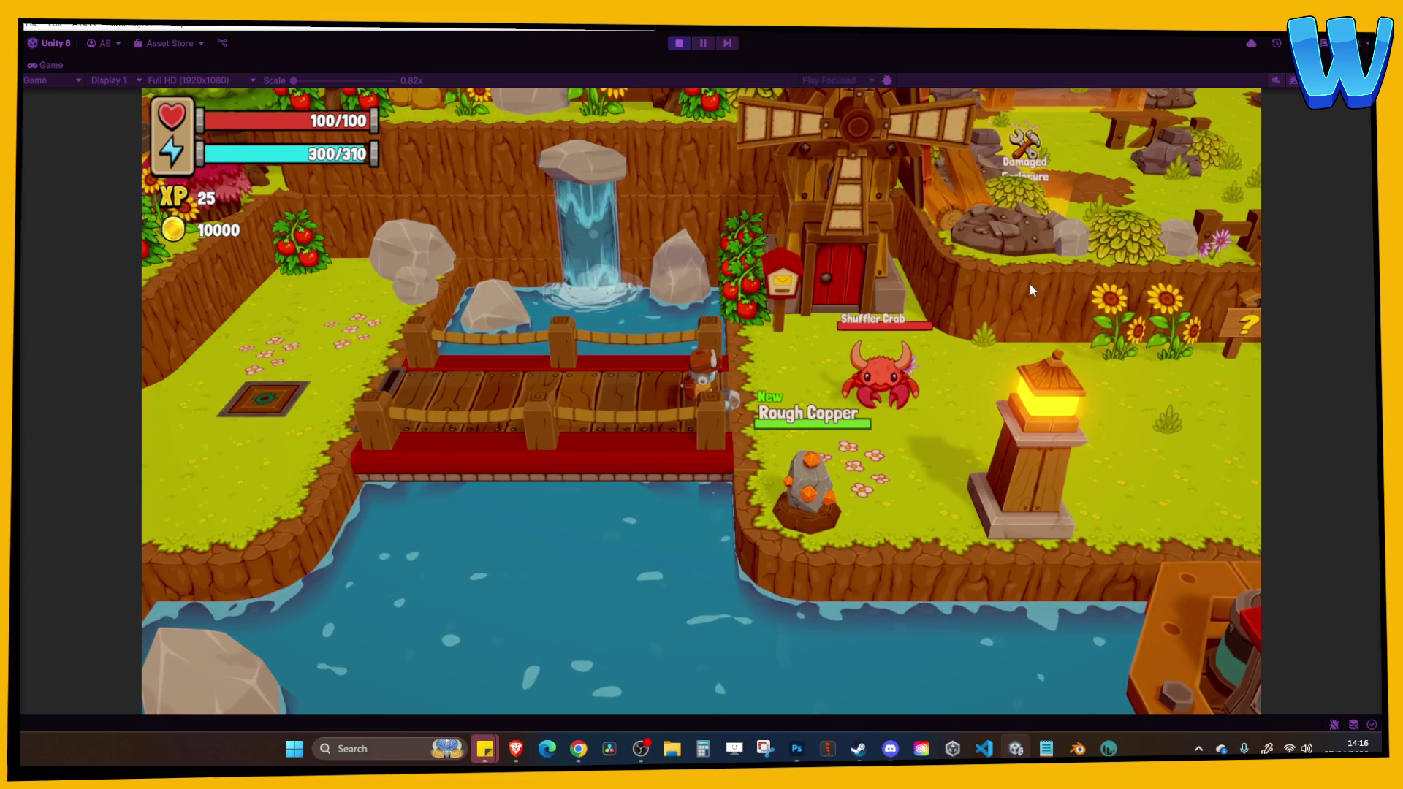
{"action": "key", "text": "d"}
{"action": "key", "text": "d"}
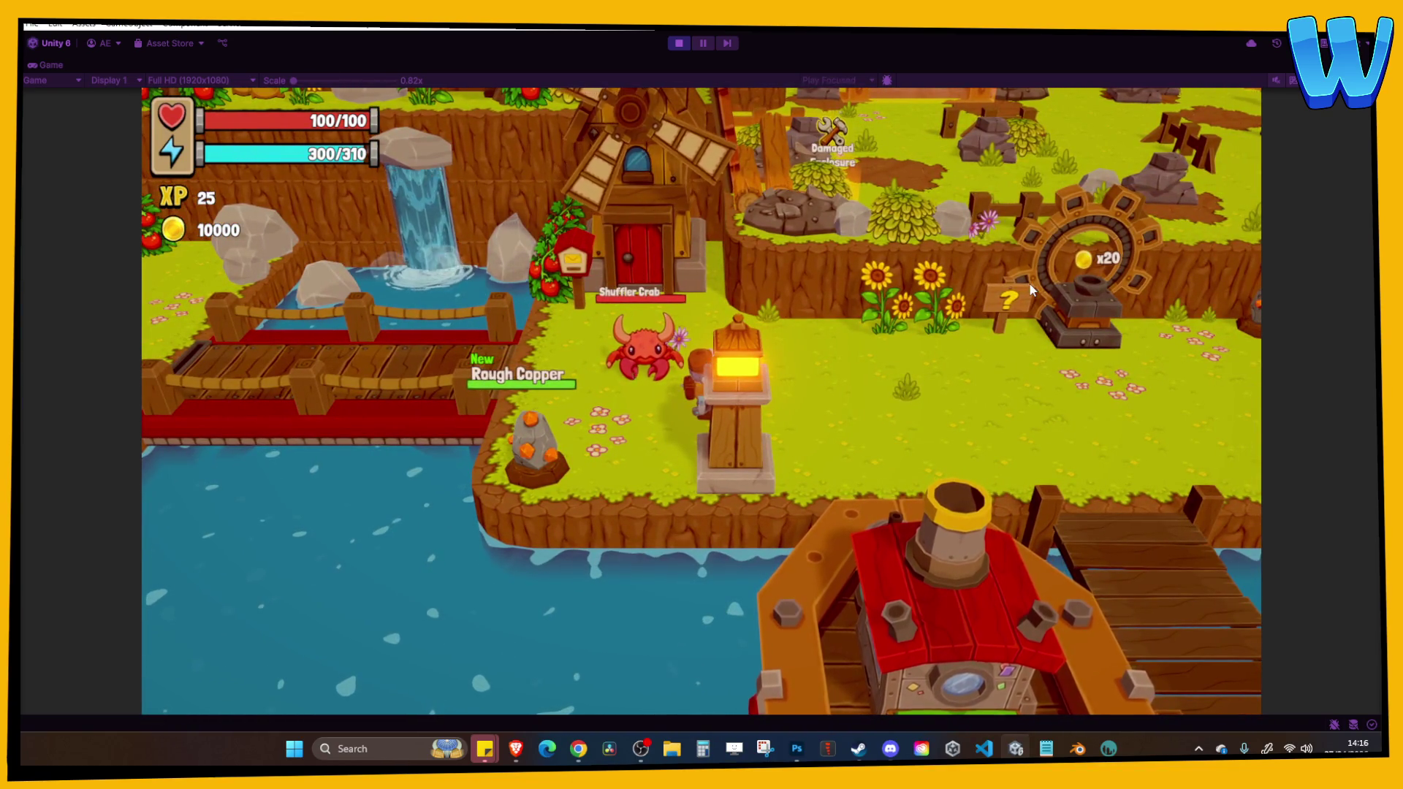
{"action": "key", "text": "d"}
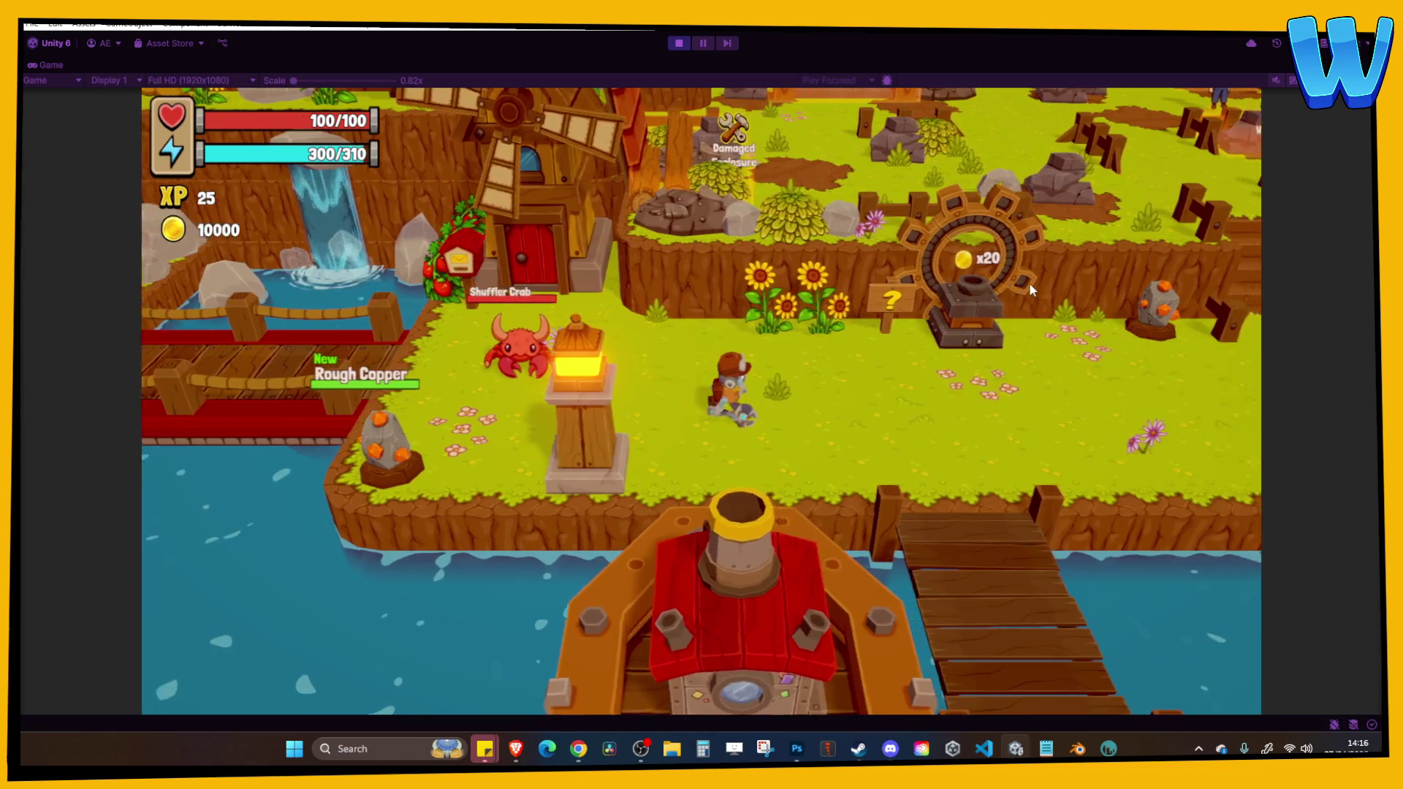
{"action": "key", "text": "d"}
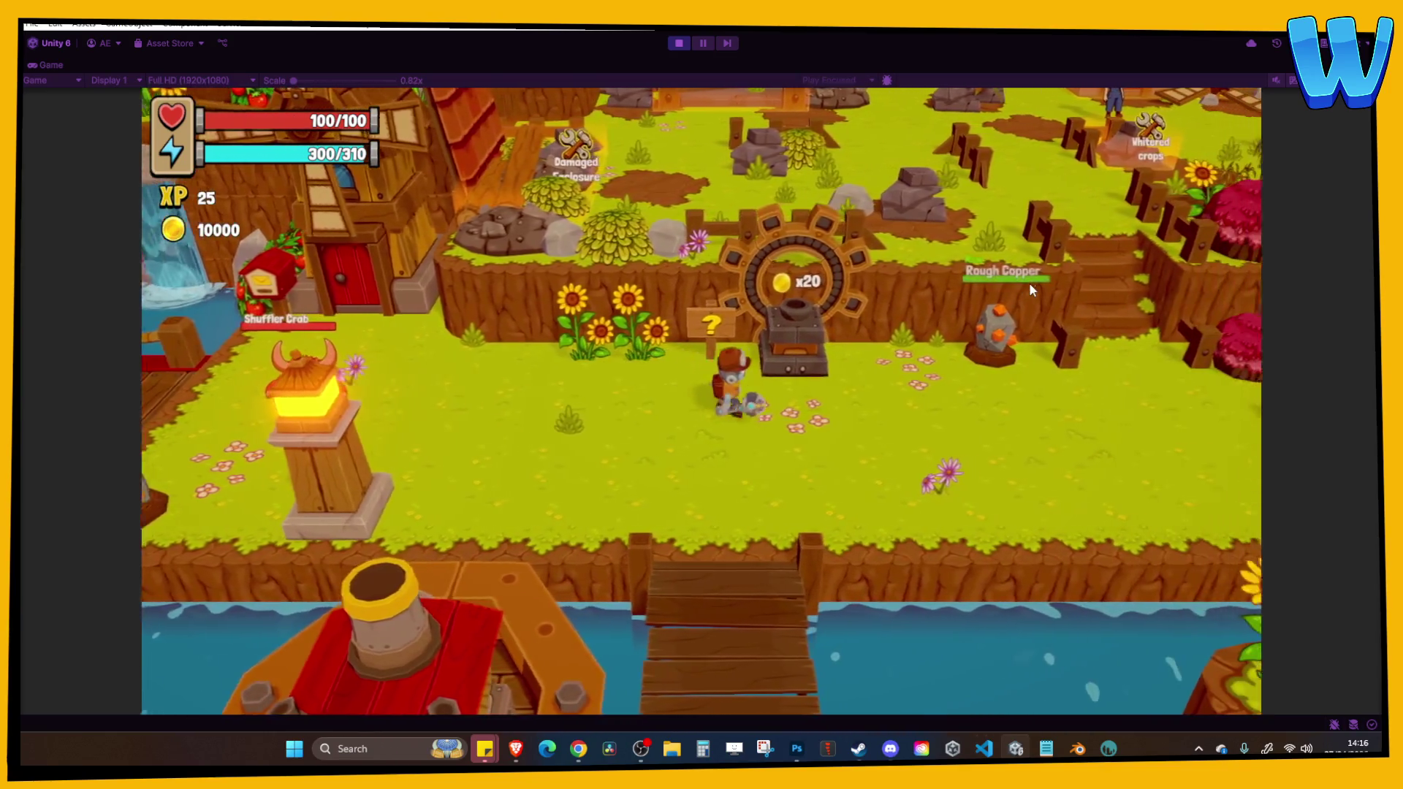
{"action": "key", "text": "w"}
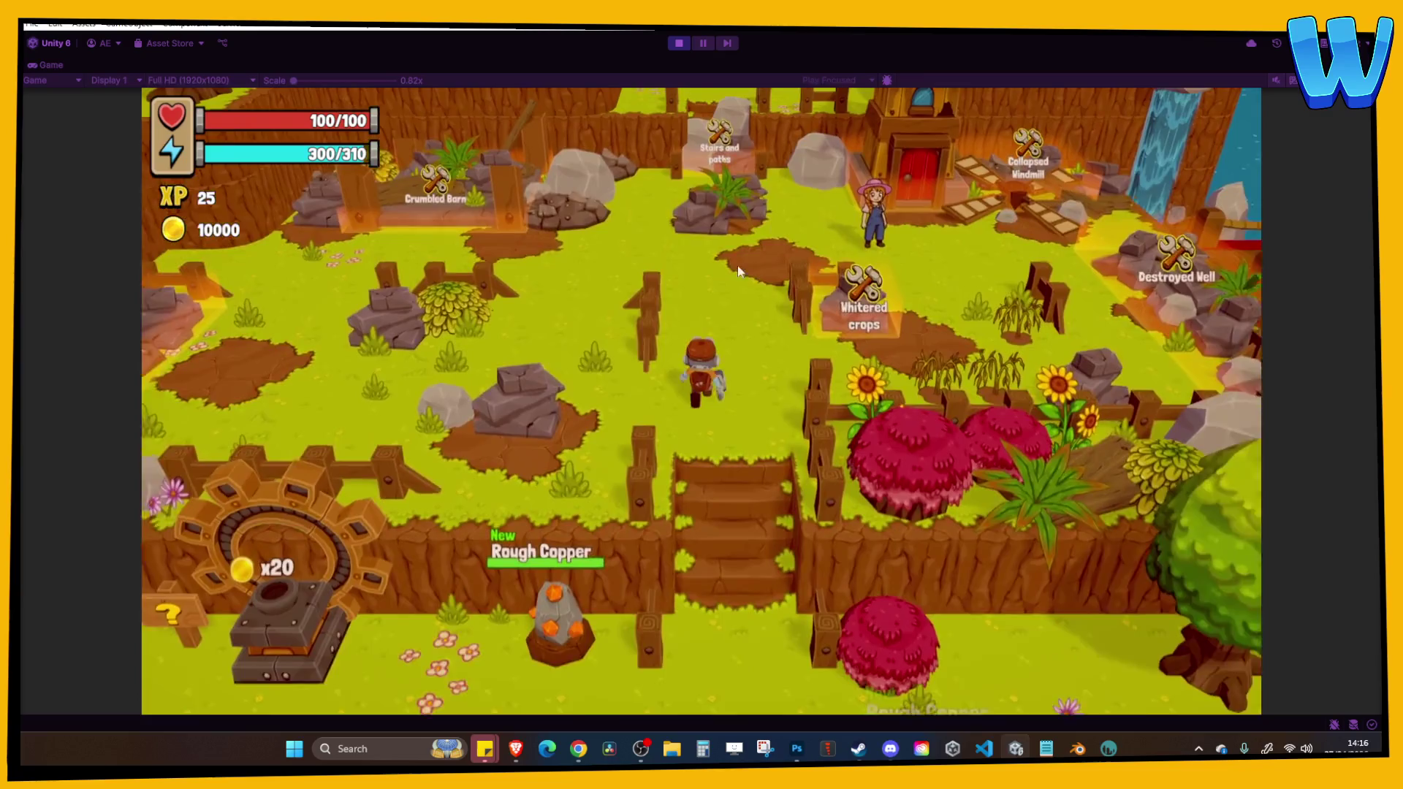
{"action": "key", "text": "w"}
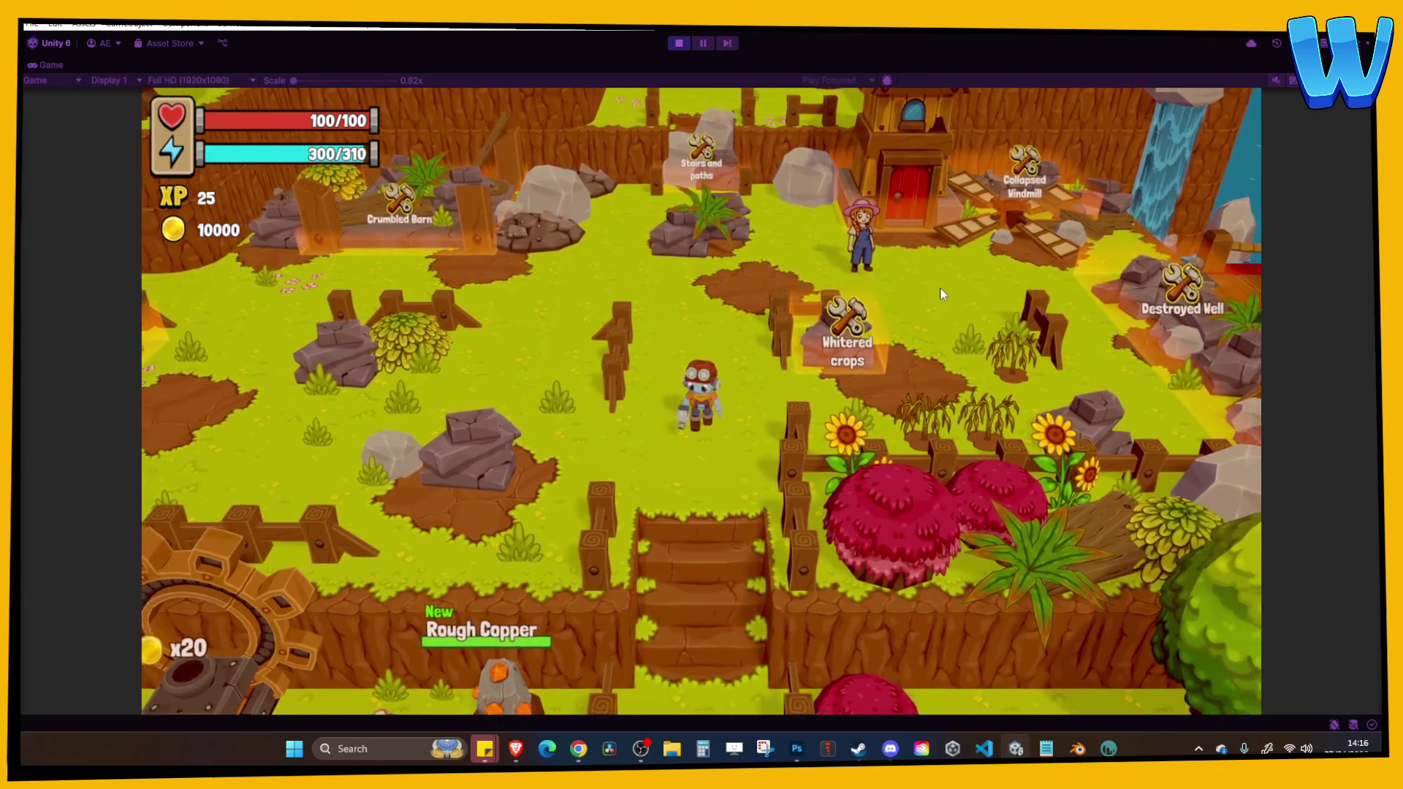
{"action": "key", "text": "w"}
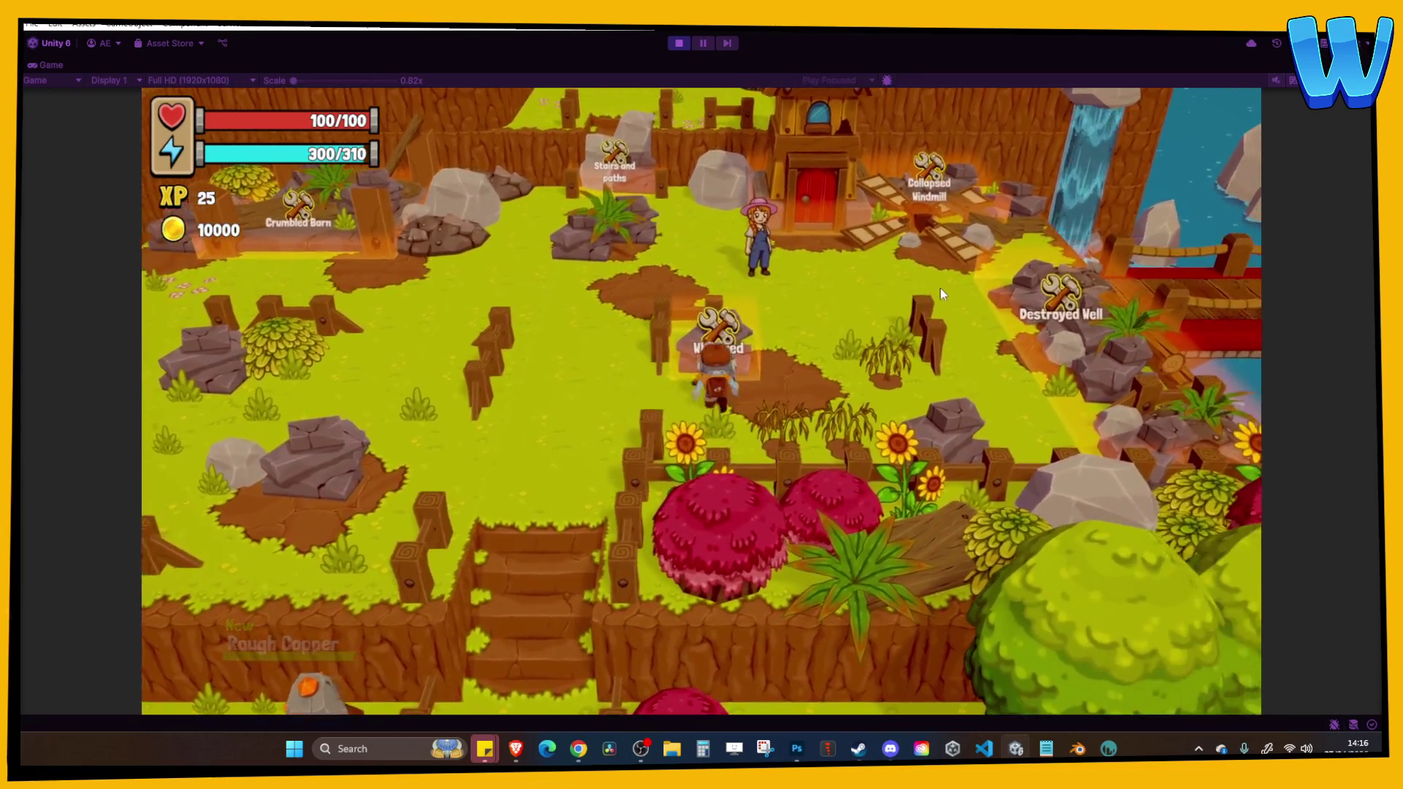
{"action": "key", "text": "e"}
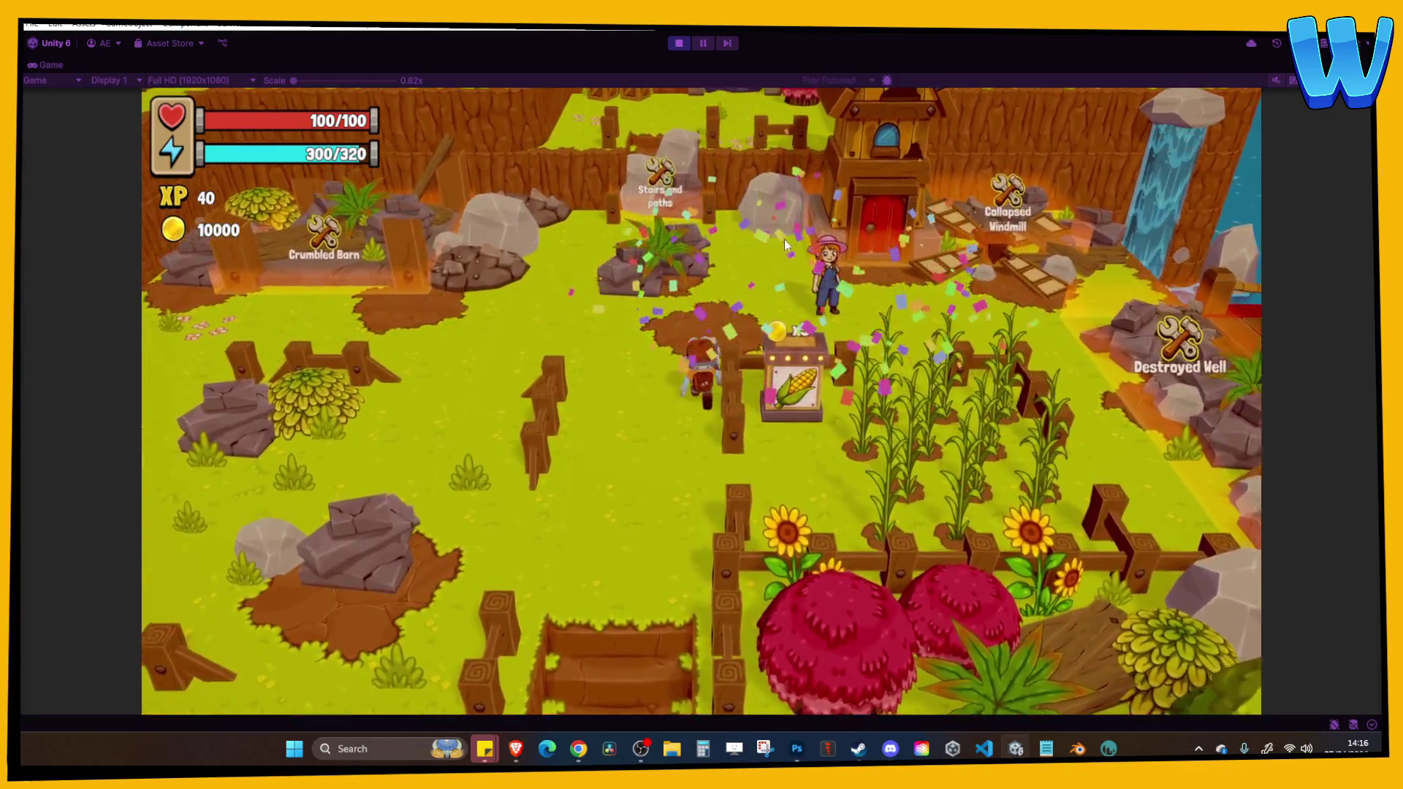
Walk down to the lower field and gather twigs from the Island Tree.
{"action": "key", "text": "d"}
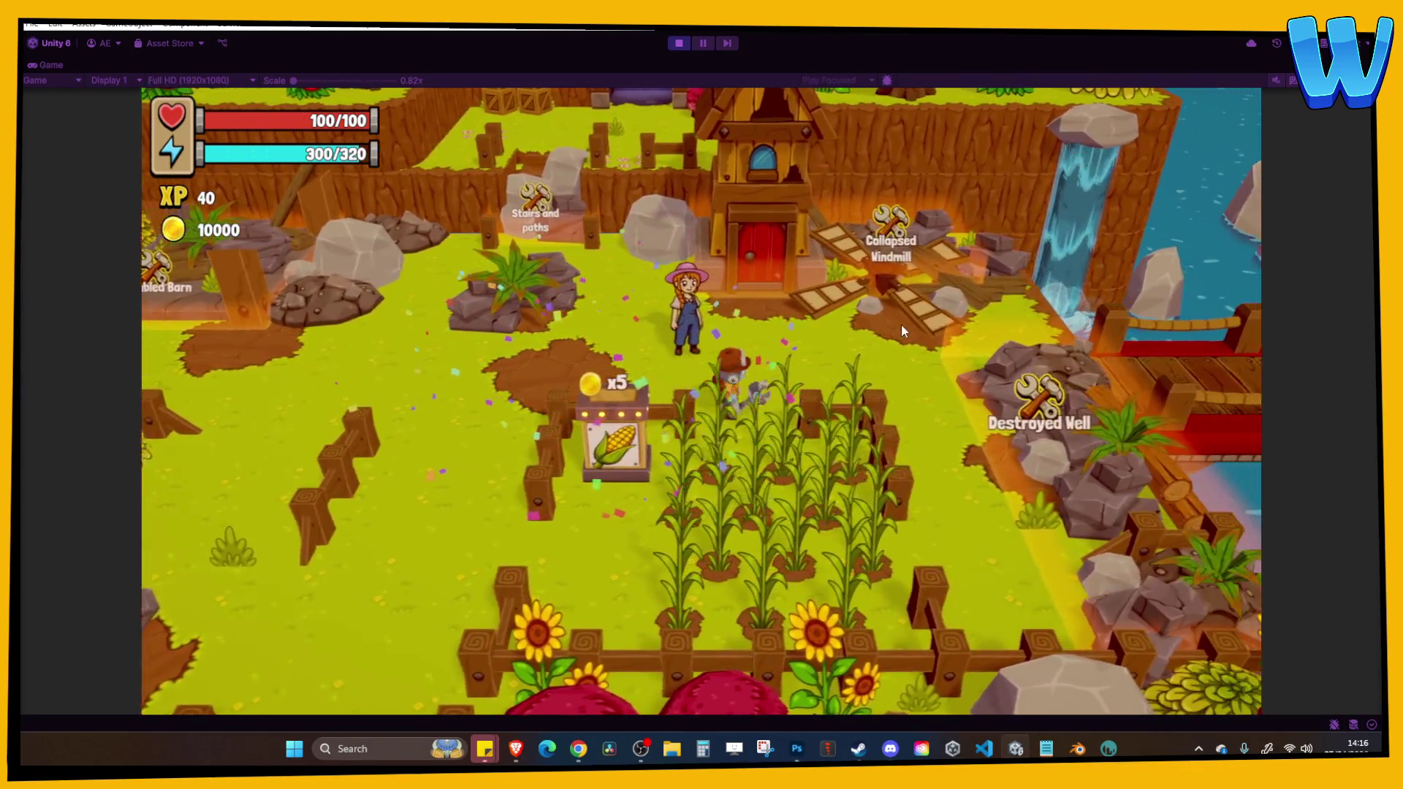
{"action": "key", "text": "a"}
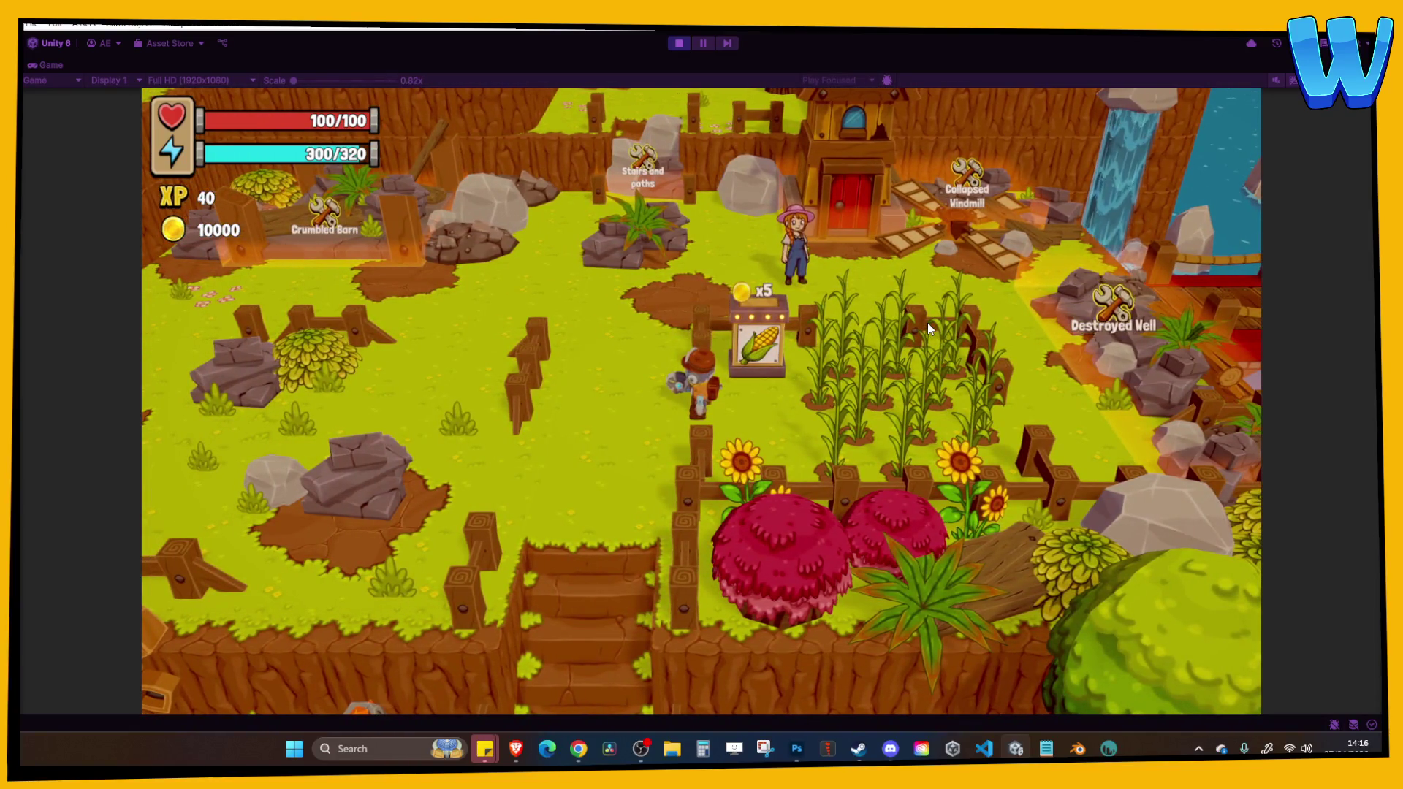
{"action": "key", "text": "s"}
{"action": "key", "text": "a"}
{"action": "key", "text": "s"}
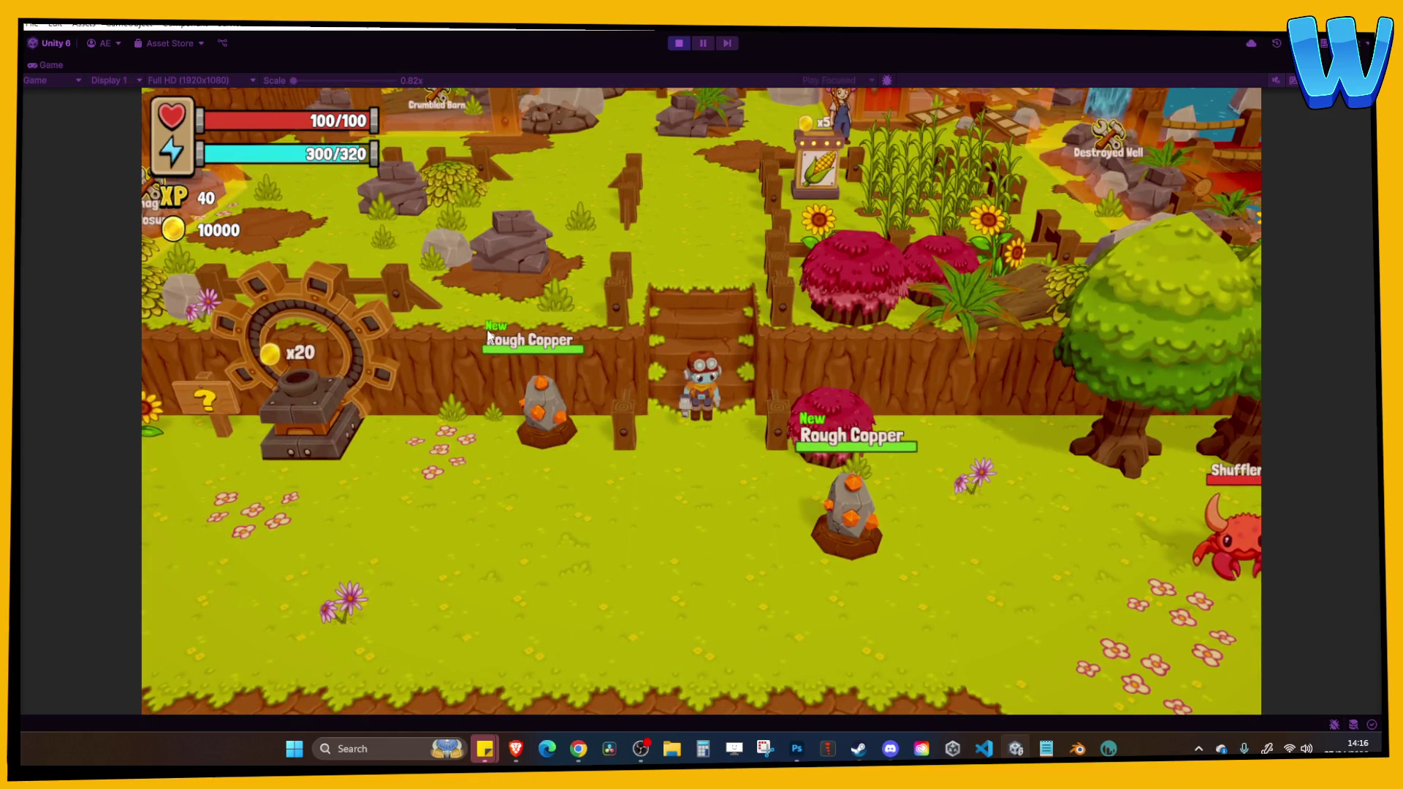
{"action": "key", "text": "s"}
{"action": "key", "text": "d"}
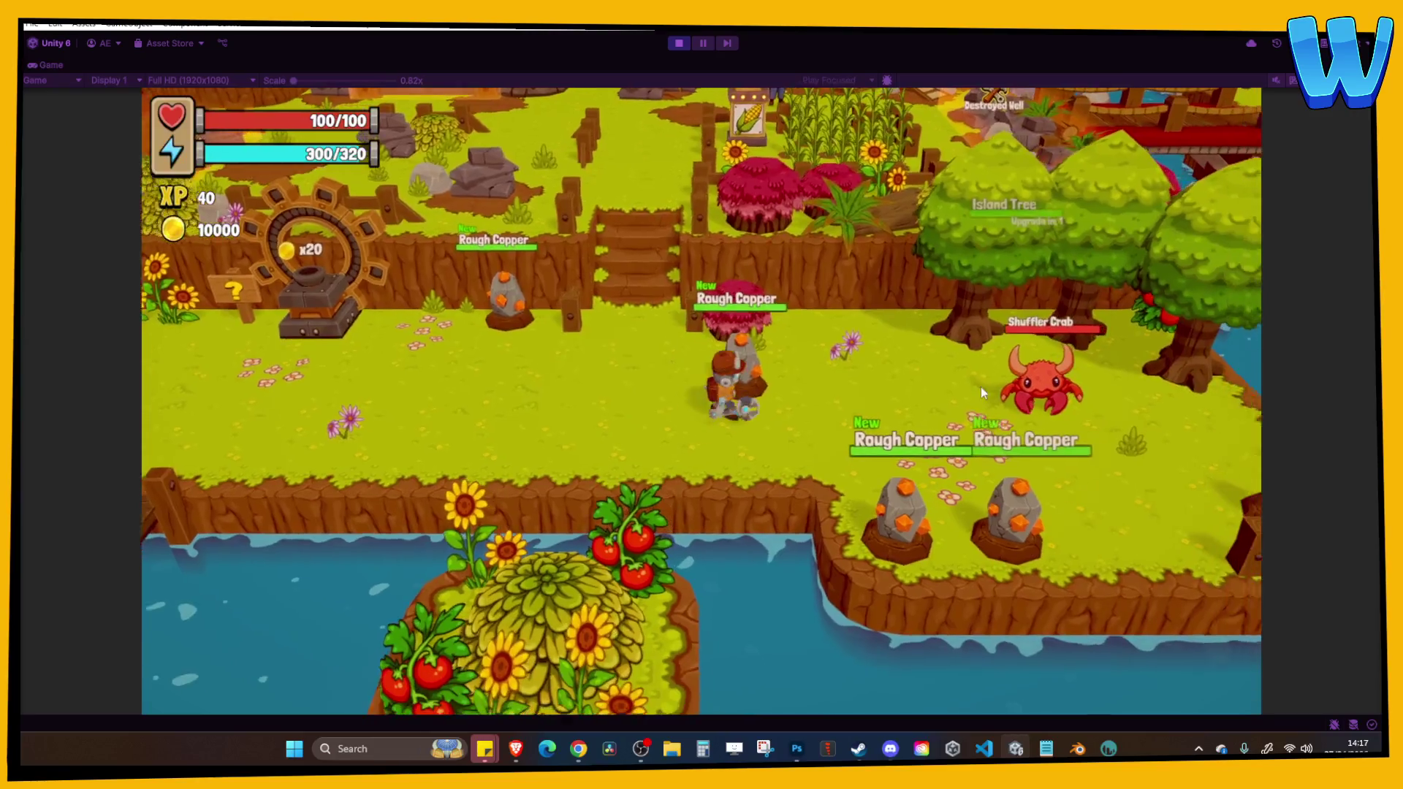
{"action": "key", "text": "d"}
{"action": "key", "text": "w"}
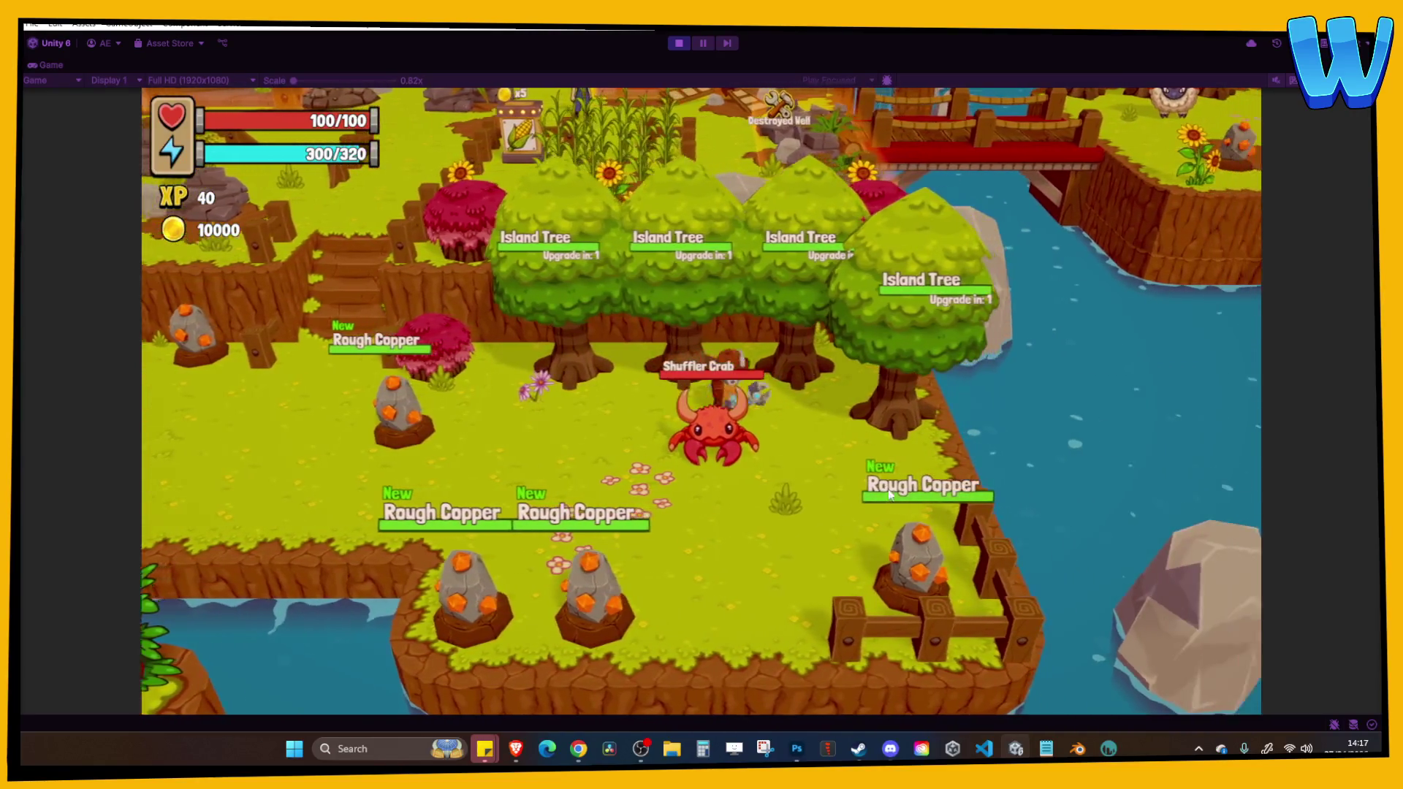
{"action": "key", "text": "s"}
{"action": "key", "text": "d"}
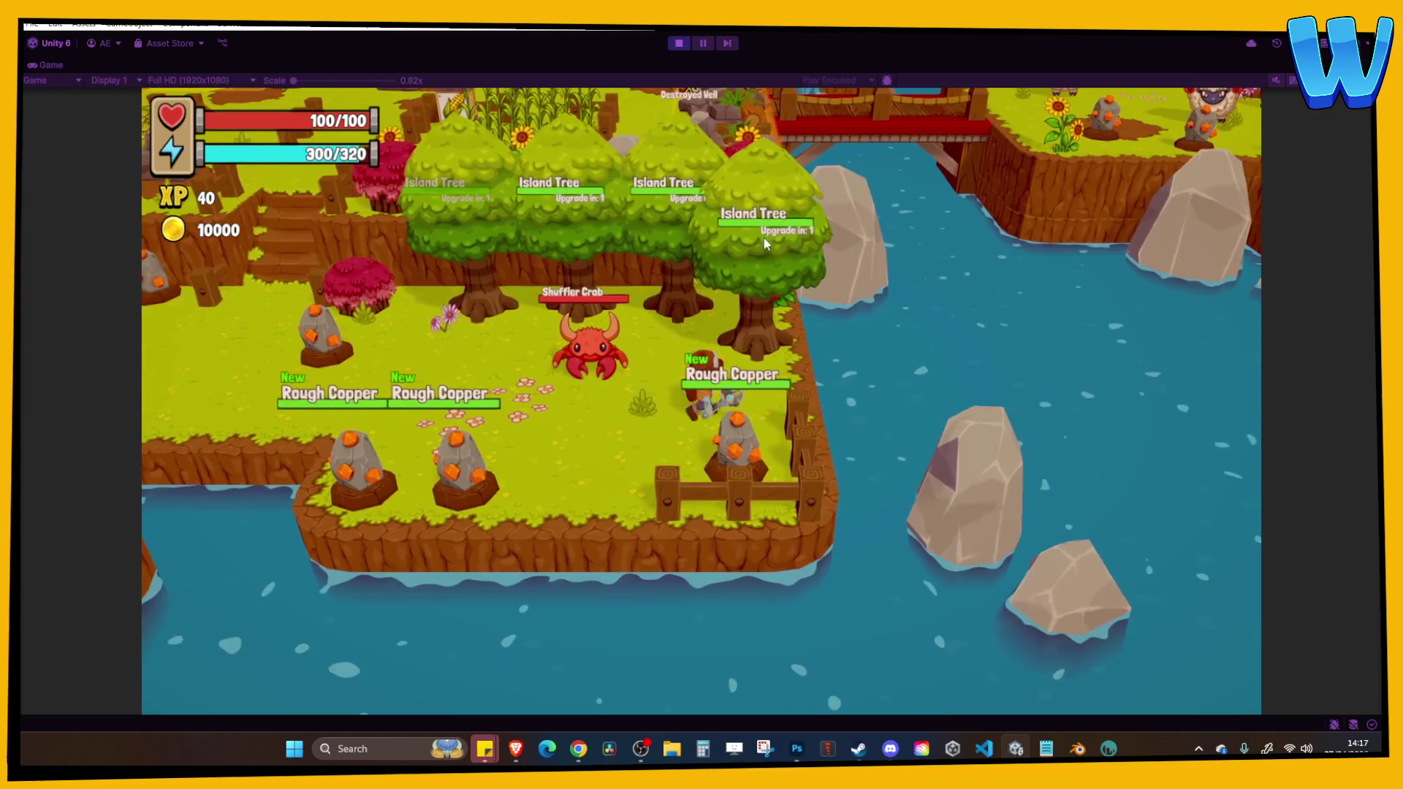
{"action": "key", "text": "w"}
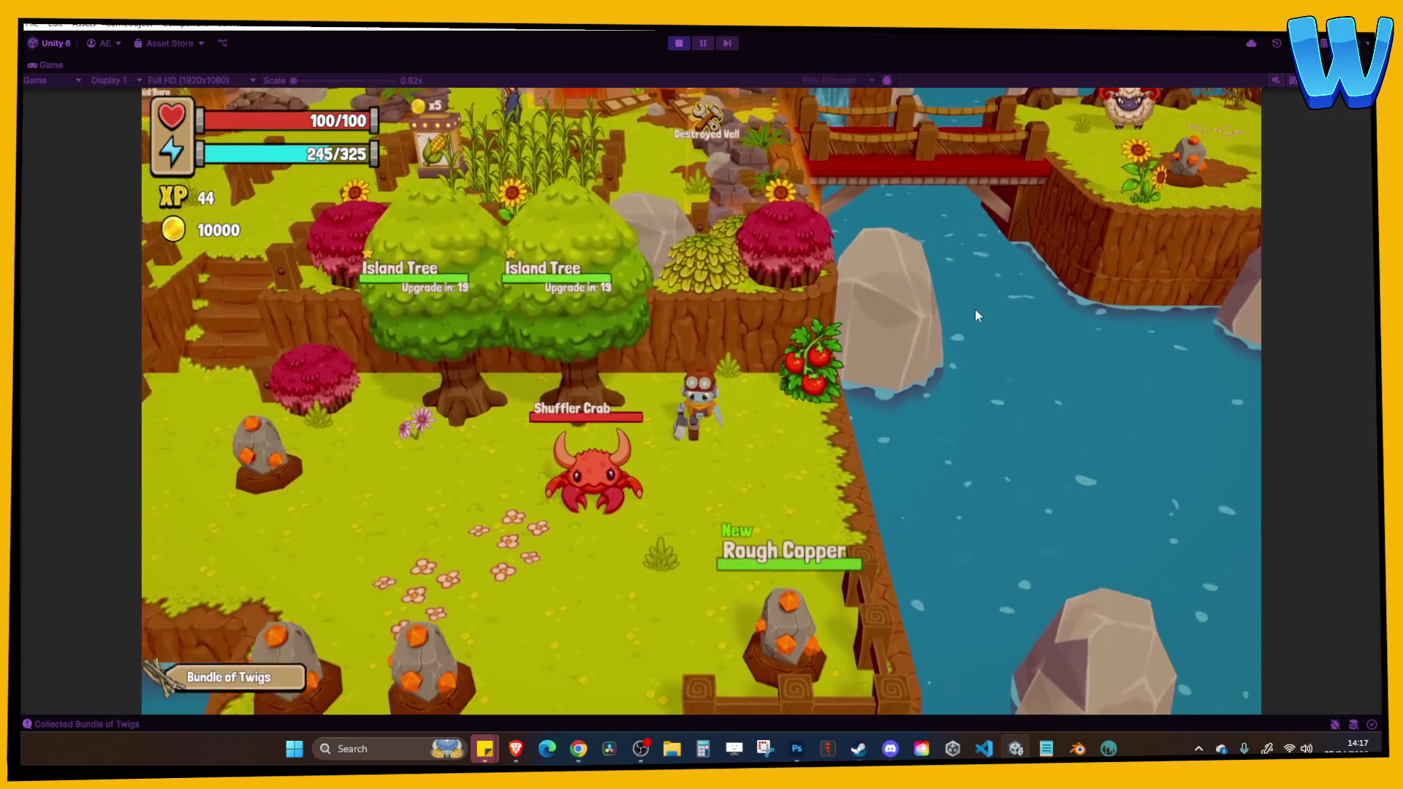
Browse Corn, Palm Fruit, Cragwood and Island Heart in the inventory, check Player Stats, then close it.
{"action": "key", "text": "i"}
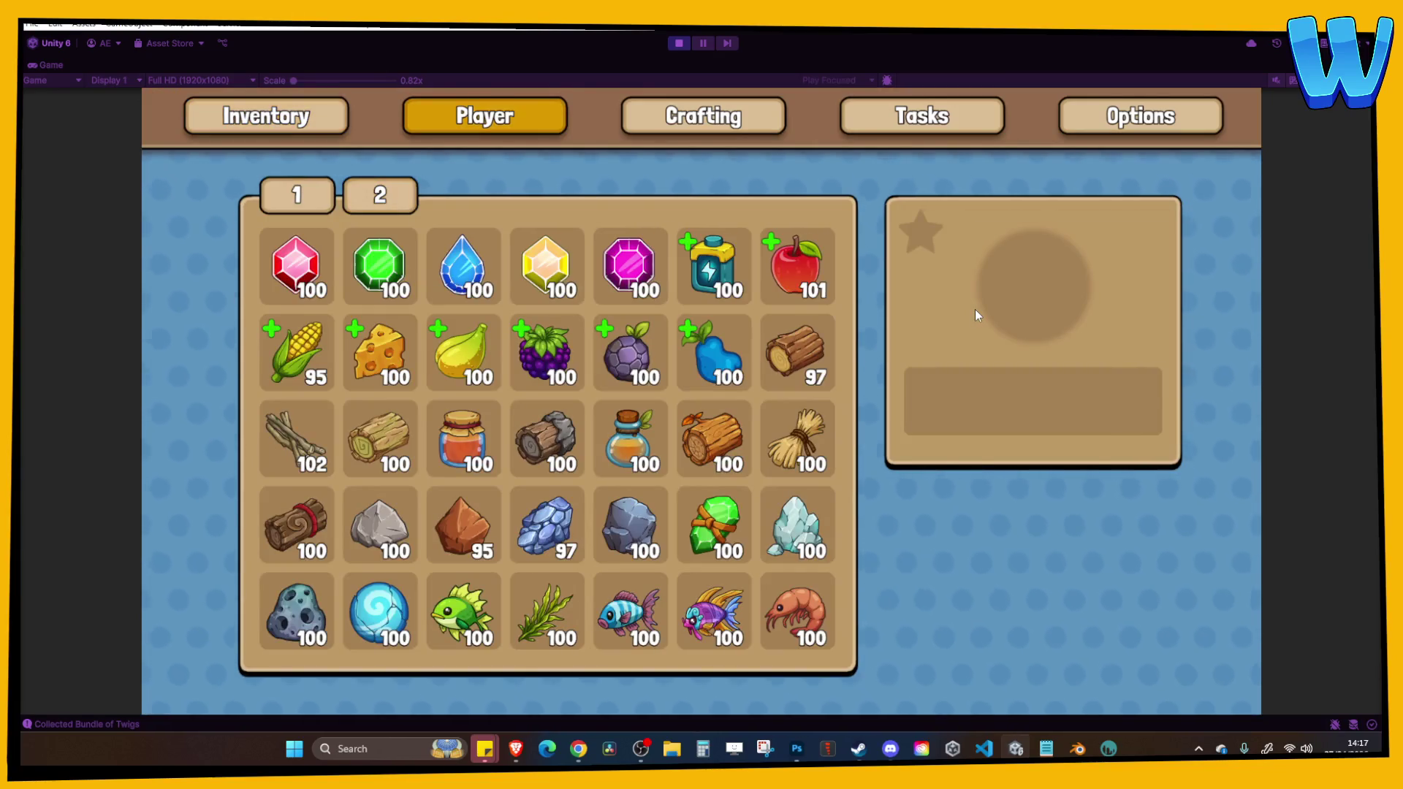
{"action": "key", "text": "Return"}
{"action": "key", "text": "Left"}
{"action": "key", "text": "Down"}
{"action": "key", "text": "Right"}
{"action": "key", "text": "Right"}
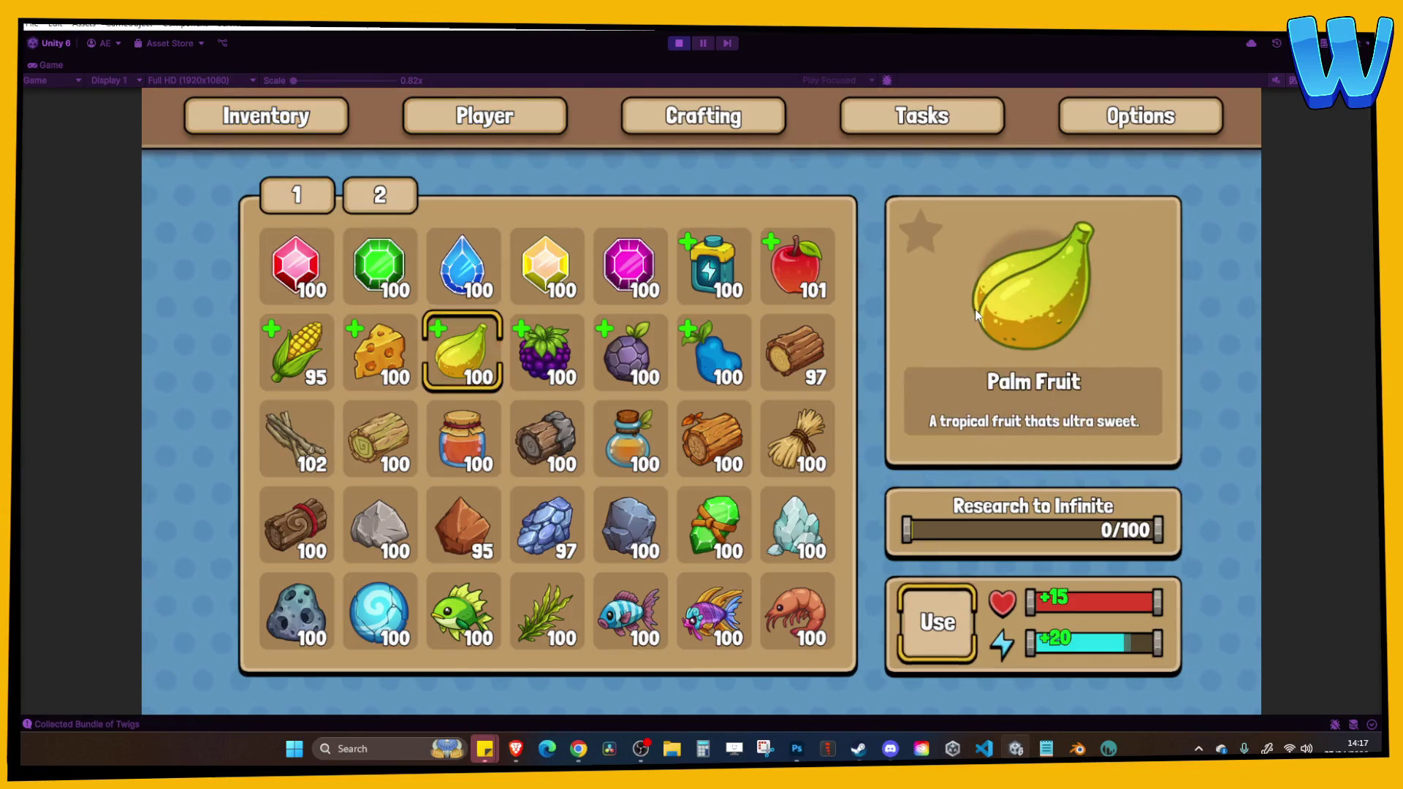
{"action": "key", "text": "Down"}
{"action": "key", "text": "Right"}
{"action": "key", "text": "Up"}
{"action": "key", "text": "Up"}
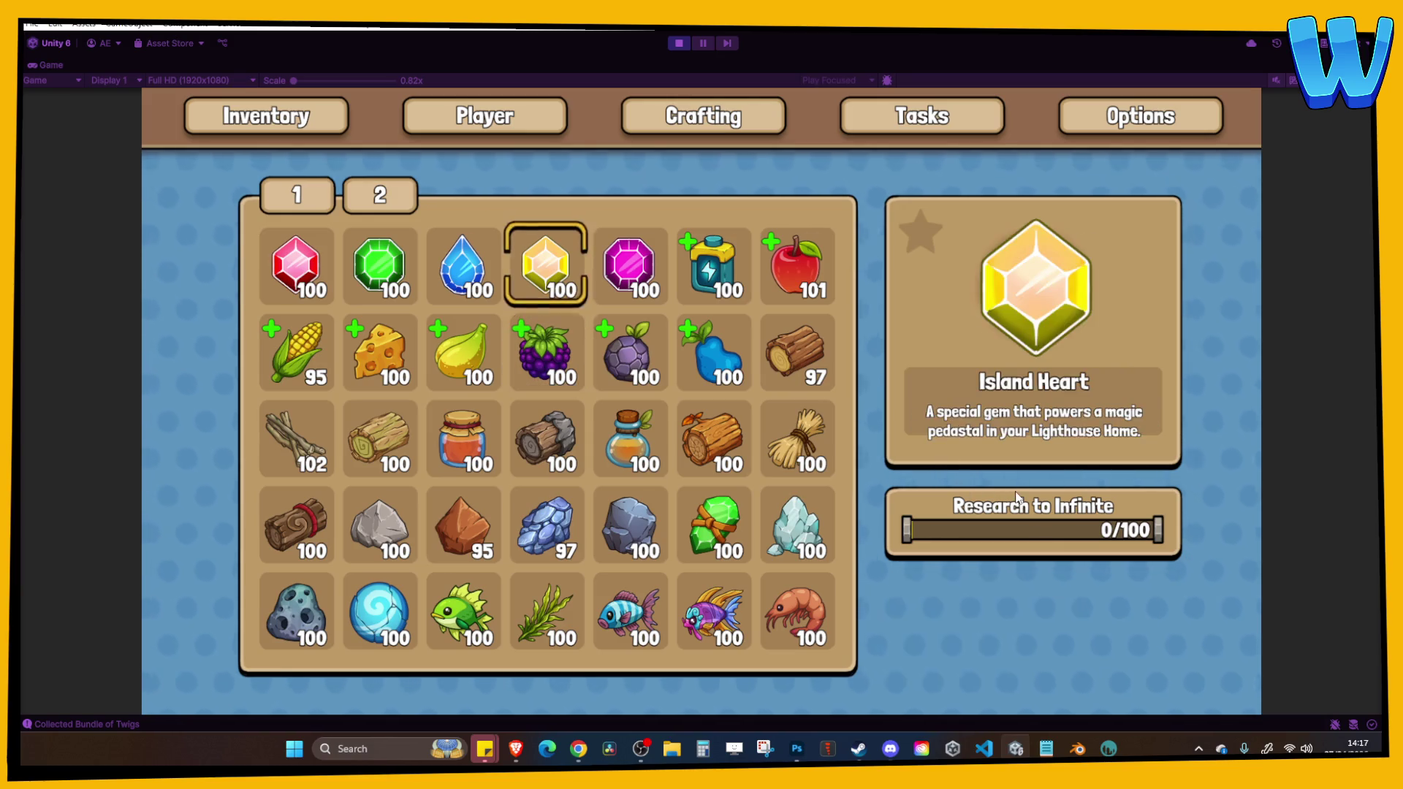
{"action": "key", "text": "e"}
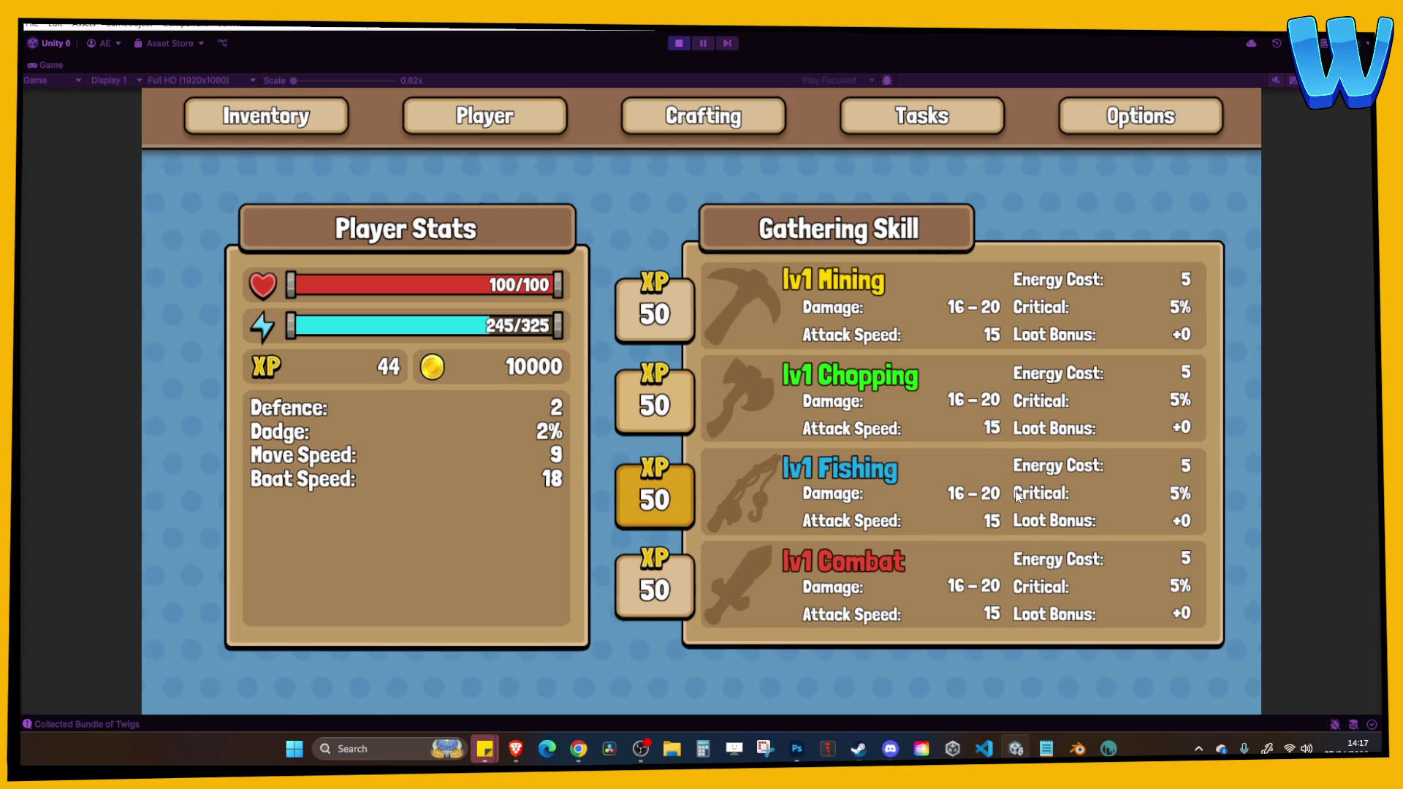
{"action": "key", "text": "Escape"}
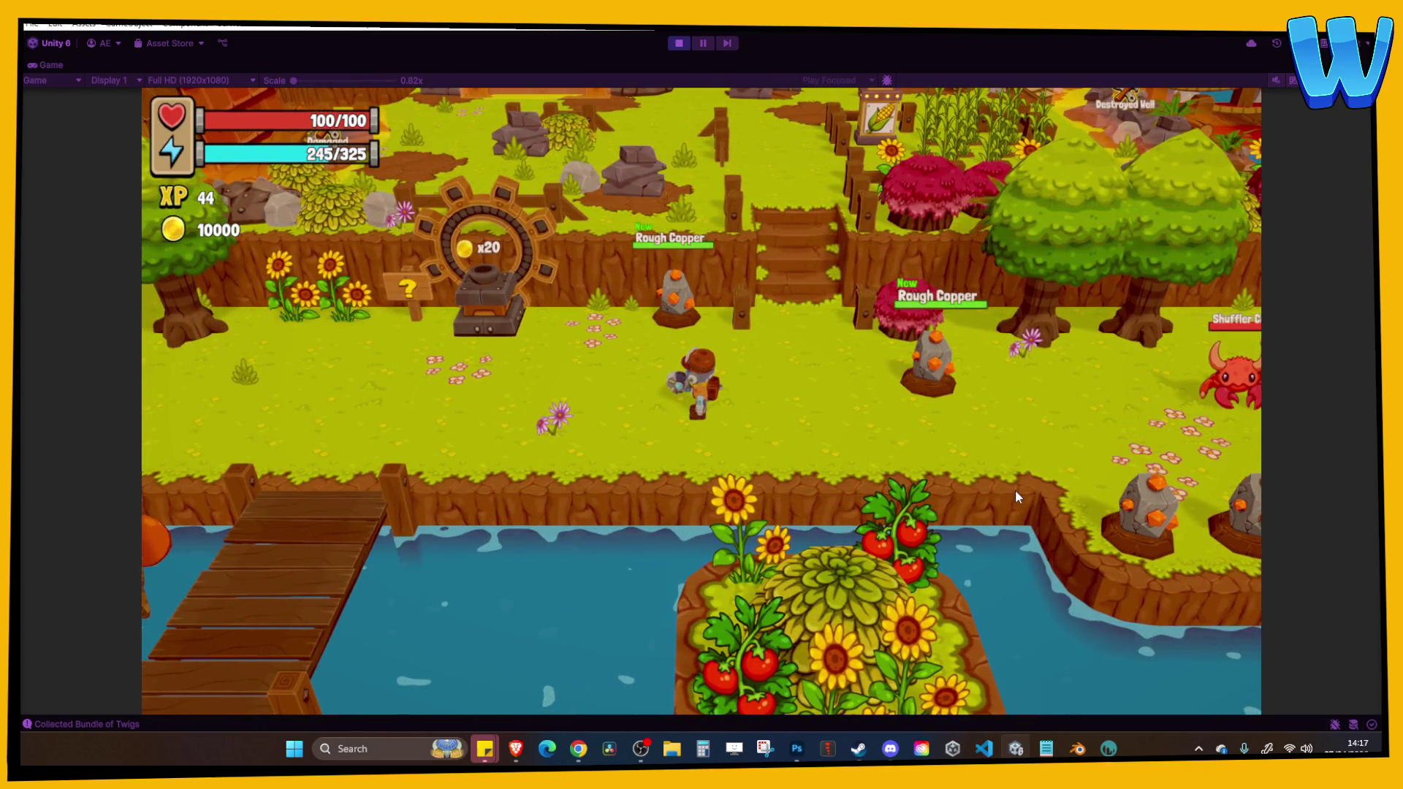
Walk the character left across the bridge to the starting area.
{"action": "key", "text": "a"}
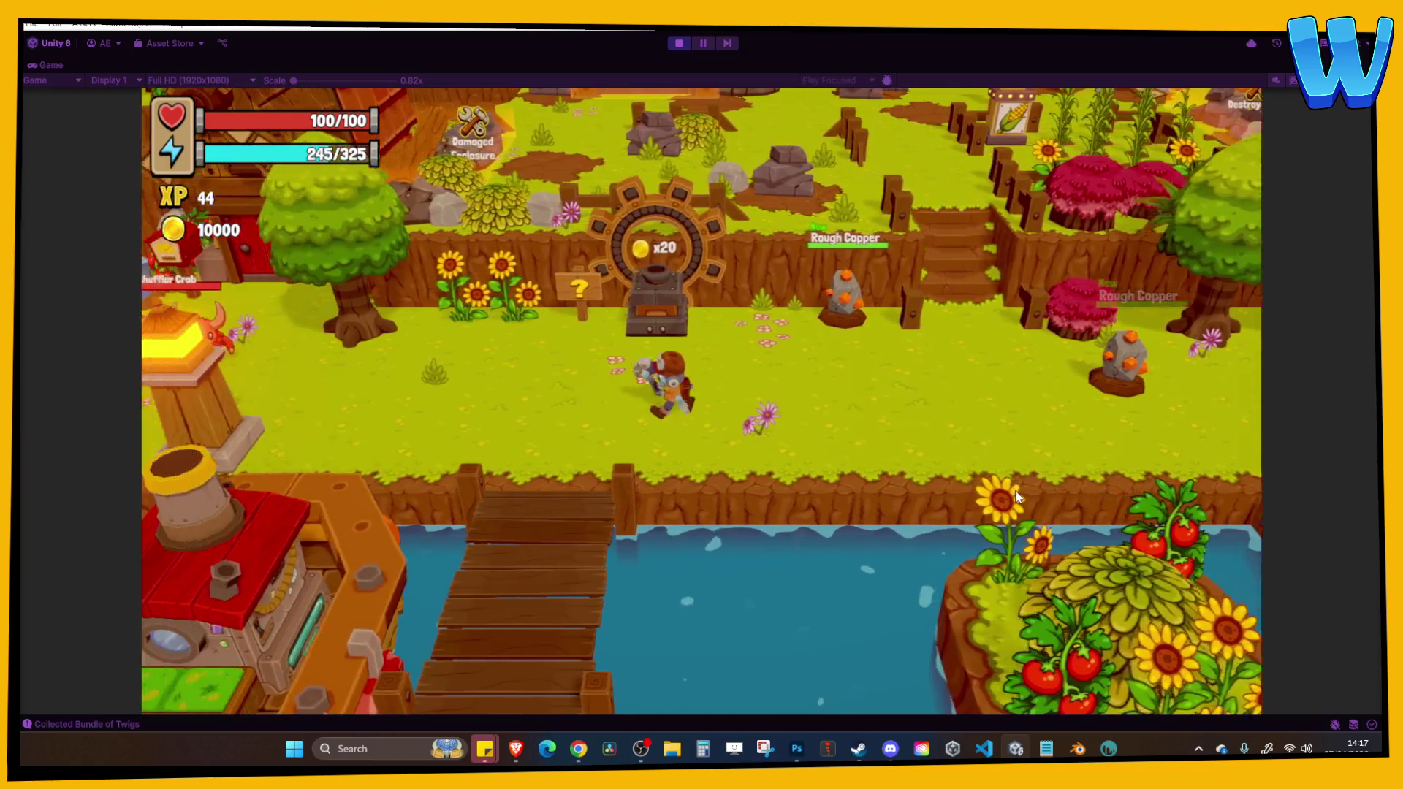
{"action": "key", "text": "a"}
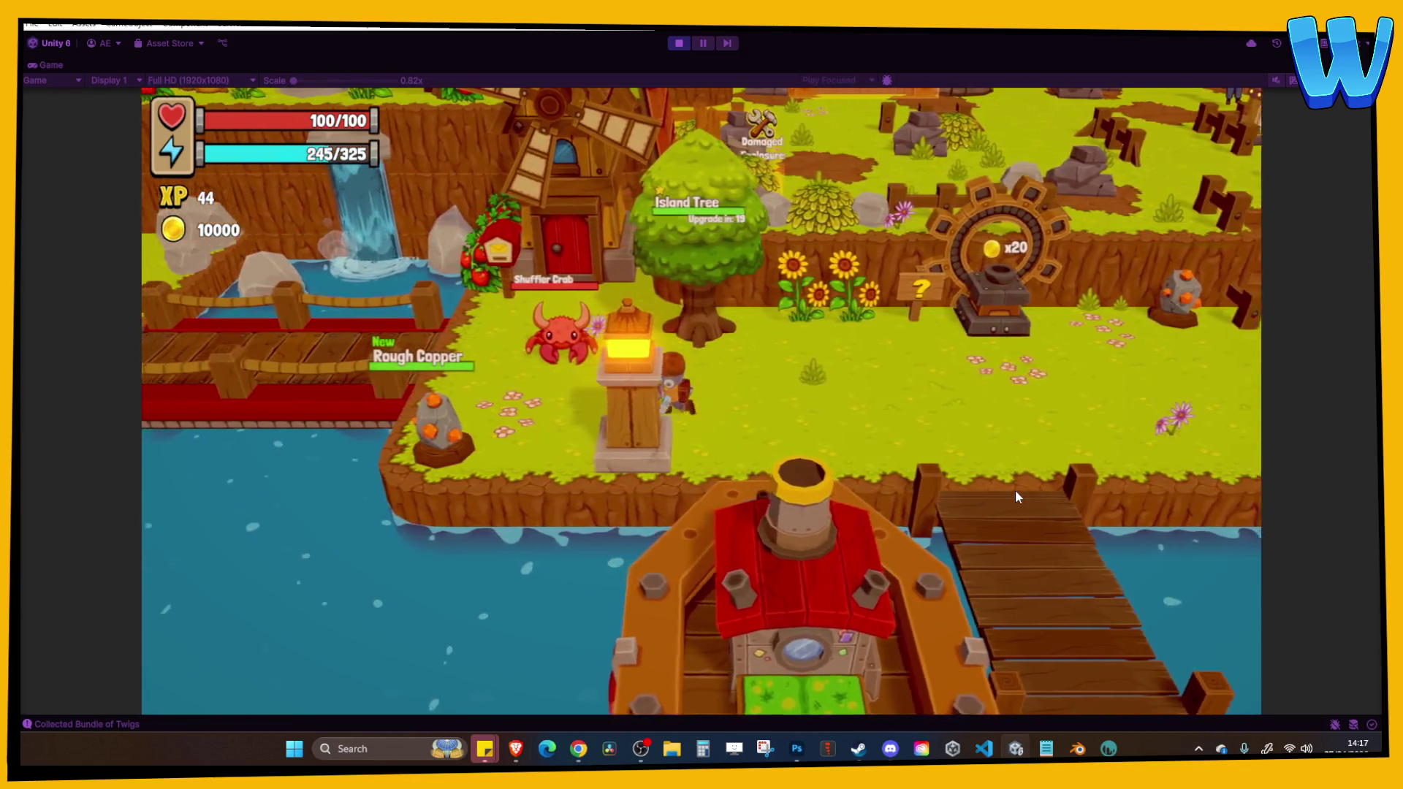
{"action": "key", "text": "a"}
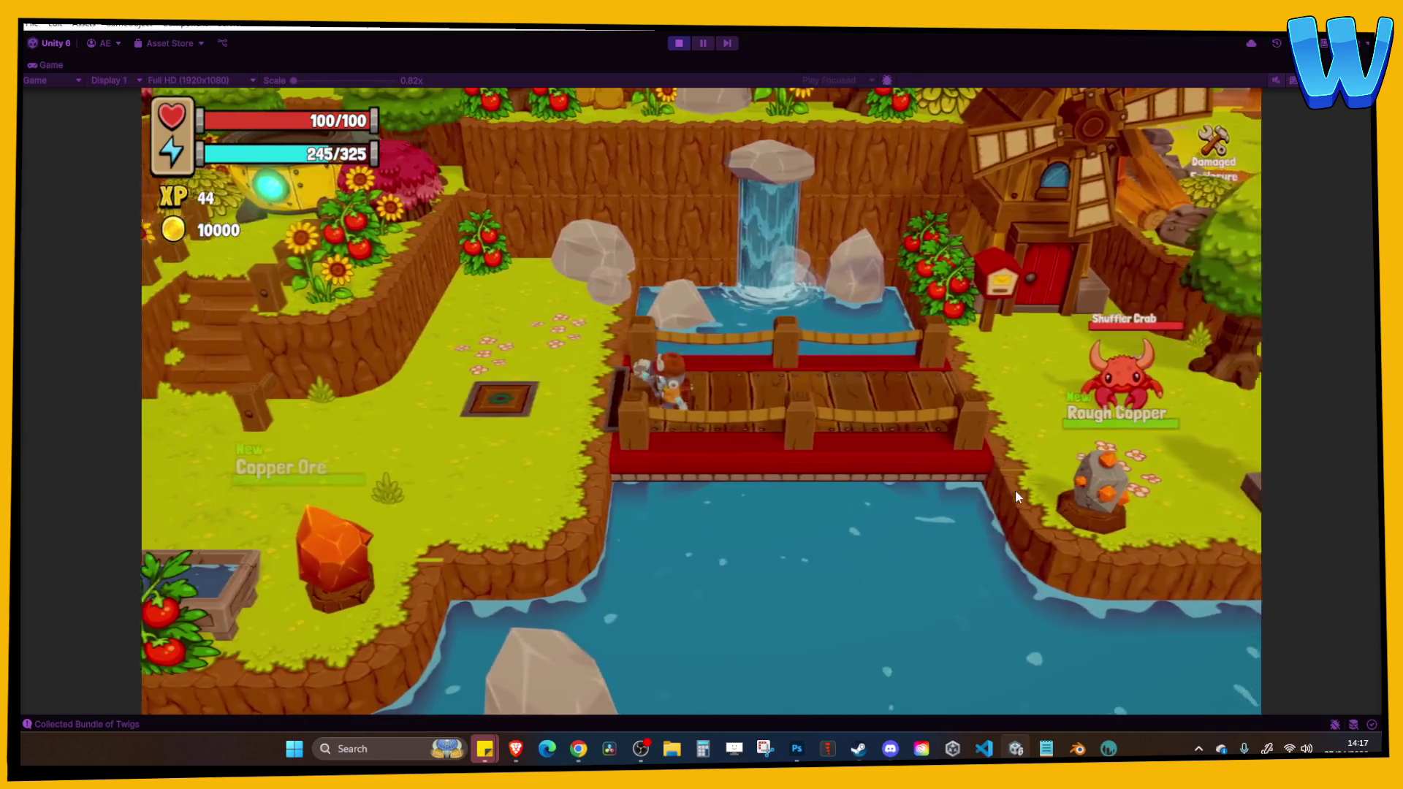
{"action": "key", "text": "a"}
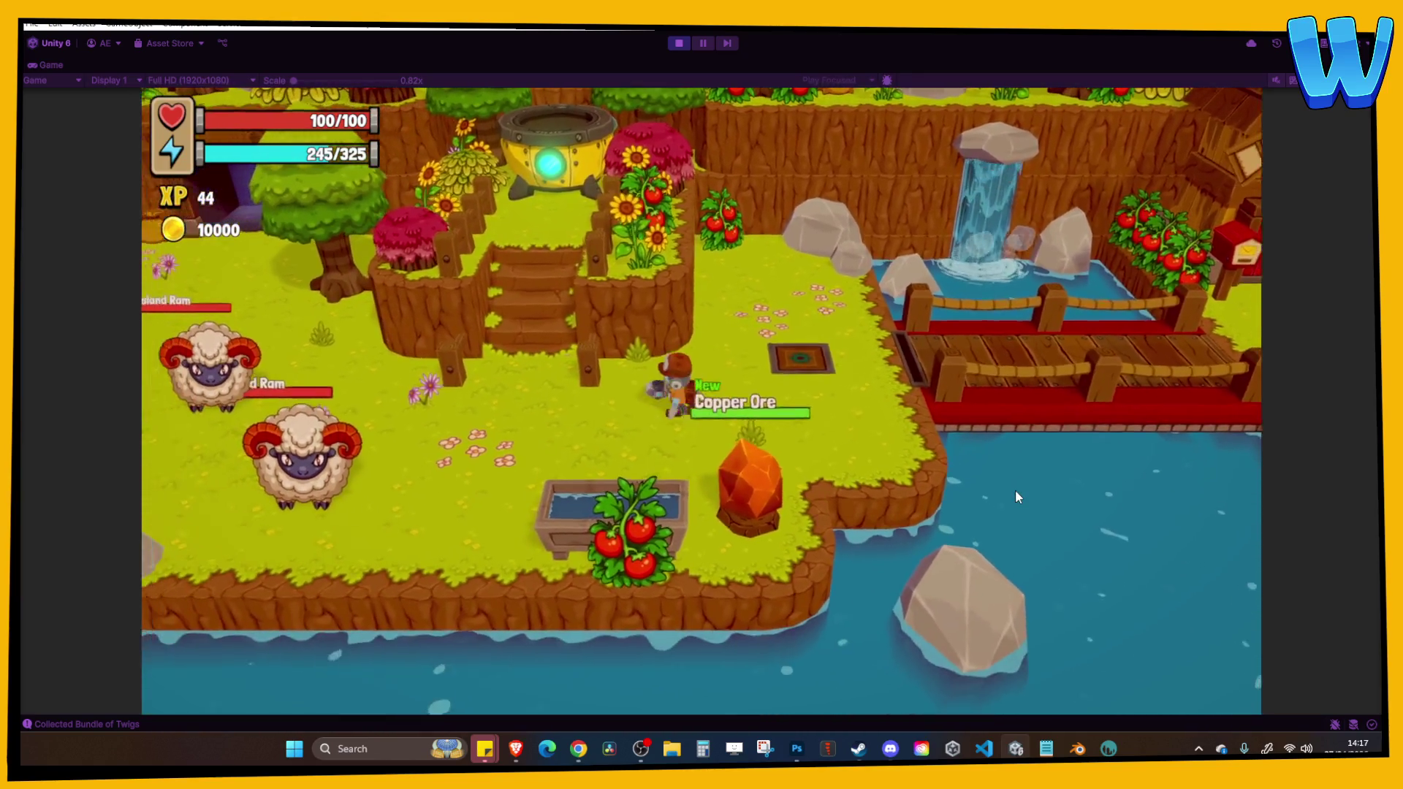
{"action": "key", "text": "a"}
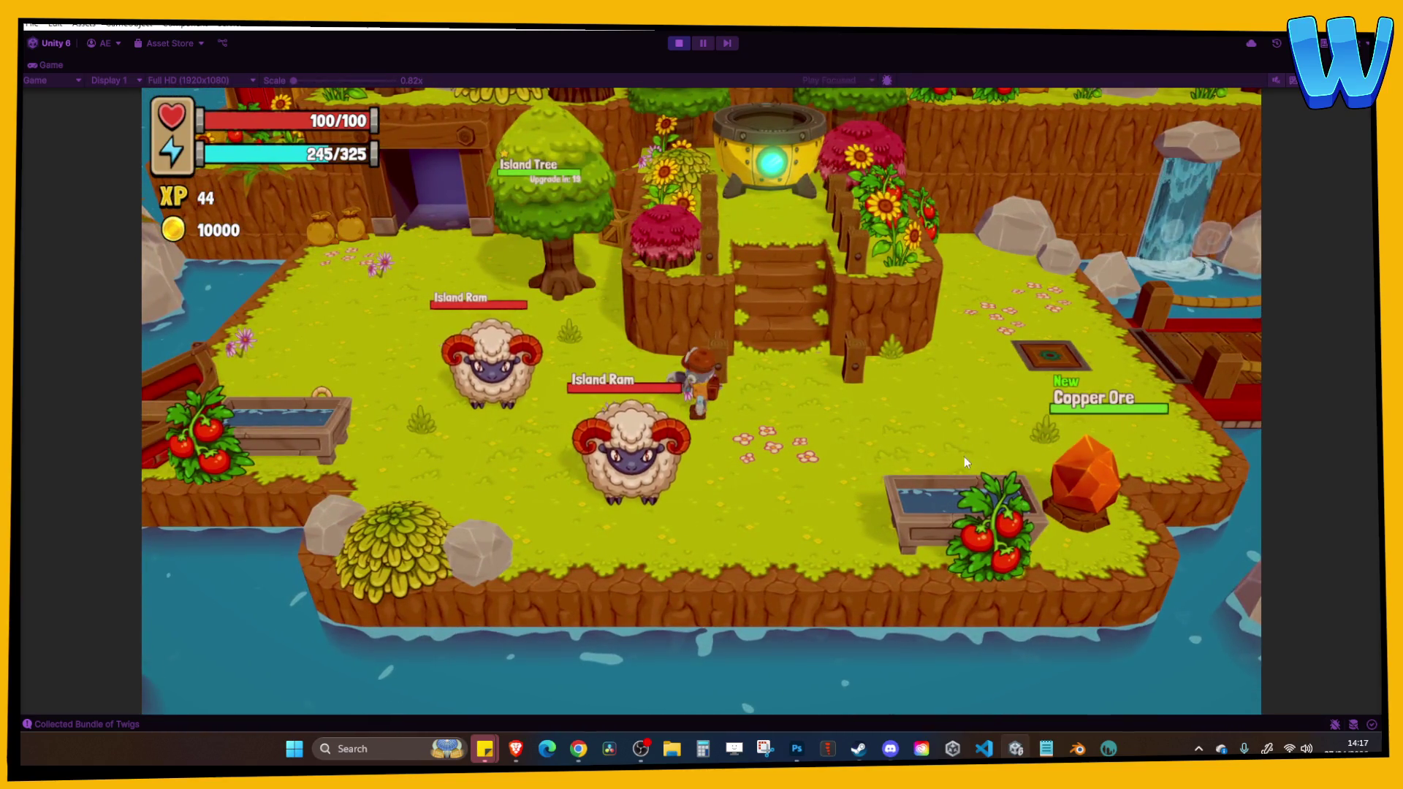
Exit Play mode and open the Island_3_Fishermans Drift scene from Project > Scenes.
{"action": "left_click", "coordinate": [680, 42]}
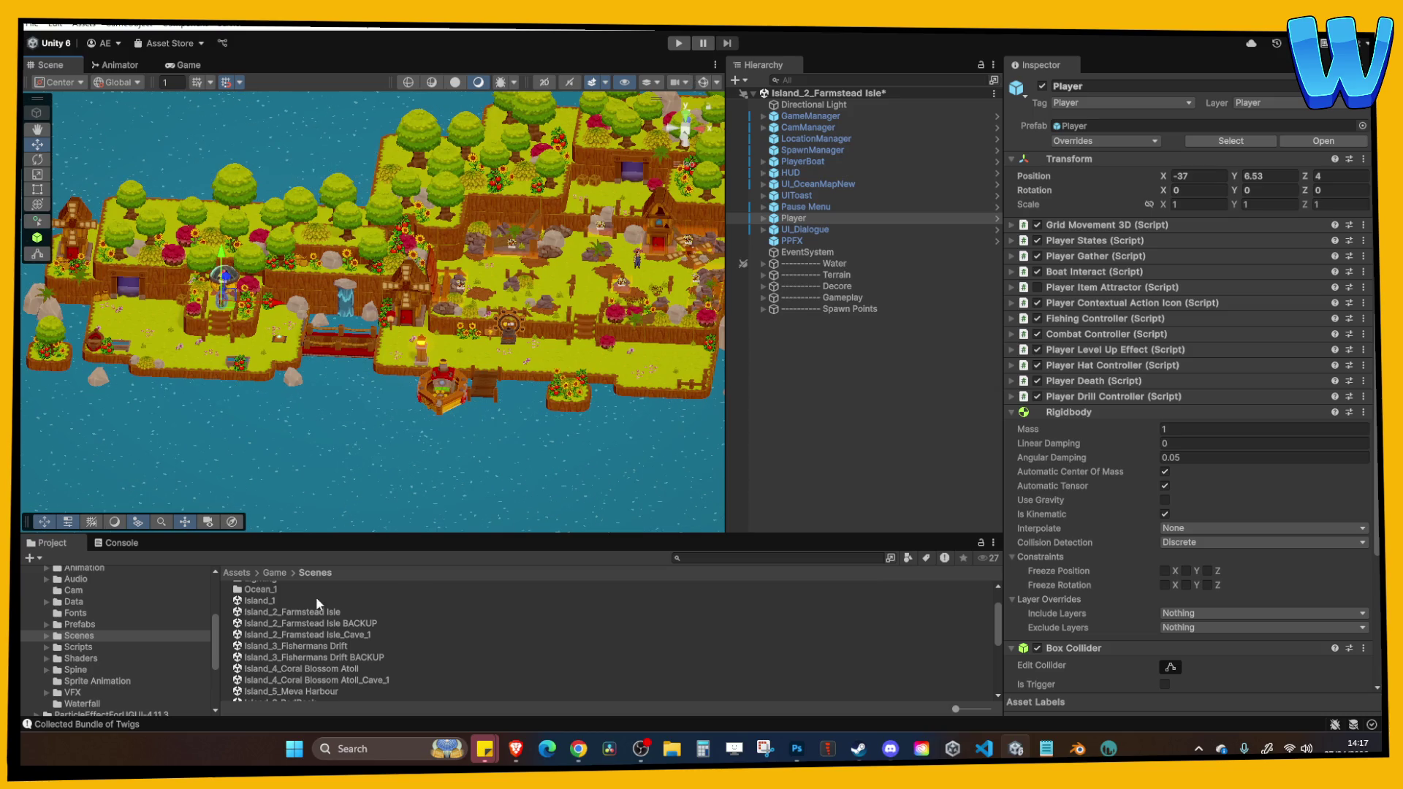
{"action": "scroll", "coordinate": [319, 614], "scroll_direction": "down", "scroll_amount": 5}
{"action": "scroll", "coordinate": [326, 670], "scroll_direction": "up", "scroll_amount": 5}
{"action": "scroll", "coordinate": [324, 655], "scroll_direction": "up", "scroll_amount": 2}
{"action": "left_click", "coordinate": [321, 652]}
{"action": "double_click", "coordinate": [322, 686]}
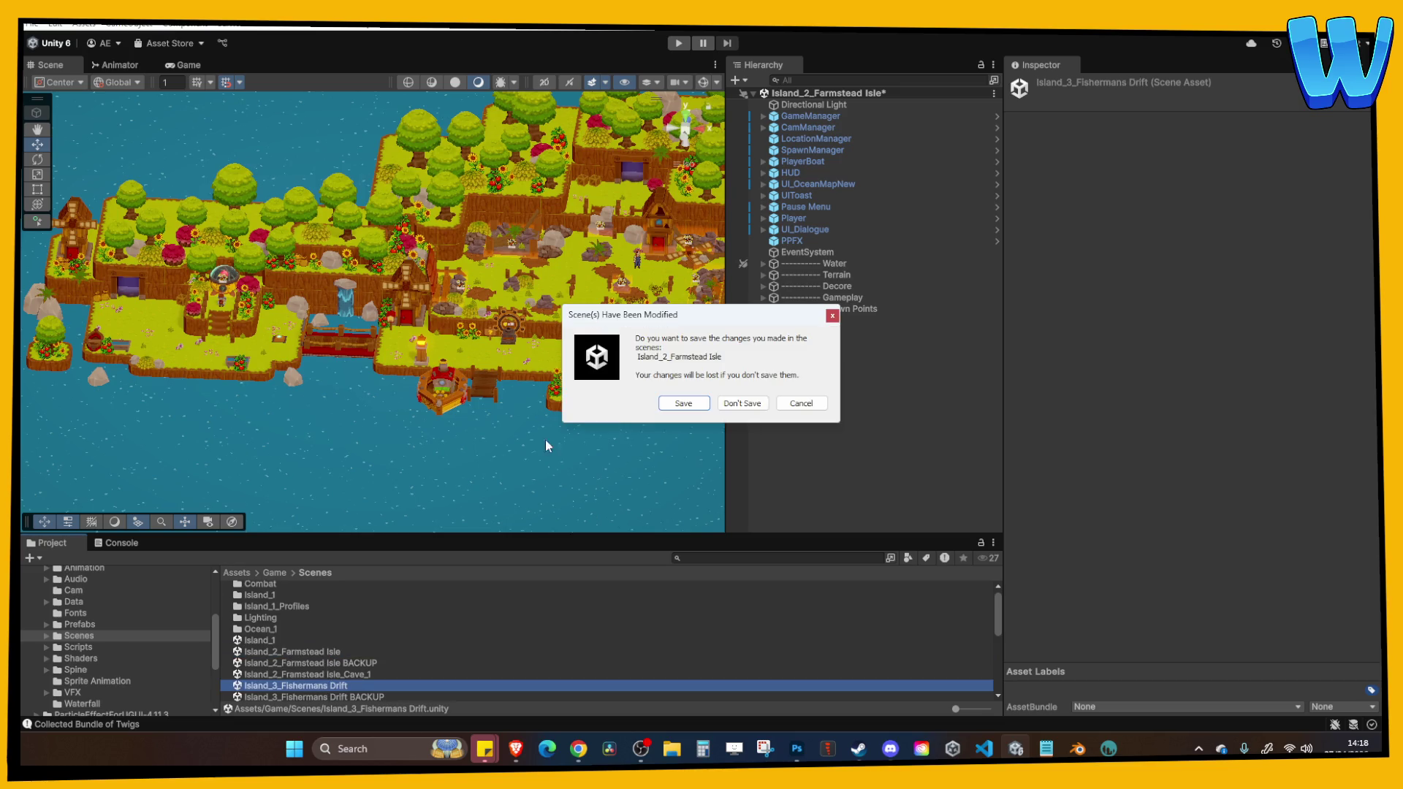
Discard Farmstead Isle changes, select Wooden Banister (06) on the jetty, then reopen Island_2_Farmstead Isle.
{"action": "left_click", "coordinate": [732, 409]}
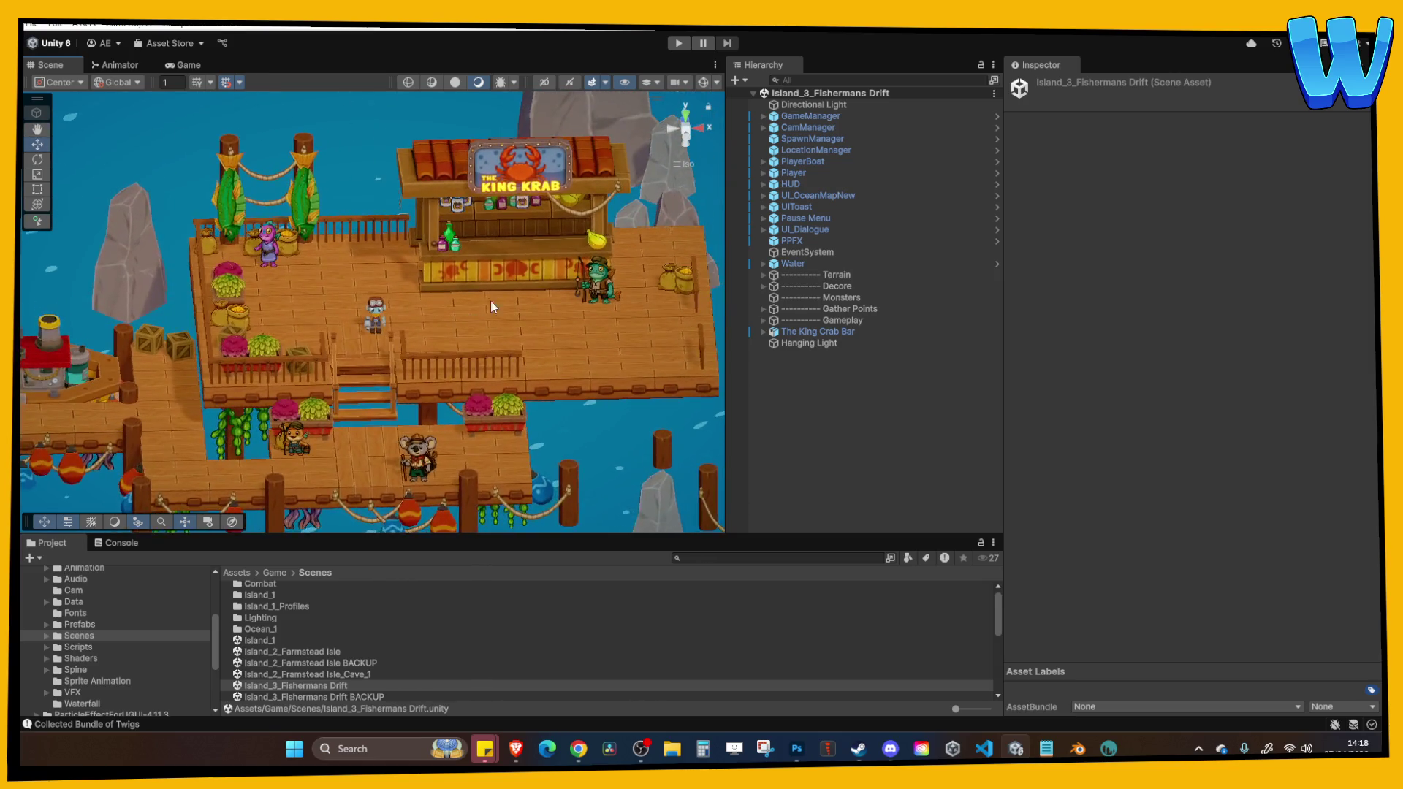
{"action": "right_click", "coordinate": [413, 333]}
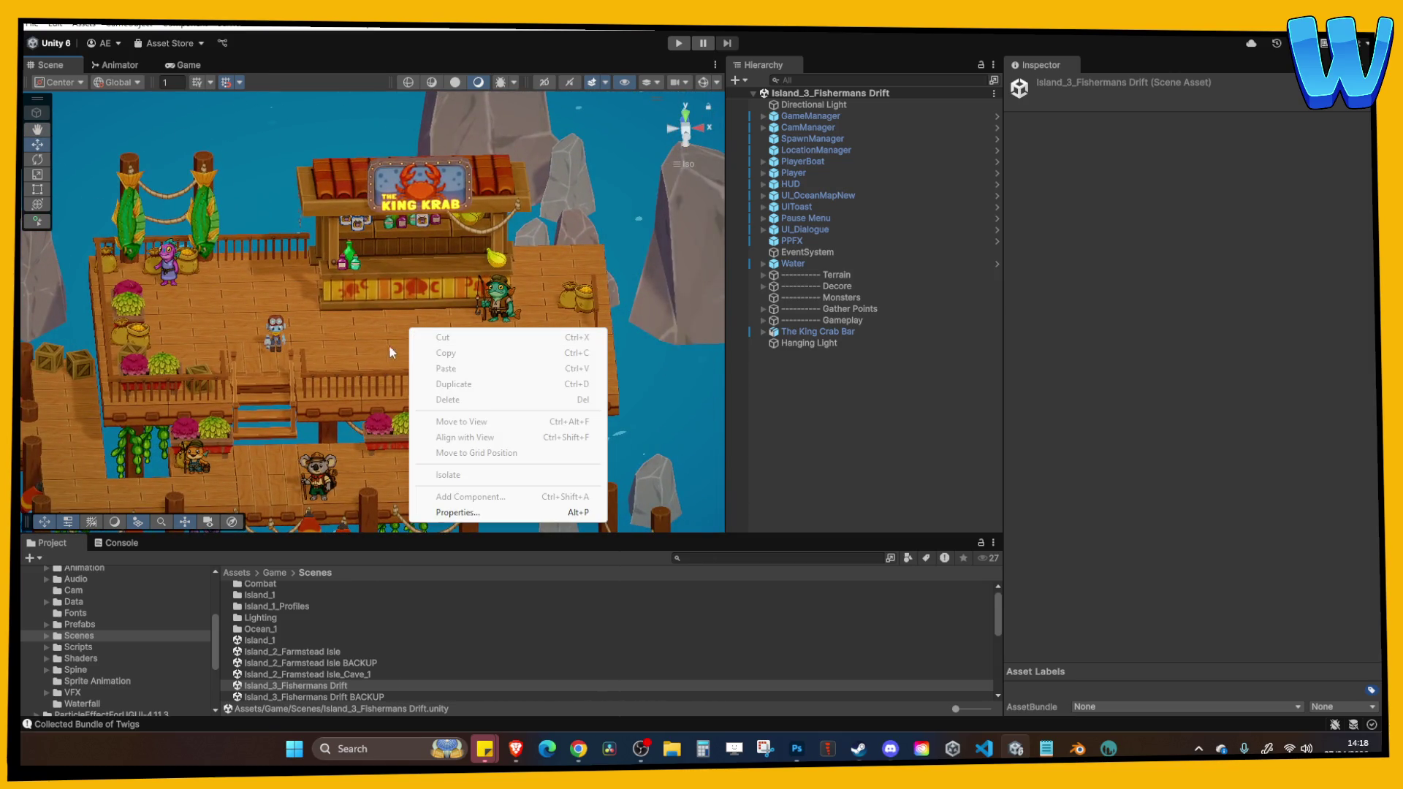
{"action": "left_click", "coordinate": [356, 378]}
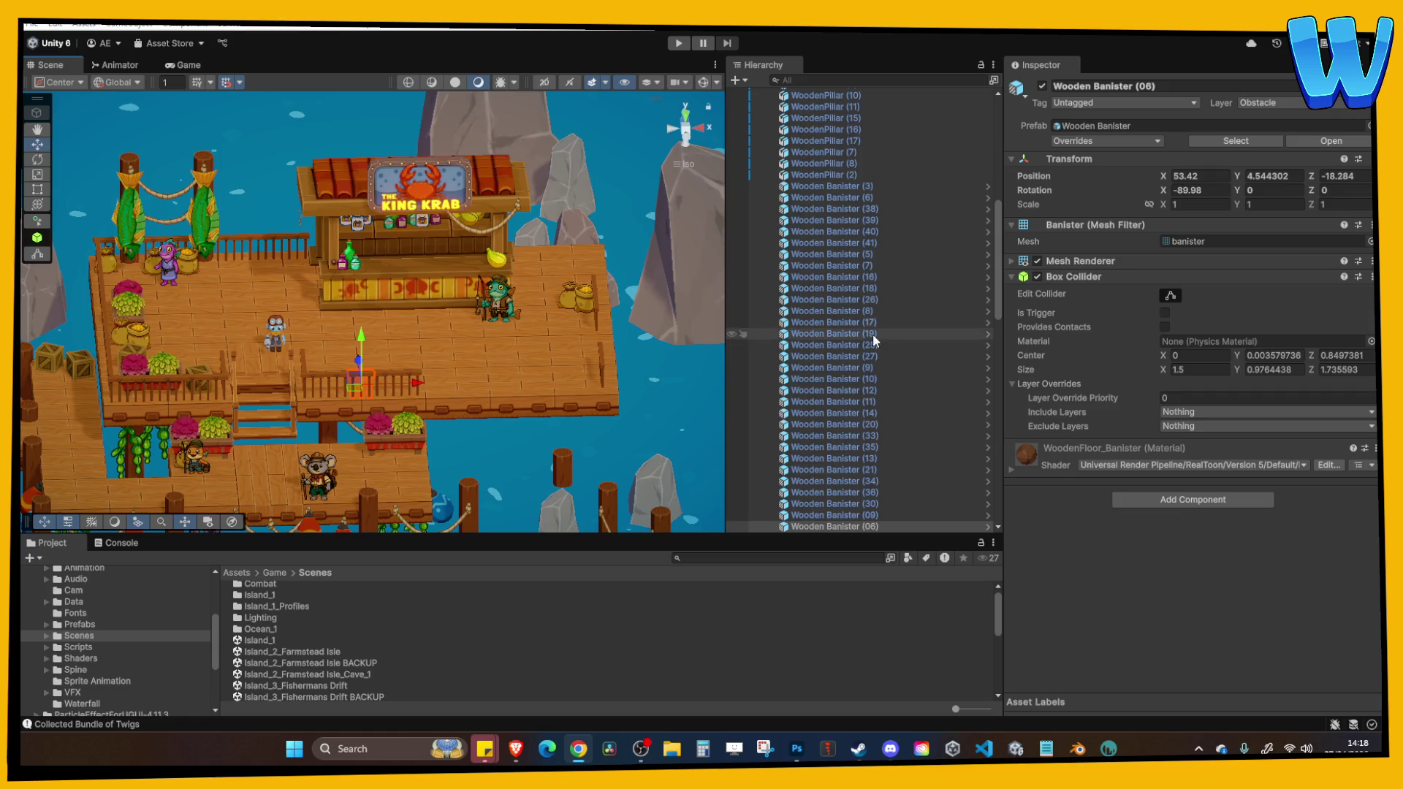
{"action": "double_click", "coordinate": [322, 652]}
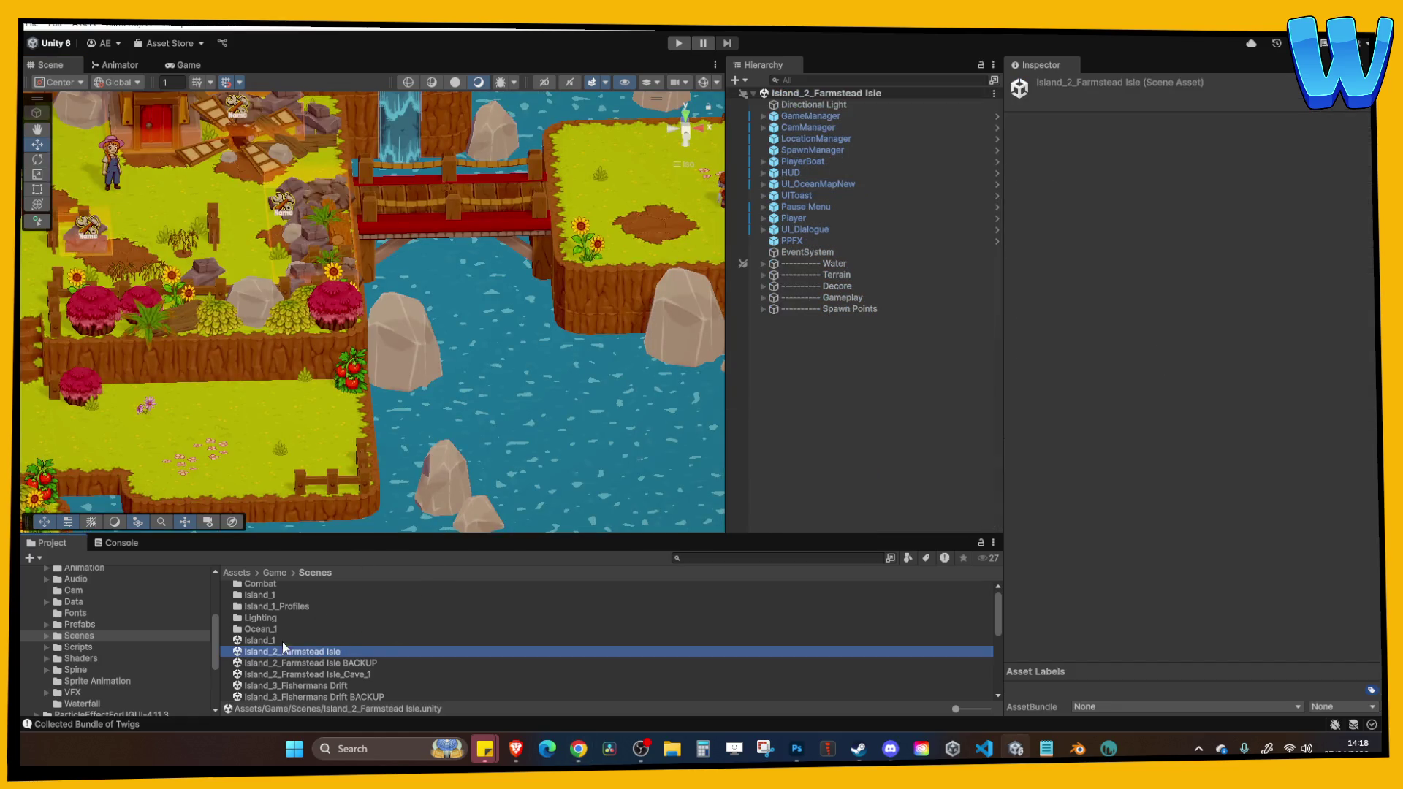
Run and stop a quick play-test, then move the Player one unit along X.
{"action": "left_click", "coordinate": [679, 44]}
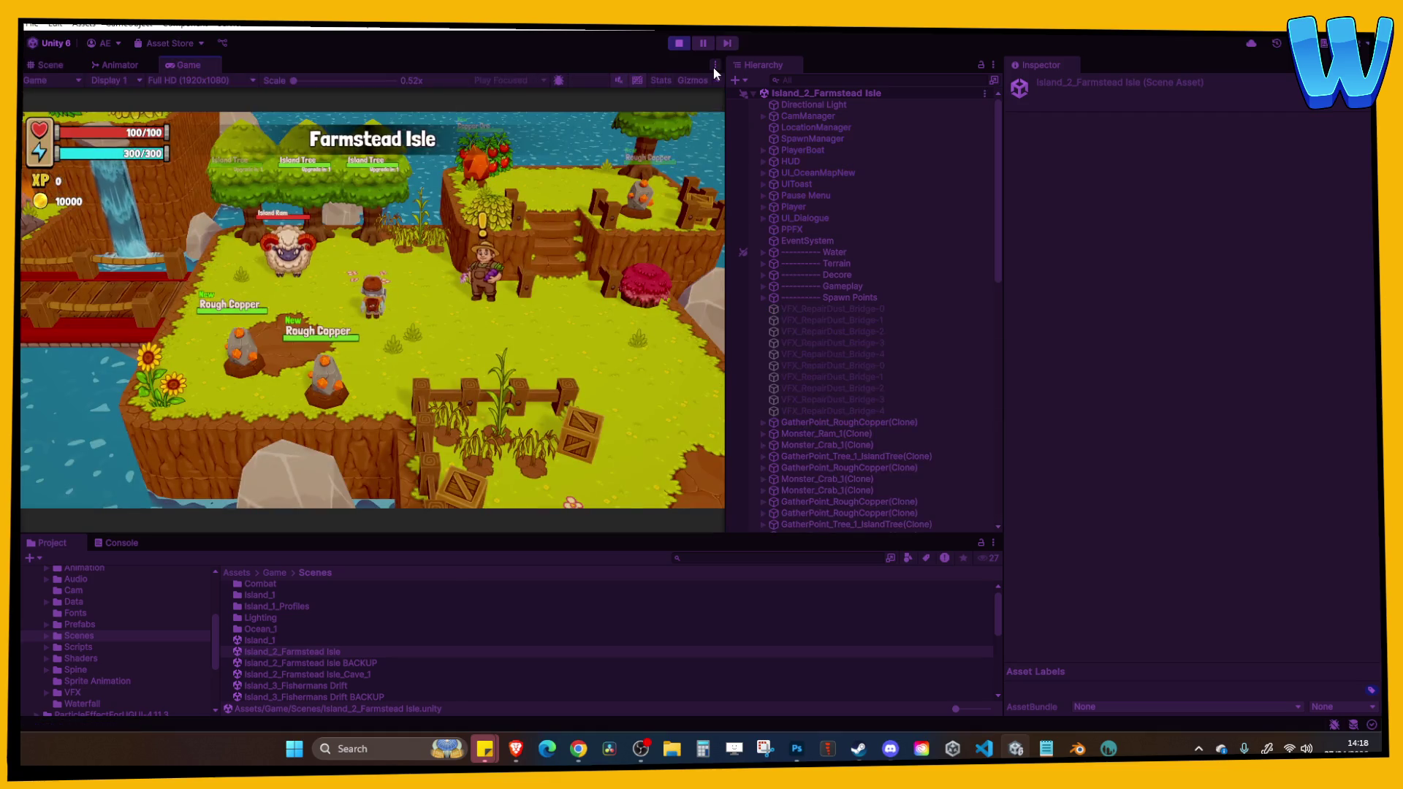
{"action": "left_click", "coordinate": [679, 44]}
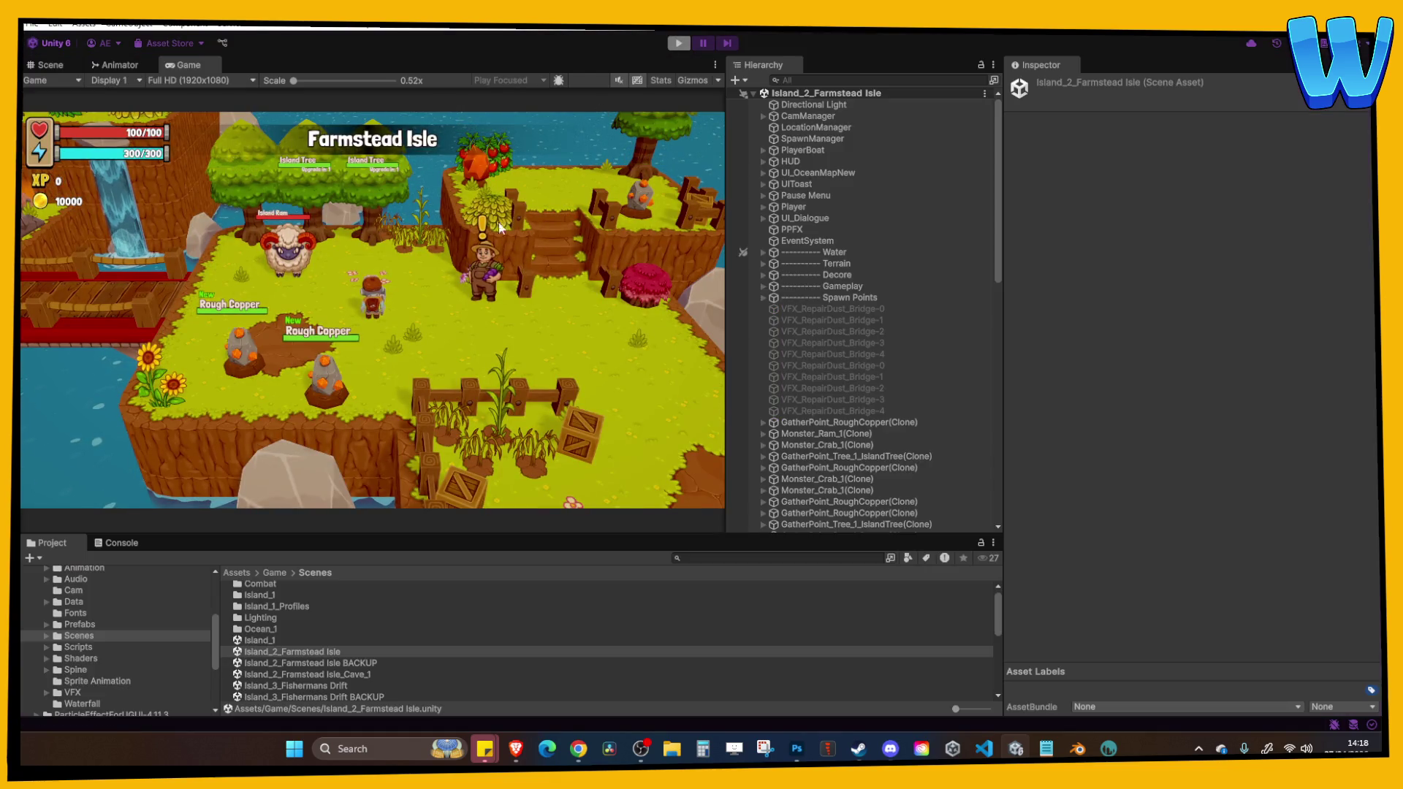
{"action": "left_click", "coordinate": [532, 255]}
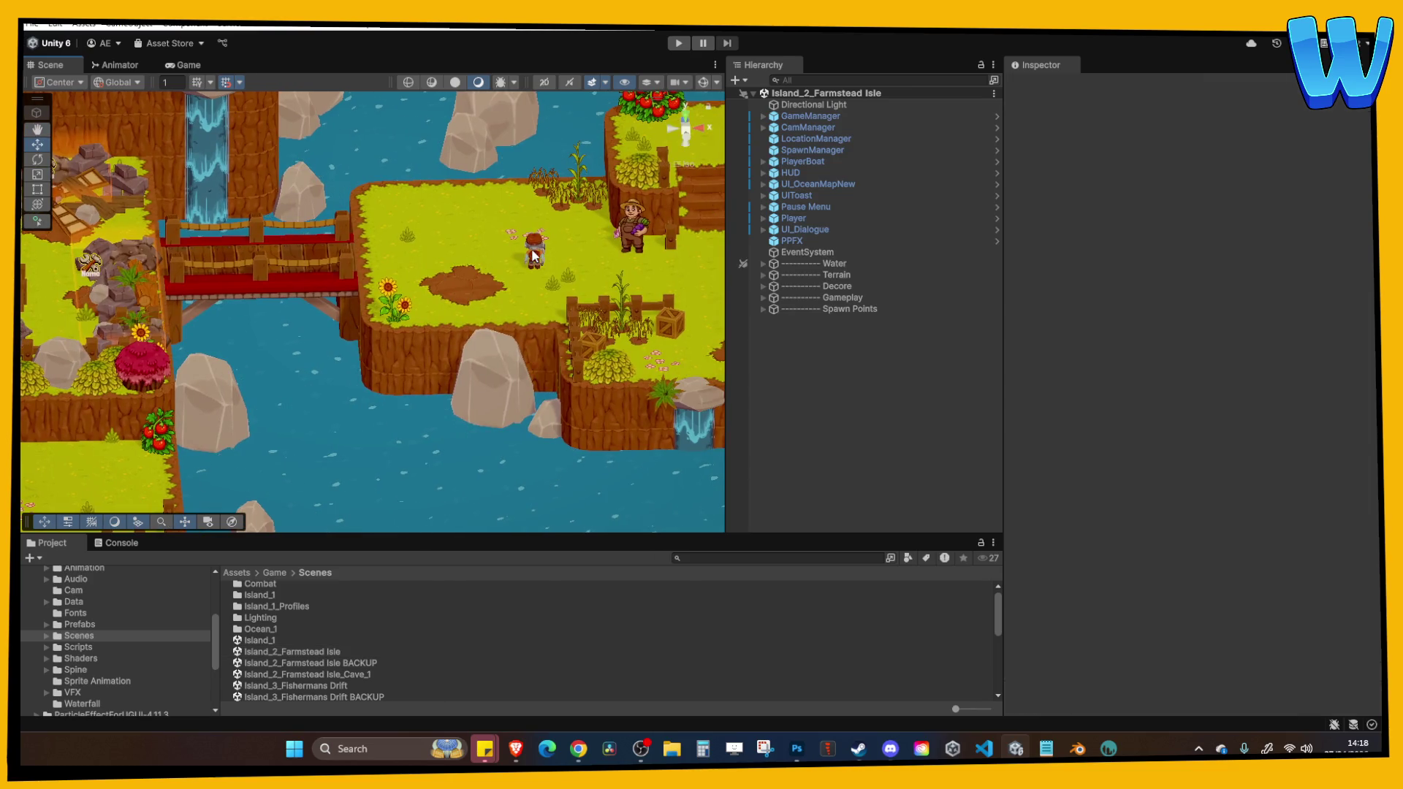
{"action": "mouse_move", "coordinate": [592, 252]}
{"action": "left_mouse_down"}
{"action": "mouse_move", "coordinate": [66, 282]}
{"action": "mouse_move", "coordinate": [217, 277]}
{"action": "left_mouse_up"}
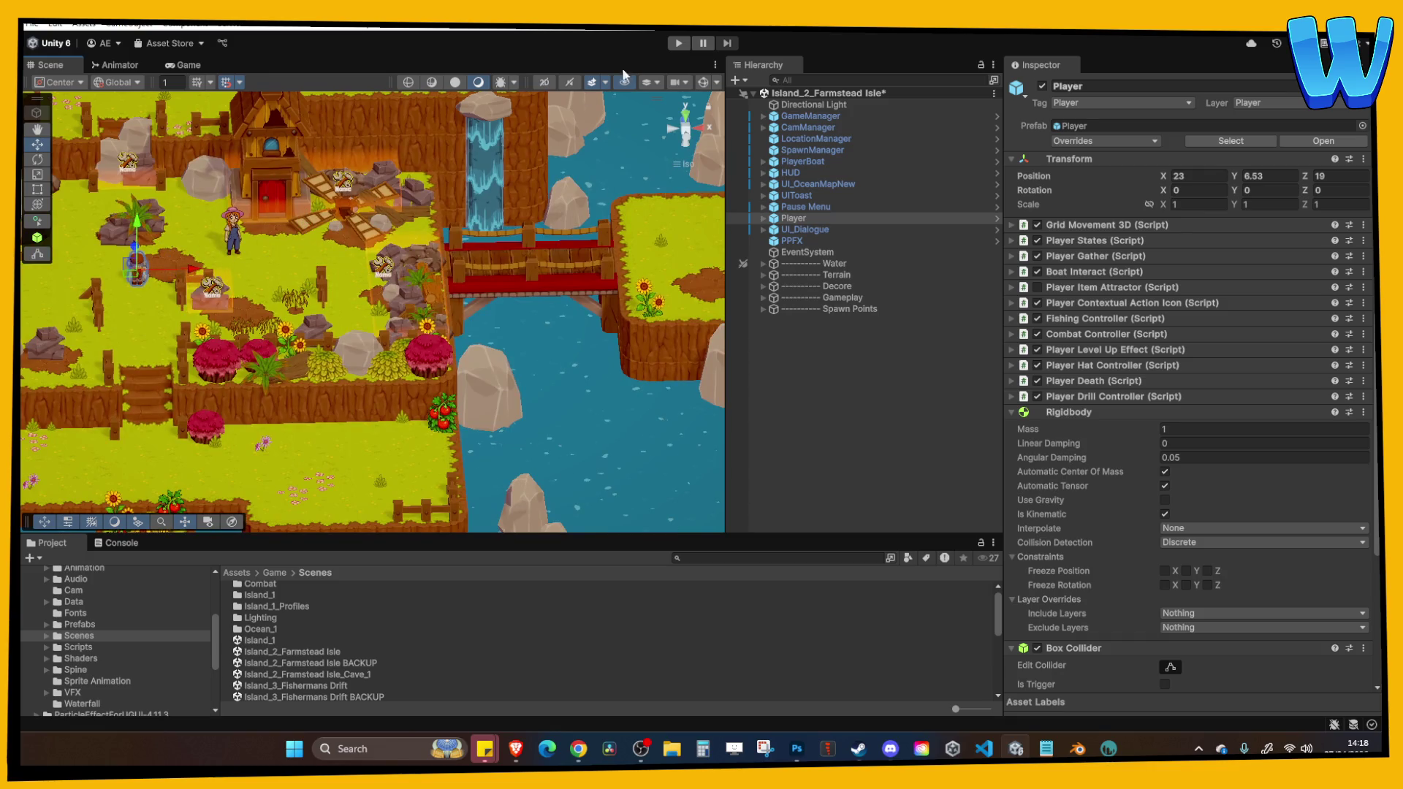
Play-test again, walking around the farm, and maximize the Game view.
{"action": "left_click", "coordinate": [679, 43]}
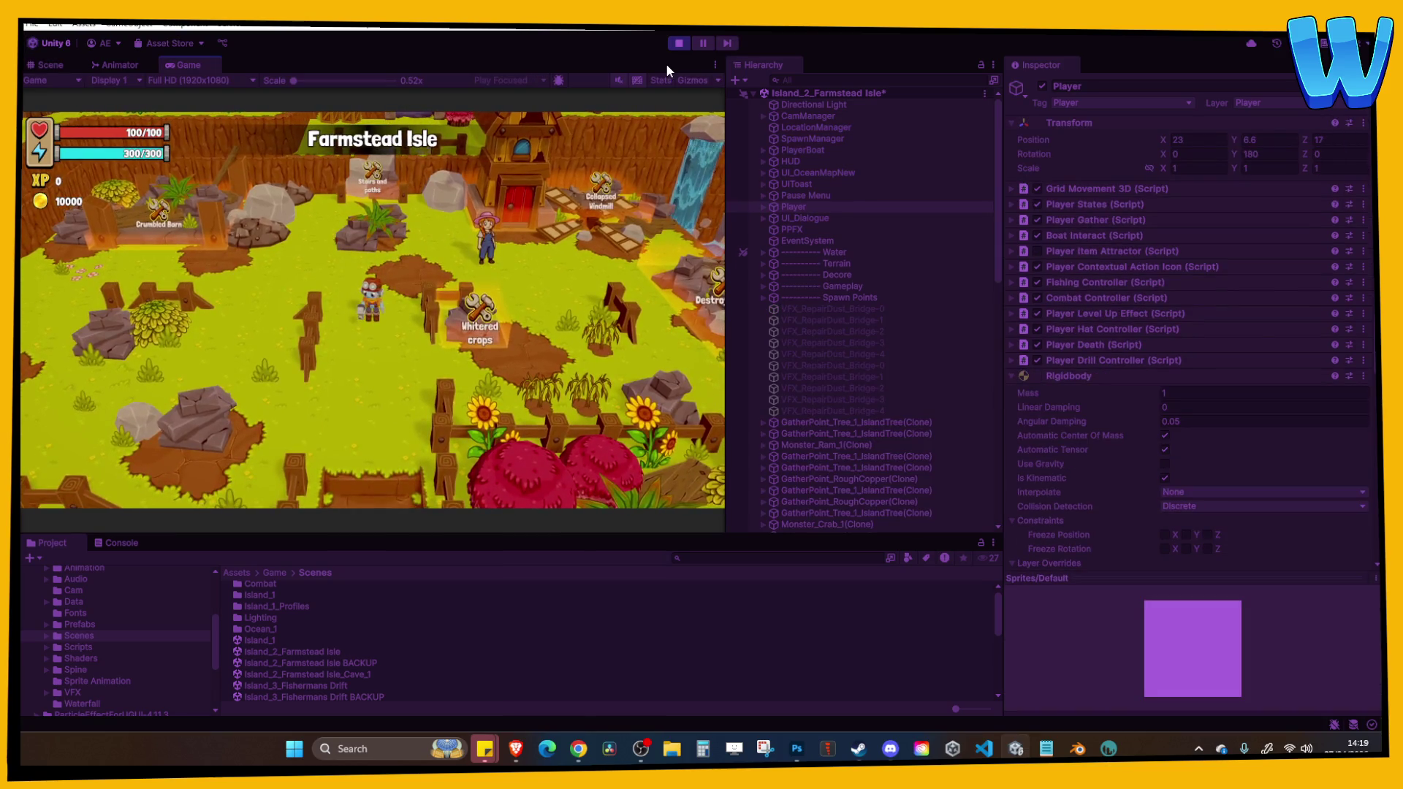
{"action": "key", "text": "d"}
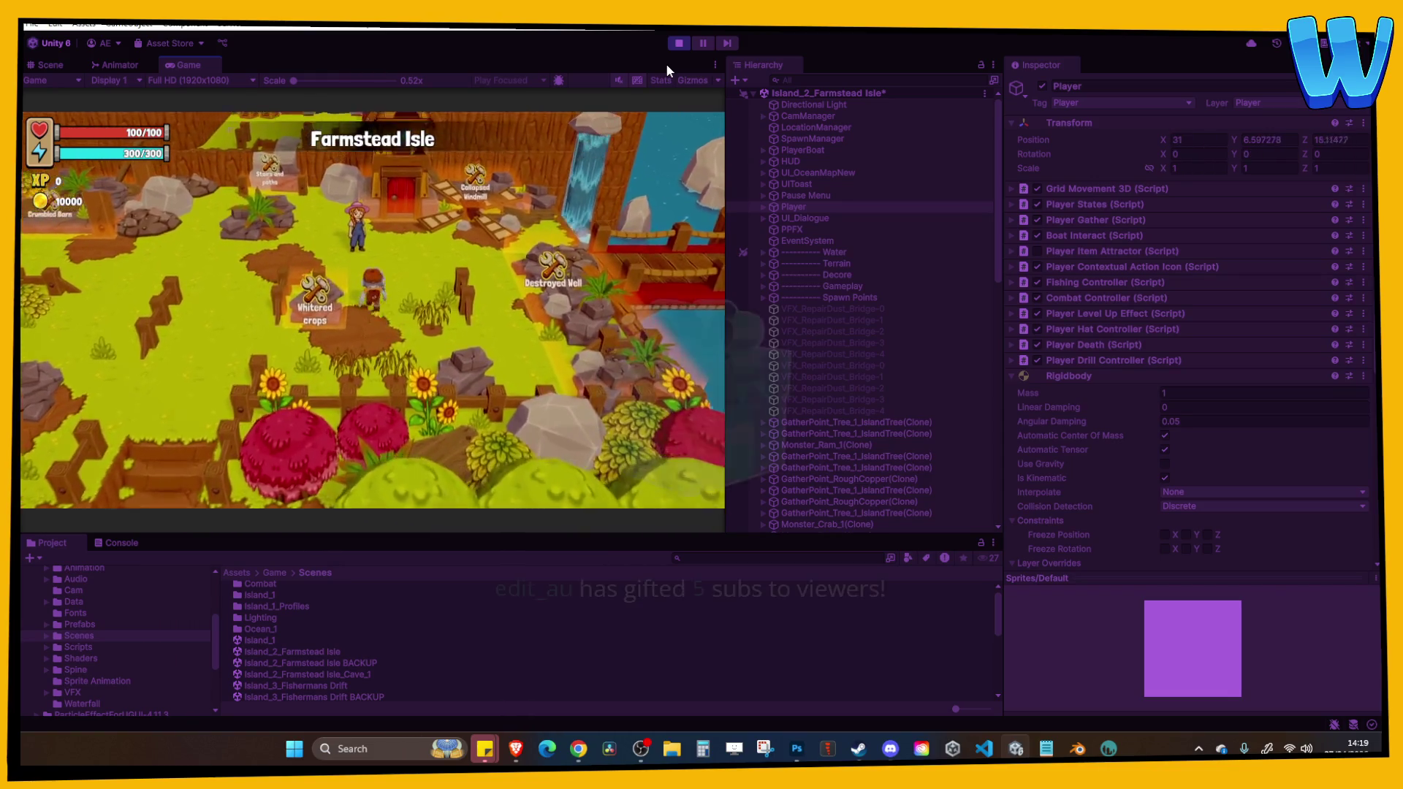
{"action": "key", "text": "w"}
{"action": "key", "text": "a"}
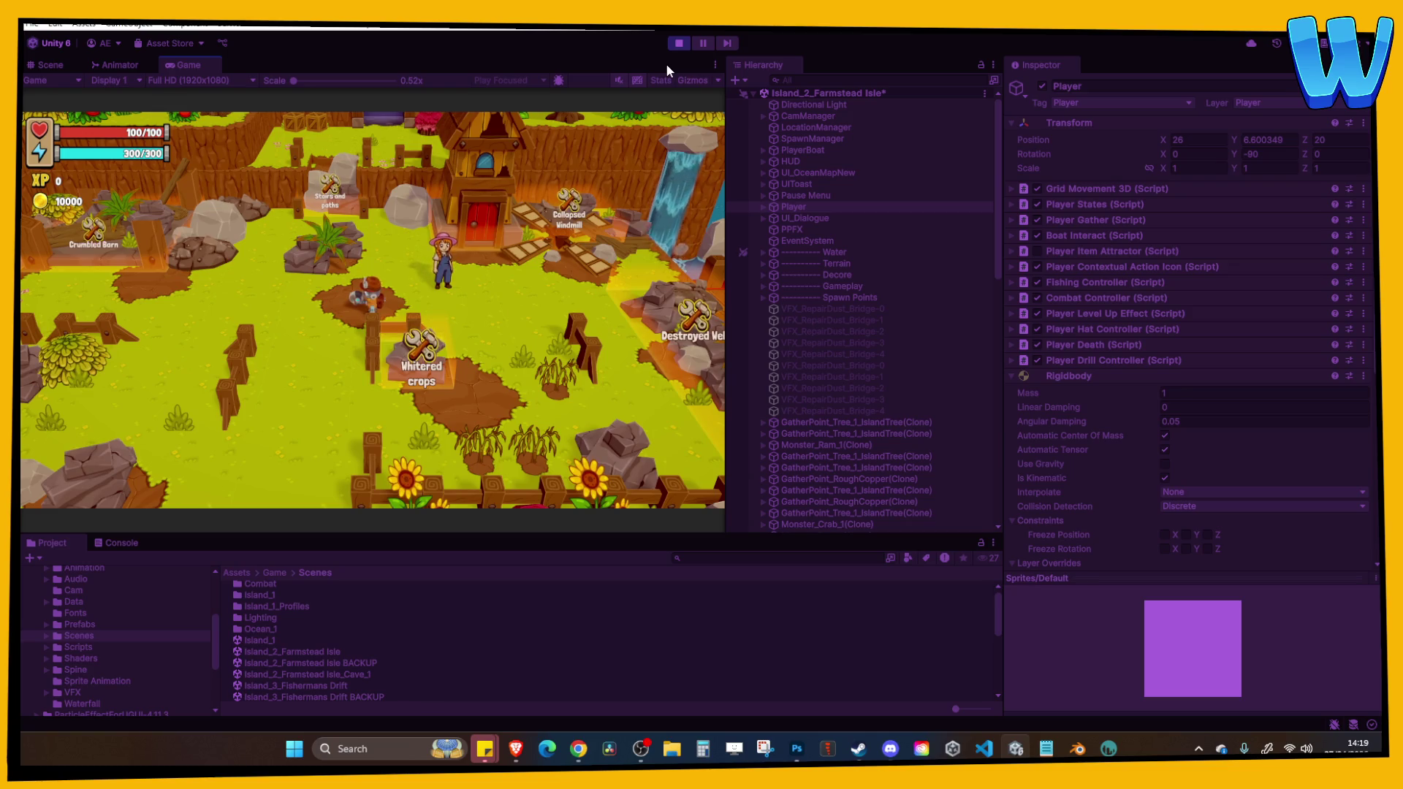
{"action": "key", "text": "a"}
{"action": "key", "text": "a"}
{"action": "key", "text": "a"}
{"action": "key", "text": "s"}
{"action": "key", "text": "s"}
{"action": "key", "text": "s"}
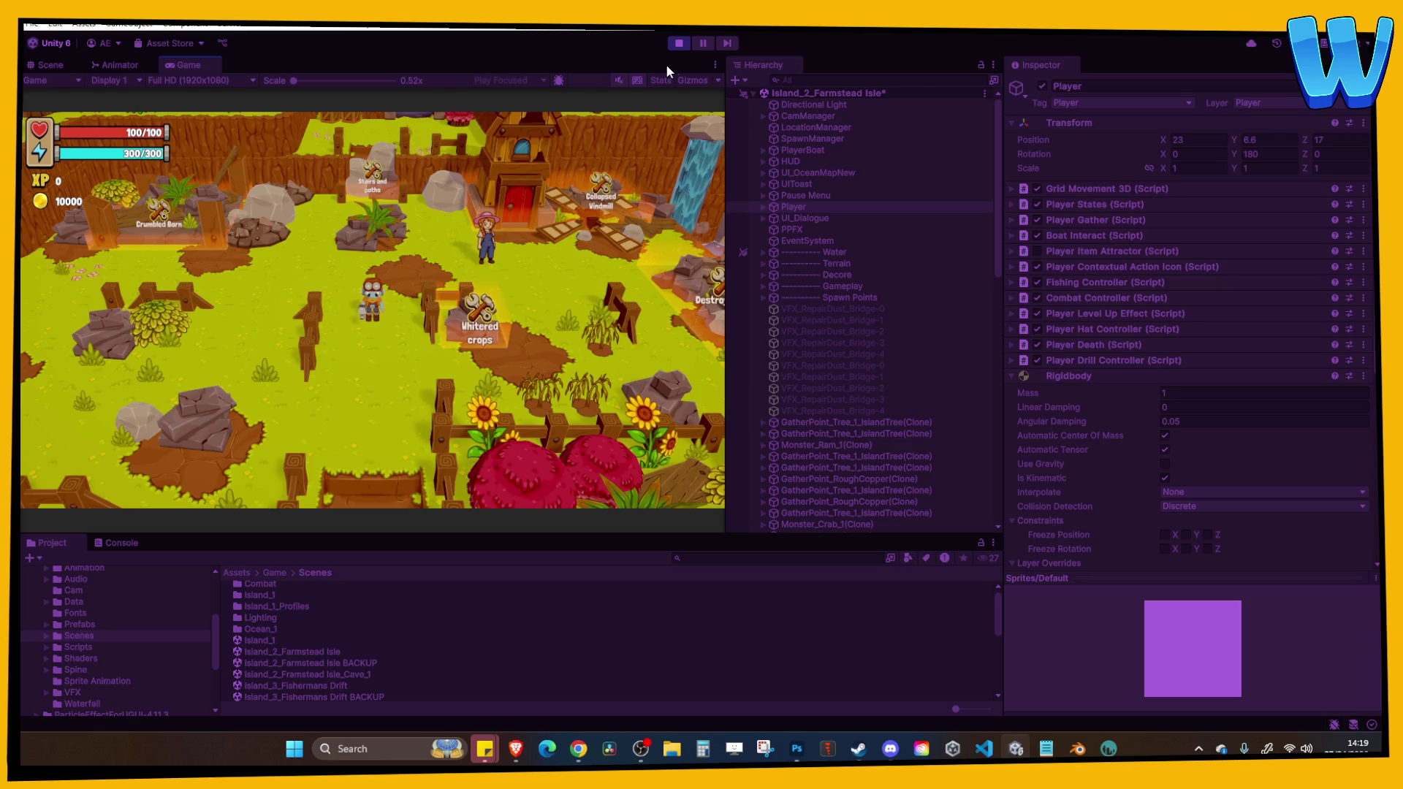
{"action": "left_click", "coordinate": [716, 65]}
{"action": "left_click", "coordinate": [741, 119]}
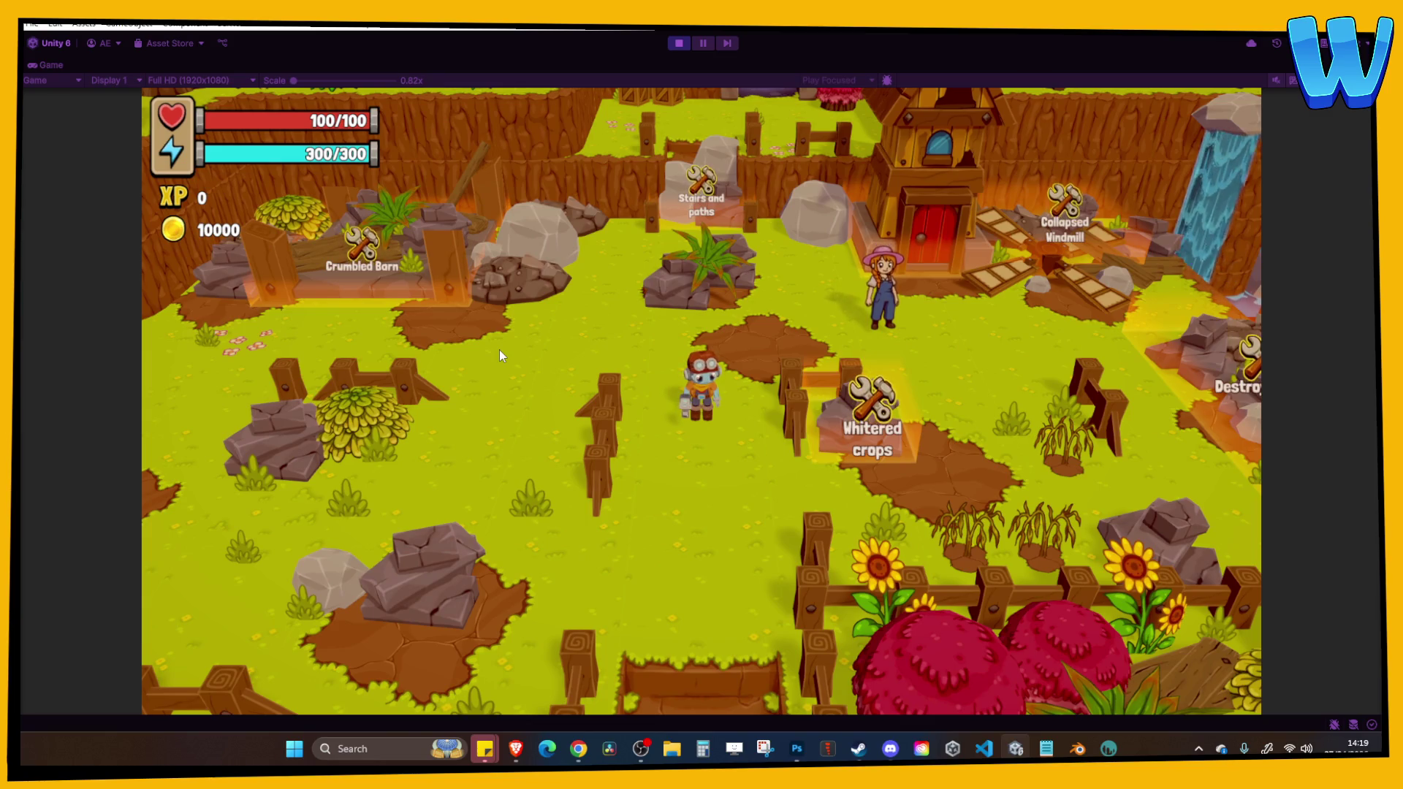
Walk the player up the farm and back toward the camera.
{"action": "key", "text": "w"}
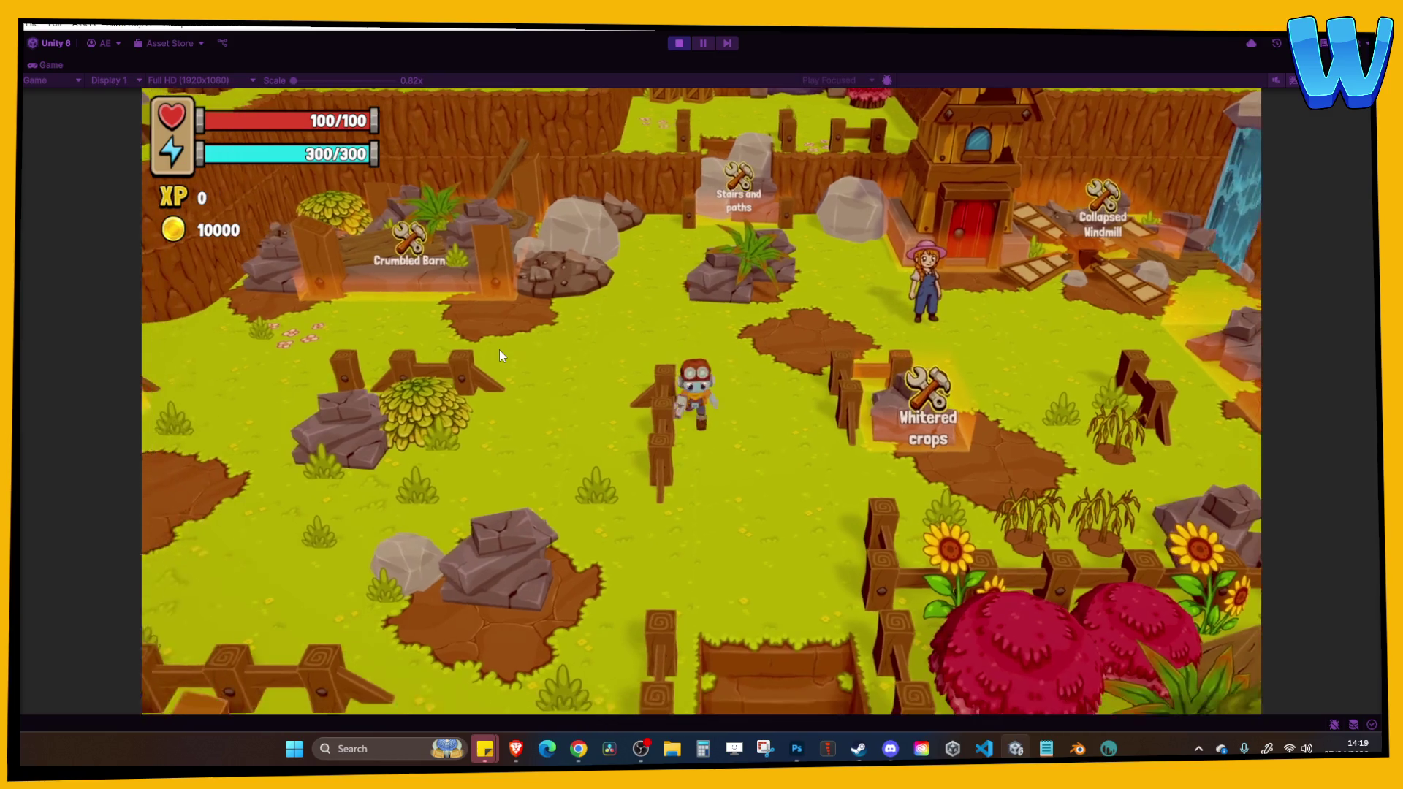
{"action": "key", "text": "s"}
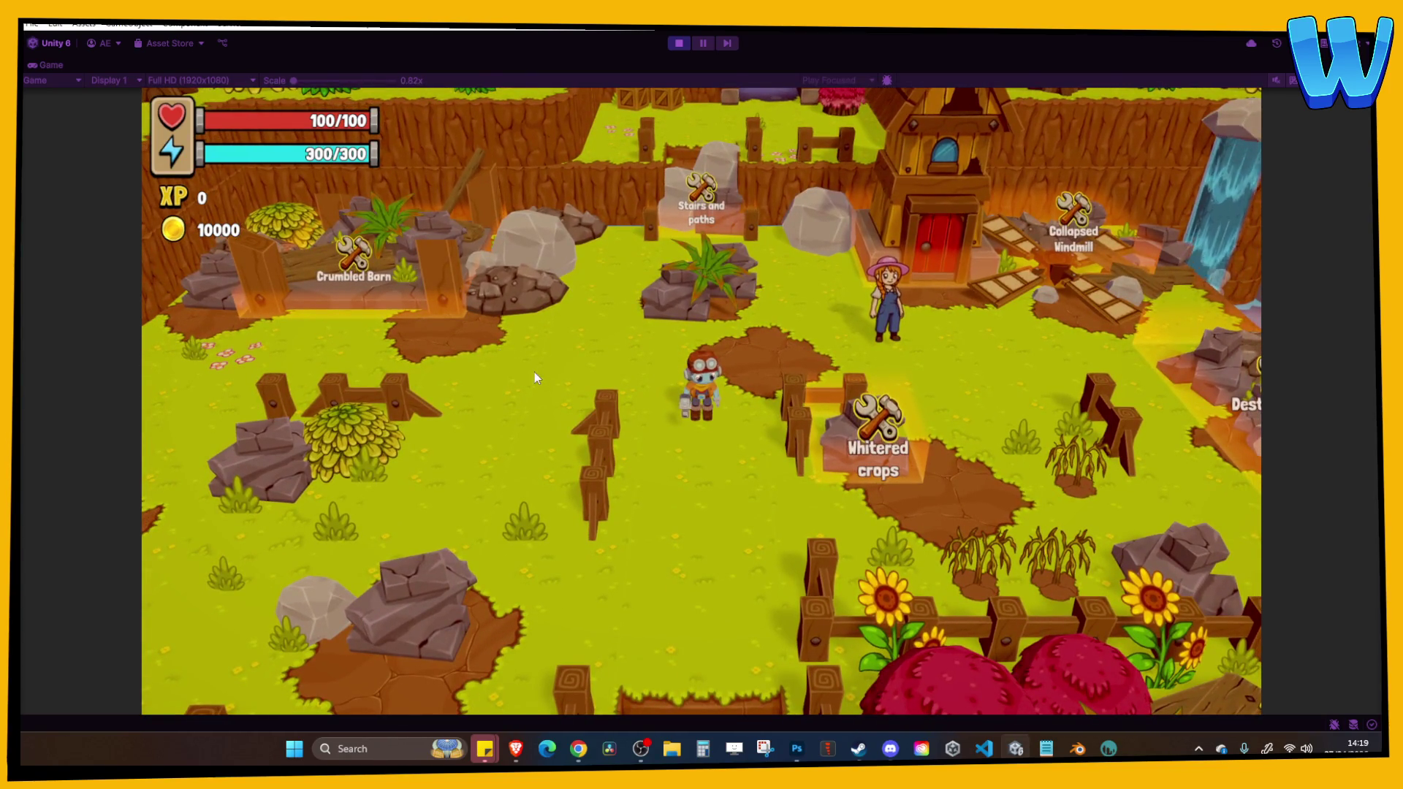
{"action": "key", "text": "alt+Tab"}
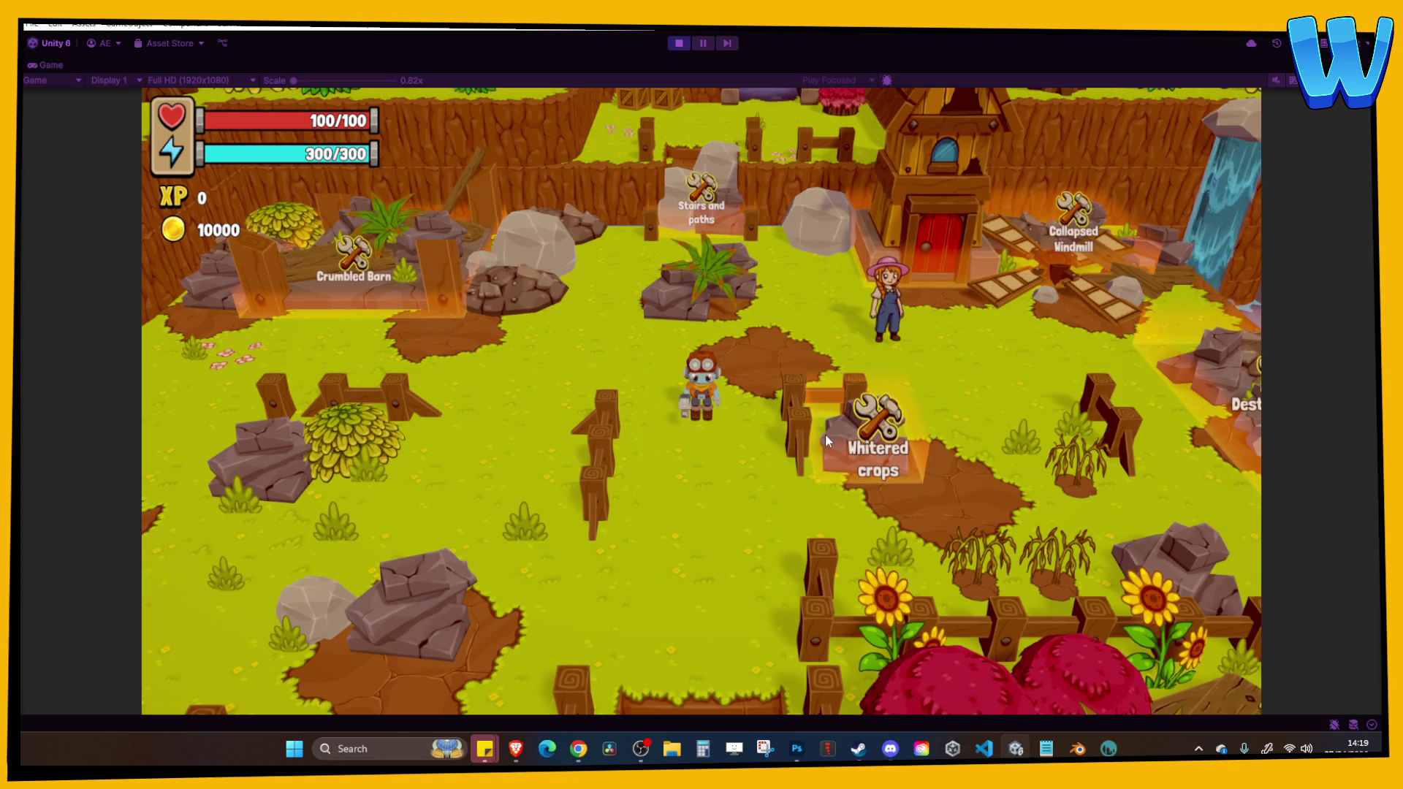
Browse the world map tiles, then select Farmstead Isle to show its 0/7 repair progress.
{"action": "key", "text": "m"}
{"action": "key", "text": "Right"}
{"action": "key", "text": "Down"}
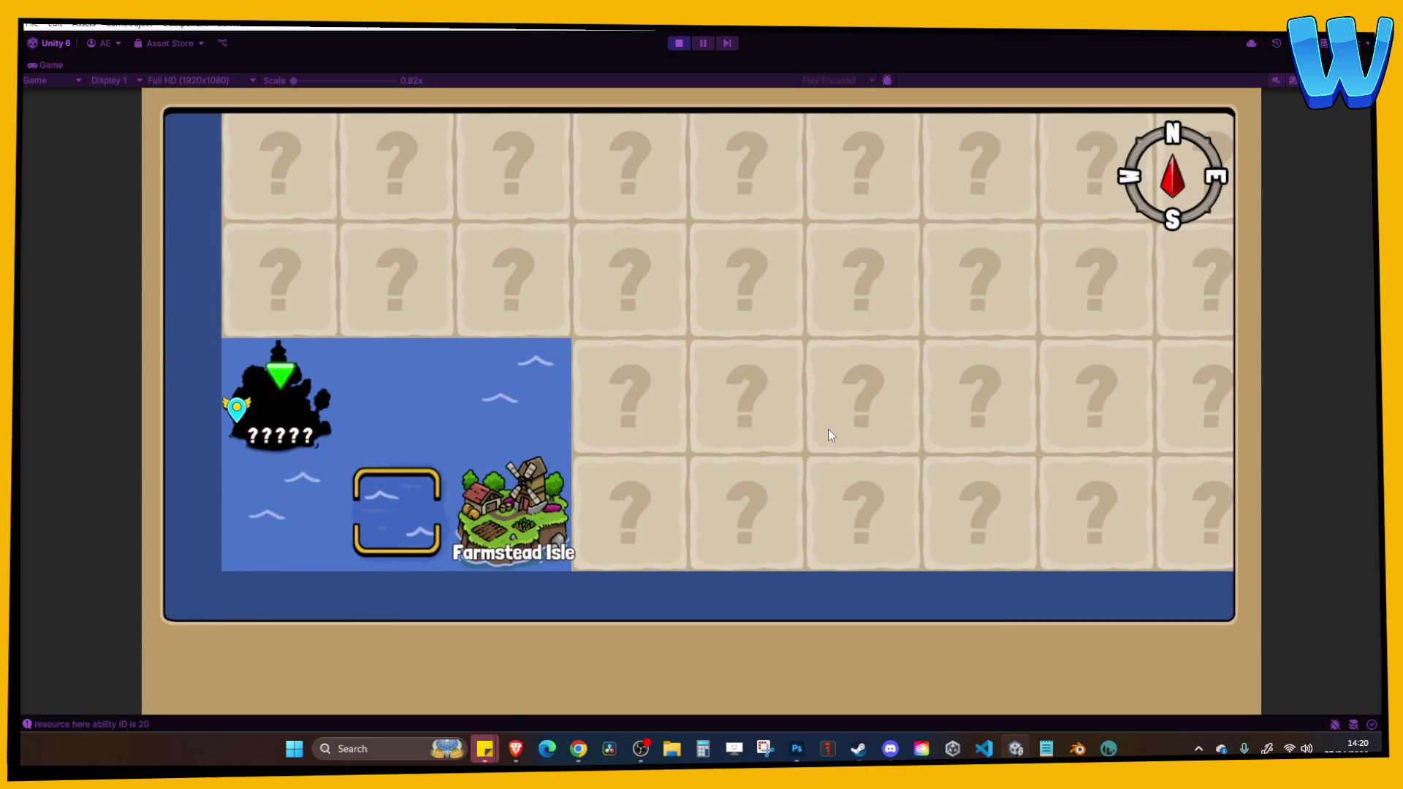
{"action": "key", "text": "Right"}
{"action": "key", "text": "Left"}
{"action": "key", "text": "Up"}
{"action": "key", "text": "Left"}
{"action": "key", "text": "Down"}
{"action": "key", "text": "Right"}
{"action": "key", "text": "Up"}
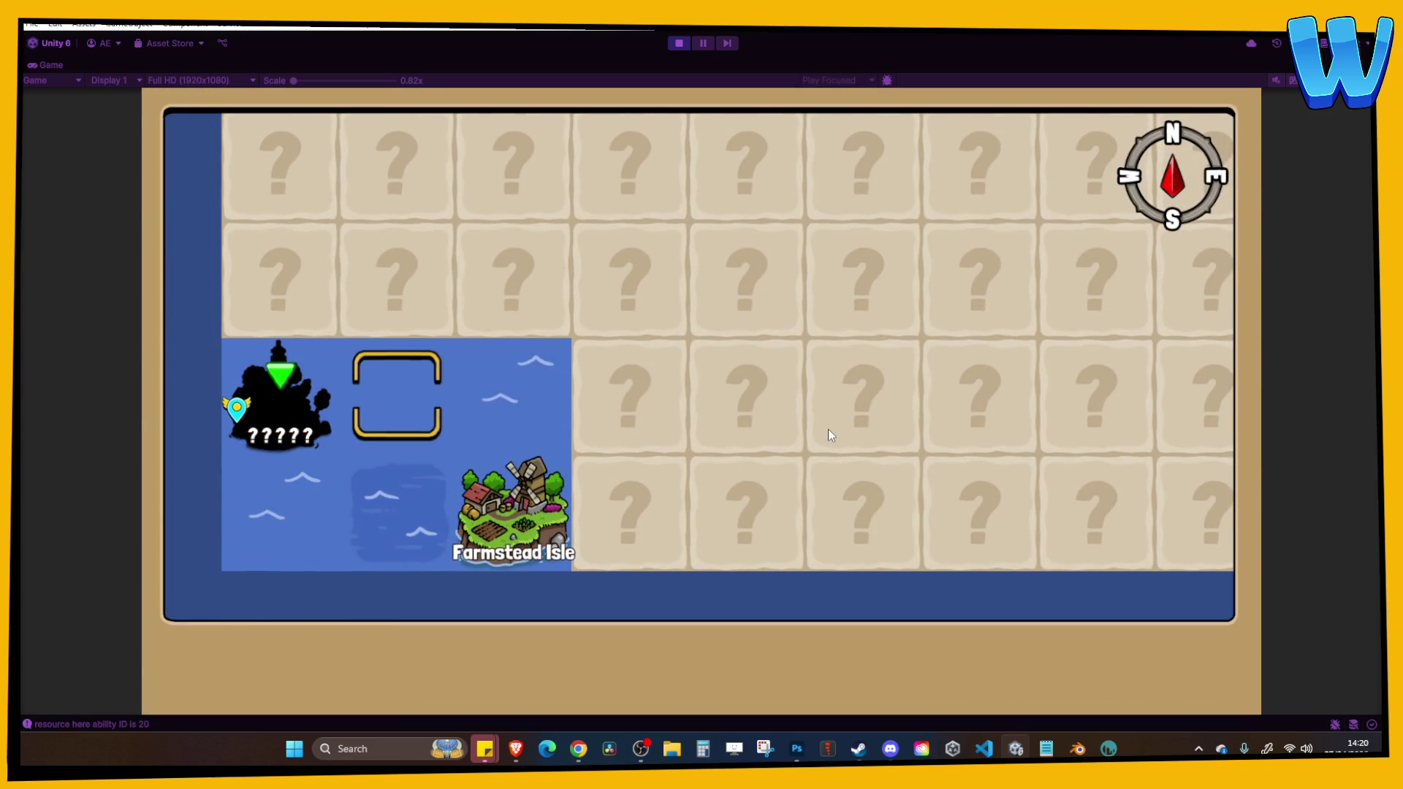
{"action": "key", "text": "Right"}
{"action": "key", "text": "Down"}
{"action": "key", "text": "Left"}
{"action": "key", "text": "Up"}
{"action": "key", "text": "m"}
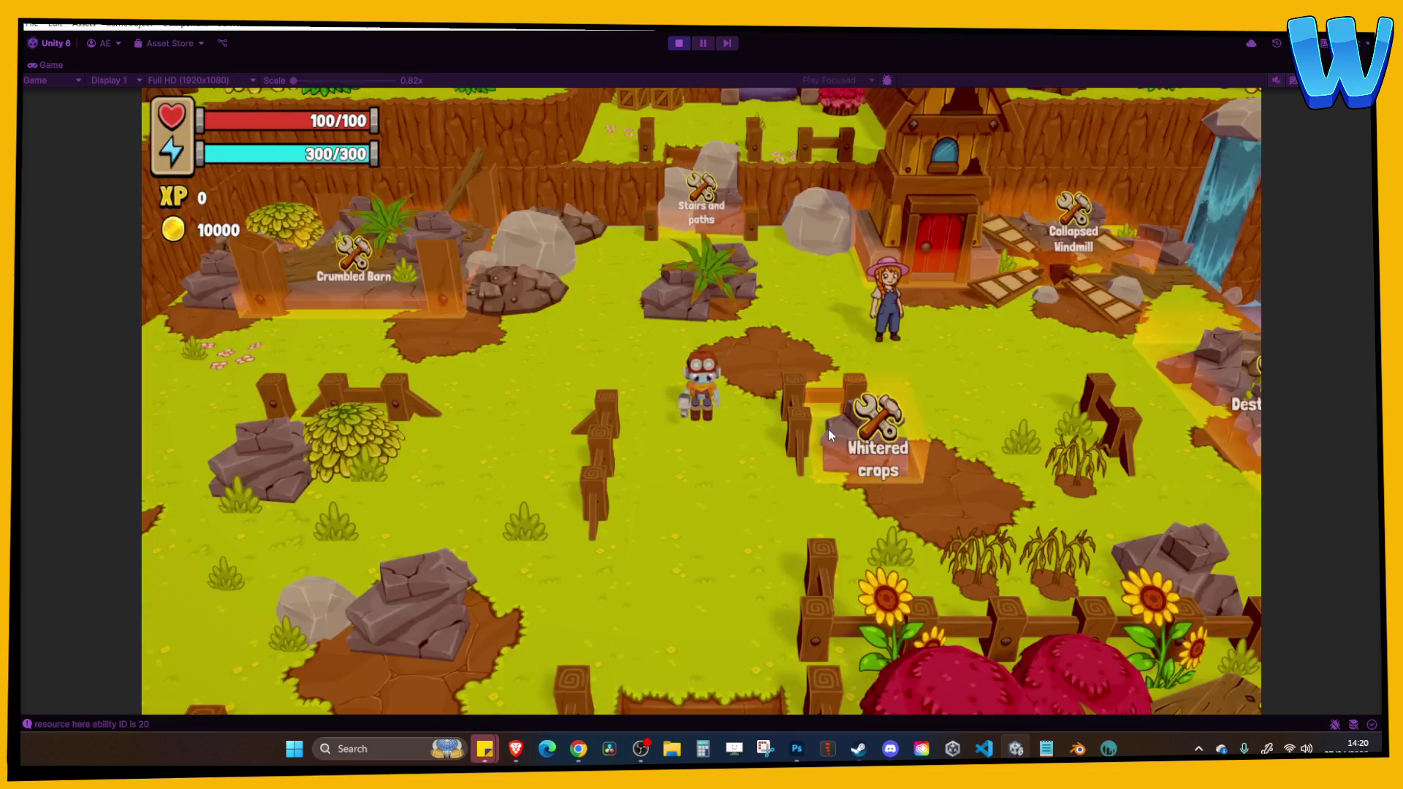
{"action": "key", "text": "m"}
{"action": "key", "text": "Right"}
{"action": "key", "text": "Right"}
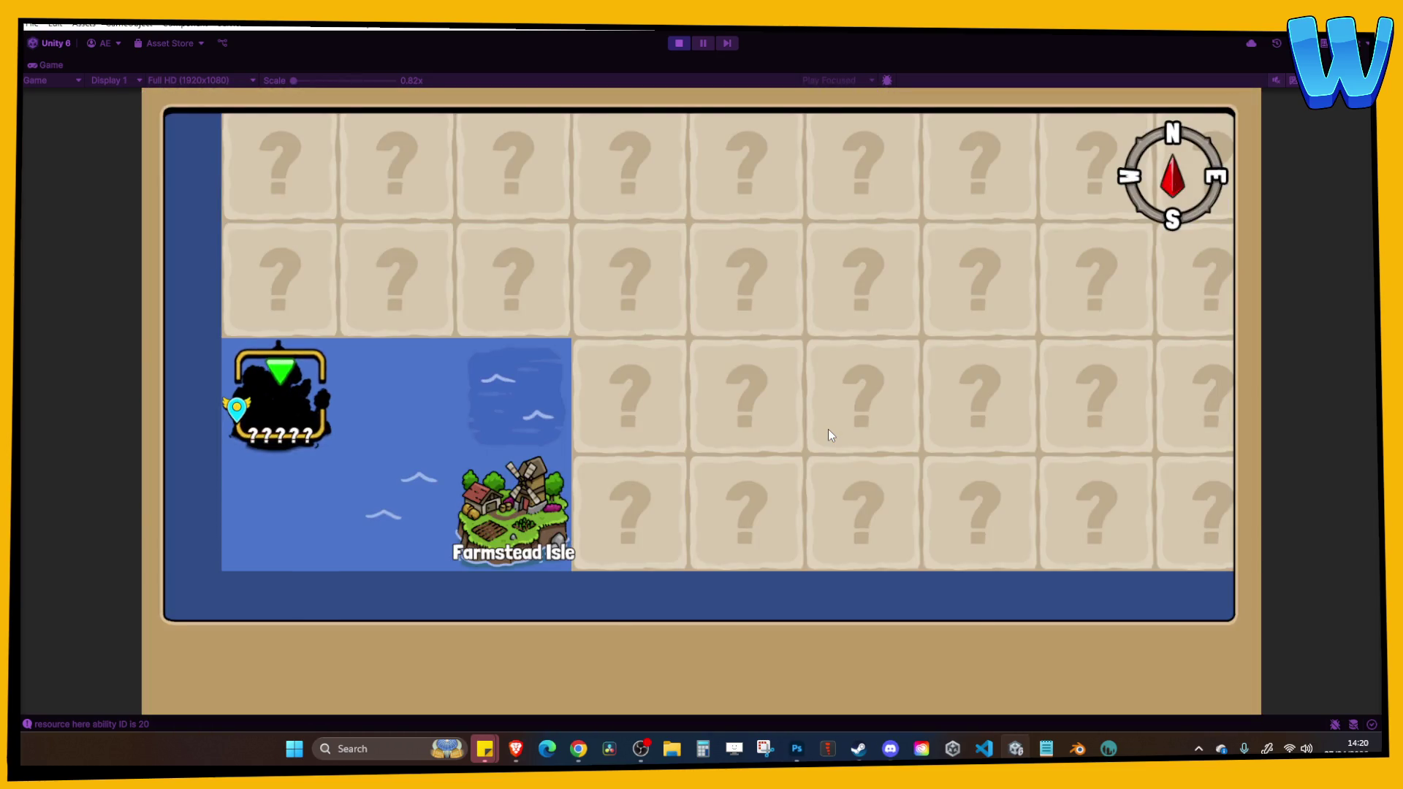
{"action": "key", "text": "Down"}
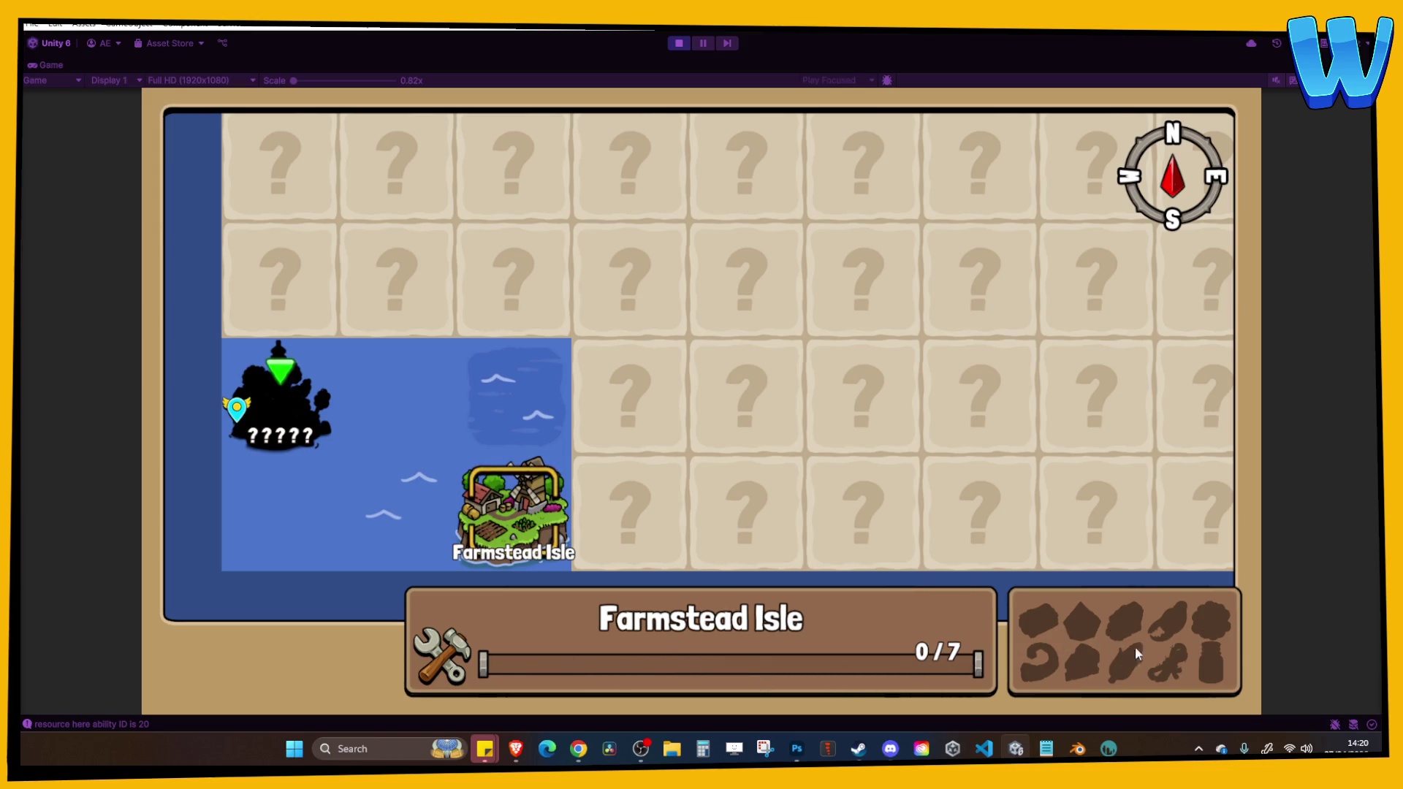
Close the map, walk over the bridge and mine the Rough Copper rock.
{"action": "key", "text": "m"}
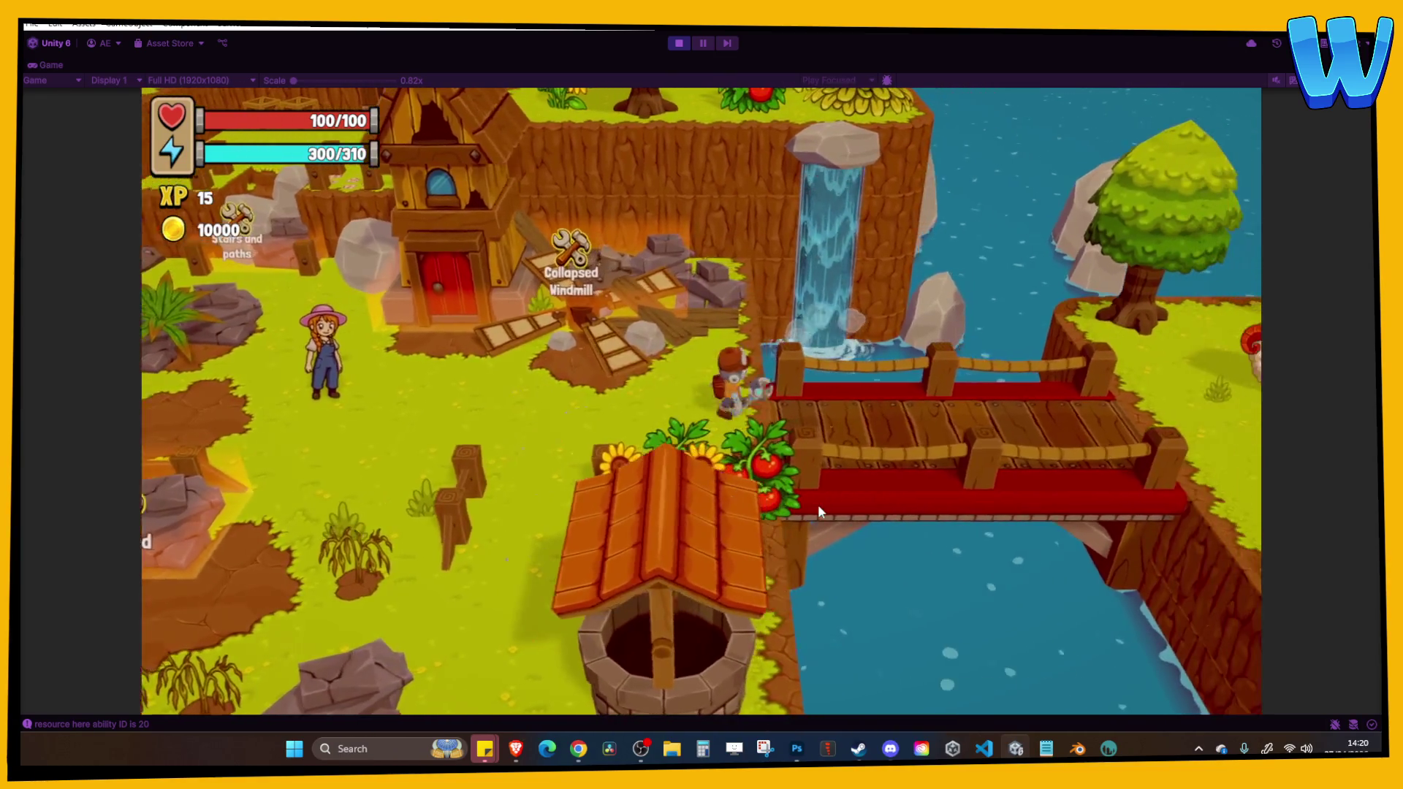
{"action": "key", "text": "d"}
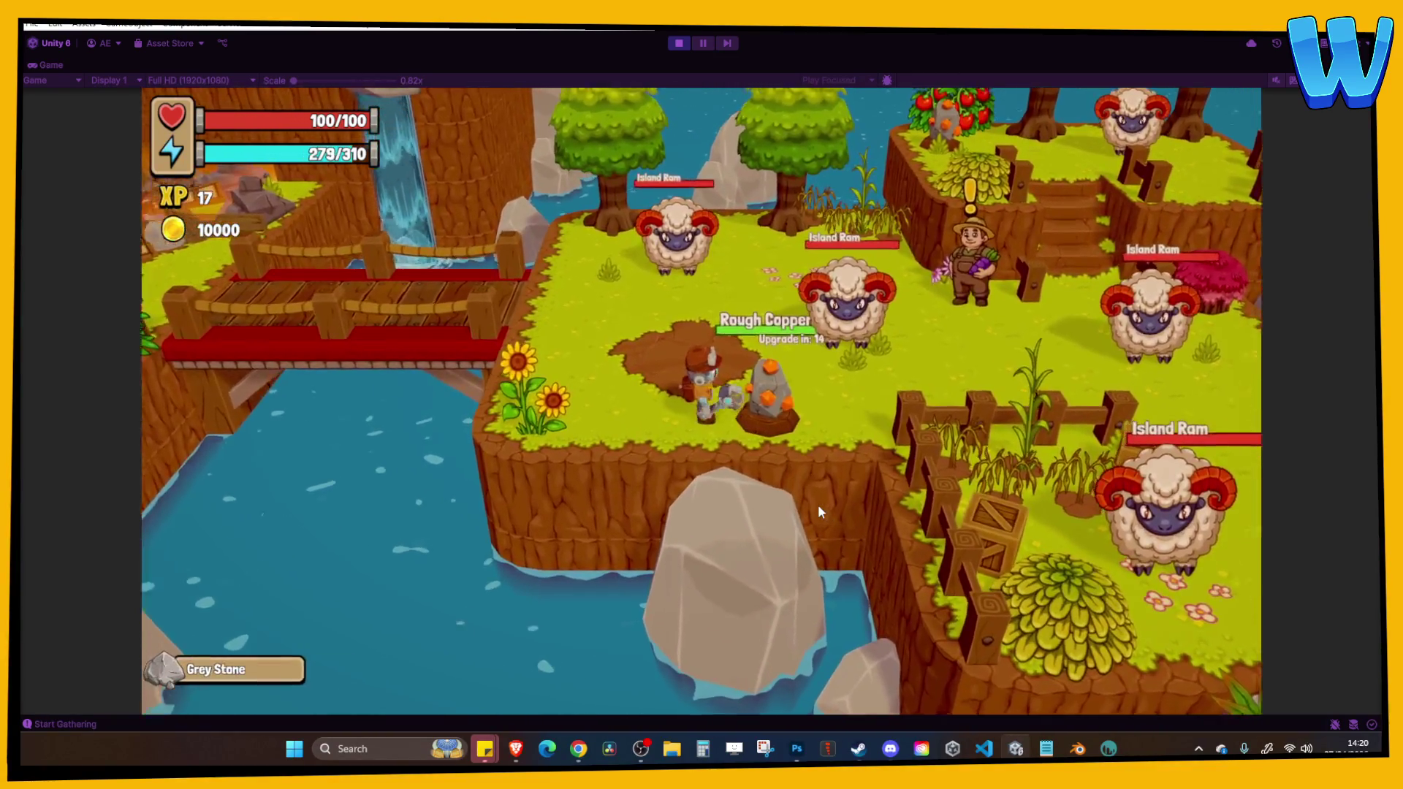
{"action": "left_click", "coordinate": [771, 385]}
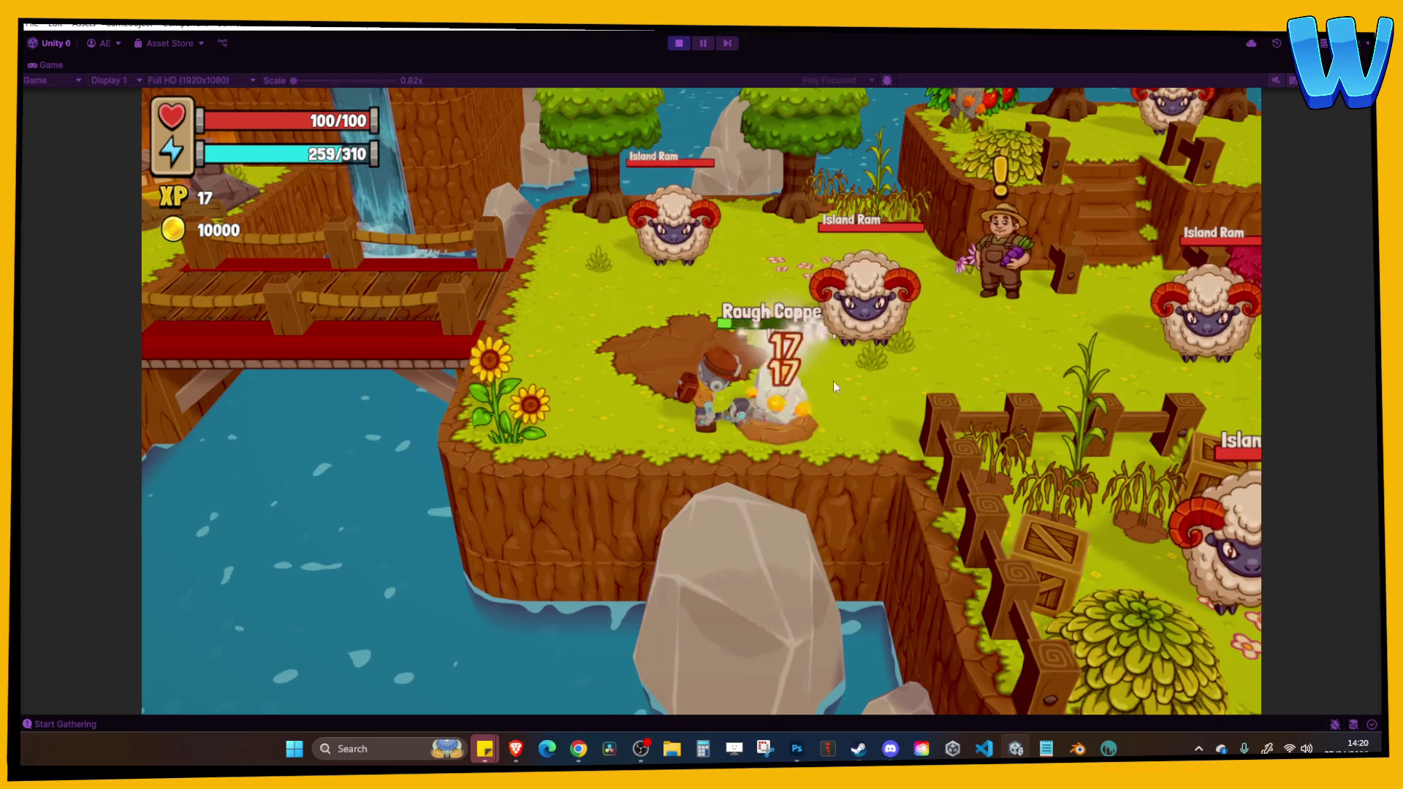
{"action": "key", "text": "d"}
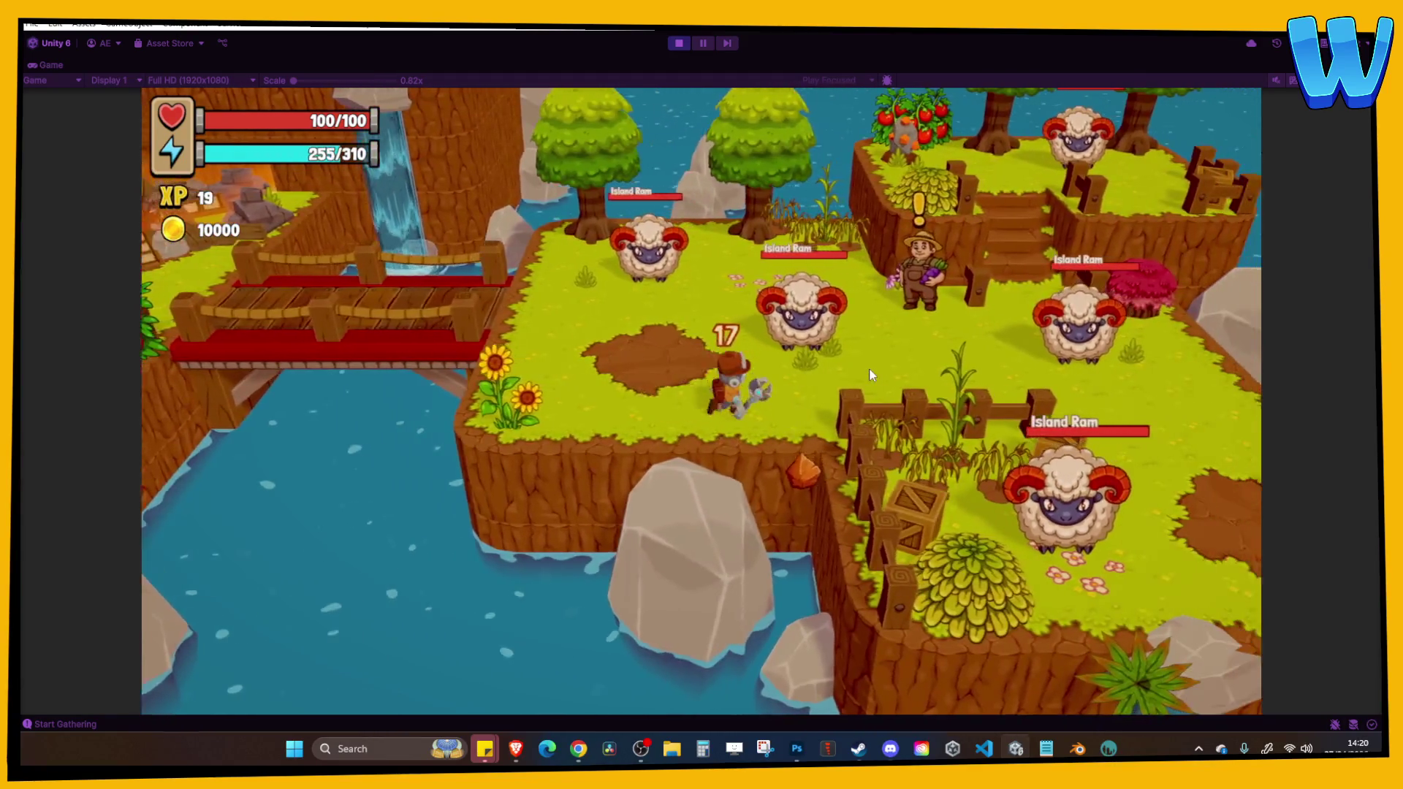
{"action": "key", "text": "a"}
Check Farmstead Isle on the map, walk back across the farm and repair the Whitered crops.
{"action": "key", "text": "m"}
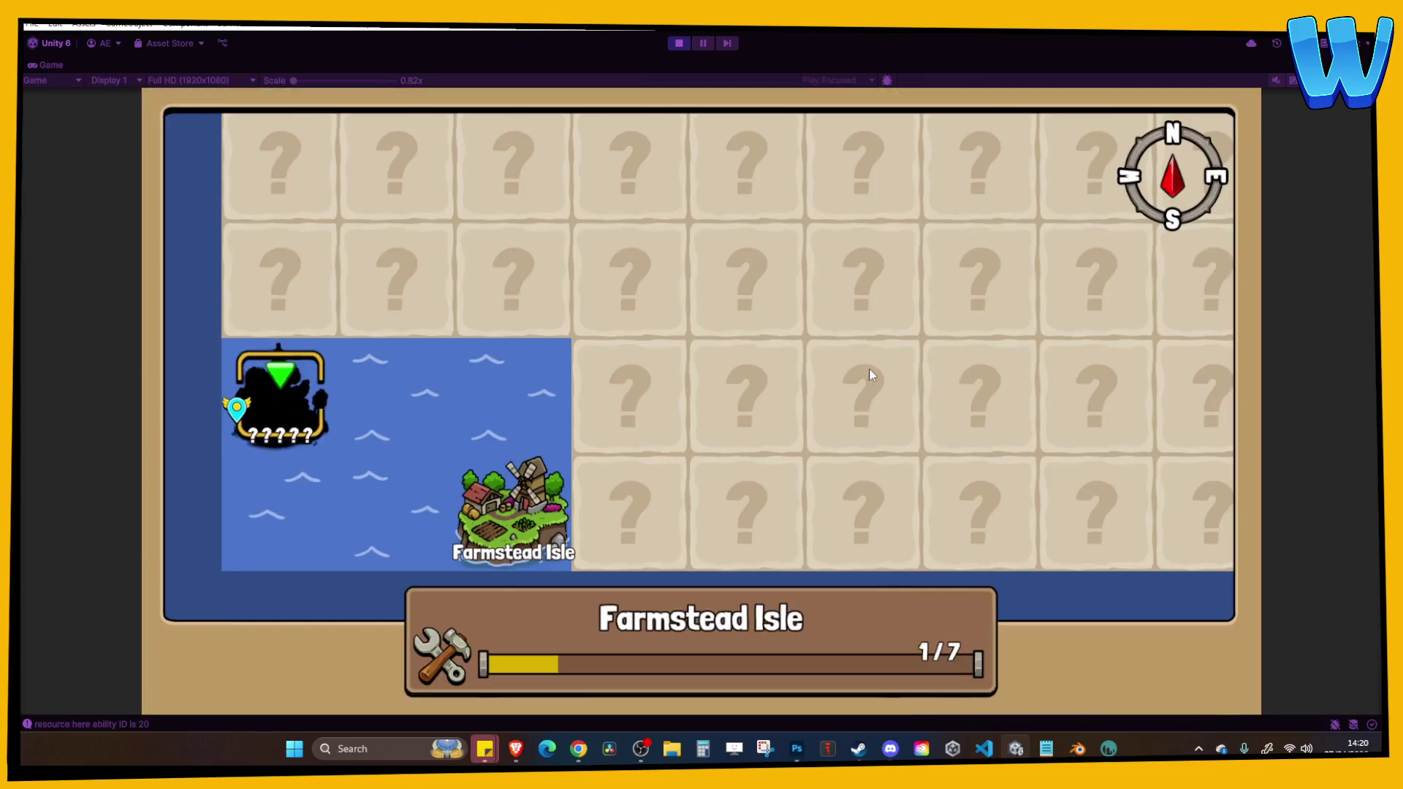
{"action": "key", "text": "d"}
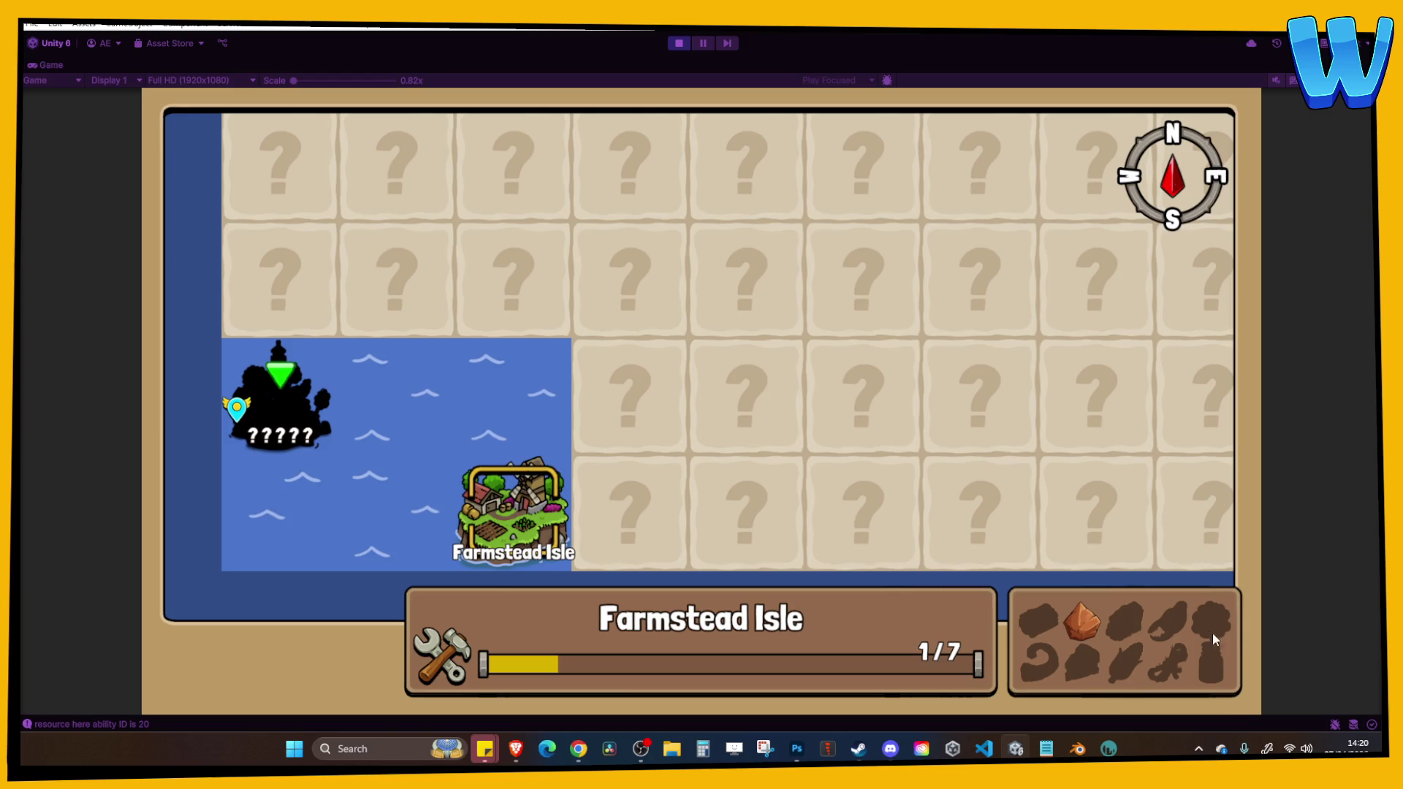
{"action": "key", "text": "m"}
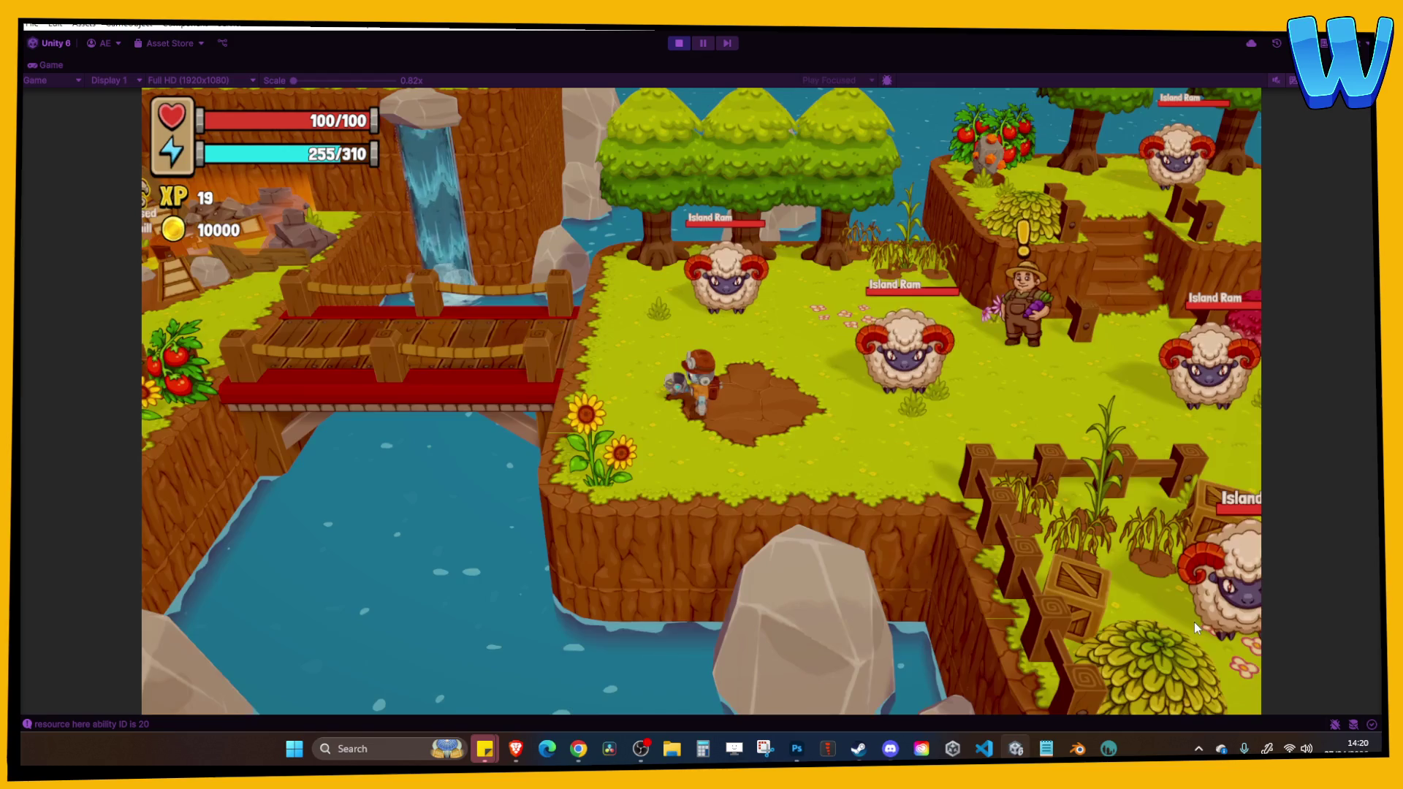
{"action": "key", "text": "a"}
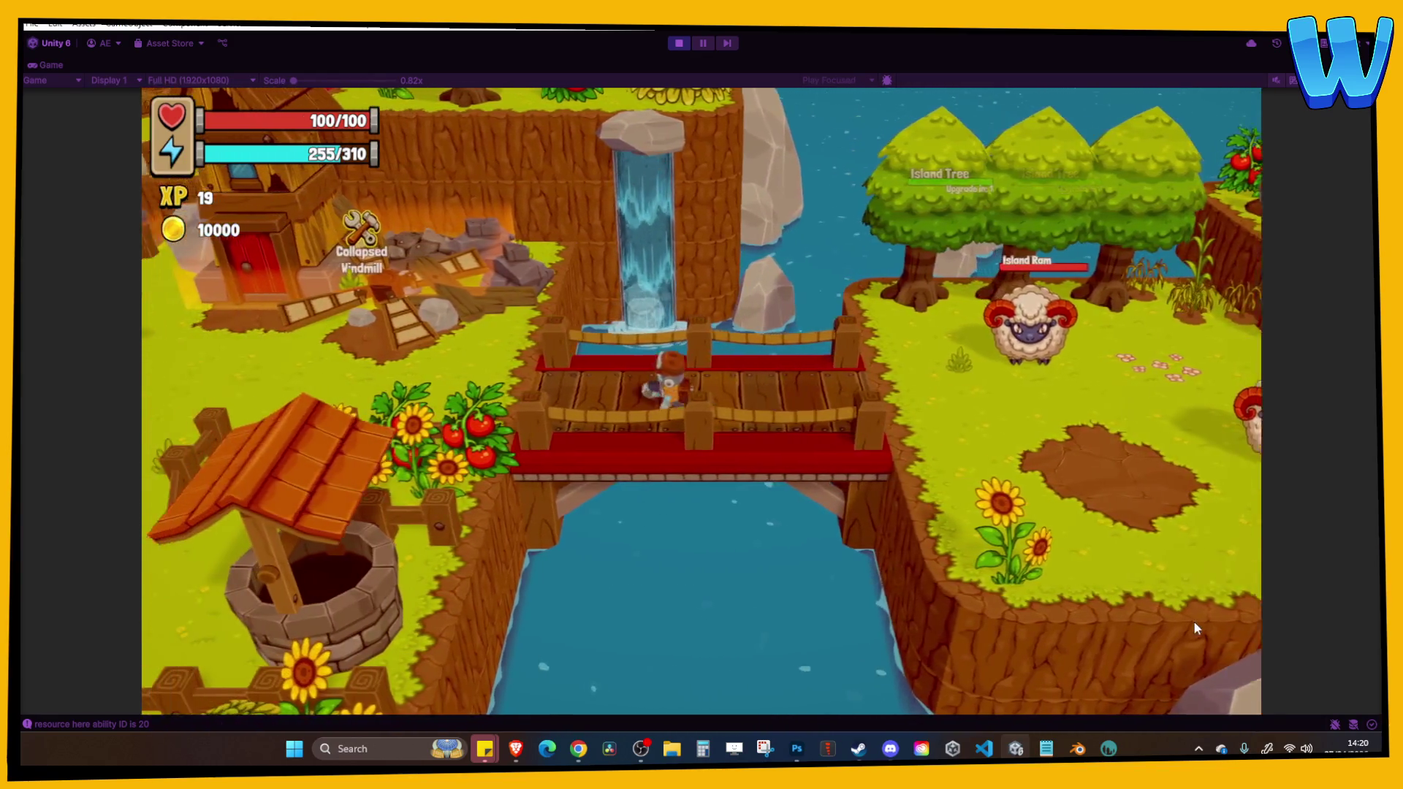
{"action": "key", "text": "m"}
{"action": "key", "text": "m"}
{"action": "key", "text": "a"}
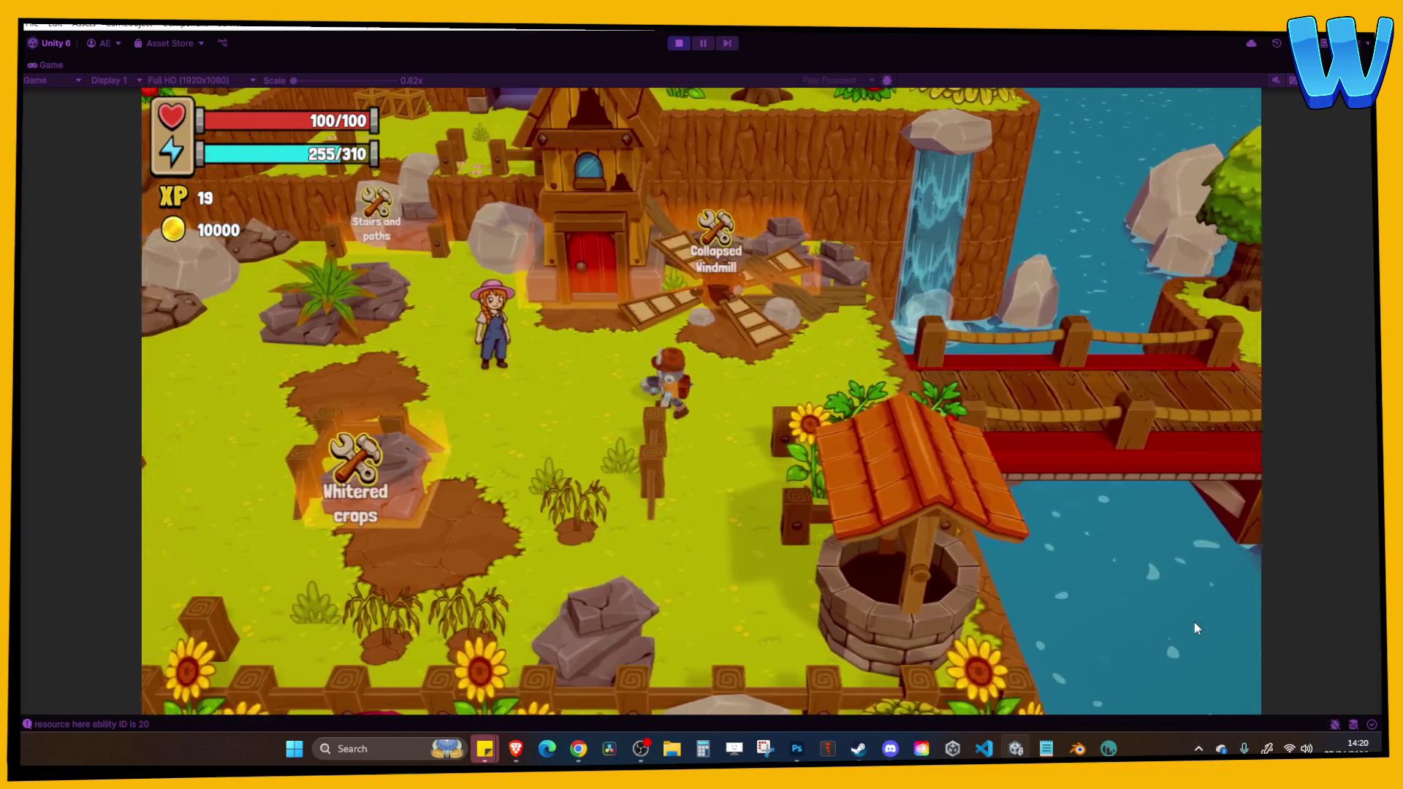
{"action": "key", "text": "s"}
{"action": "key", "text": "e"}
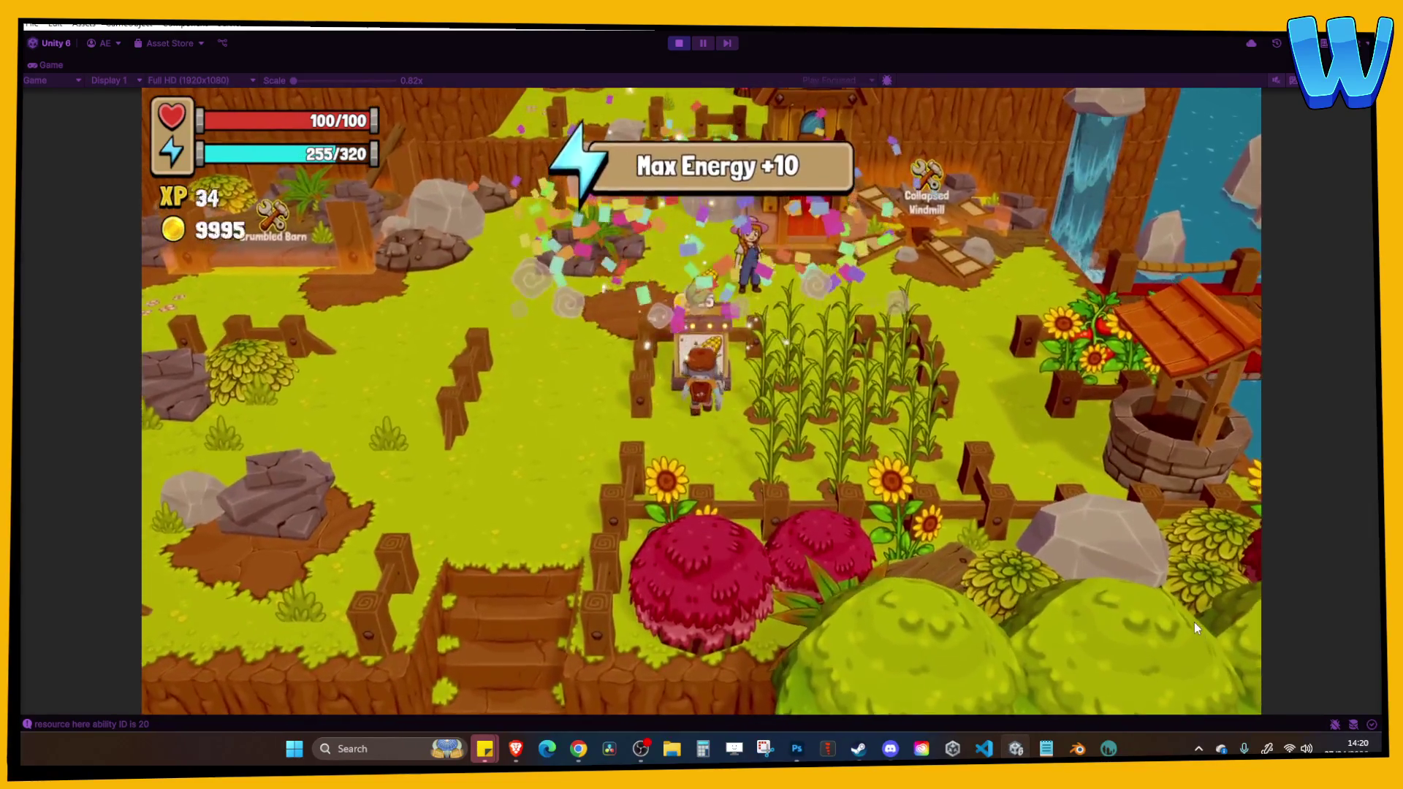
Check the 2/7 repair progress on the world map, then exit Play mode.
{"action": "key", "text": "m"}
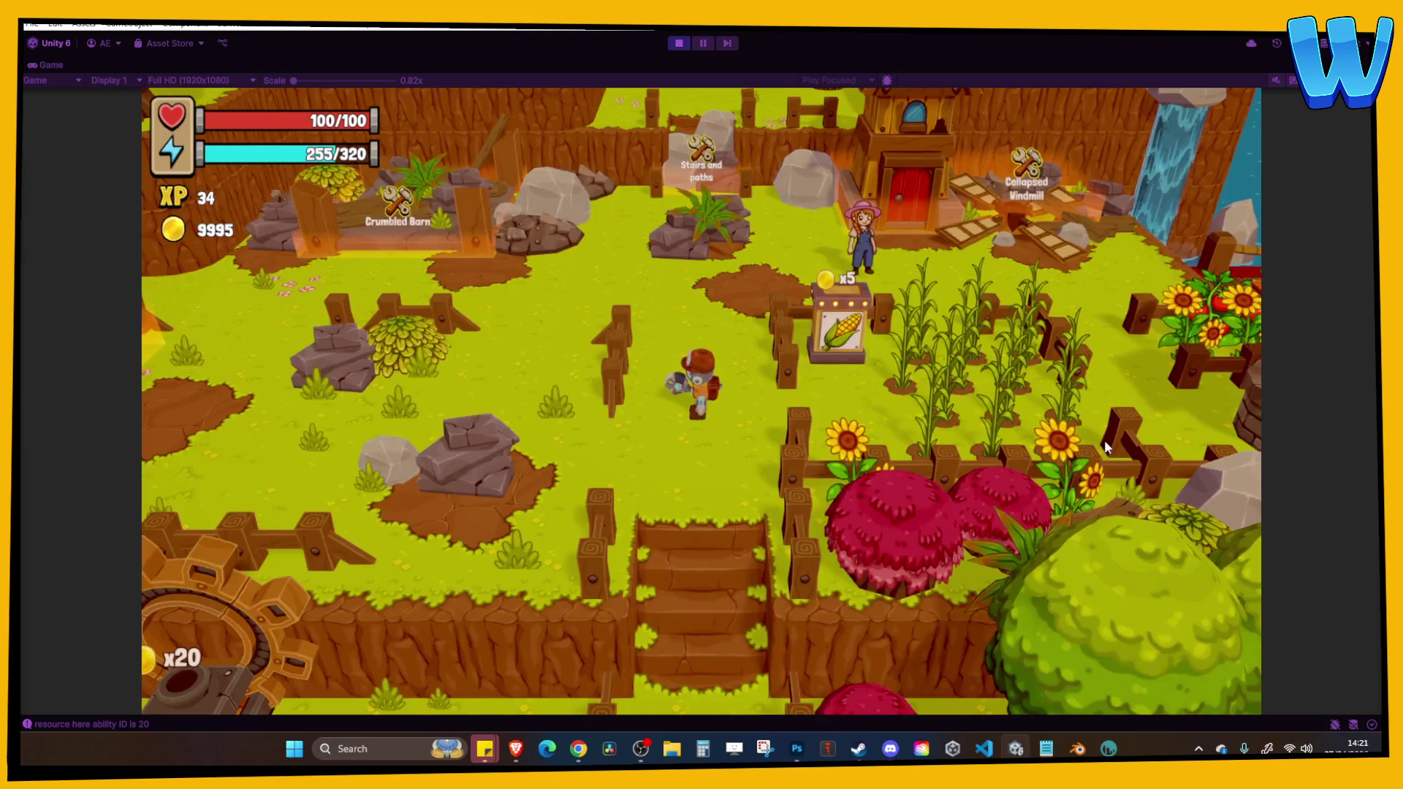
{"action": "key", "text": "m"}
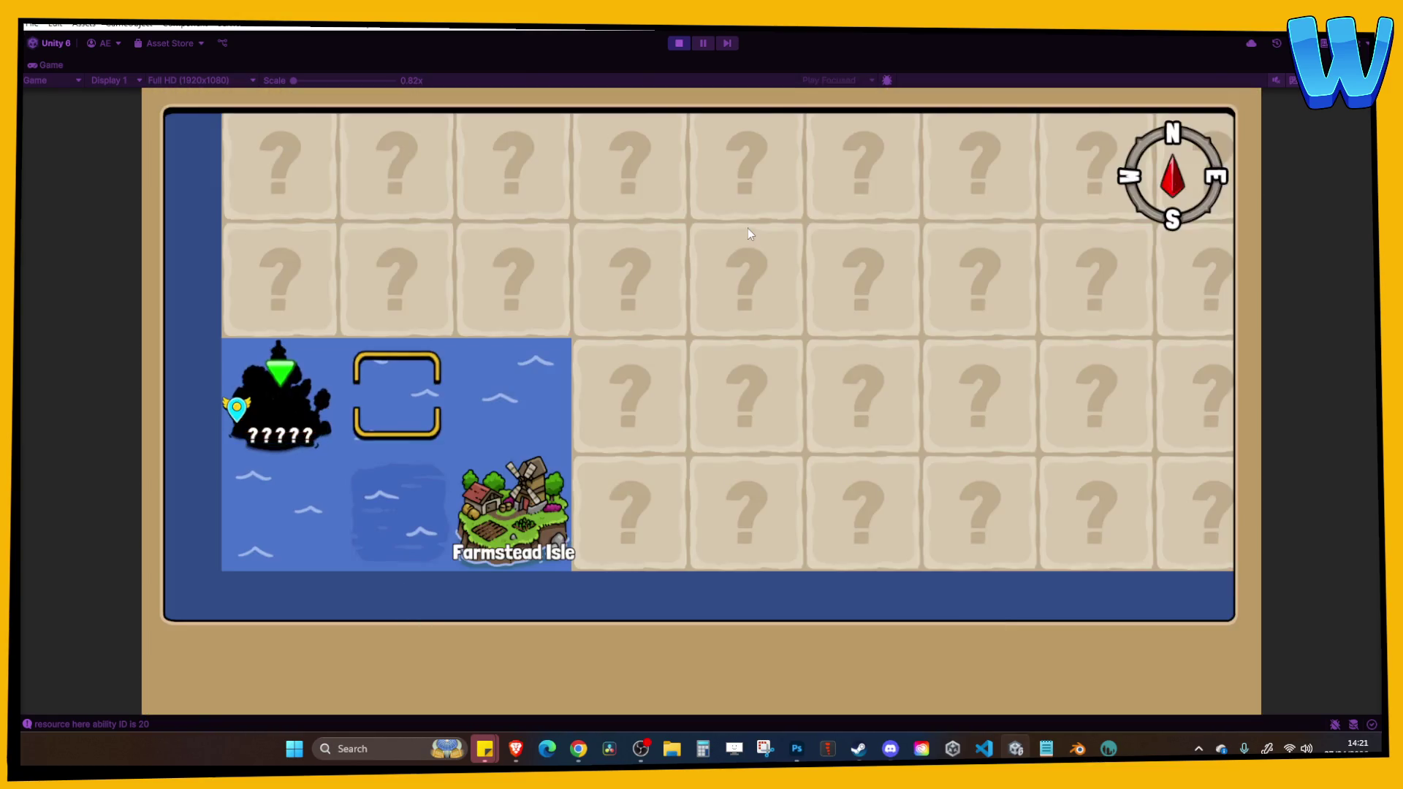
{"action": "key", "text": "a"}
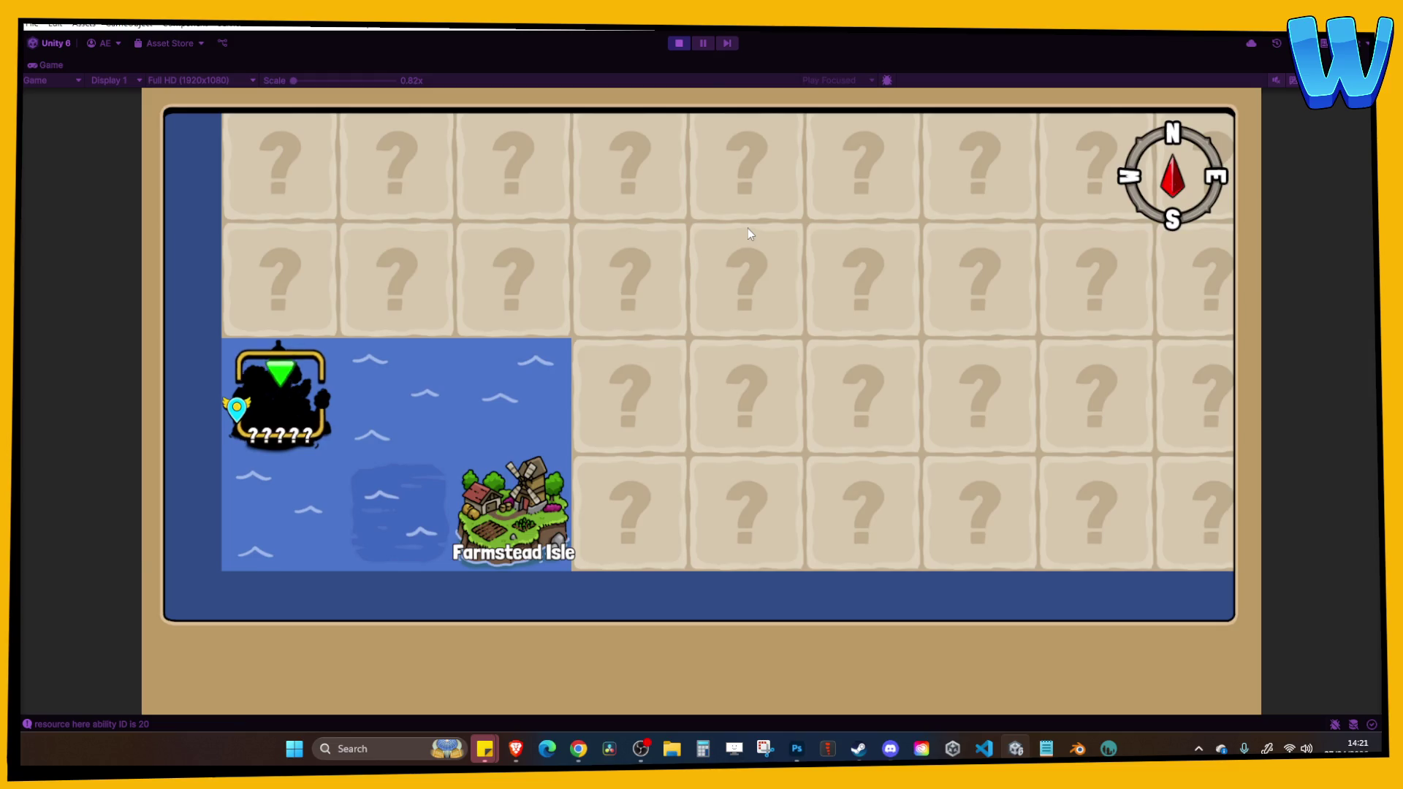
{"action": "key", "text": "m"}
{"action": "left_click", "coordinate": [679, 43]}
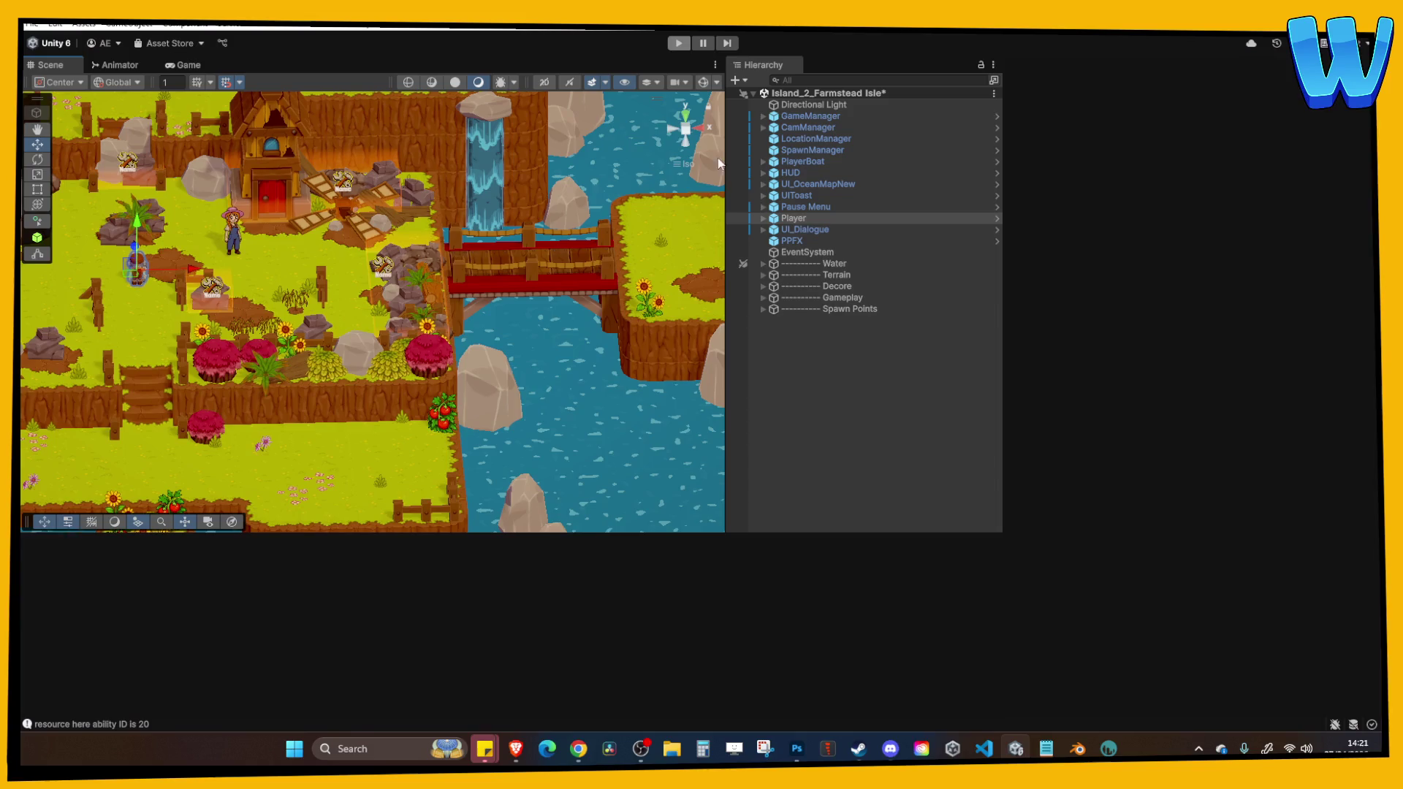
Open Lighthouse_1, saving Farmstead Isle changes when prompted, and start playing it.
{"action": "scroll", "coordinate": [307, 669], "scroll_direction": "down", "scroll_amount": 5}
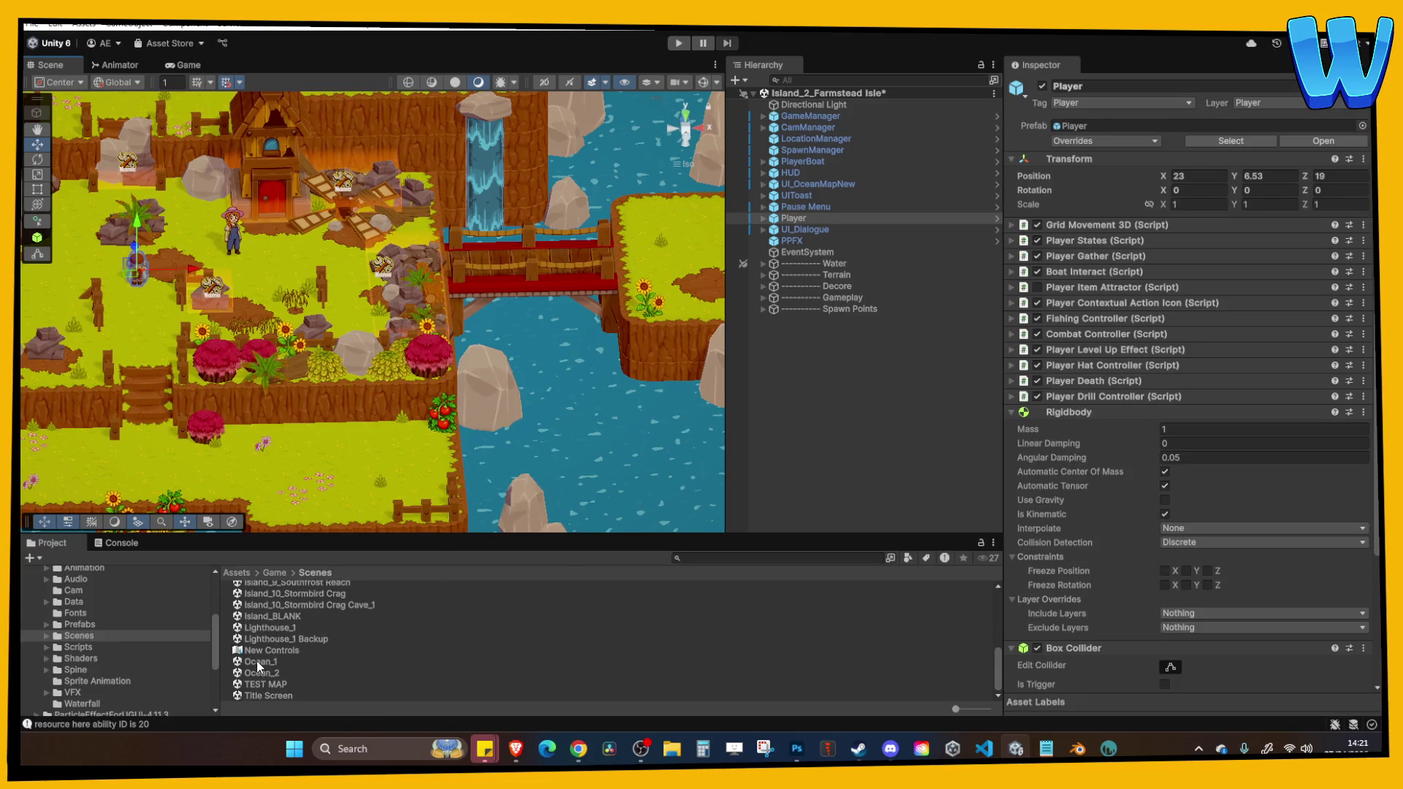
{"action": "double_click", "coordinate": [278, 629]}
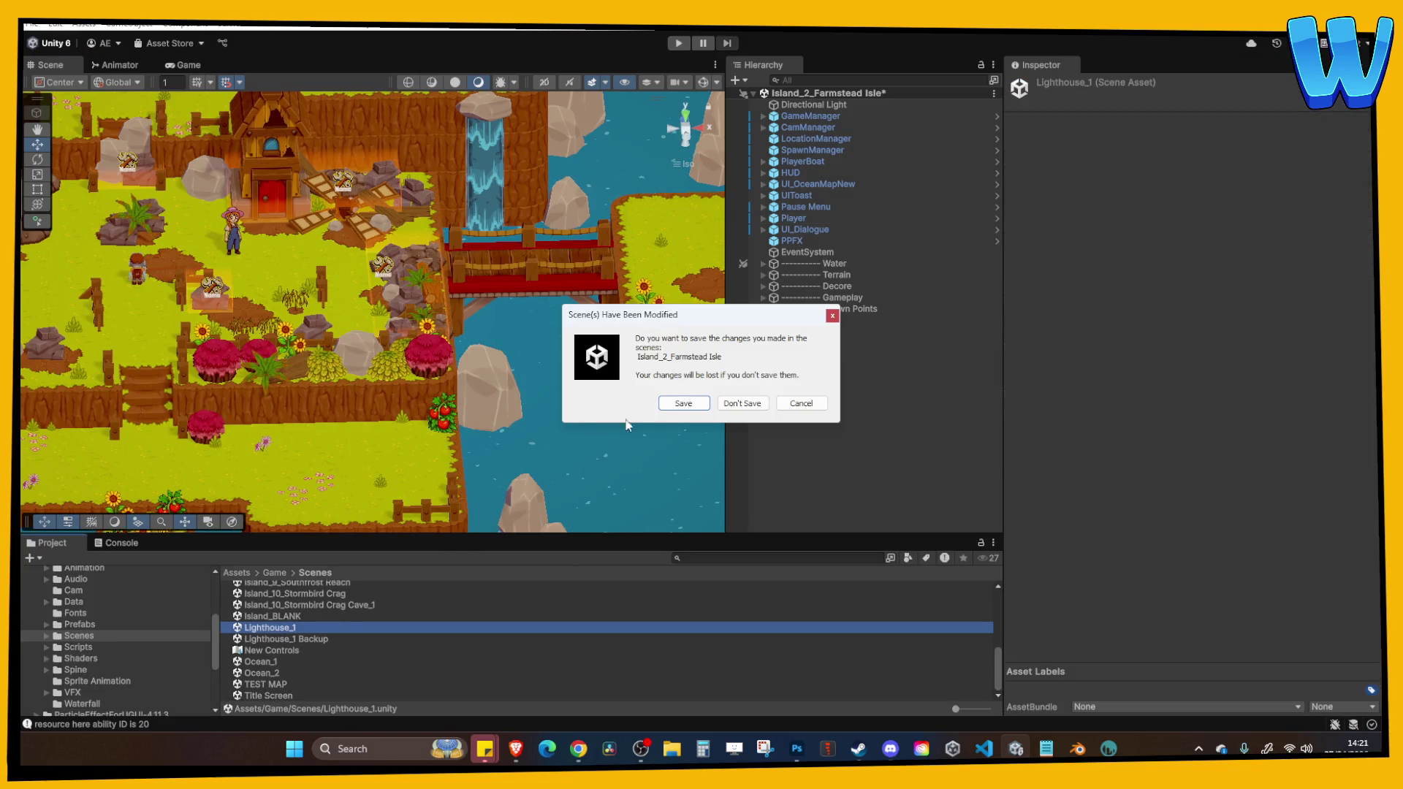
{"action": "left_click", "coordinate": [687, 404]}
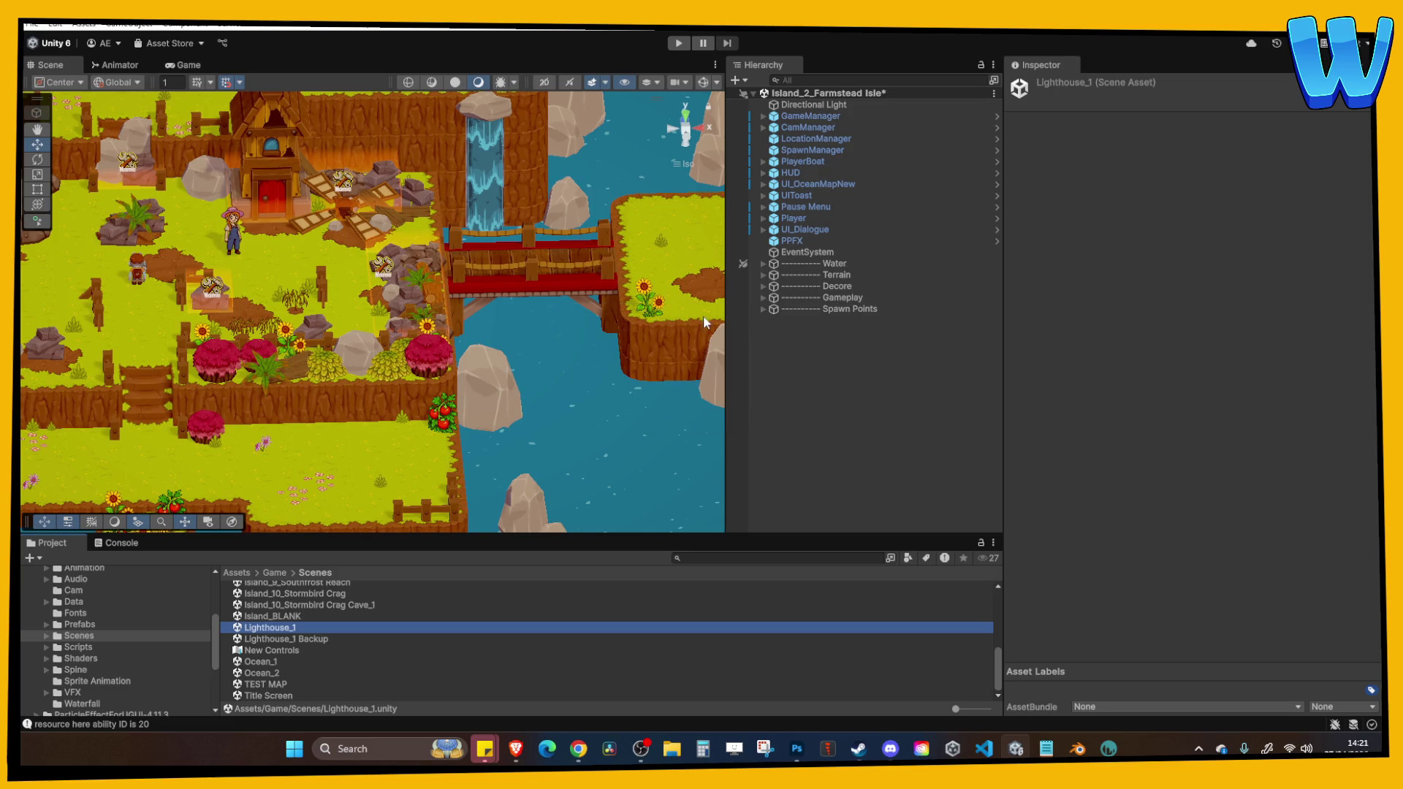
{"action": "left_click", "coordinate": [675, 43]}
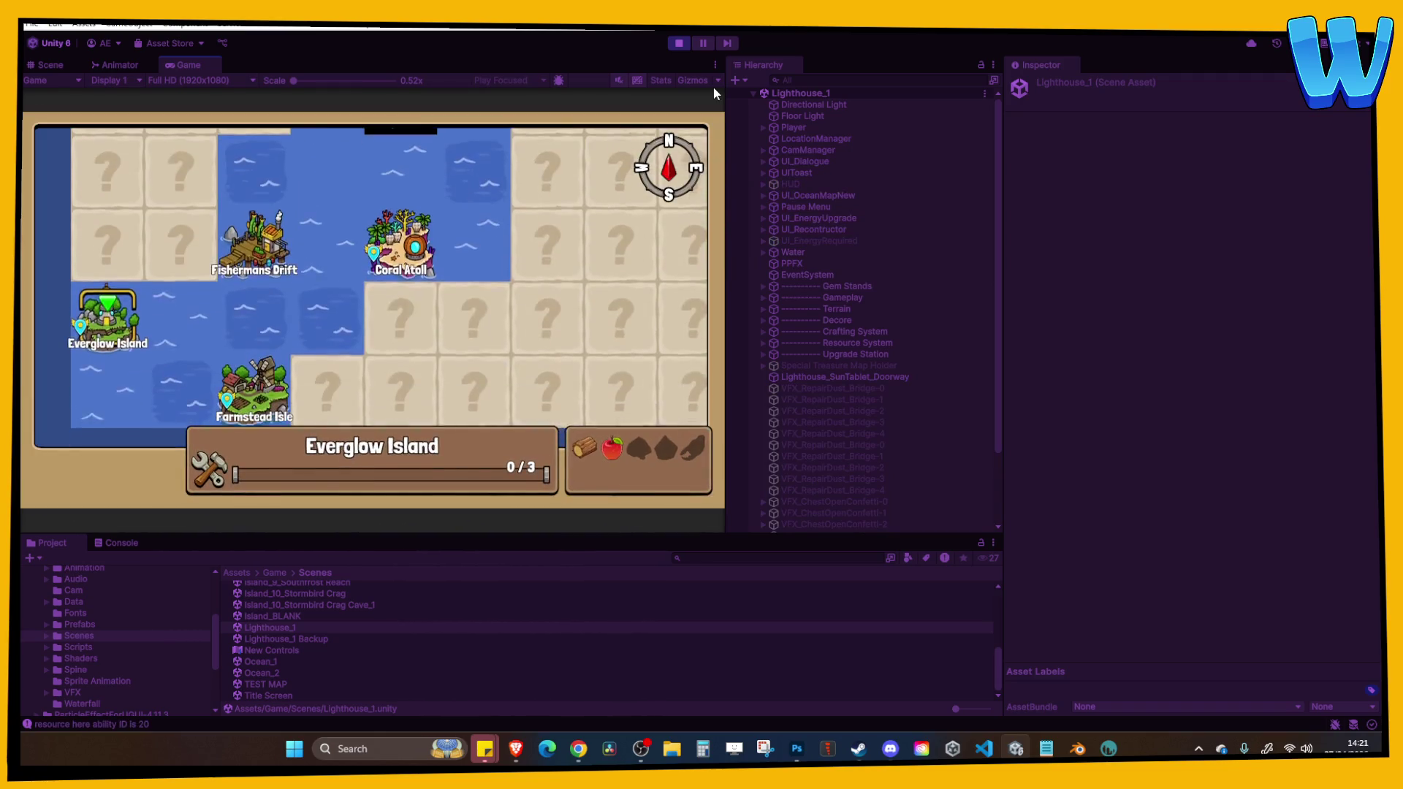
Open the world map, move toward Coral Atoll, and maximize the Game view.
{"action": "key", "text": "Right"}
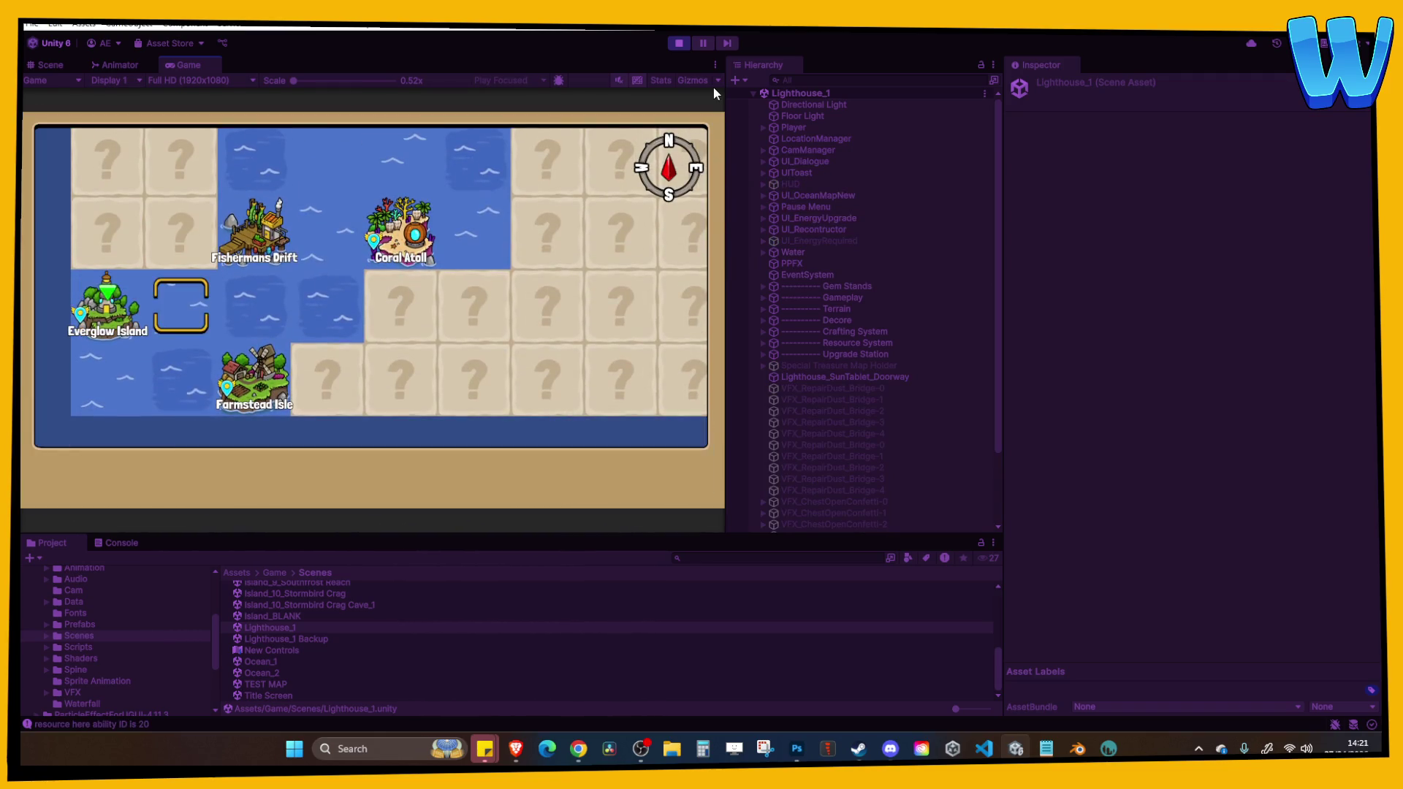
{"action": "key", "text": "Down"}
{"action": "key", "text": "Up"}
{"action": "key", "text": "Up"}
{"action": "key", "text": "Right"}
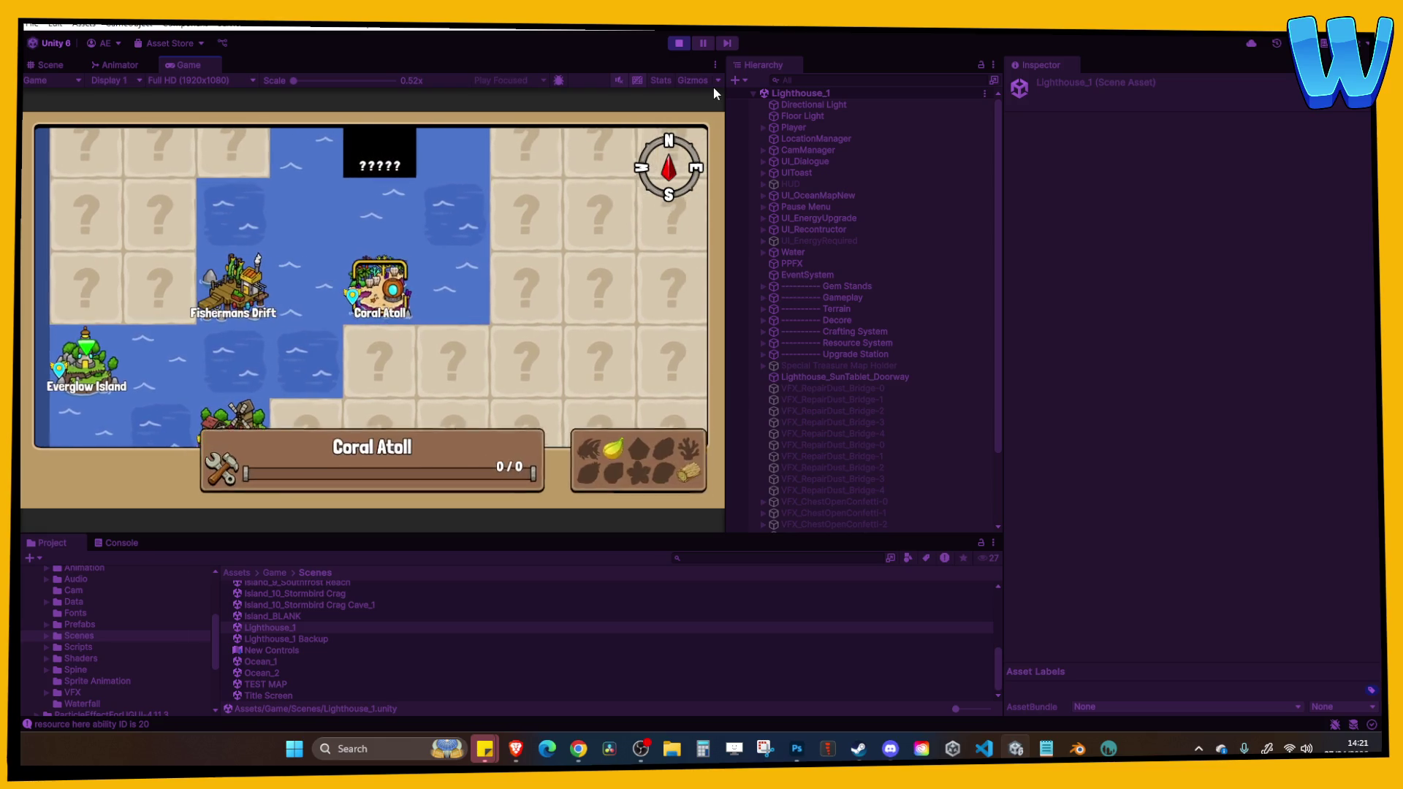
{"action": "left_click", "coordinate": [715, 65]}
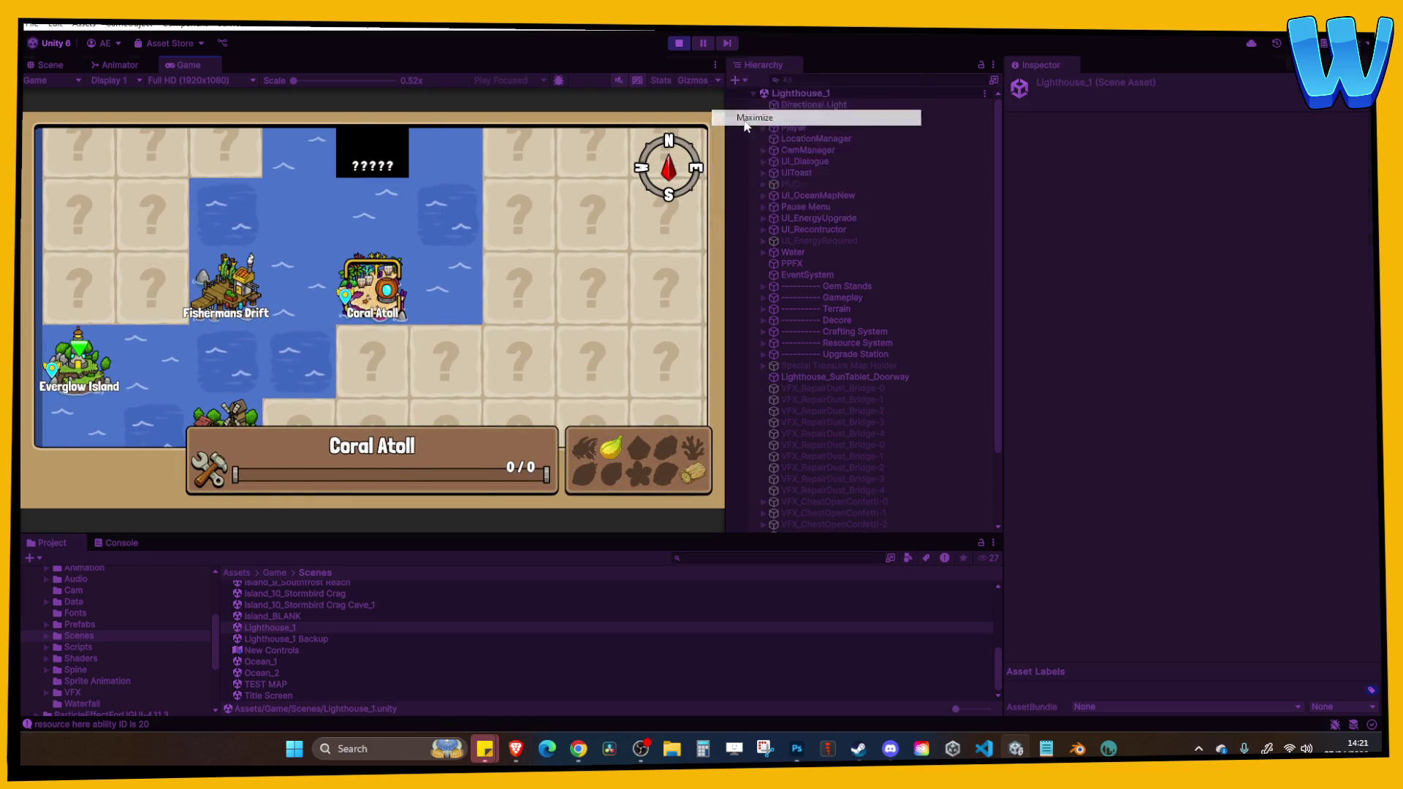
{"action": "left_click", "coordinate": [754, 118]}
Navigate the map selection onto Coral Atoll and fast travel there.
{"action": "key", "text": "Left"}
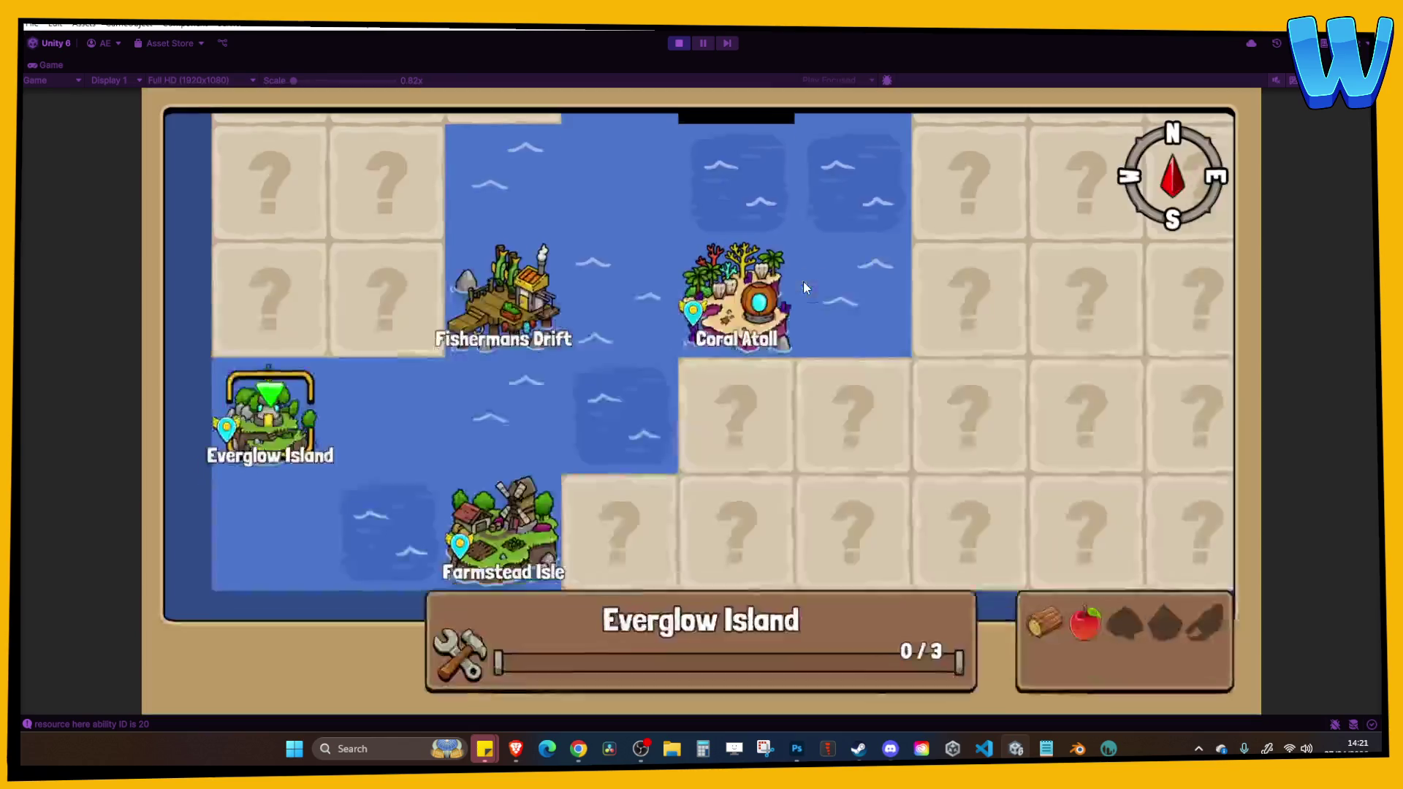
{"action": "key", "text": "Up"}
{"action": "key", "text": "Down"}
{"action": "key", "text": "Right"}
{"action": "key", "text": "Down"}
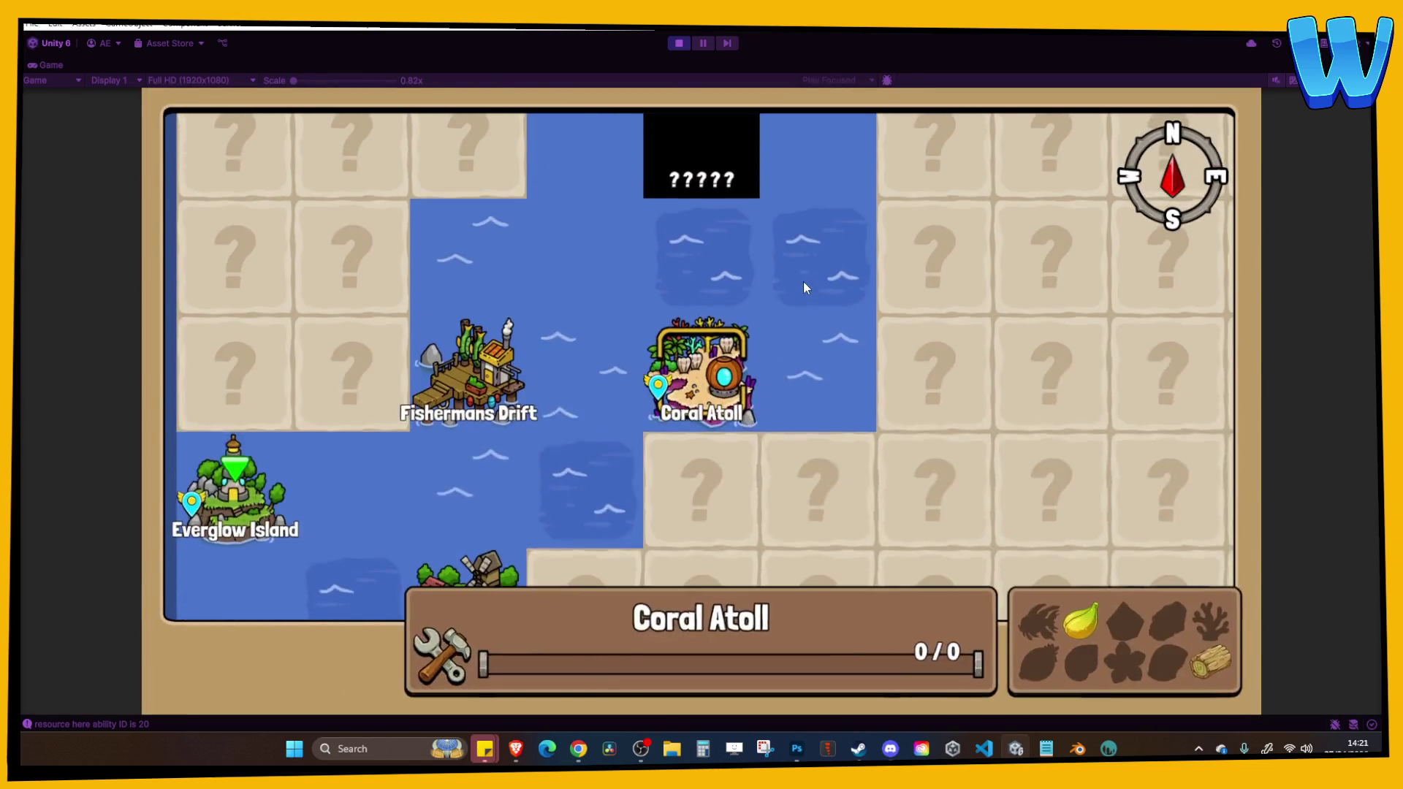
{"action": "key", "text": "Left"}
{"action": "key", "text": "Left"}
{"action": "key", "text": "Down"}
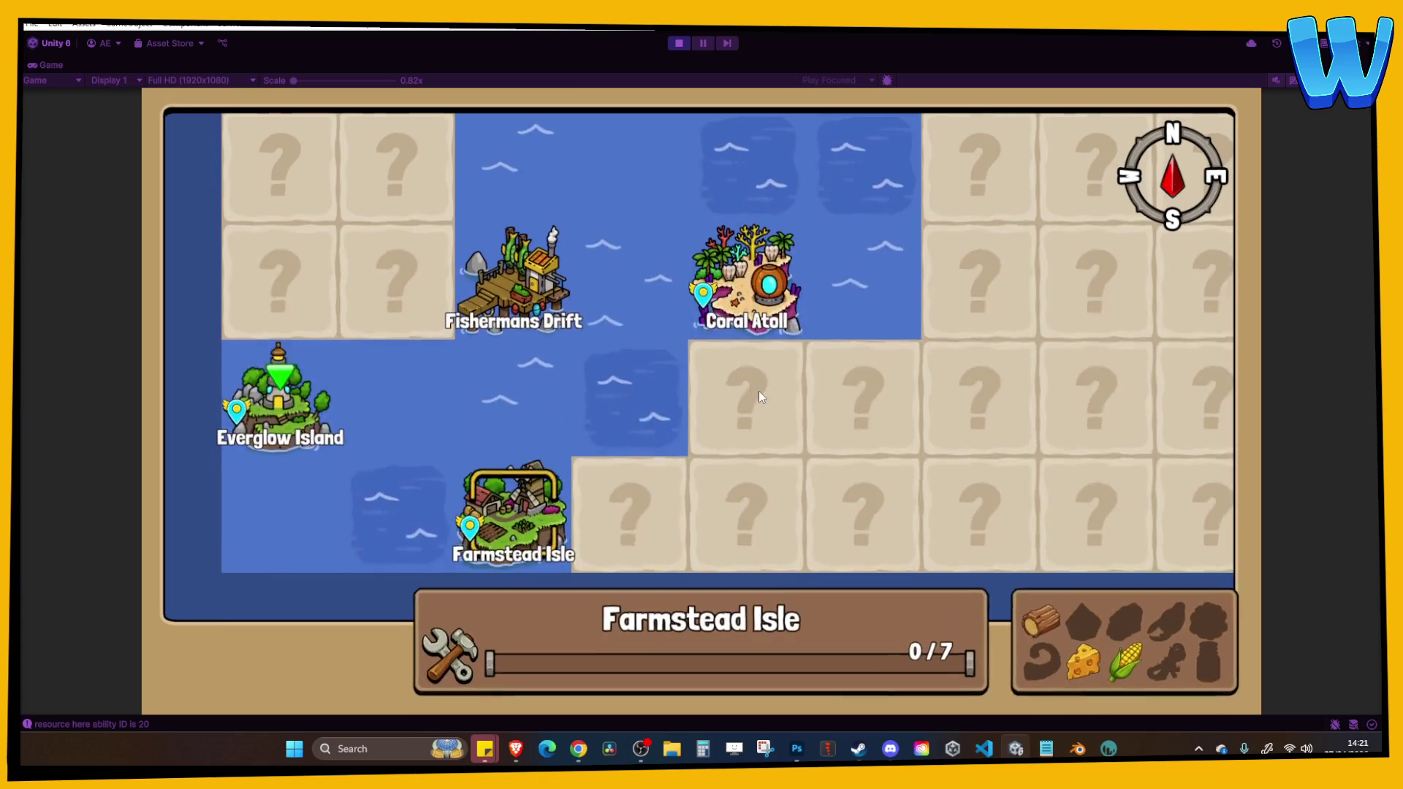
{"action": "key", "text": "Left"}
{"action": "key", "text": "Up"}
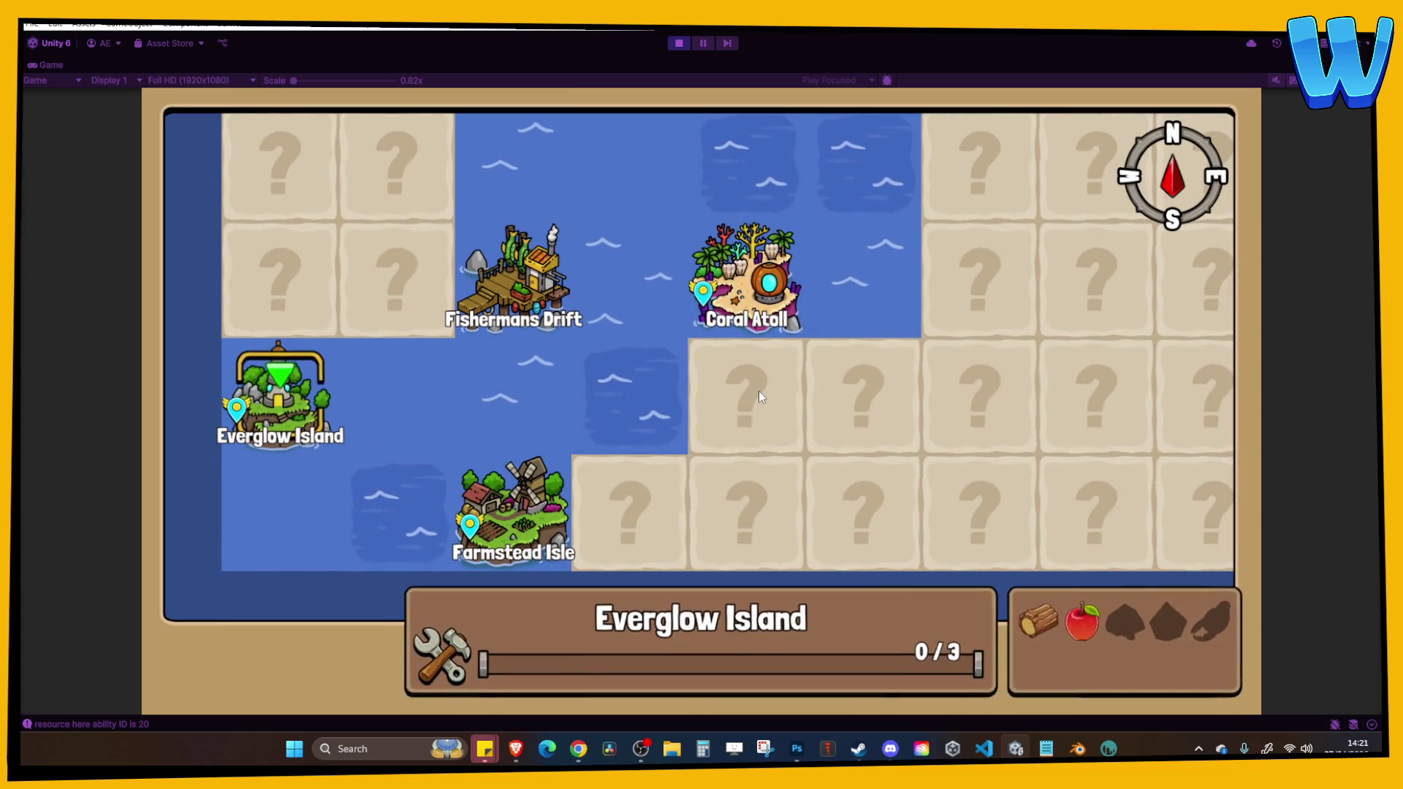
{"action": "key", "text": "Up"}
{"action": "key", "text": "Right"}
{"action": "key", "text": "Right"}
{"action": "key", "text": "Up"}
{"action": "key", "text": "Right"}
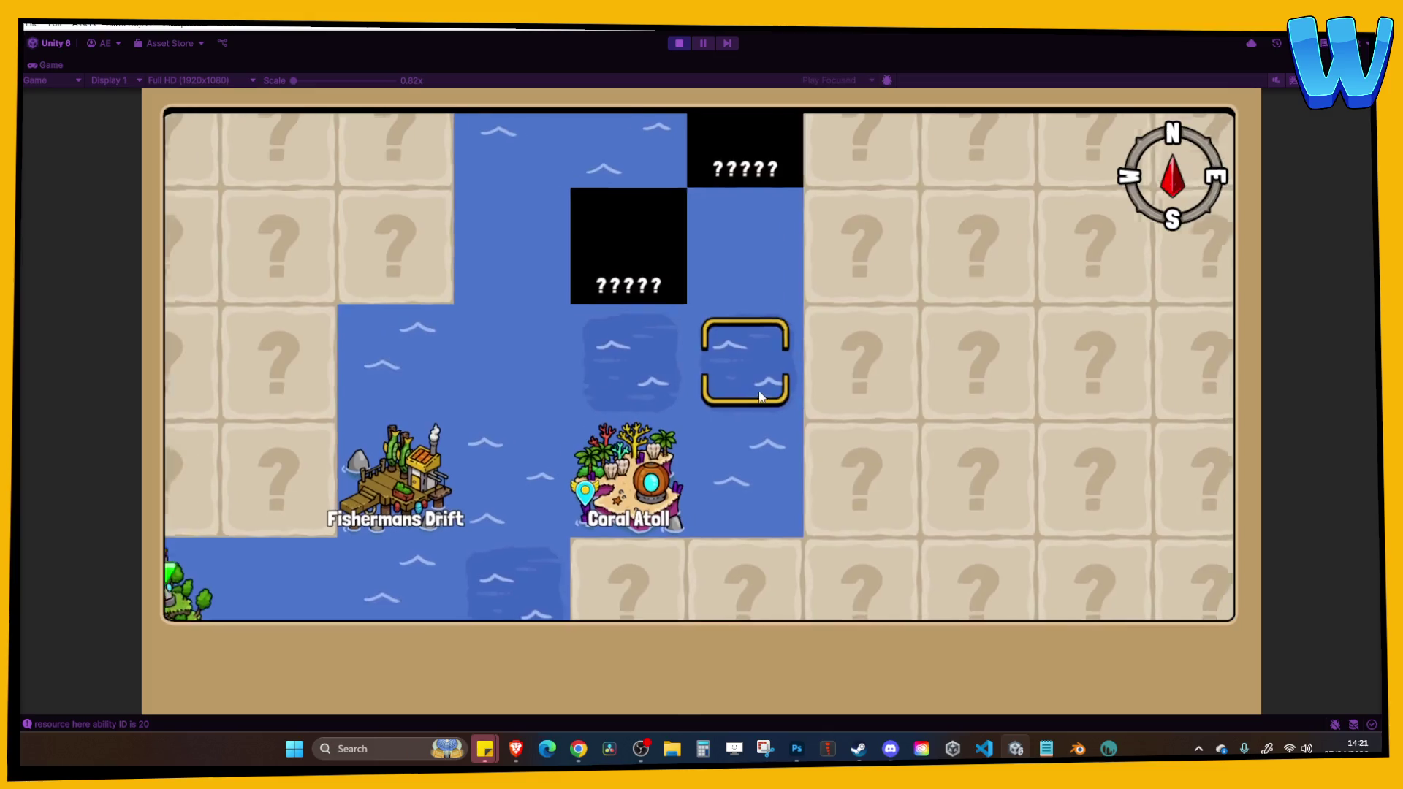
{"action": "key", "text": "Left"}
{"action": "key", "text": "Down"}
{"action": "key", "text": "Return"}
{"action": "key", "text": "Return"}
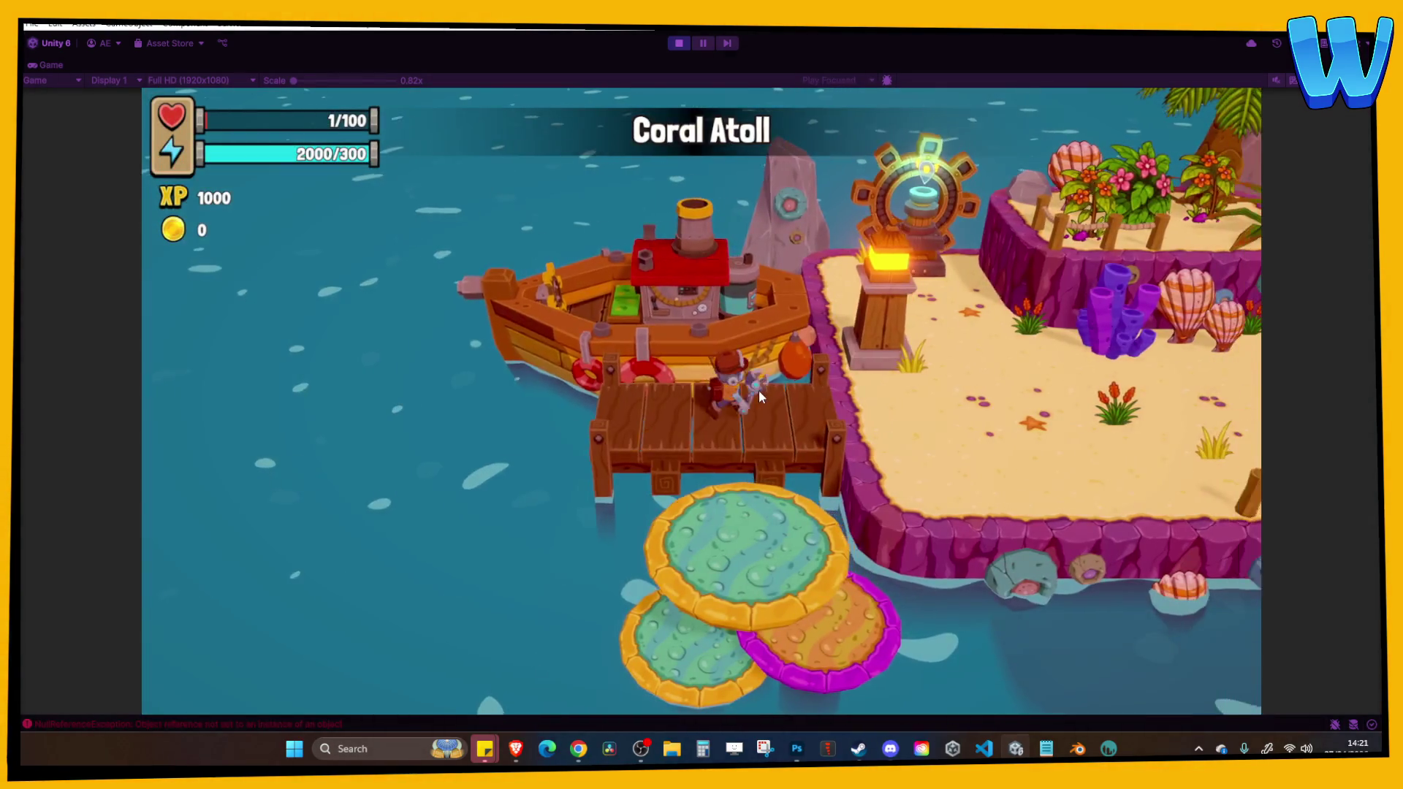
Fast travel to Farmstead Isle, walk across it, then exit Play mode.
{"action": "key", "text": "m"}
{"action": "key", "text": "Down"}
{"action": "key", "text": "Return"}
{"action": "key", "text": "Return"}
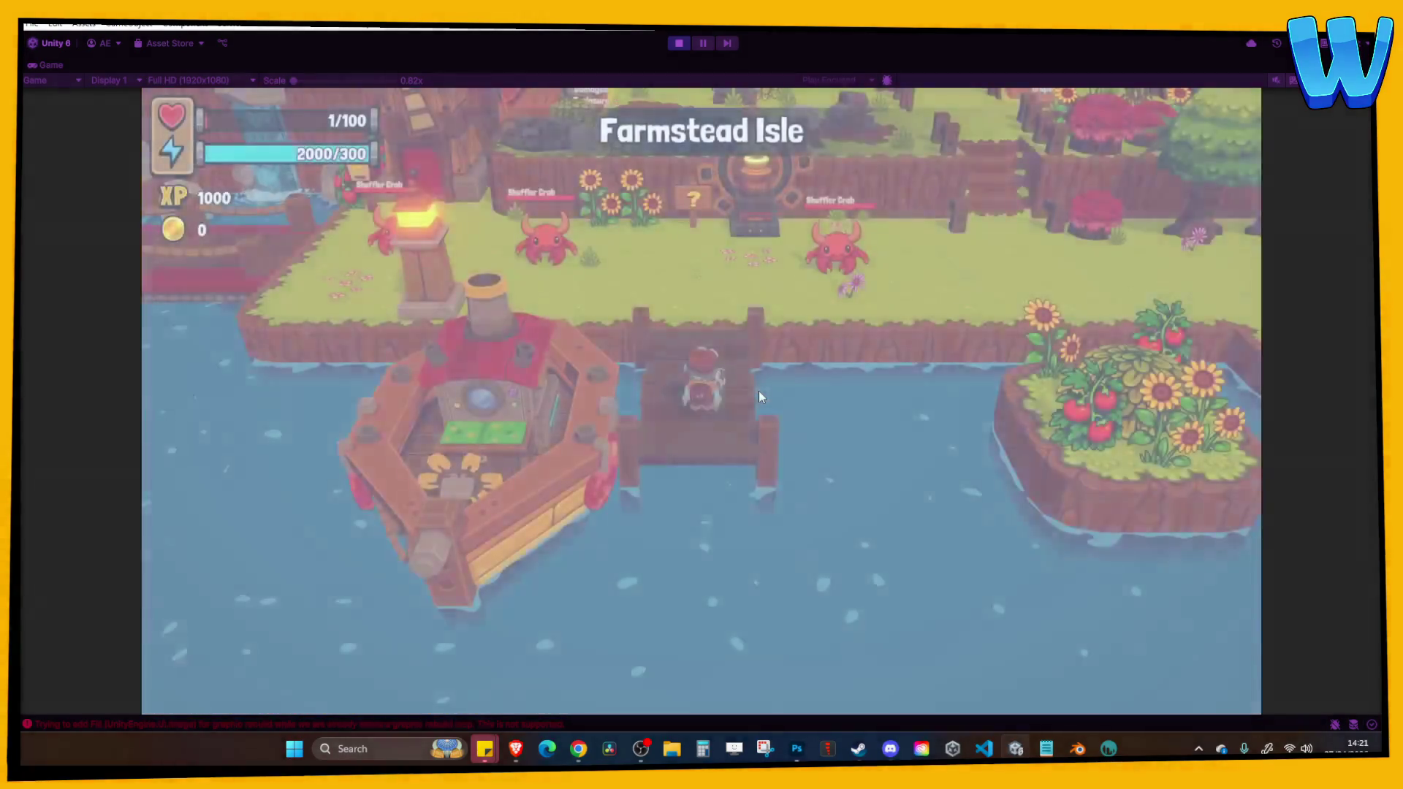
{"action": "key", "text": "d"}
{"action": "key", "text": "w"}
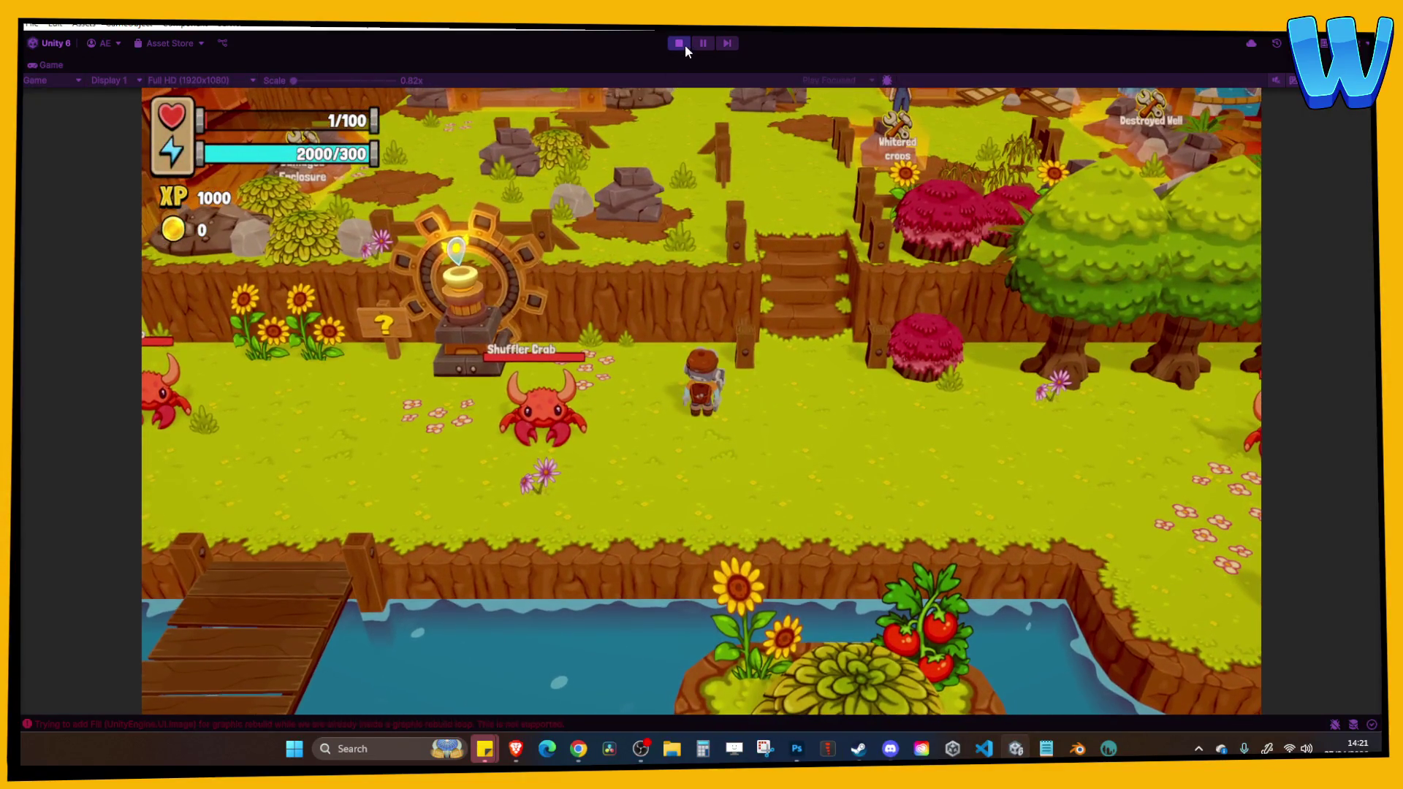
{"action": "left_click", "coordinate": [684, 44]}
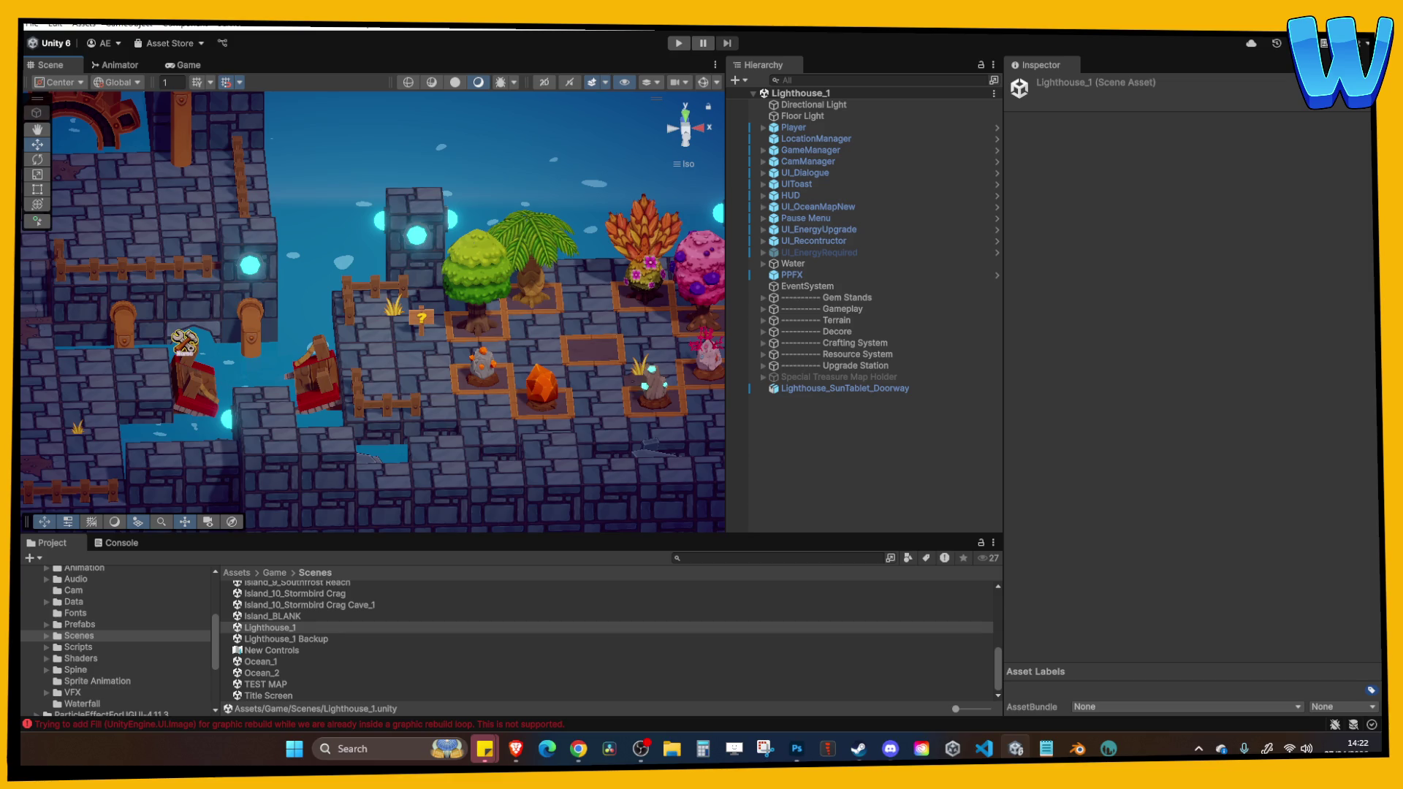
Clear the logged errors in the Console, return to the Project tab, and check the browser.
{"action": "left_click", "coordinate": [578, 748]}
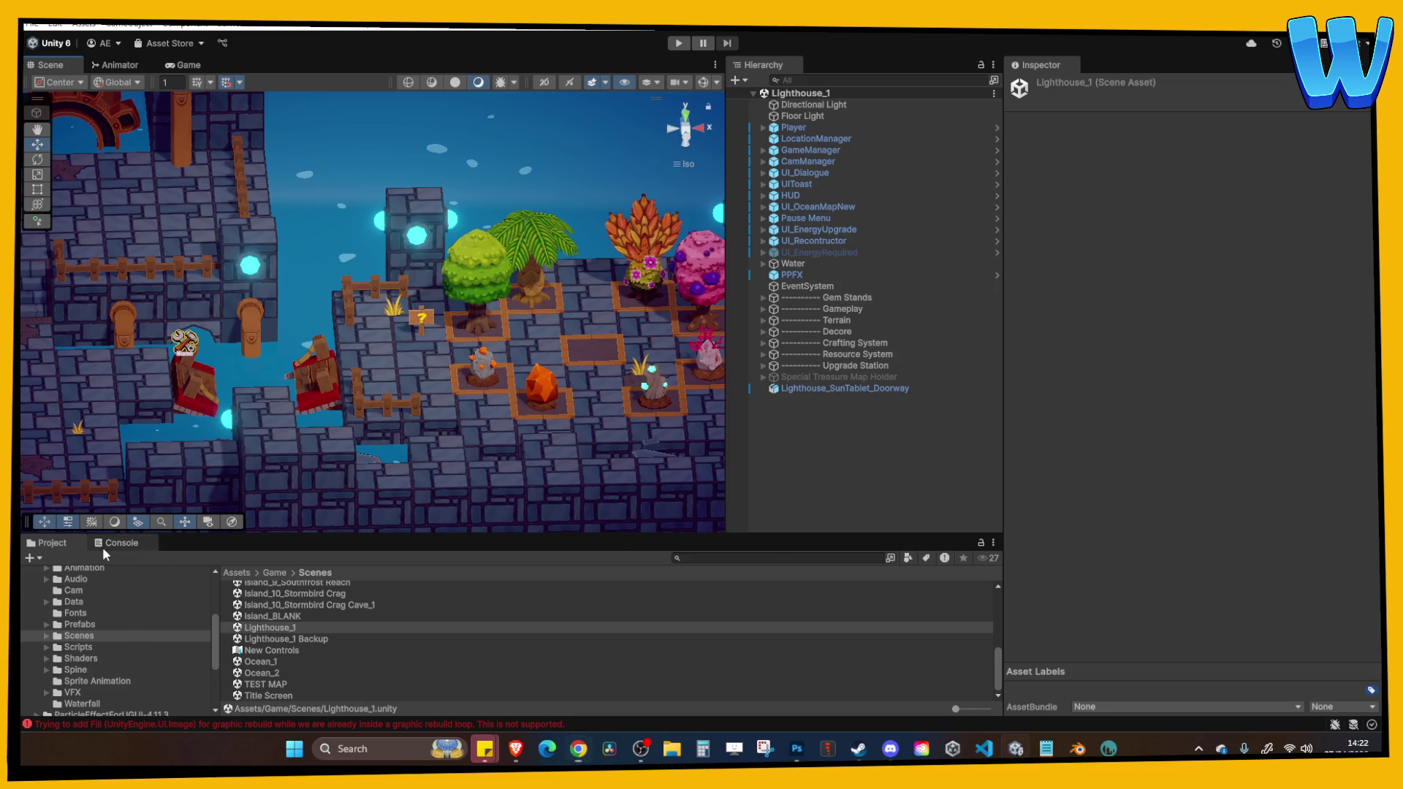
{"action": "left_click", "coordinate": [122, 542]}
{"action": "left_click", "coordinate": [37, 558]}
{"action": "left_click", "coordinate": [51, 542]}
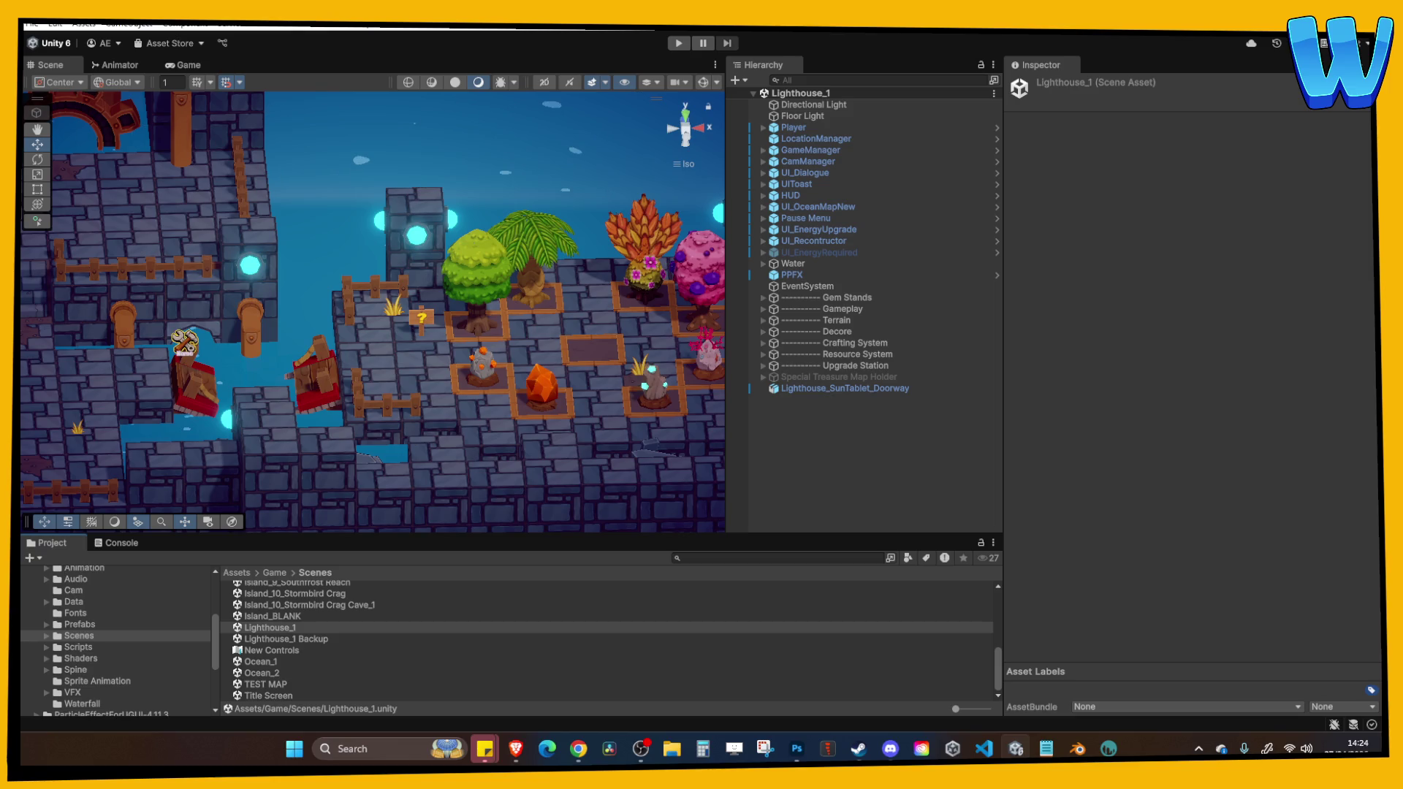
{"action": "left_click", "coordinate": [578, 748]}
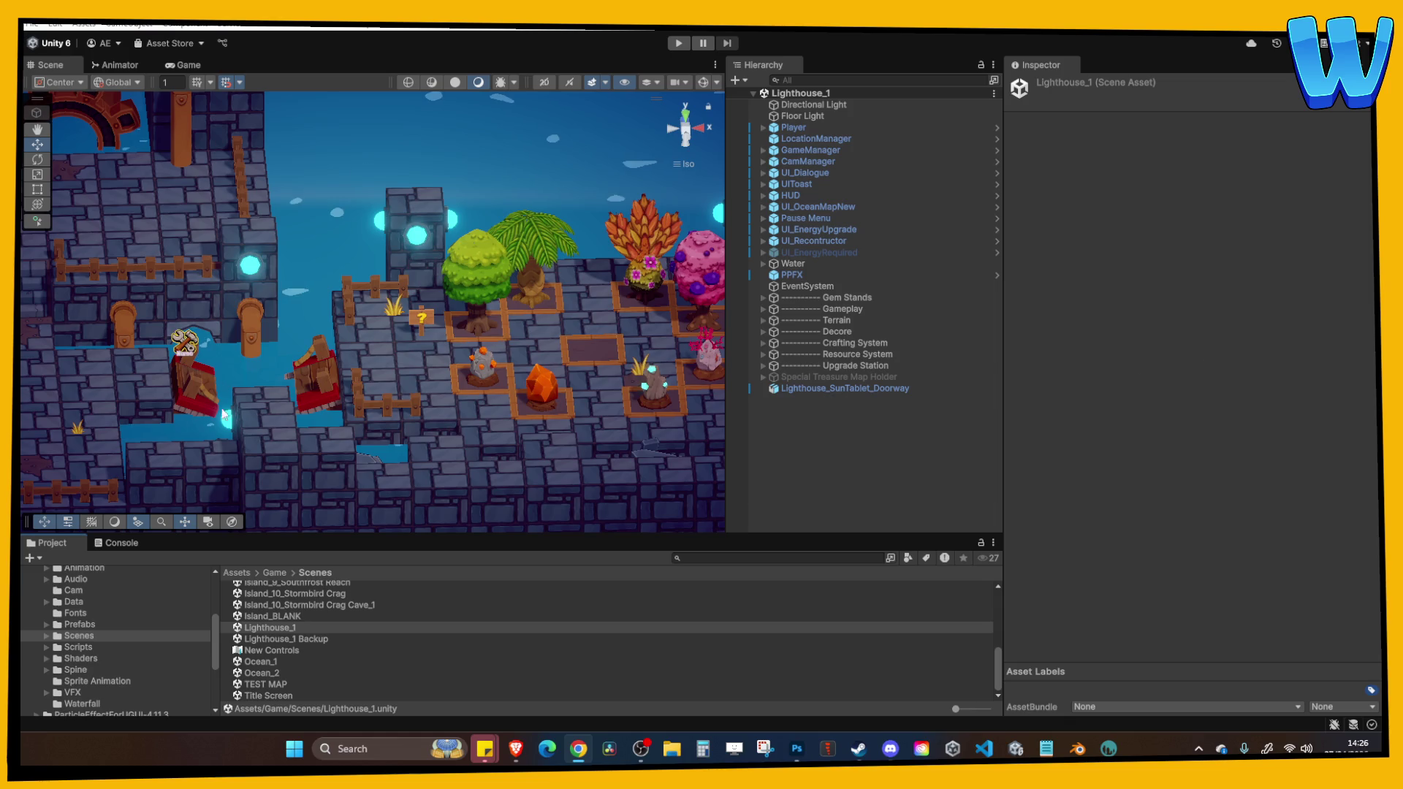
{"action": "scroll", "coordinate": [334, 657], "scroll_direction": "up", "scroll_amount": 5}
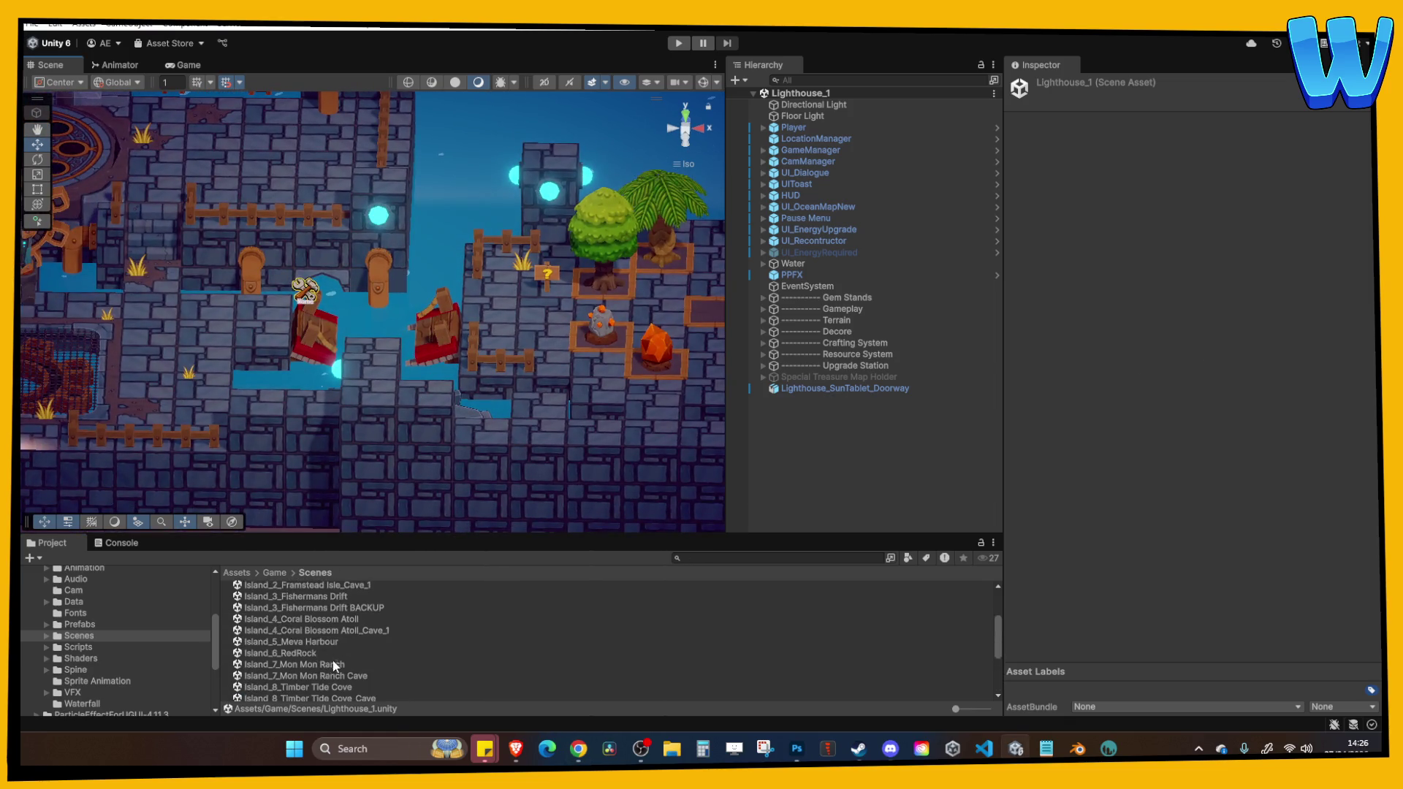
{"action": "scroll", "coordinate": [334, 662], "scroll_direction": "up", "scroll_amount": 3}
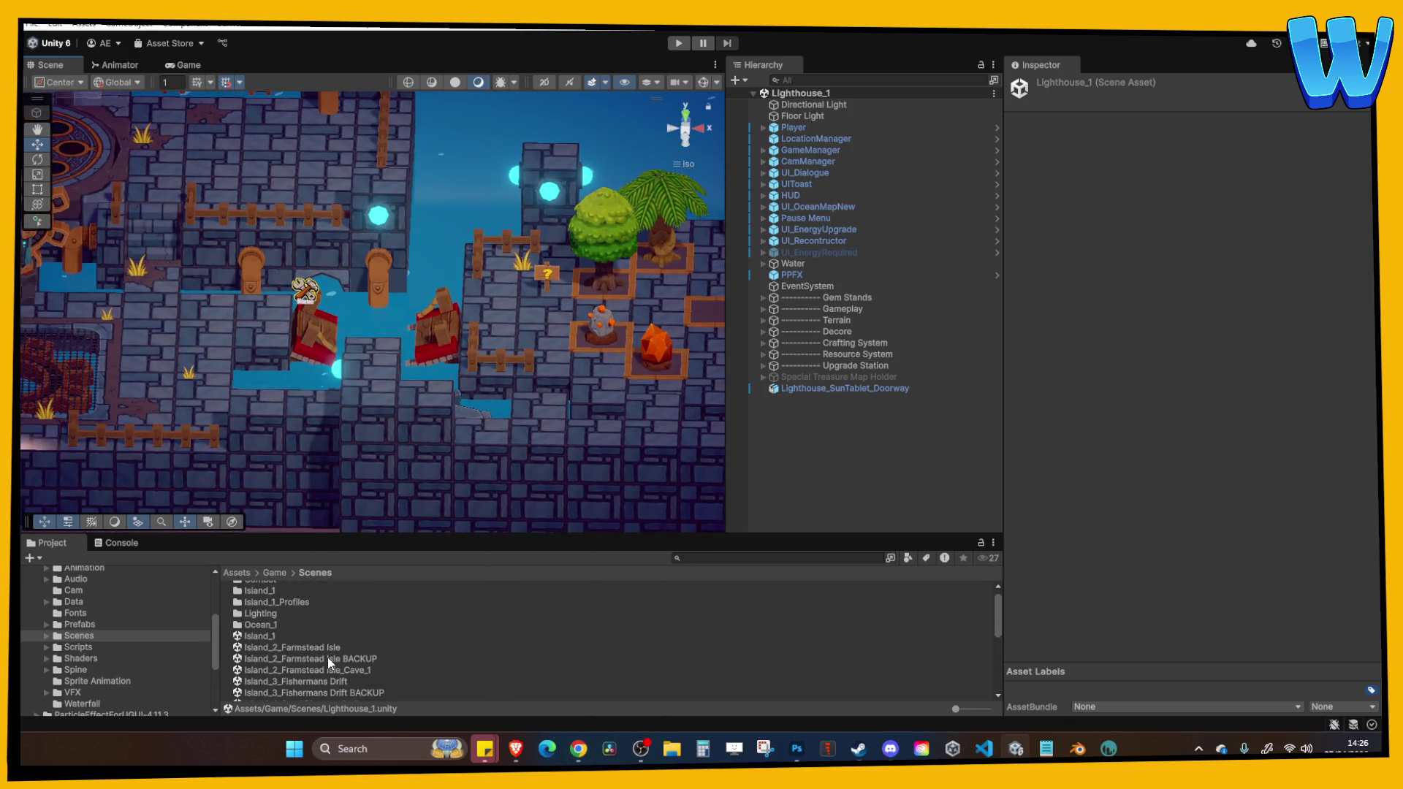
{"action": "left_click", "coordinate": [318, 648]}
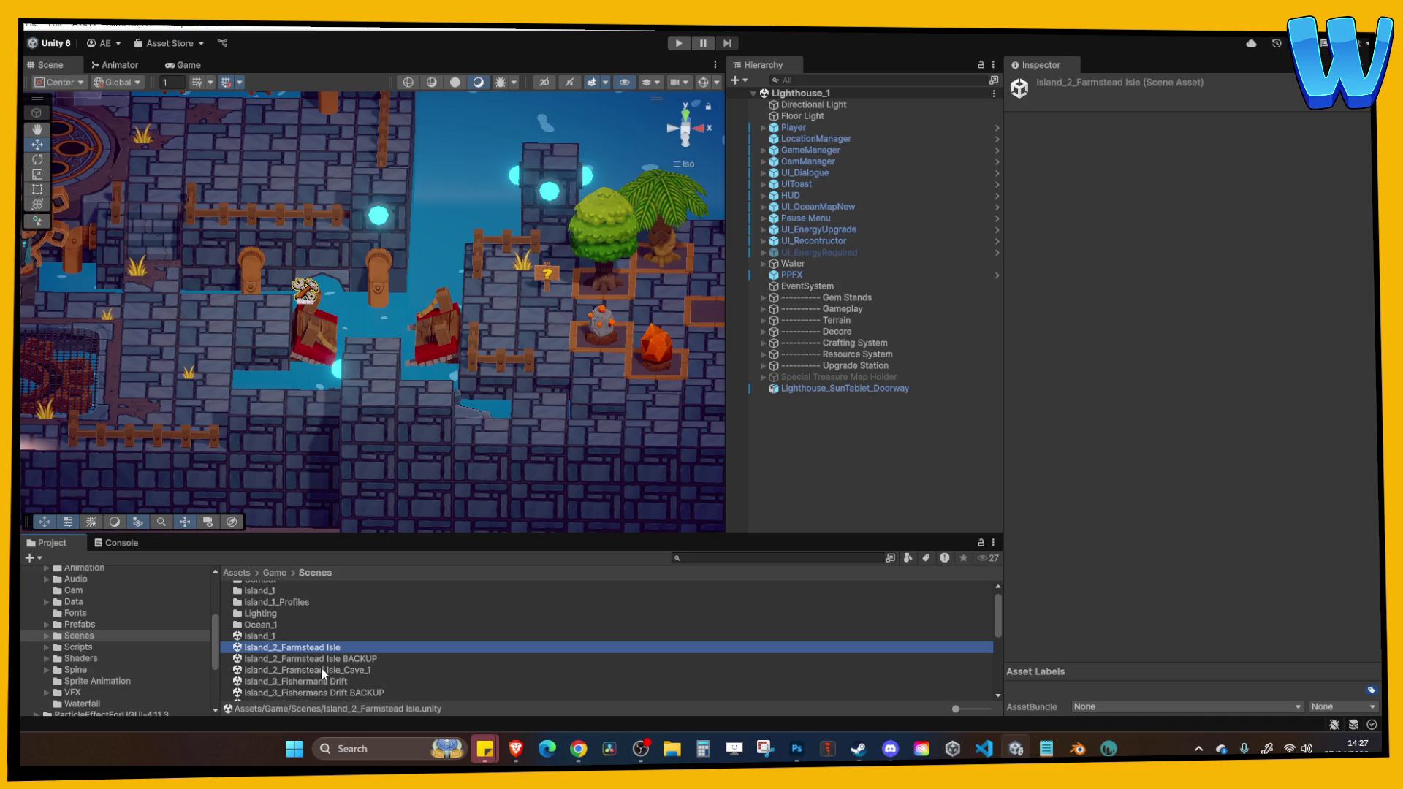
{"action": "left_click", "coordinate": [321, 669]}
{"action": "scroll", "coordinate": [338, 661], "scroll_direction": "down", "scroll_amount": 2}
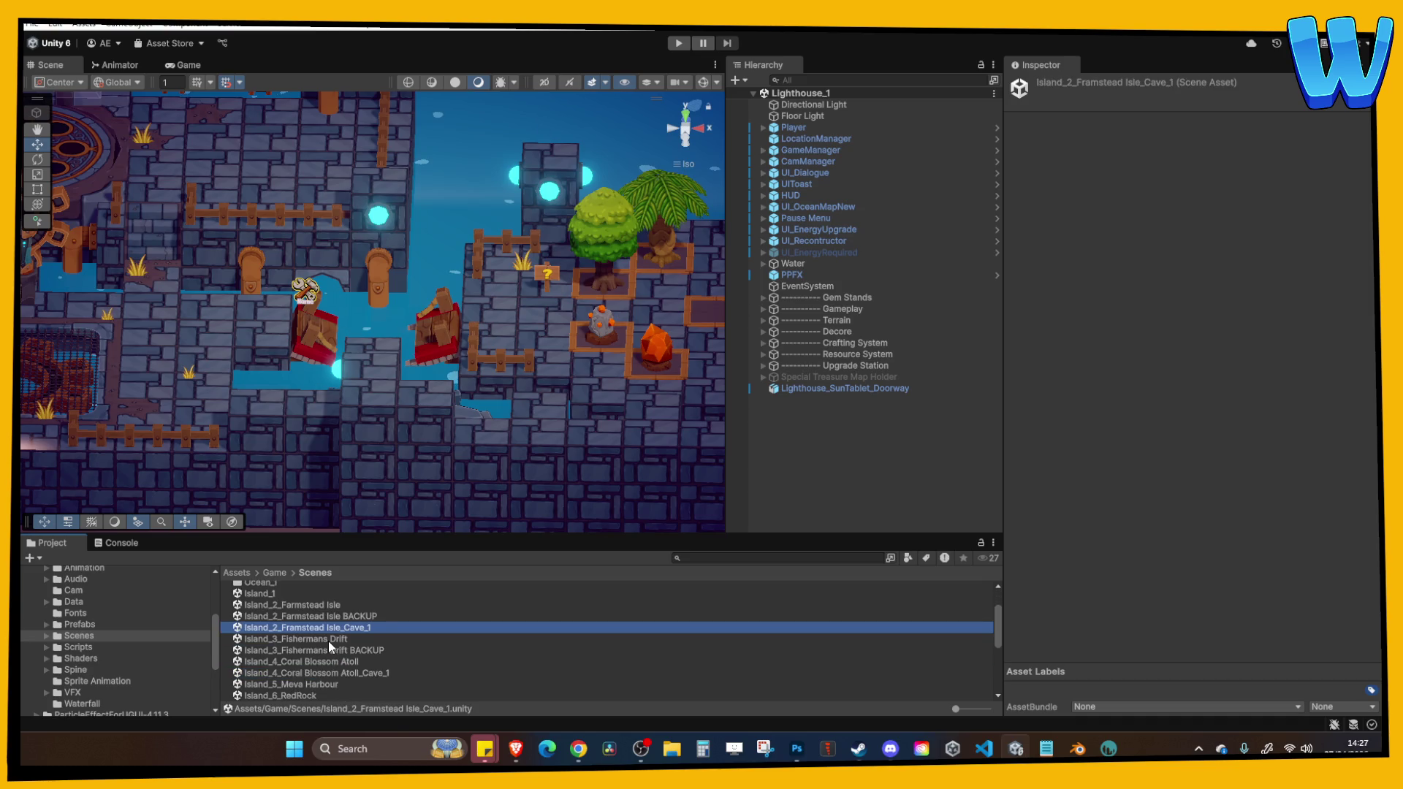
{"action": "double_click", "coordinate": [329, 642]}
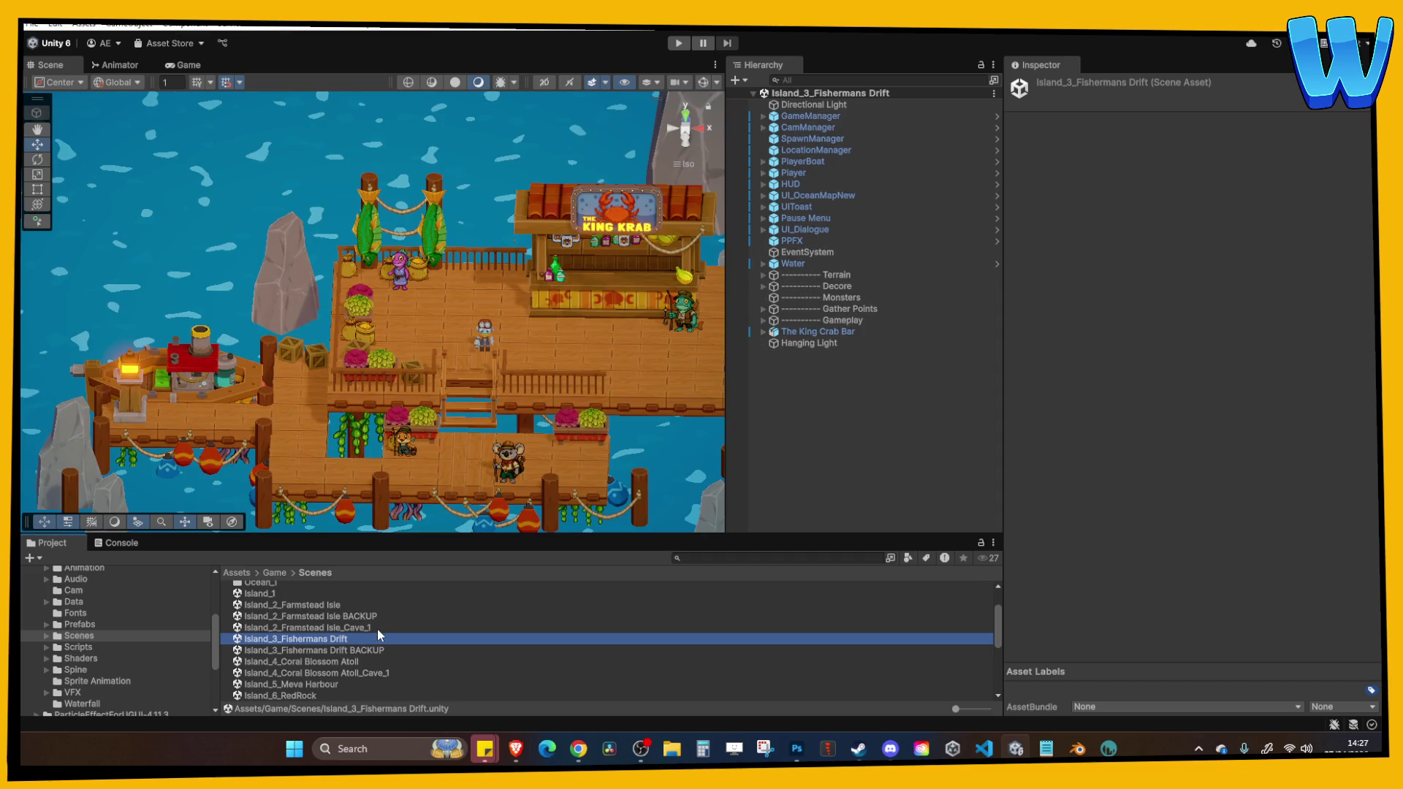
{"action": "scroll", "coordinate": [525, 295], "scroll_direction": "up", "scroll_amount": 5}
{"action": "left_click_drag", "start_coordinate": [544, 289], "coordinate": [453, 305]}
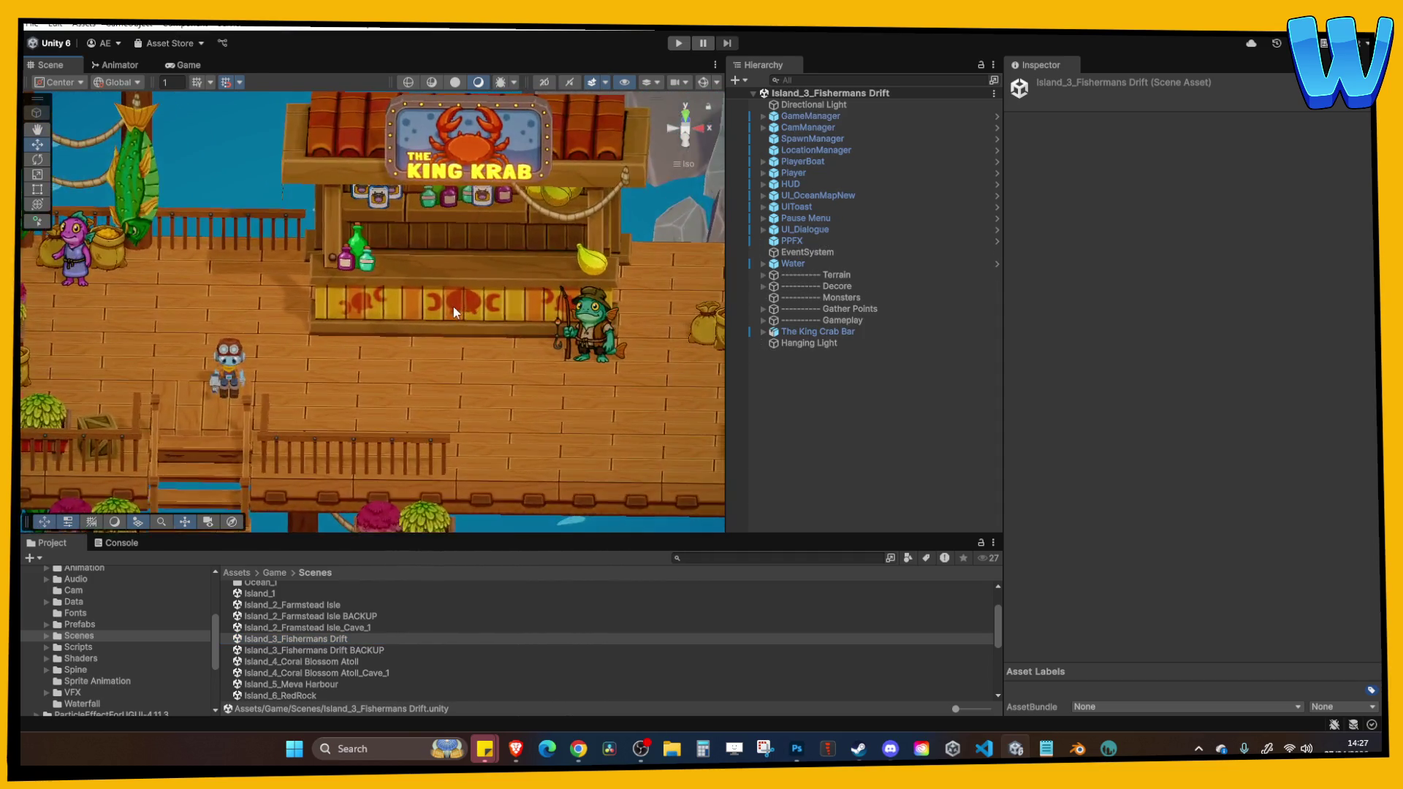
{"action": "scroll", "coordinate": [454, 292], "scroll_direction": "up", "scroll_amount": 3}
{"action": "left_click_drag", "start_coordinate": [353, 309], "coordinate": [316, 318]}
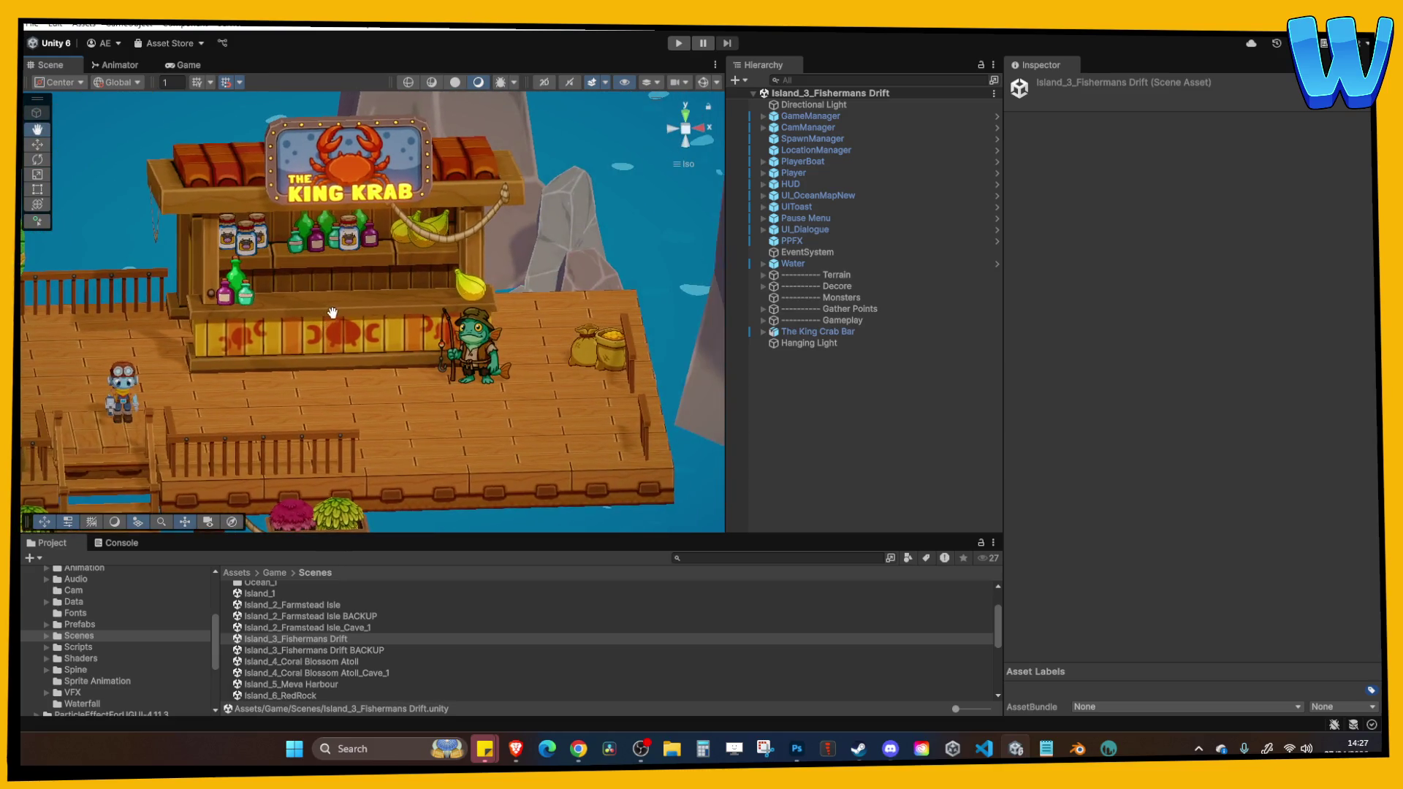
{"action": "left_click", "coordinate": [477, 288]}
{"action": "key", "text": "ctrl+d"}
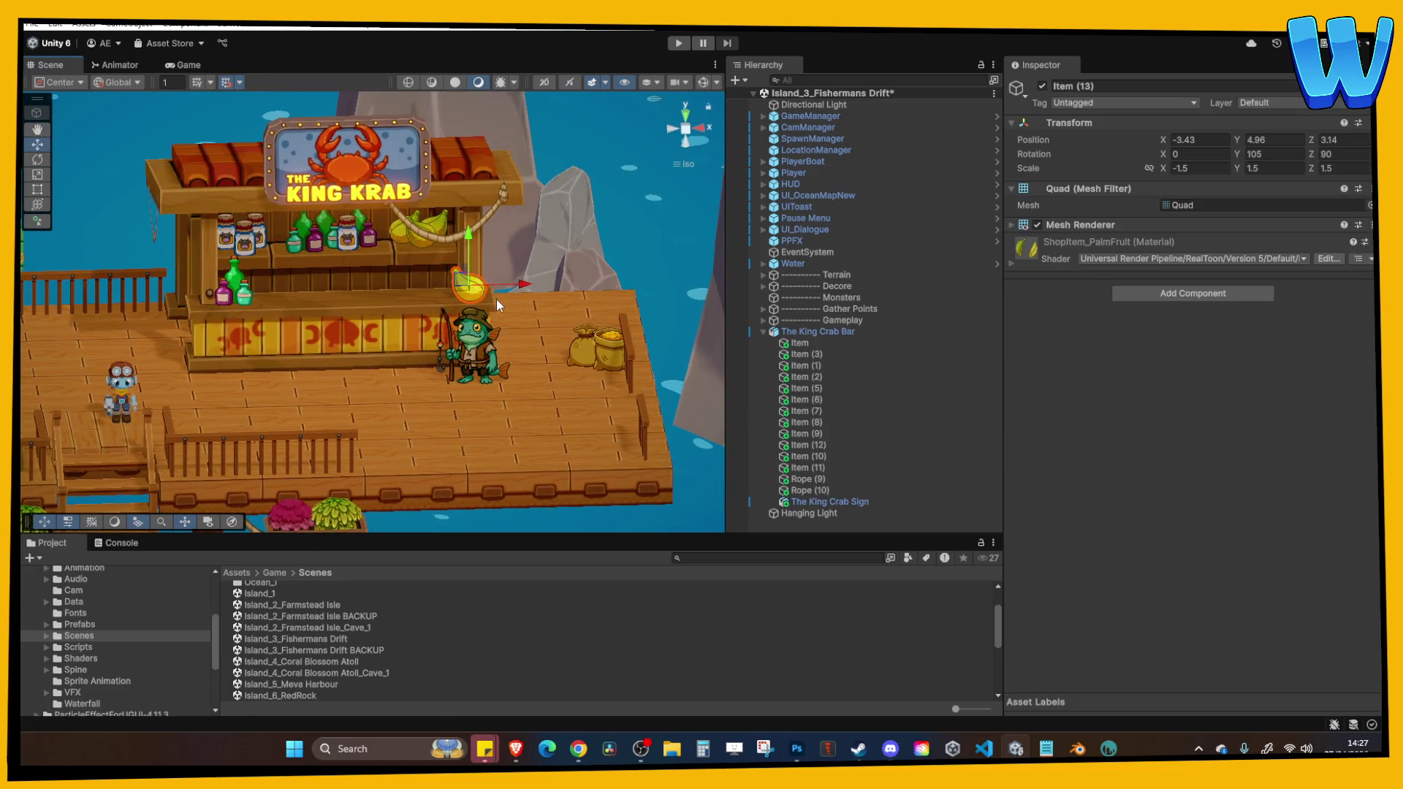
{"action": "mouse_move", "coordinate": [509, 292]}
{"action": "left_mouse_down"}
{"action": "mouse_move", "coordinate": [445, 291]}
{"action": "mouse_move", "coordinate": [409, 322]}
{"action": "left_mouse_up"}
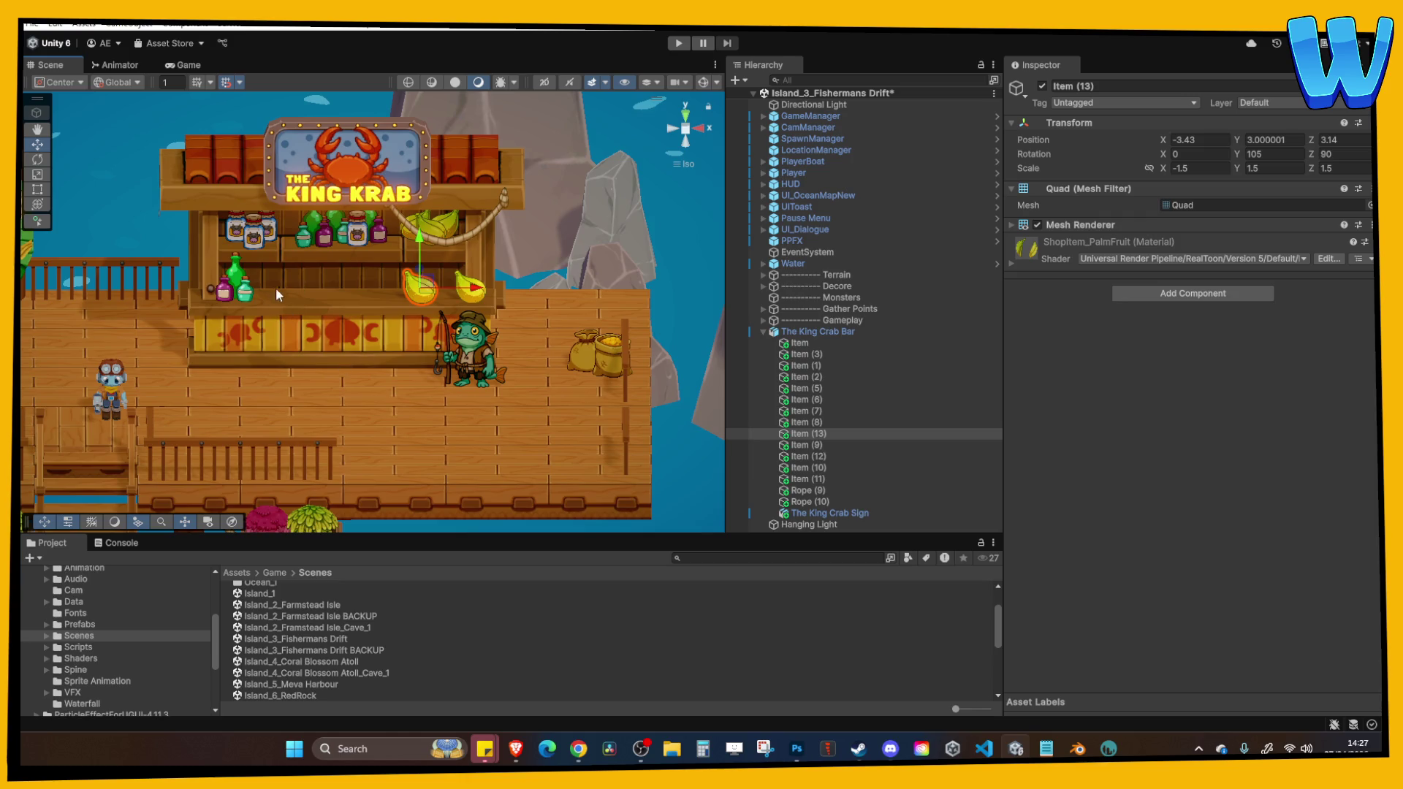
{"action": "left_click_drag", "start_coordinate": [357, 332], "coordinate": [498, 206]}
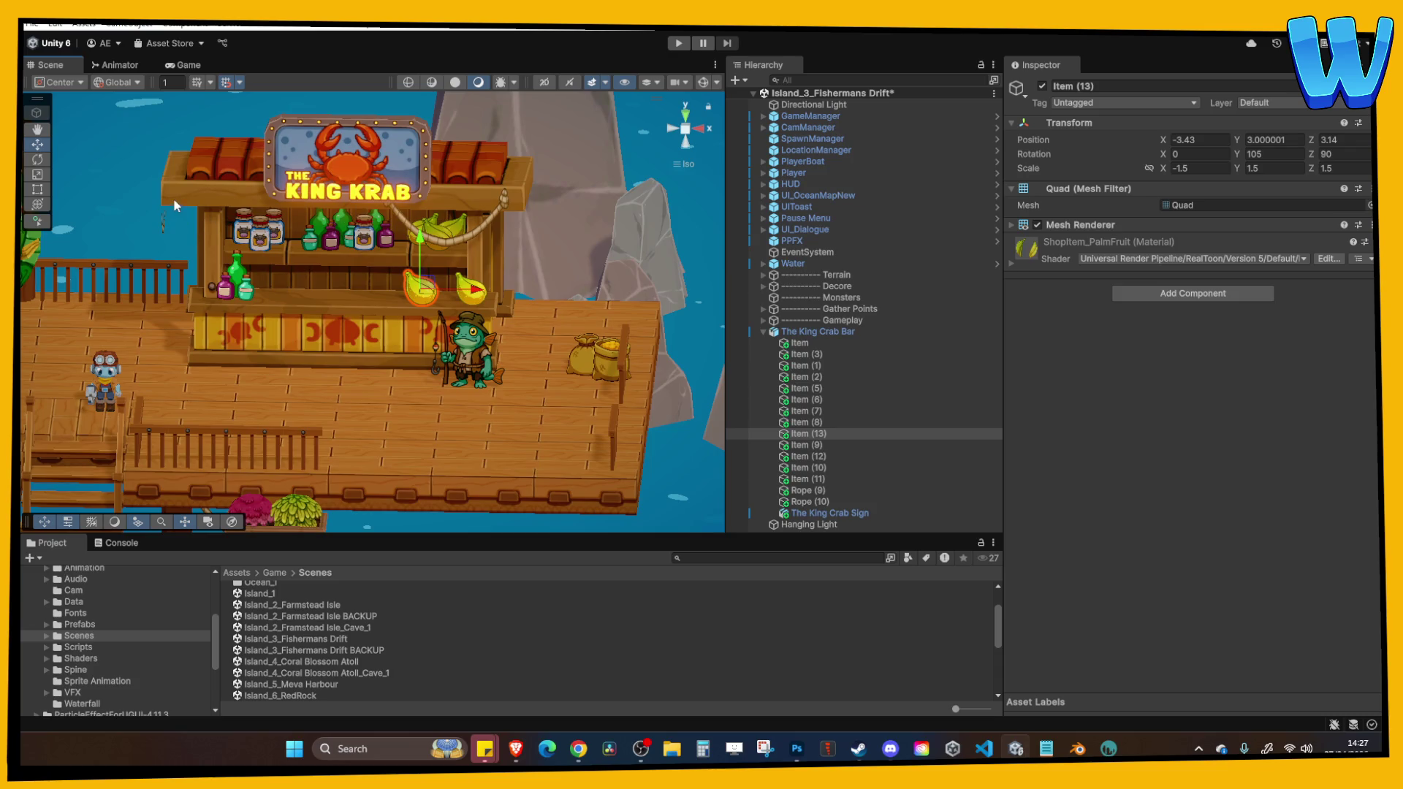
{"action": "mouse_move", "coordinate": [511, 270]}
{"action": "left_mouse_down"}
{"action": "mouse_move", "coordinate": [499, 288]}
{"action": "mouse_move", "coordinate": [439, 297]}
{"action": "left_mouse_up"}
{"action": "scroll", "coordinate": [349, 275], "scroll_direction": "up", "scroll_amount": 8}
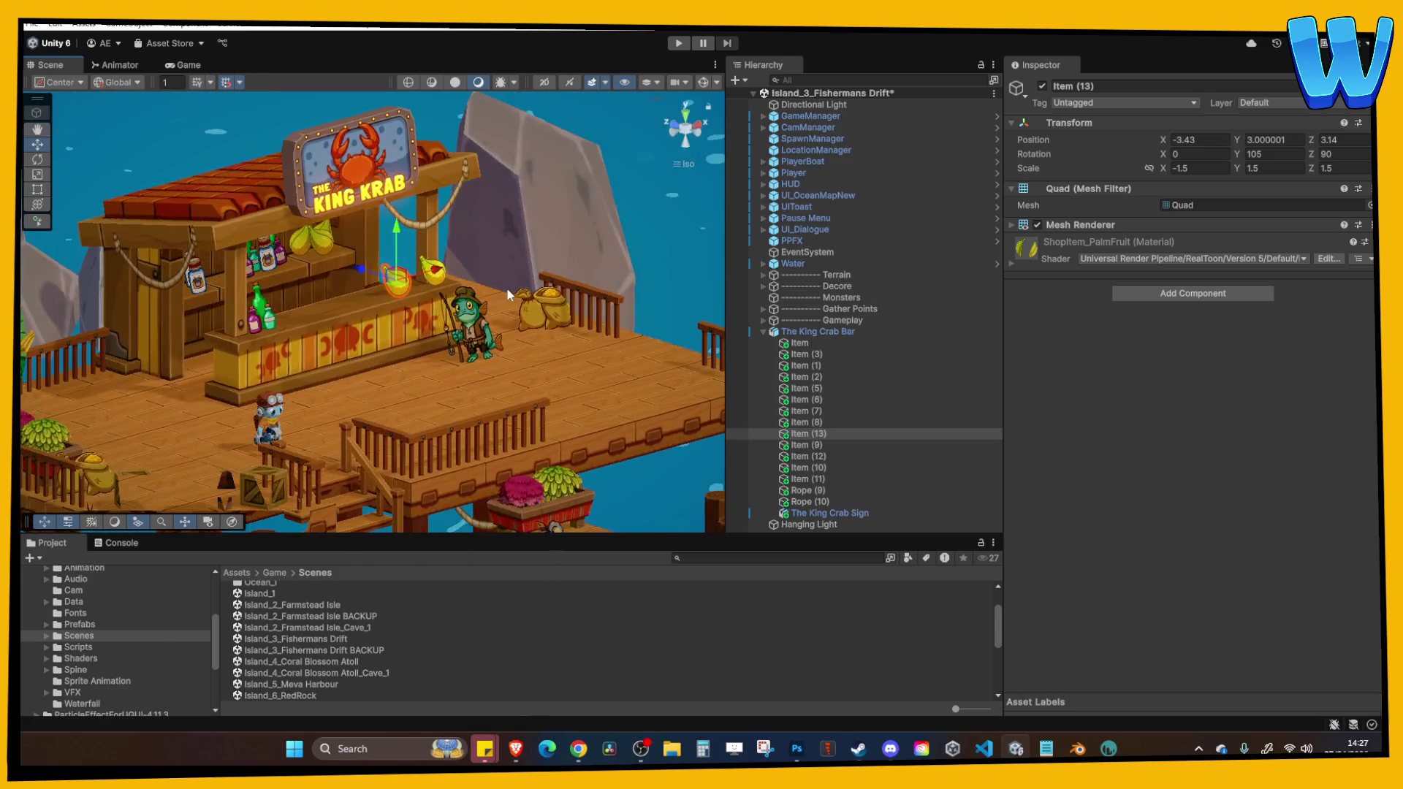
{"action": "scroll", "coordinate": [349, 274], "scroll_direction": "down", "scroll_amount": 6}
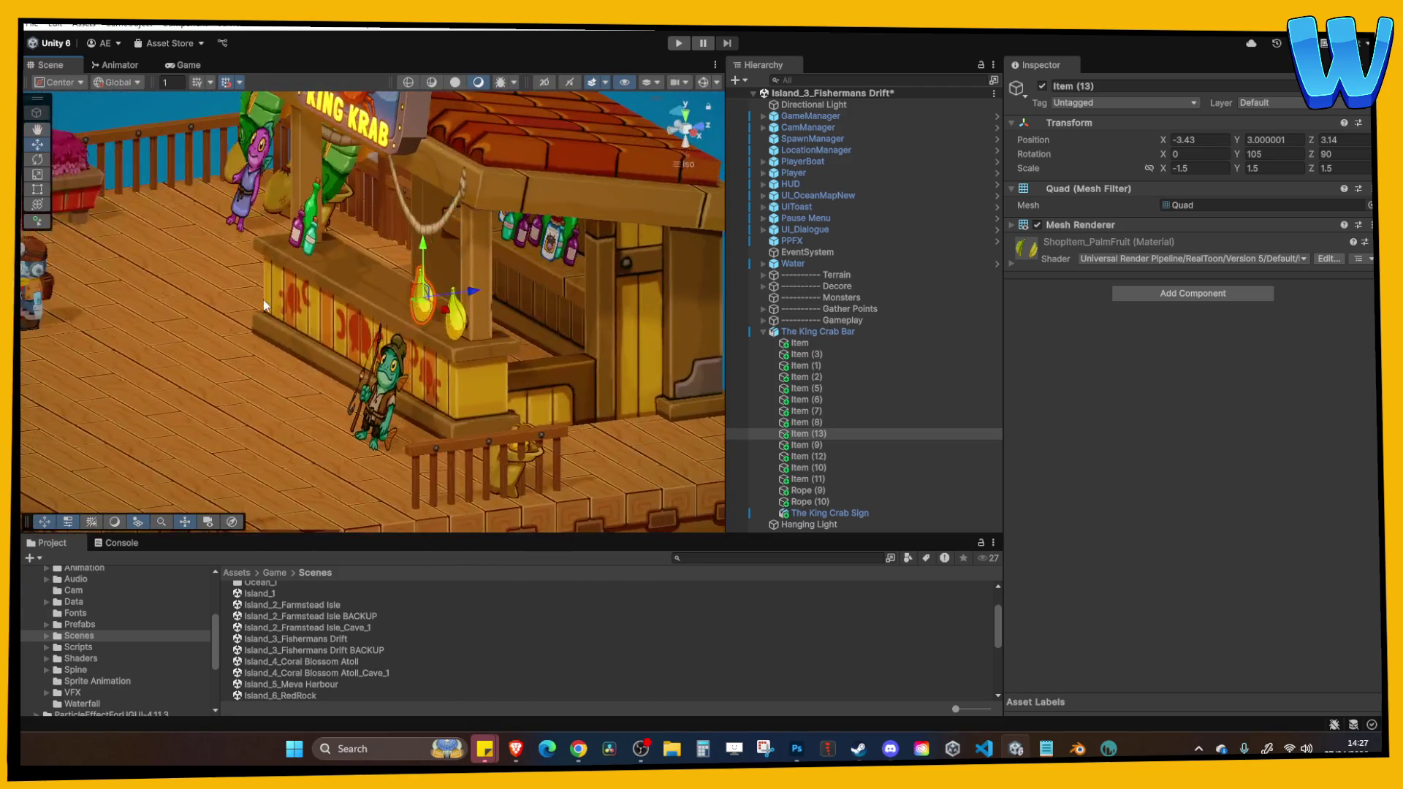
{"action": "left_click_drag", "start_coordinate": [447, 182], "coordinate": [585, 106]}
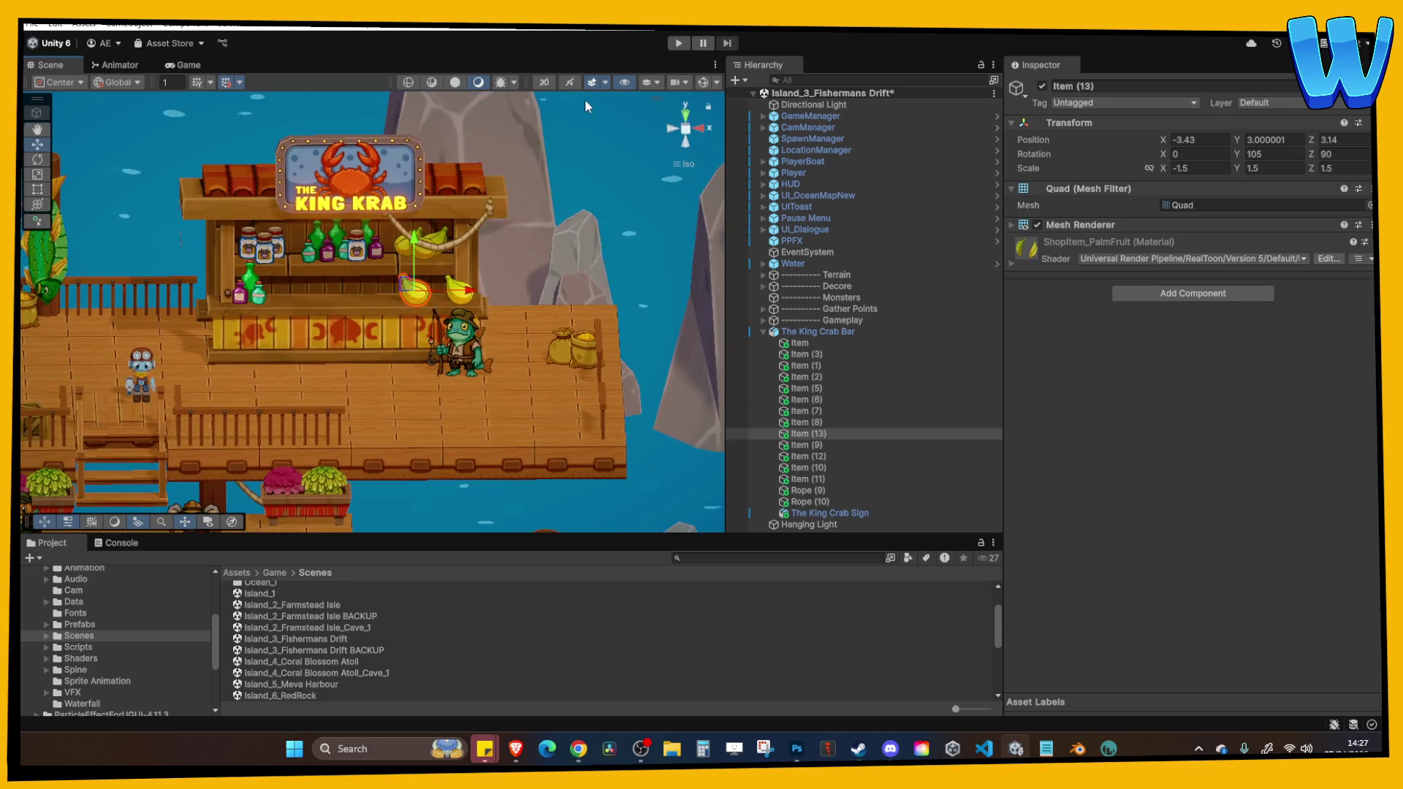
{"action": "scroll", "coordinate": [127, 627], "scroll_direction": "up", "scroll_amount": 5}
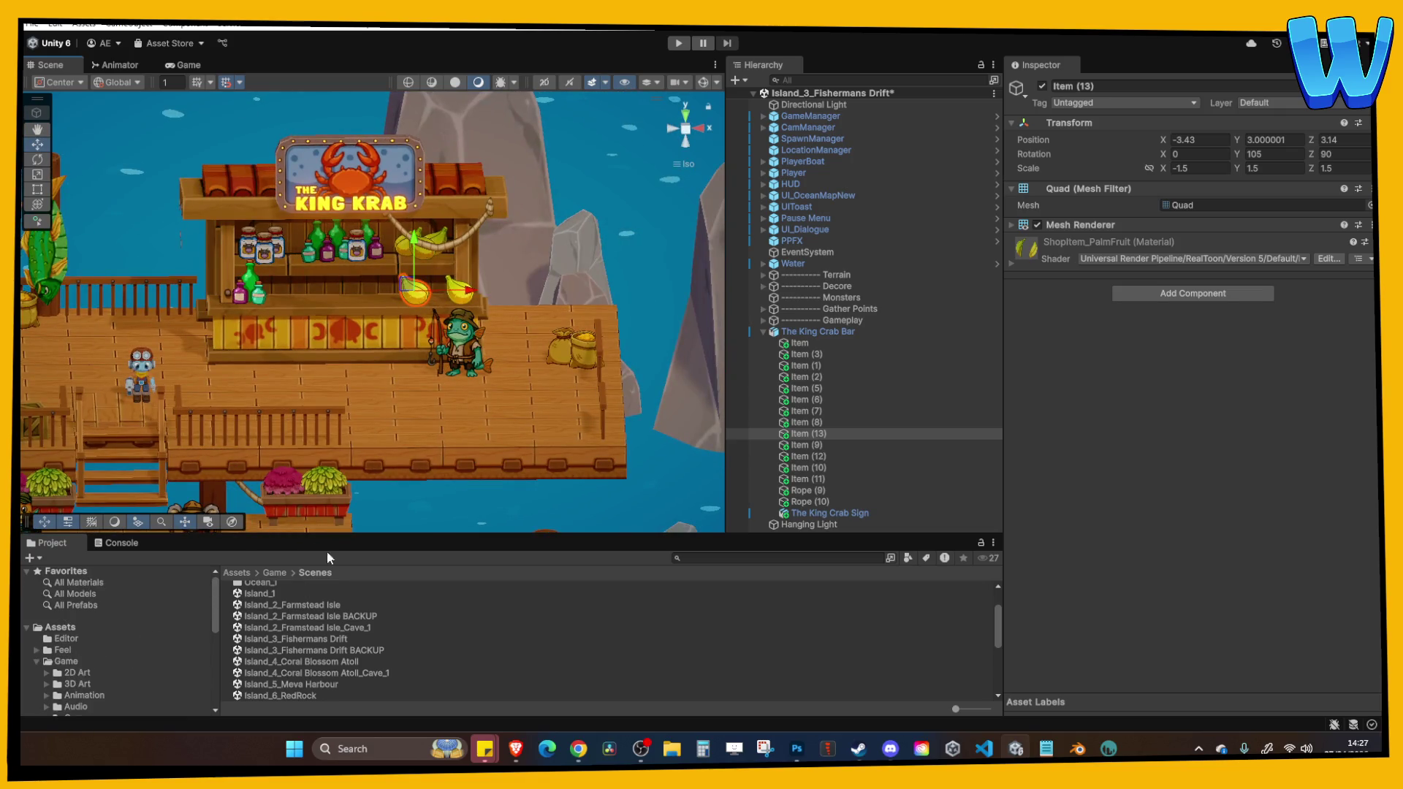
Duplicate the ShopItem_PalmFruit material and rename the copy ShopItem_CrabClaw.
{"action": "right_click", "coordinate": [1079, 243]}
{"action": "left_click", "coordinate": [1119, 304]}
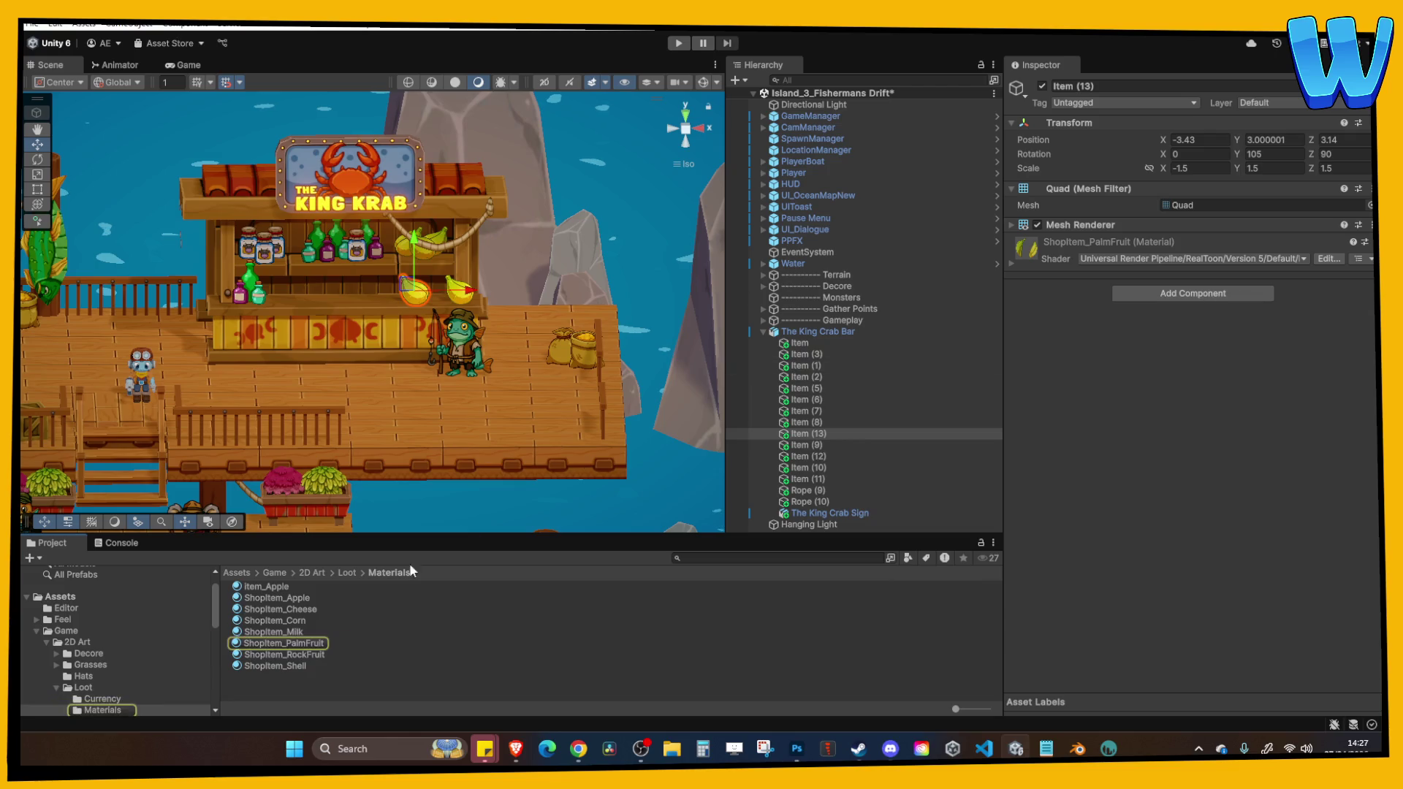
{"action": "left_click", "coordinate": [296, 644]}
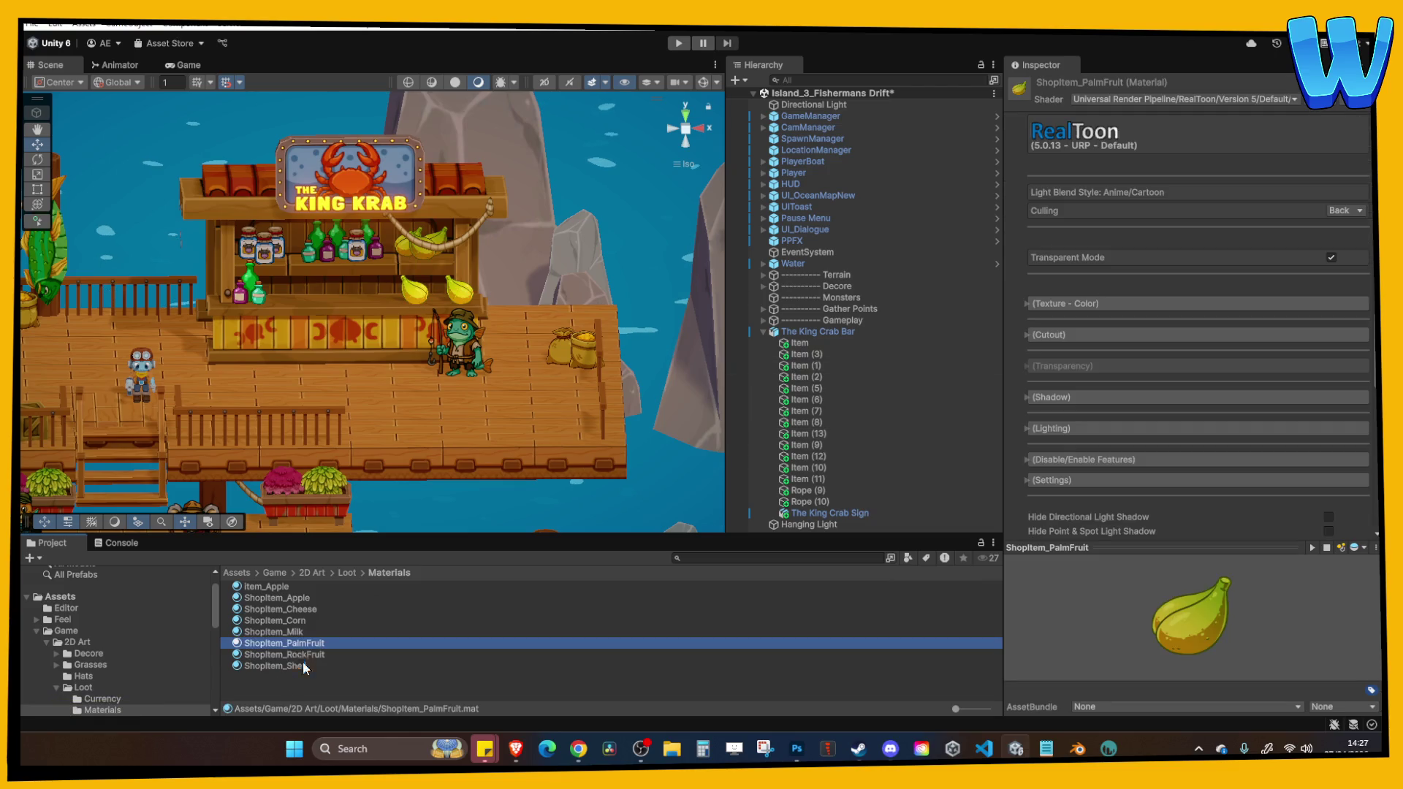
{"action": "key", "text": "ctrl+d"}
{"action": "key", "text": "F2"}
{"action": "key", "text": "BackSpace"}
{"action": "key", "text": "BackSpace"}
{"action": "key", "text": "BackSpace"}
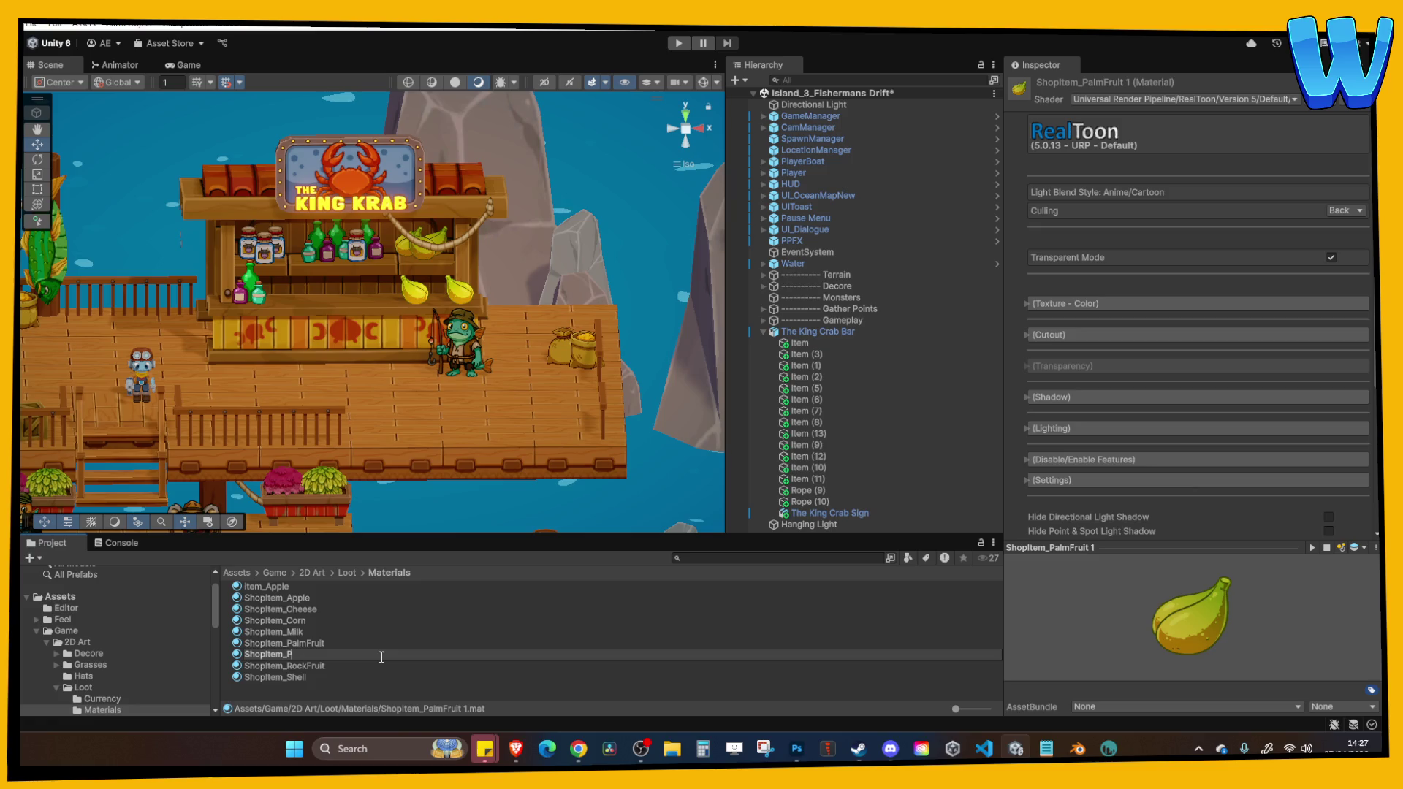
{"action": "key", "text": "BackSpace"}
{"action": "key", "text": "BackSpace"}
{"action": "type", "text": "C"}
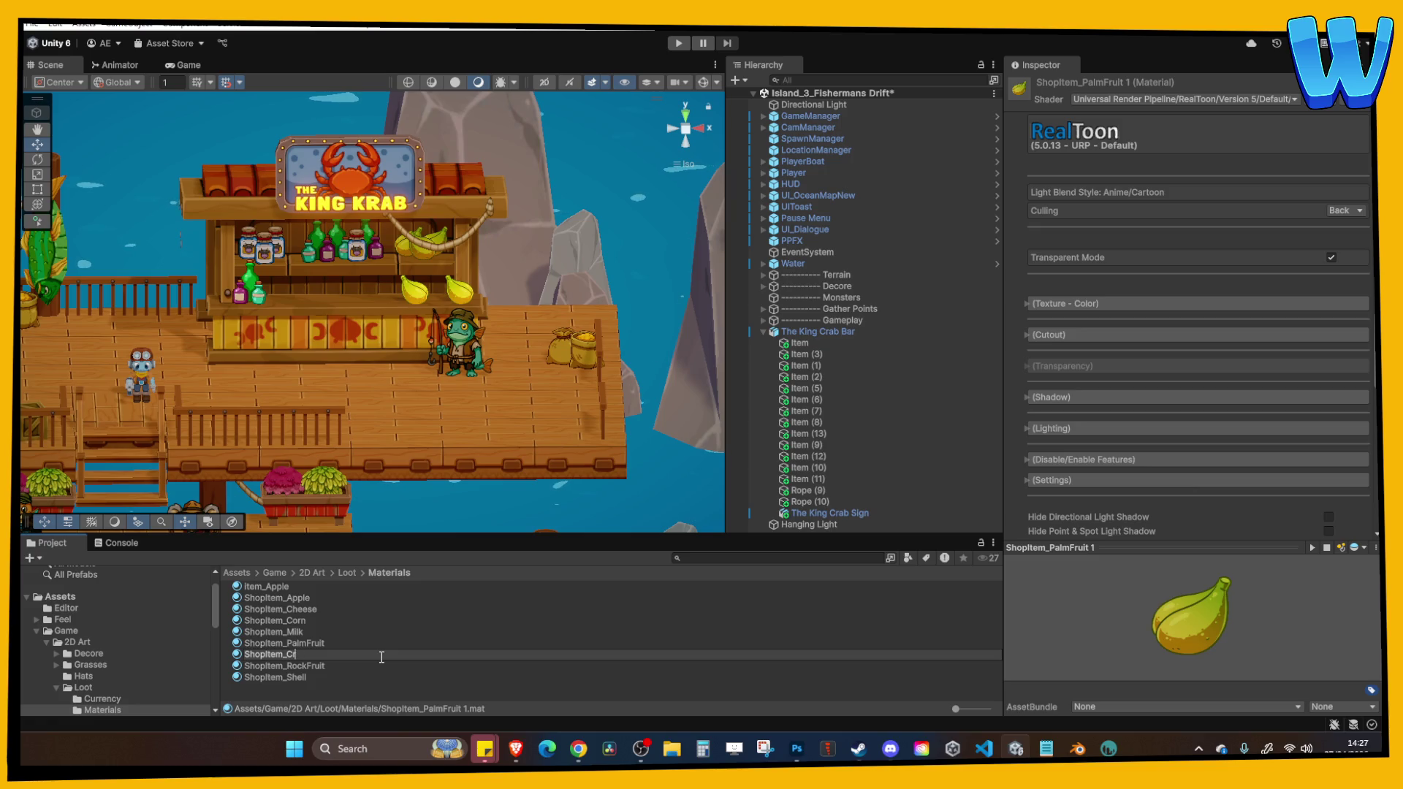
{"action": "type", "text": "rabClaw"}
{"action": "key", "text": "Return"}
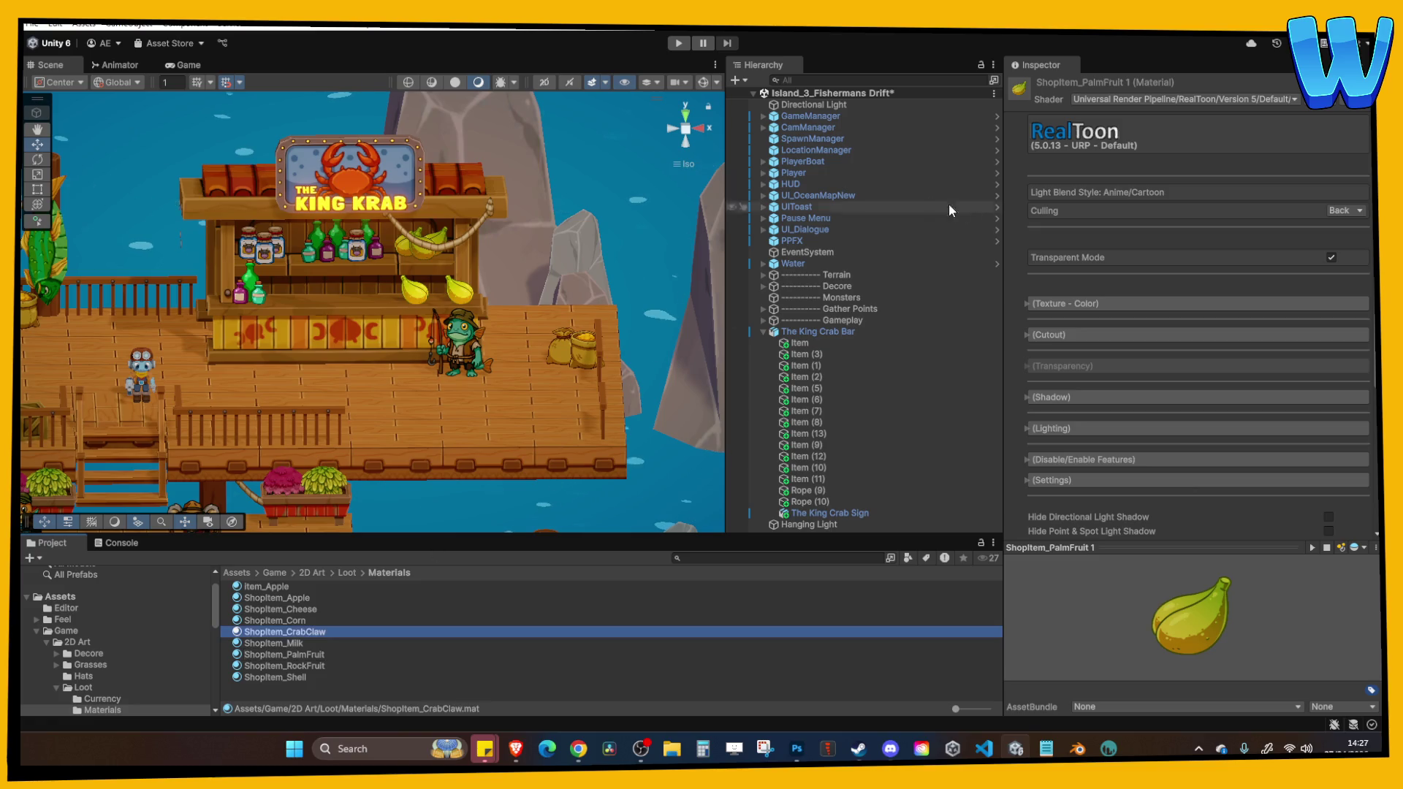
Assign the Item_CrabClaw image as the ShopItem_CrabClaw material's texture.
{"action": "left_click", "coordinate": [1160, 307]}
{"action": "left_click", "coordinate": [1336, 351]}
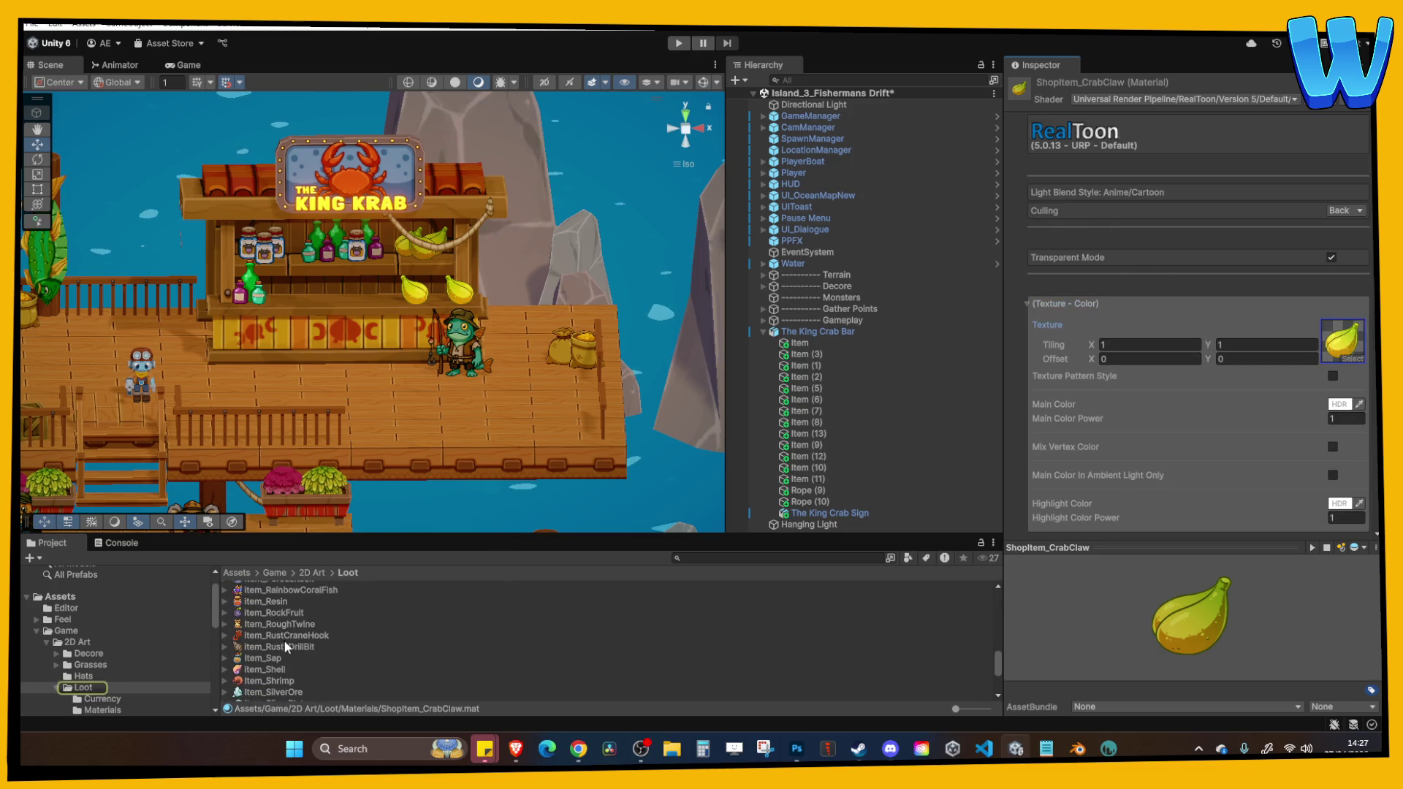
{"action": "scroll", "coordinate": [295, 646], "scroll_direction": "up", "scroll_amount": 10}
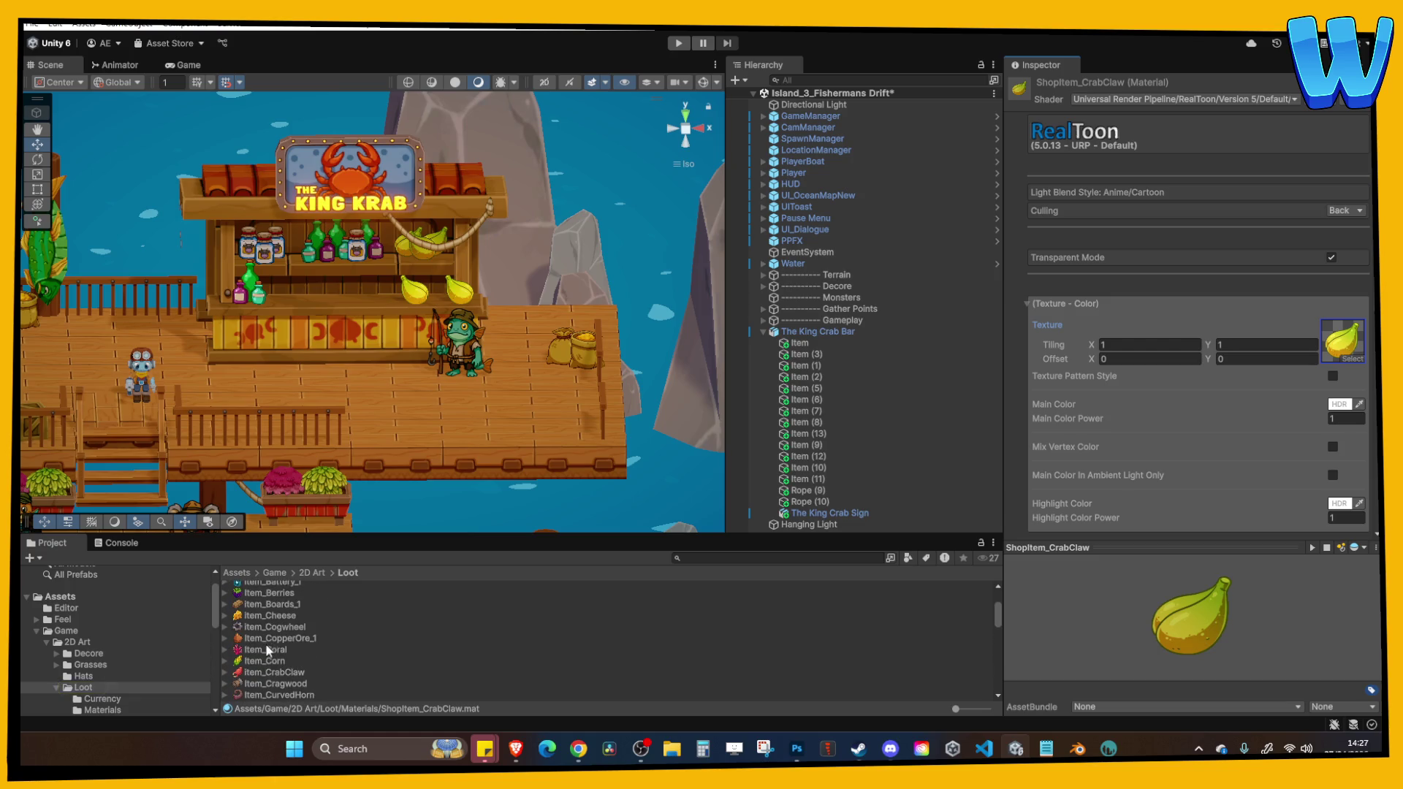
{"action": "mouse_move", "coordinate": [258, 672]}
{"action": "left_mouse_down"}
{"action": "mouse_move", "coordinate": [1246, 413]}
{"action": "mouse_move", "coordinate": [1345, 344]}
{"action": "left_mouse_up"}
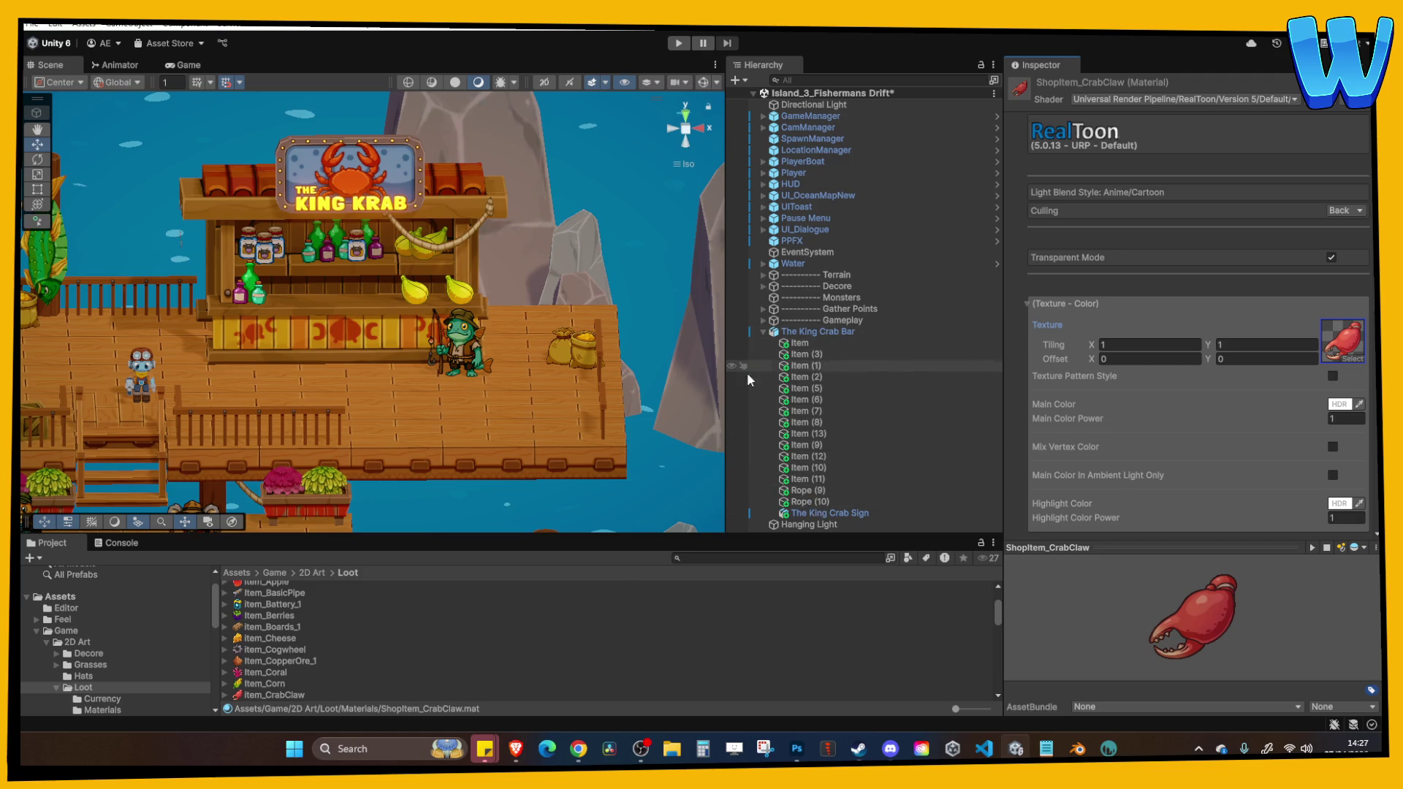
Give the palm fruit item on the bar the ShopItem_CrabClaw material.
{"action": "left_click", "coordinate": [415, 291]}
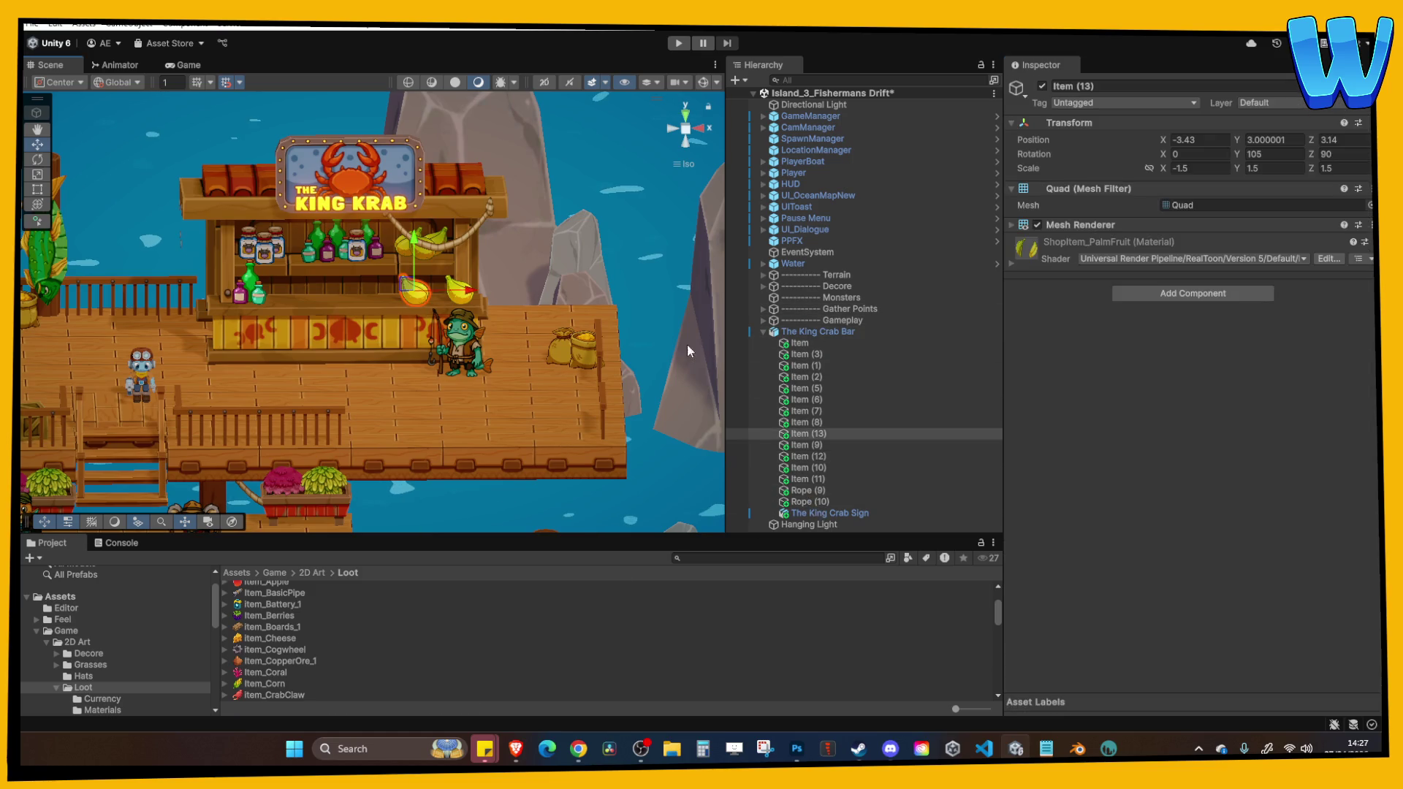
{"action": "right_click", "coordinate": [816, 433]}
{"action": "right_click", "coordinate": [1107, 242]}
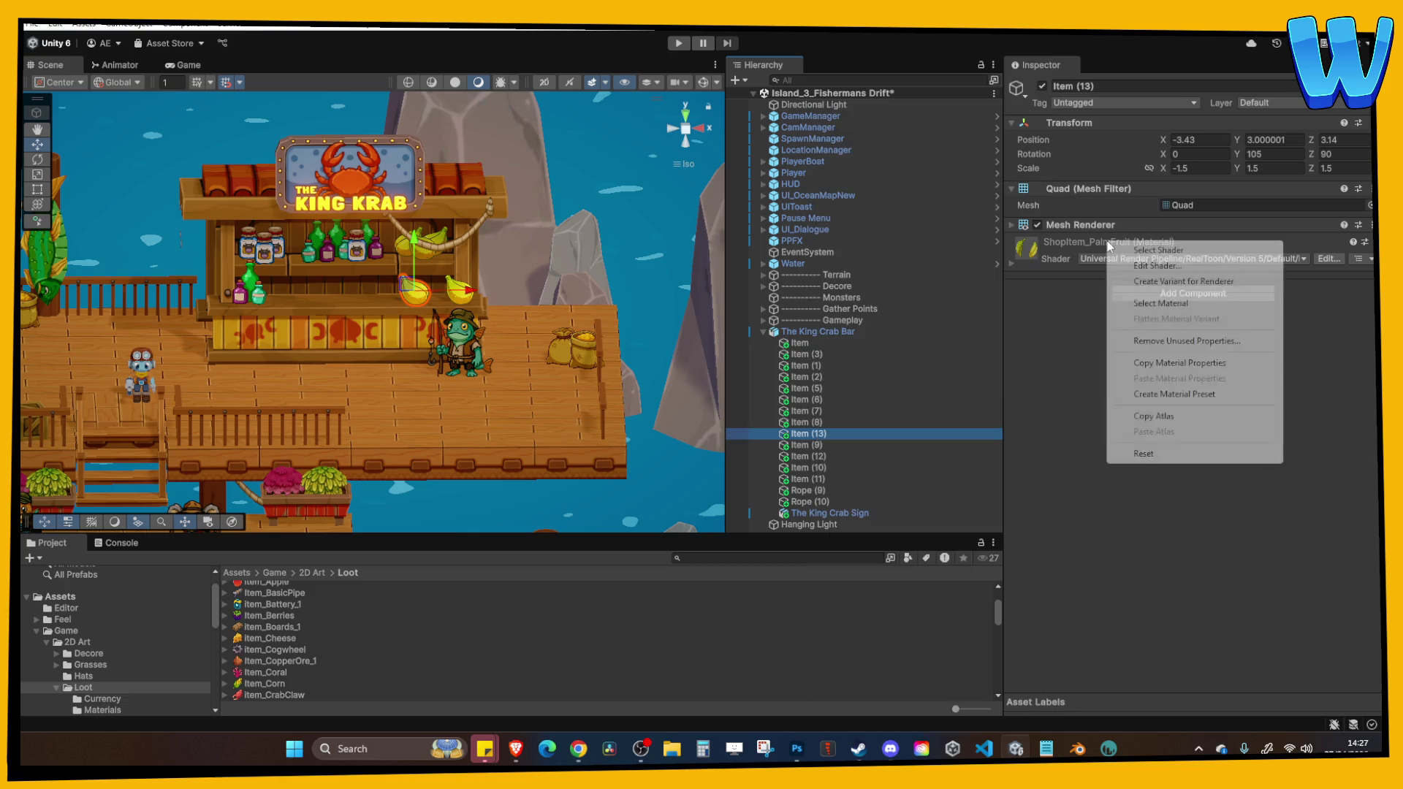
{"action": "left_click", "coordinate": [1184, 304]}
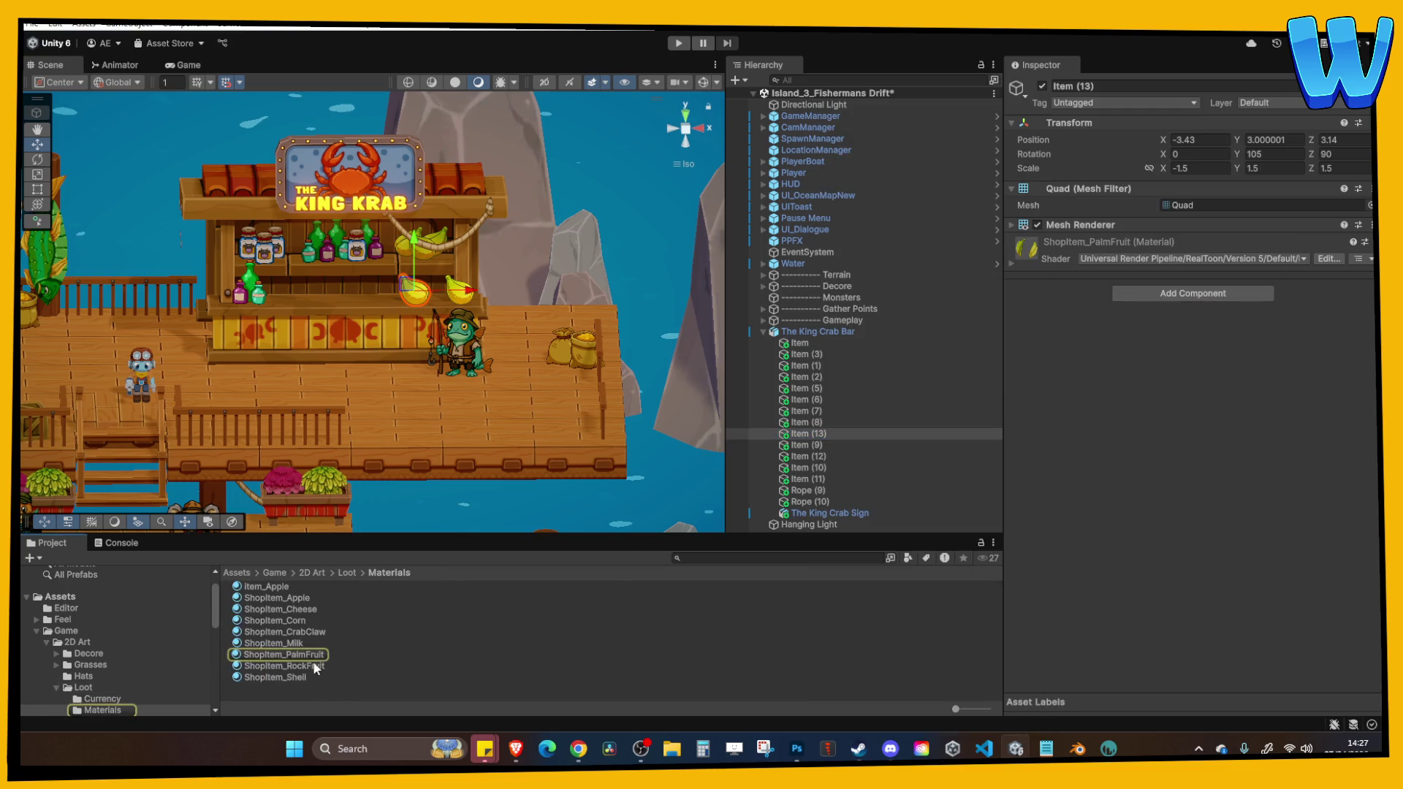
{"action": "left_click_drag", "start_coordinate": [282, 632], "coordinate": [416, 309]}
Nudge the crab claw in depth, then duplicate it and lower the copy onto the counter.
{"action": "scroll", "coordinate": [415, 304], "scroll_direction": "up", "scroll_amount": 5}
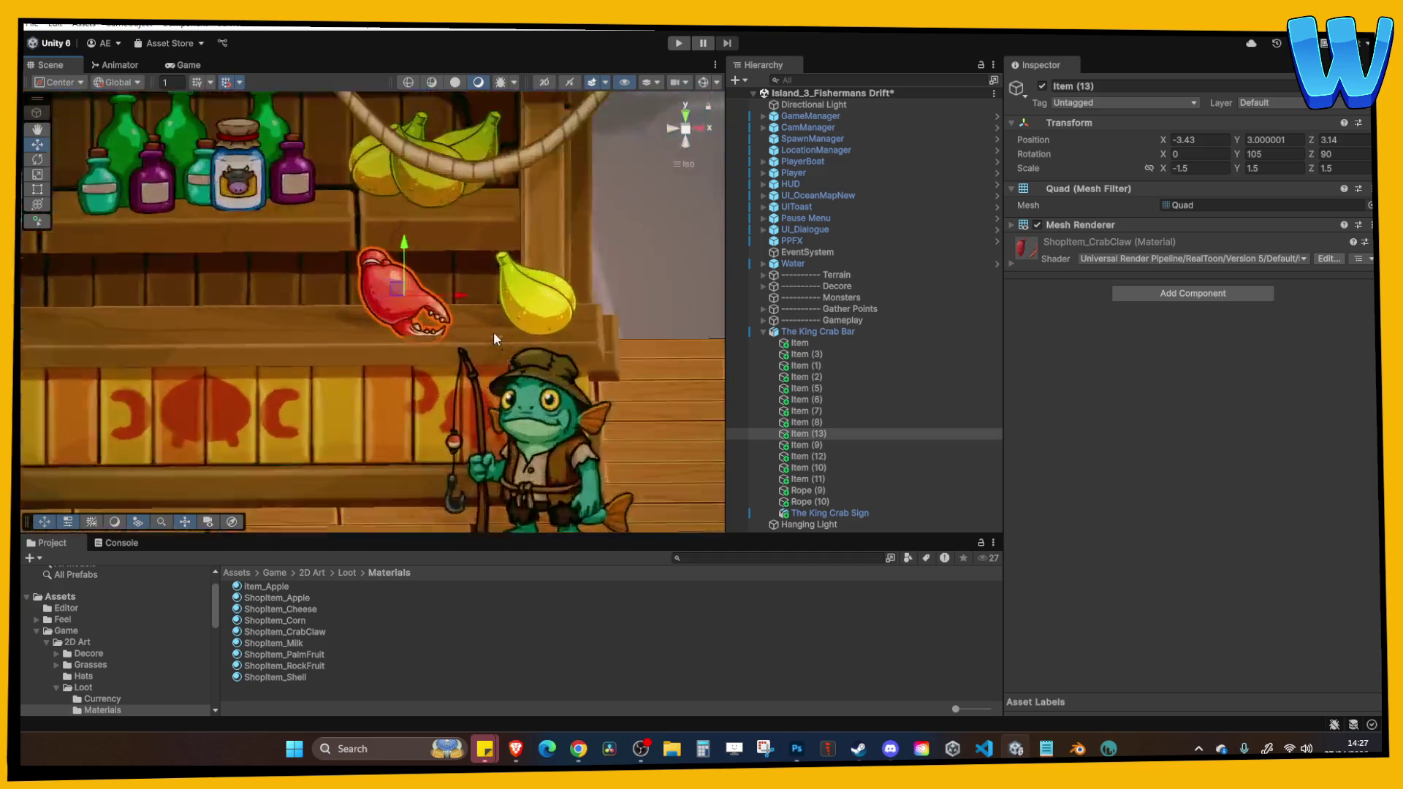
{"action": "scroll", "coordinate": [501, 312], "scroll_direction": "down", "scroll_amount": 3}
{"action": "mouse_move", "coordinate": [374, 264]}
{"action": "left_mouse_down"}
{"action": "mouse_move", "coordinate": [302, 279]}
{"action": "mouse_move", "coordinate": [287, 192]}
{"action": "left_mouse_up"}
{"action": "scroll", "coordinate": [410, 271], "scroll_direction": "down", "scroll_amount": 2}
{"action": "key", "text": "ctrl+d"}
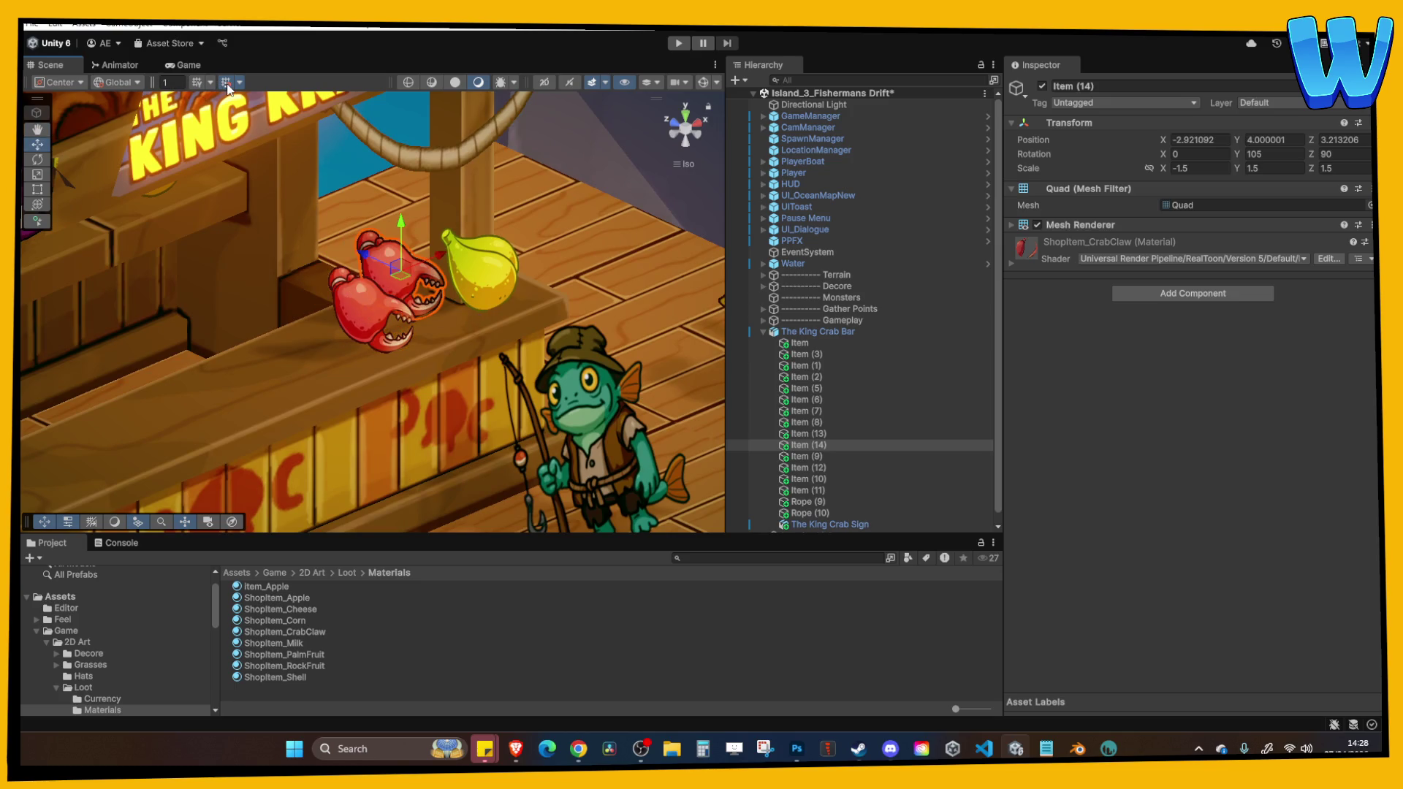
{"action": "left_click_drag", "start_coordinate": [407, 223], "coordinate": [404, 240]}
Select both crab claws and rotate them, checking them in a perspective view.
{"action": "scroll", "coordinate": [422, 250], "scroll_direction": "up", "scroll_amount": 2}
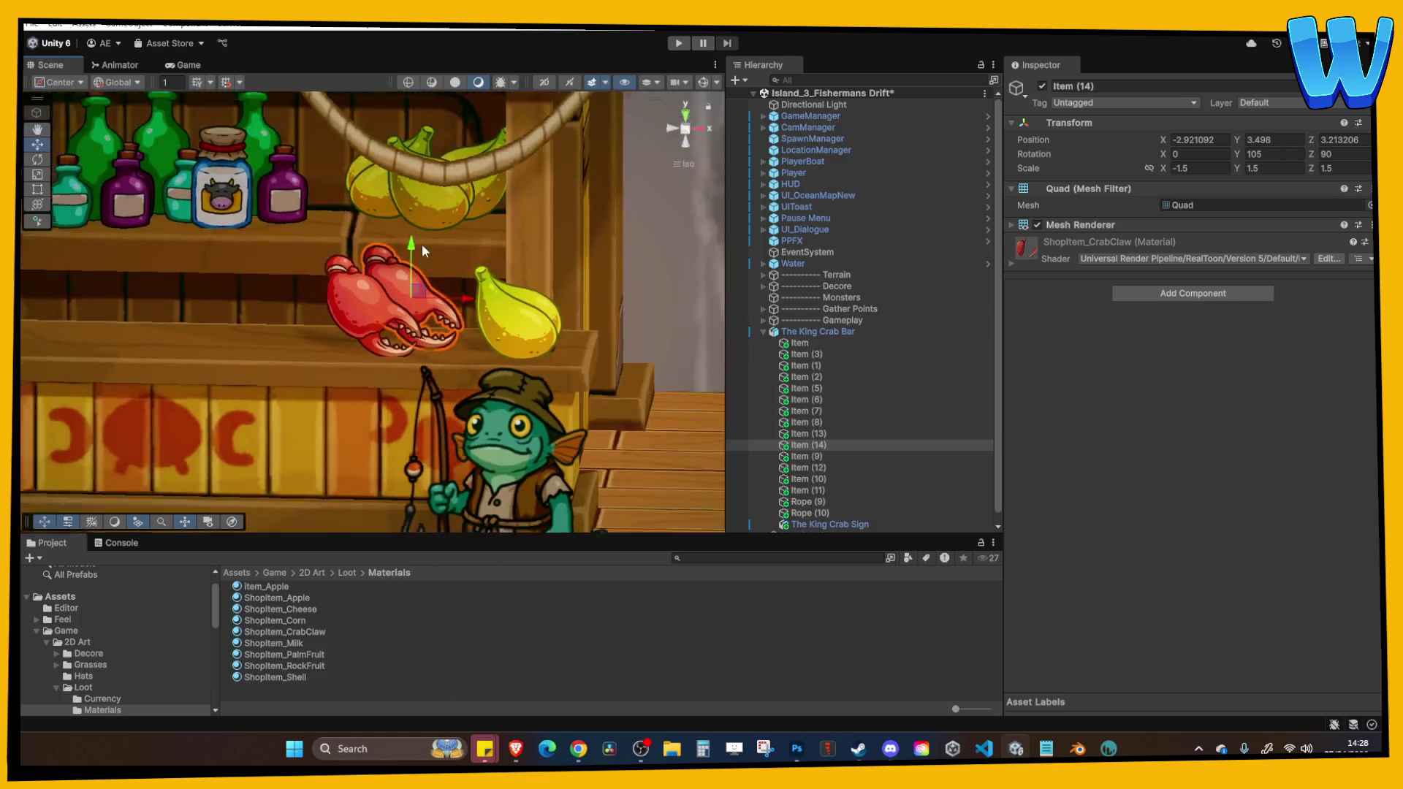
{"action": "scroll", "coordinate": [422, 251], "scroll_direction": "down", "scroll_amount": 3}
{"action": "left_click", "coordinate": [407, 308], "text": "shift"}
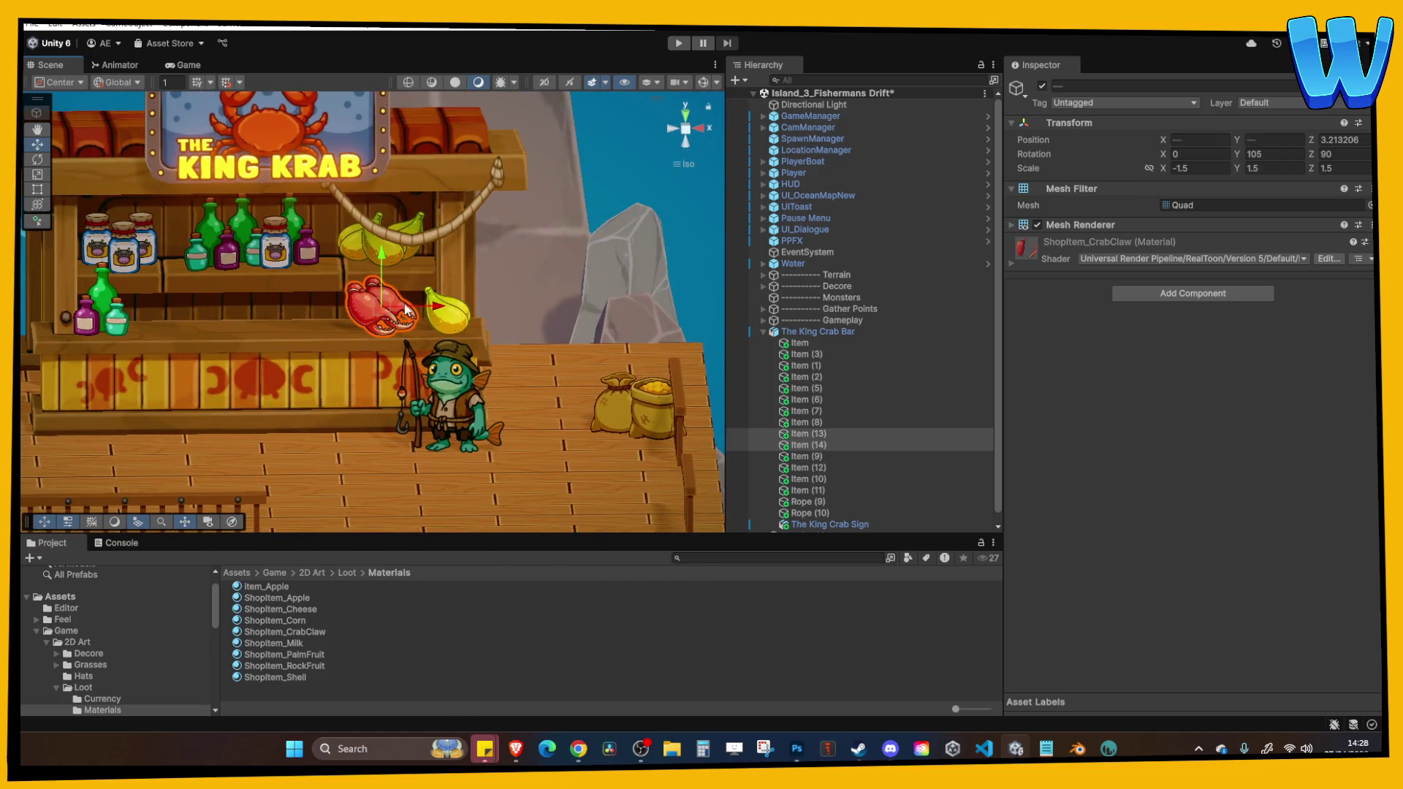
{"action": "key", "text": "e"}
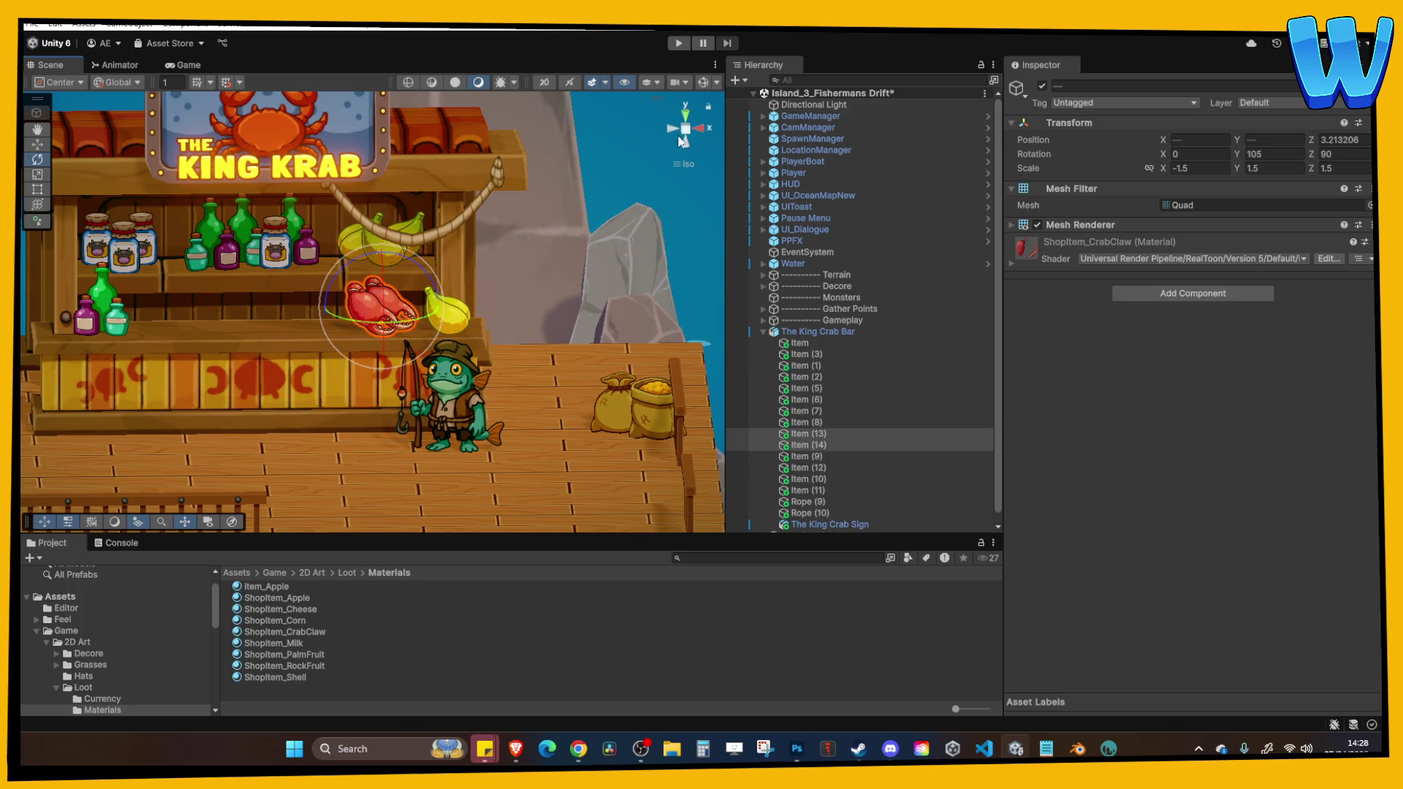
{"action": "left_click", "coordinate": [684, 130]}
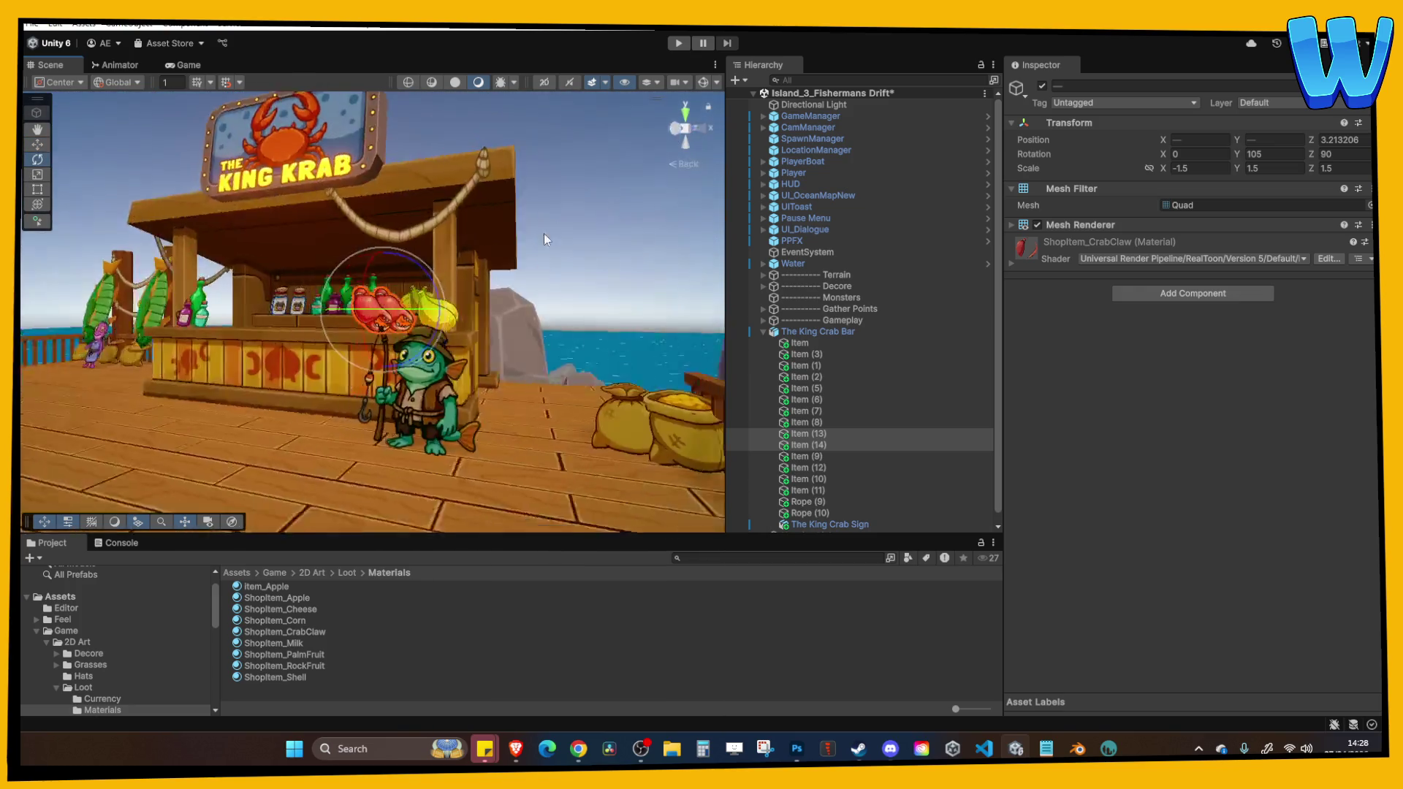
{"action": "scroll", "coordinate": [507, 317], "scroll_direction": "up", "scroll_amount": 3}
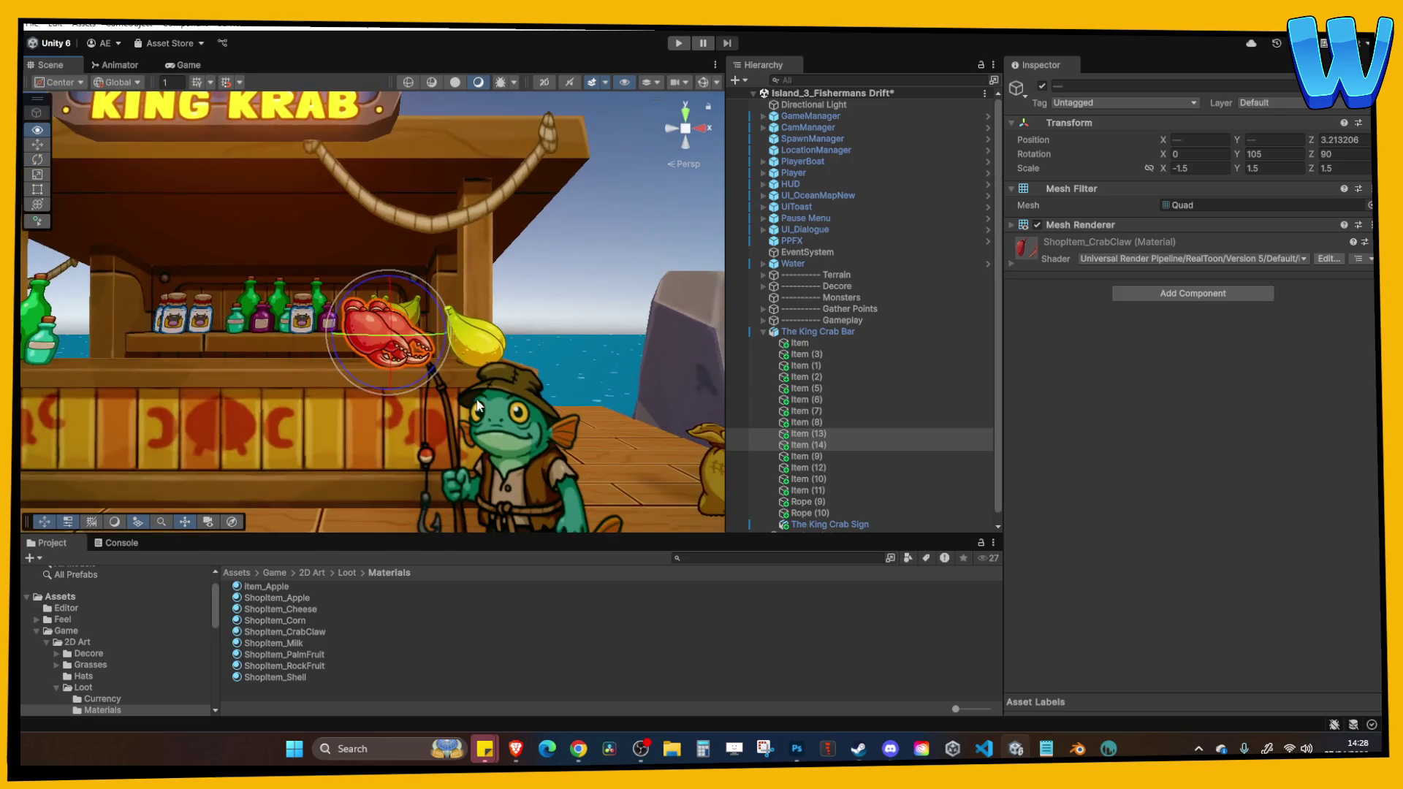
{"action": "mouse_move", "coordinate": [477, 407]}
{"action": "left_mouse_down"}
{"action": "mouse_move", "coordinate": [541, 380]}
{"action": "mouse_move", "coordinate": [439, 347]}
{"action": "mouse_move", "coordinate": [430, 303]}
{"action": "left_mouse_up"}
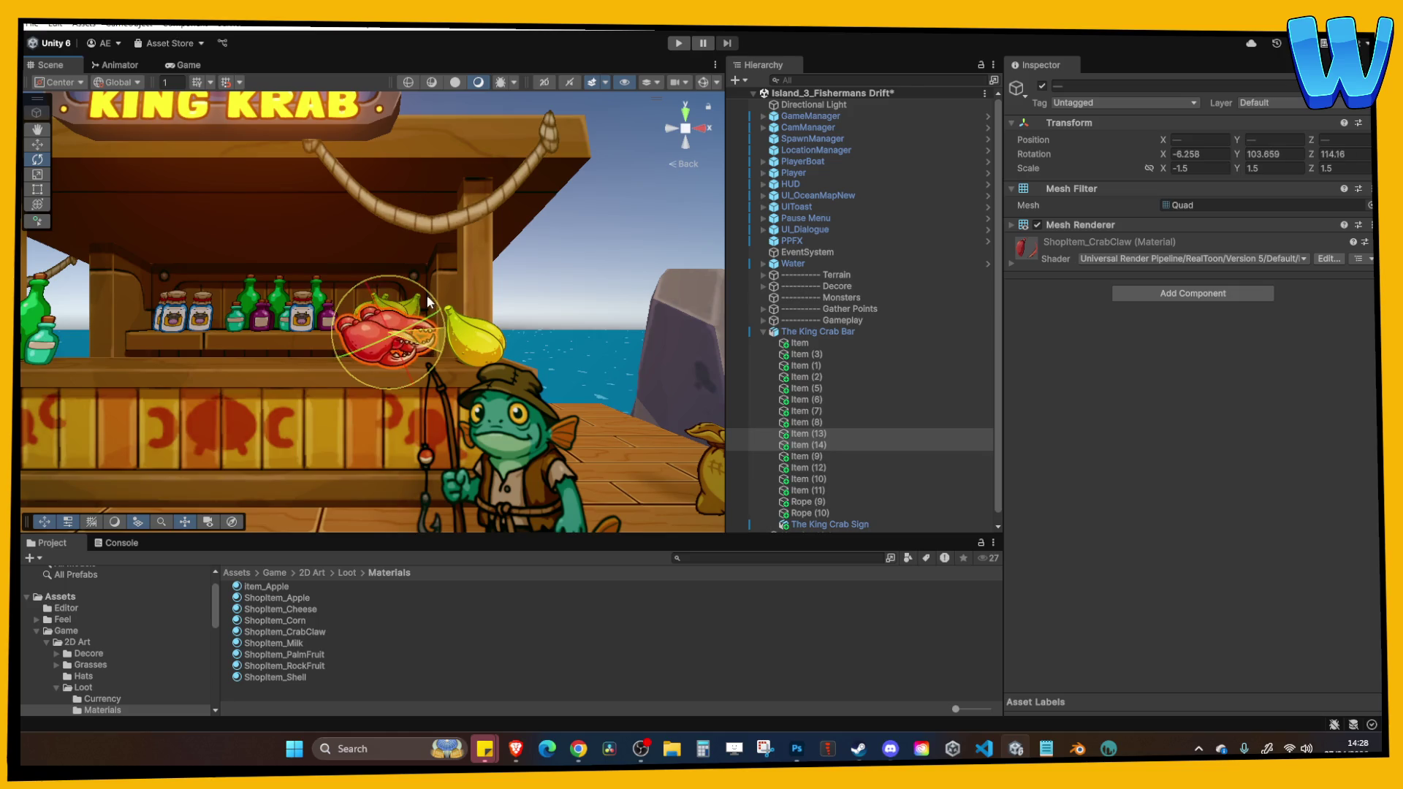
{"action": "left_click", "coordinate": [552, 241]}
{"action": "scroll", "coordinate": [511, 249], "scroll_direction": "down", "scroll_amount": 3}
{"action": "left_click_drag", "start_coordinate": [511, 248], "coordinate": [378, 287]}
Reposition crab claw Items (13) and (14) on the counter.
{"action": "key", "text": "w"}
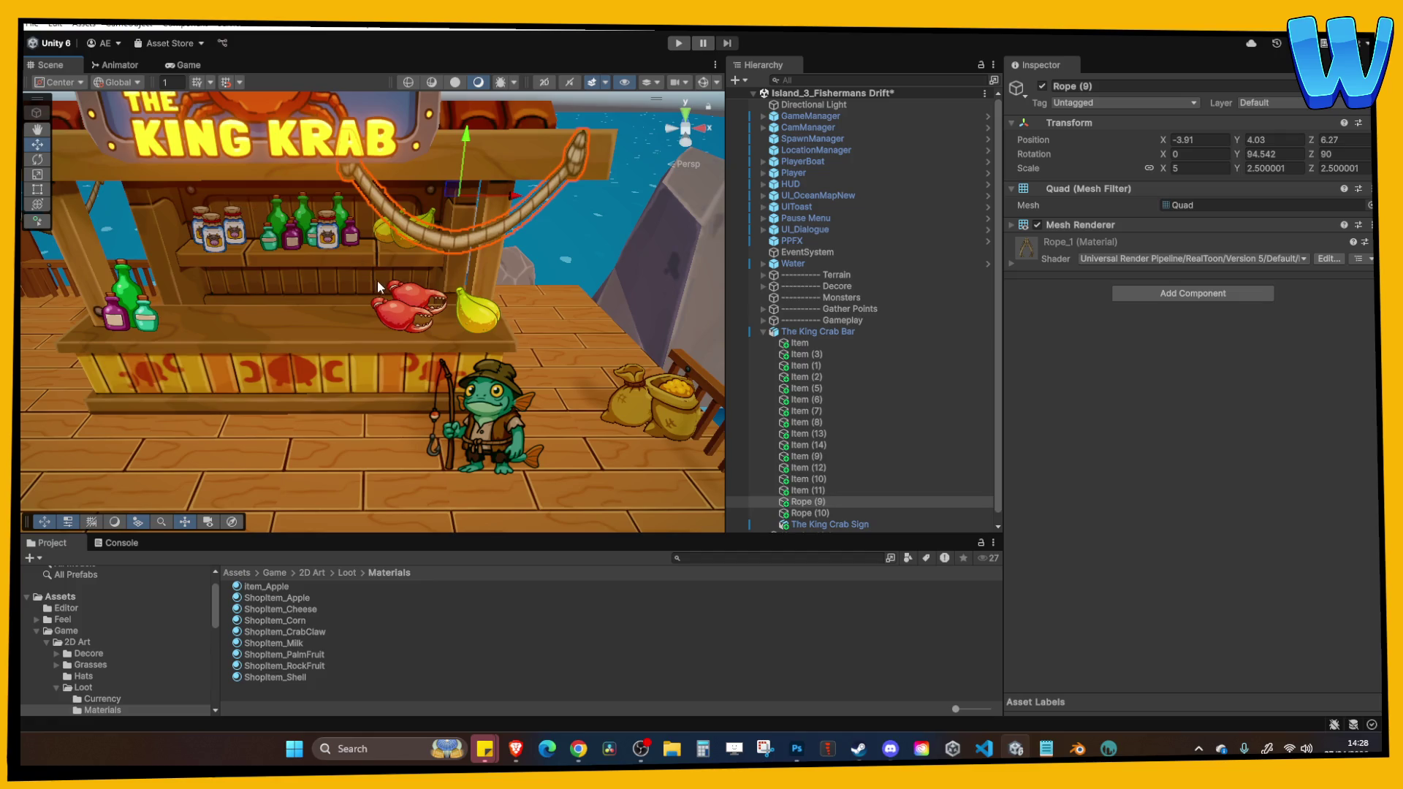
{"action": "left_click", "coordinate": [404, 295]}
{"action": "left_click", "coordinate": [421, 290]}
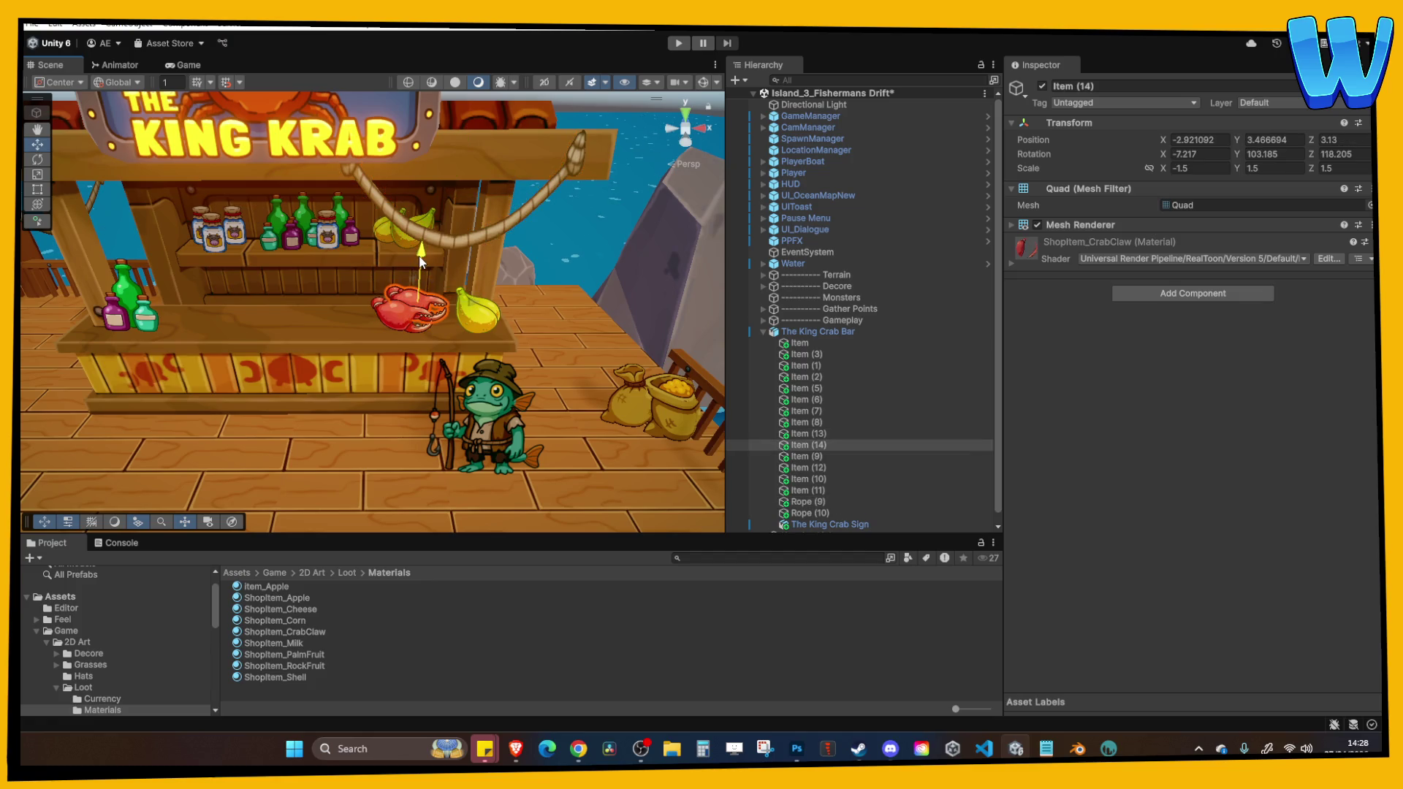
{"action": "left_click_drag", "start_coordinate": [421, 292], "coordinate": [413, 300]}
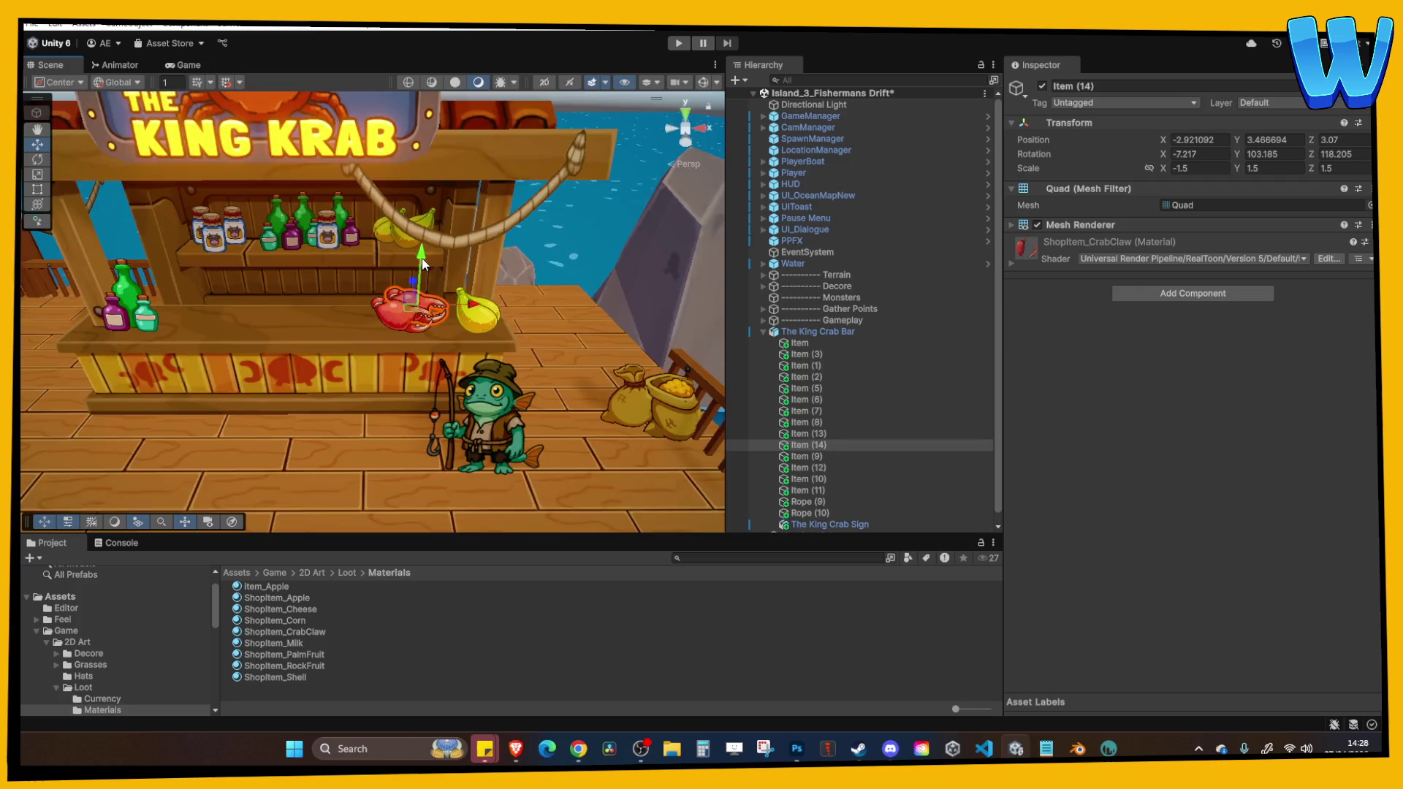
{"action": "key", "text": "f"}
{"action": "left_click", "coordinate": [344, 314]}
{"action": "left_click_drag", "start_coordinate": [342, 278], "coordinate": [347, 290]}
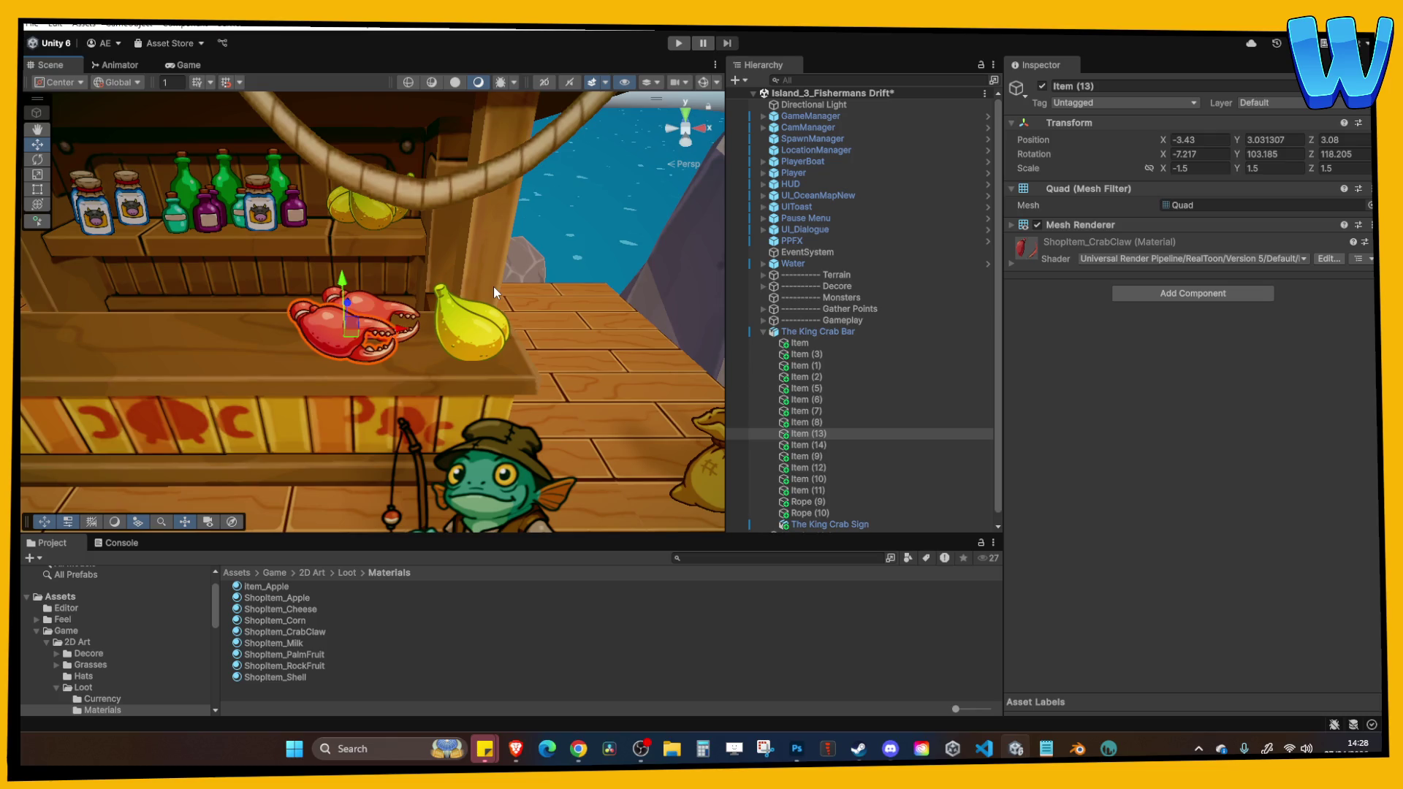
Duplicate crab claw Item (14) into a third claw, Item (15).
{"action": "mouse_move", "coordinate": [420, 249]}
{"action": "left_mouse_down"}
{"action": "mouse_move", "coordinate": [328, 296]}
{"action": "mouse_move", "coordinate": [438, 337]}
{"action": "left_mouse_up"}
{"action": "left_click", "coordinate": [566, 361]}
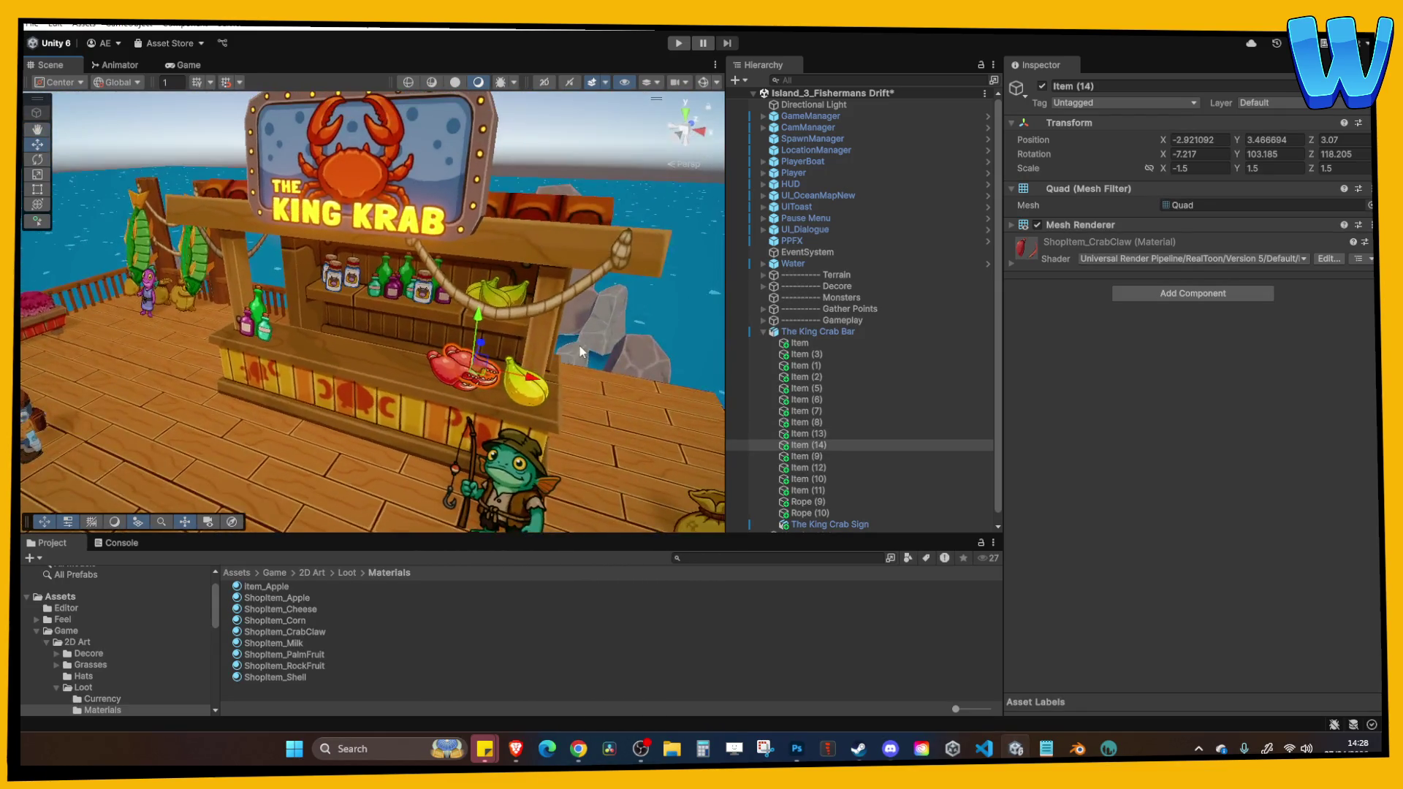
{"action": "right_click", "coordinate": [581, 352]}
{"action": "left_click", "coordinate": [614, 409]}
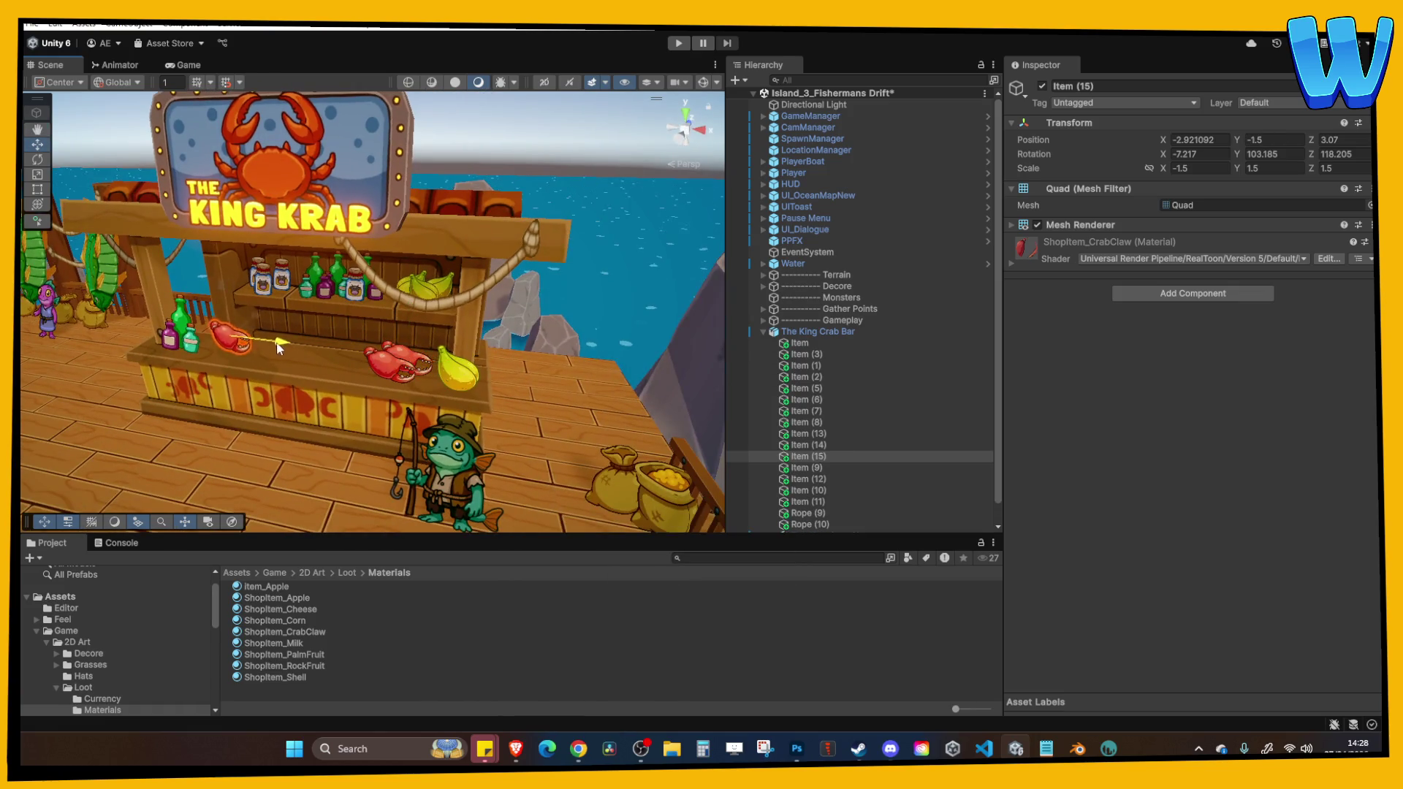
Frame The King Crab Bar in the Scene view and start play mode.
{"action": "left_click", "coordinate": [289, 342]}
{"action": "key", "text": "f"}
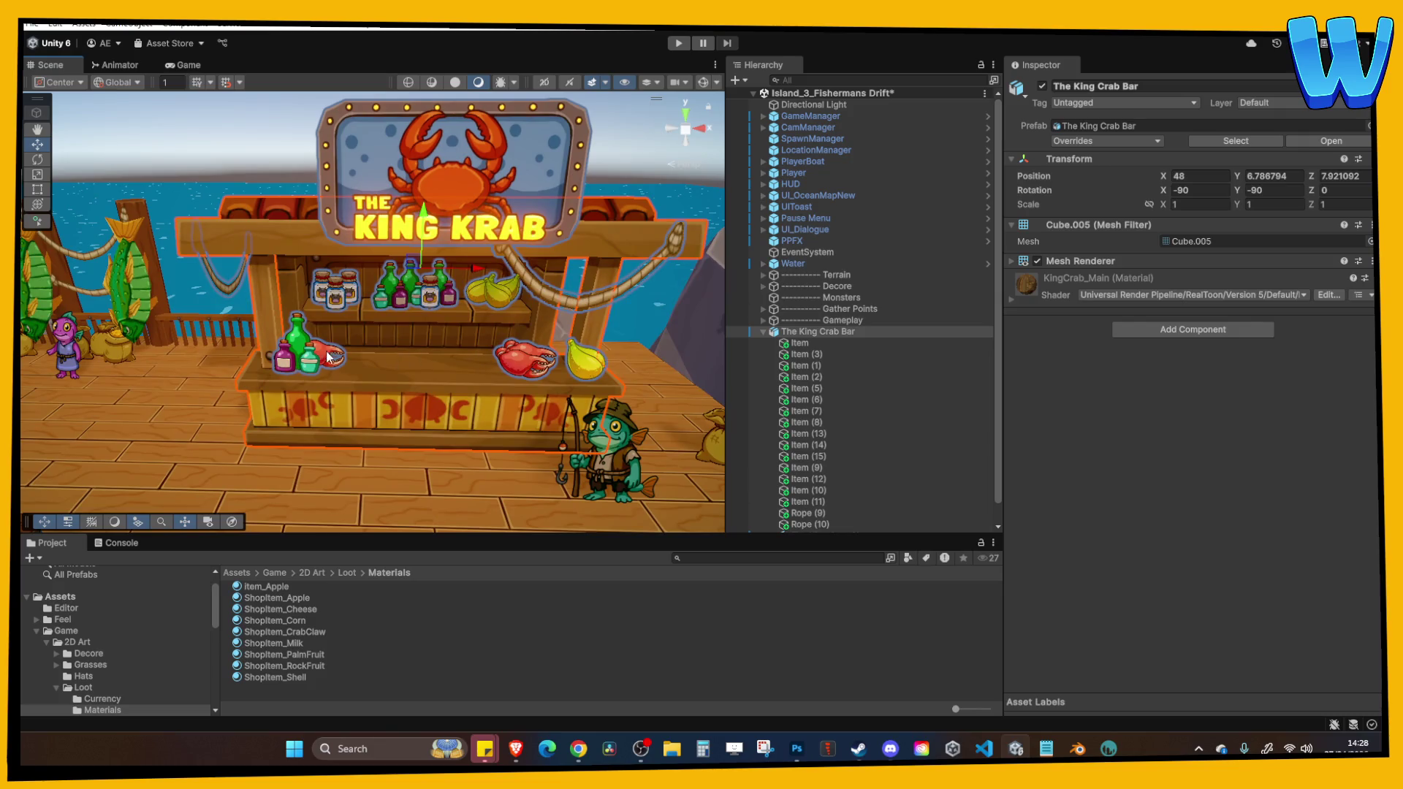
{"action": "left_click", "coordinate": [328, 357]}
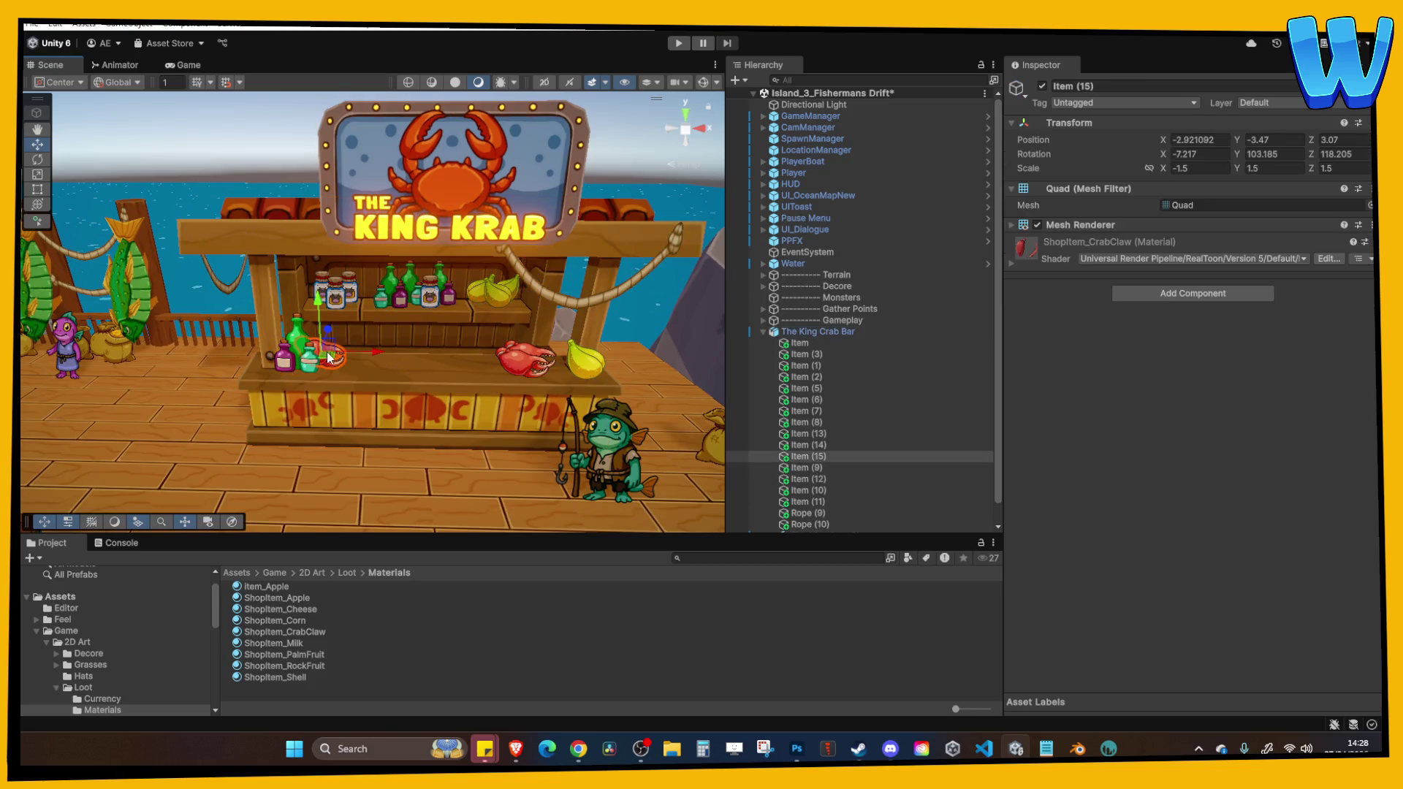
{"action": "left_click", "coordinate": [481, 331]}
{"action": "key", "text": "f"}
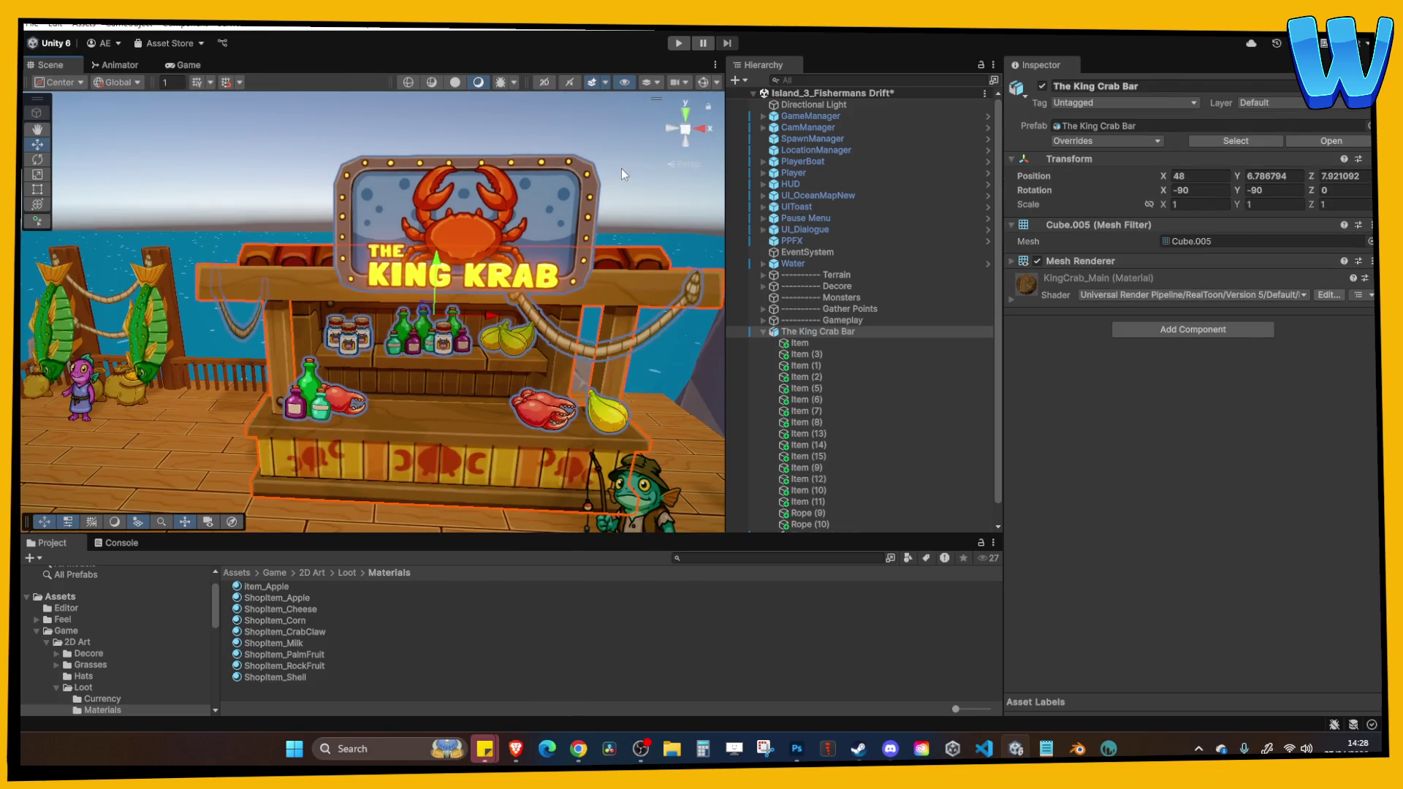
{"action": "left_click", "coordinate": [678, 43]}
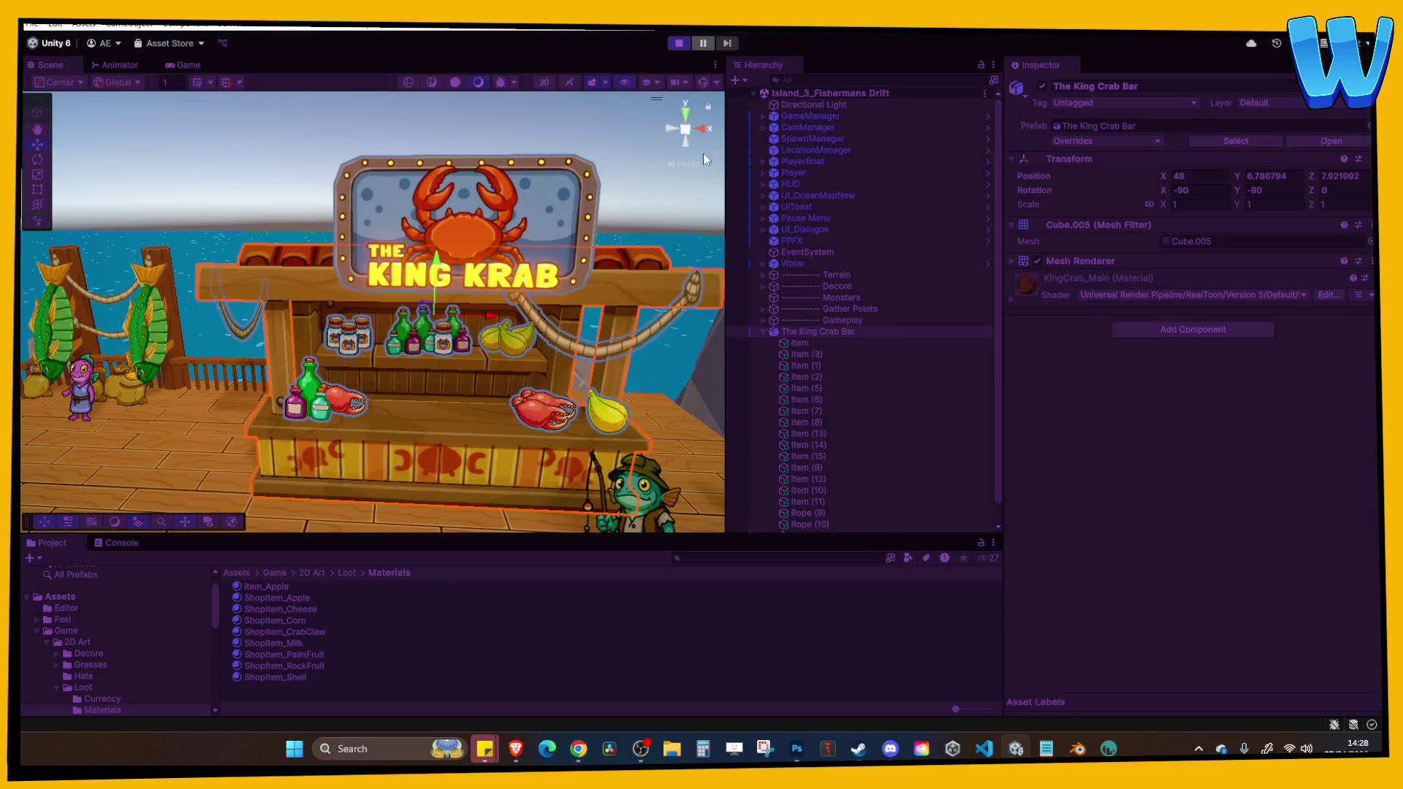
Maximize the Game view and walk the player left, then up to The King Krab counter.
{"action": "left_click", "coordinate": [716, 65]}
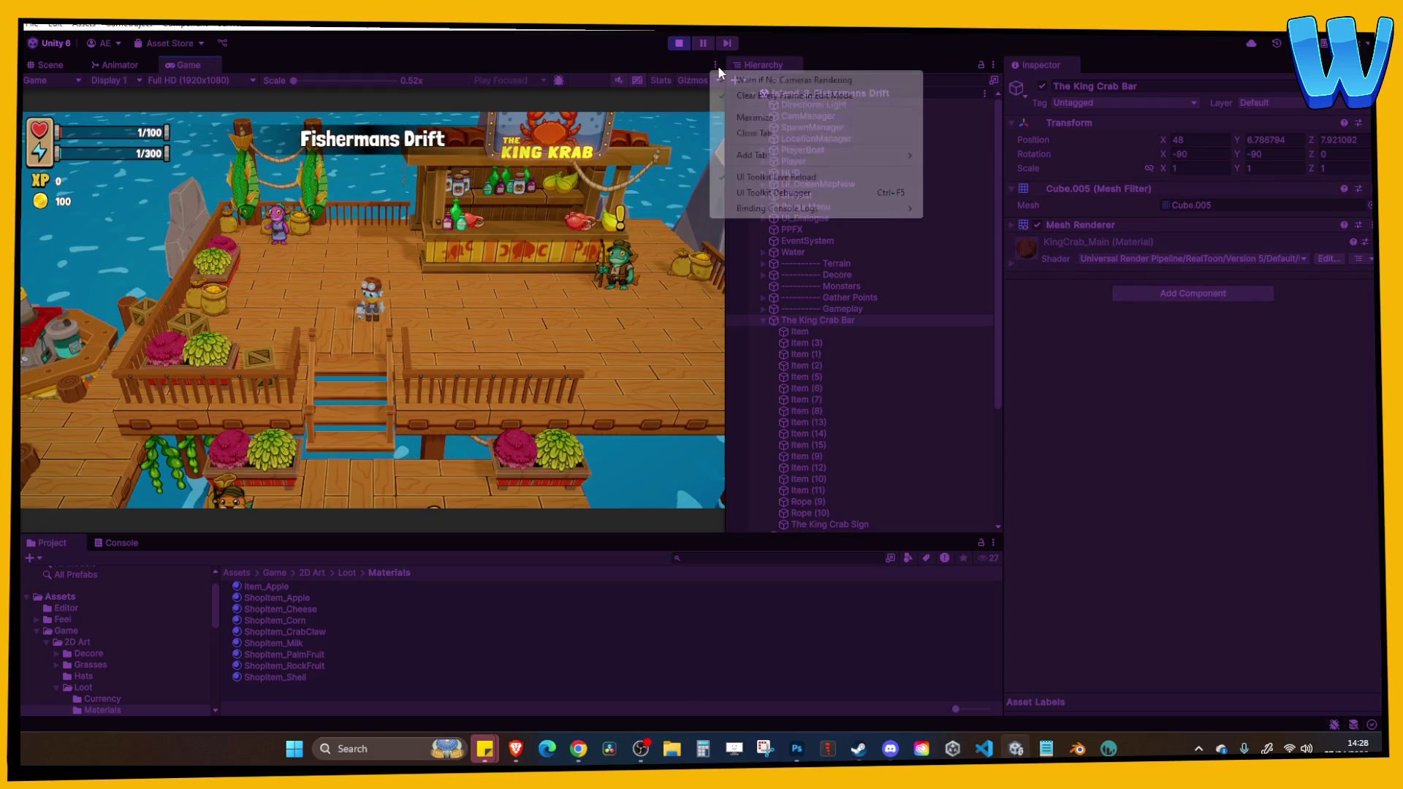
{"action": "left_click", "coordinate": [755, 117]}
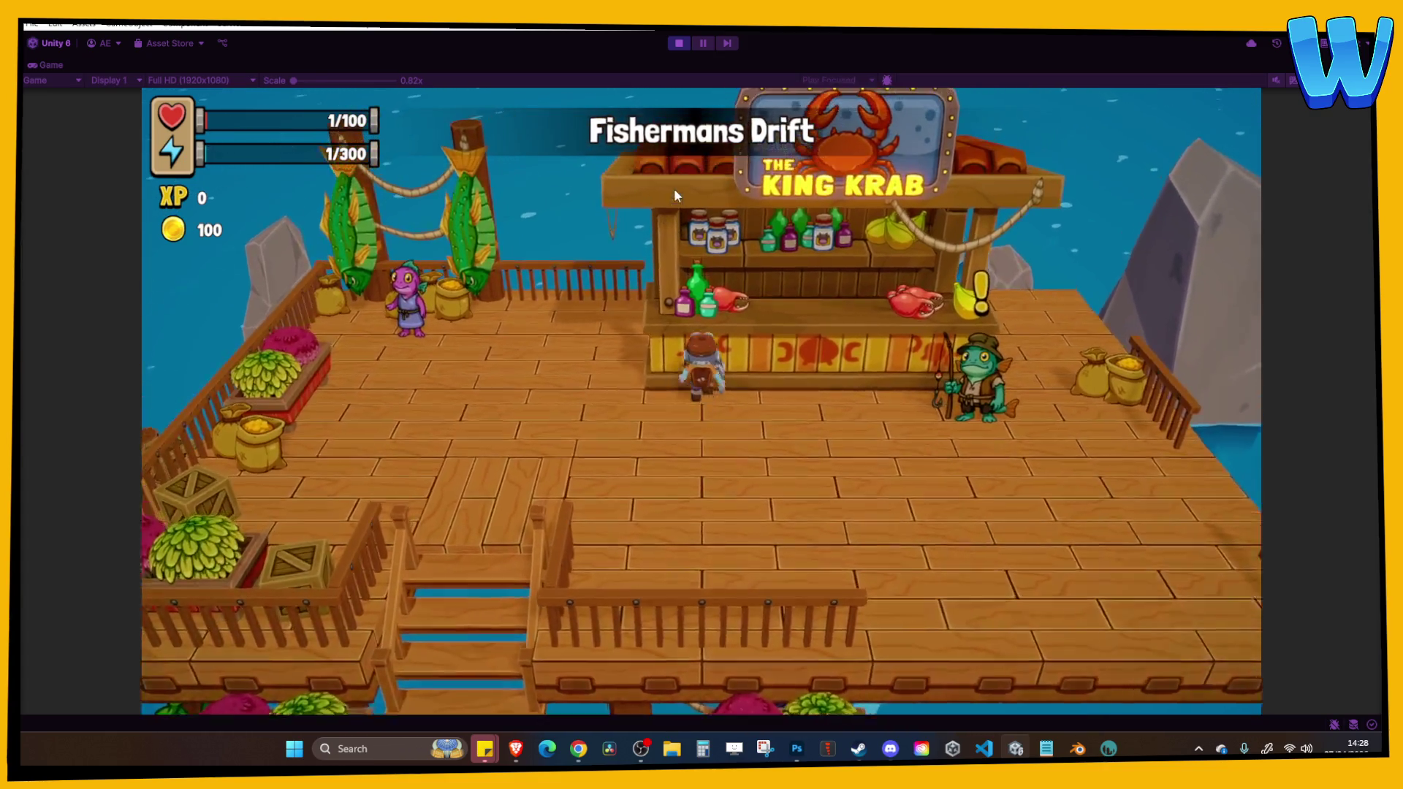
{"action": "key", "text": "a"}
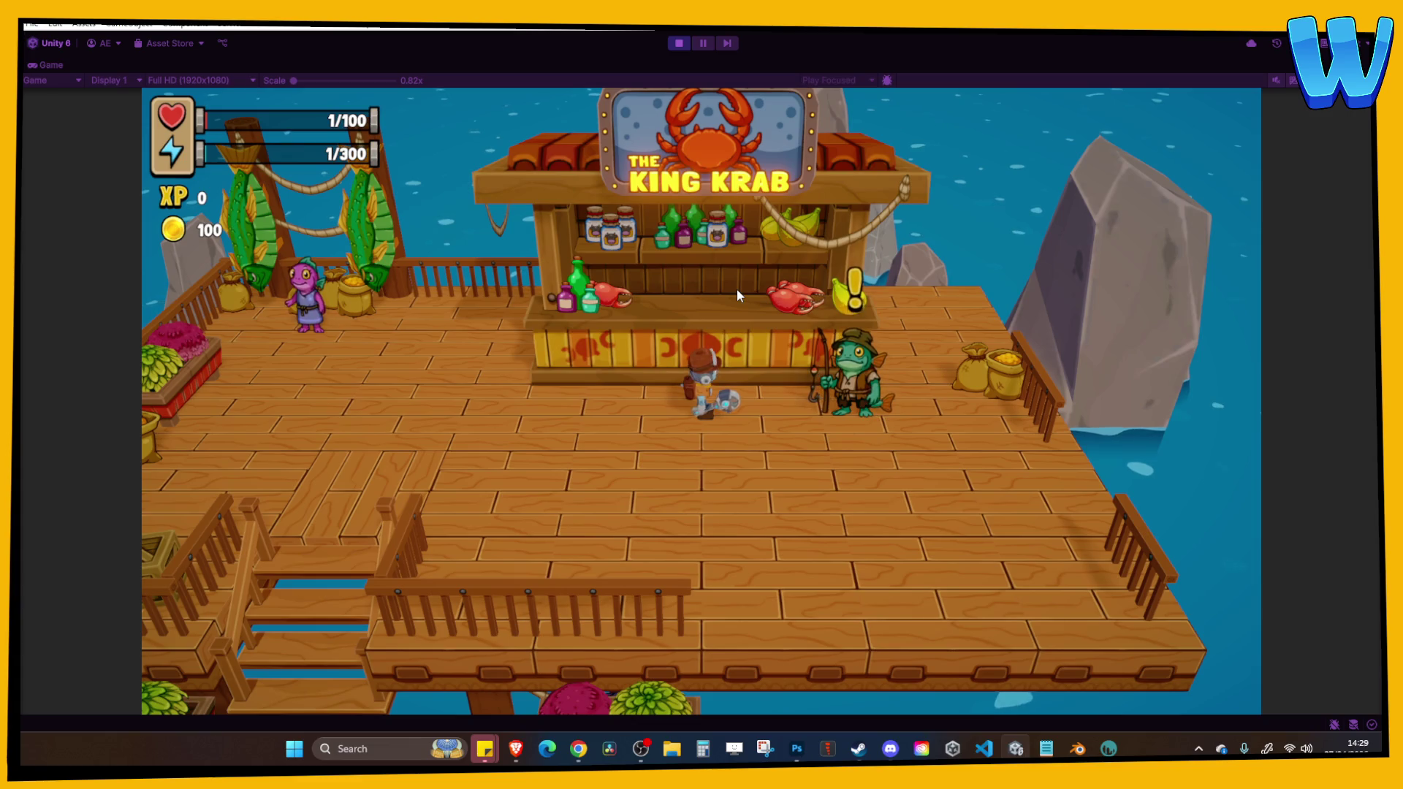
{"action": "key", "text": "a"}
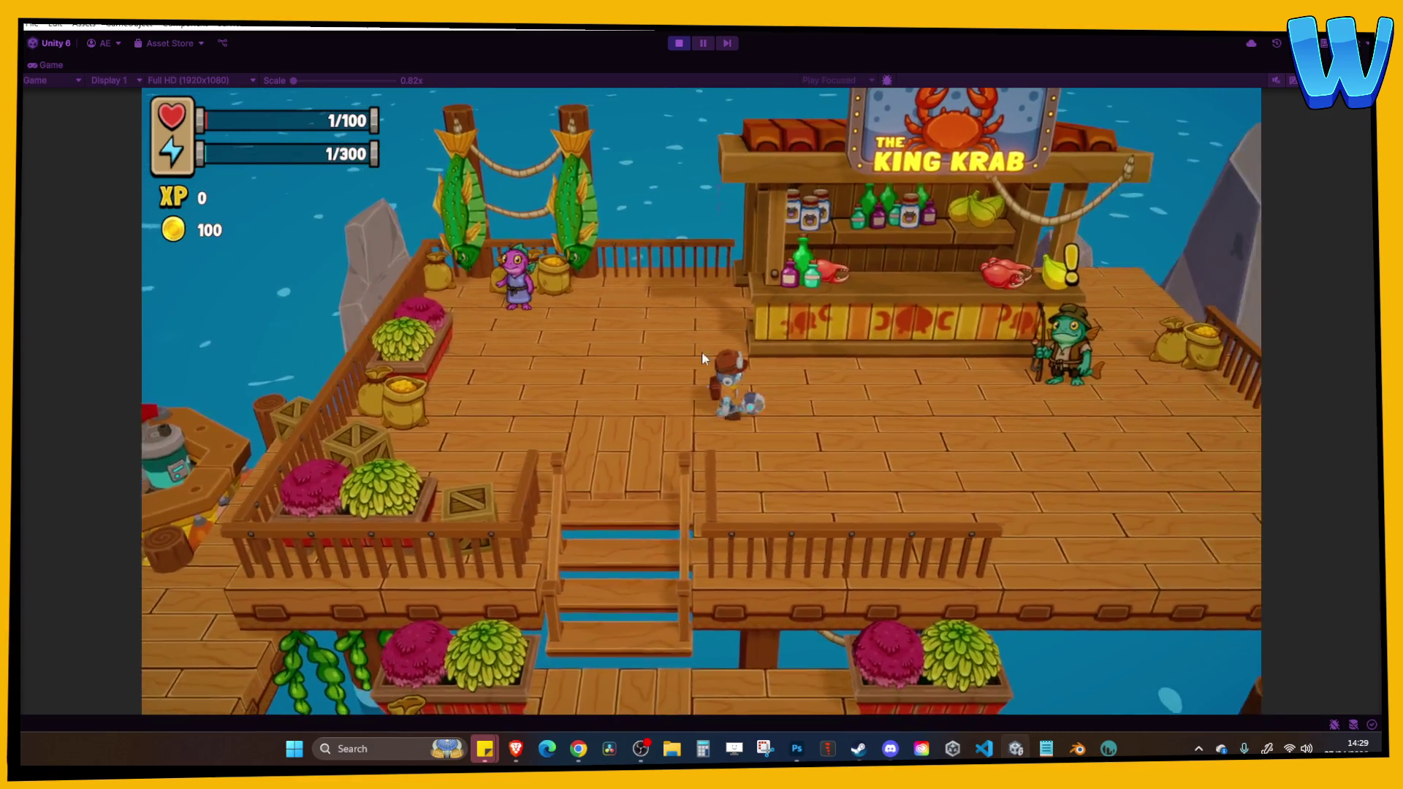
{"action": "key", "text": "w"}
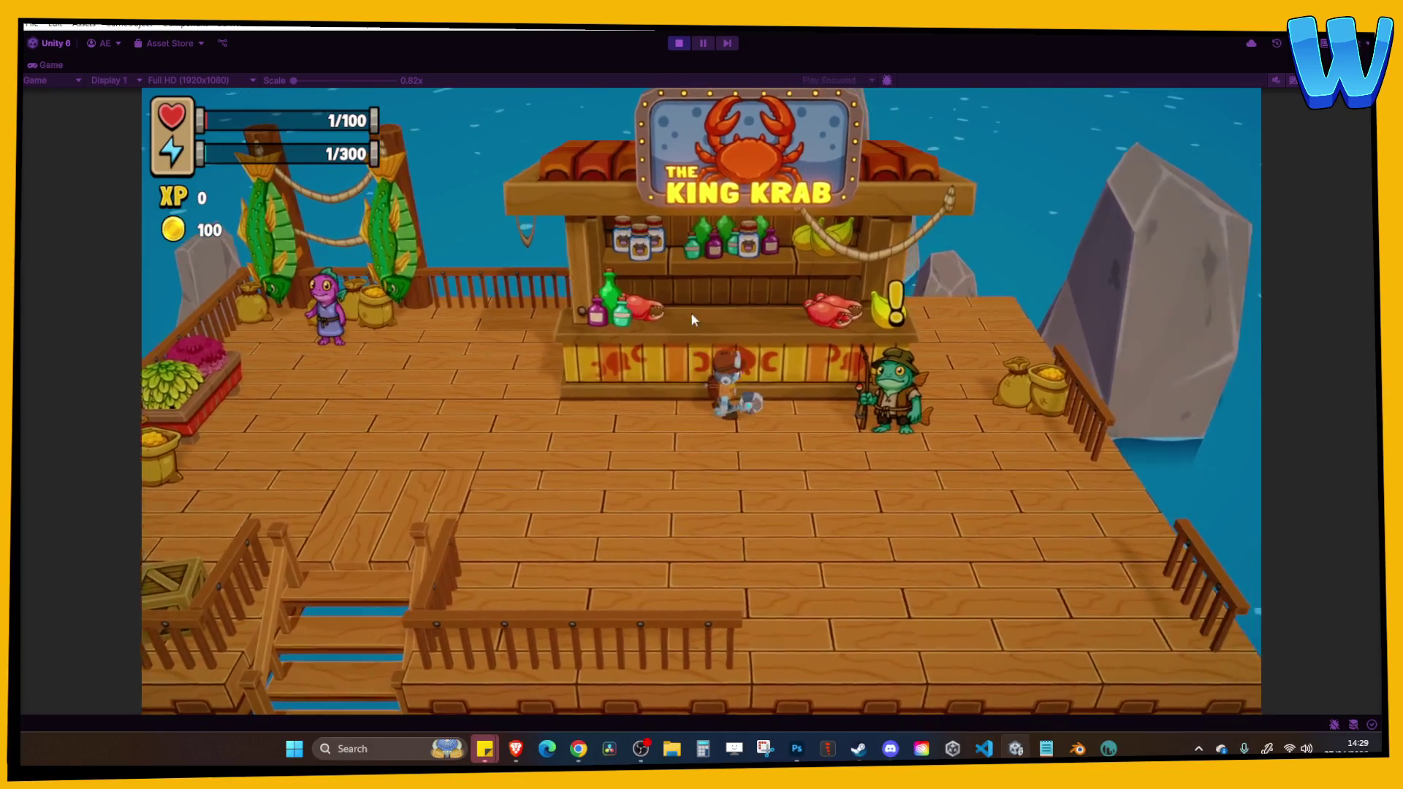
{"action": "key", "text": "w"}
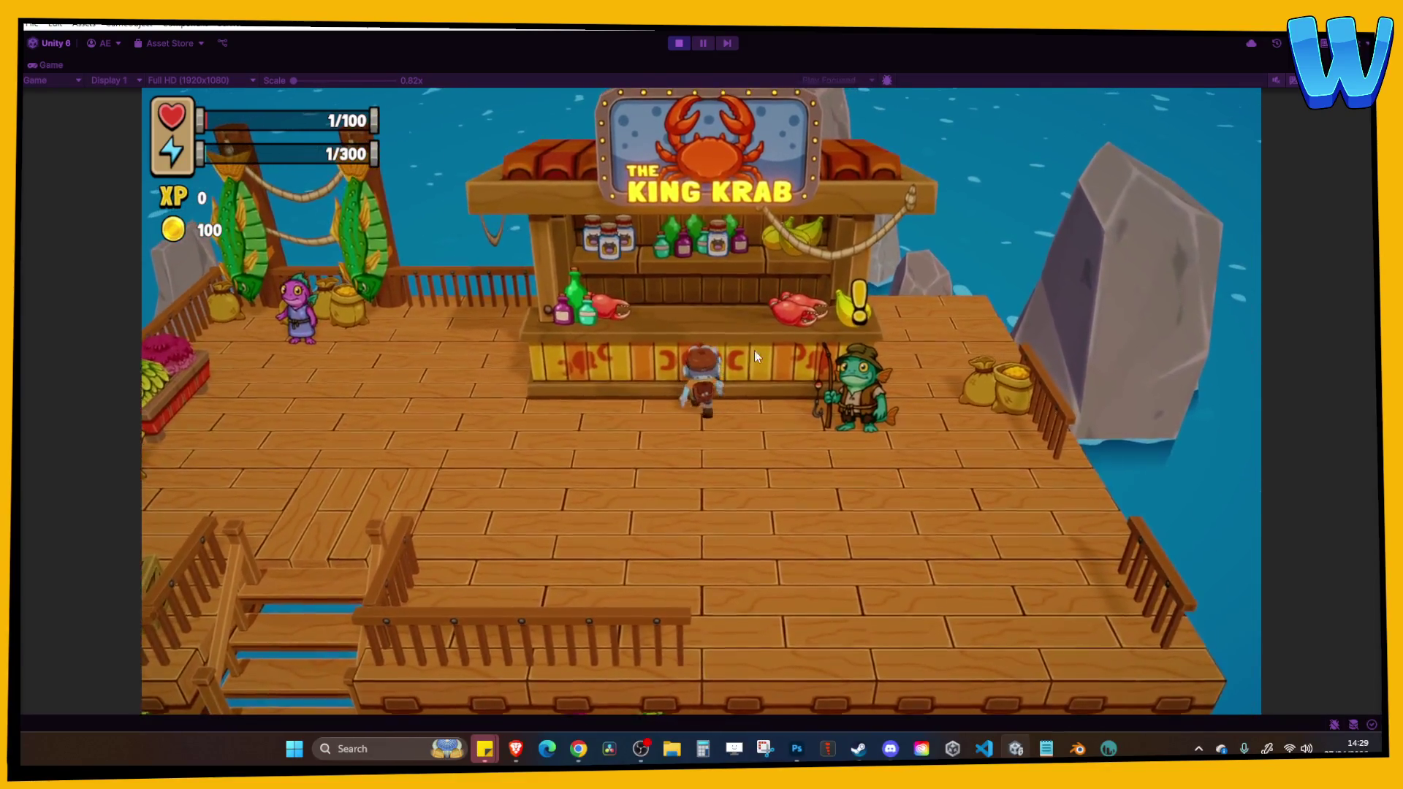
Swing the tool by the stall, walk left across the deck, and test the stairs down and up.
{"action": "left_click", "coordinate": [880, 306]}
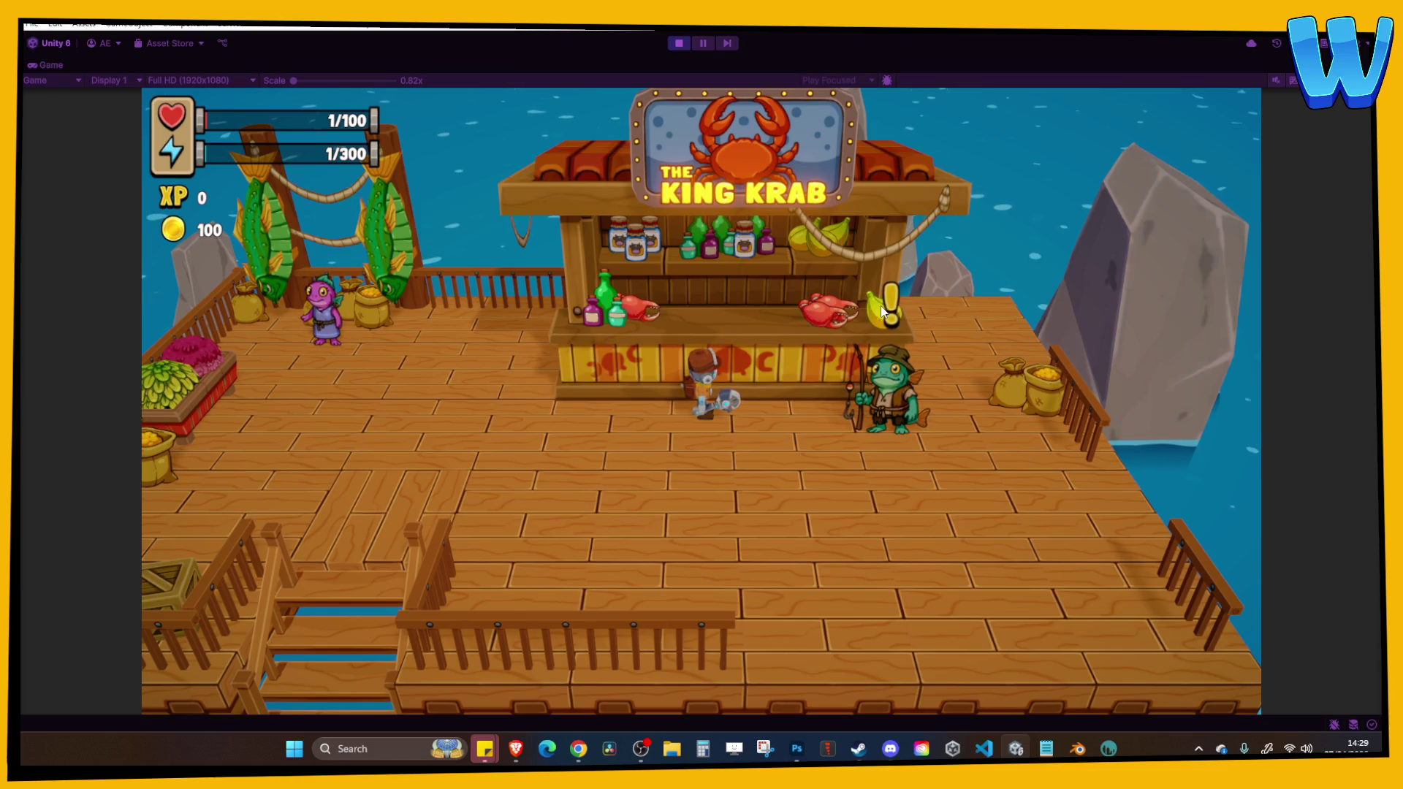
{"action": "key", "text": "a"}
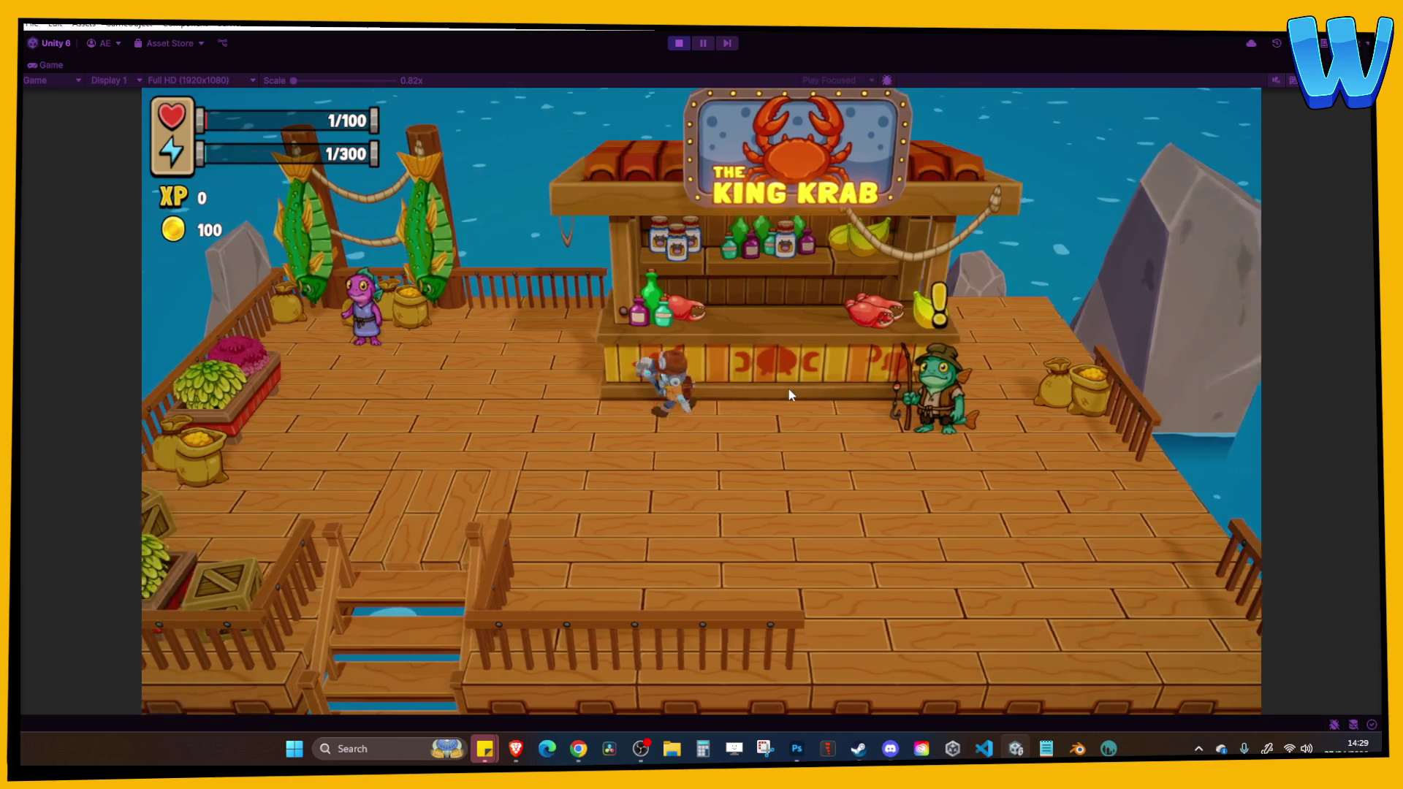
{"action": "key", "text": "a"}
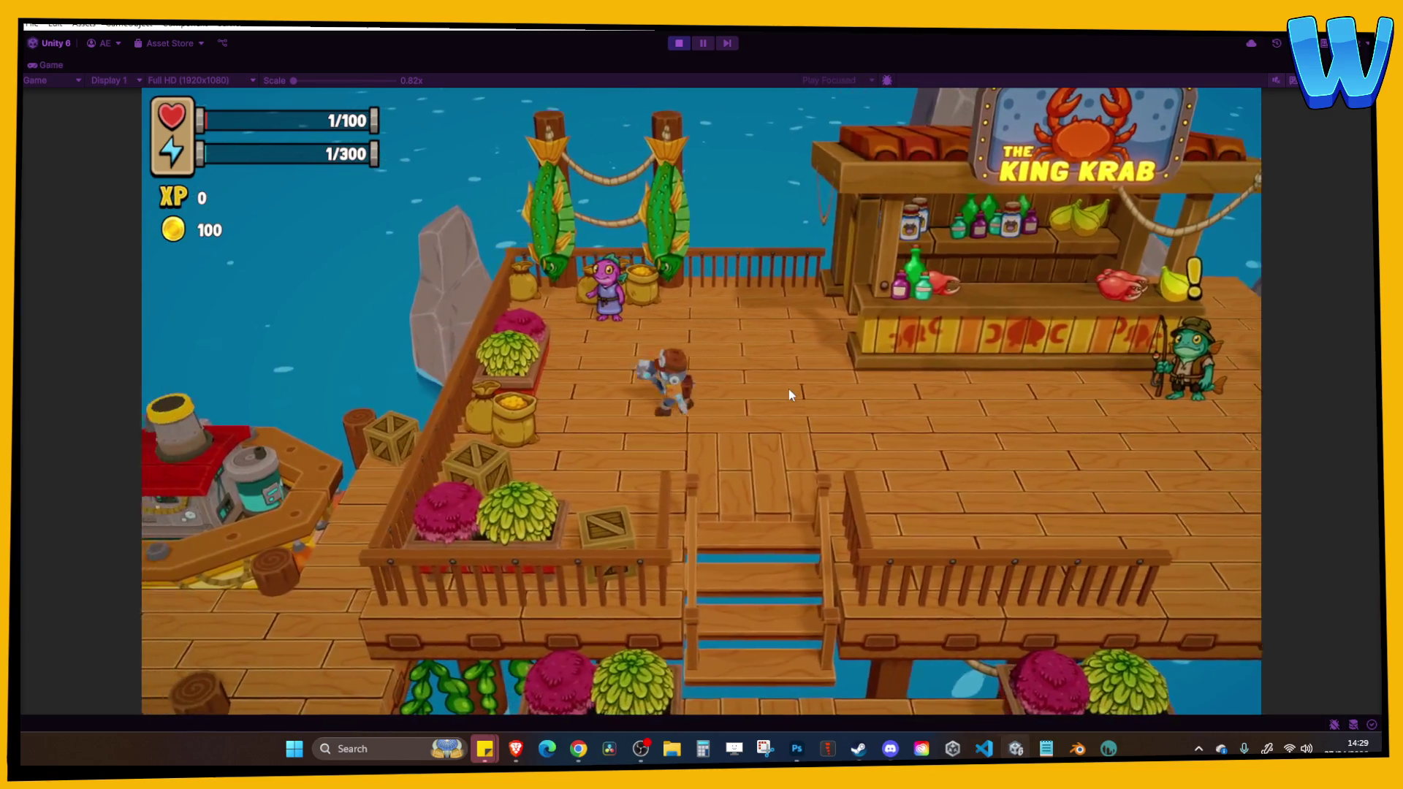
{"action": "key", "text": "s"}
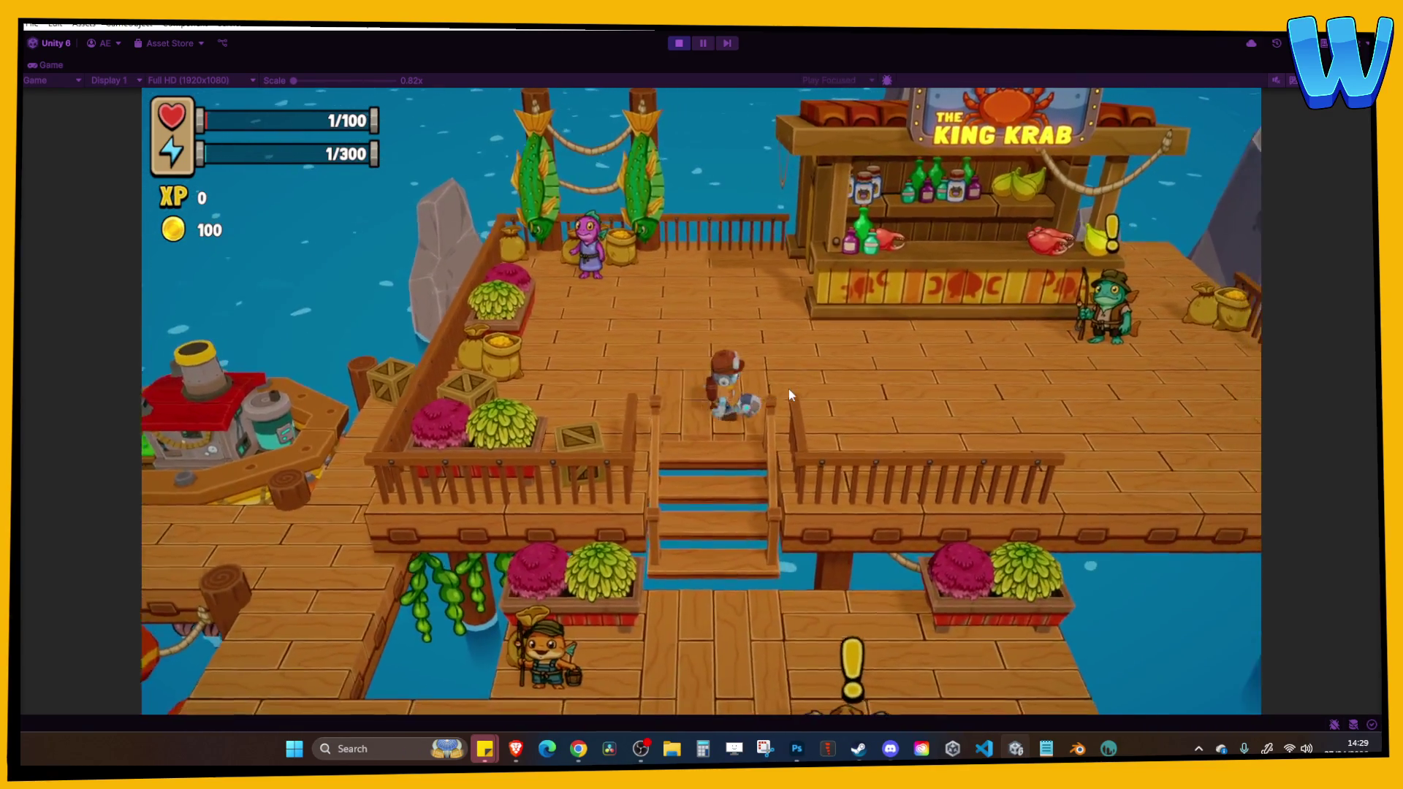
{"action": "key", "text": "s"}
{"action": "key", "text": "w"}
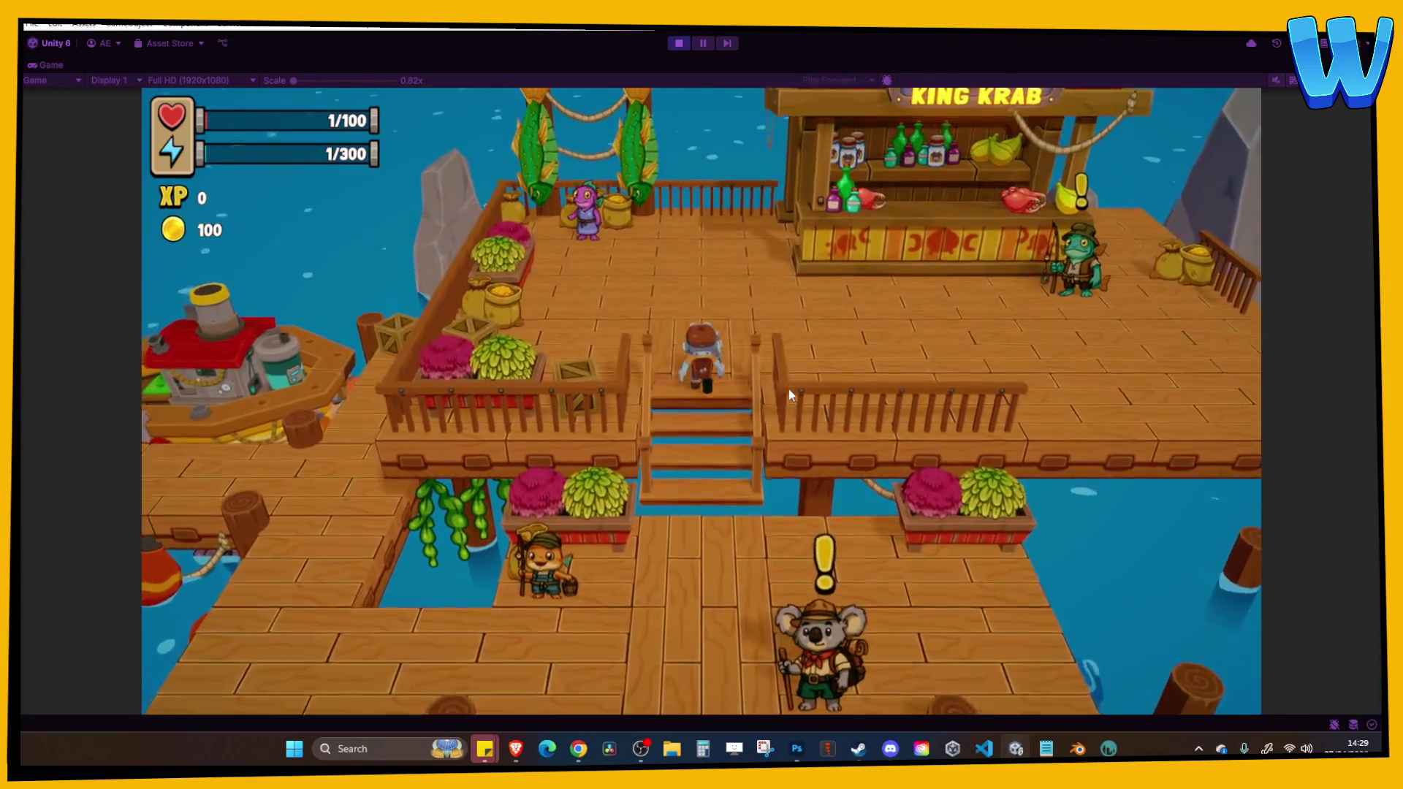
{"action": "key", "text": "w"}
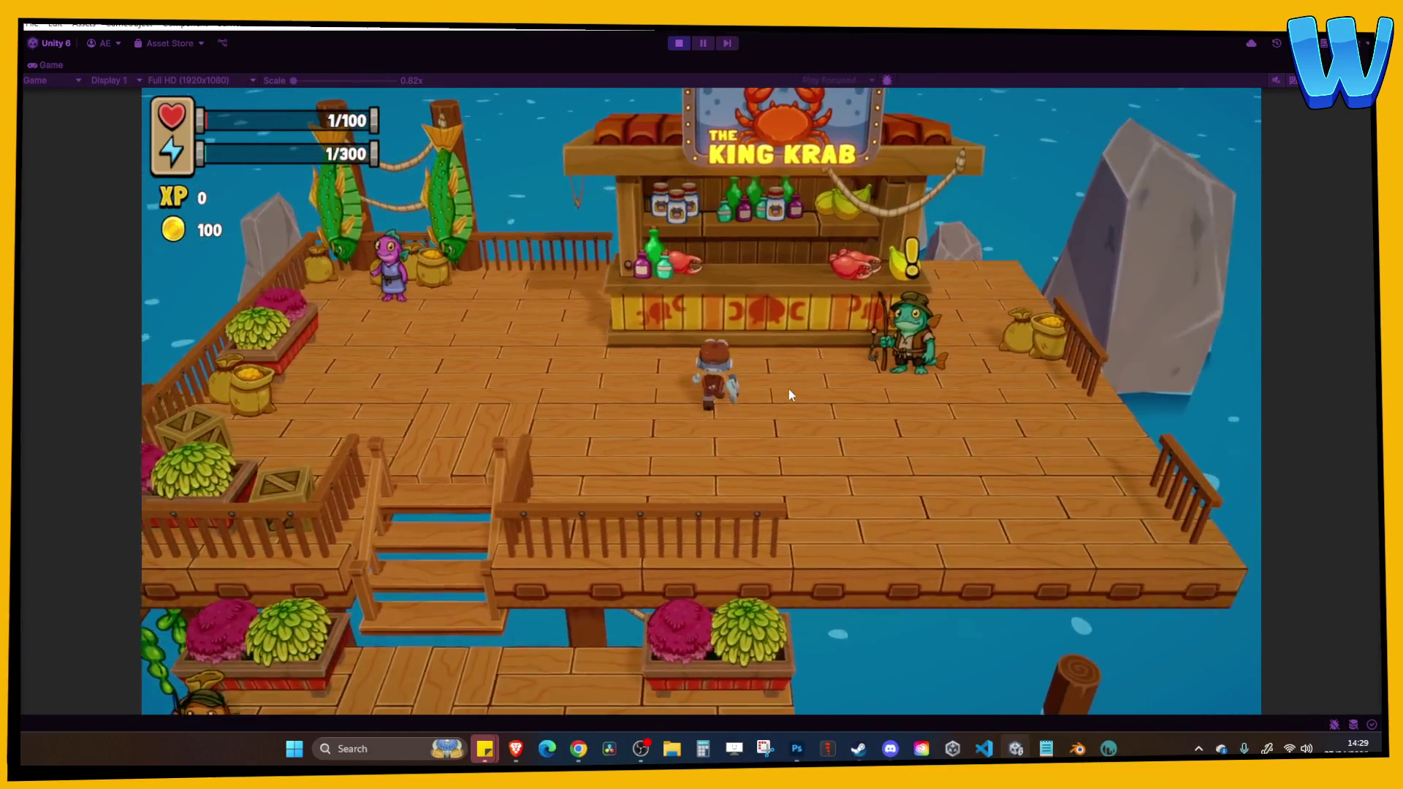
Walk past the frog NPC, along the dock, and back along The King Krab counter.
{"action": "key", "text": "d"}
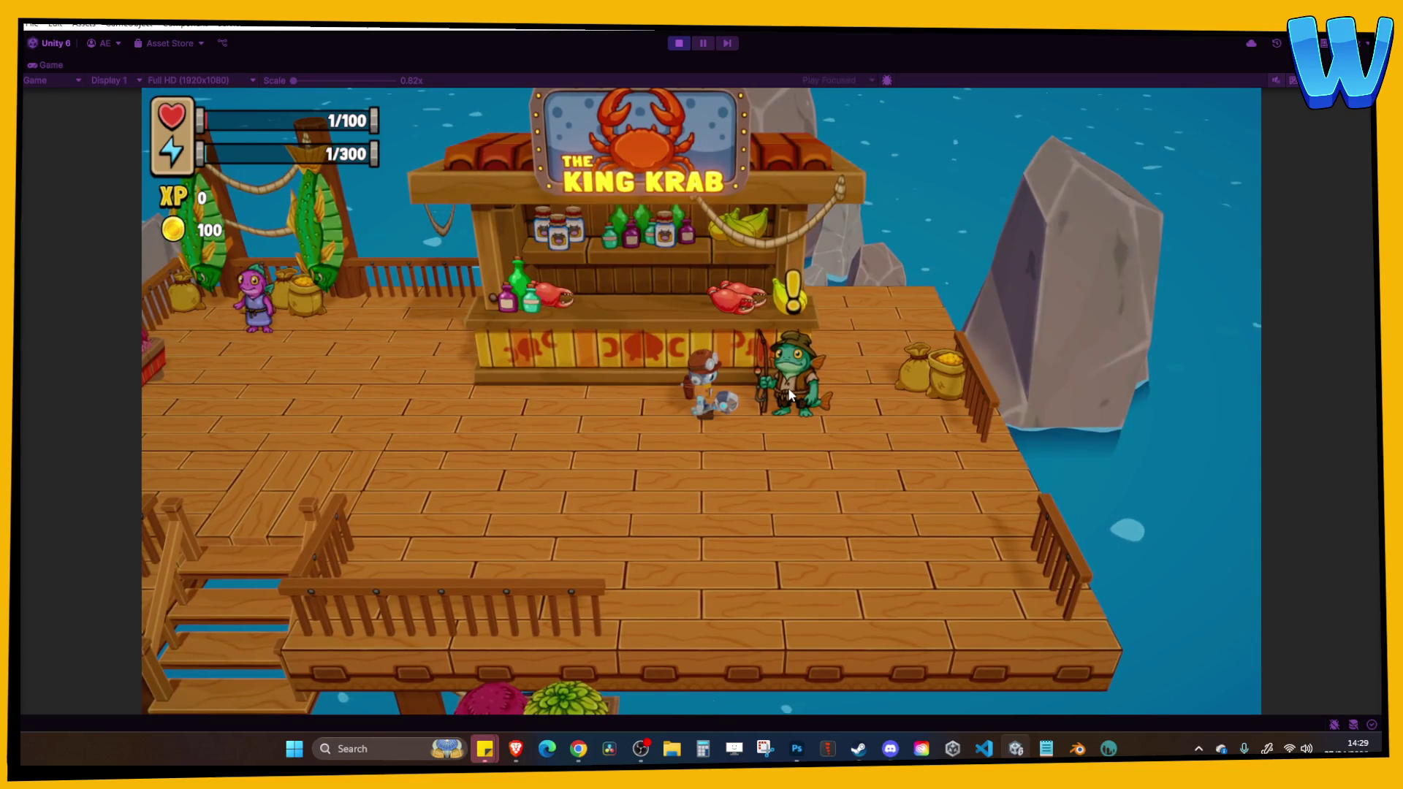
{"action": "key", "text": "d"}
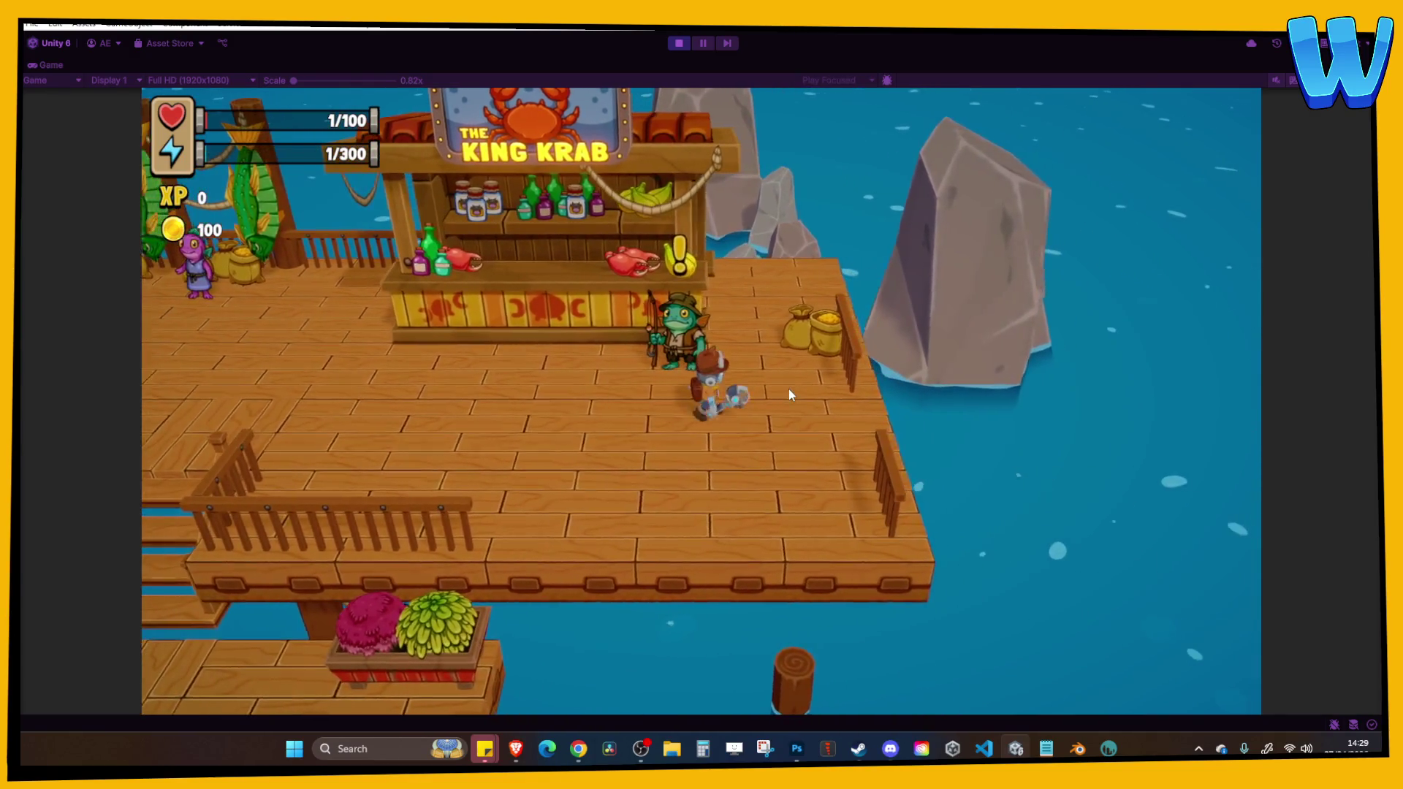
{"action": "key", "text": "w"}
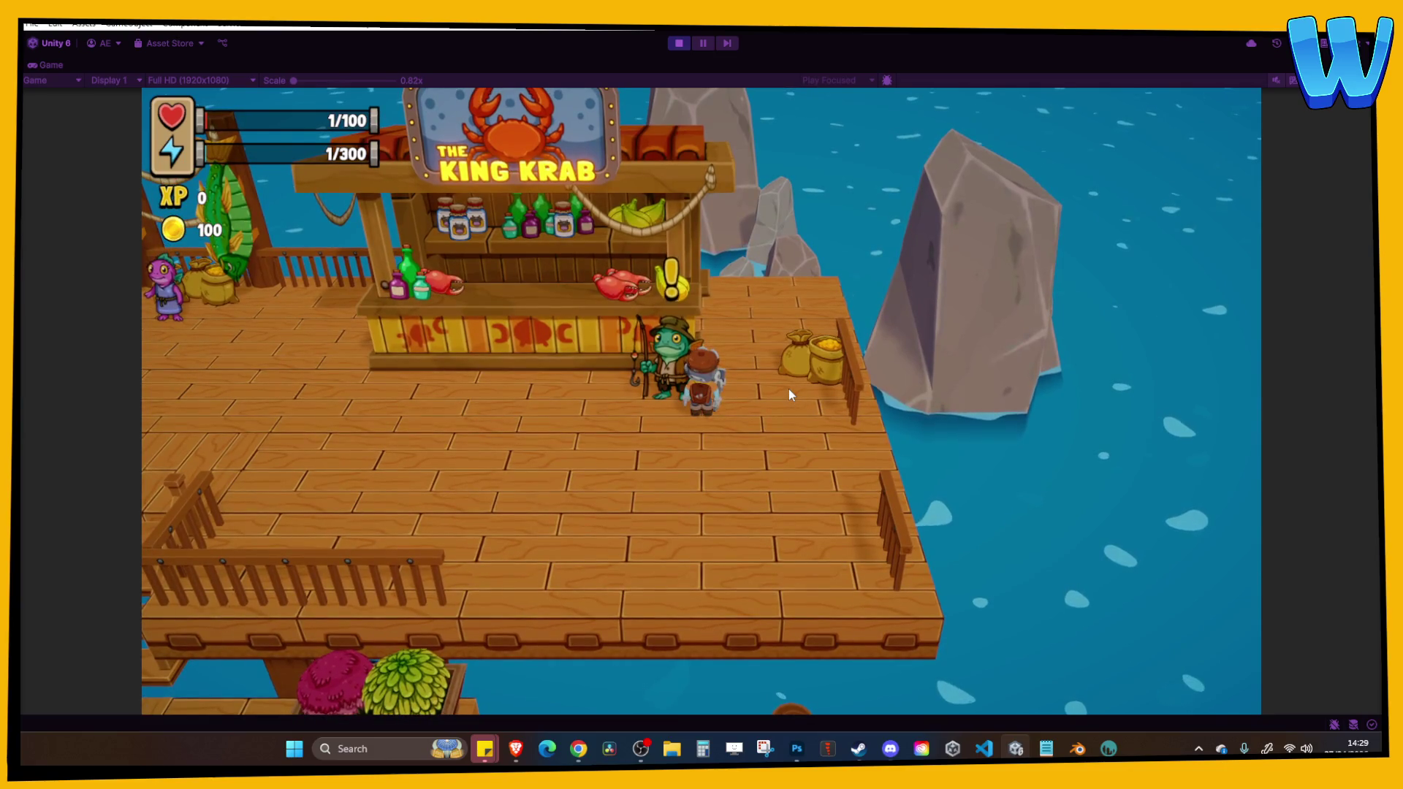
{"action": "key", "text": "a"}
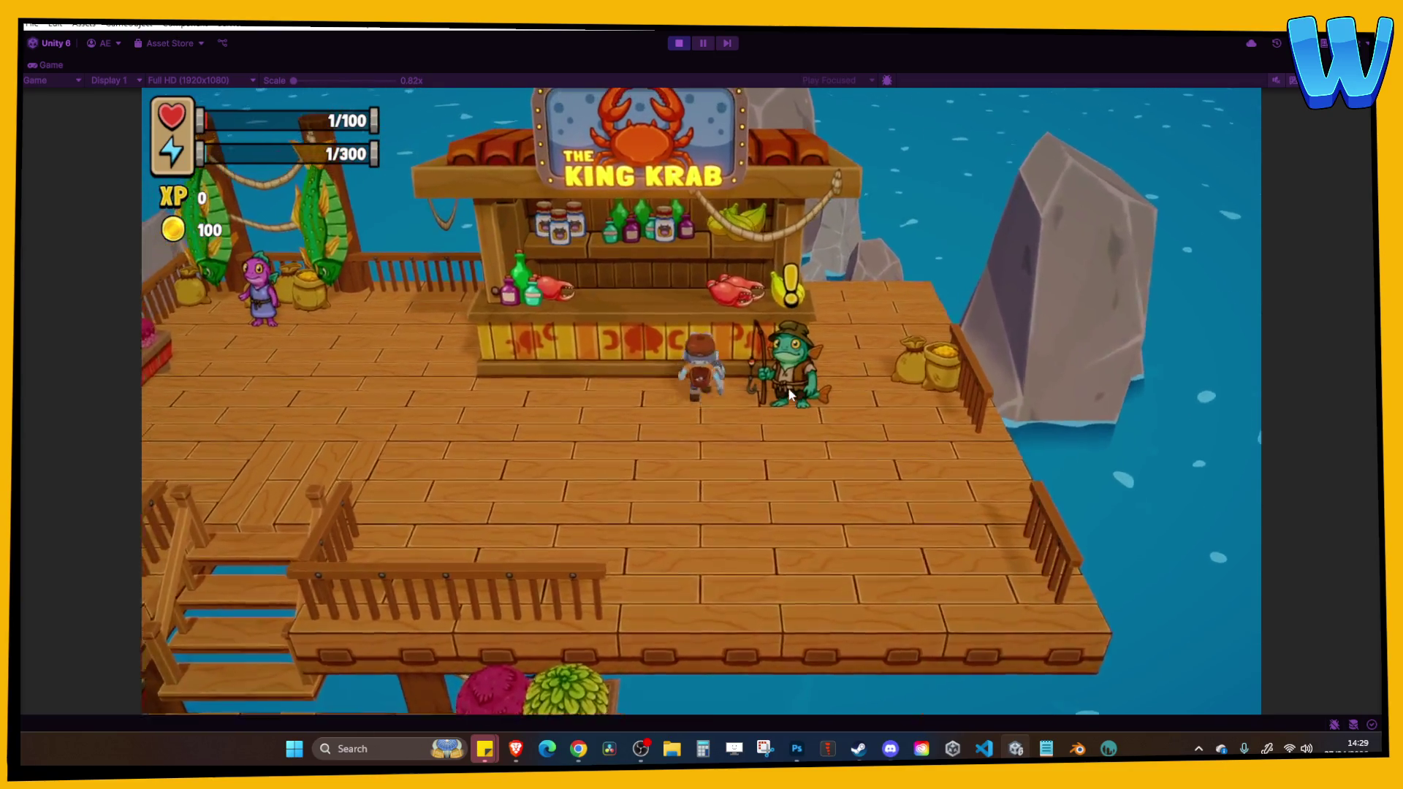
{"action": "key", "text": "a"}
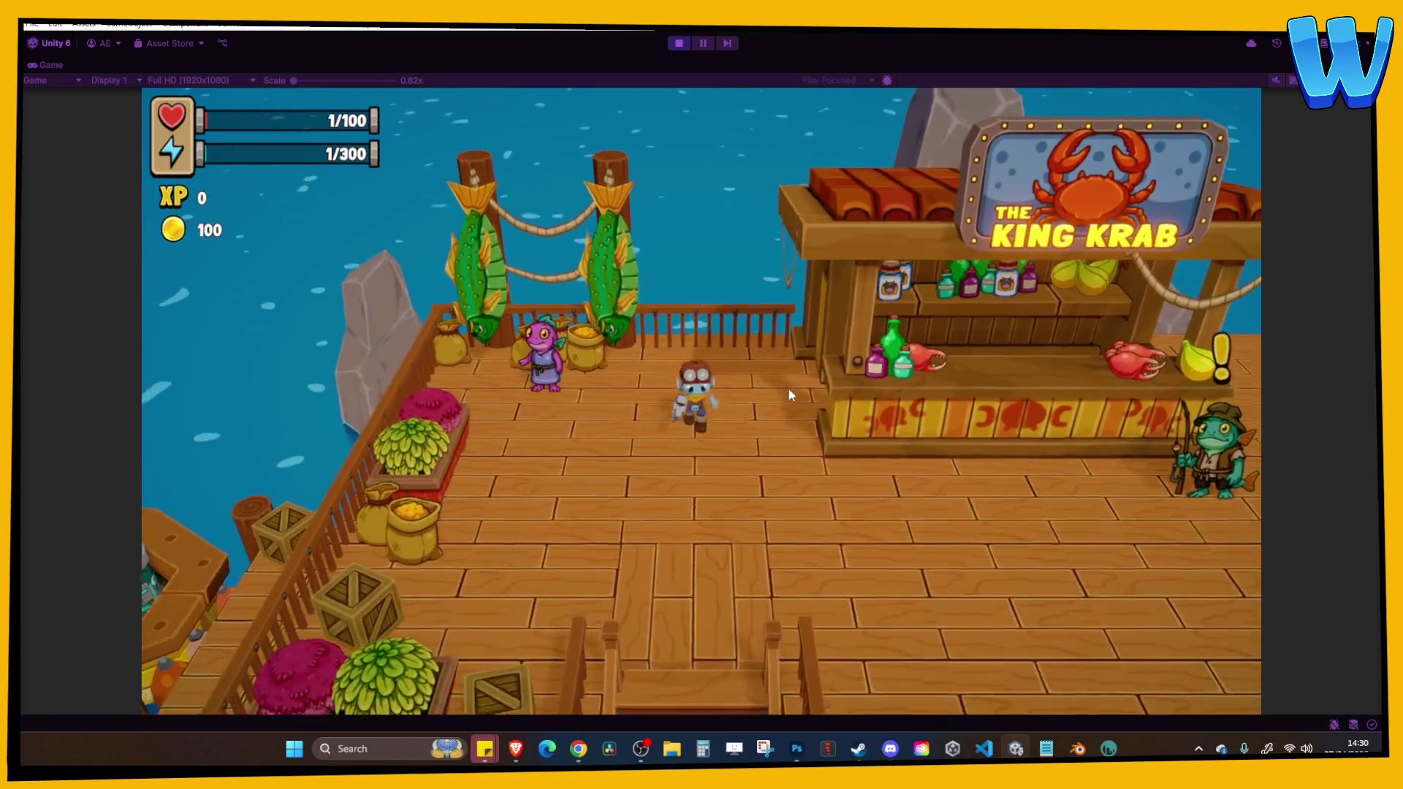
{"action": "key", "text": "a"}
{"action": "key", "text": "a"}
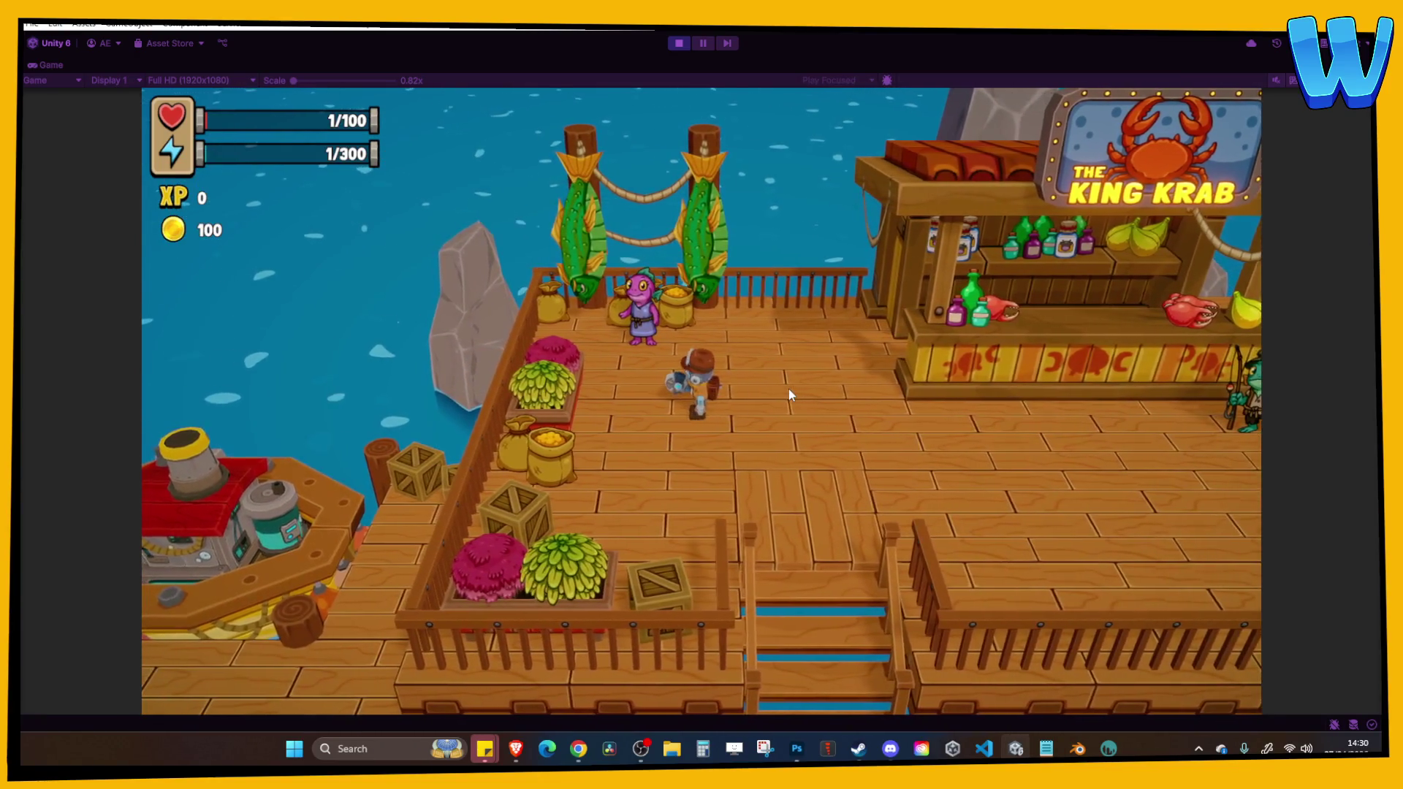
{"action": "key", "text": "d"}
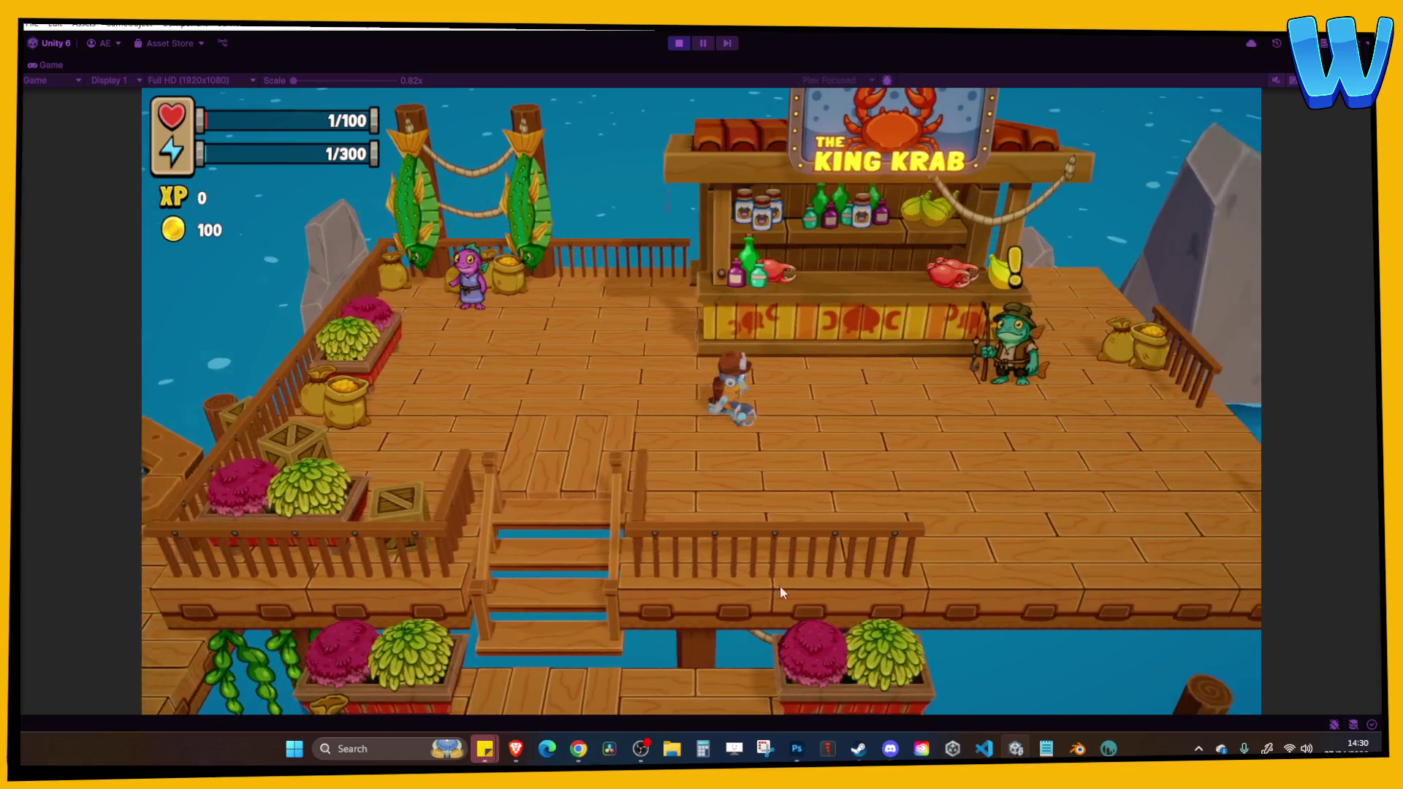
{"action": "key", "text": "w"}
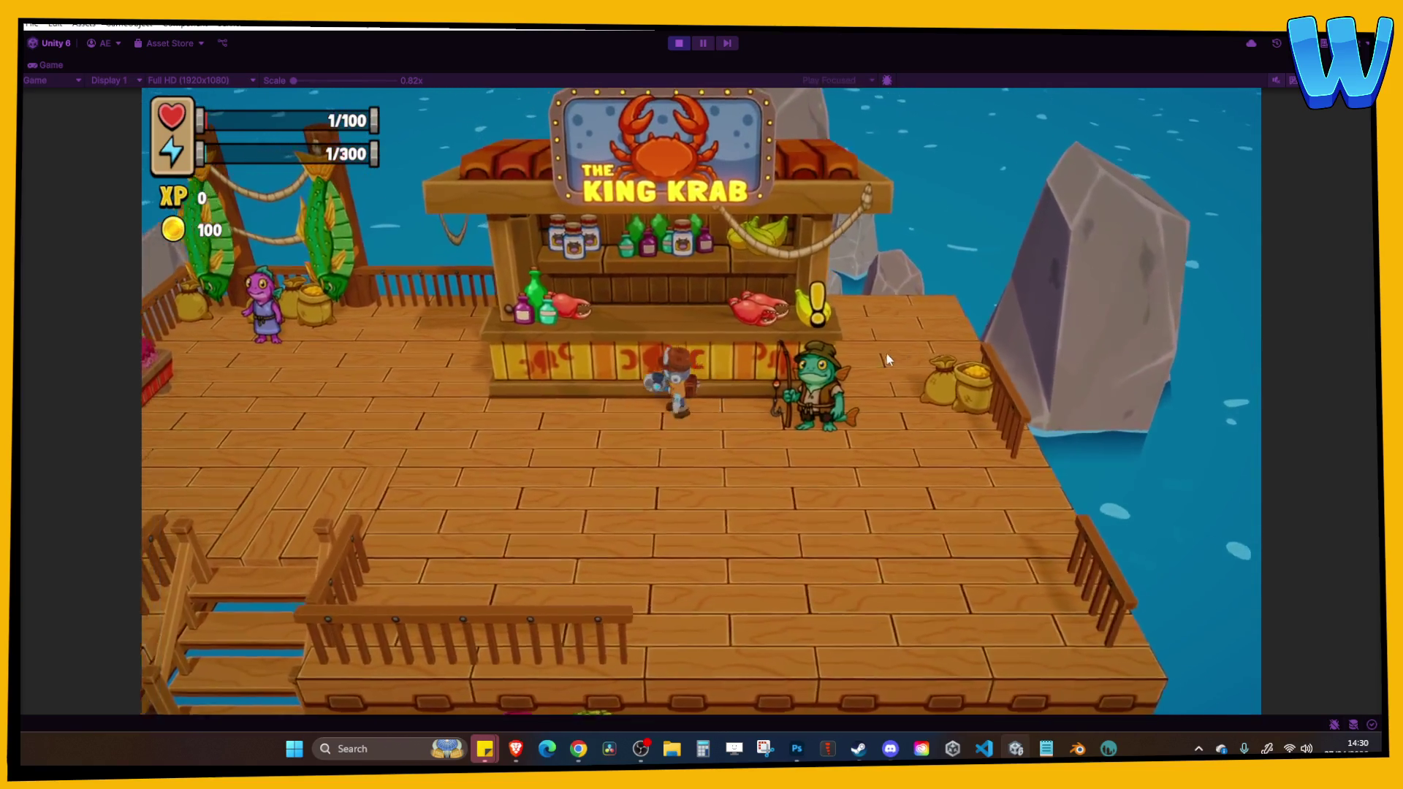
{"action": "key", "text": "a"}
{"action": "key", "text": "d"}
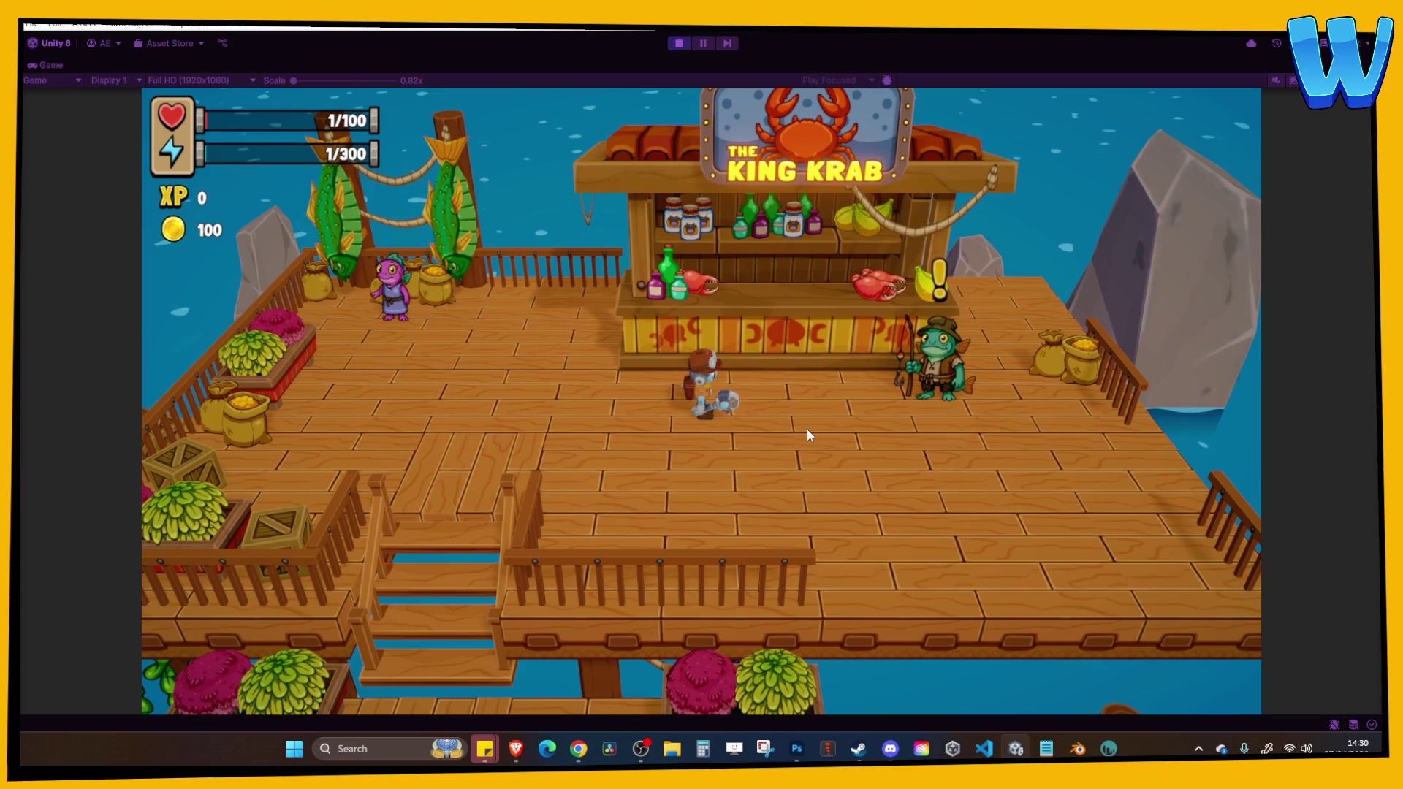
Descend the stairs and walk left along the lower dock past the fox NPC.
{"action": "key", "text": "a"}
{"action": "key", "text": "s"}
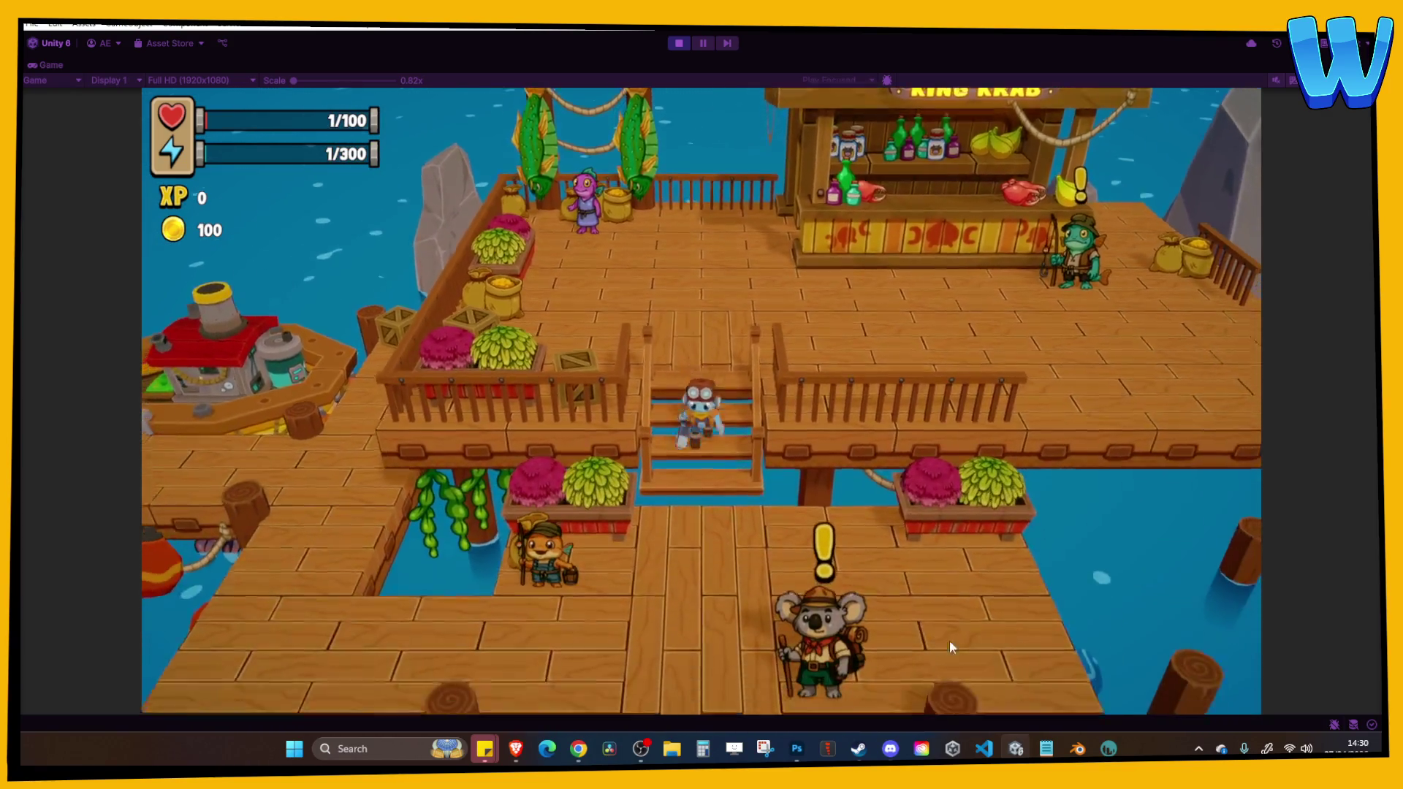
{"action": "key", "text": "s"}
{"action": "key", "text": "d"}
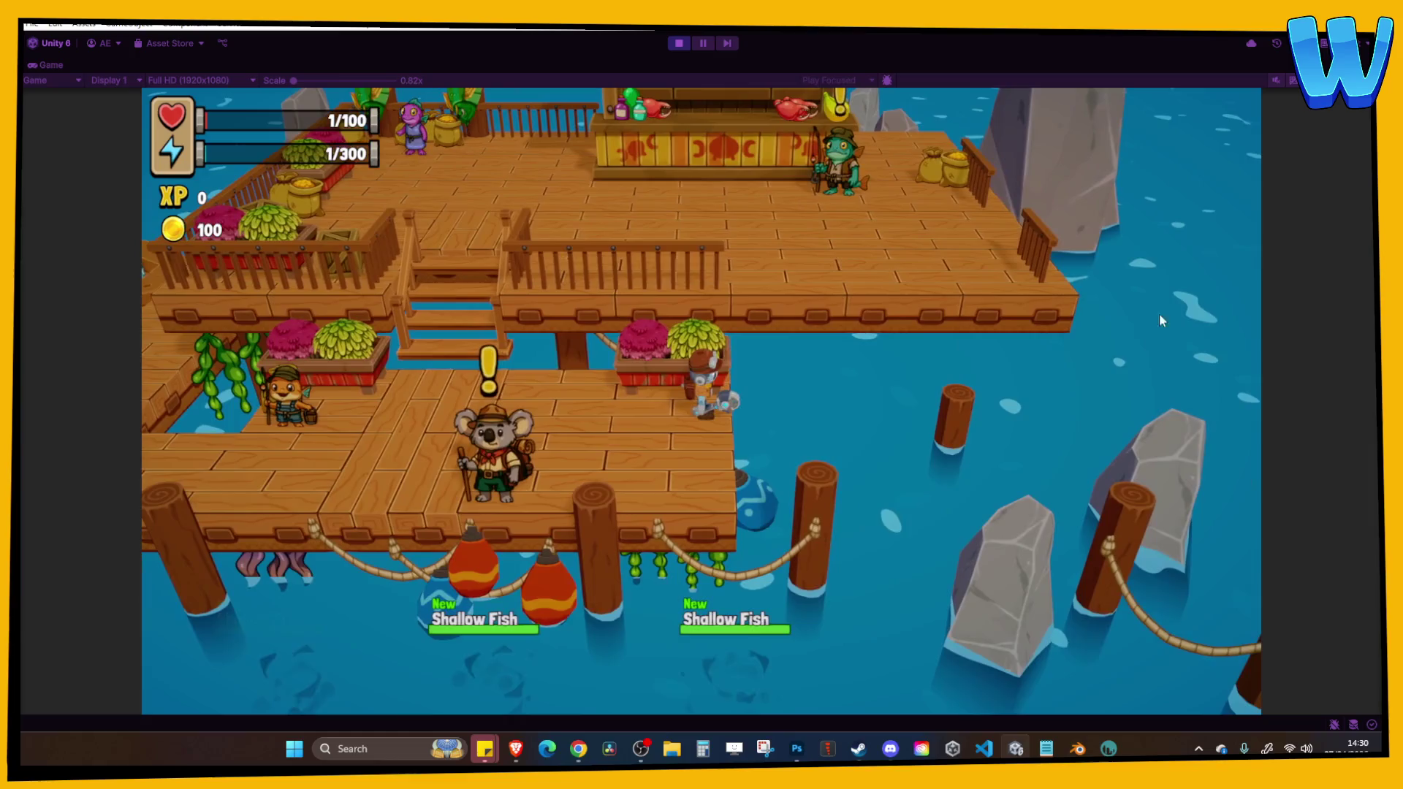
{"action": "key", "text": "a"}
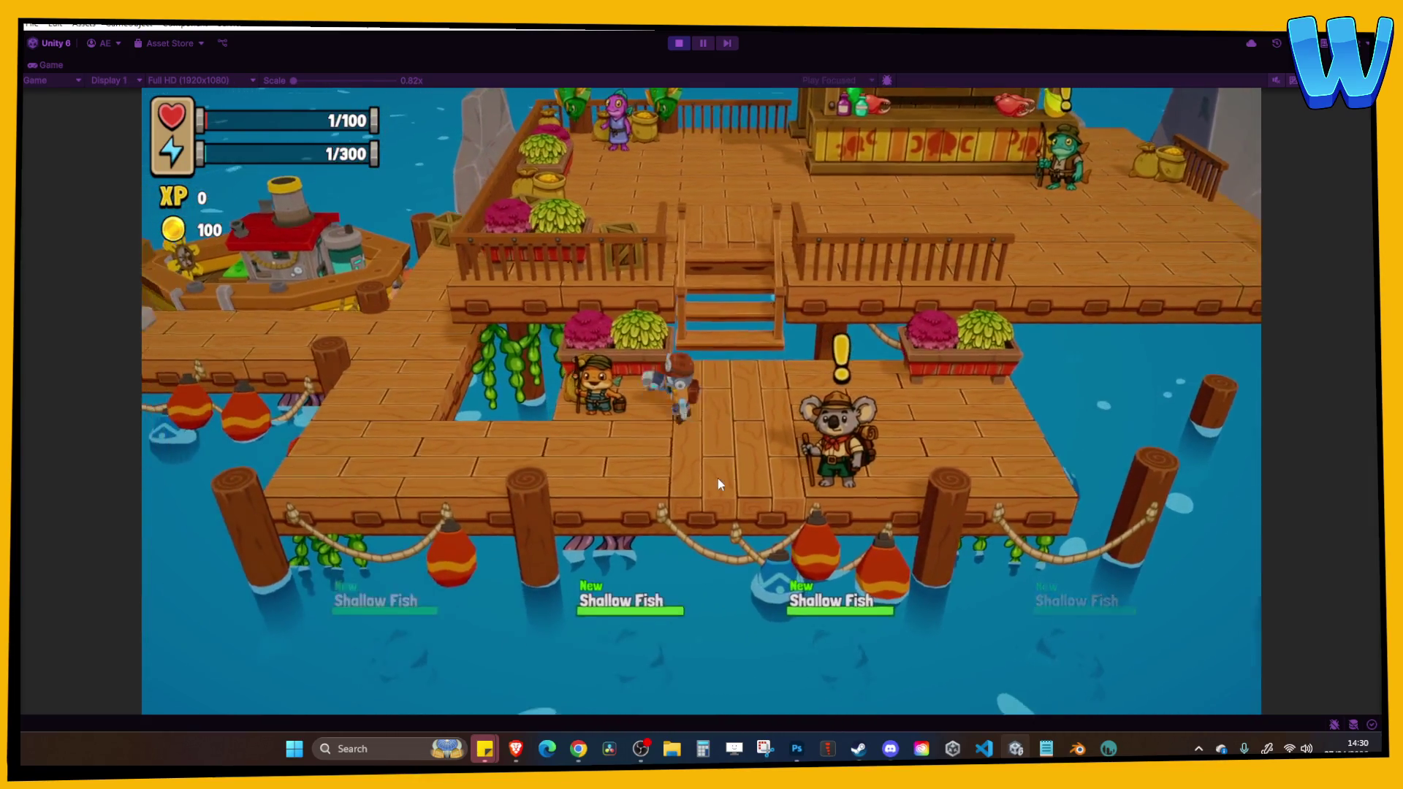
{"action": "key", "text": "a"}
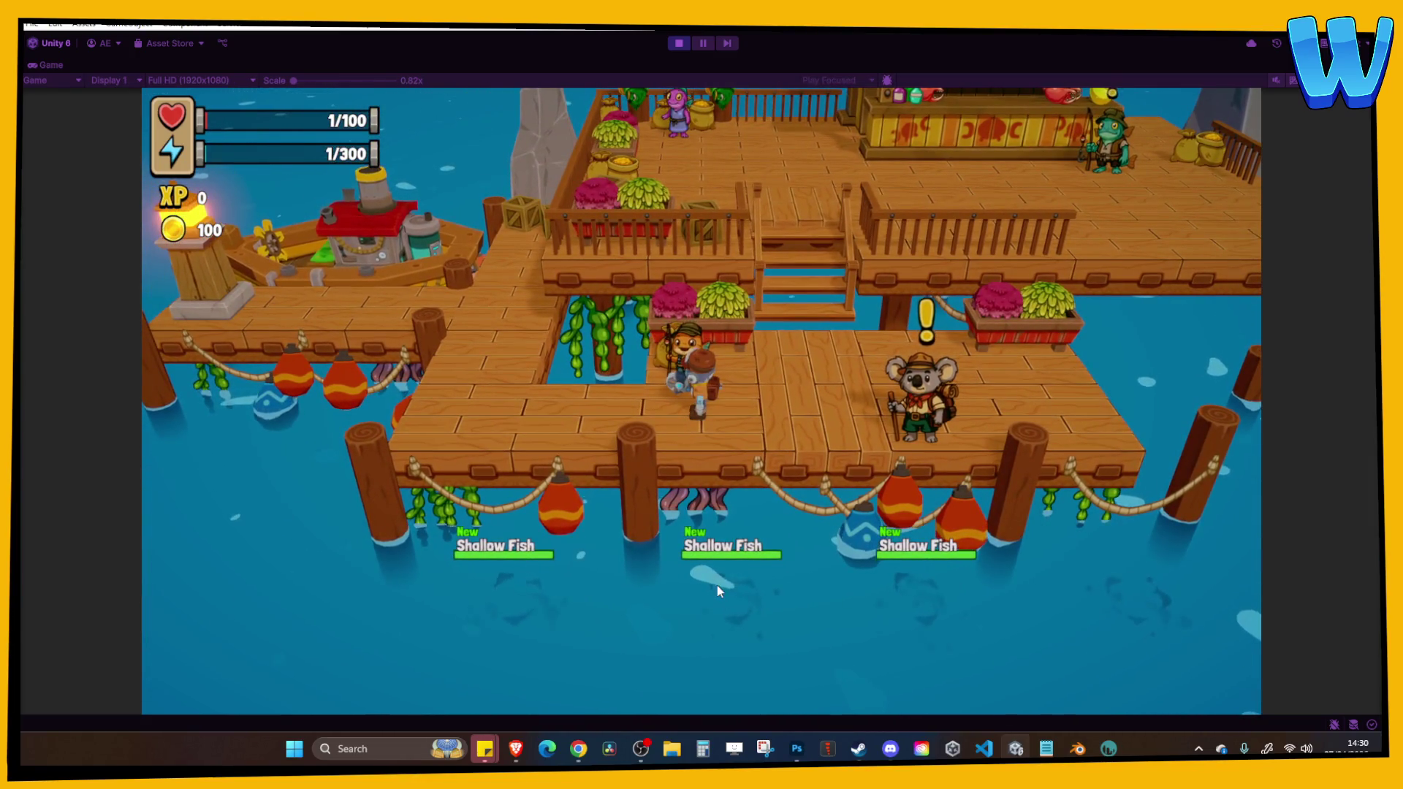
{"action": "key", "text": "w"}
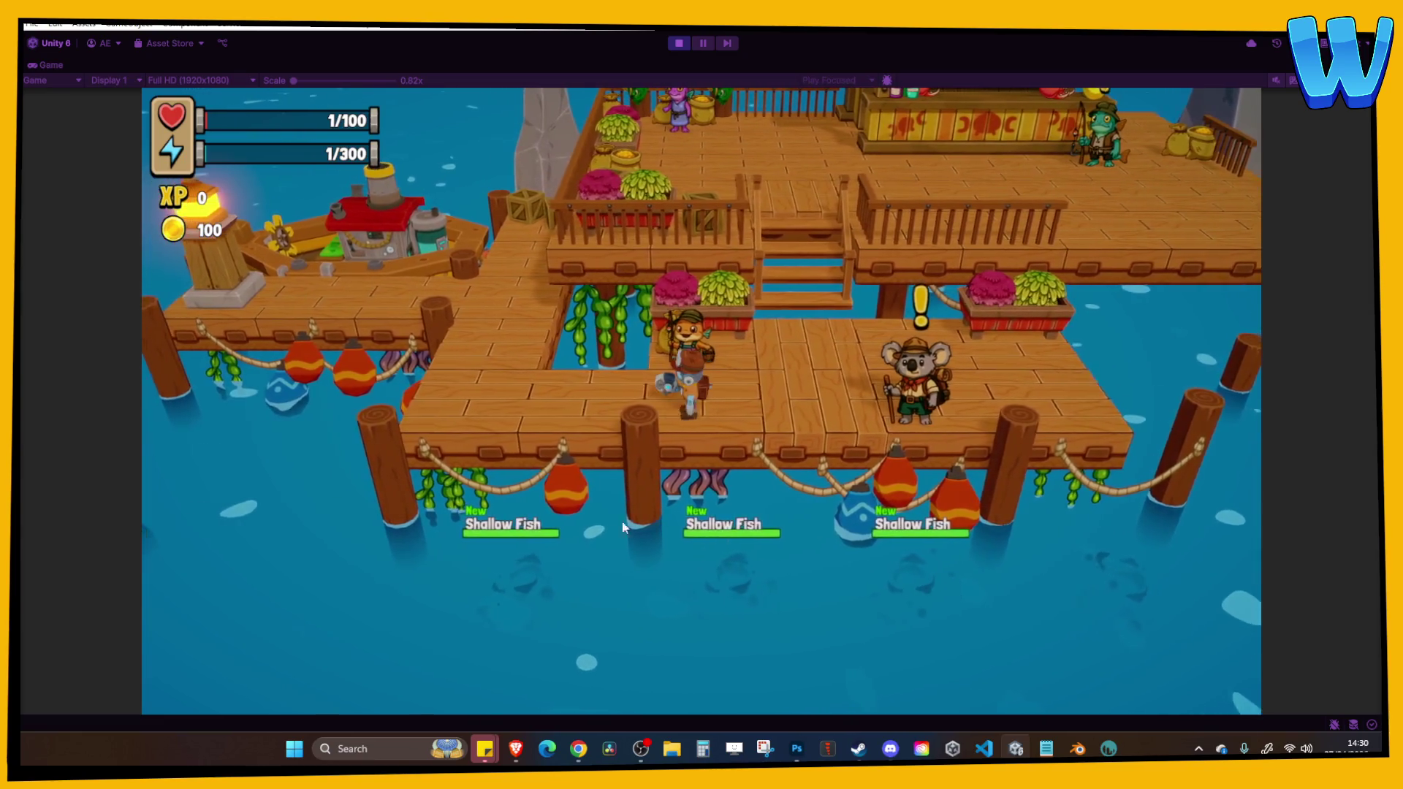
{"action": "key", "text": "a"}
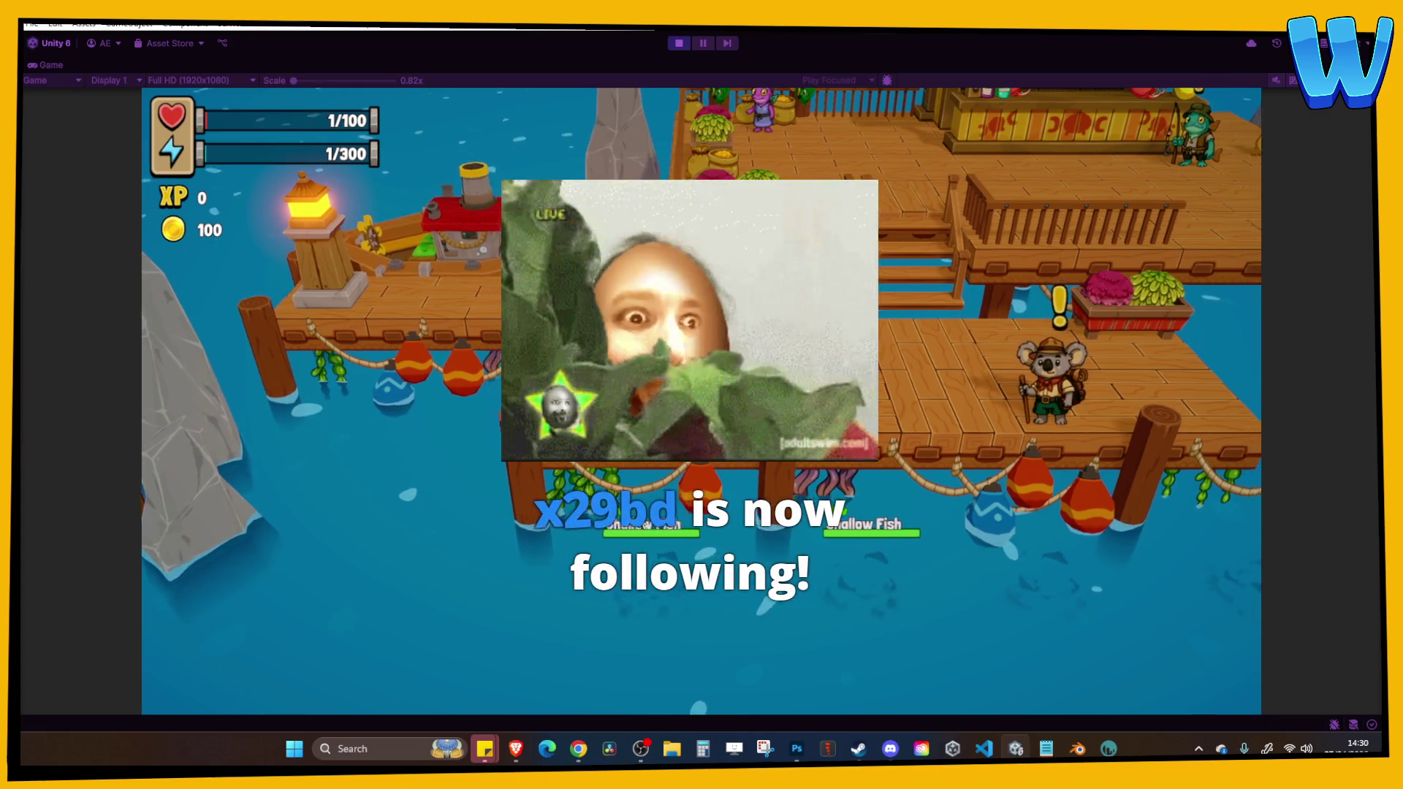
Stop the play-test and load Island_2_Farmstead Isle from Assets/Game/Scenes.
{"action": "left_click", "coordinate": [683, 44]}
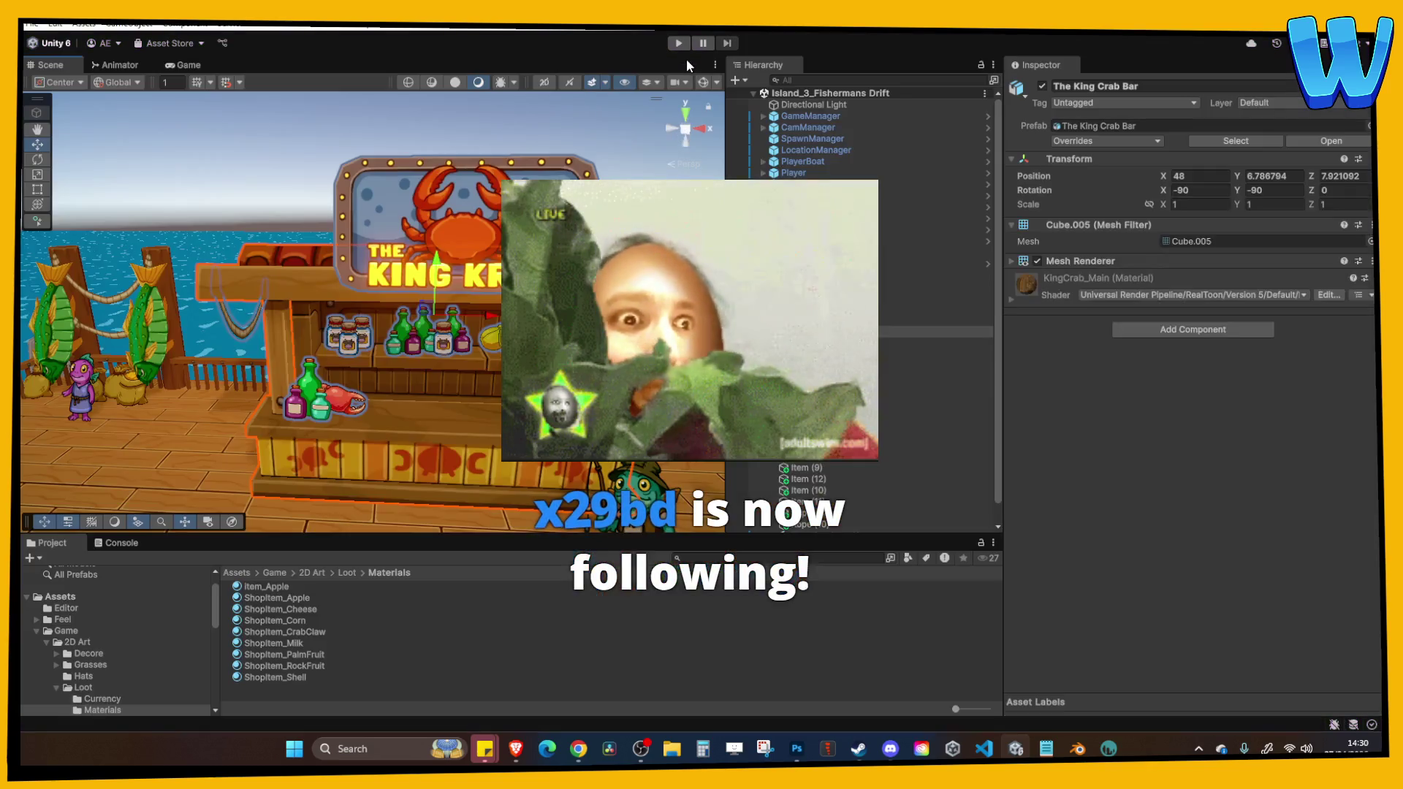
{"action": "scroll", "coordinate": [125, 640], "scroll_direction": "down", "scroll_amount": 1}
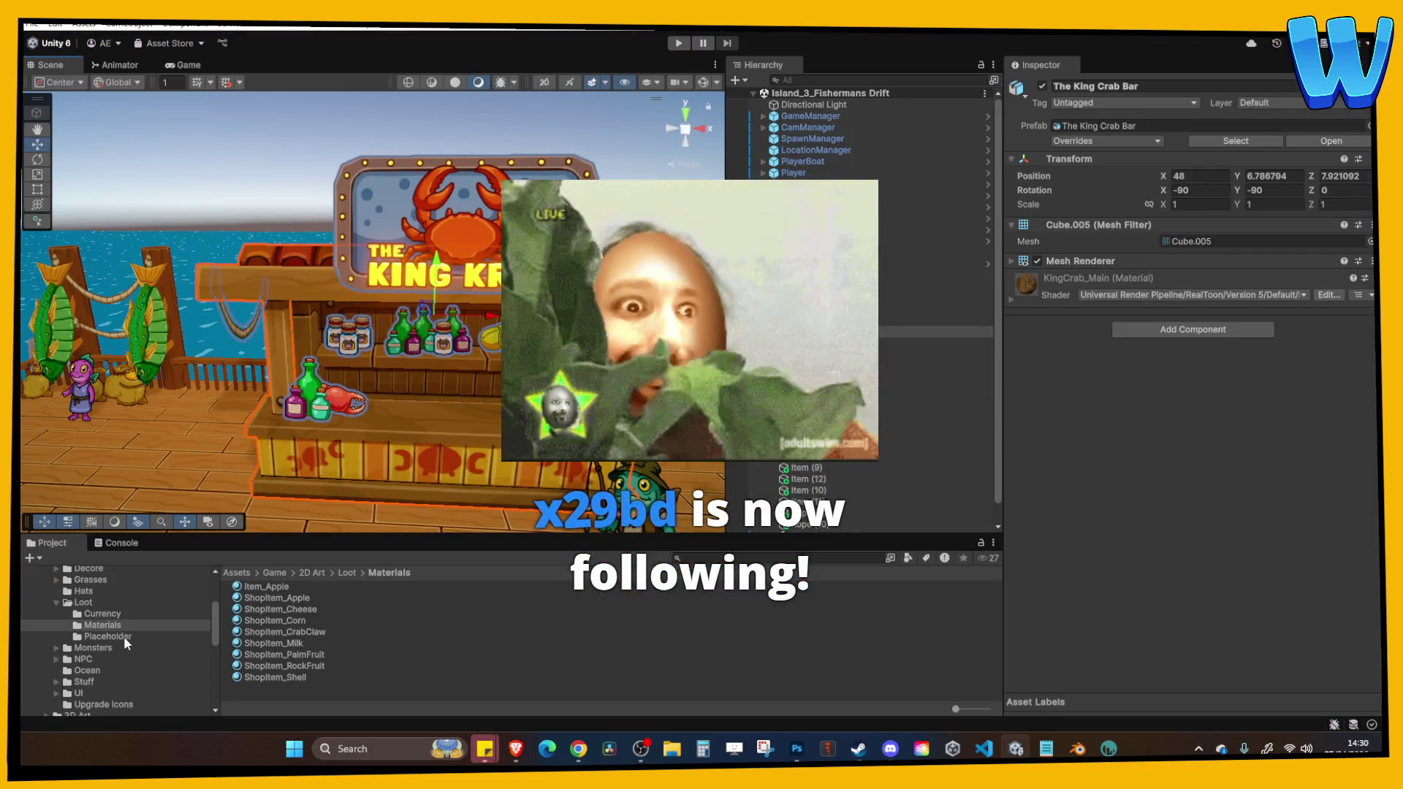
{"action": "scroll", "coordinate": [125, 640], "scroll_direction": "down", "scroll_amount": 1}
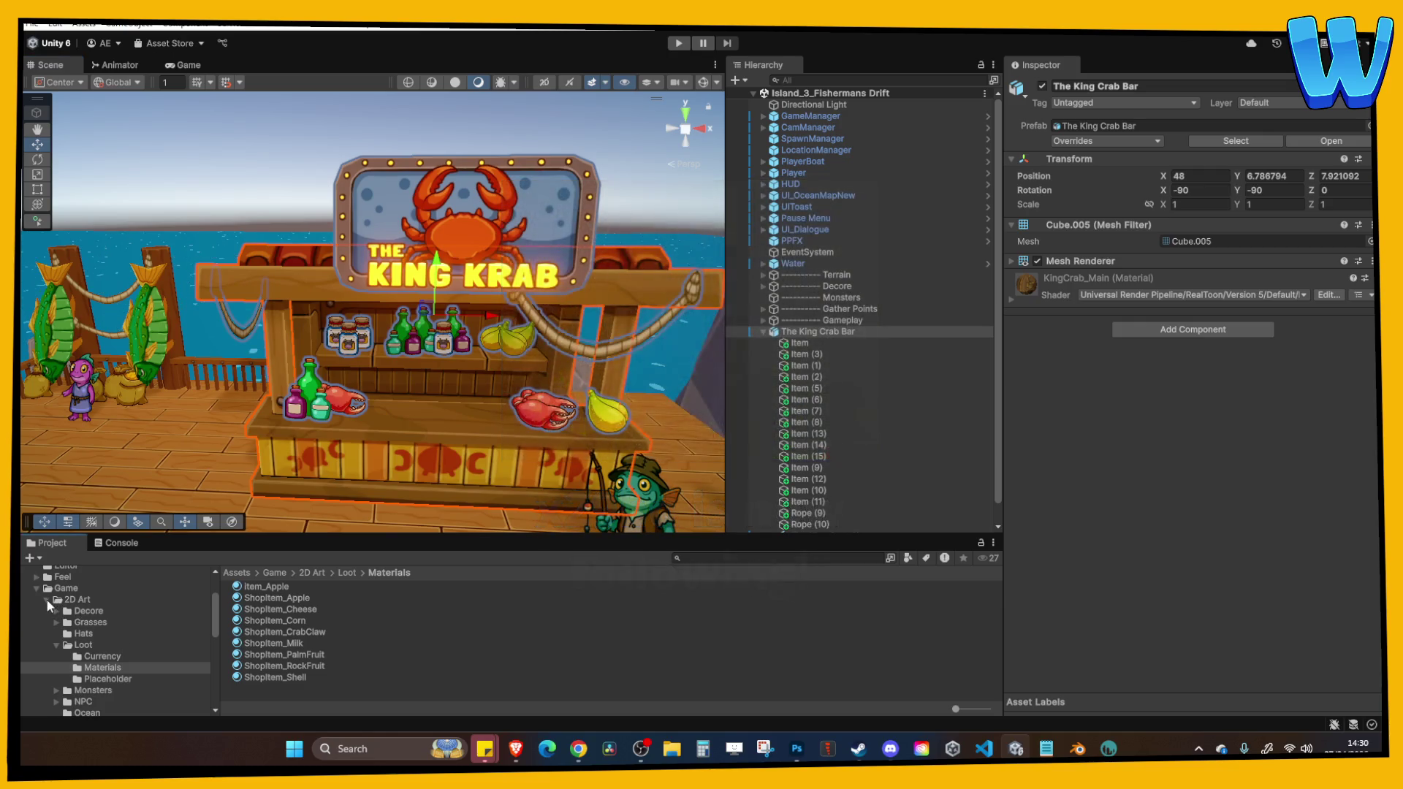
{"action": "left_click", "coordinate": [46, 600]}
{"action": "scroll", "coordinate": [48, 603], "scroll_direction": "down", "scroll_amount": 3}
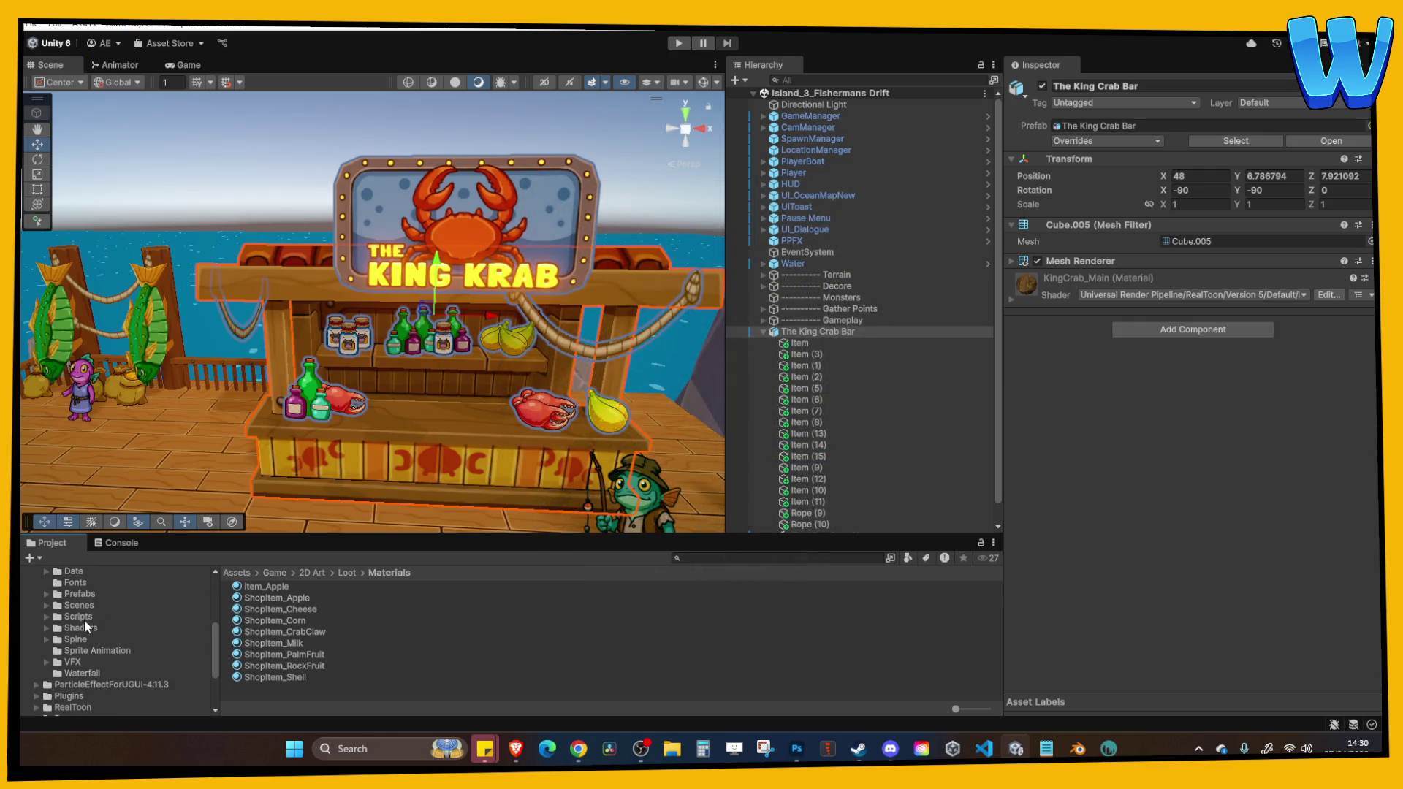
{"action": "left_click", "coordinate": [86, 605]}
{"action": "scroll", "coordinate": [336, 629], "scroll_direction": "down", "scroll_amount": 1}
{"action": "left_click", "coordinate": [325, 658]}
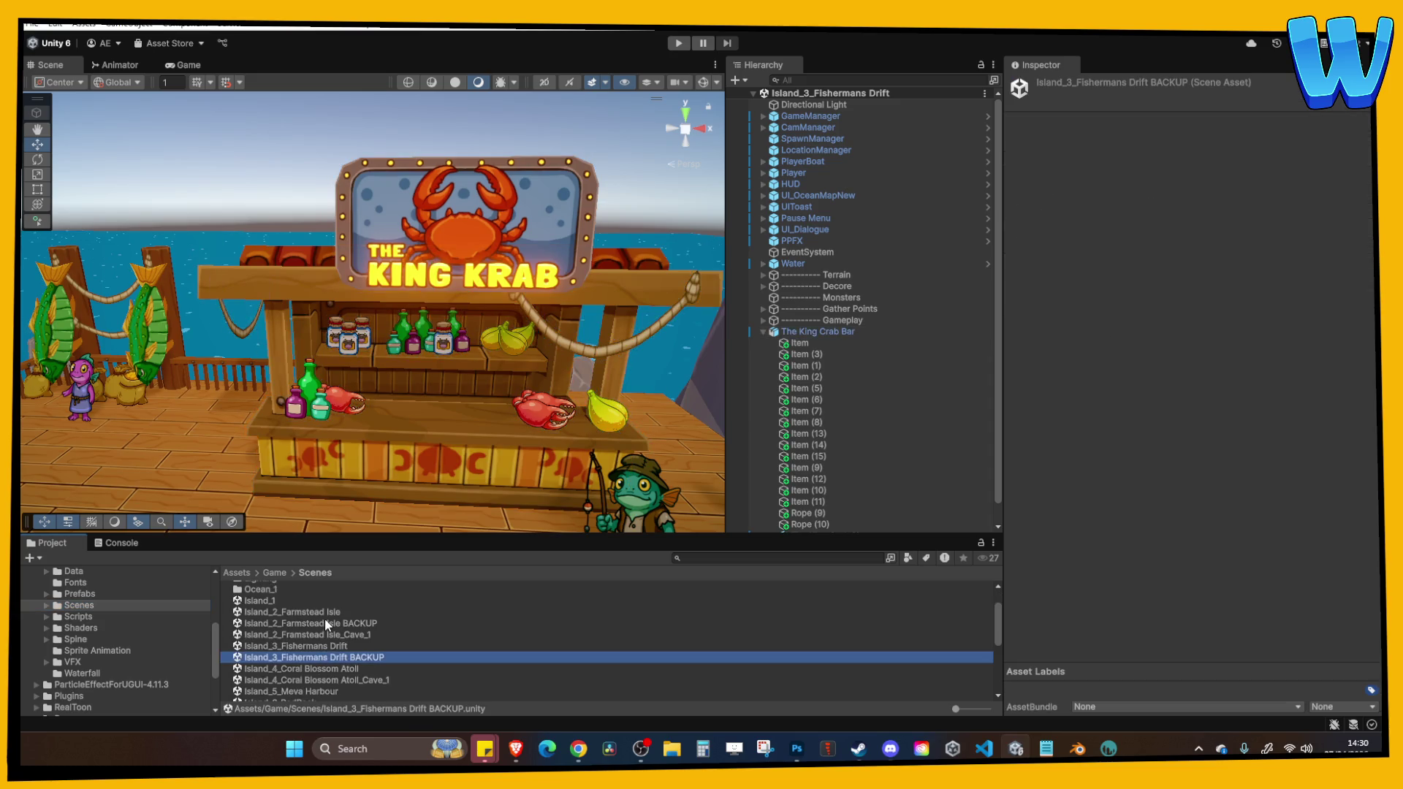
{"action": "double_click", "coordinate": [324, 614]}
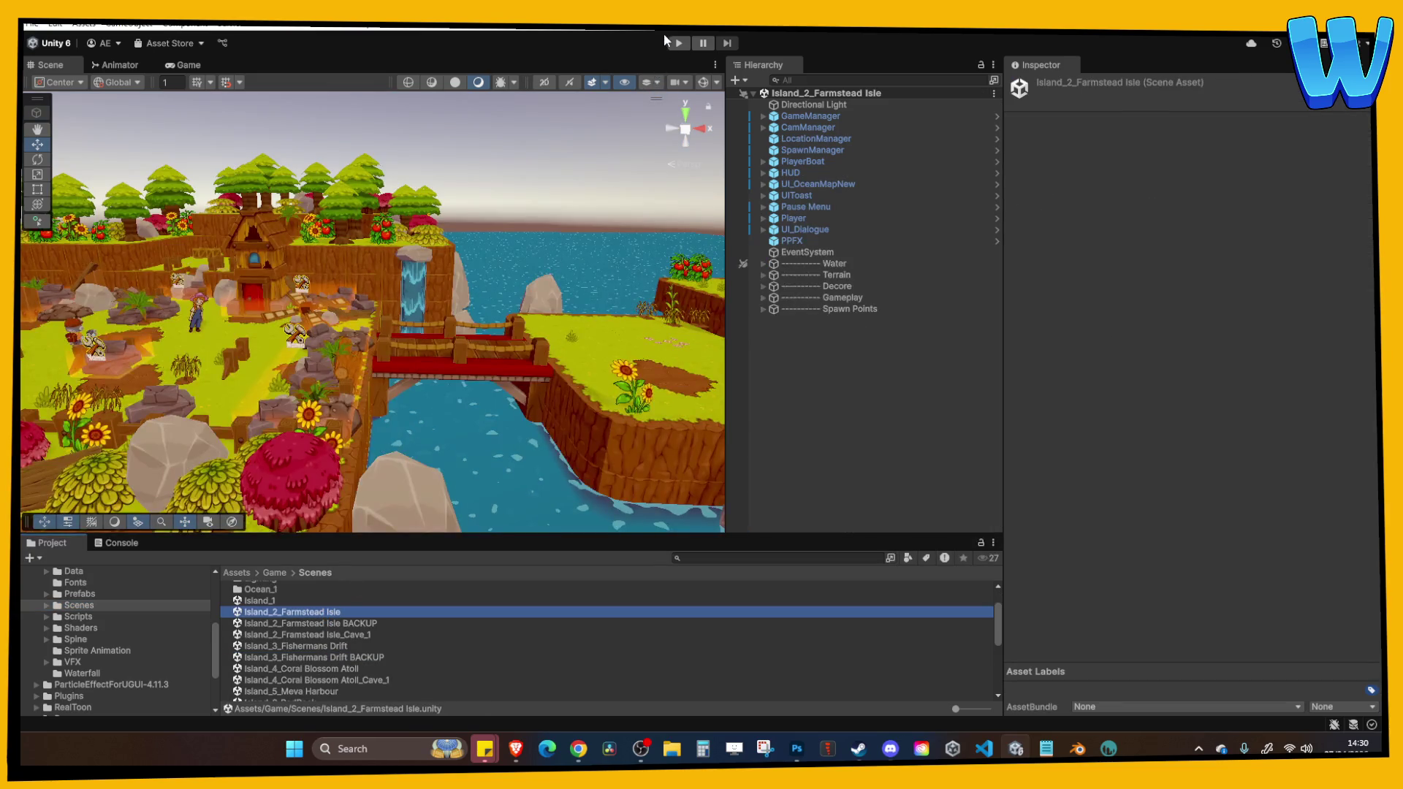
Play Farmstead Isle in a maximized Game view, walk to the Destroyed Well, then stop playing.
{"action": "left_click", "coordinate": [677, 42]}
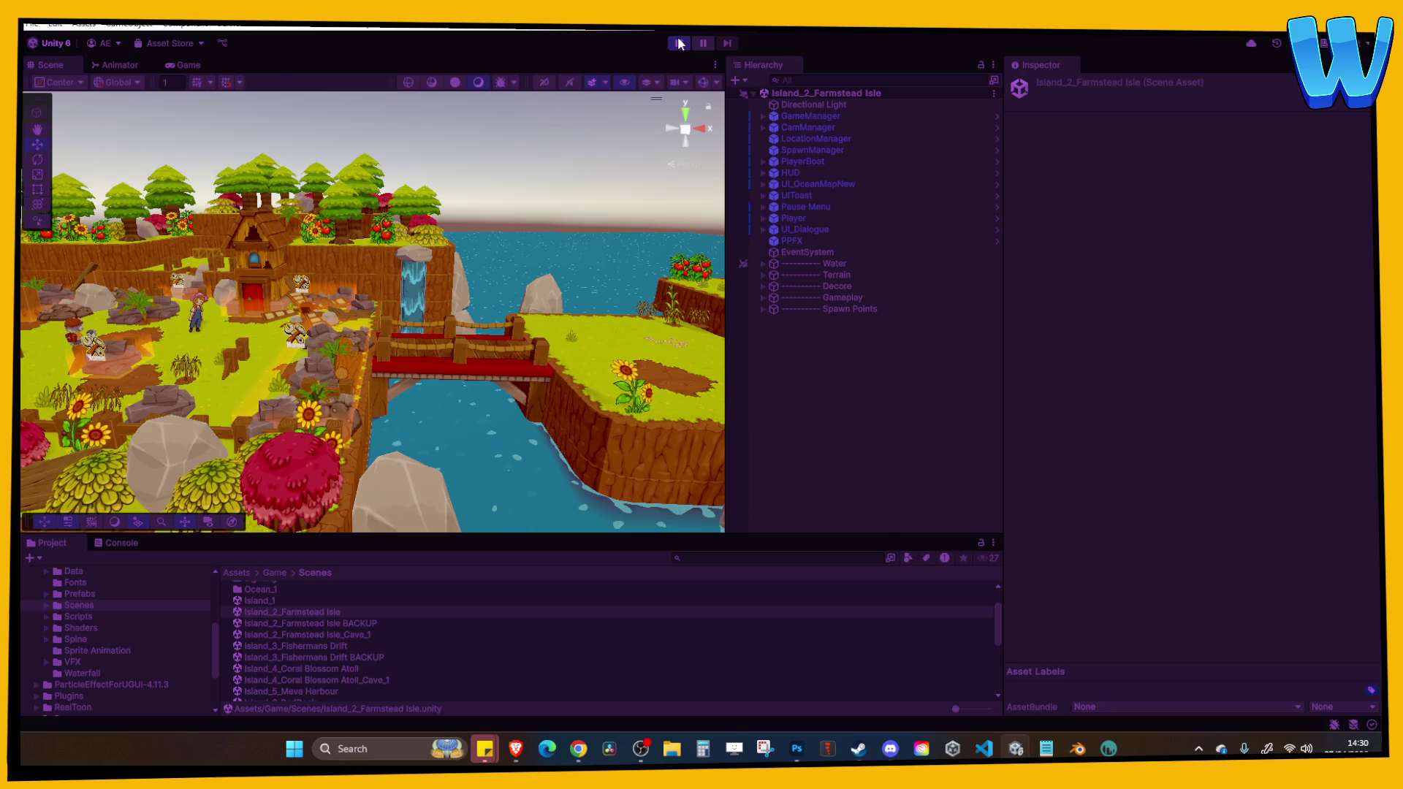
{"action": "left_click", "coordinate": [717, 64]}
{"action": "left_click", "coordinate": [746, 112]}
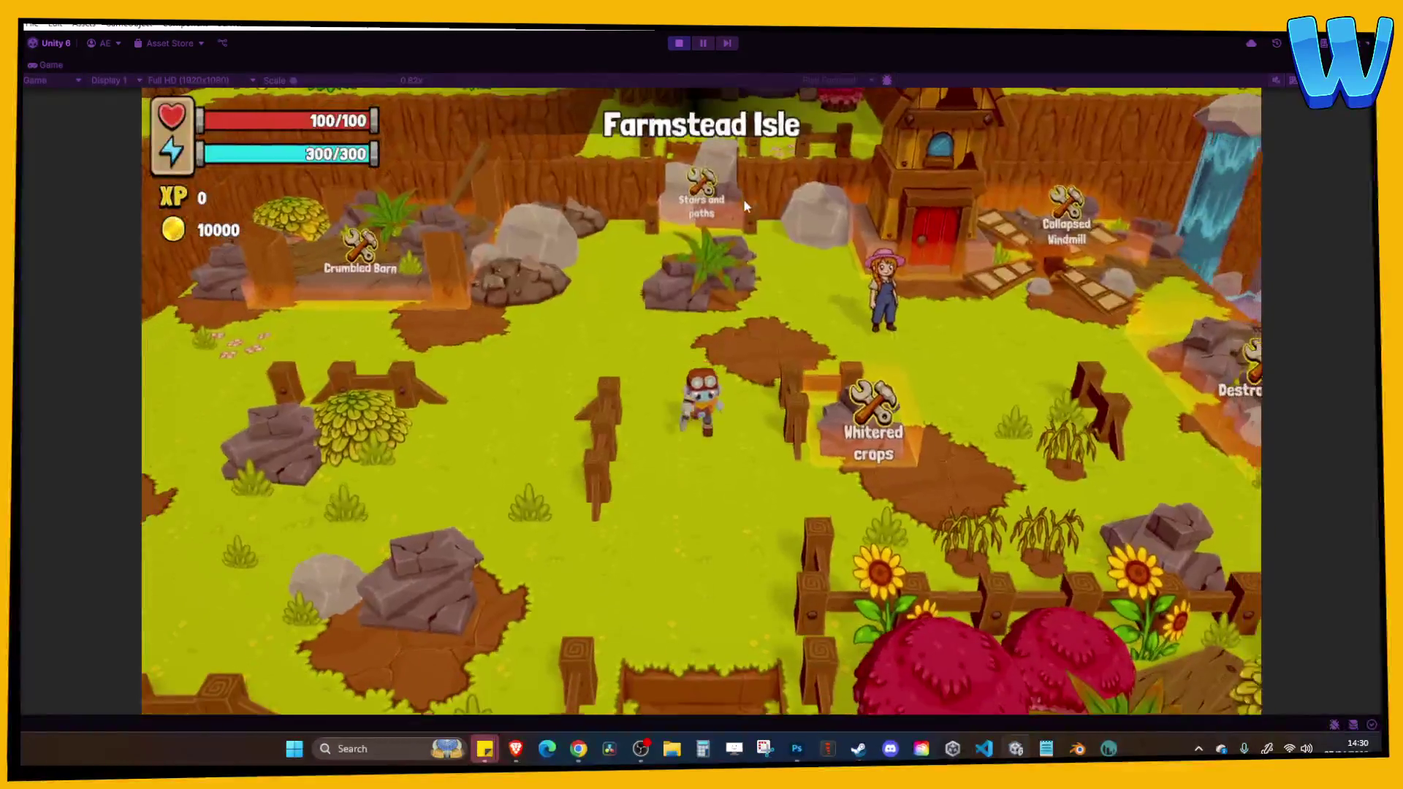
{"action": "key", "text": "d"}
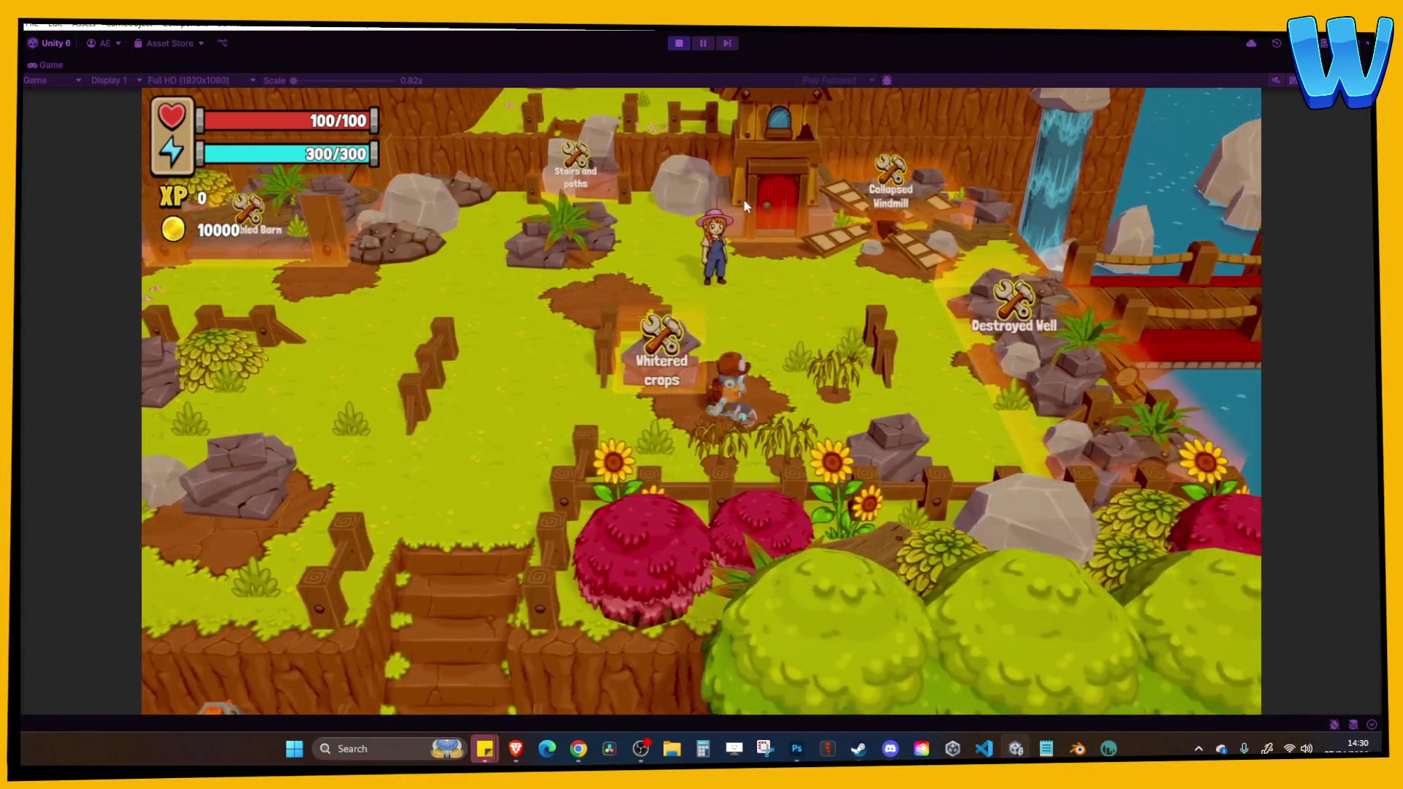
{"action": "key", "text": "d"}
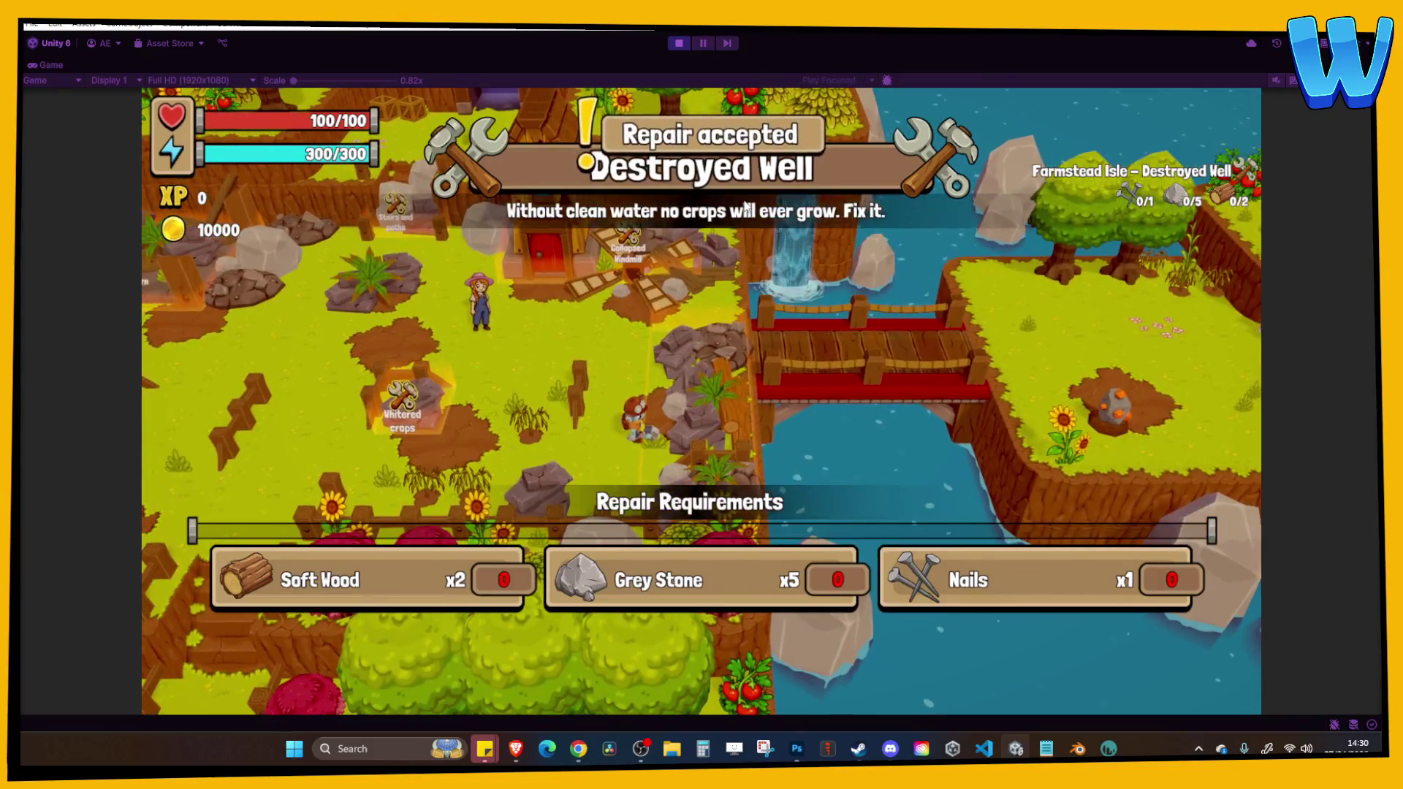
{"action": "key", "text": "w"}
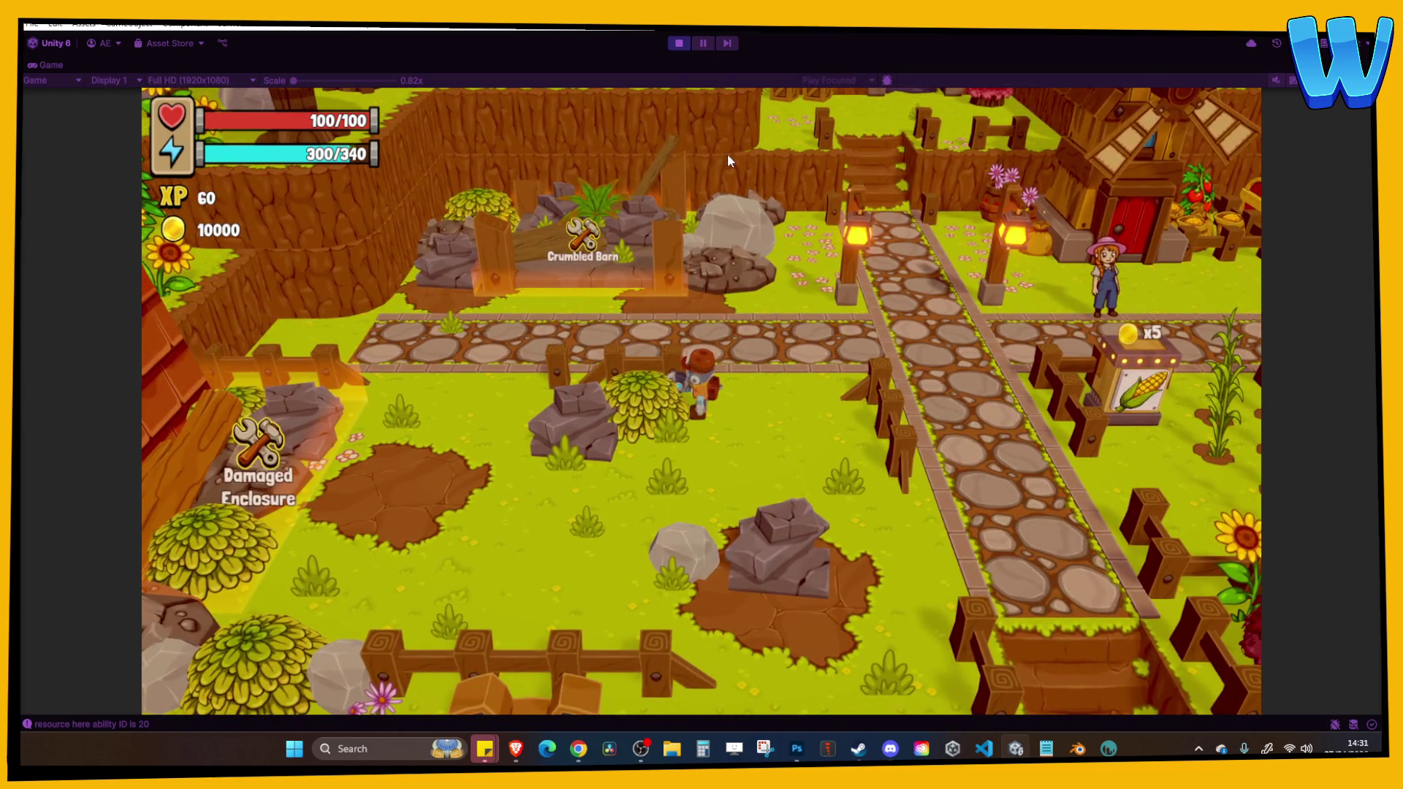
{"action": "key", "text": "s"}
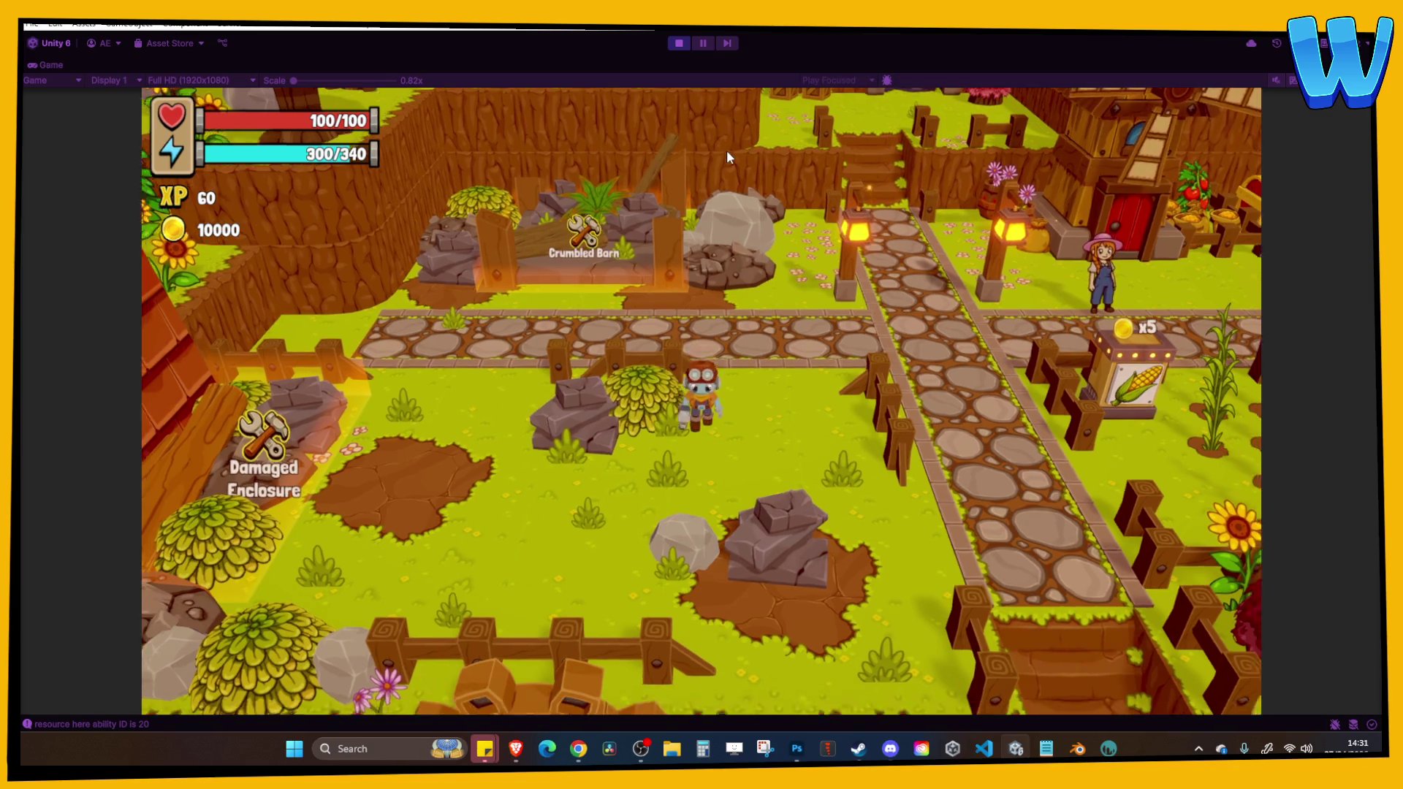
{"action": "key", "text": "w"}
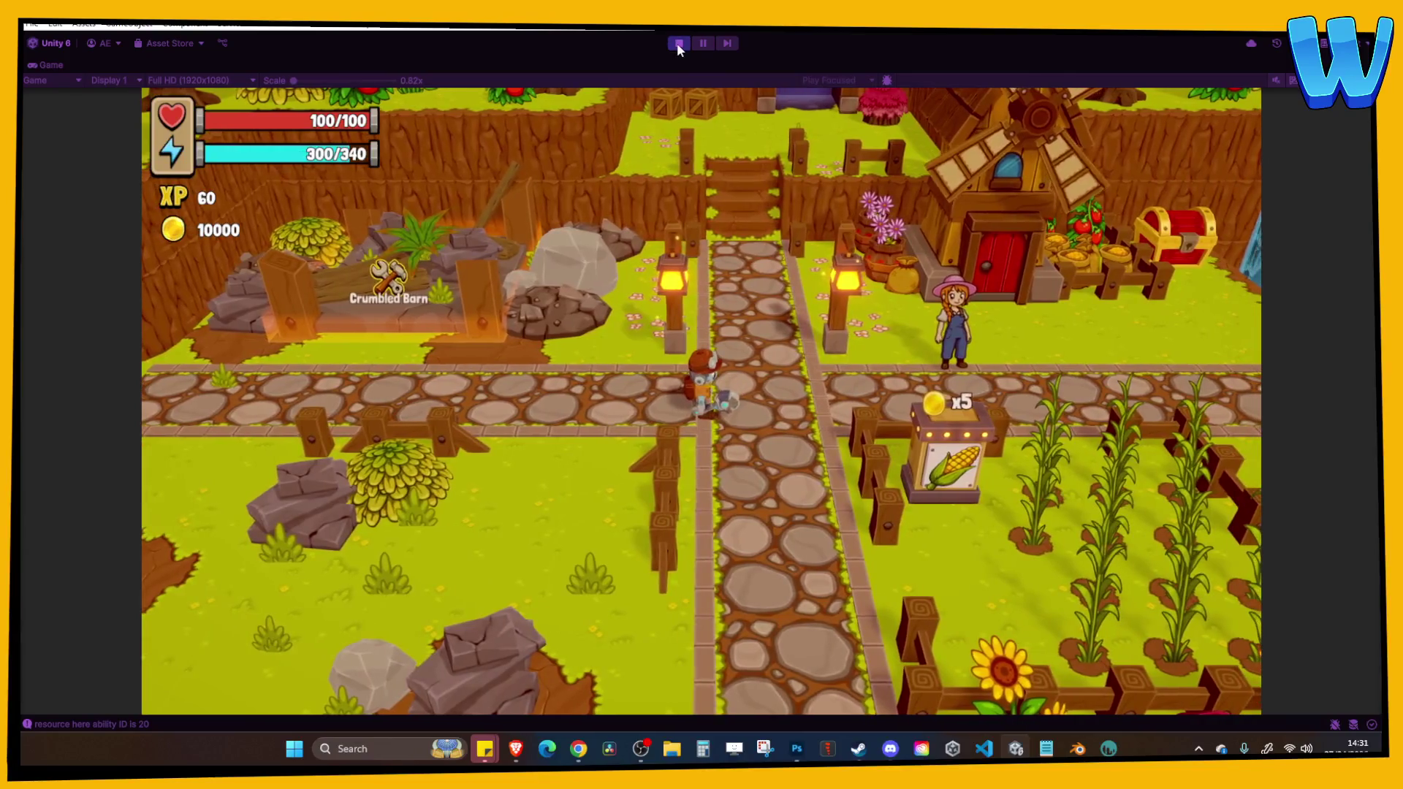
{"action": "left_click", "coordinate": [678, 42]}
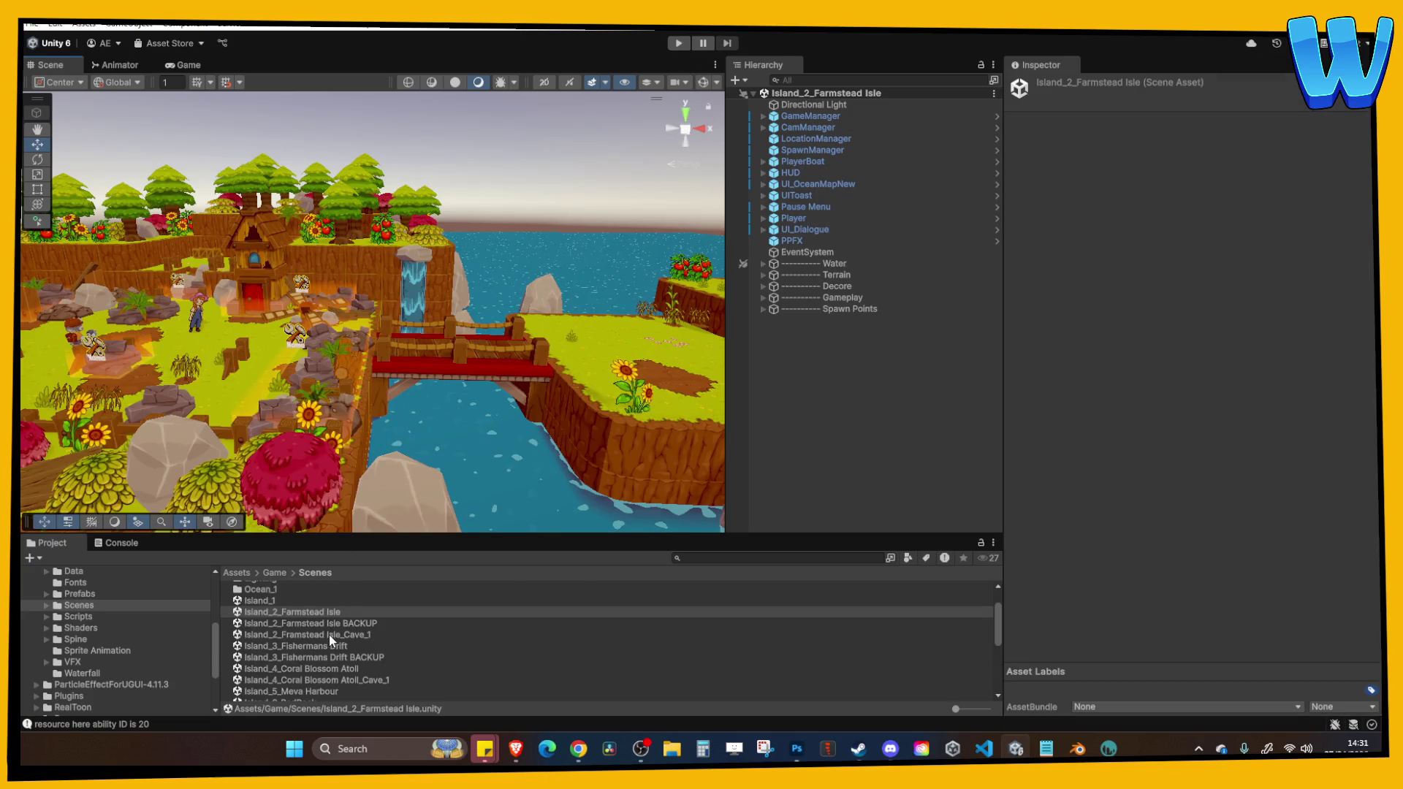
Open Island_3_Fishermans Drift and look over its rearranged deck.
{"action": "double_click", "coordinate": [332, 649]}
{"action": "scroll", "coordinate": [541, 359], "scroll_direction": "up", "scroll_amount": 3}
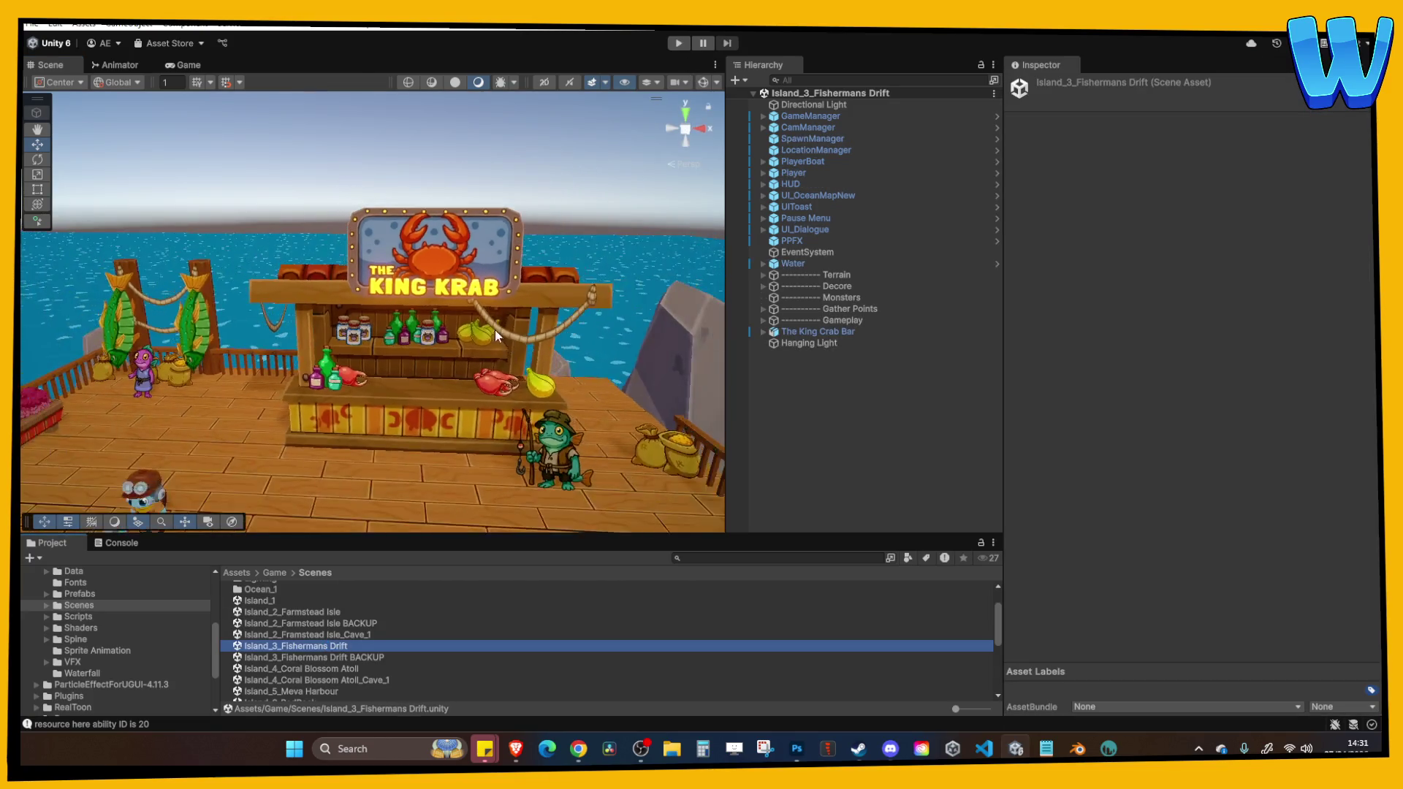
{"action": "left_click", "coordinate": [402, 384]}
{"action": "scroll", "coordinate": [399, 422], "scroll_direction": "down", "scroll_amount": 3}
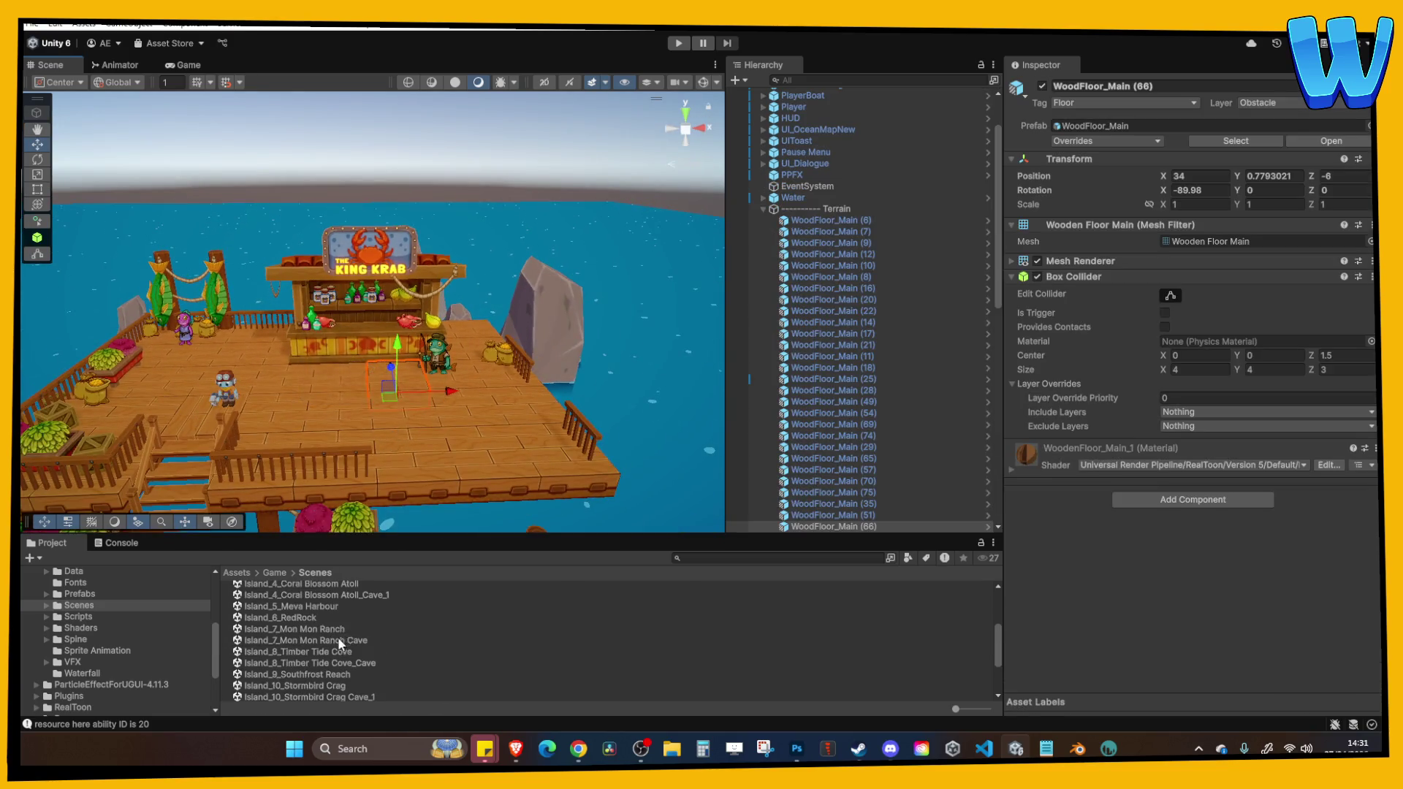
{"action": "mouse_move", "coordinate": [439, 409]}
{"action": "left_mouse_down"}
{"action": "mouse_move", "coordinate": [466, 384]}
{"action": "mouse_move", "coordinate": [410, 409]}
{"action": "mouse_move", "coordinate": [377, 494]}
{"action": "left_mouse_up"}
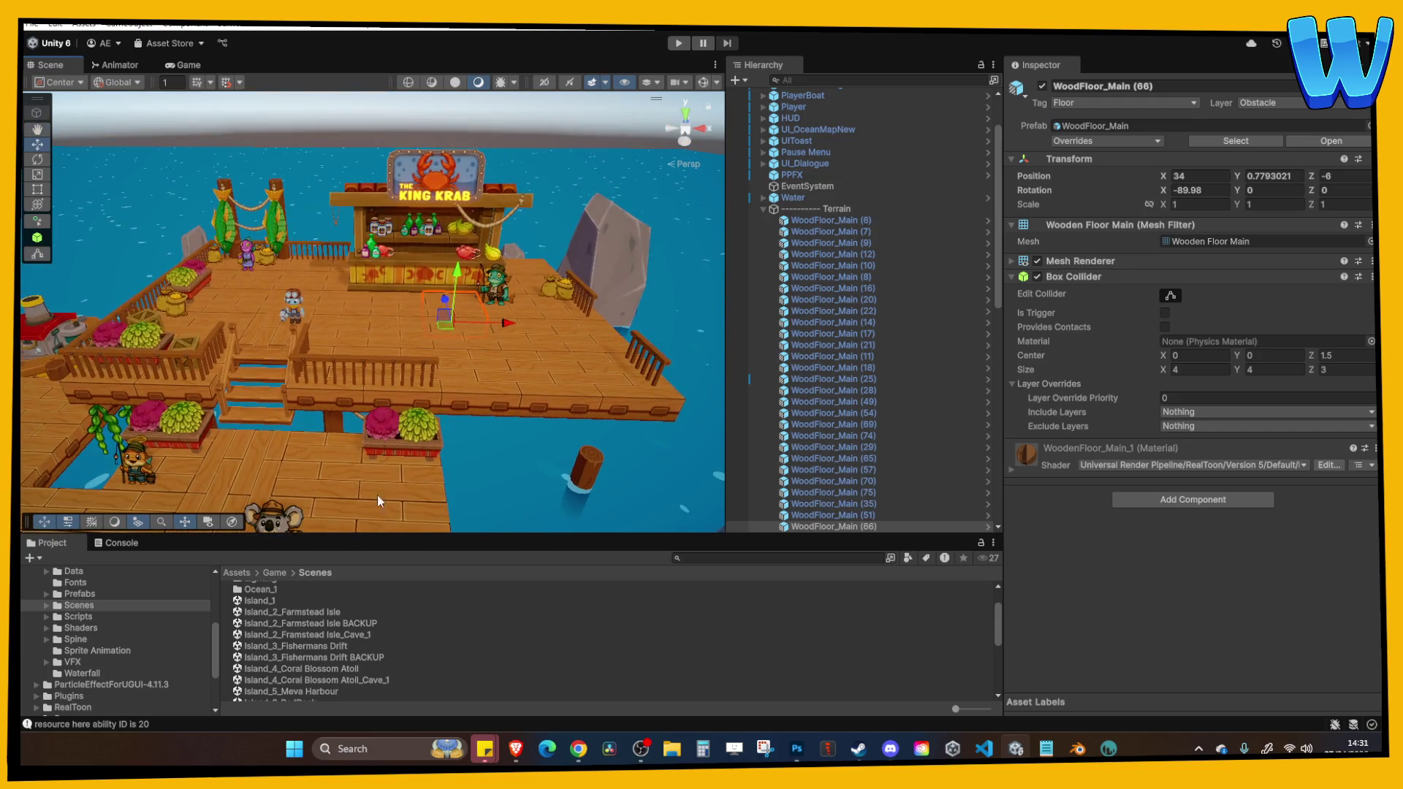
{"action": "scroll", "coordinate": [461, 345], "scroll_direction": "down", "scroll_amount": 3}
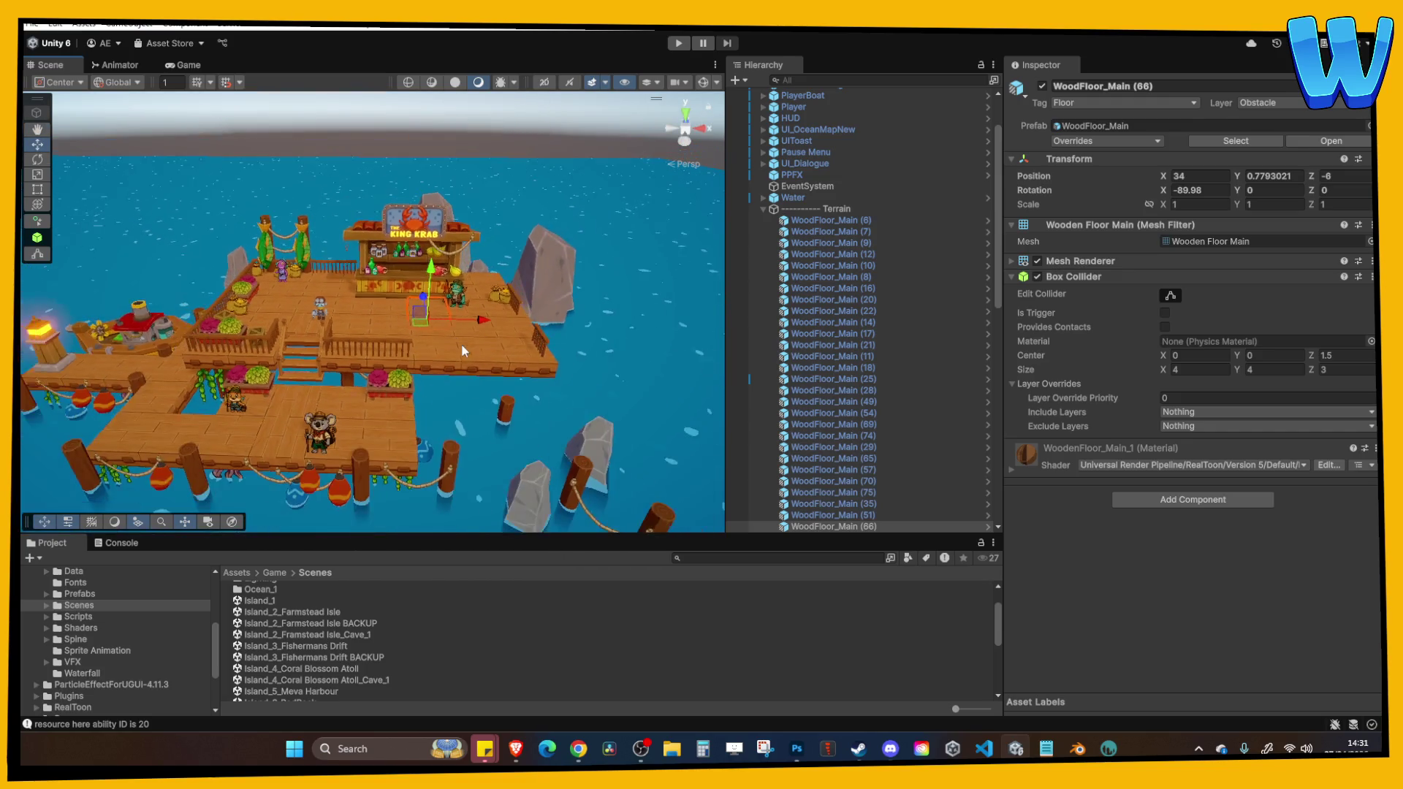
Open the Fishermans Drift BACKUP scene to compare, then reopen Island_3_Fishermans Drift.
{"action": "double_click", "coordinate": [333, 657]}
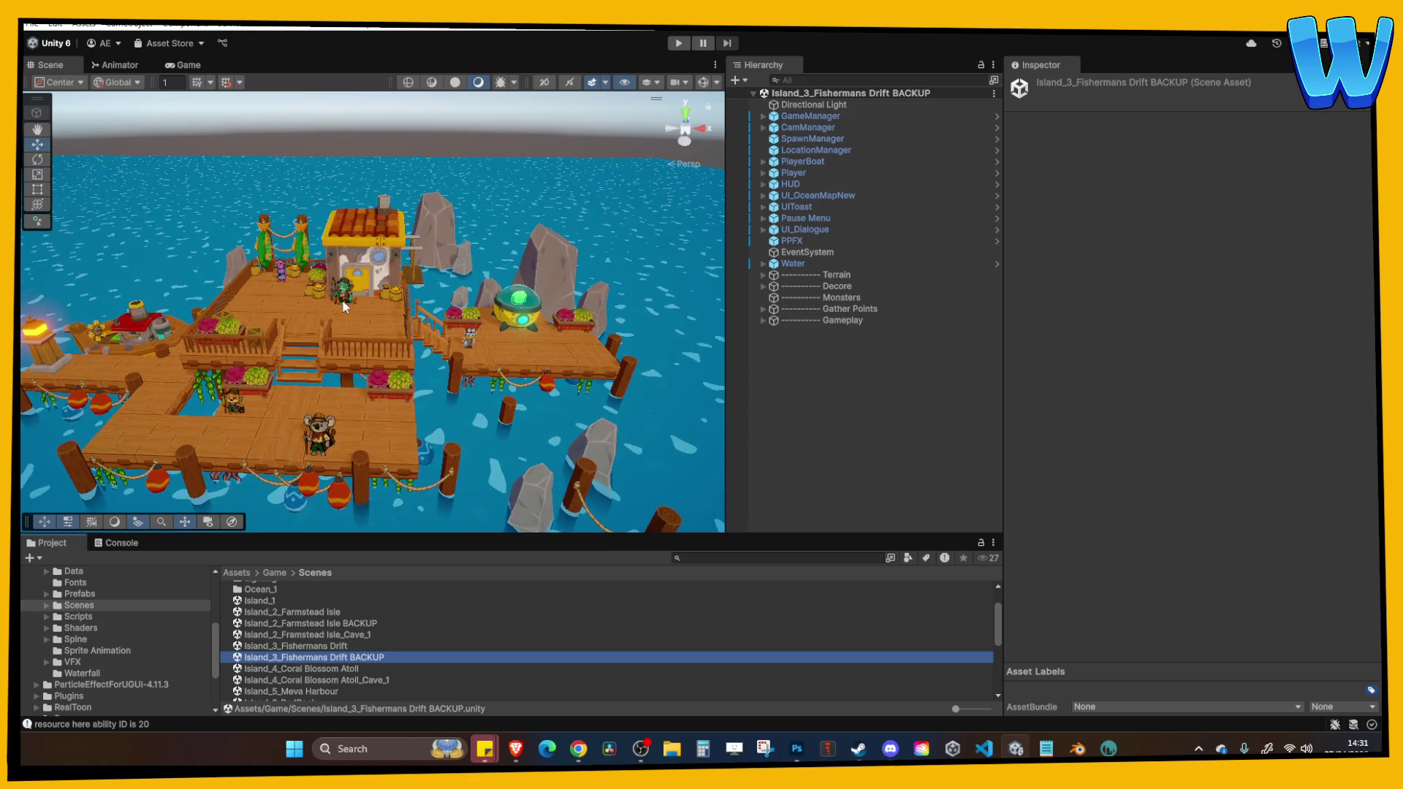
{"action": "double_click", "coordinate": [319, 646]}
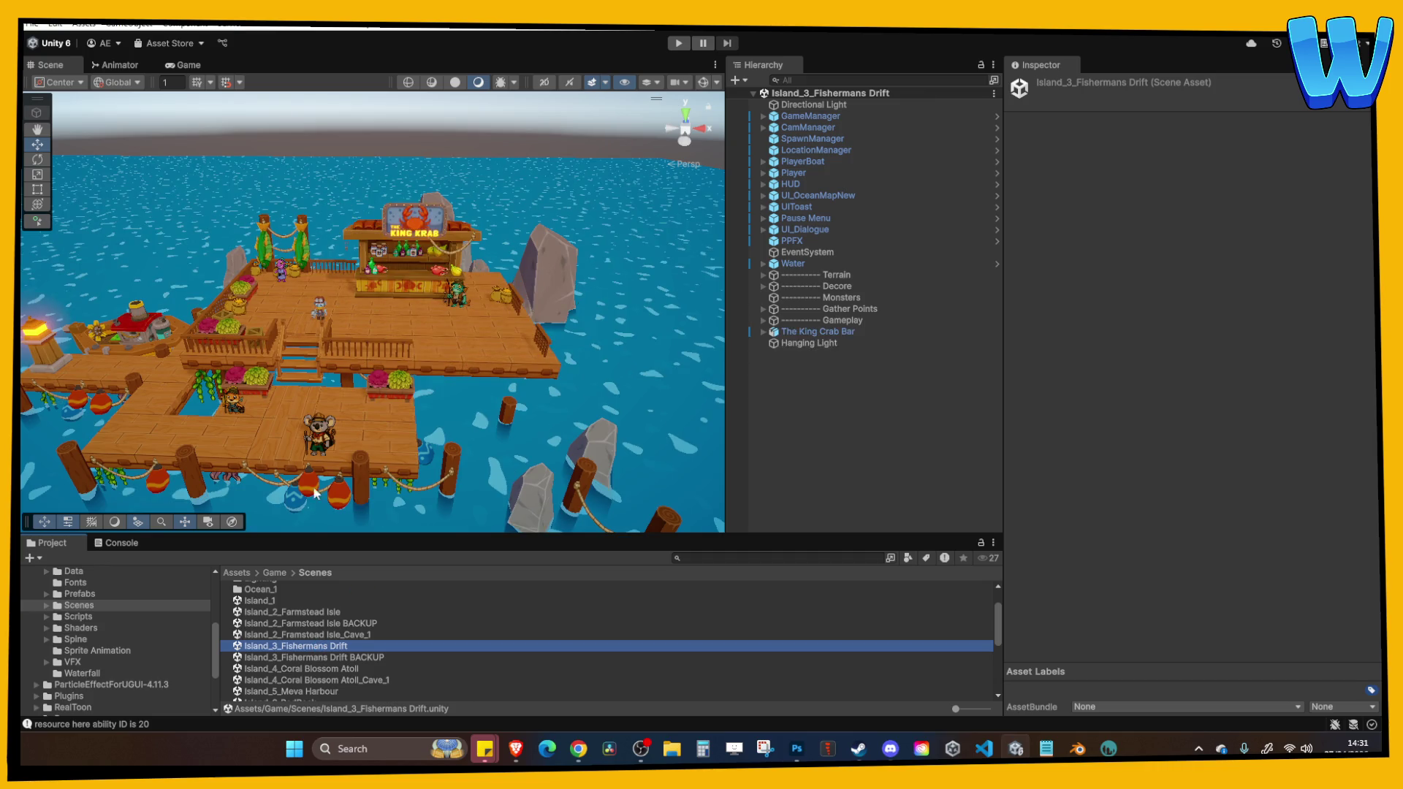
{"action": "left_click", "coordinate": [333, 669]}
Load Island_4_Coral Blossom Atoll and pan across its coral islands and bridges.
{"action": "key", "text": "Return"}
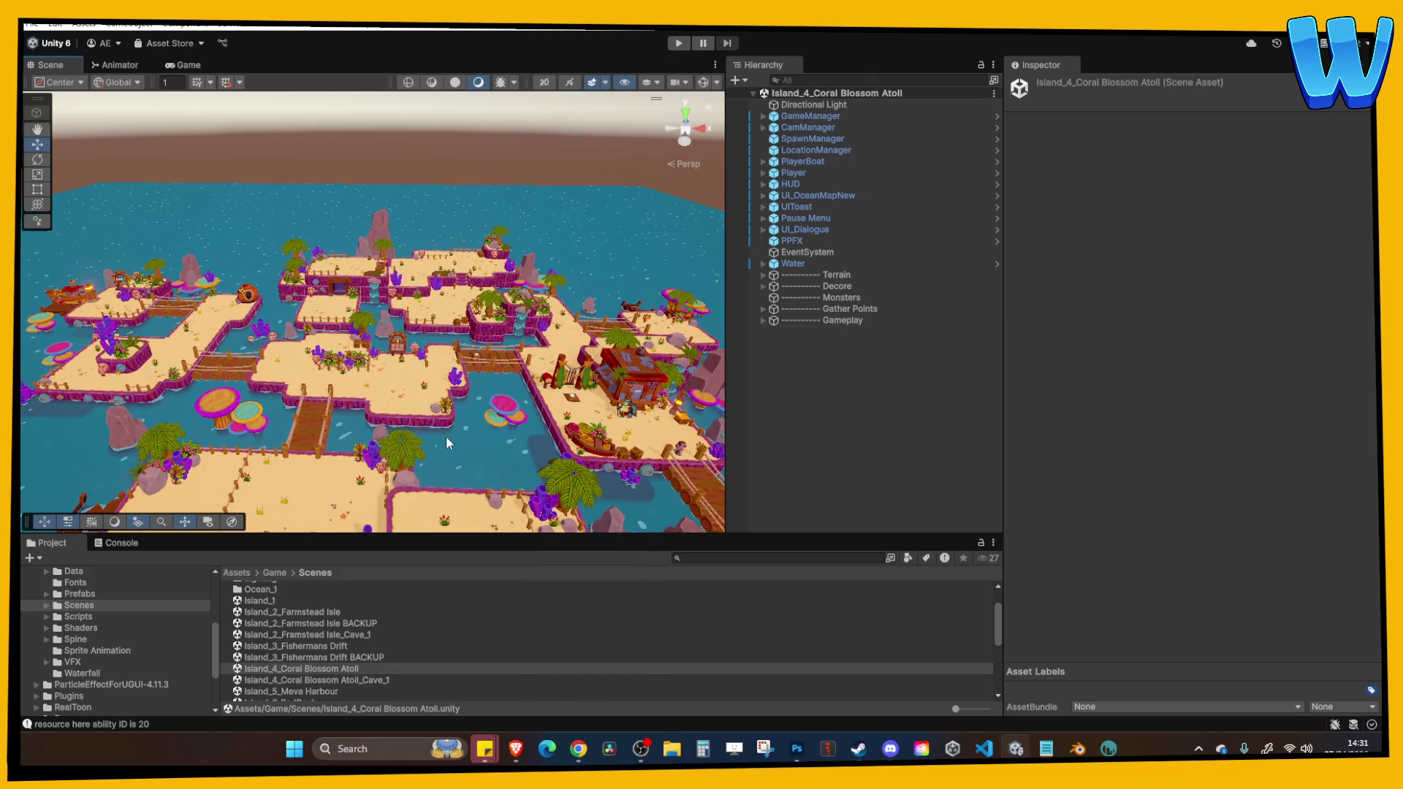
{"action": "scroll", "coordinate": [447, 442], "scroll_direction": "up", "scroll_amount": 5}
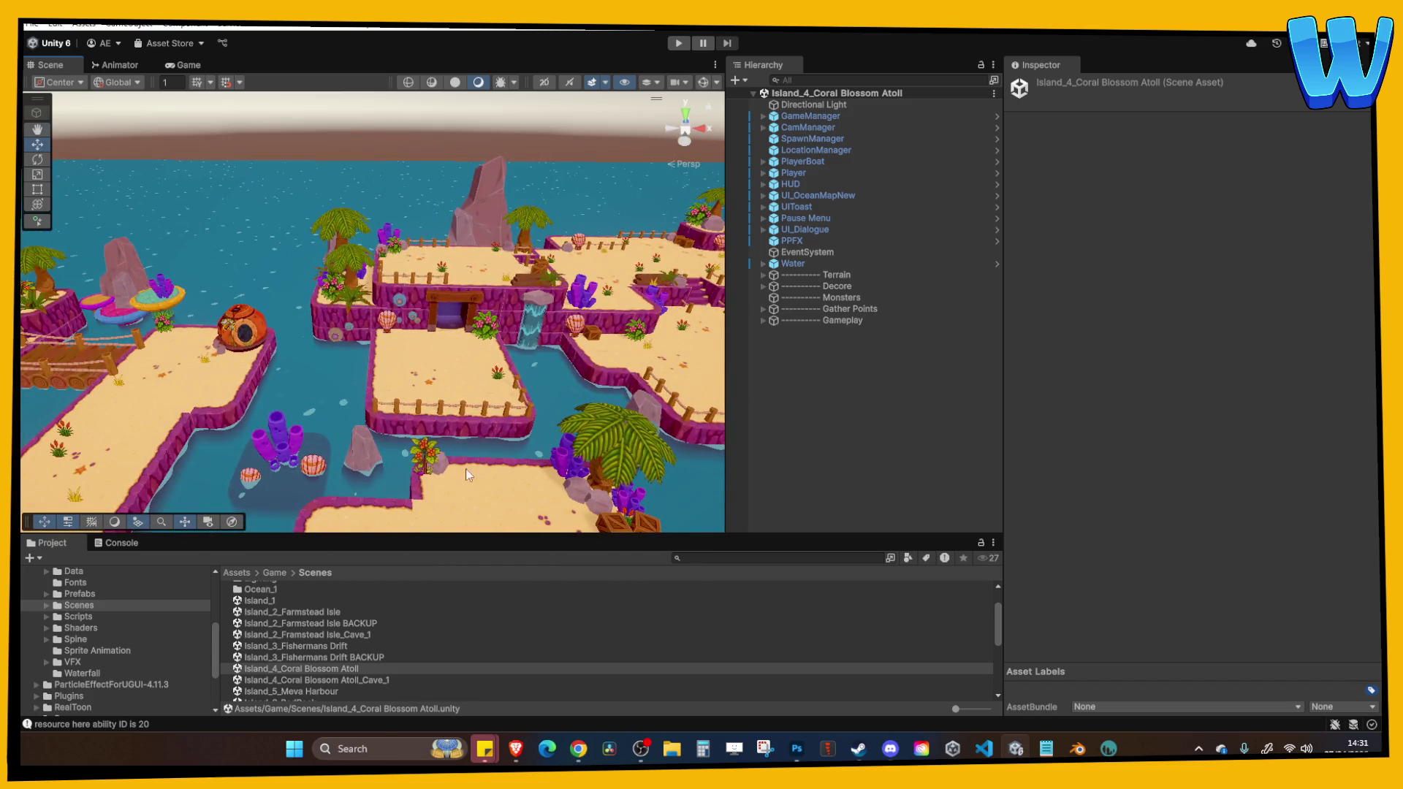
{"action": "scroll", "coordinate": [468, 475], "scroll_direction": "down", "scroll_amount": 3}
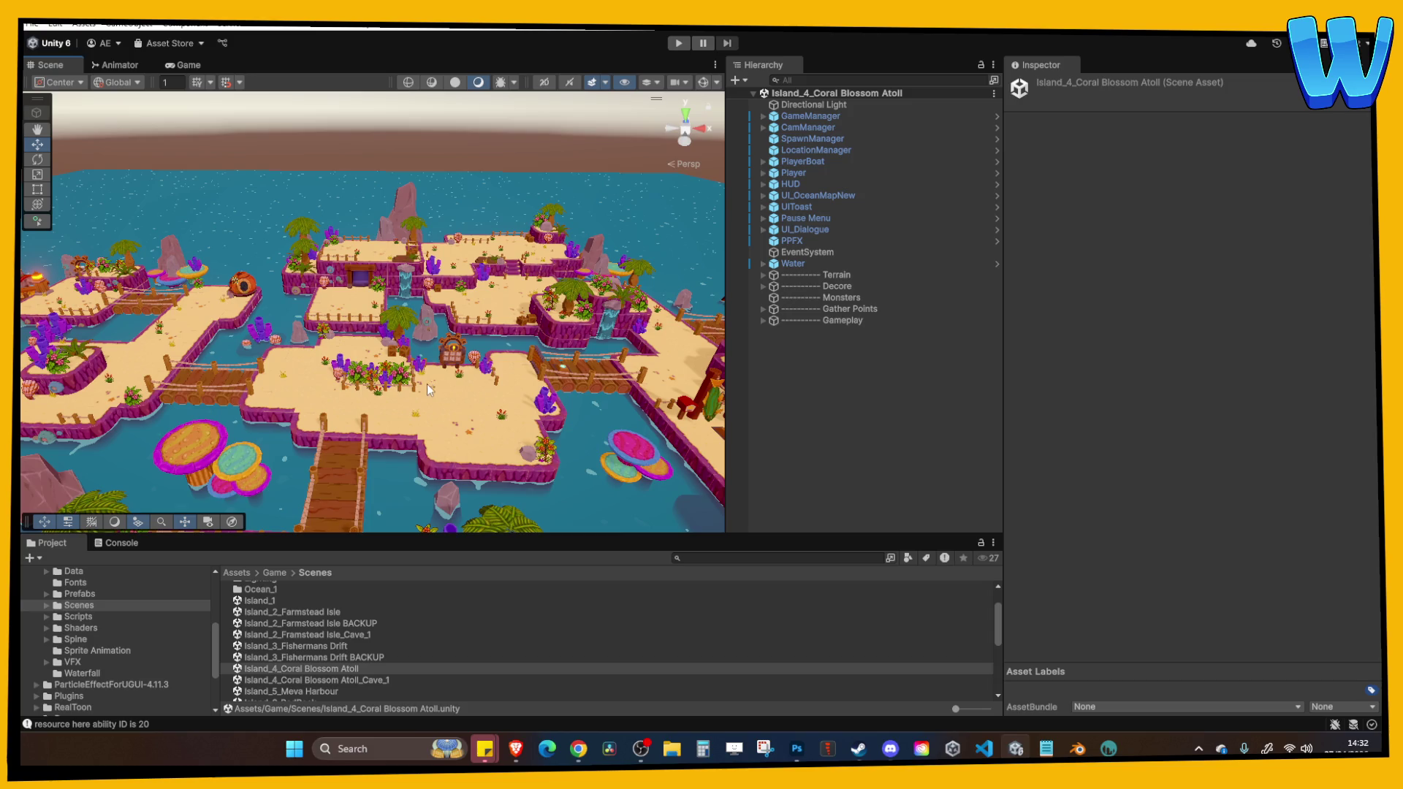
{"action": "left_click_drag", "start_coordinate": [427, 384], "coordinate": [267, 378]}
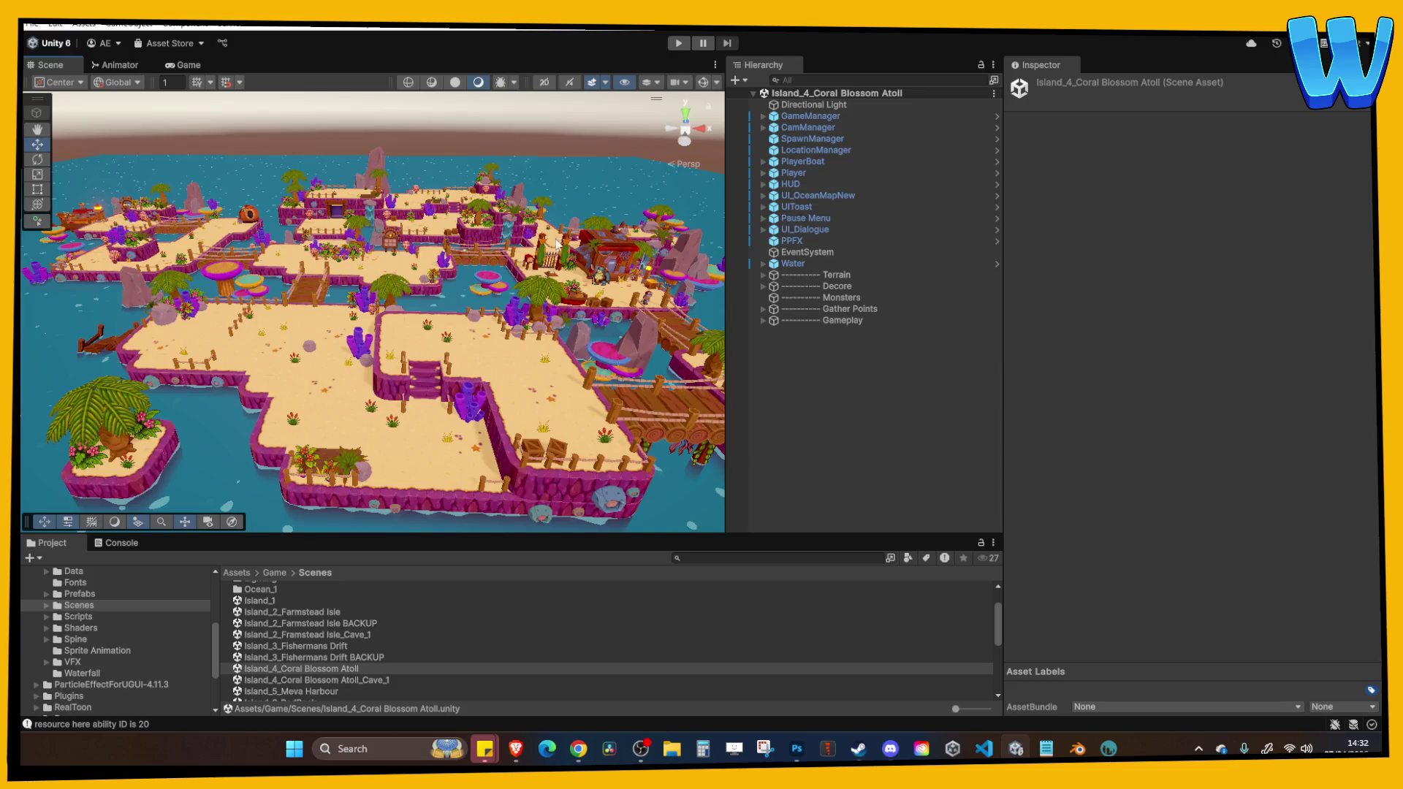
{"action": "left_click_drag", "start_coordinate": [557, 244], "coordinate": [360, 261]}
{"action": "left_click_drag", "start_coordinate": [350, 429], "coordinate": [419, 340]}
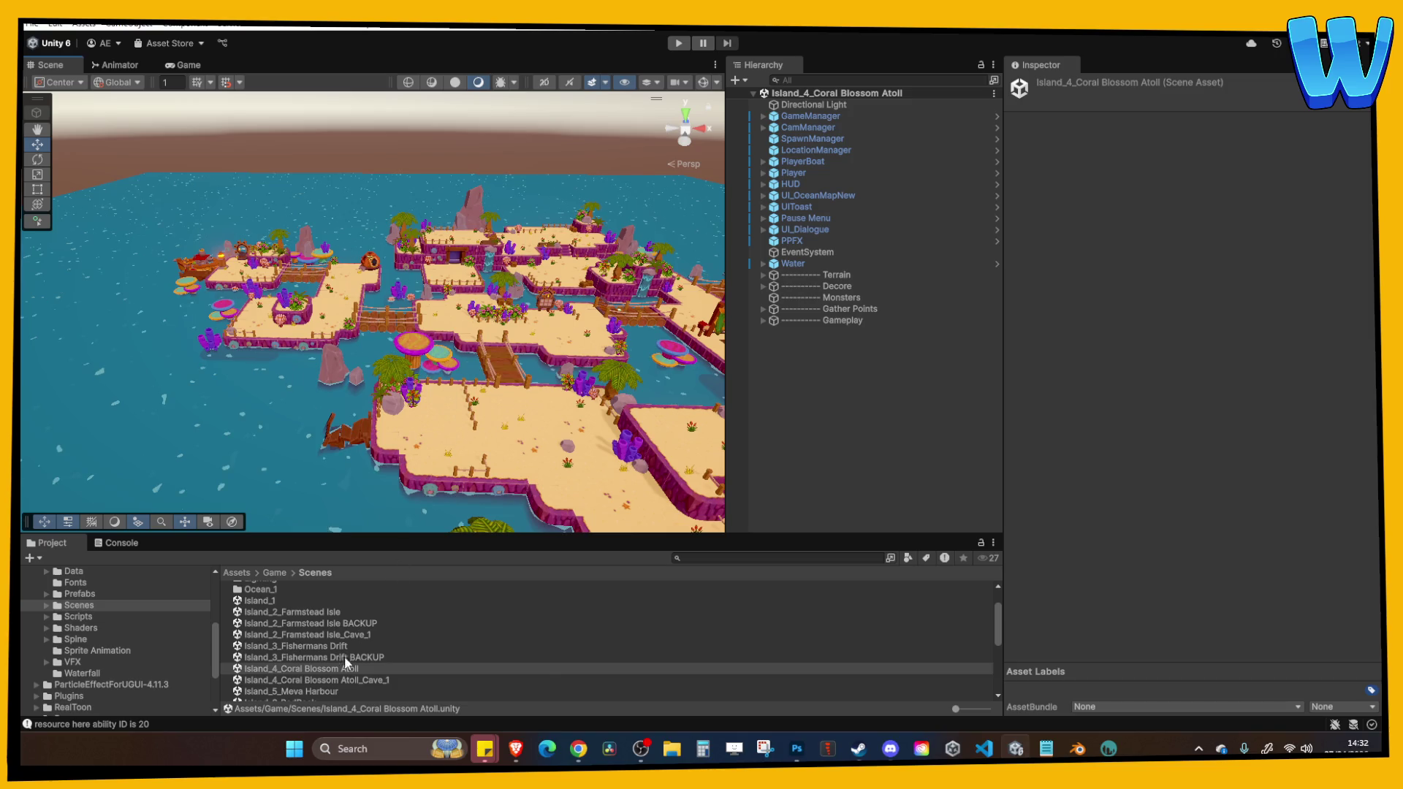
{"action": "left_click", "coordinate": [329, 690]}
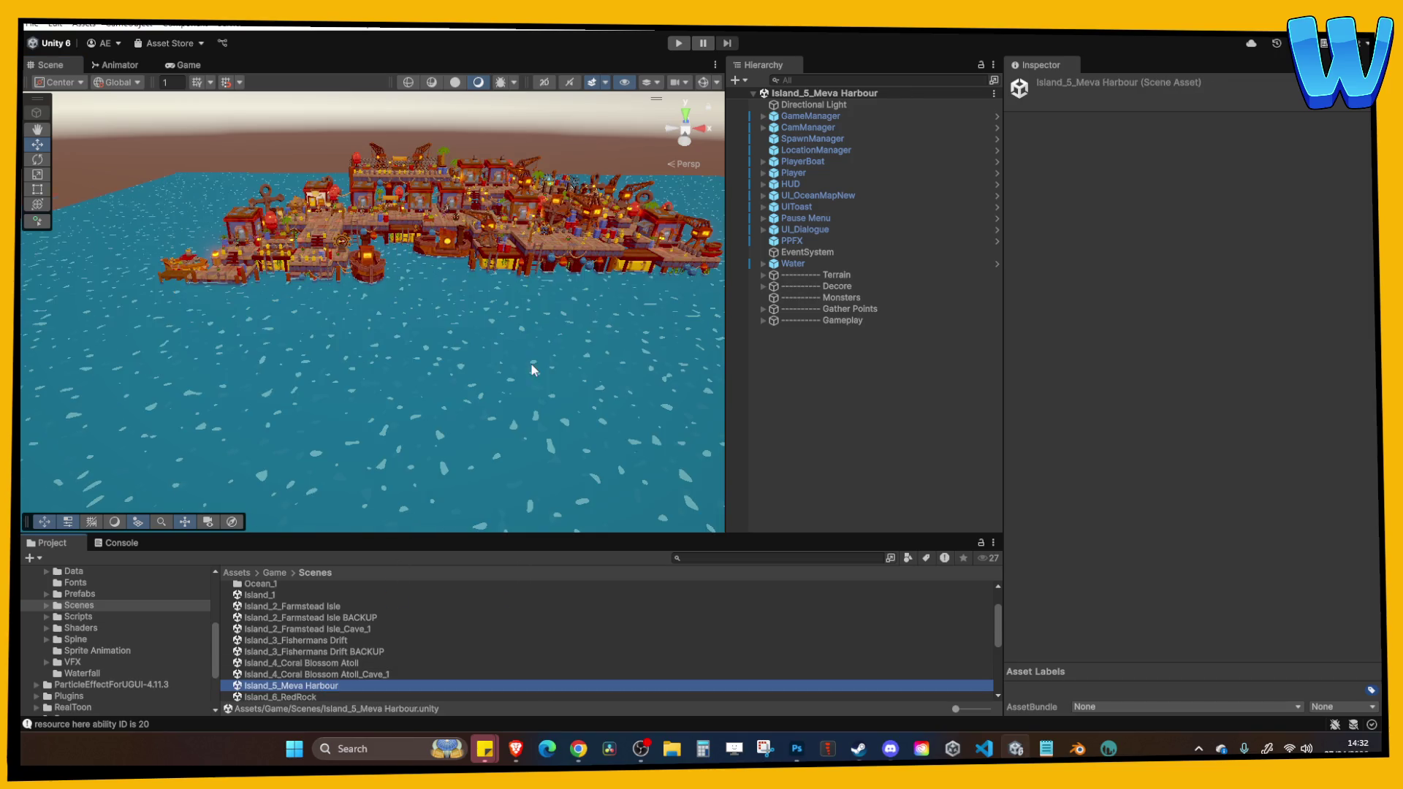
Zoom and pan over Meva Harbour to see the whole dock from above.
{"action": "scroll", "coordinate": [517, 358], "scroll_direction": "up", "scroll_amount": 5}
{"action": "scroll", "coordinate": [449, 417], "scroll_direction": "up", "scroll_amount": 5}
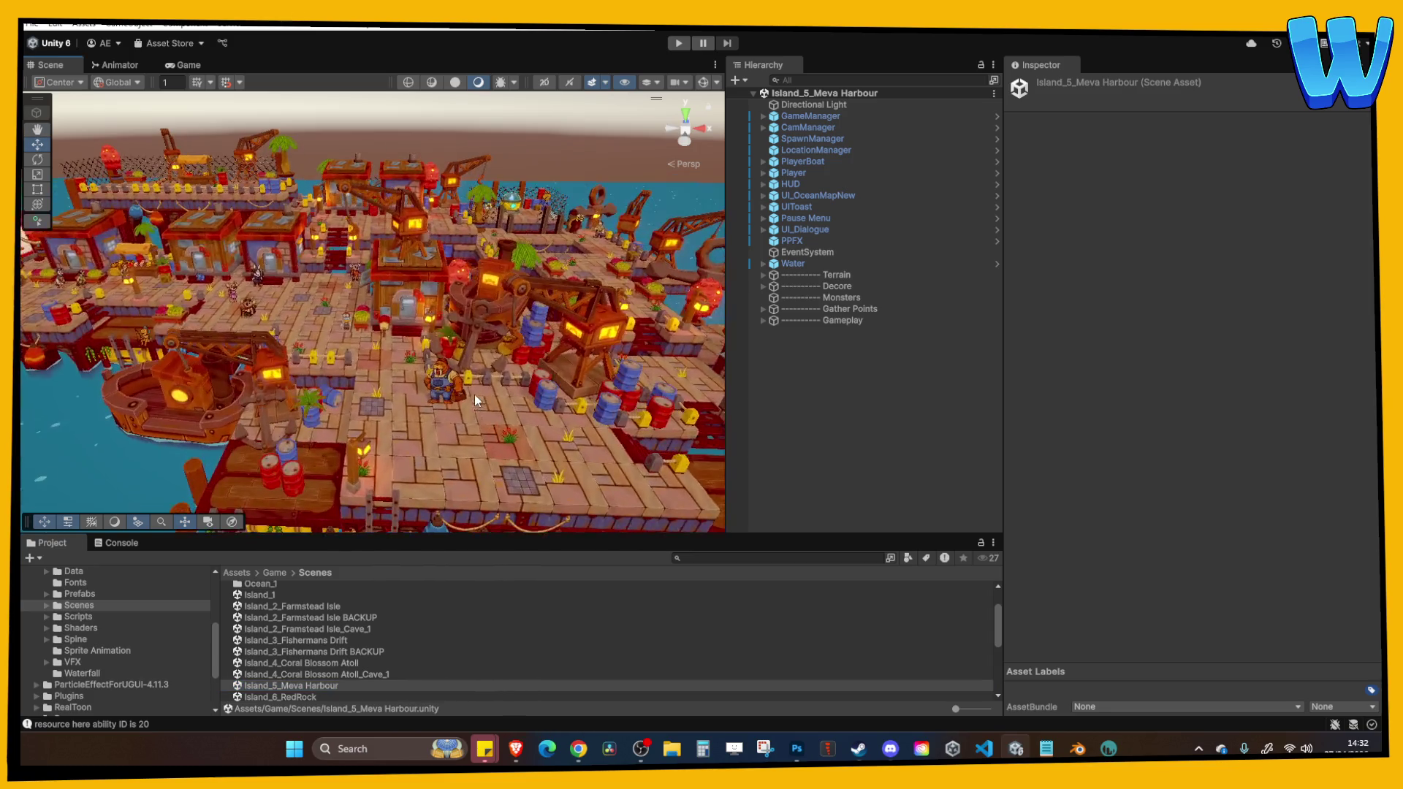
{"action": "scroll", "coordinate": [392, 327], "scroll_direction": "down", "scroll_amount": 3}
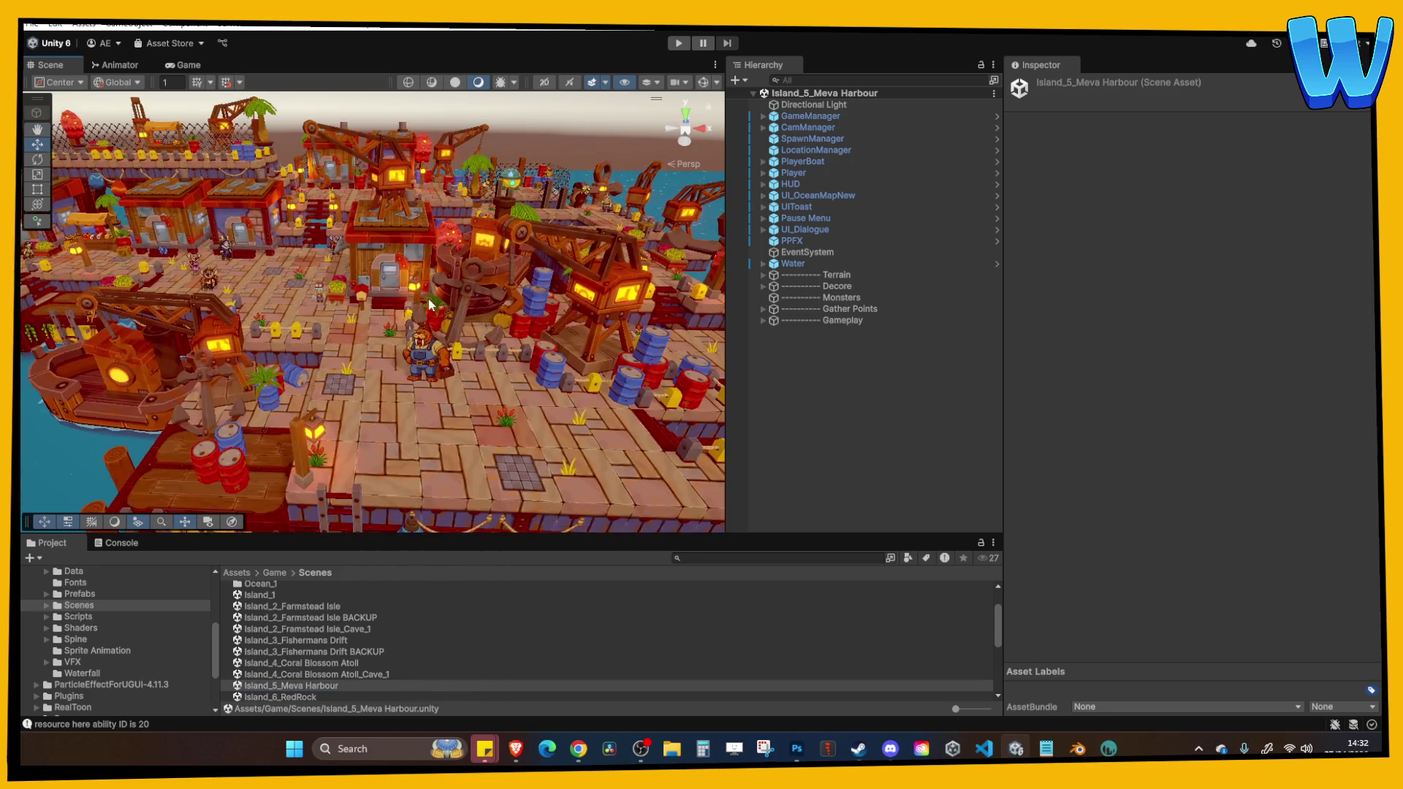
{"action": "left_click_drag", "start_coordinate": [460, 334], "coordinate": [542, 298]}
{"action": "left_click_drag", "start_coordinate": [272, 414], "coordinate": [511, 345]}
{"action": "scroll", "coordinate": [489, 405], "scroll_direction": "down", "scroll_amount": 5}
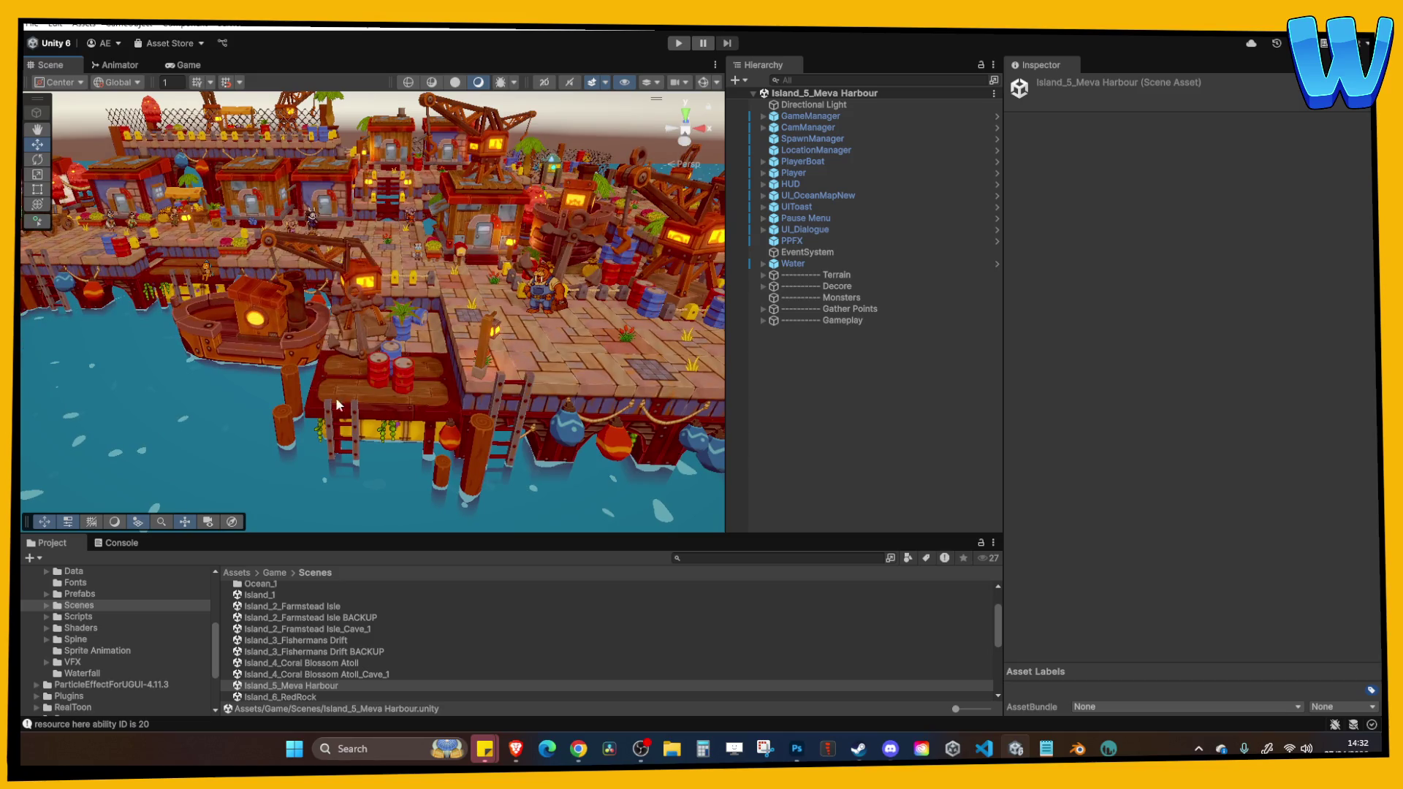
{"action": "mouse_move", "coordinate": [314, 315]}
{"action": "left_mouse_down"}
{"action": "mouse_move", "coordinate": [293, 311]}
{"action": "mouse_move", "coordinate": [291, 329]}
{"action": "left_mouse_up"}
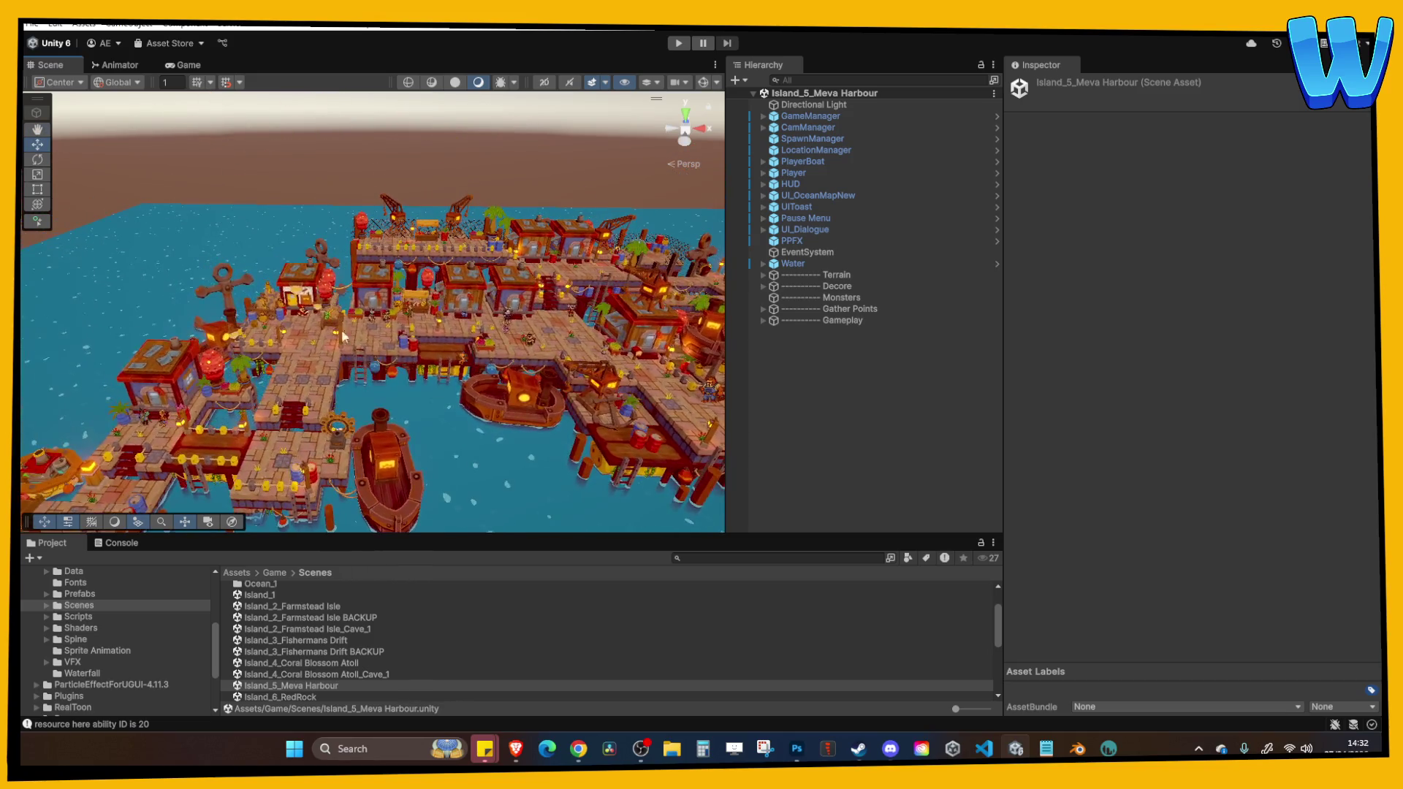
{"action": "scroll", "coordinate": [528, 389], "scroll_direction": "up", "scroll_amount": 5}
{"action": "scroll", "coordinate": [528, 390], "scroll_direction": "up", "scroll_amount": 5}
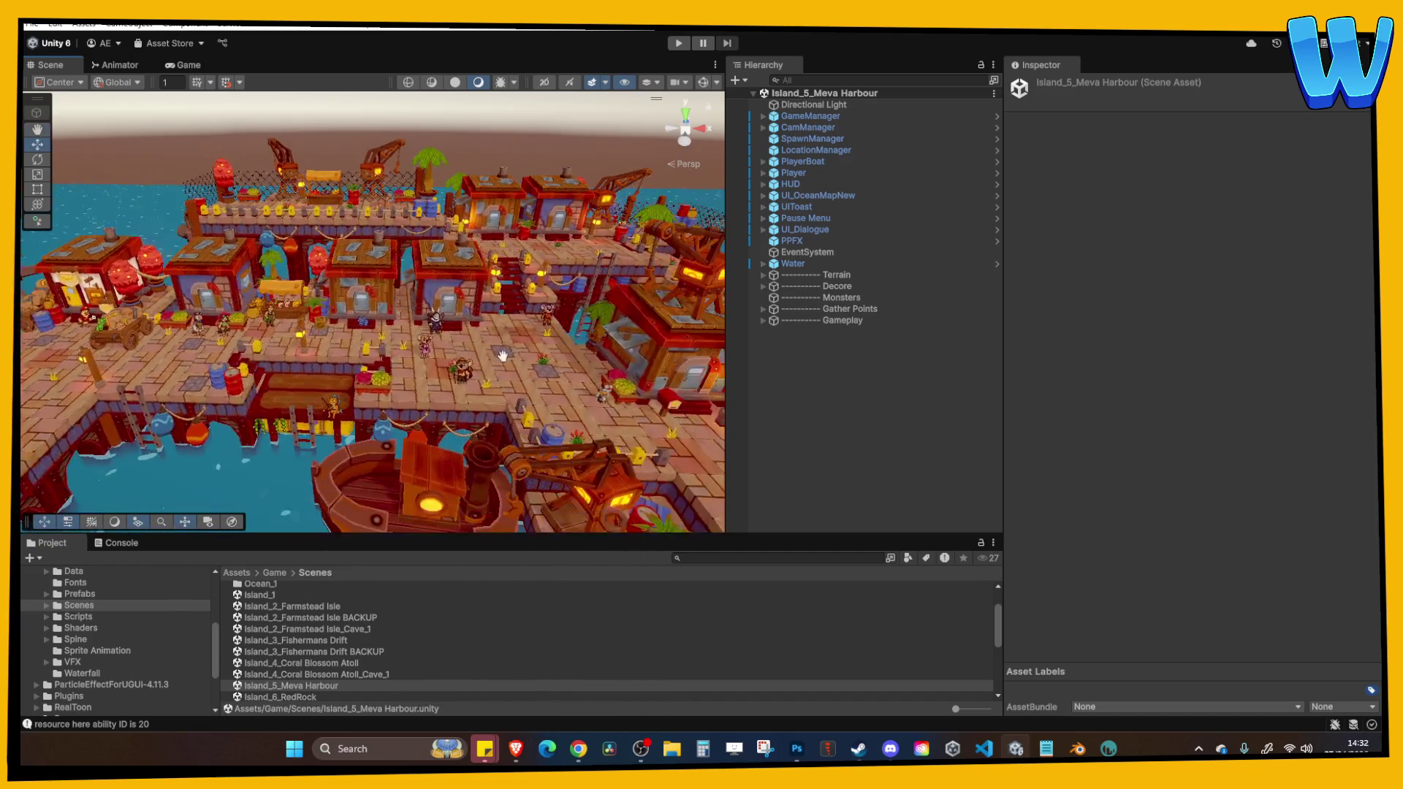
{"action": "scroll", "coordinate": [328, 358], "scroll_direction": "down", "scroll_amount": 5}
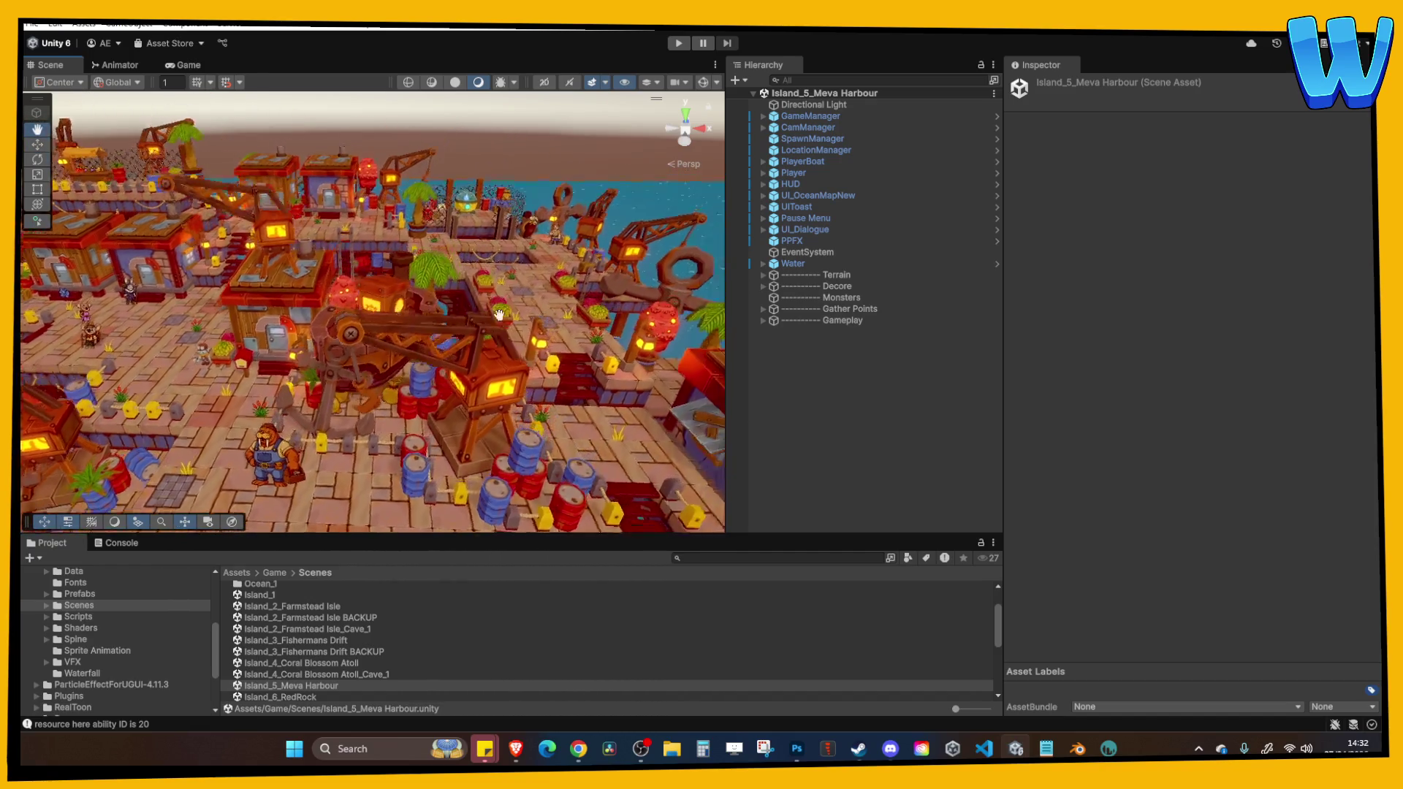
Select the broken Meva Platform's Front.001 piece and frame the view on it.
{"action": "left_click", "coordinate": [516, 257]}
{"action": "key", "text": "f"}
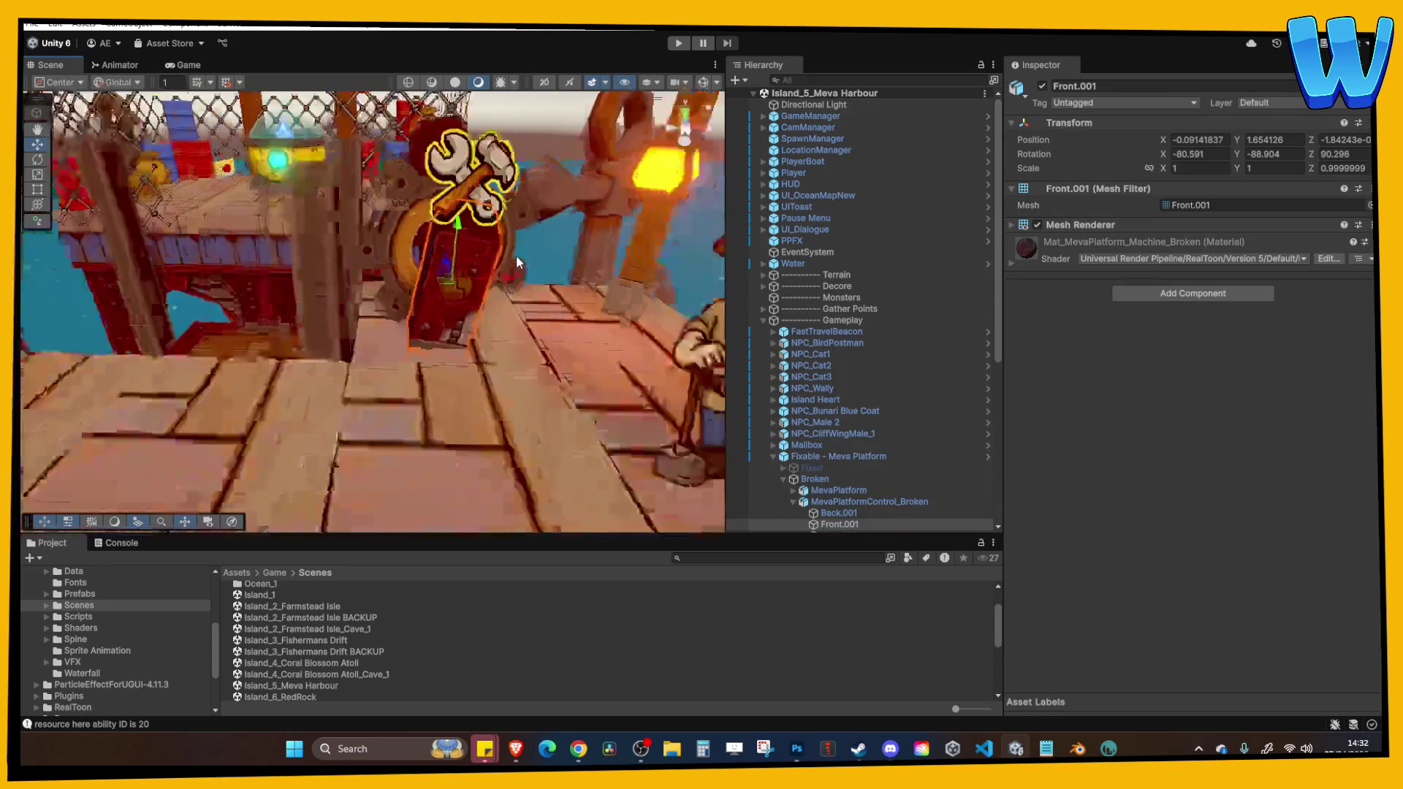
{"action": "scroll", "coordinate": [479, 273], "scroll_direction": "down", "scroll_amount": 5}
{"action": "scroll", "coordinate": [391, 295], "scroll_direction": "up", "scroll_amount": 10}
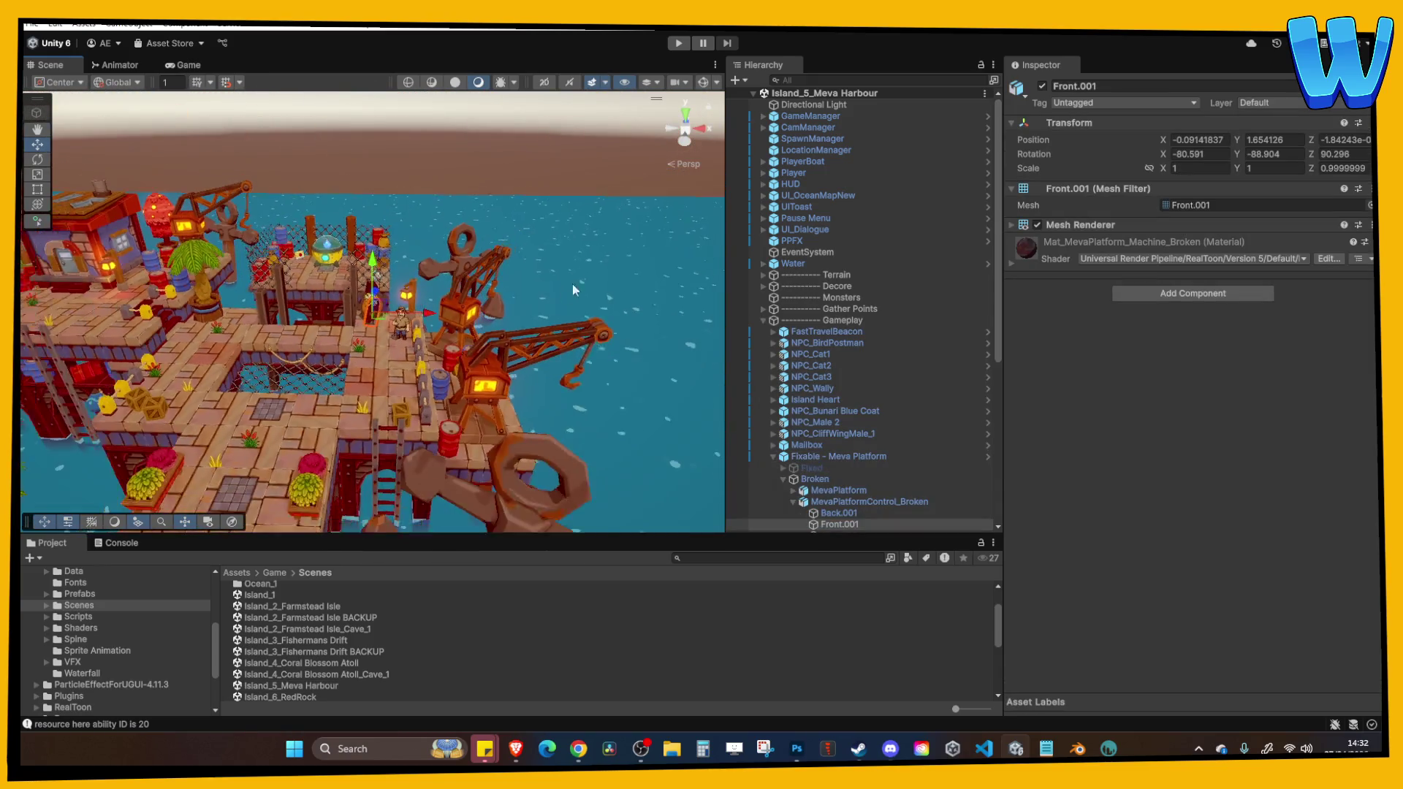
{"action": "scroll", "coordinate": [371, 340], "scroll_direction": "down", "scroll_amount": 10}
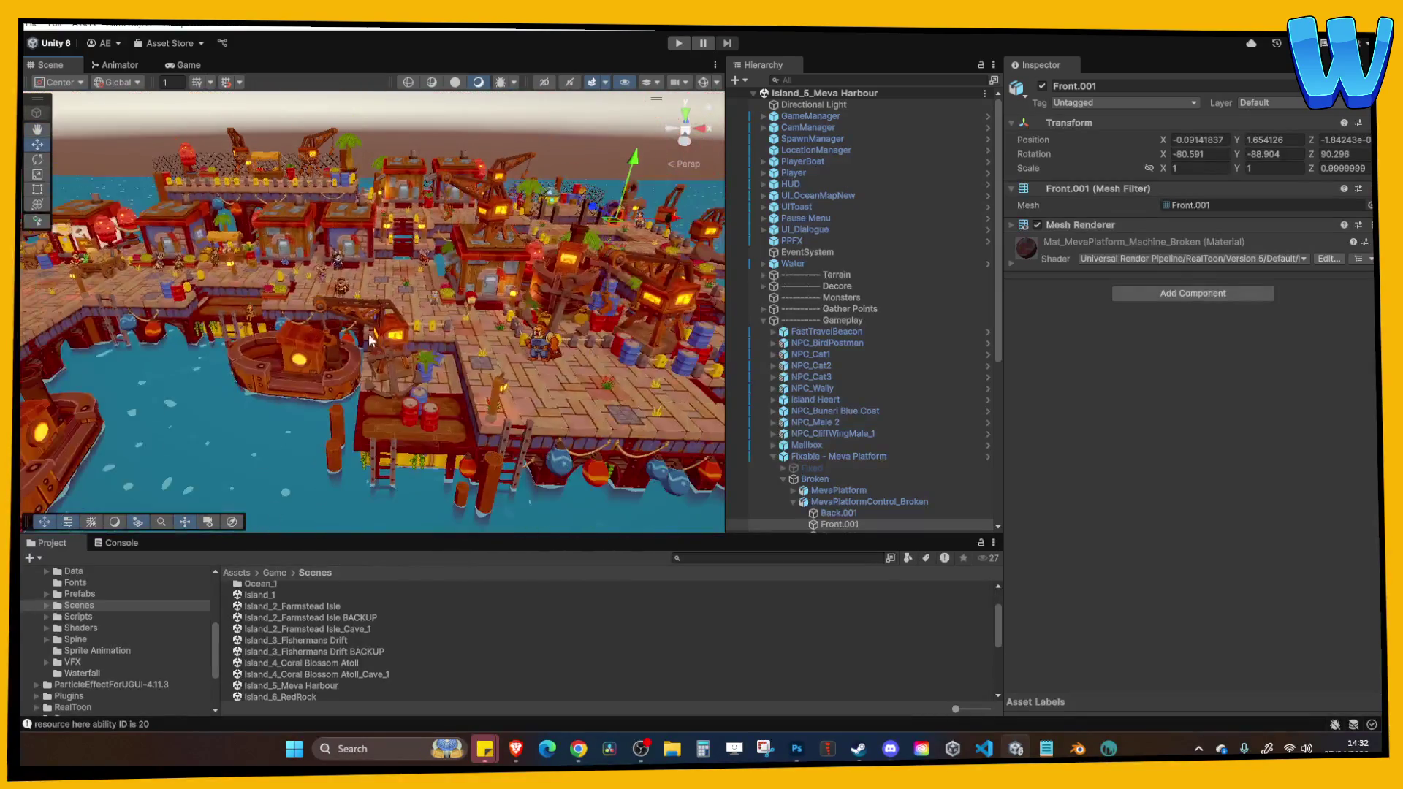
{"action": "scroll", "coordinate": [335, 651], "scroll_direction": "down", "scroll_amount": 2}
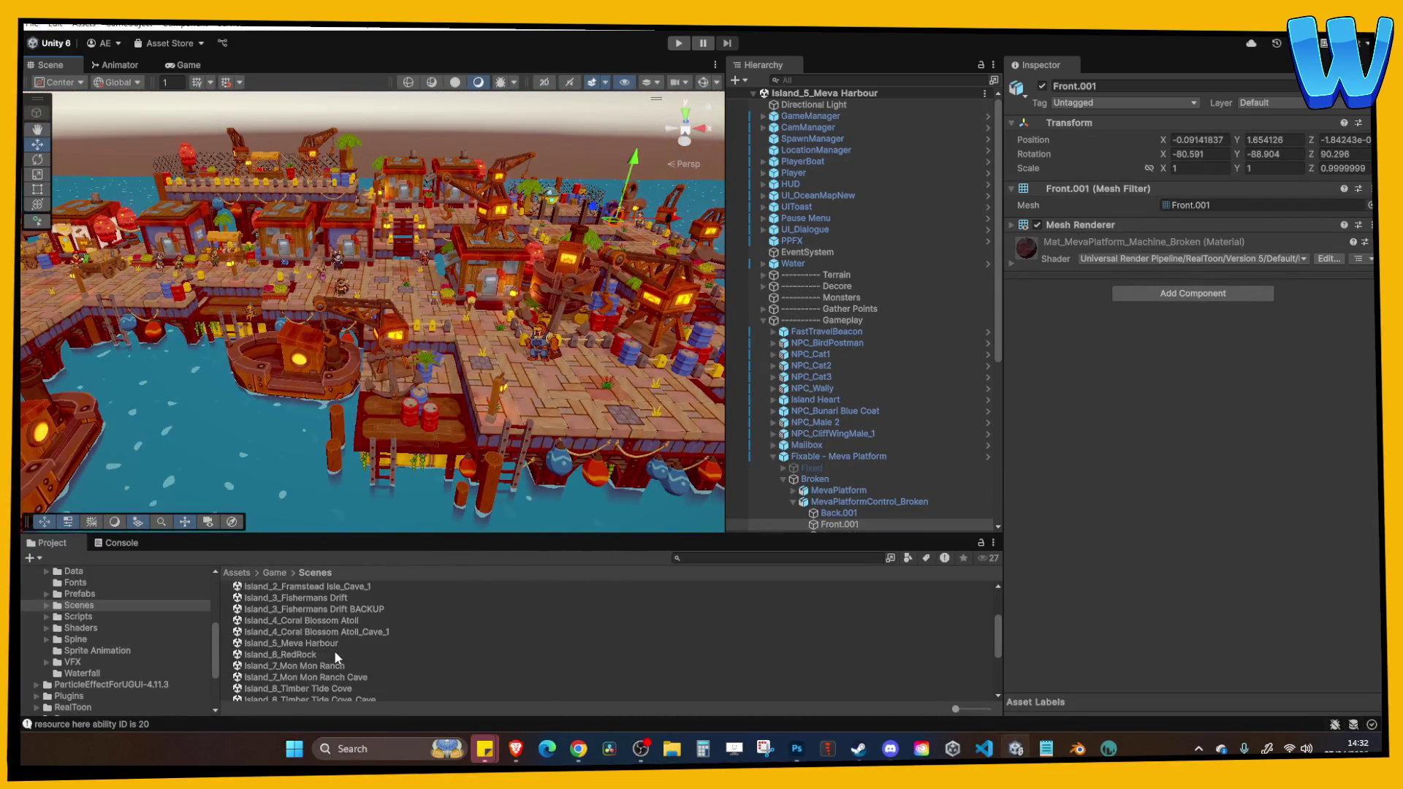
Open the Island_7 Mon Mon Ranch scene and centre the view on the ranch.
{"action": "double_click", "coordinate": [325, 667]}
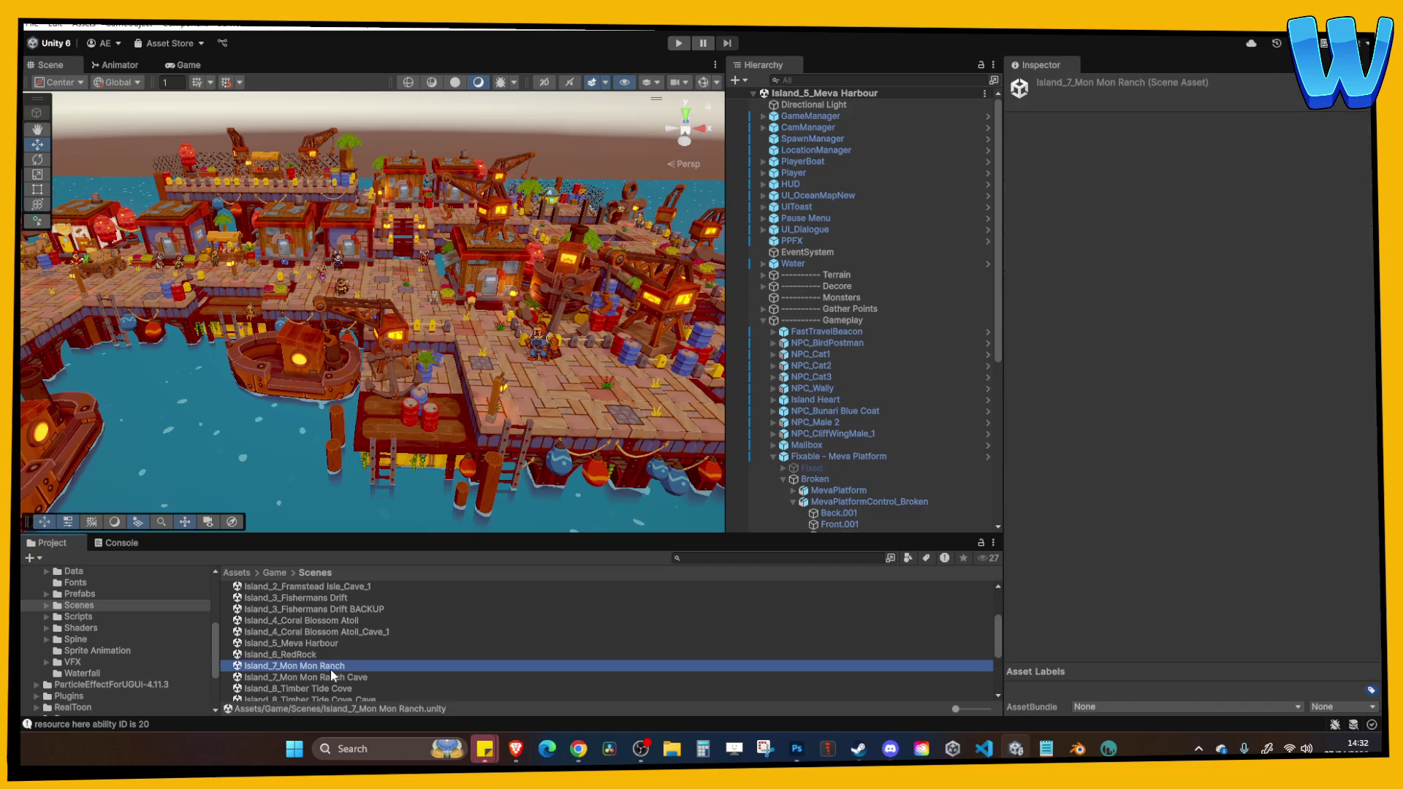
{"action": "mouse_move", "coordinate": [299, 288]}
{"action": "left_mouse_down"}
{"action": "mouse_move", "coordinate": [335, 313]}
{"action": "mouse_move", "coordinate": [322, 370]}
{"action": "mouse_move", "coordinate": [374, 361]}
{"action": "left_mouse_up"}
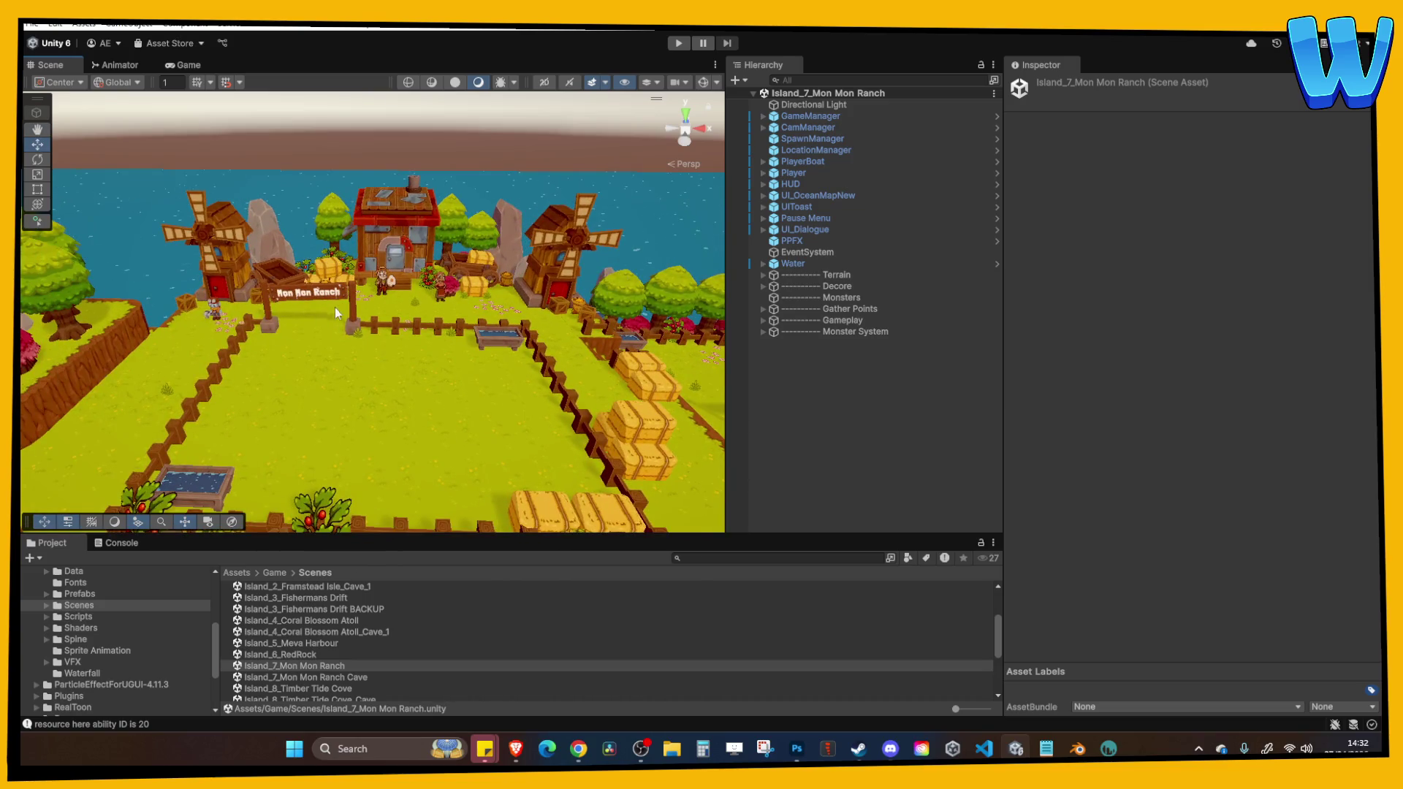
{"action": "scroll", "coordinate": [369, 340], "scroll_direction": "down", "scroll_amount": 2}
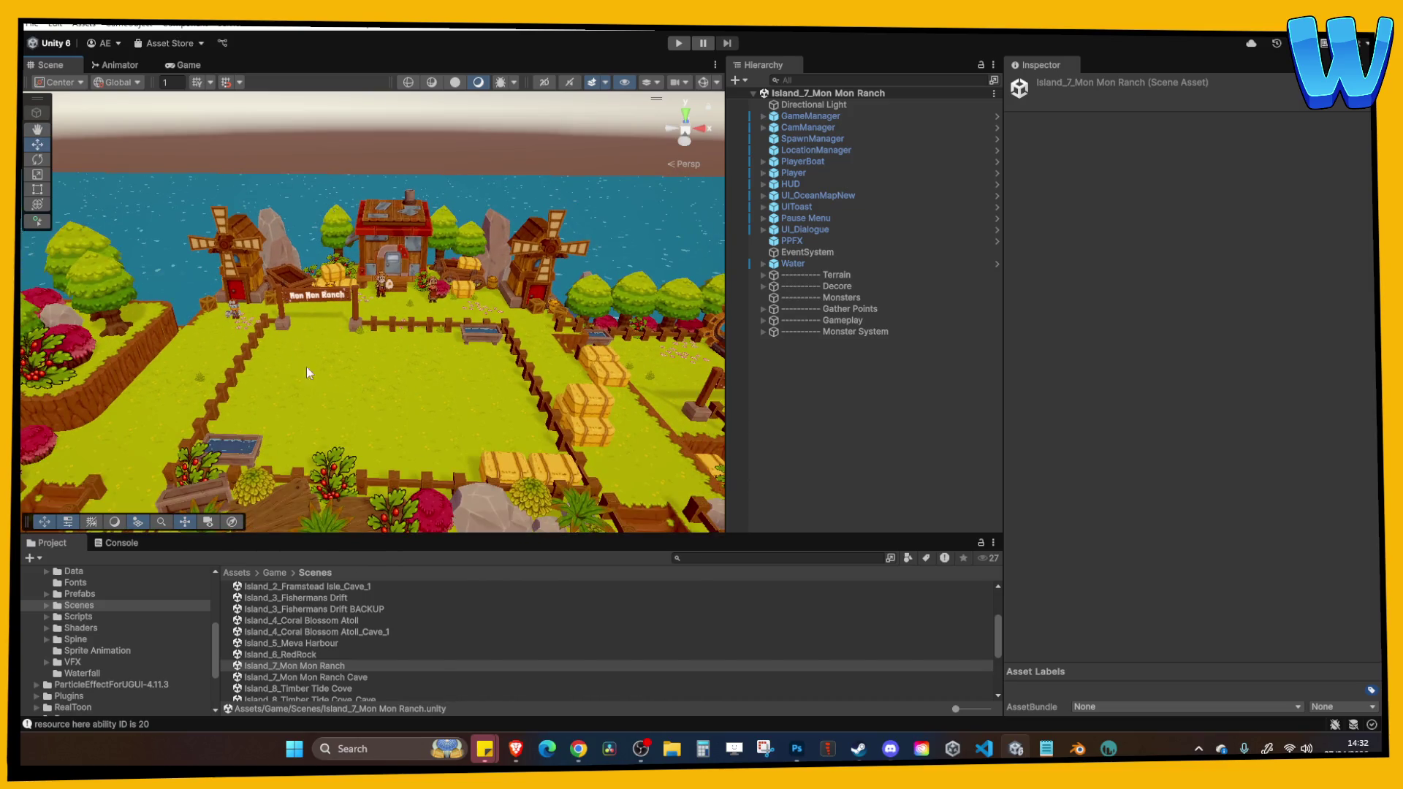
Open Island_8_Timber Tide Cove, orbit around the cove and select the Player.
{"action": "double_click", "coordinate": [323, 687]}
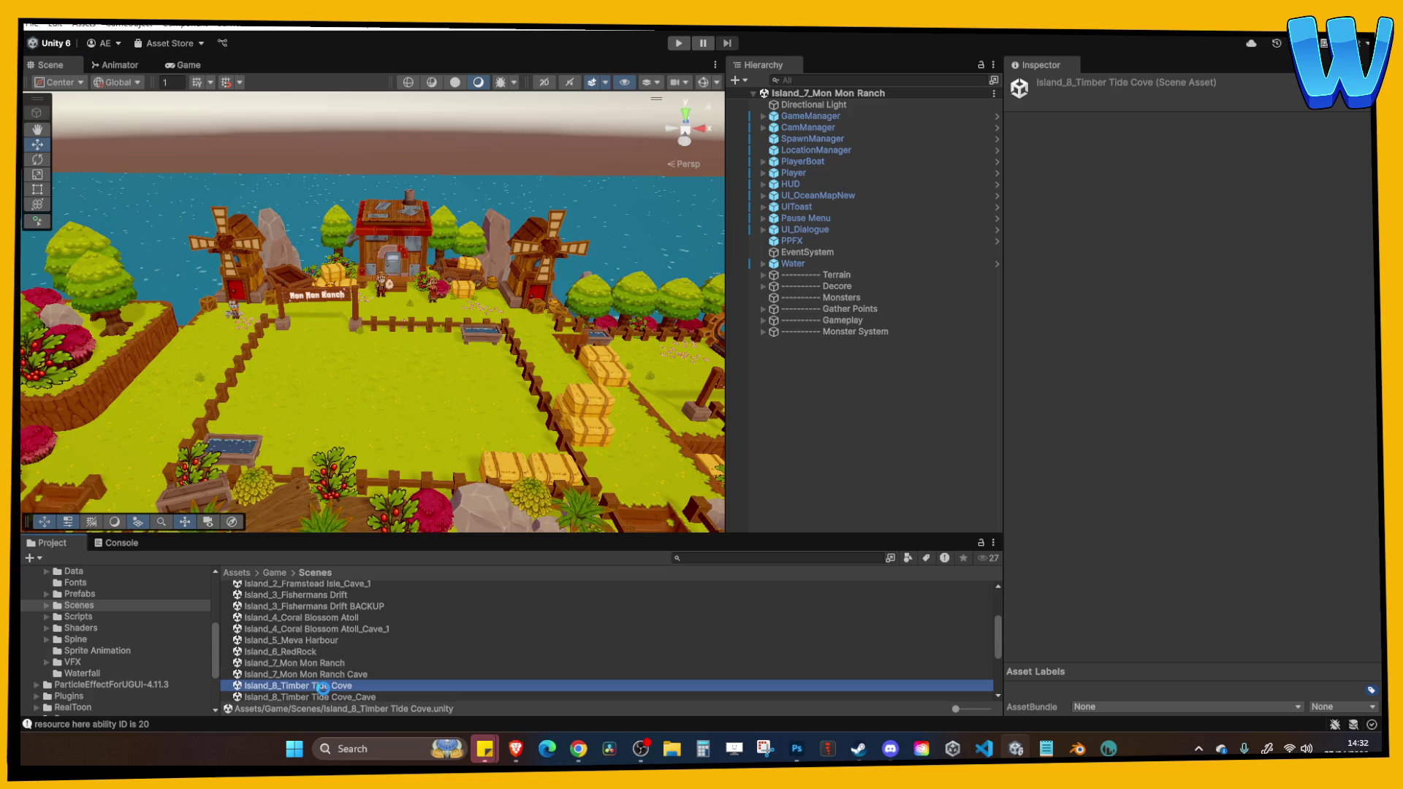
{"action": "left_click_drag", "start_coordinate": [422, 360], "coordinate": [303, 335]}
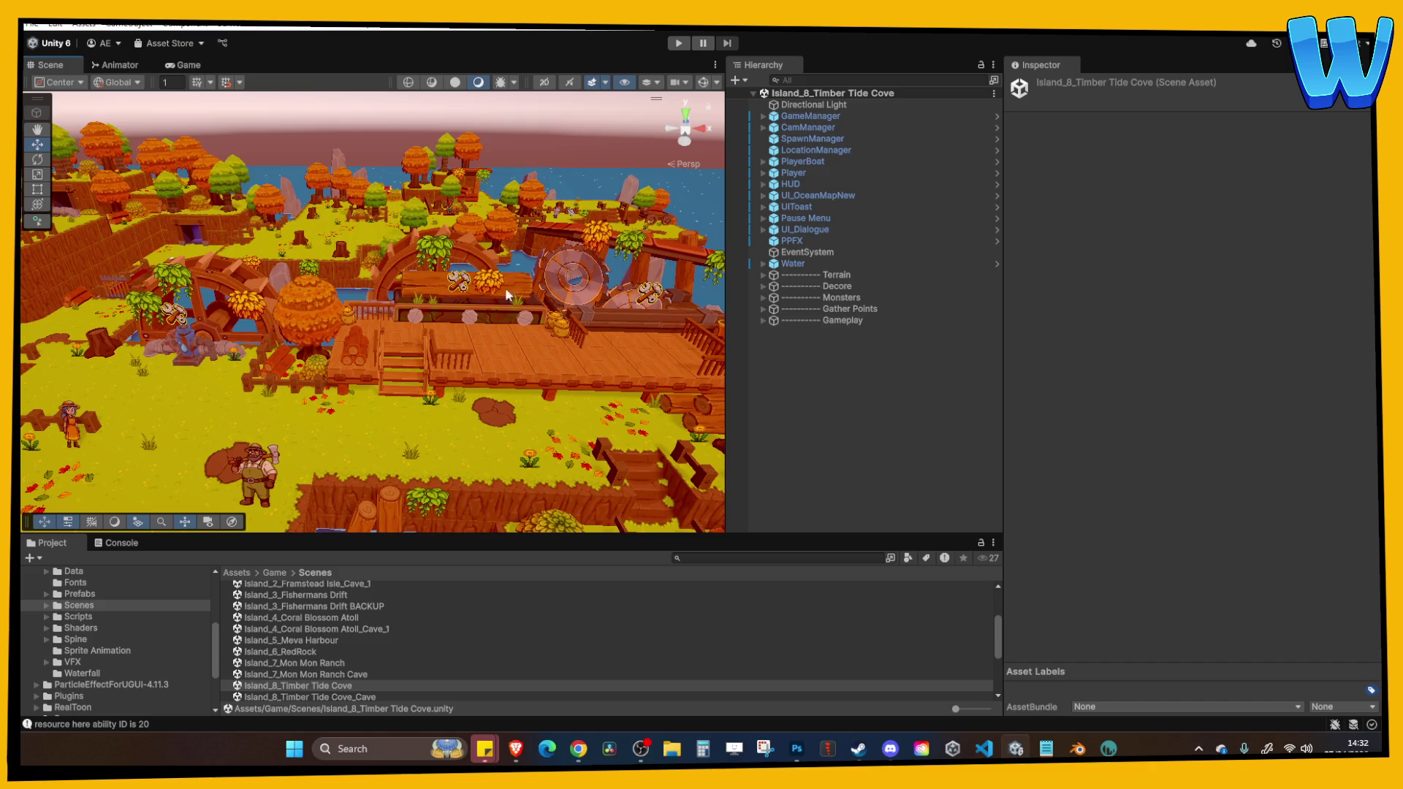
{"action": "mouse_move", "coordinate": [618, 278]}
{"action": "left_mouse_down"}
{"action": "mouse_move", "coordinate": [428, 283]}
{"action": "mouse_move", "coordinate": [503, 274]}
{"action": "mouse_move", "coordinate": [188, 357]}
{"action": "mouse_move", "coordinate": [286, 368]}
{"action": "left_mouse_up"}
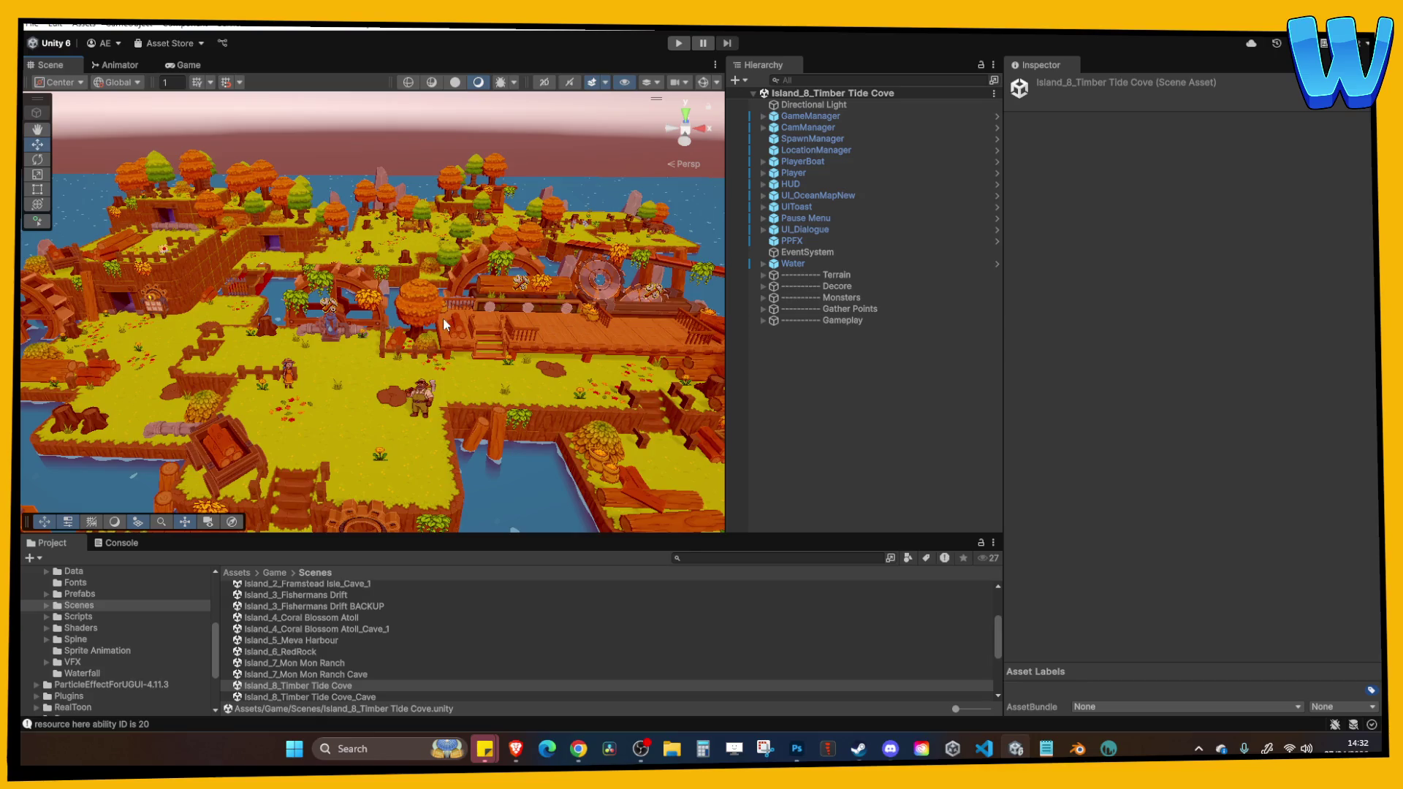
{"action": "left_click_drag", "start_coordinate": [443, 325], "coordinate": [327, 358]}
{"action": "mouse_move", "coordinate": [452, 358]}
{"action": "left_mouse_down"}
{"action": "mouse_move", "coordinate": [408, 294]}
{"action": "mouse_move", "coordinate": [469, 341]}
{"action": "mouse_move", "coordinate": [461, 311]}
{"action": "mouse_move", "coordinate": [214, 326]}
{"action": "left_mouse_up"}
{"action": "left_click", "coordinate": [402, 261]}
{"action": "scroll", "coordinate": [413, 253], "scroll_direction": "up", "scroll_amount": 3}
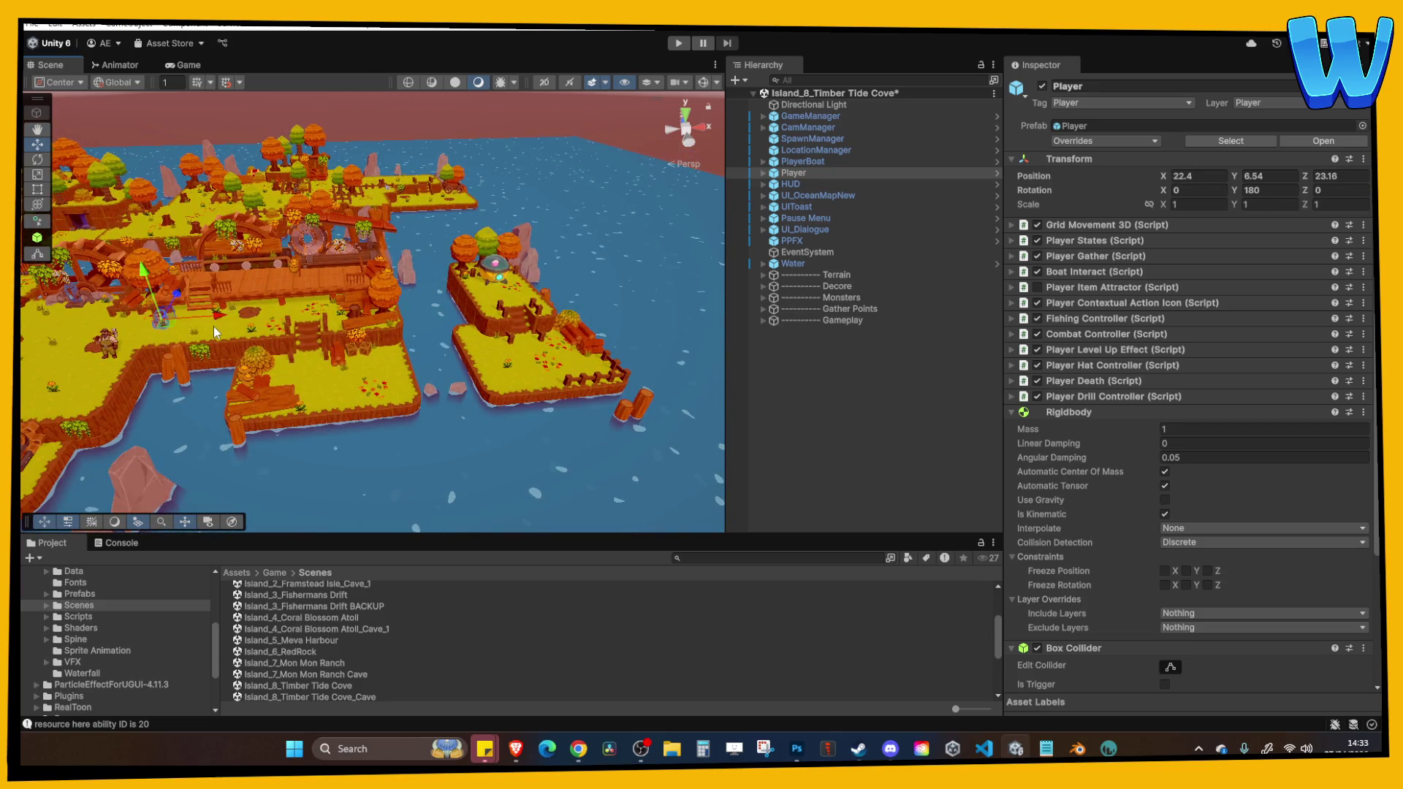
Frame the Player, start play mode and maximize the Game view.
{"action": "key", "text": "f"}
{"action": "left_click", "coordinate": [680, 43]}
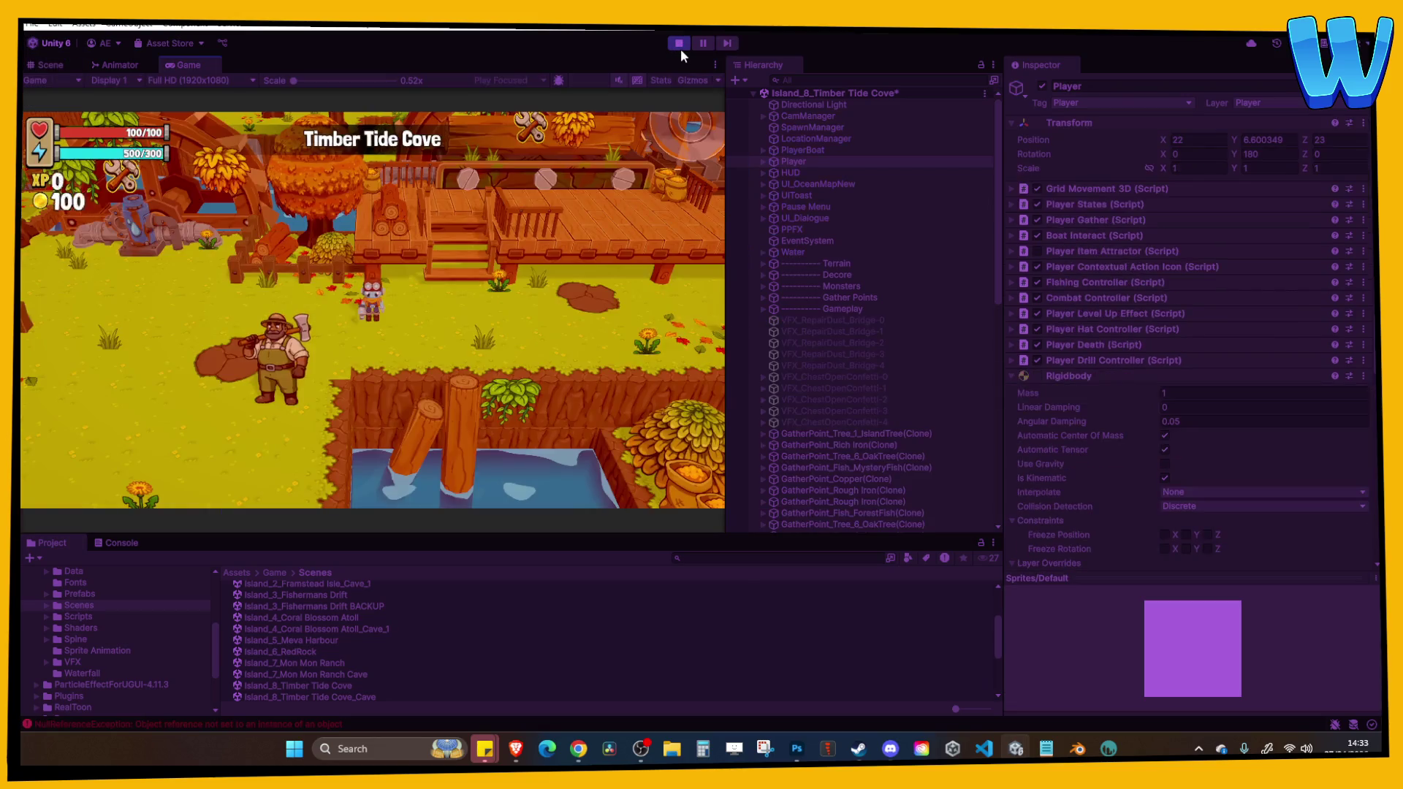
{"action": "key", "text": "a"}
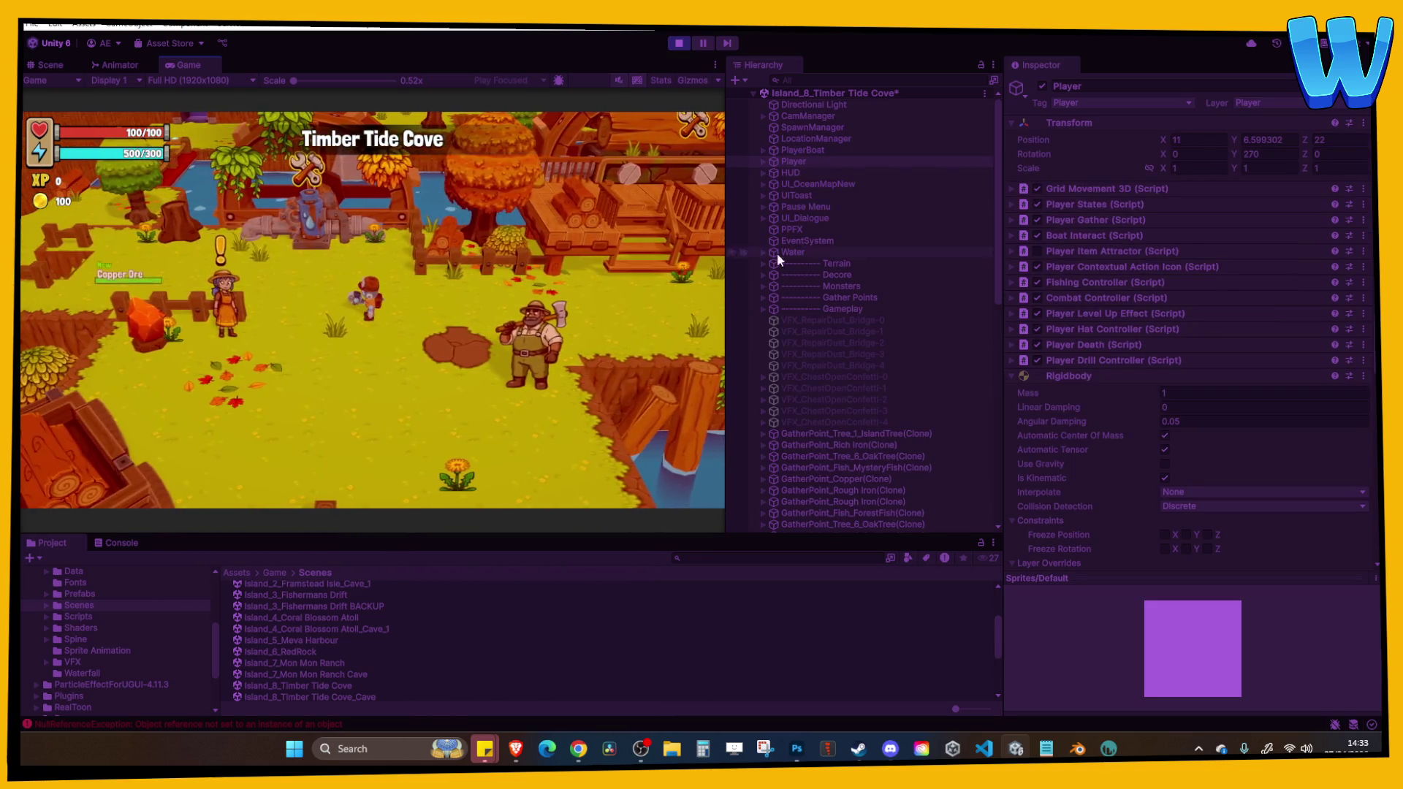
{"action": "left_click", "coordinate": [713, 65]}
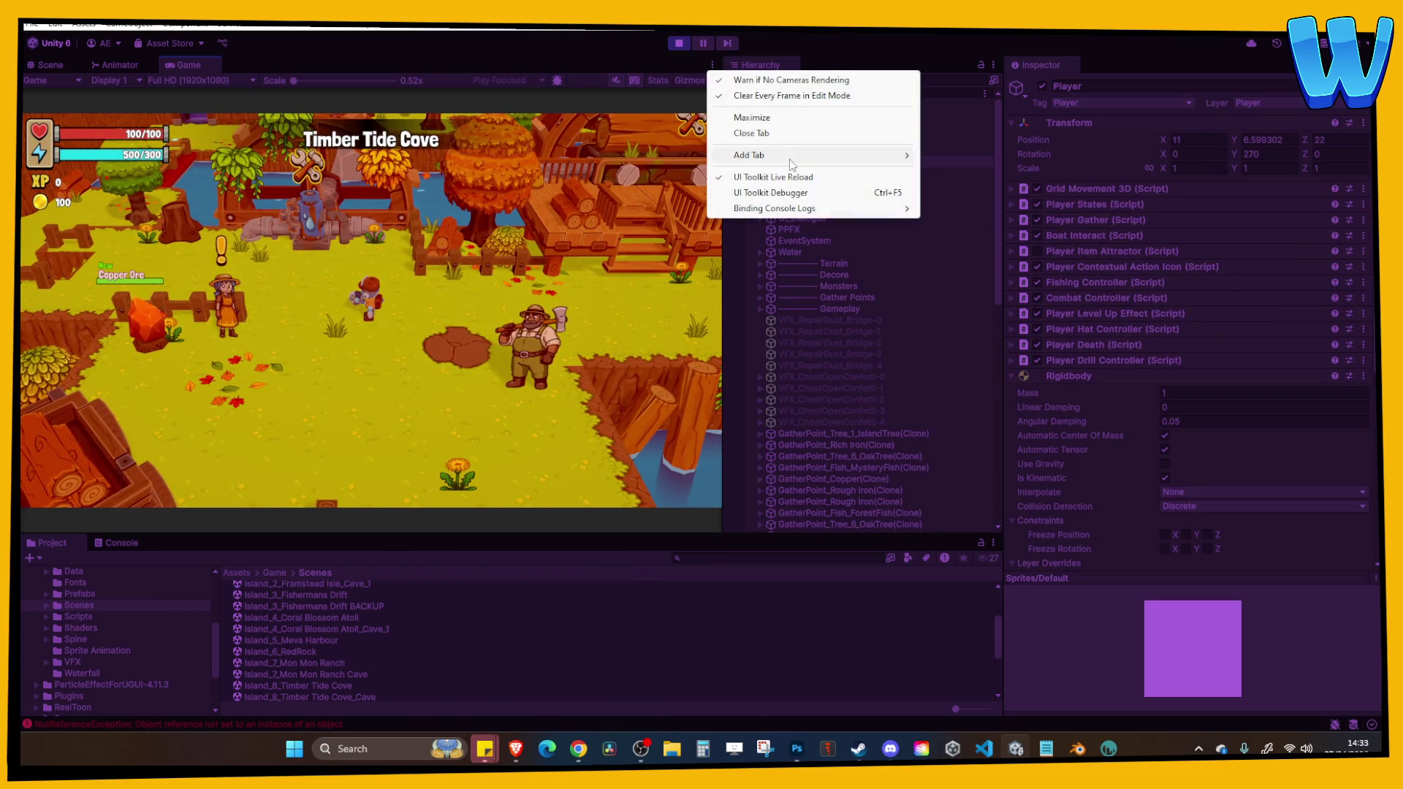
{"action": "left_click", "coordinate": [753, 113]}
Walk the character to repair the water pump, lumber conveyor and mill saw.
{"action": "key", "text": "w"}
{"action": "key", "text": "e"}
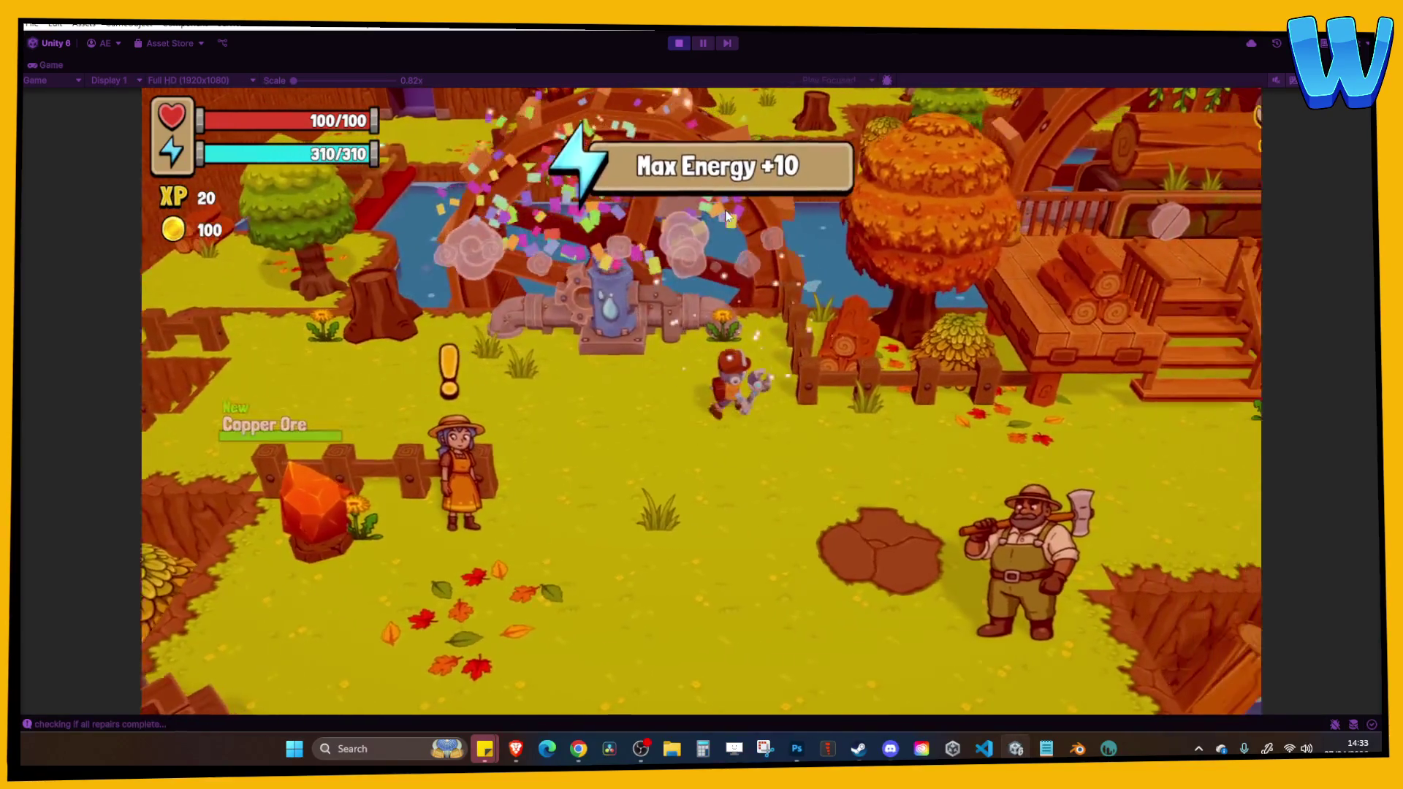
{"action": "key", "text": "w"}
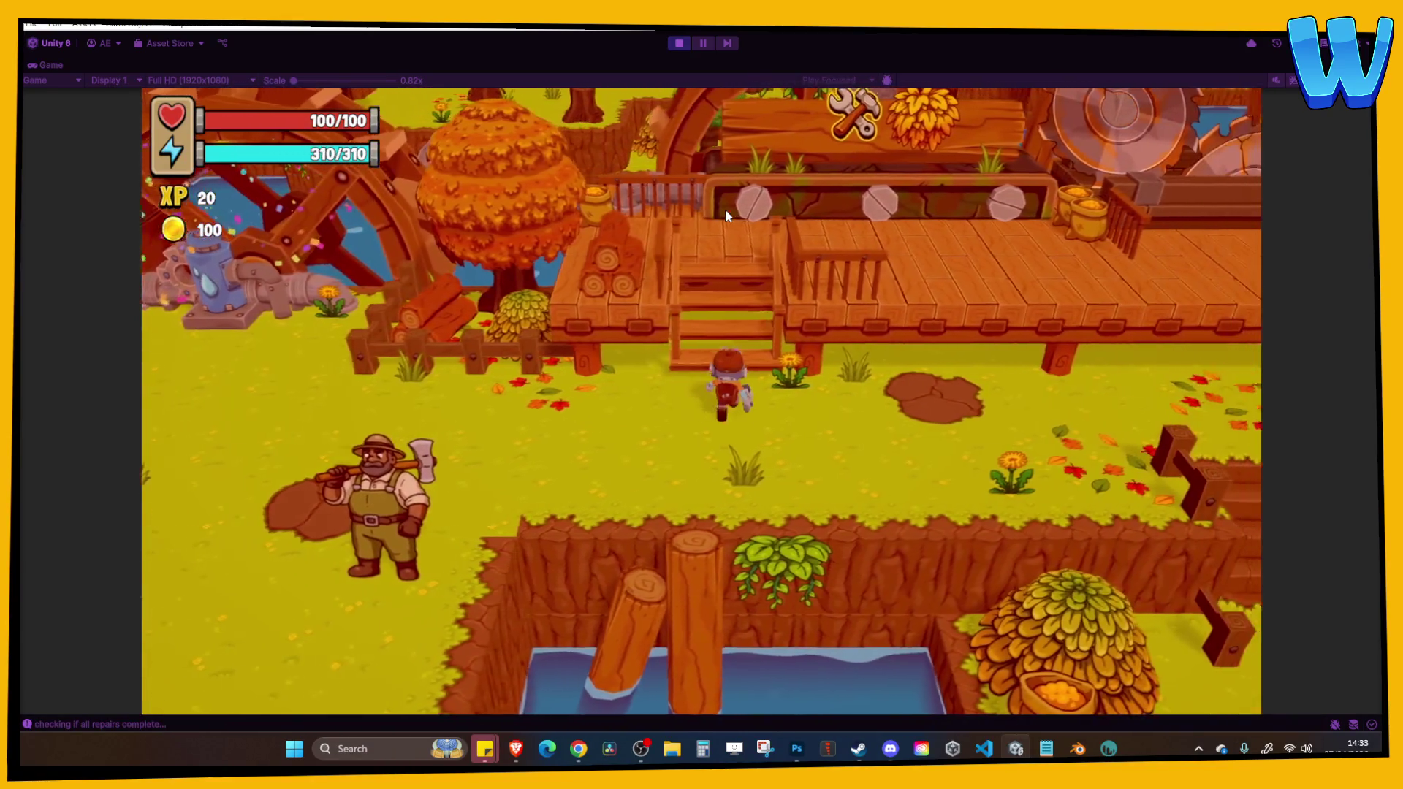
{"action": "key", "text": "w"}
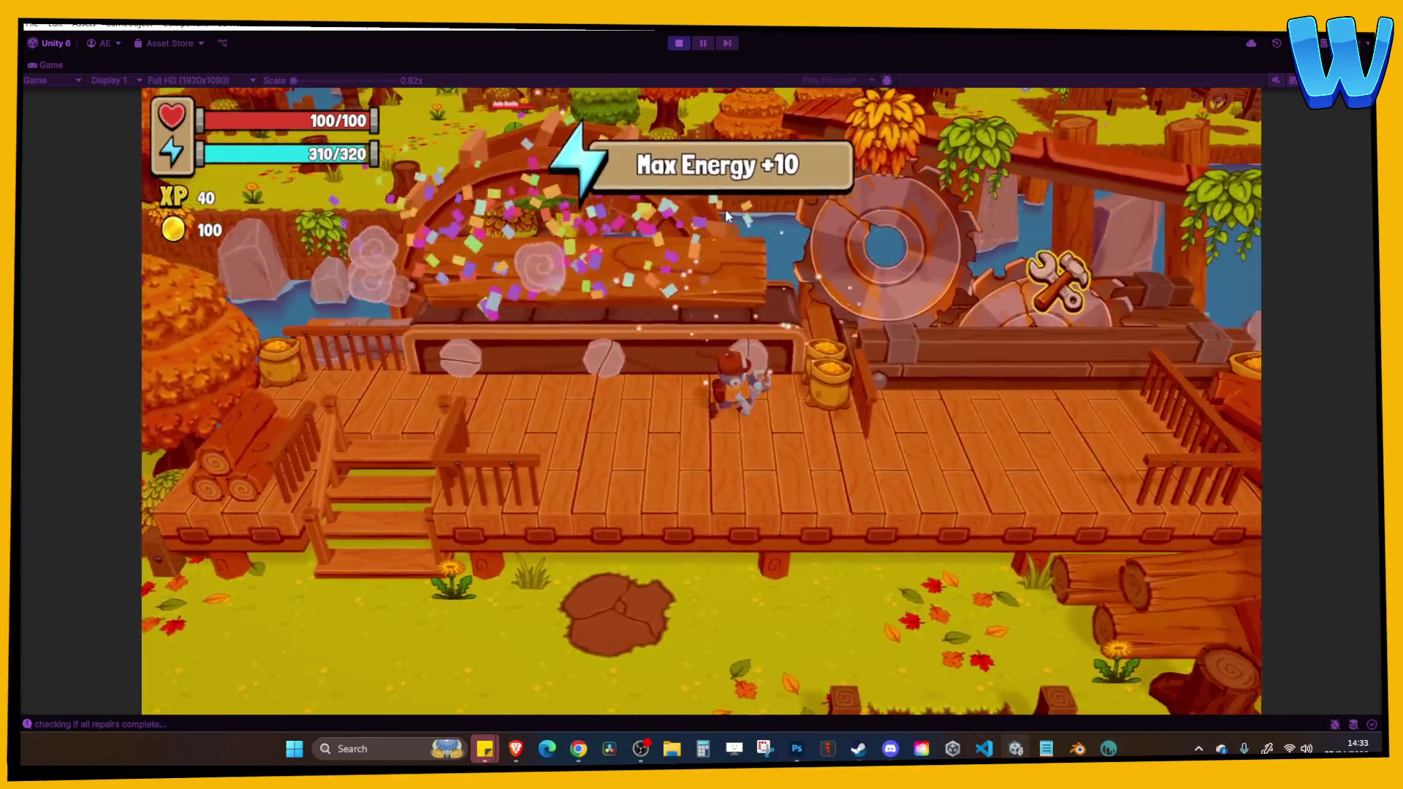
{"action": "key", "text": "w"}
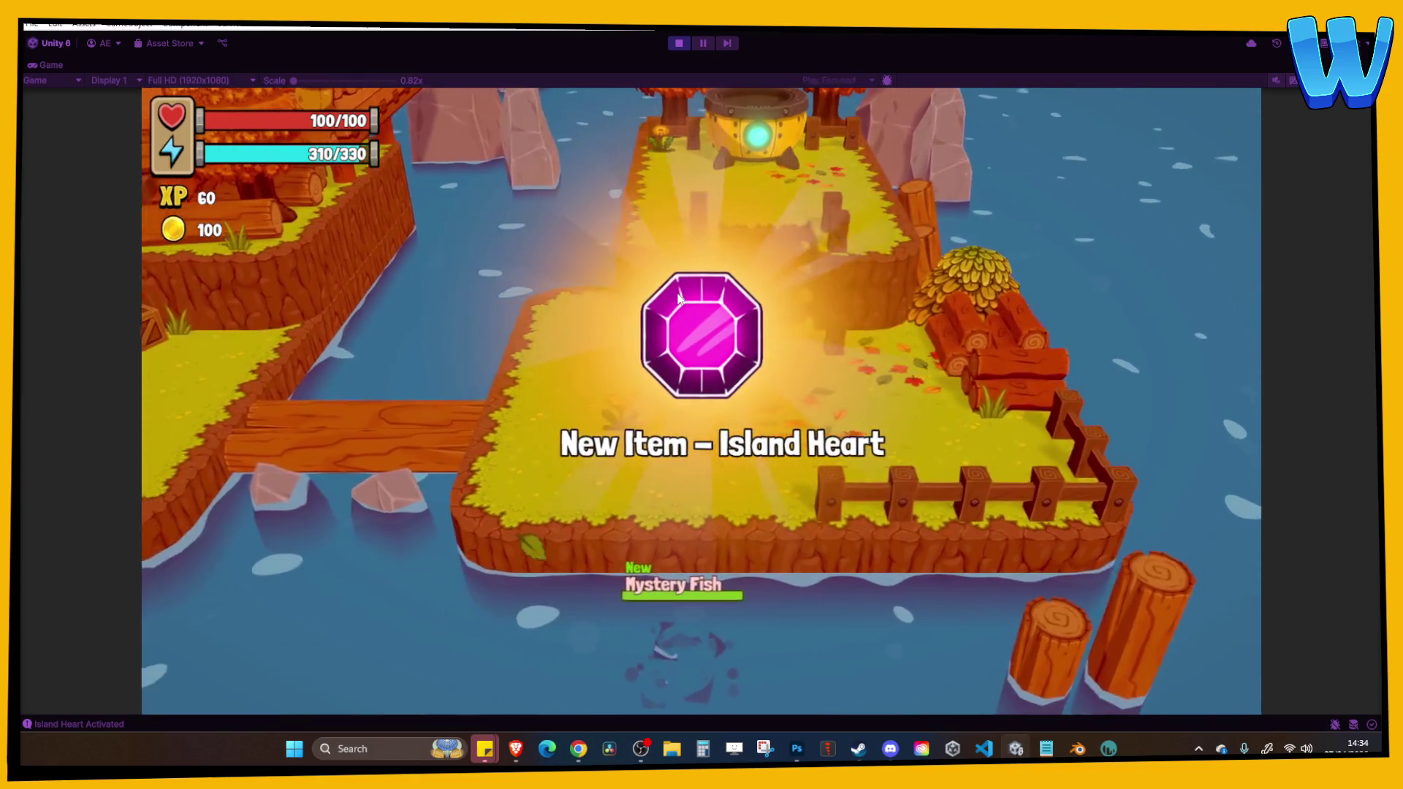
Open the inventory, flip between pages 1 and 2, then exit play mode.
{"action": "key", "text": "a"}
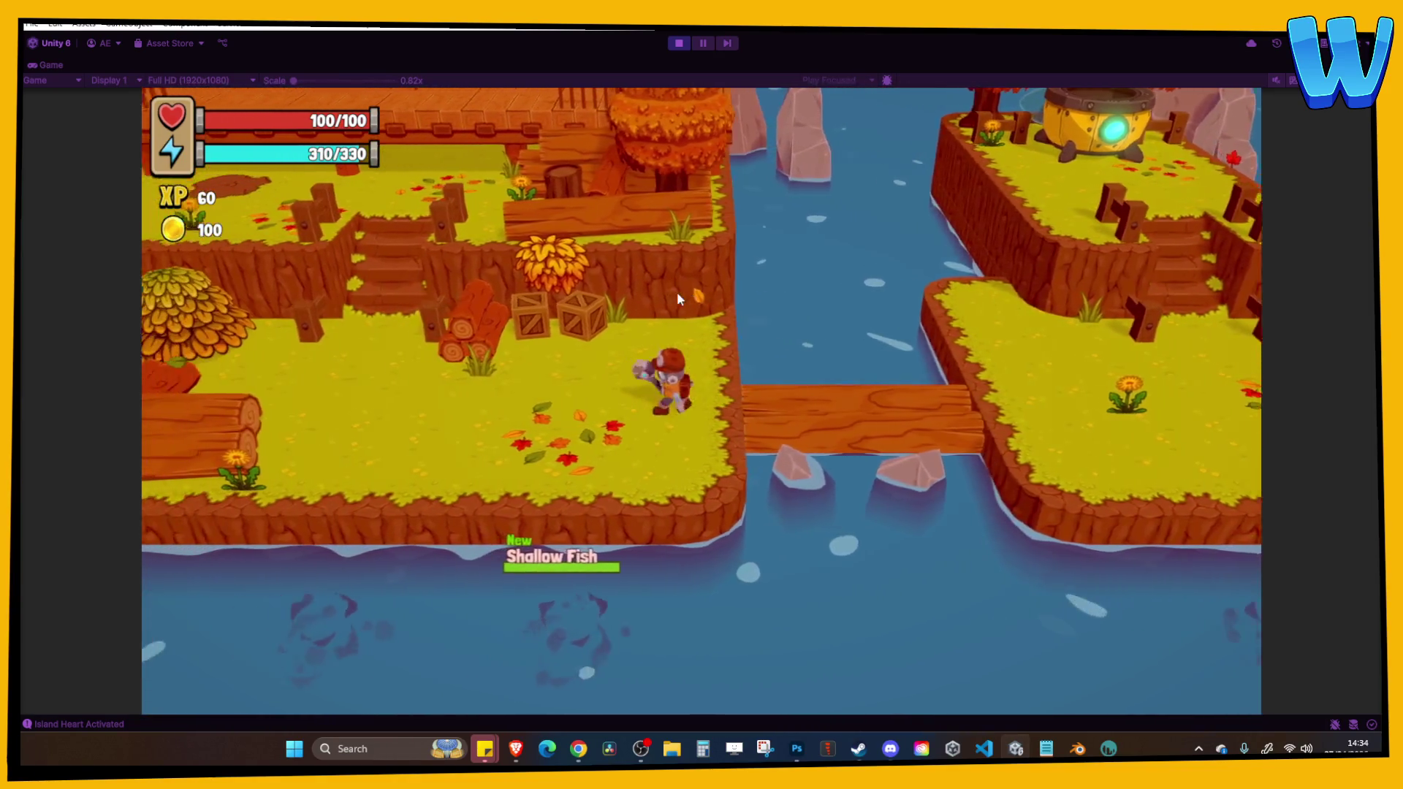
{"action": "key", "text": "i"}
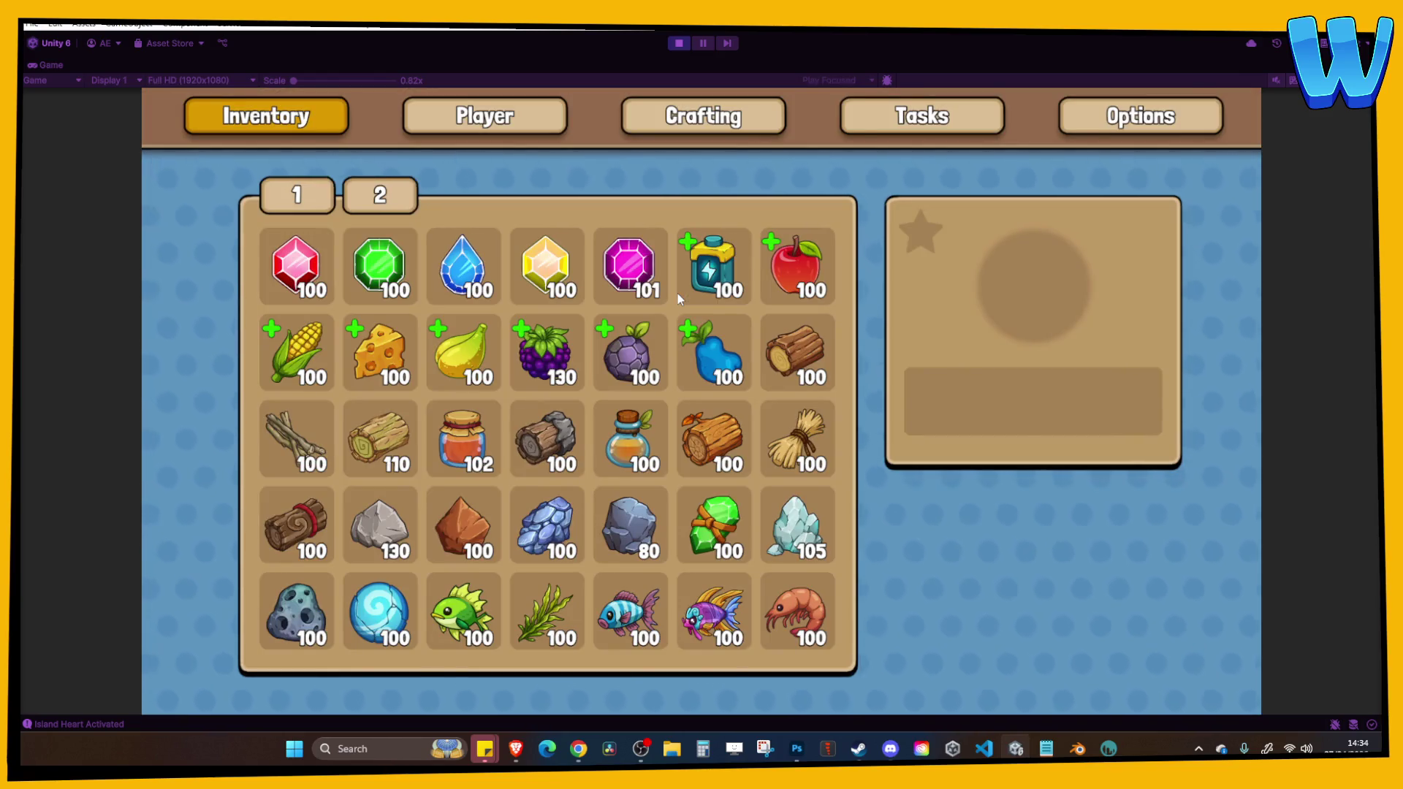
{"action": "key", "text": "Down"}
{"action": "key", "text": "Right"}
{"action": "key", "text": "Left"}
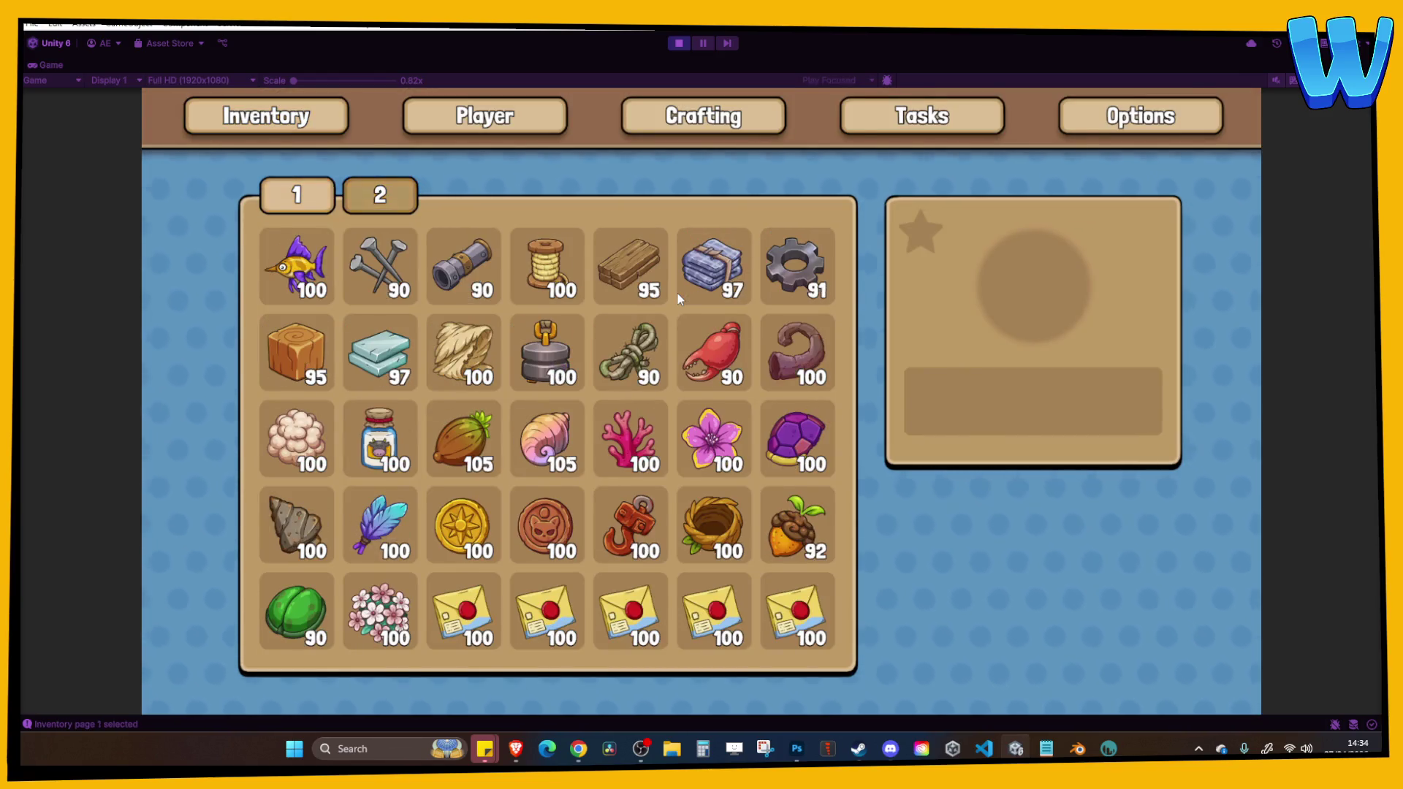
{"action": "left_click", "coordinate": [680, 43]}
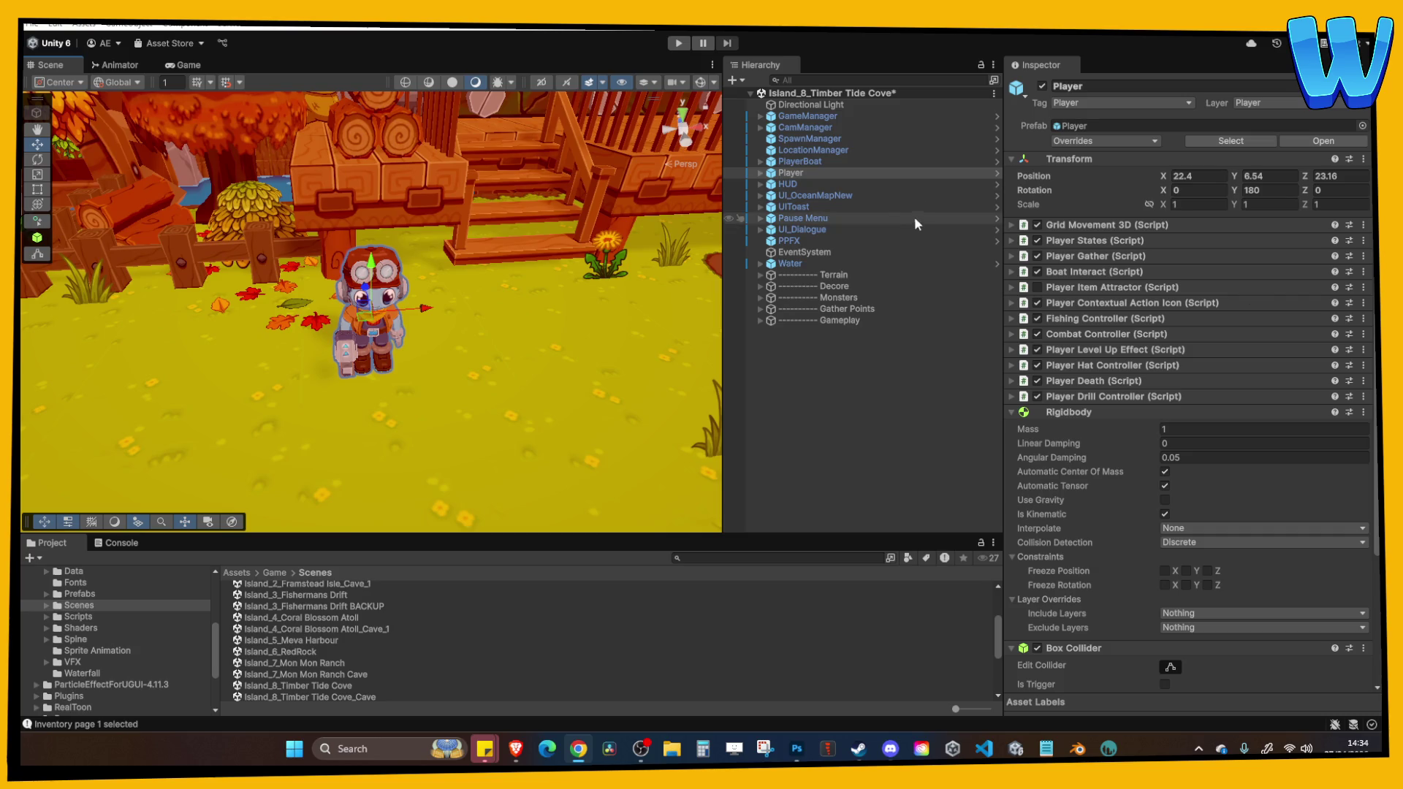
Open Island_3_Fishermans Drift, triggering the prompt to save Timber Tide Cove's changes.
{"action": "scroll", "coordinate": [410, 259], "scroll_direction": "down", "scroll_amount": 10}
{"action": "mouse_move", "coordinate": [422, 296]}
{"action": "left_mouse_down"}
{"action": "mouse_move", "coordinate": [423, 272]}
{"action": "mouse_move", "coordinate": [443, 292]}
{"action": "mouse_move", "coordinate": [300, 224]}
{"action": "mouse_move", "coordinate": [484, 277]}
{"action": "left_mouse_up"}
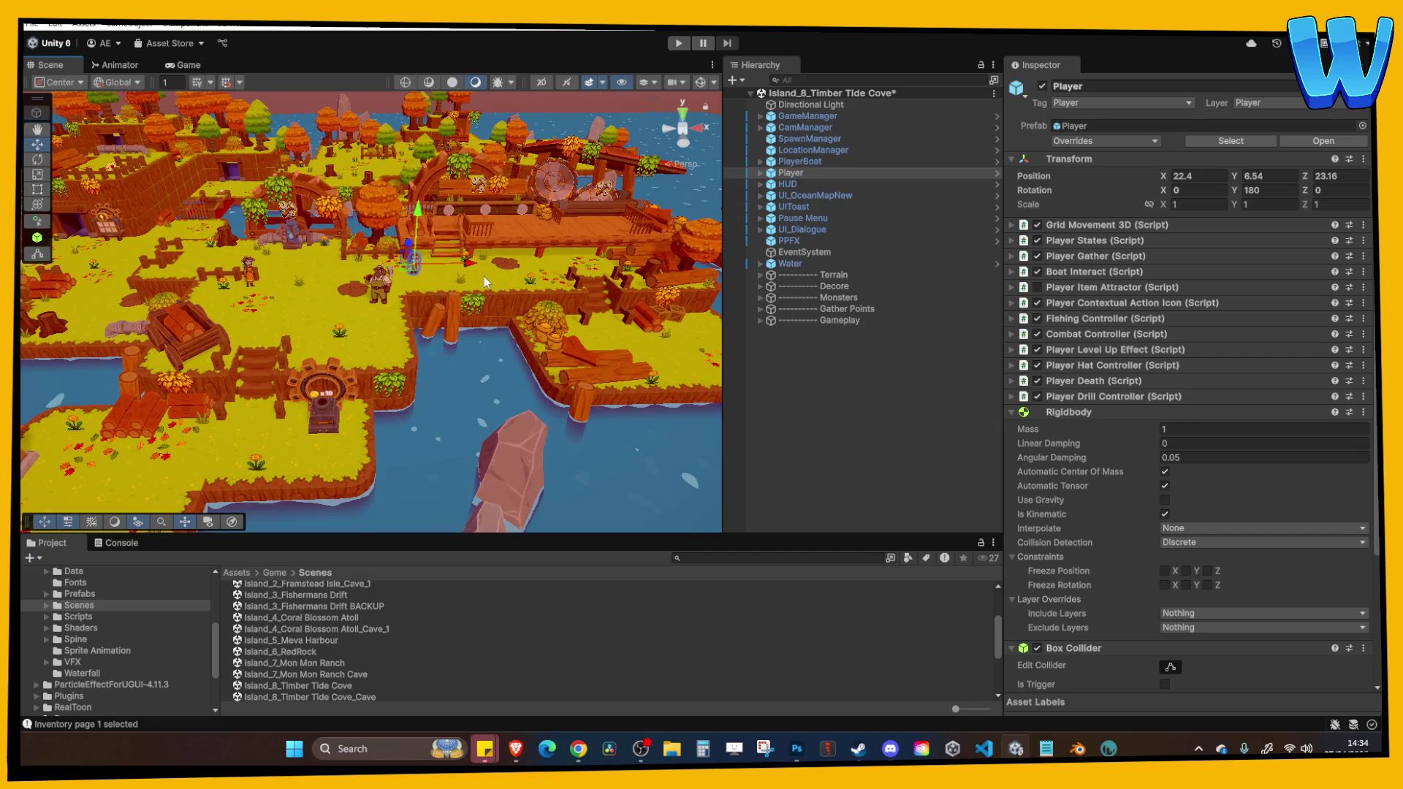
{"action": "scroll", "coordinate": [484, 276], "scroll_direction": "down", "scroll_amount": 2}
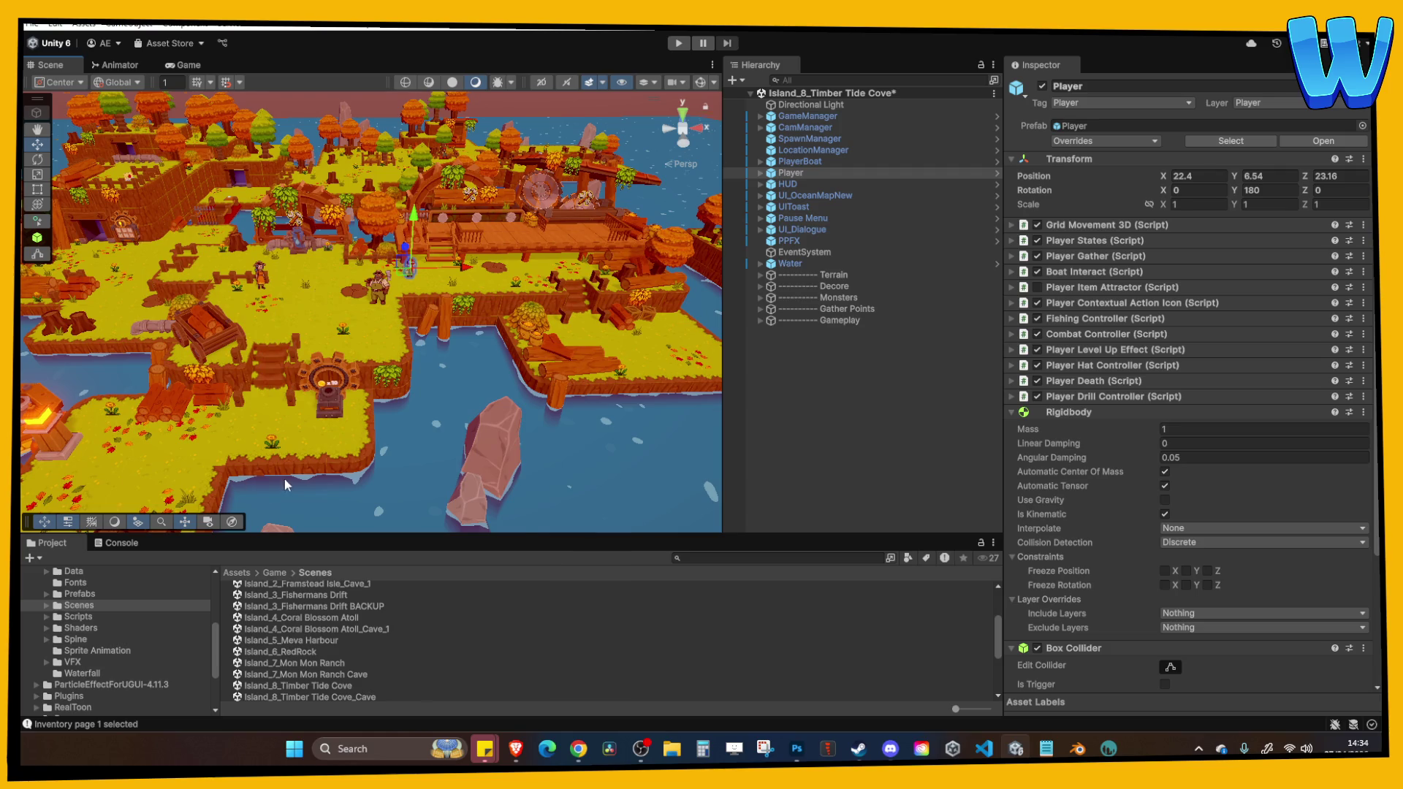
{"action": "scroll", "coordinate": [284, 480], "scroll_direction": "up", "scroll_amount": 1}
{"action": "scroll", "coordinate": [307, 657], "scroll_direction": "up", "scroll_amount": 3}
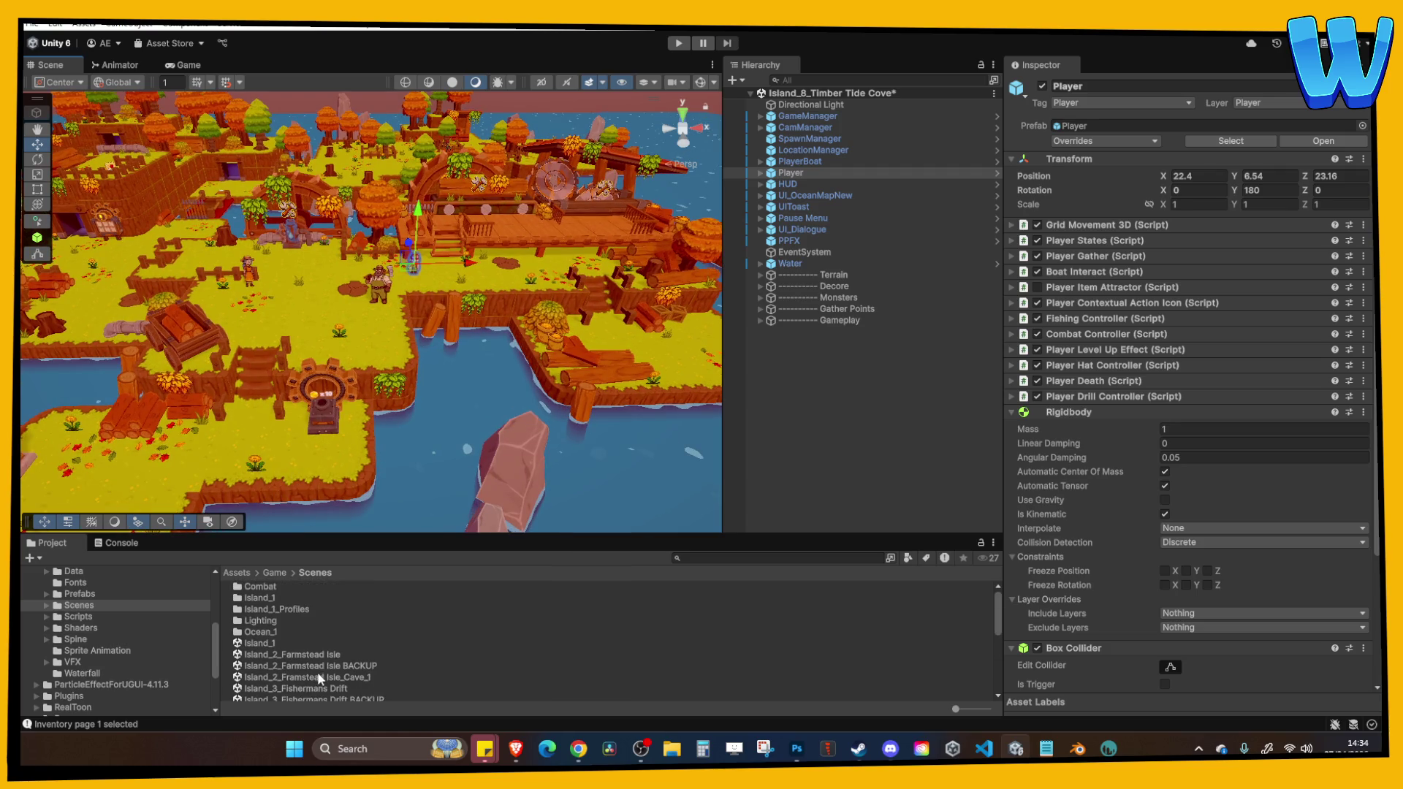
{"action": "scroll", "coordinate": [319, 672], "scroll_direction": "down", "scroll_amount": 2}
{"action": "double_click", "coordinate": [319, 645]}
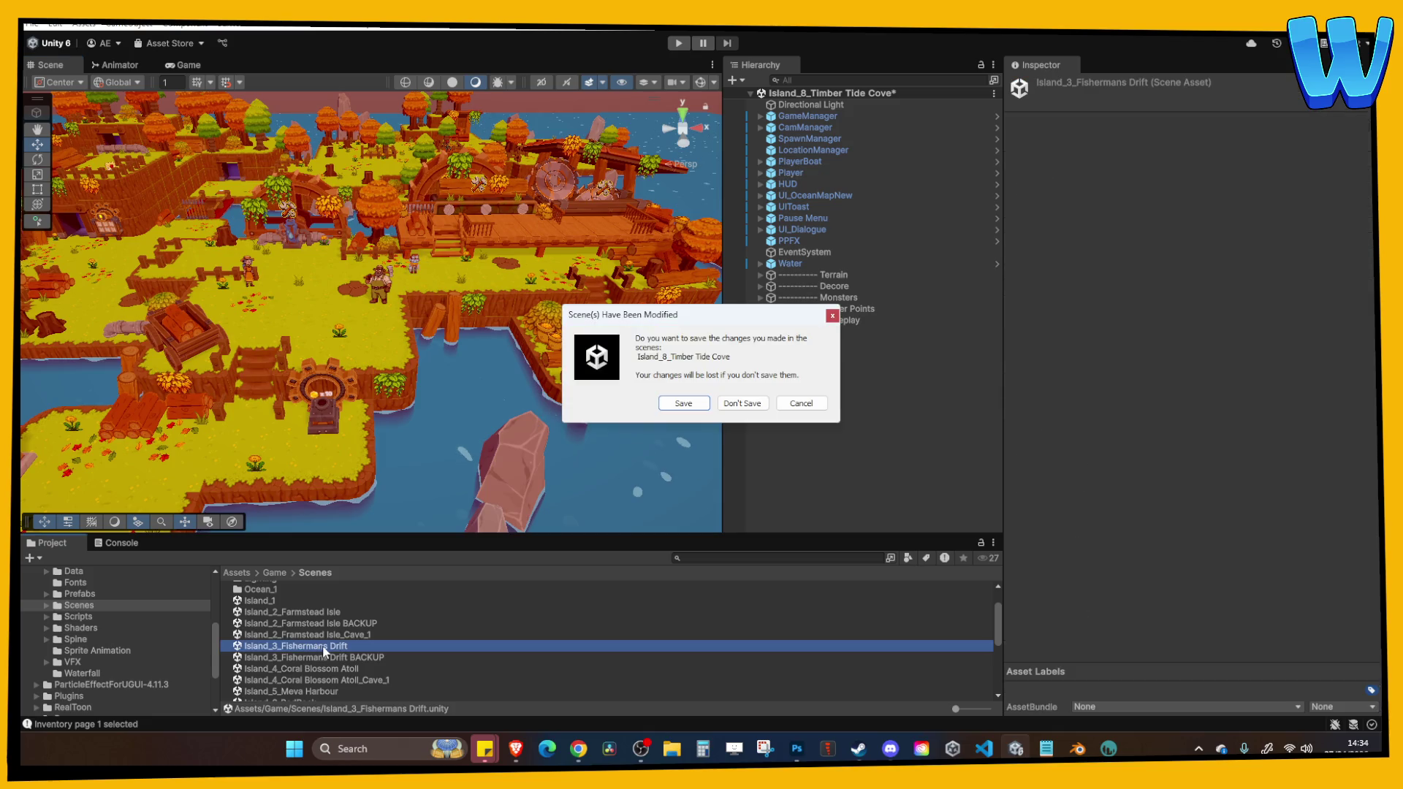
{"action": "left_click", "coordinate": [740, 404]}
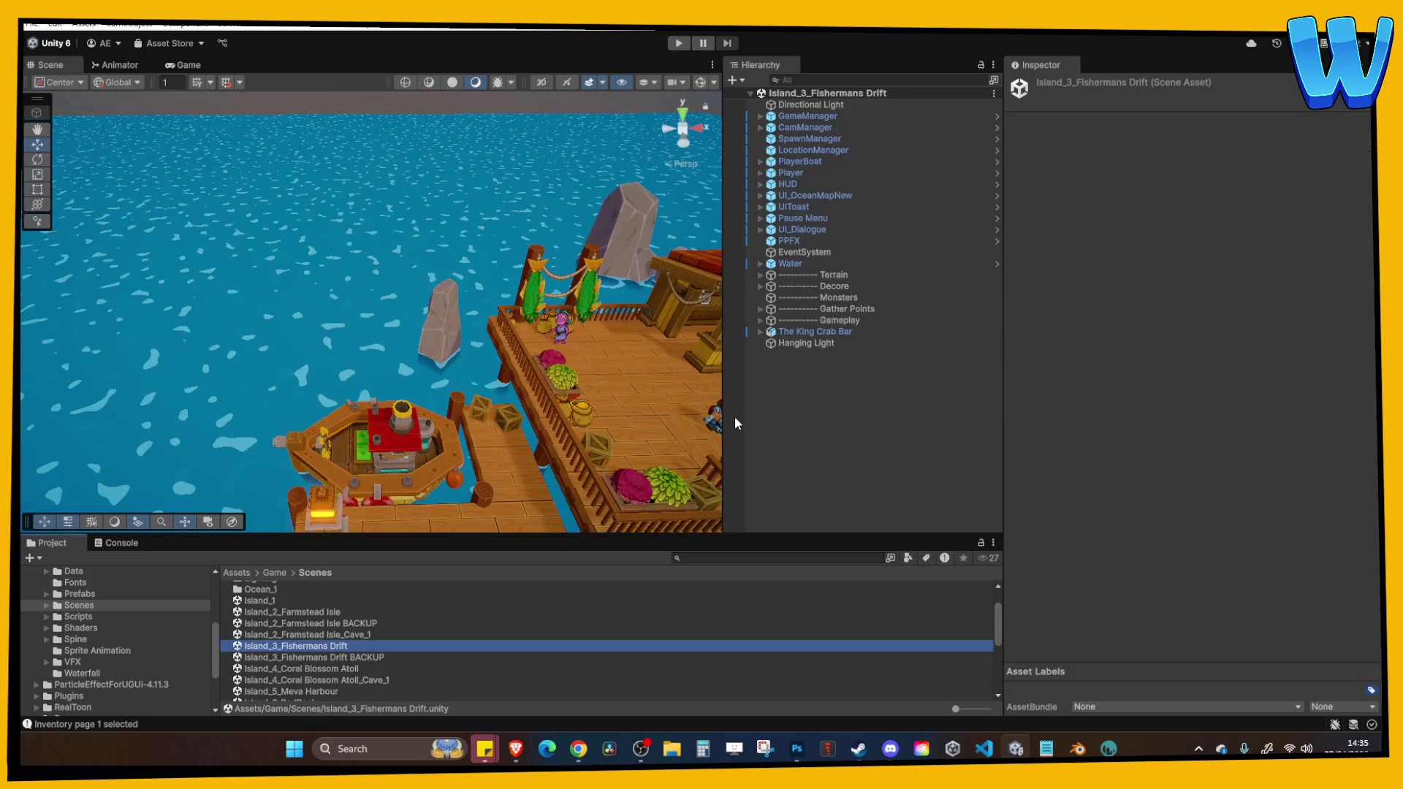
{"action": "scroll", "coordinate": [563, 400], "scroll_direction": "down", "scroll_amount": 5}
{"action": "scroll", "coordinate": [369, 420], "scroll_direction": "up", "scroll_amount": 4}
{"action": "scroll", "coordinate": [396, 335], "scroll_direction": "down", "scroll_amount": 4}
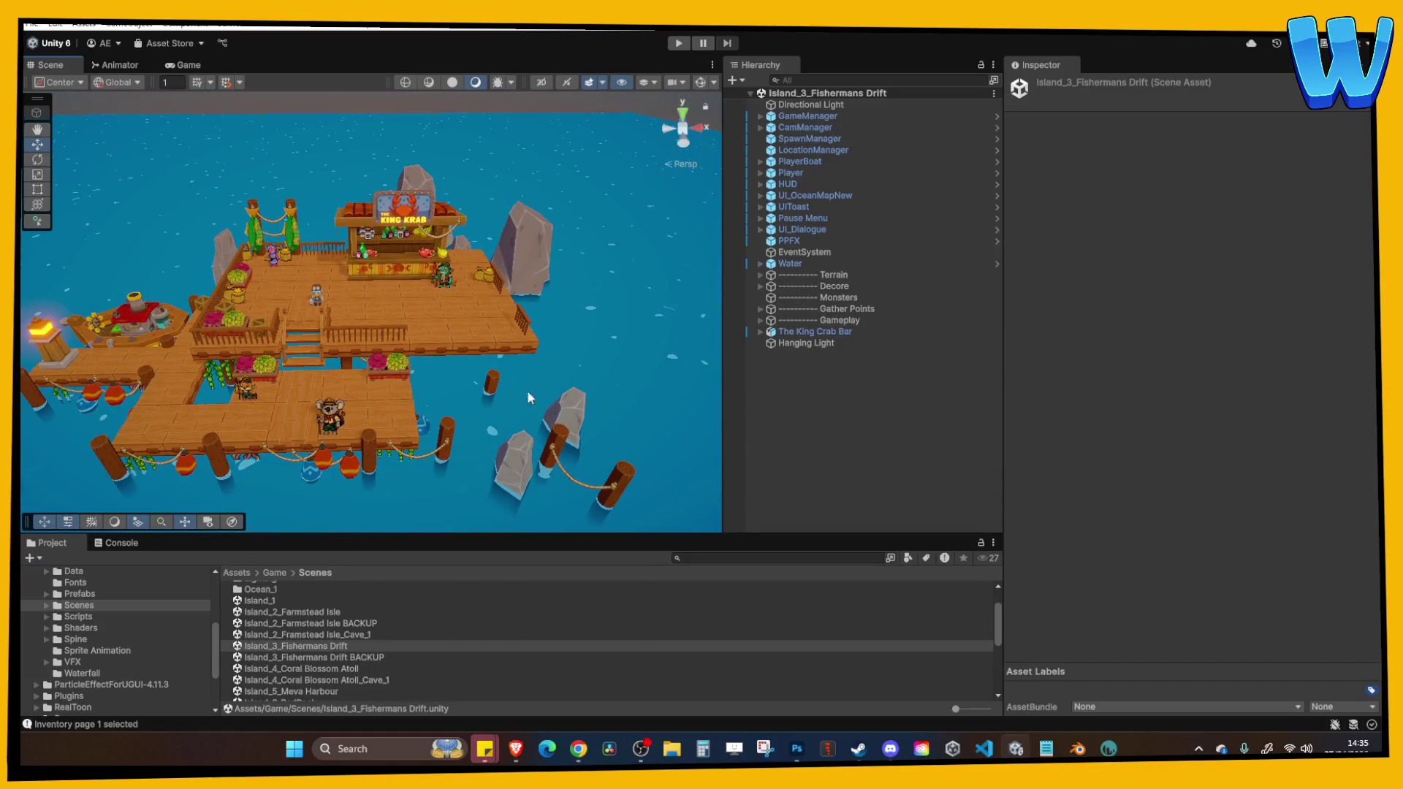
{"action": "left_click_drag", "start_coordinate": [537, 425], "coordinate": [331, 376]}
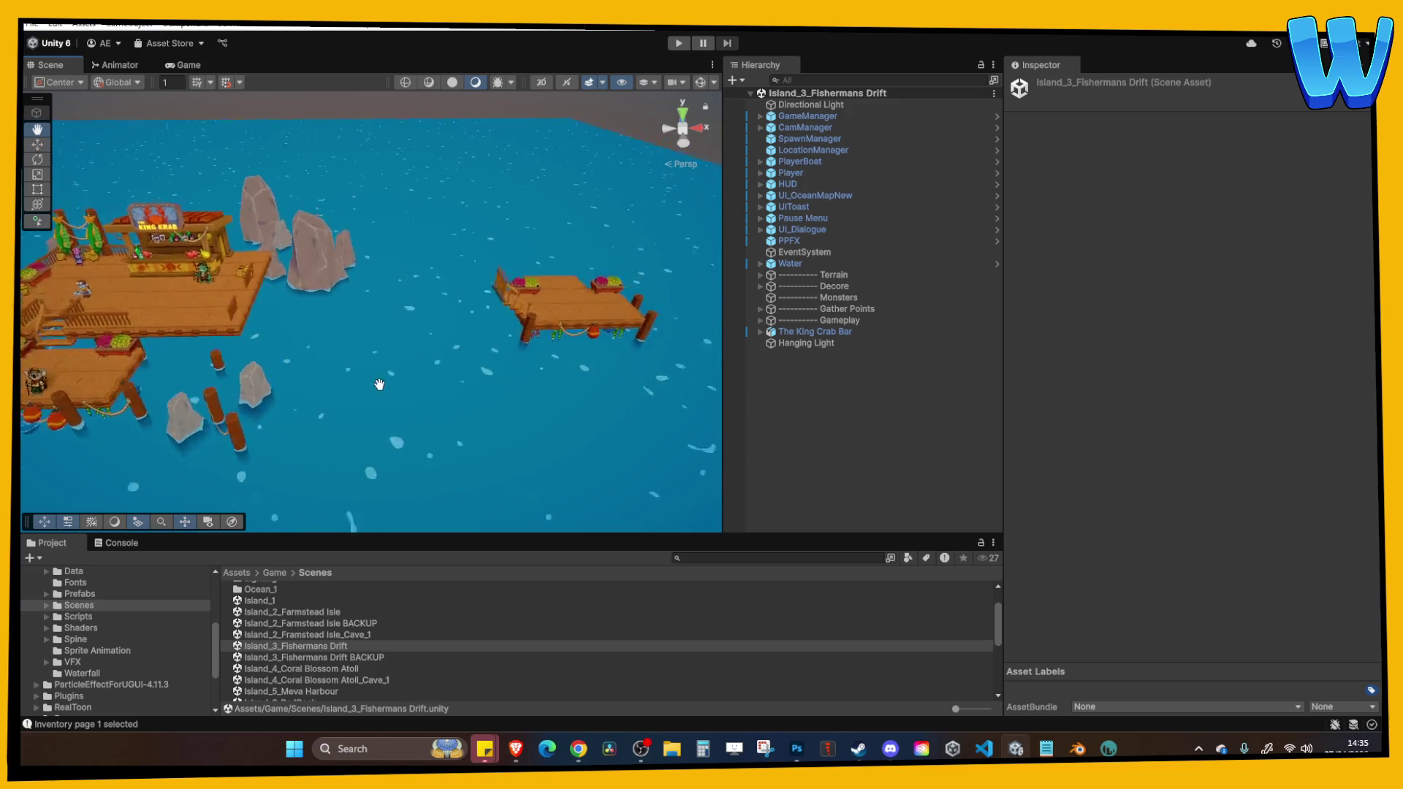
{"action": "scroll", "coordinate": [331, 376], "scroll_direction": "down", "scroll_amount": 5}
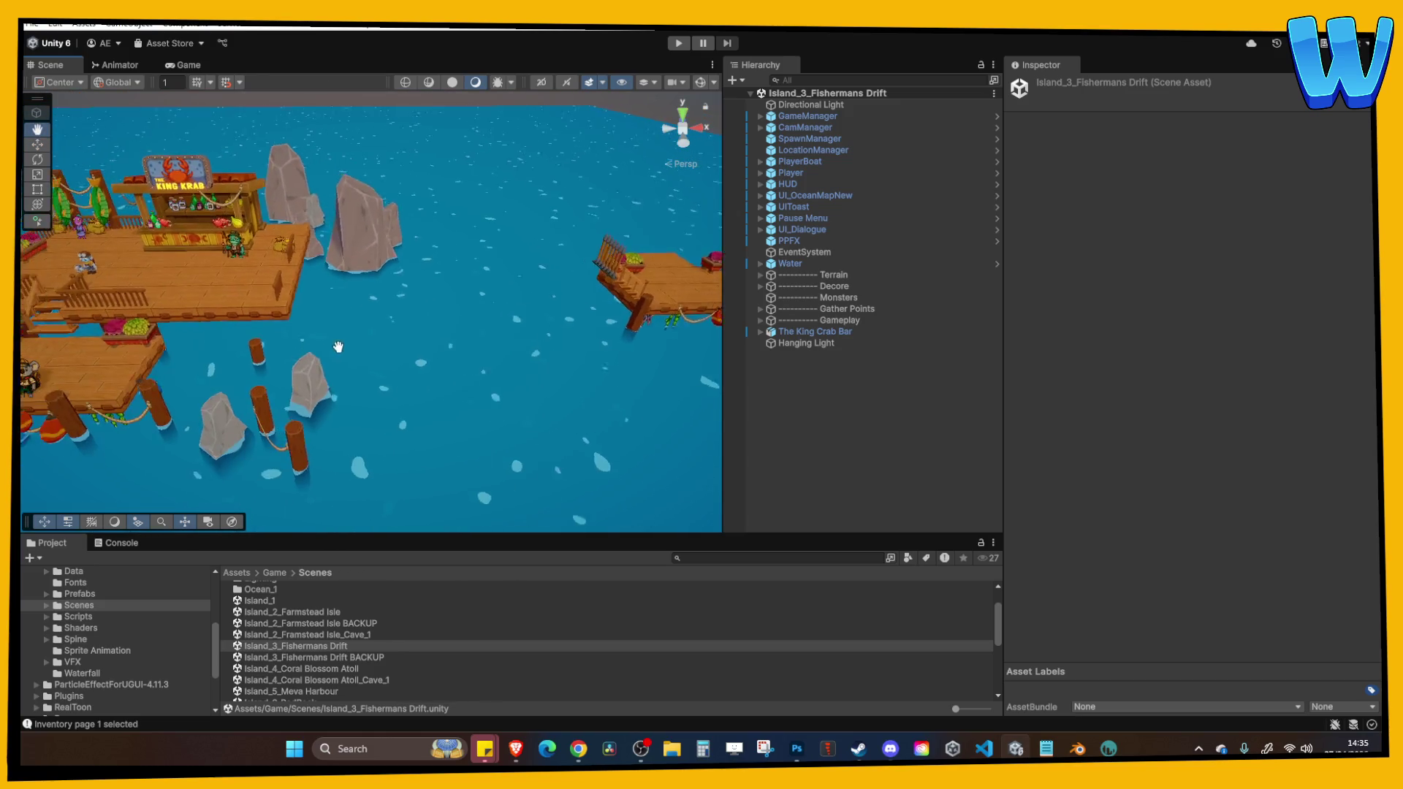
{"action": "scroll", "coordinate": [372, 356], "scroll_direction": "up", "scroll_amount": 5}
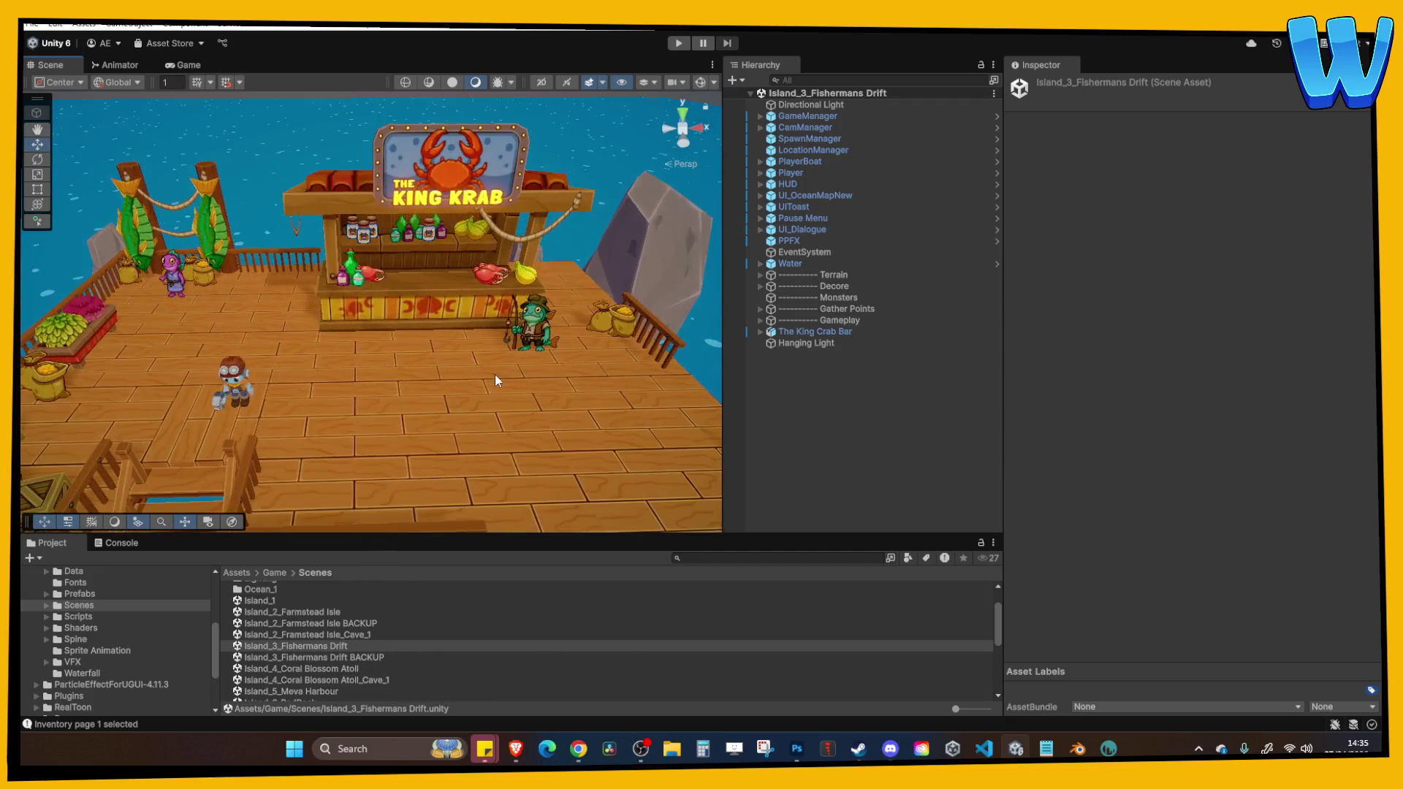
{"action": "left_click_drag", "start_coordinate": [495, 375], "coordinate": [440, 357]}
{"action": "scroll", "coordinate": [440, 357], "scroll_direction": "down", "scroll_amount": 5}
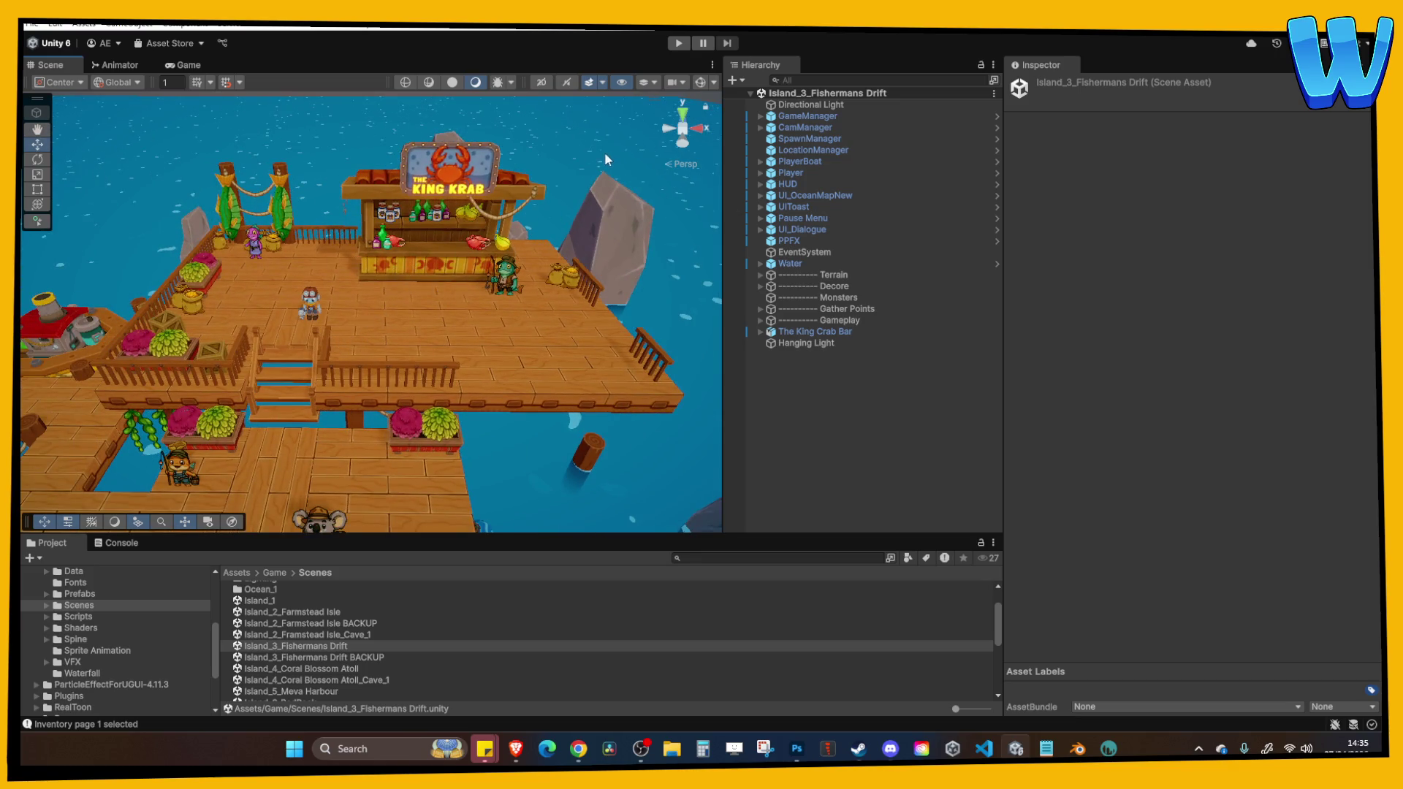
{"action": "scroll", "coordinate": [494, 214], "scroll_direction": "down", "scroll_amount": 1}
{"action": "scroll", "coordinate": [378, 326], "scroll_direction": "down", "scroll_amount": 2}
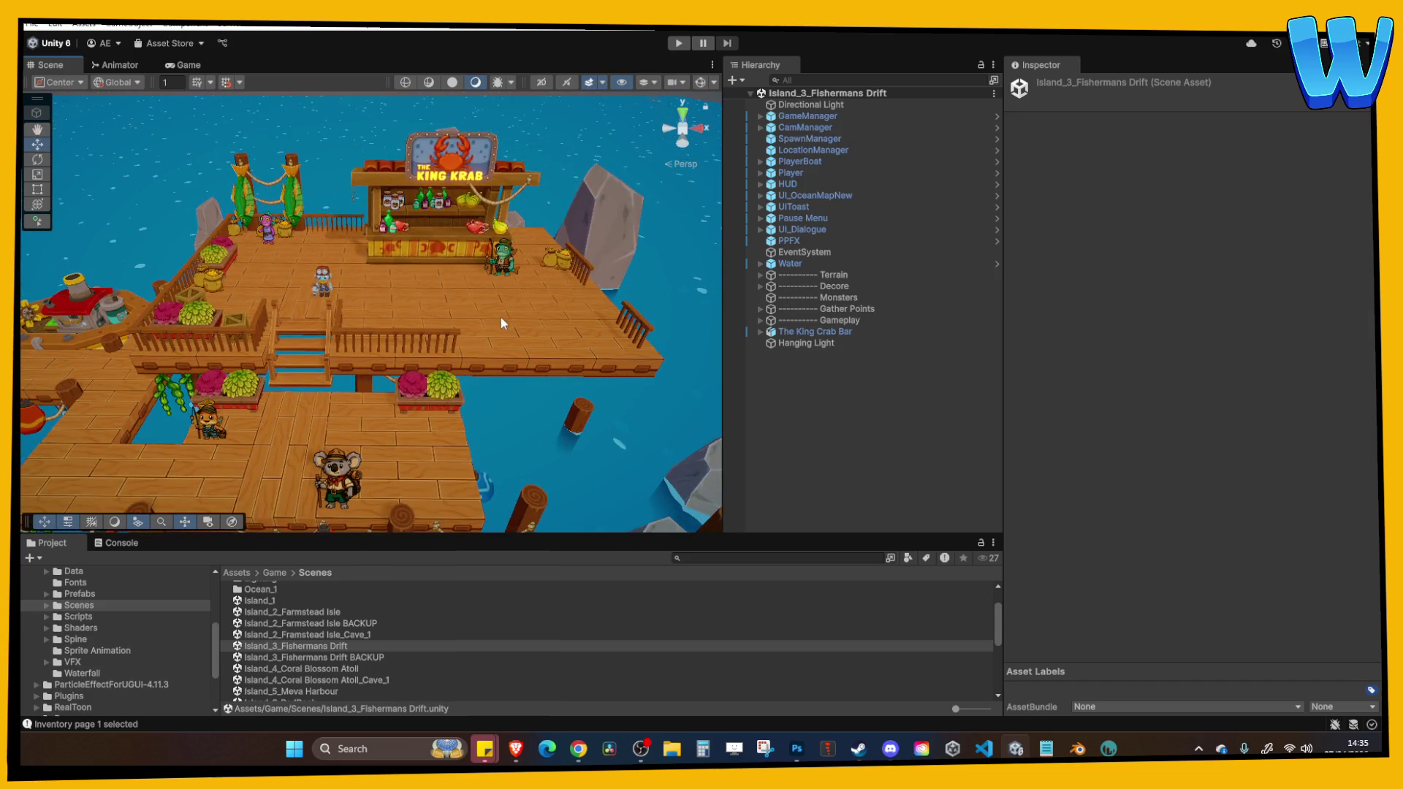
{"action": "scroll", "coordinate": [501, 317], "scroll_direction": "up", "scroll_amount": 3}
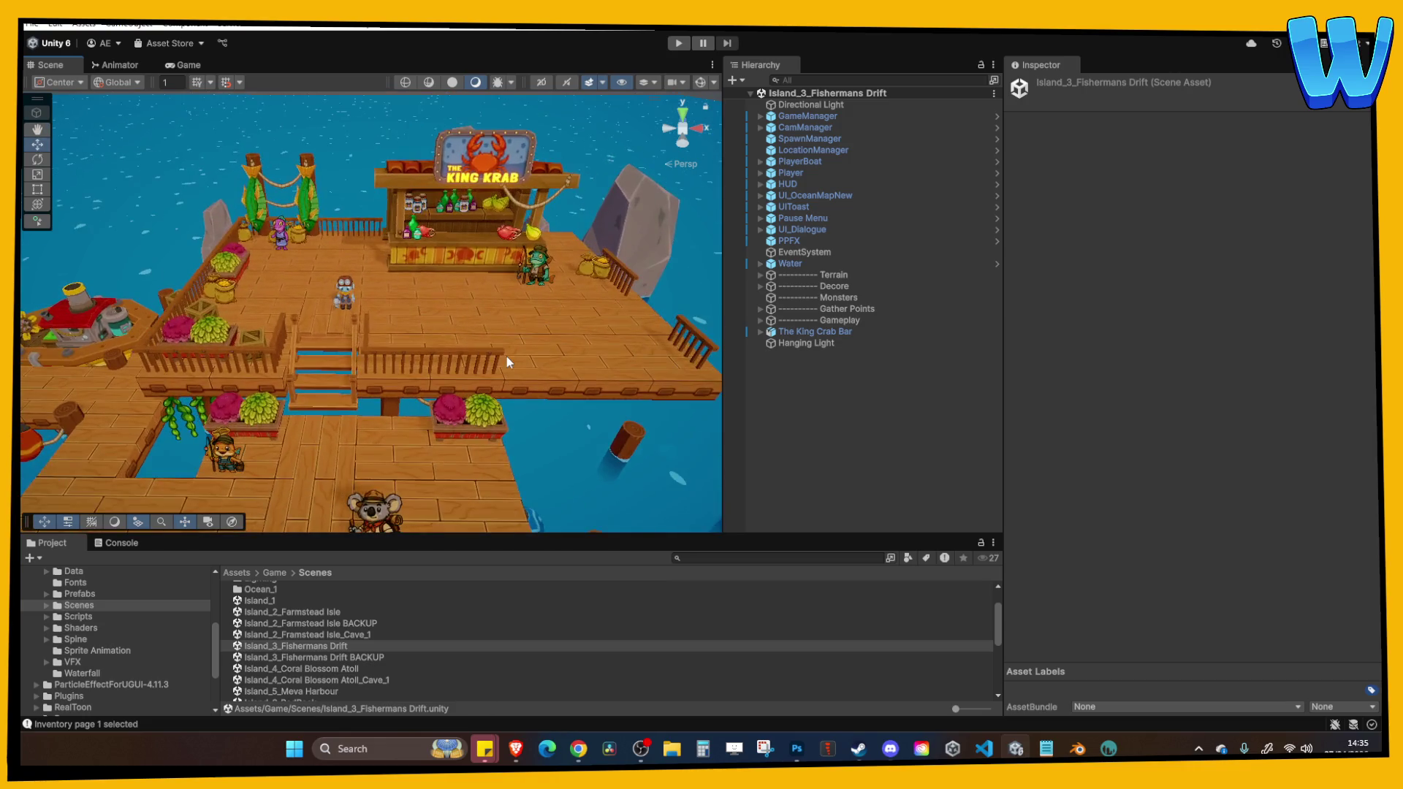
{"action": "mouse_move", "coordinate": [506, 357]}
{"action": "left_mouse_down"}
{"action": "mouse_move", "coordinate": [494, 317]}
{"action": "mouse_move", "coordinate": [425, 333]}
{"action": "mouse_move", "coordinate": [462, 346]}
{"action": "left_mouse_up"}
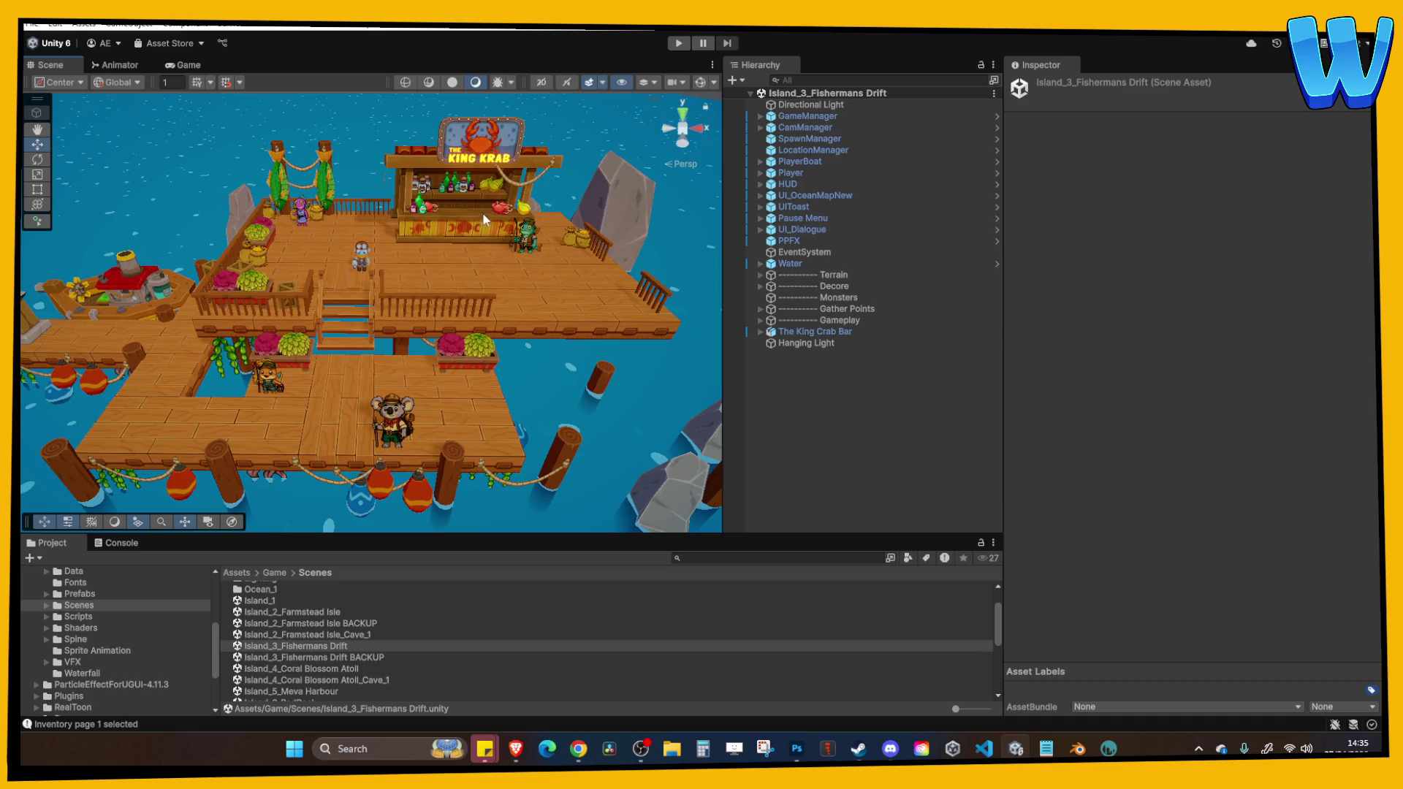
{"action": "mouse_move", "coordinate": [453, 245]}
{"action": "left_mouse_down"}
{"action": "mouse_move", "coordinate": [351, 248]}
{"action": "mouse_move", "coordinate": [418, 246]}
{"action": "left_mouse_up"}
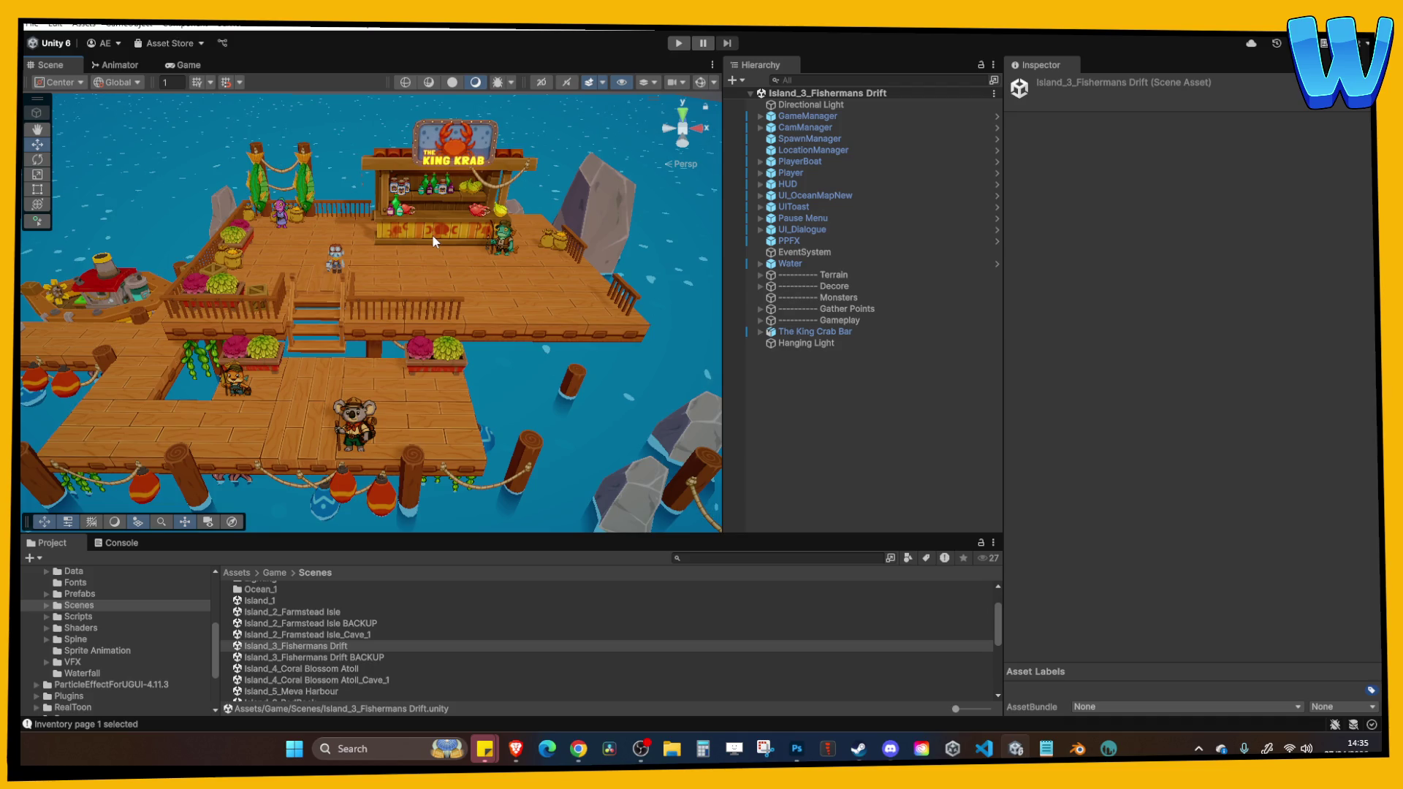
{"action": "scroll", "coordinate": [415, 219], "scroll_direction": "up", "scroll_amount": 4}
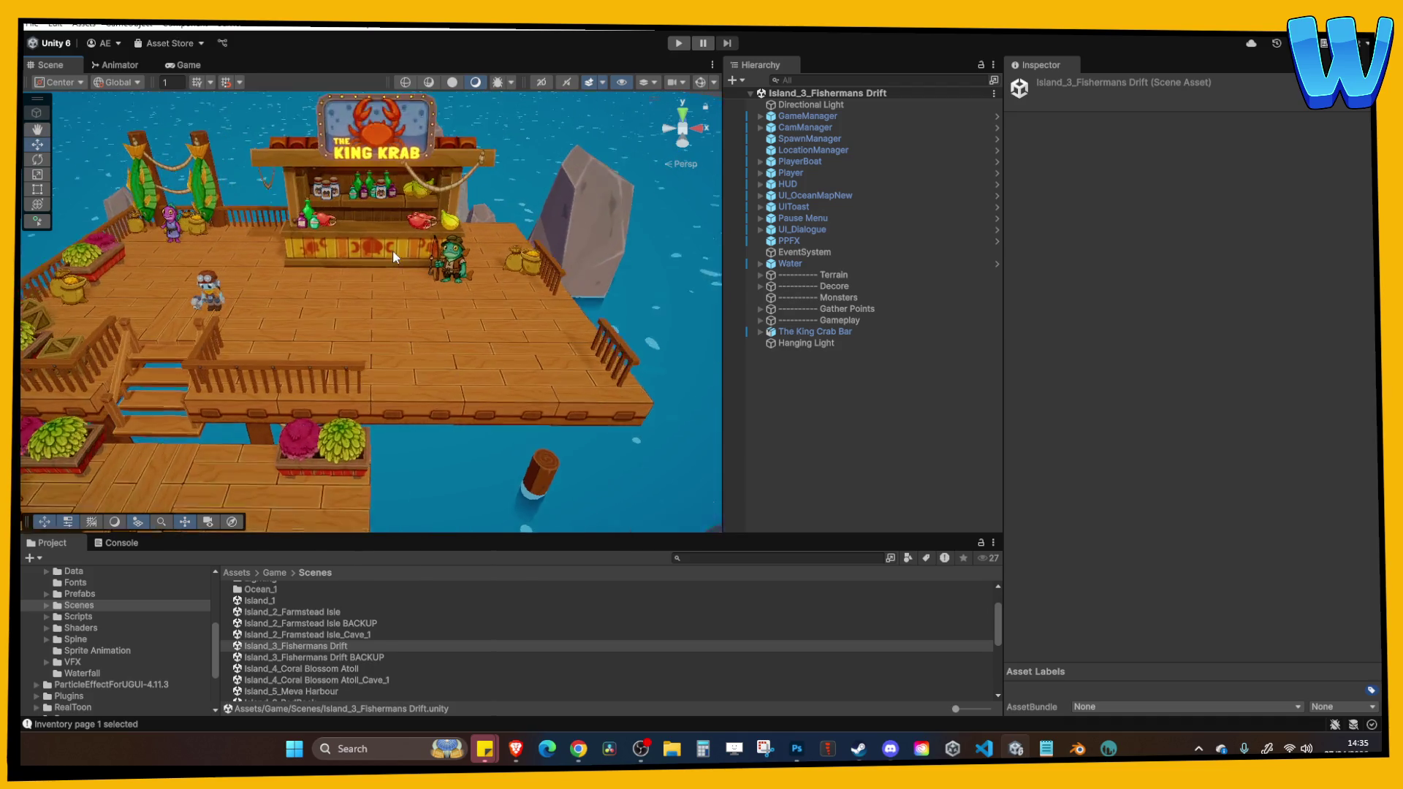
{"action": "scroll", "coordinate": [410, 238], "scroll_direction": "down", "scroll_amount": 2}
{"action": "scroll", "coordinate": [384, 249], "scroll_direction": "up", "scroll_amount": 1}
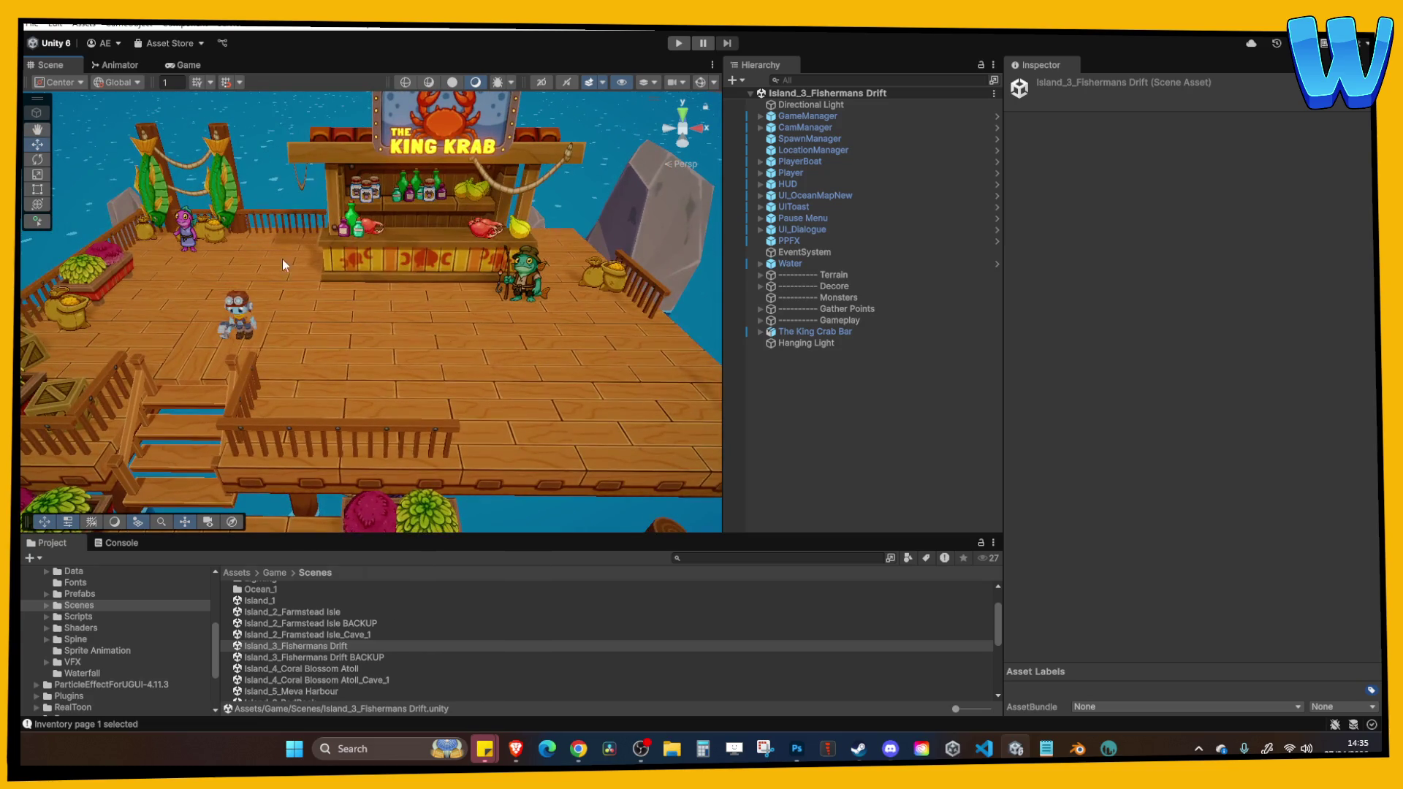
{"action": "scroll", "coordinate": [372, 248], "scroll_direction": "down", "scroll_amount": 4}
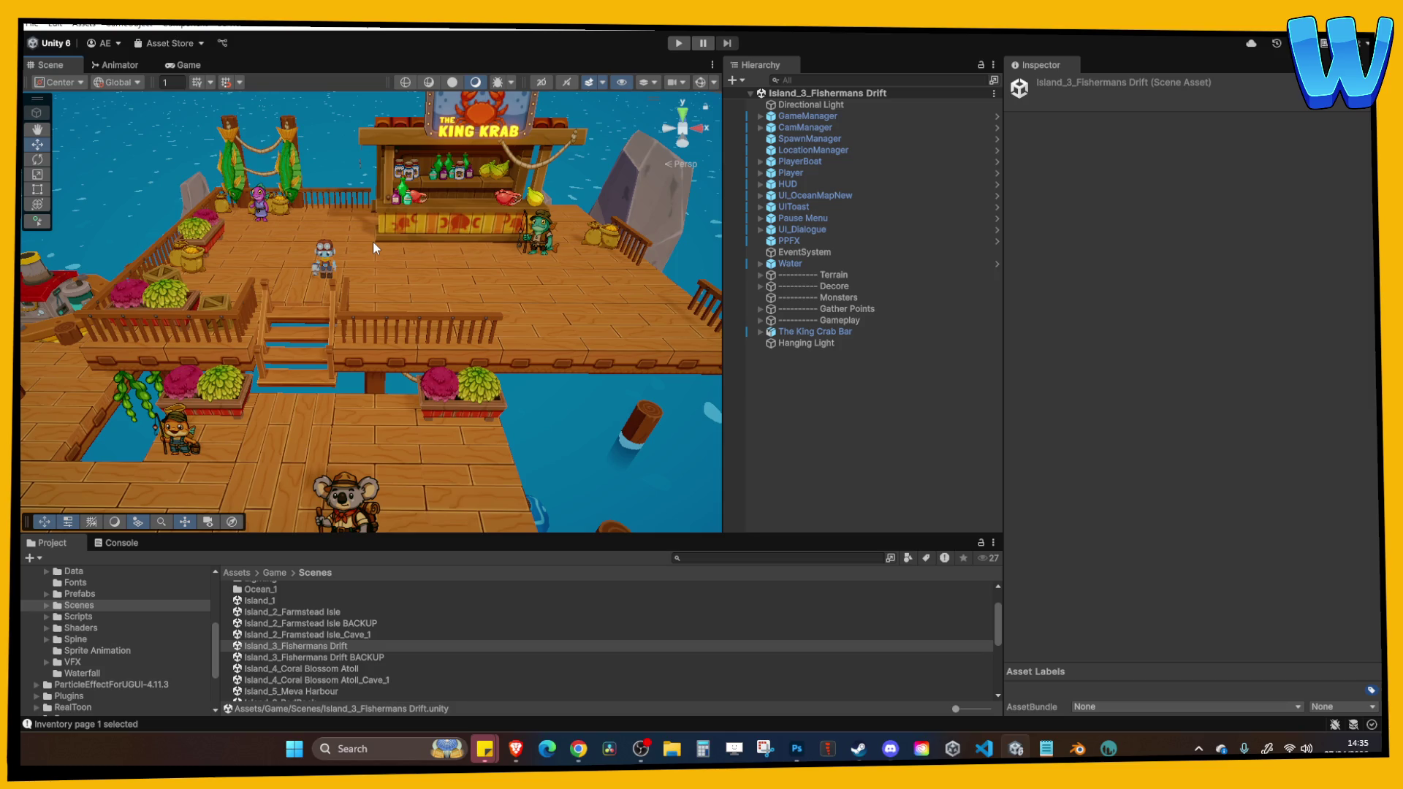
{"action": "scroll", "coordinate": [372, 241], "scroll_direction": "down", "scroll_amount": 2}
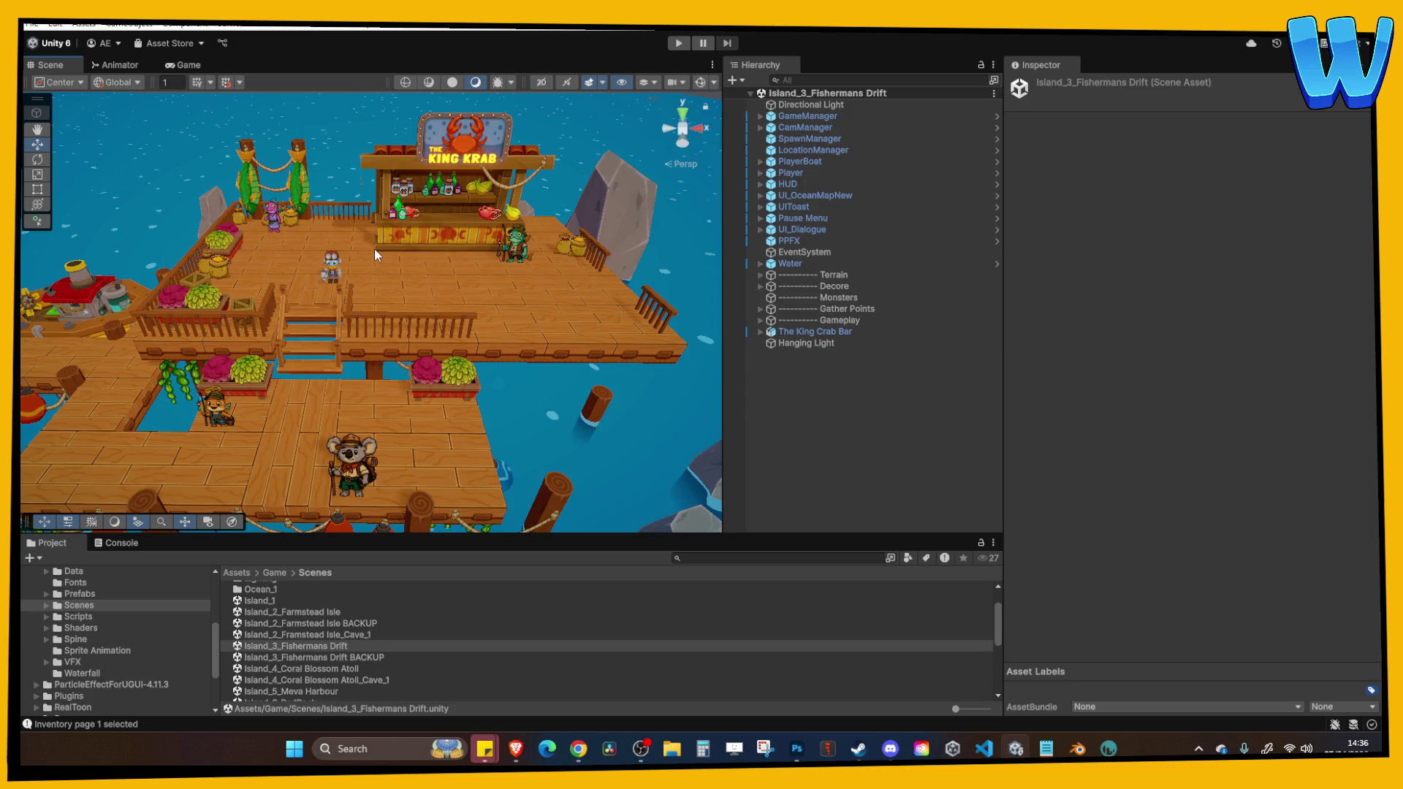
{"action": "mouse_move", "coordinate": [374, 248]}
{"action": "left_mouse_down"}
{"action": "mouse_move", "coordinate": [364, 269]}
{"action": "mouse_move", "coordinate": [427, 366]}
{"action": "left_mouse_up"}
Select the BoatBumper 2 (3) buoy by the second dock and drag it out to Z -28.87.
{"action": "scroll", "coordinate": [424, 366], "scroll_direction": "up", "scroll_amount": 2}
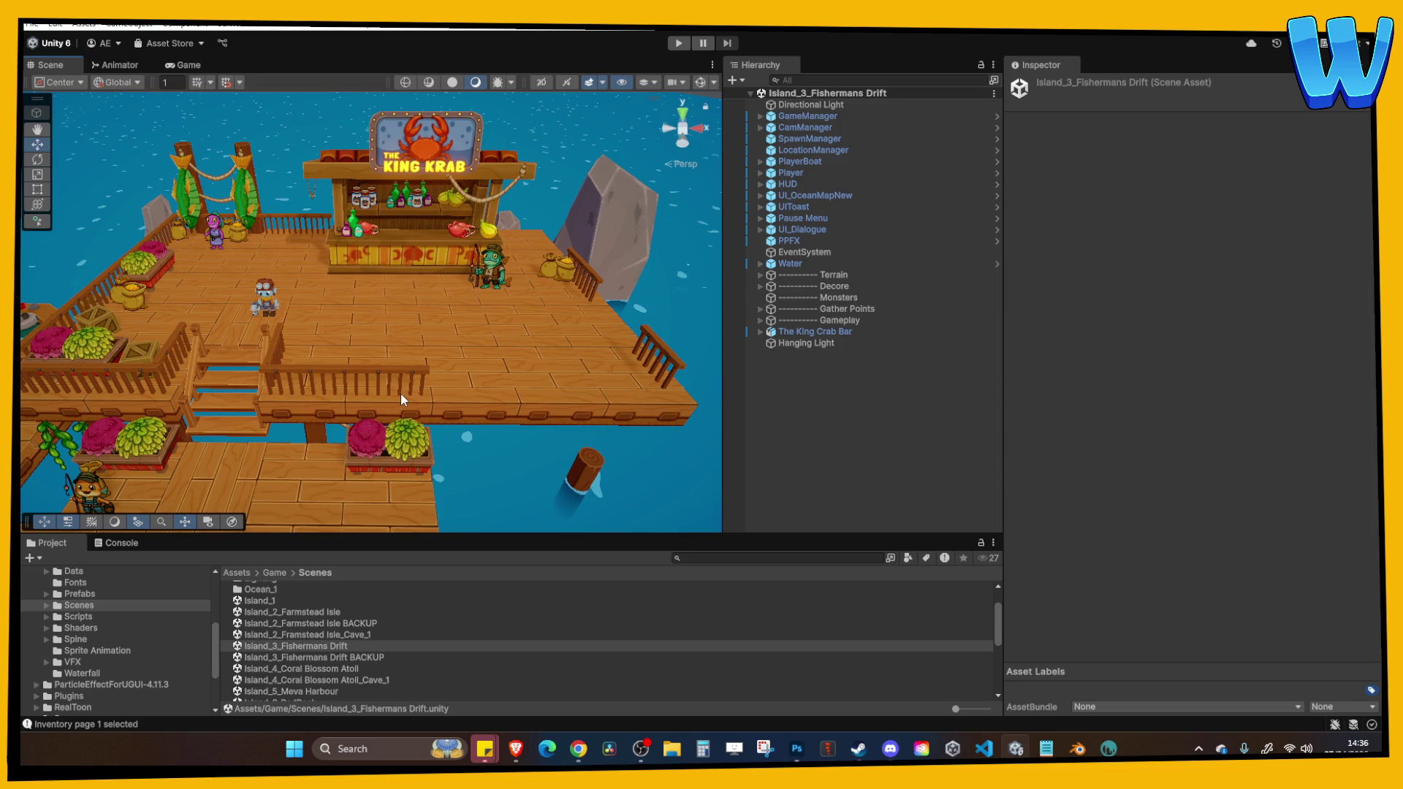
{"action": "left_click_drag", "start_coordinate": [386, 388], "coordinate": [418, 371]}
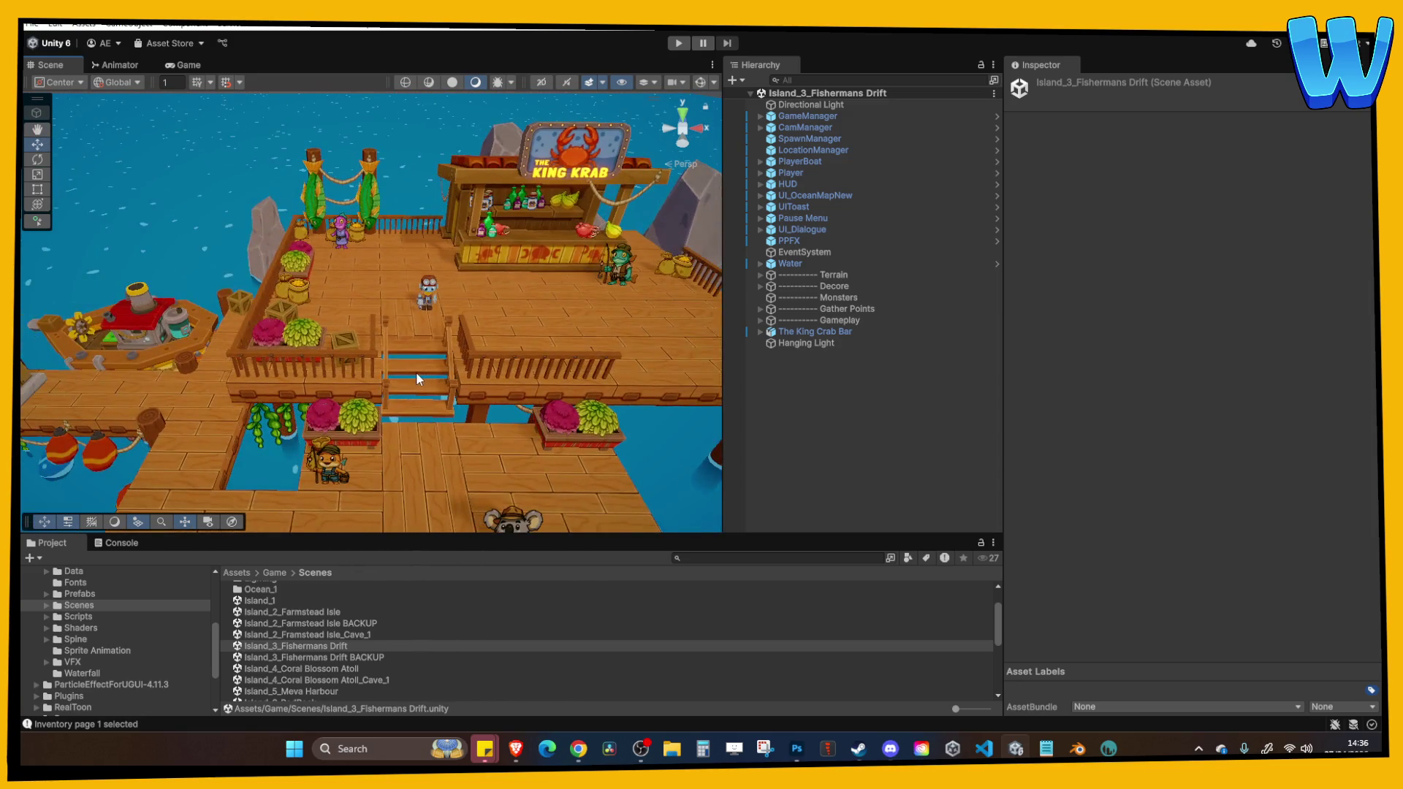
{"action": "scroll", "coordinate": [395, 365], "scroll_direction": "down", "scroll_amount": 10}
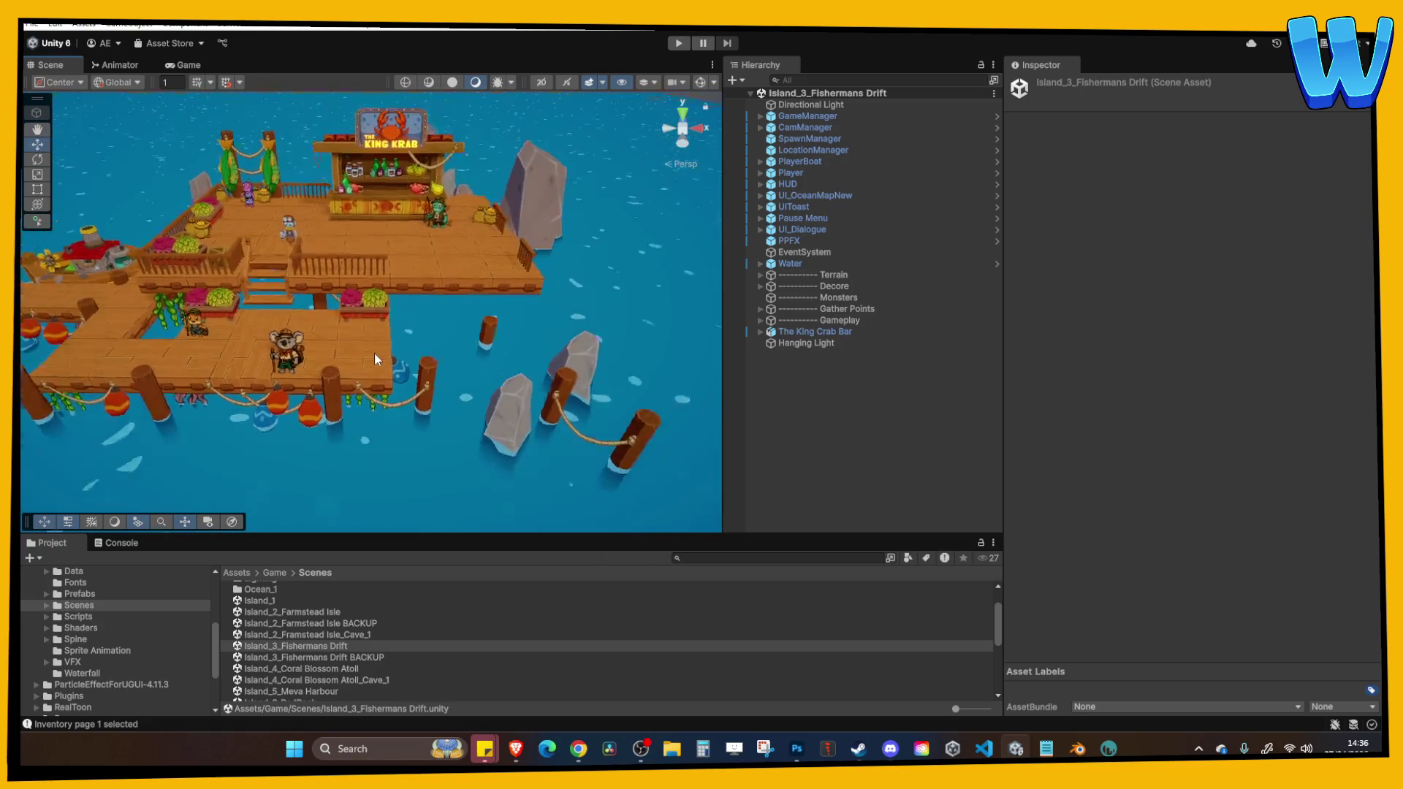
{"action": "scroll", "coordinate": [380, 363], "scroll_direction": "up", "scroll_amount": 3}
{"action": "key", "text": "q"}
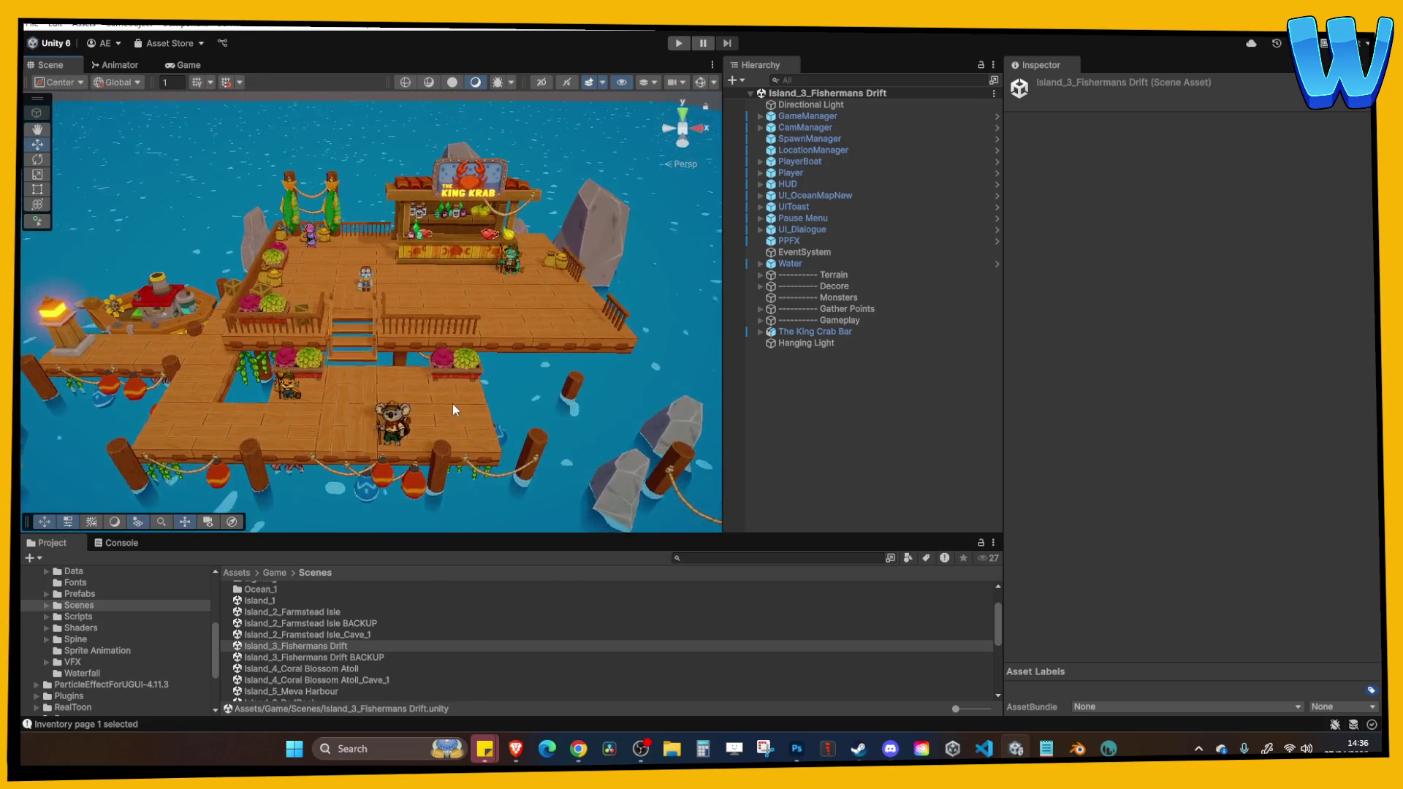
{"action": "scroll", "coordinate": [453, 403], "scroll_direction": "up", "scroll_amount": 5}
{"action": "scroll", "coordinate": [387, 388], "scroll_direction": "down", "scroll_amount": 4}
{"action": "key", "text": "w"}
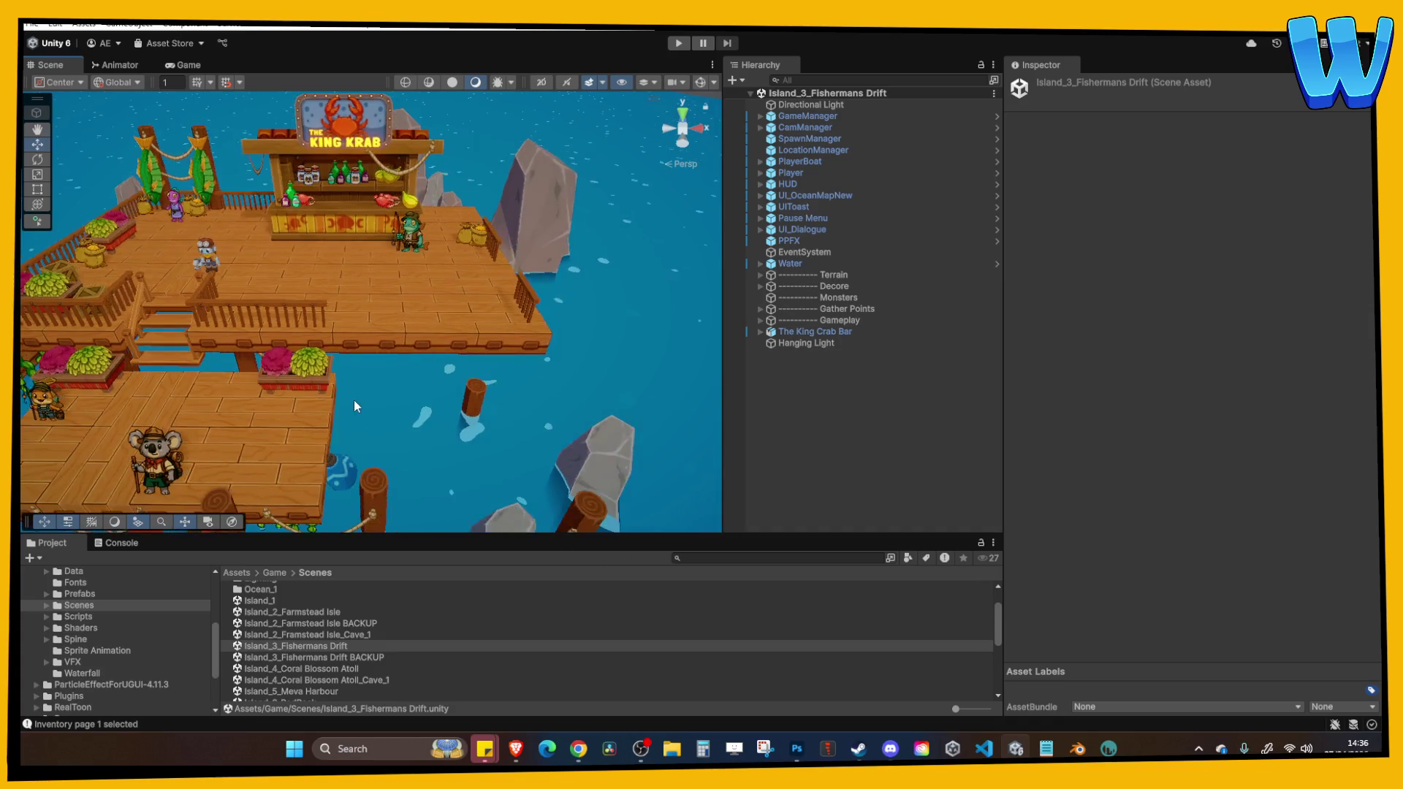
{"action": "mouse_move", "coordinate": [354, 410]}
{"action": "left_mouse_down"}
{"action": "mouse_move", "coordinate": [182, 382]}
{"action": "mouse_move", "coordinate": [292, 363]}
{"action": "mouse_move", "coordinate": [157, 363]}
{"action": "mouse_move", "coordinate": [387, 369]}
{"action": "mouse_move", "coordinate": [511, 394]}
{"action": "mouse_move", "coordinate": [338, 396]}
{"action": "mouse_move", "coordinate": [439, 351]}
{"action": "mouse_move", "coordinate": [420, 382]}
{"action": "left_mouse_up"}
{"action": "scroll", "coordinate": [420, 382], "scroll_direction": "up", "scroll_amount": 5}
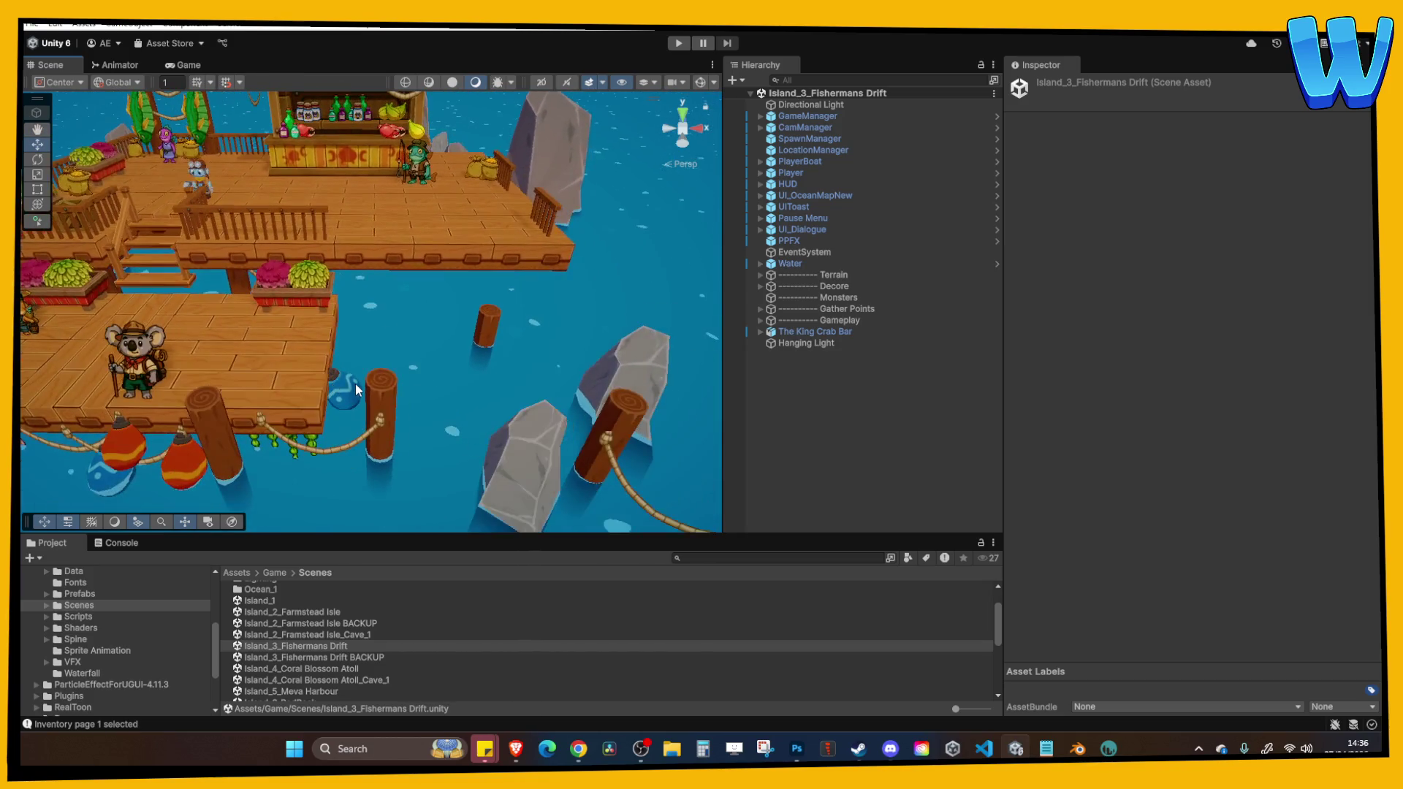
{"action": "left_click", "coordinate": [354, 386]}
{"action": "left_click_drag", "start_coordinate": [340, 348], "coordinate": [335, 437]}
{"action": "scroll", "coordinate": [348, 425], "scroll_direction": "down", "scroll_amount": 3}
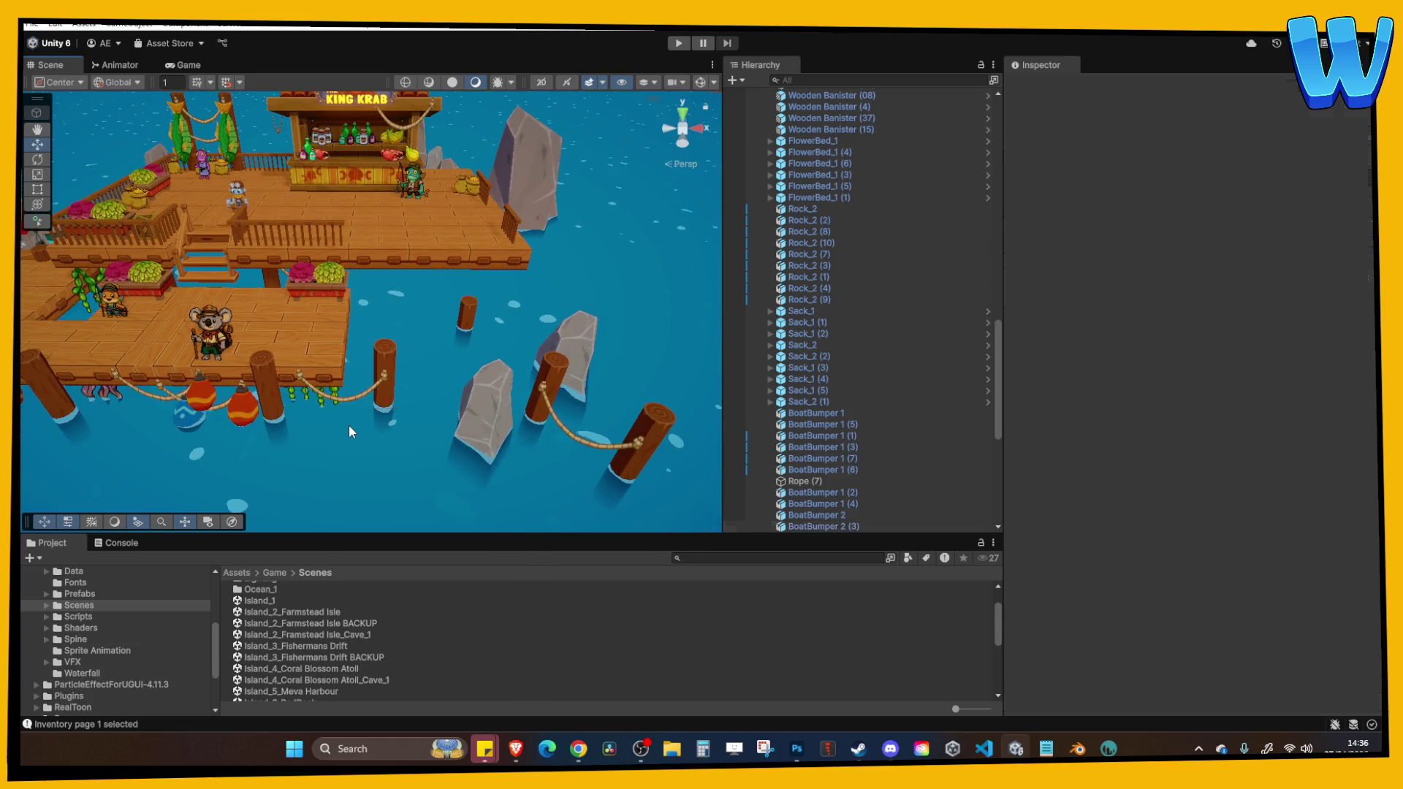
Delete a wooden pillar with its rope, then shift the remaining rocks, pillars and rope right.
{"action": "left_click", "coordinate": [380, 405]}
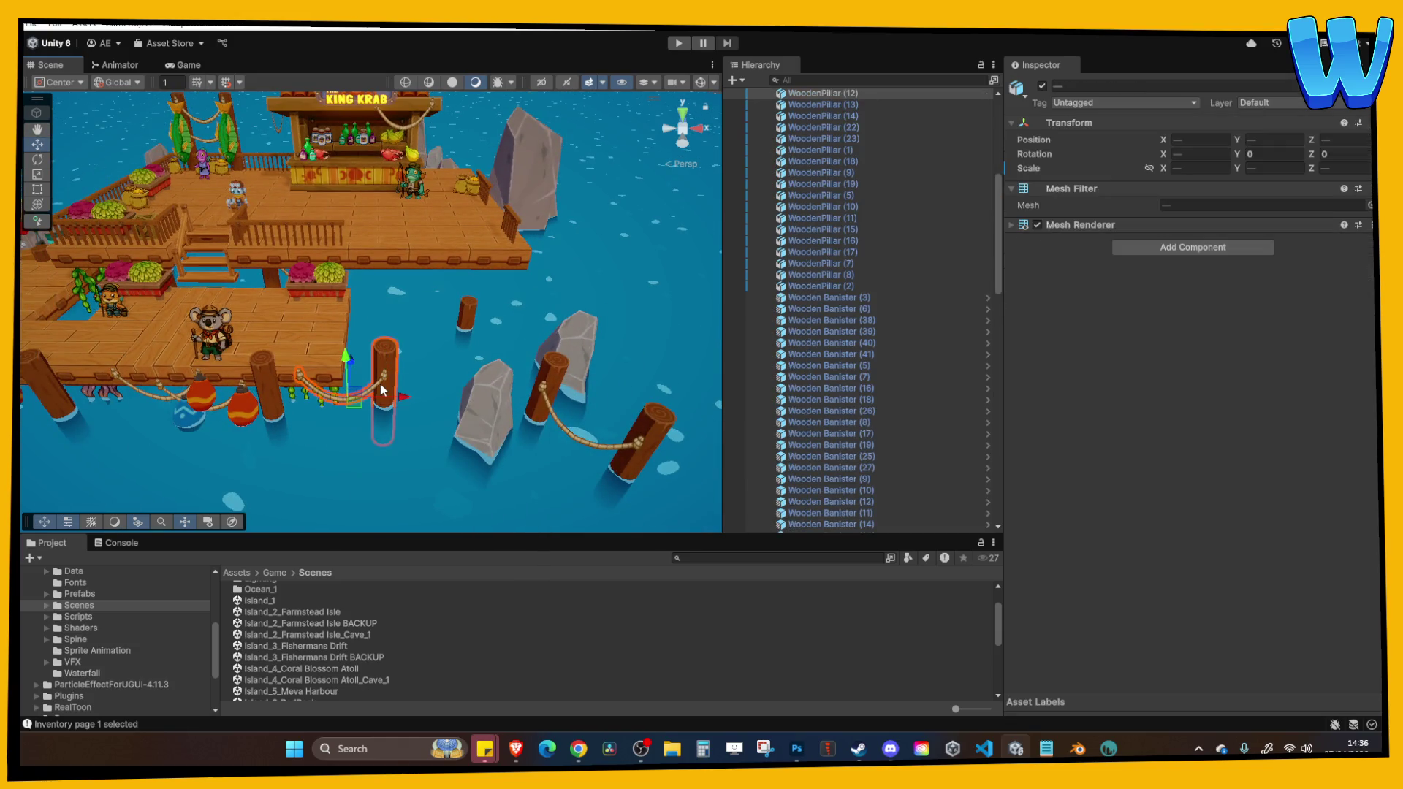
{"action": "key", "text": "Delete"}
{"action": "left_click", "coordinate": [467, 316]}
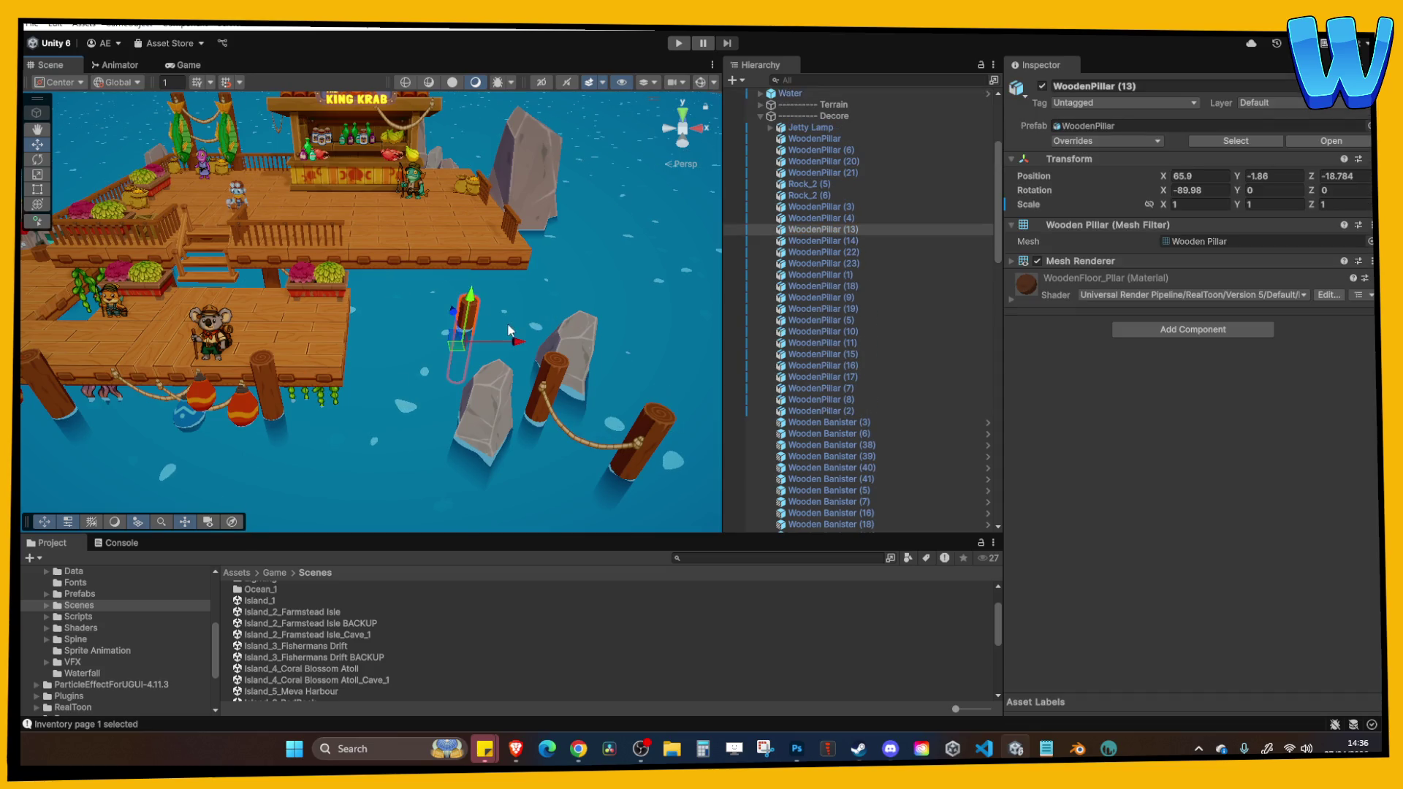
{"action": "scroll", "coordinate": [449, 383], "scroll_direction": "down", "scroll_amount": 2}
{"action": "left_click_drag", "start_coordinate": [406, 324], "coordinate": [619, 454]}
{"action": "left_click_drag", "start_coordinate": [377, 305], "coordinate": [637, 479]}
{"action": "left_click_drag", "start_coordinate": [557, 408], "coordinate": [723, 408]}
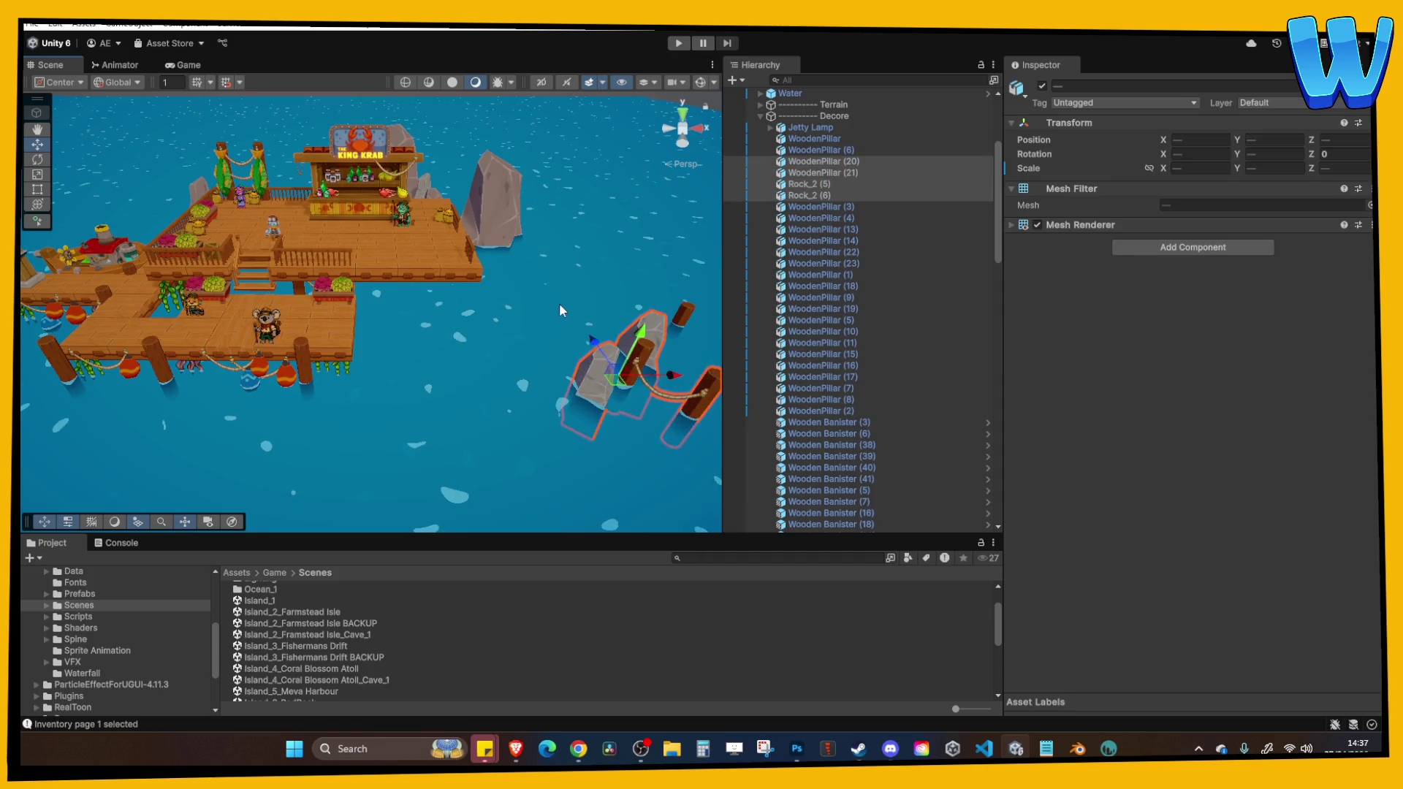
{"action": "left_click", "coordinate": [567, 309]}
{"action": "scroll", "coordinate": [320, 385], "scroll_direction": "up", "scroll_amount": 3}
Duplicate the floor tile at the dock's end and slide the copy out to X 42.
{"action": "mouse_move", "coordinate": [319, 385]}
{"action": "left_mouse_down"}
{"action": "mouse_move", "coordinate": [482, 274]}
{"action": "mouse_move", "coordinate": [319, 218]}
{"action": "mouse_move", "coordinate": [344, 322]}
{"action": "left_mouse_up"}
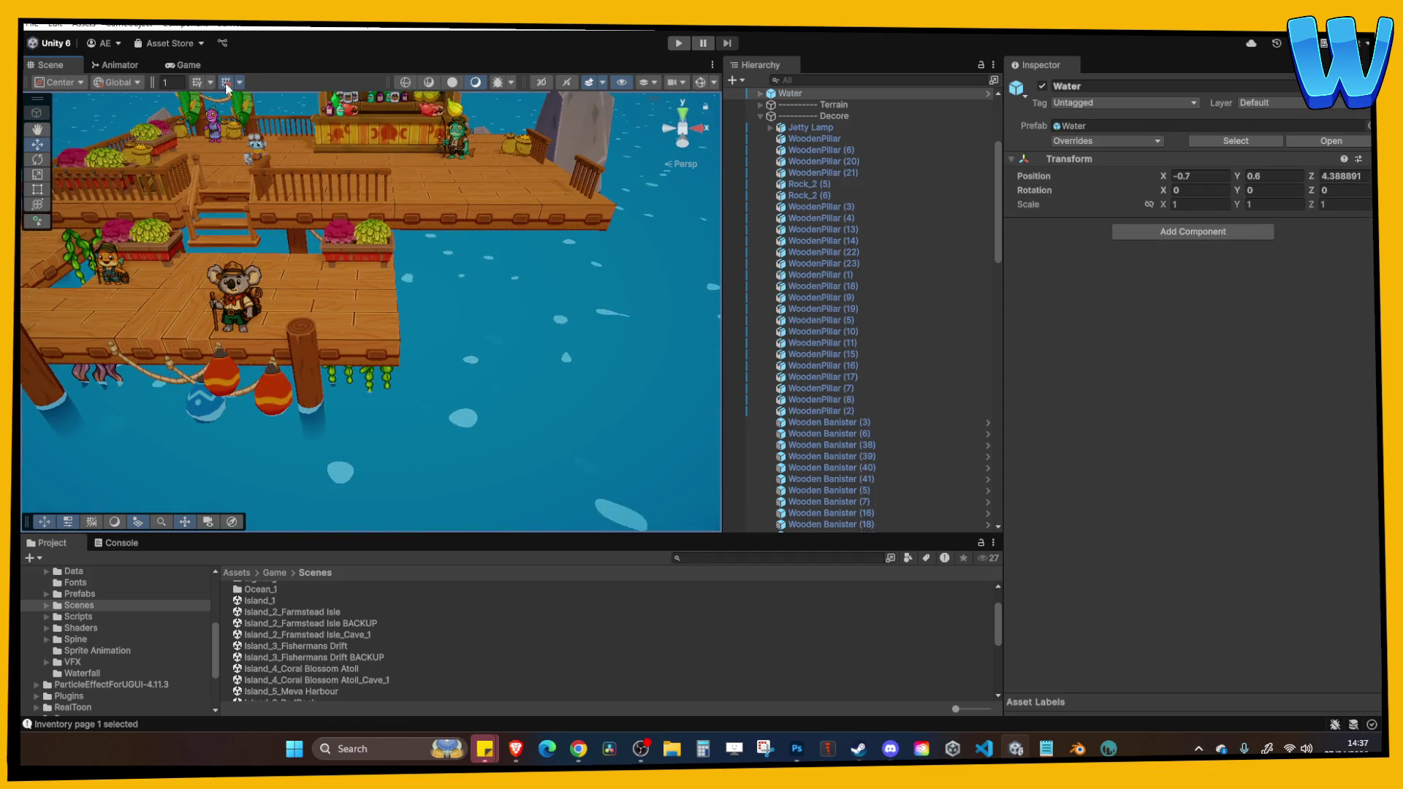
{"action": "mouse_move", "coordinate": [467, 205]}
{"action": "left_mouse_down"}
{"action": "mouse_move", "coordinate": [527, 241]}
{"action": "mouse_move", "coordinate": [363, 334]}
{"action": "left_mouse_up"}
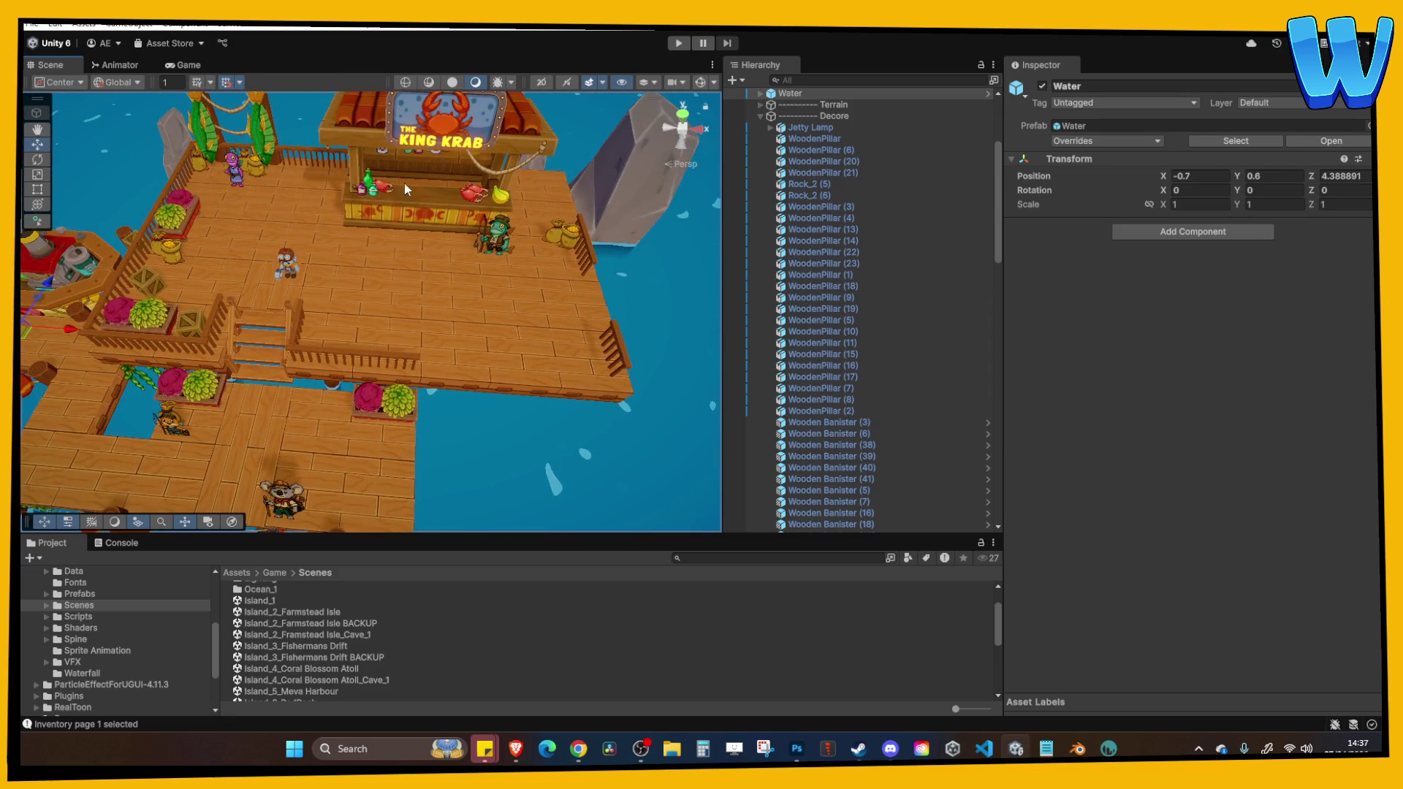
{"action": "mouse_move", "coordinate": [405, 183]}
{"action": "left_mouse_down"}
{"action": "mouse_move", "coordinate": [380, 287]}
{"action": "mouse_move", "coordinate": [391, 298]}
{"action": "mouse_move", "coordinate": [490, 311]}
{"action": "mouse_move", "coordinate": [427, 230]}
{"action": "mouse_move", "coordinate": [380, 262]}
{"action": "mouse_move", "coordinate": [514, 255]}
{"action": "mouse_move", "coordinate": [455, 353]}
{"action": "mouse_move", "coordinate": [477, 353]}
{"action": "left_mouse_up"}
{"action": "left_click", "coordinate": [373, 321]}
{"action": "key", "text": "ctrl+d"}
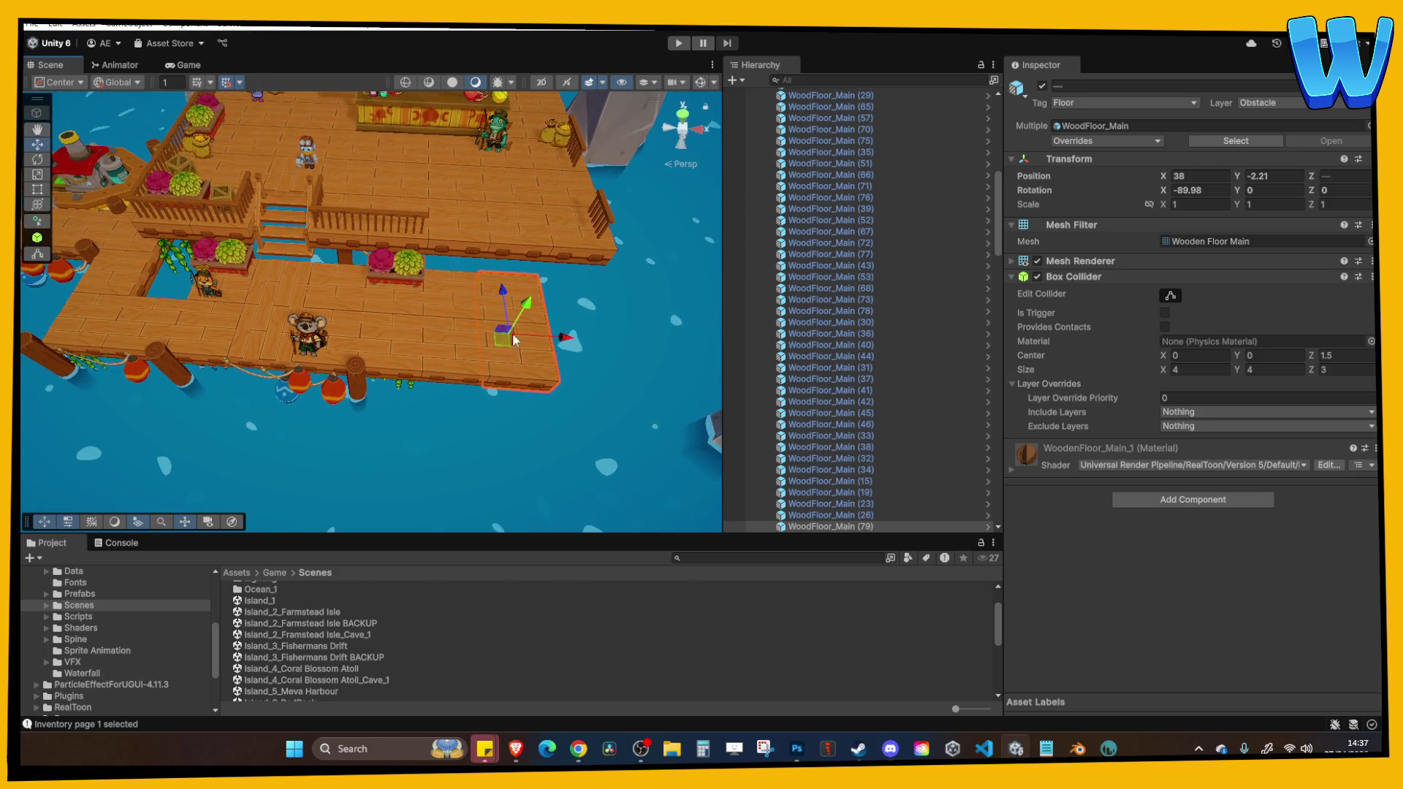
{"action": "scroll", "coordinate": [453, 296], "scroll_direction": "down", "scroll_amount": 2}
{"action": "key", "text": "ctrl+d"}
{"action": "left_click_drag", "start_coordinate": [438, 301], "coordinate": [516, 309]}
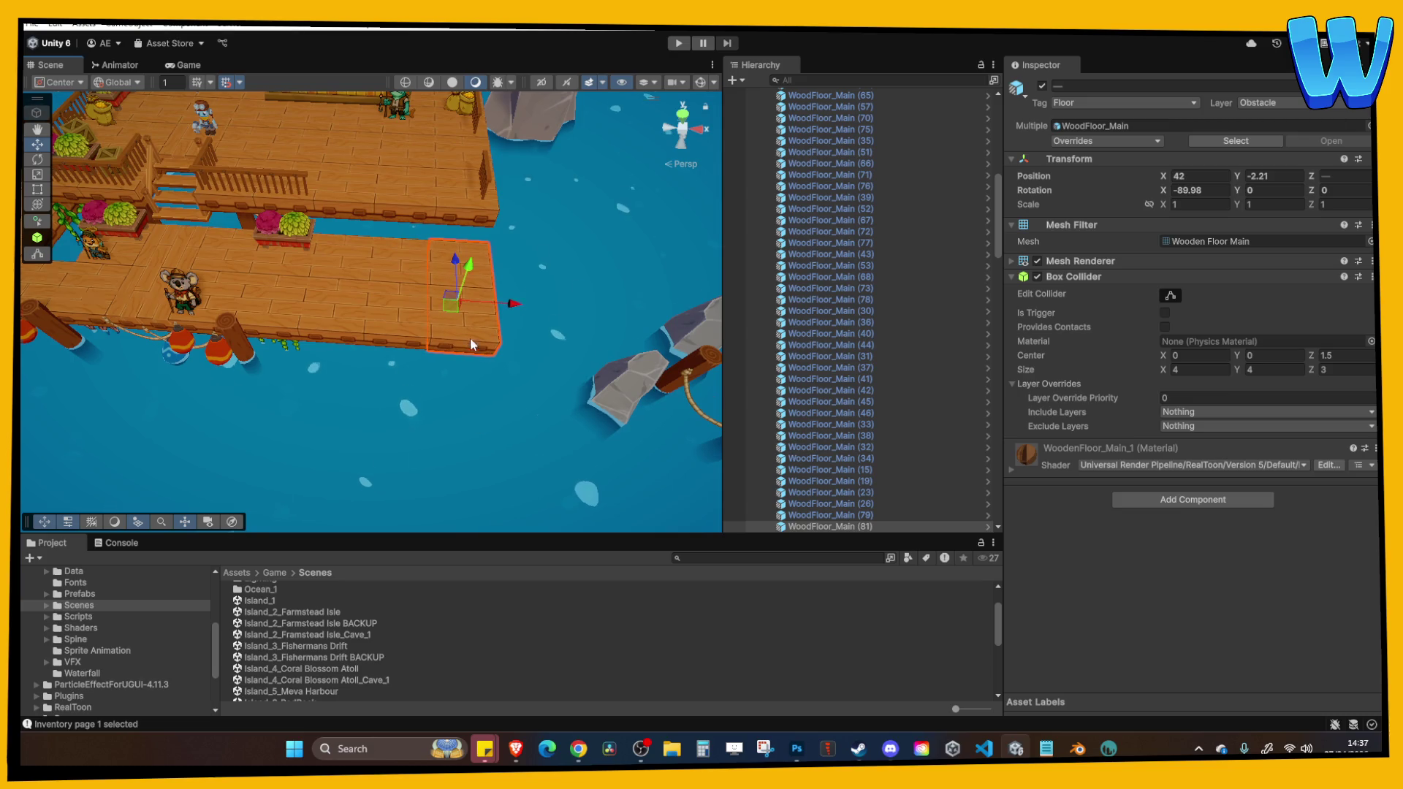
{"action": "scroll", "coordinate": [453, 311], "scroll_direction": "down", "scroll_amount": 2}
Reposition the floating dock with its banisters, stairs and flower boxes to the right.
{"action": "mouse_move", "coordinate": [386, 320]}
{"action": "left_mouse_down"}
{"action": "mouse_move", "coordinate": [439, 316]}
{"action": "mouse_move", "coordinate": [367, 226]}
{"action": "left_mouse_up"}
{"action": "scroll", "coordinate": [460, 314], "scroll_direction": "up", "scroll_amount": 3}
{"action": "left_click_drag", "start_coordinate": [344, 173], "coordinate": [682, 386]}
{"action": "mouse_move", "coordinate": [526, 287]}
{"action": "left_mouse_down"}
{"action": "mouse_move", "coordinate": [175, 292]}
{"action": "mouse_move", "coordinate": [481, 300]}
{"action": "mouse_move", "coordinate": [527, 373]}
{"action": "mouse_move", "coordinate": [580, 381]}
{"action": "left_mouse_up"}
{"action": "scroll", "coordinate": [468, 307], "scroll_direction": "up", "scroll_amount": 2}
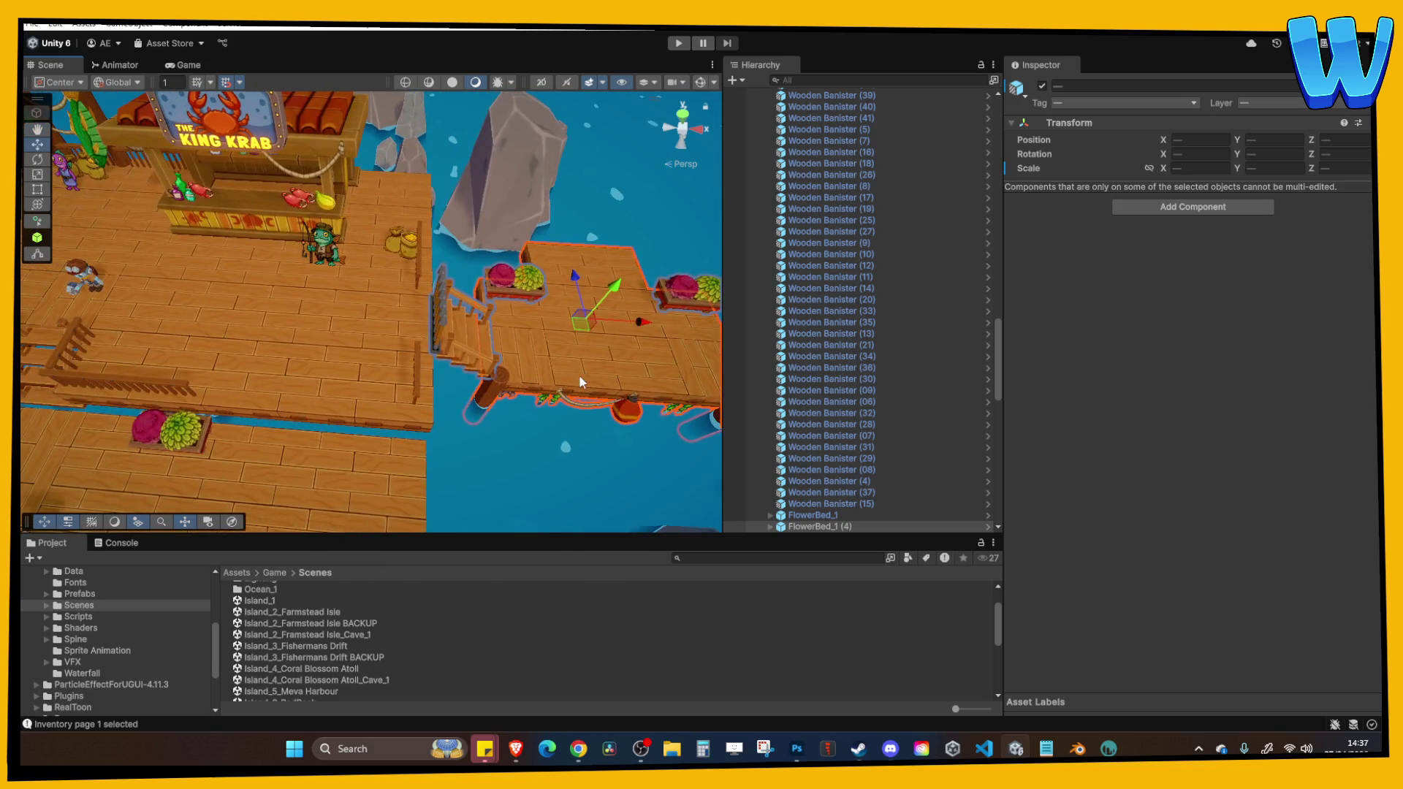
{"action": "left_click_drag", "start_coordinate": [641, 321], "coordinate": [625, 322]}
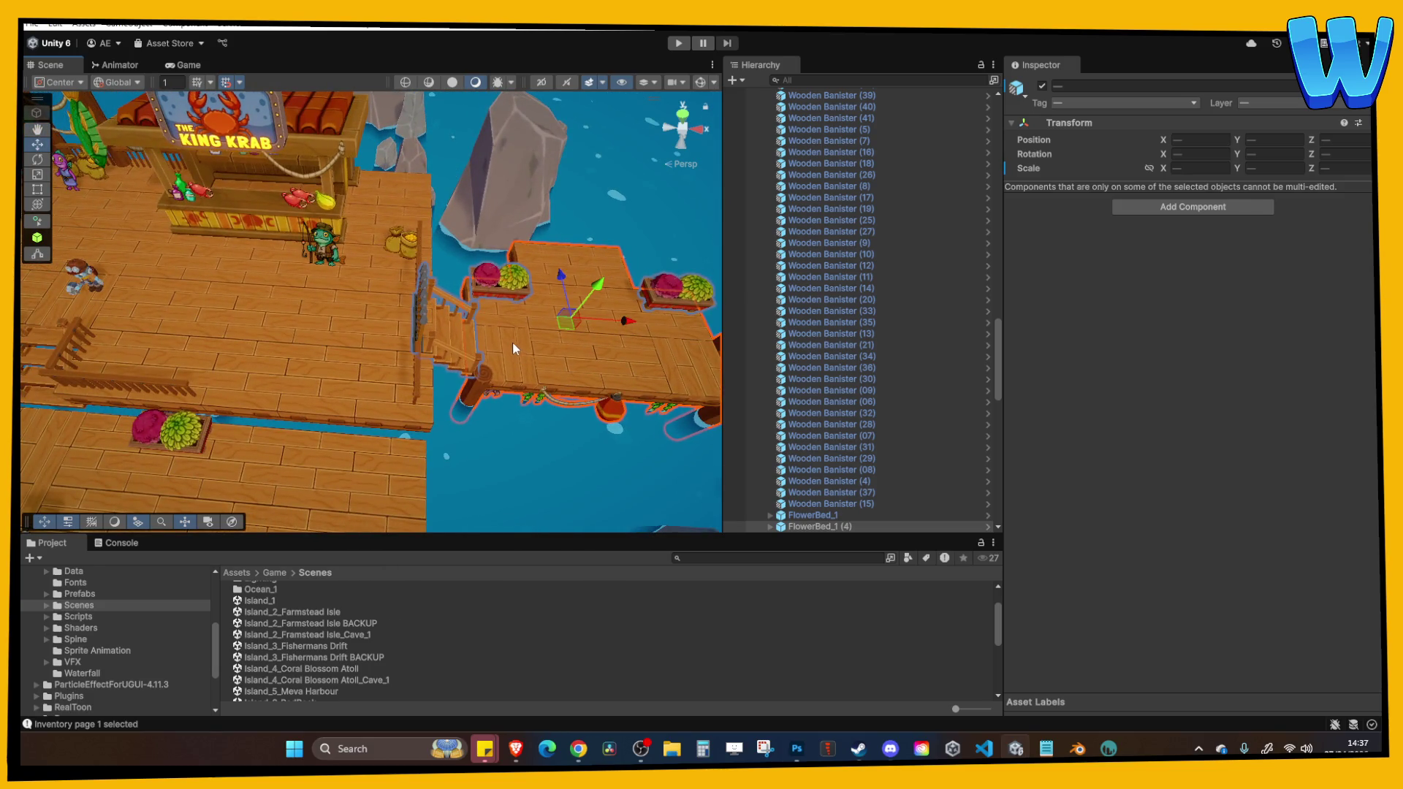
{"action": "scroll", "coordinate": [514, 343], "scroll_direction": "down", "scroll_amount": 3}
{"action": "scroll", "coordinate": [402, 334], "scroll_direction": "up", "scroll_amount": 10}
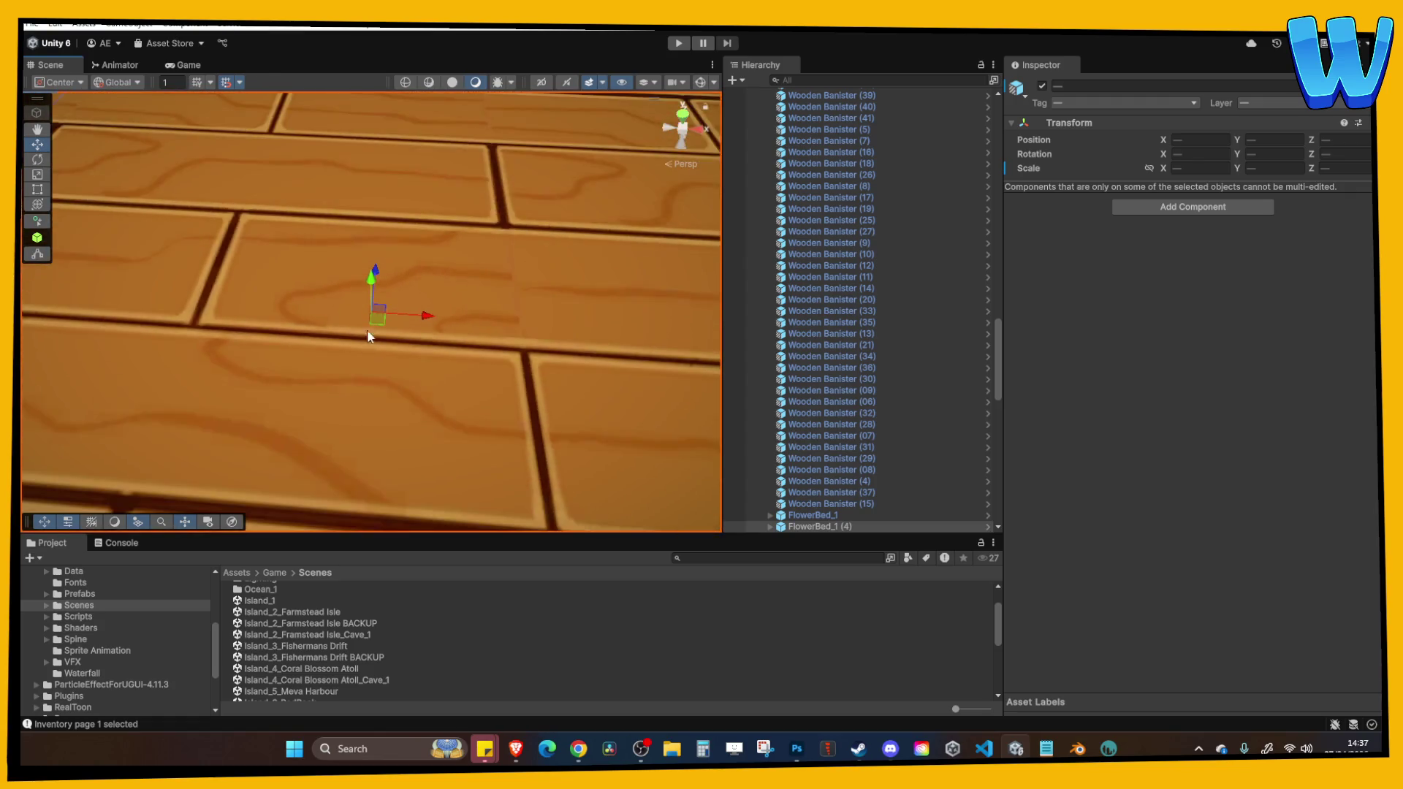
{"action": "scroll", "coordinate": [402, 315], "scroll_direction": "down", "scroll_amount": 10}
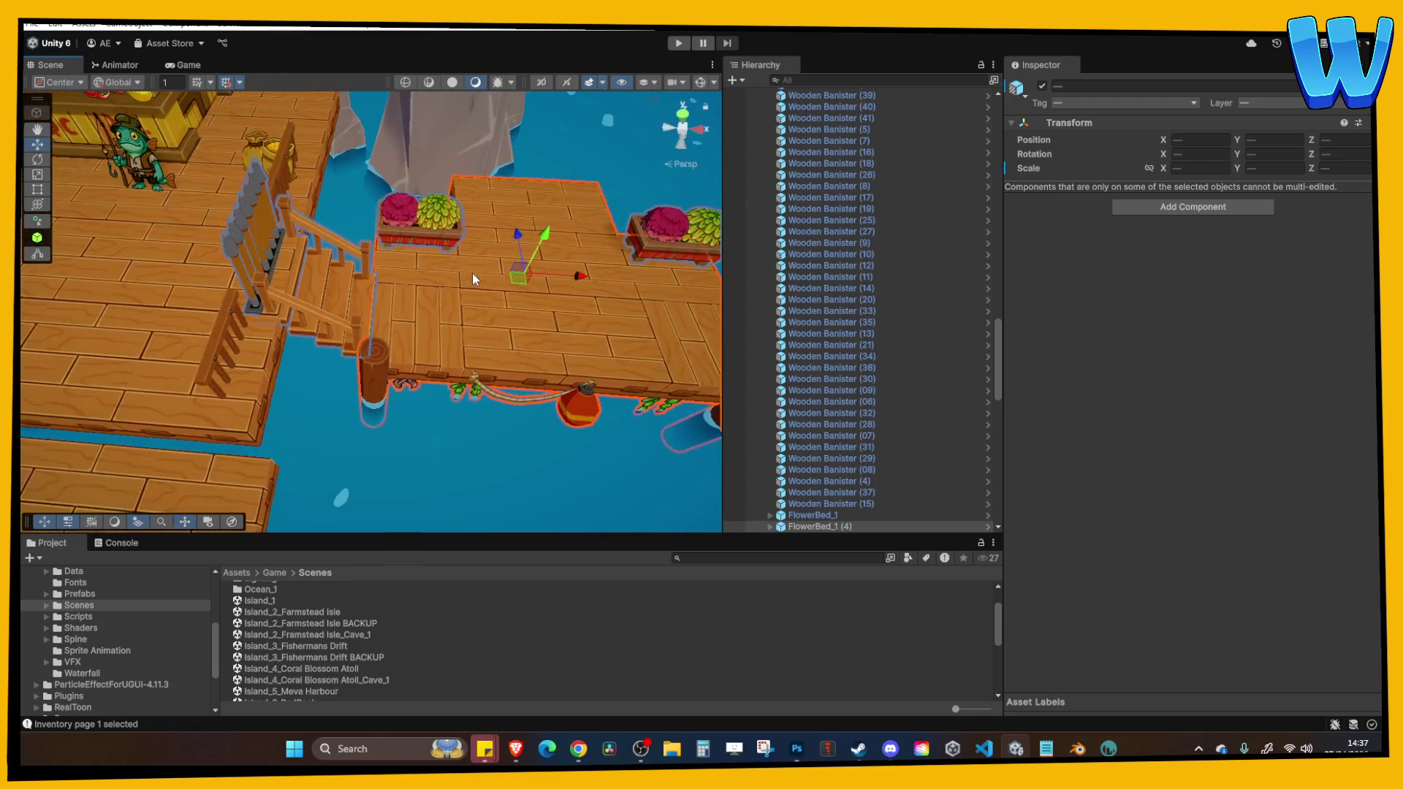
{"action": "scroll", "coordinate": [523, 278], "scroll_direction": "down", "scroll_amount": 3}
{"action": "scroll", "coordinate": [495, 389], "scroll_direction": "up", "scroll_amount": 5}
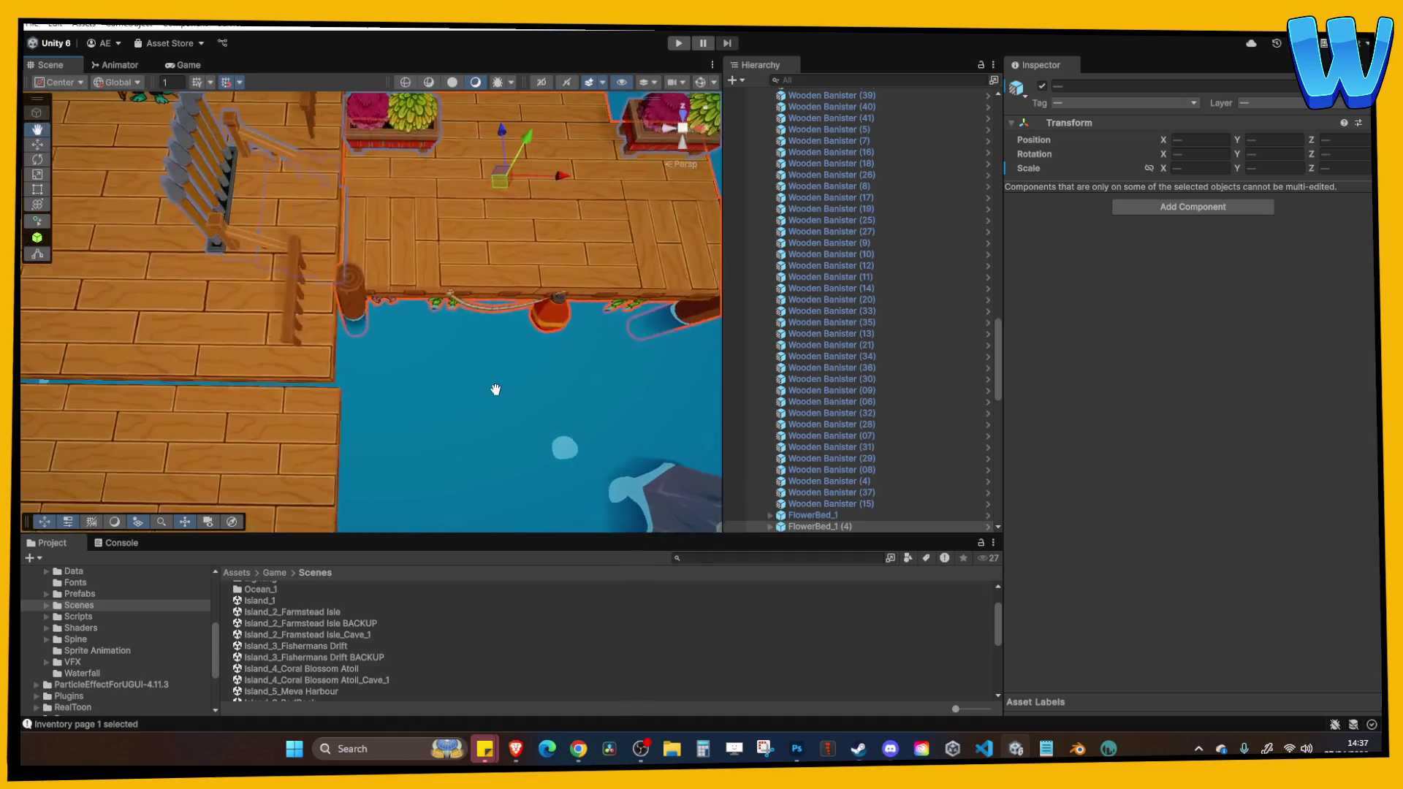
{"action": "mouse_move", "coordinate": [552, 249]}
{"action": "left_mouse_down"}
{"action": "mouse_move", "coordinate": [626, 250]}
{"action": "mouse_move", "coordinate": [618, 264]}
{"action": "left_mouse_up"}
Inspect floor tiles WoodFloor_Main (56) and (47), the stairs gate and the Player.
{"action": "left_click", "coordinate": [528, 358]}
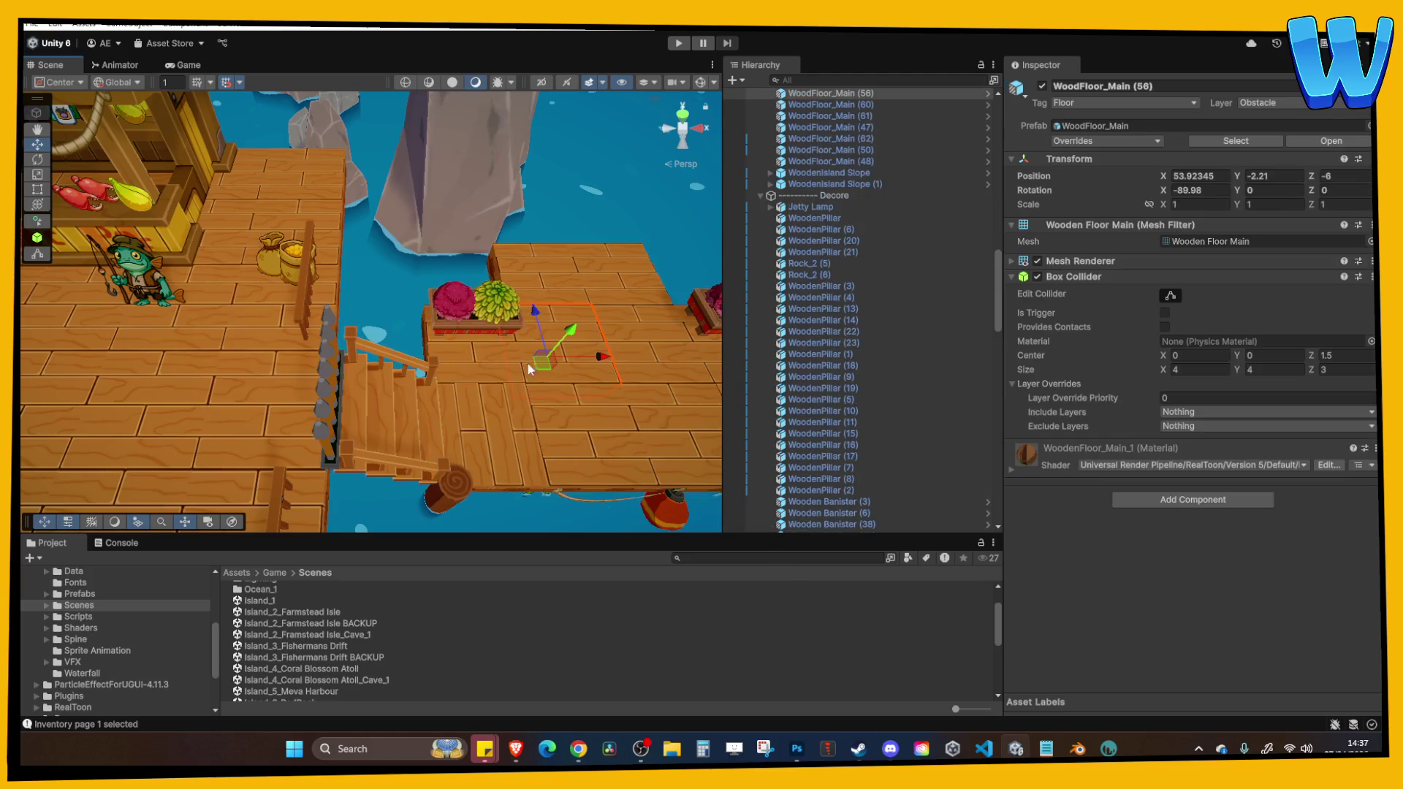
{"action": "left_click_drag", "start_coordinate": [504, 329], "coordinate": [502, 270]}
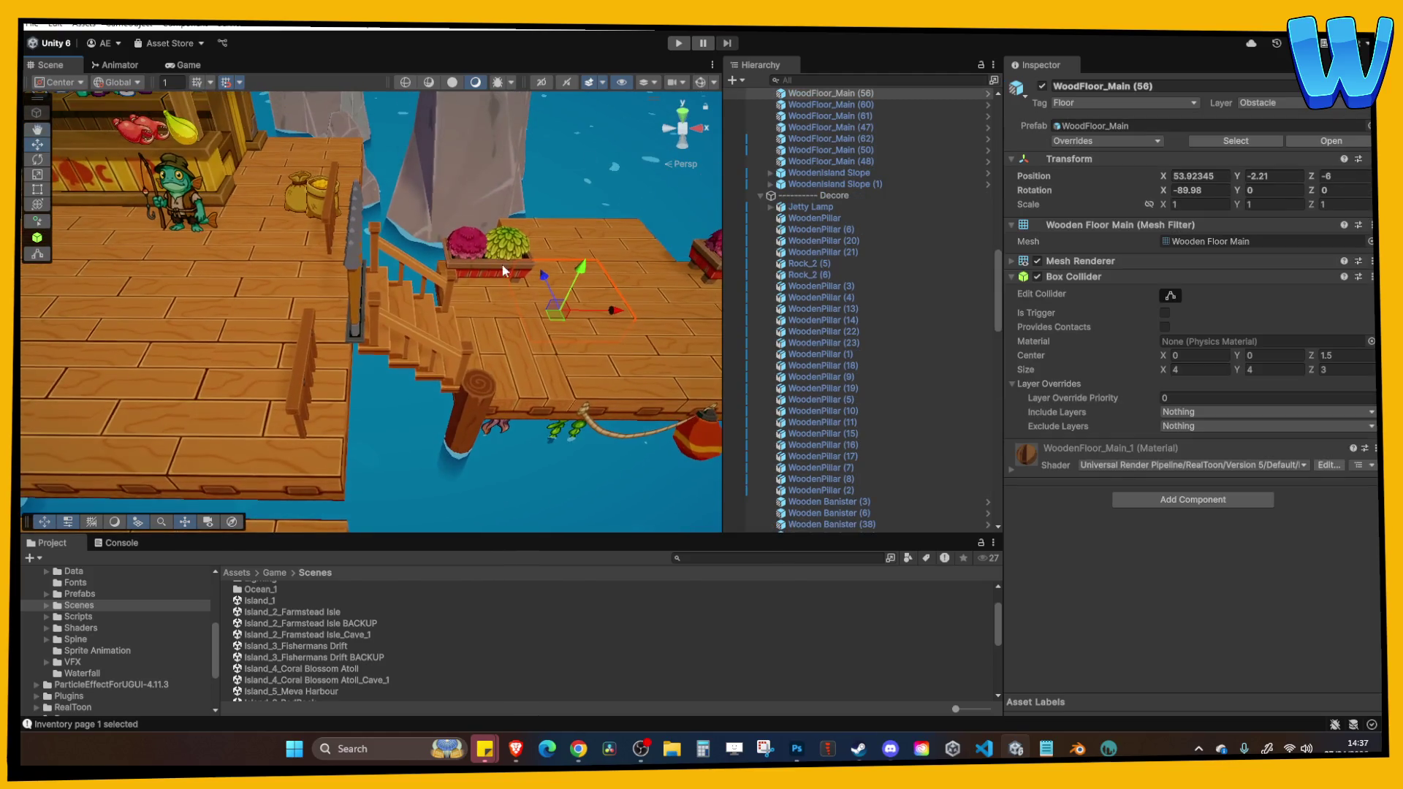
{"action": "left_click", "coordinate": [367, 294]}
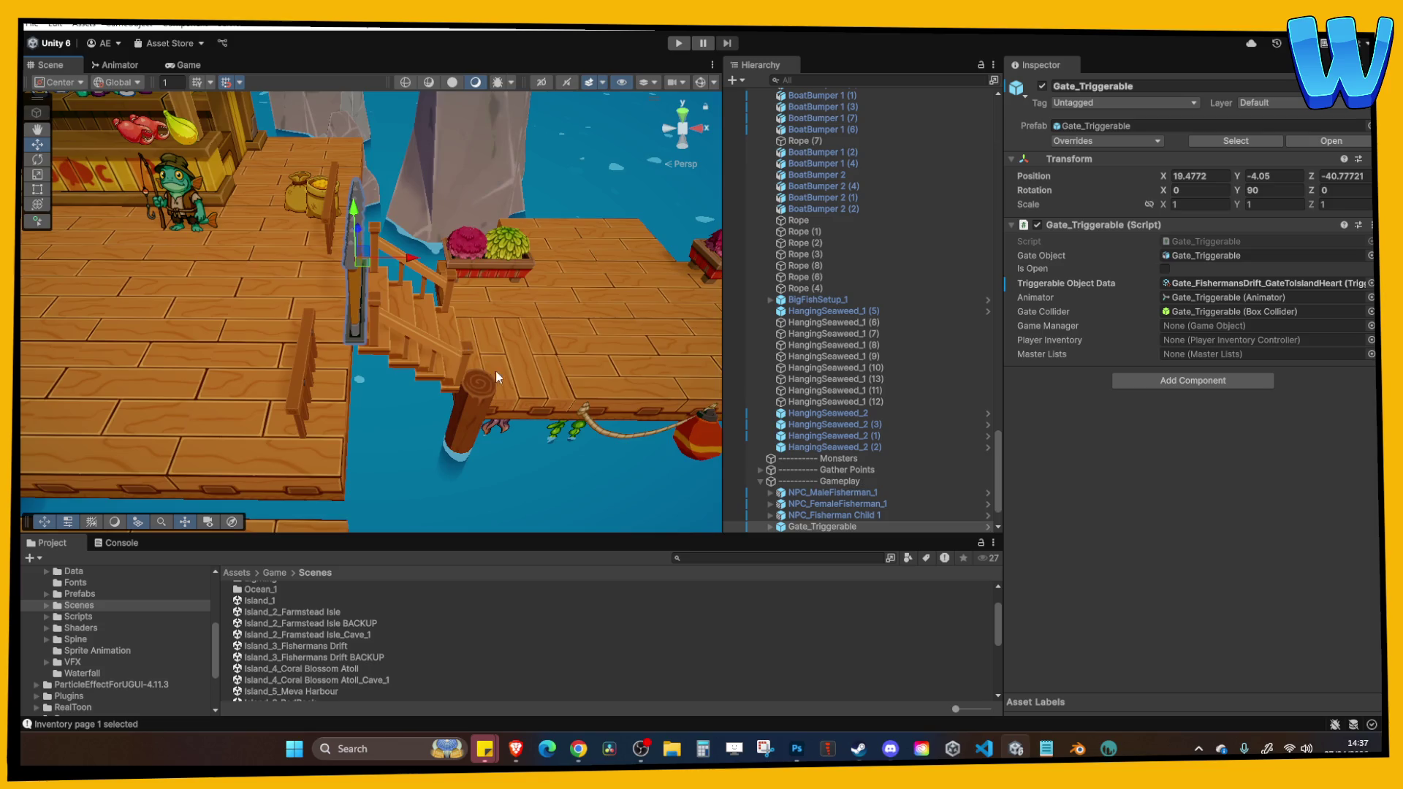
{"action": "scroll", "coordinate": [491, 367], "scroll_direction": "down", "scroll_amount": 3}
{"action": "left_click", "coordinate": [371, 375]}
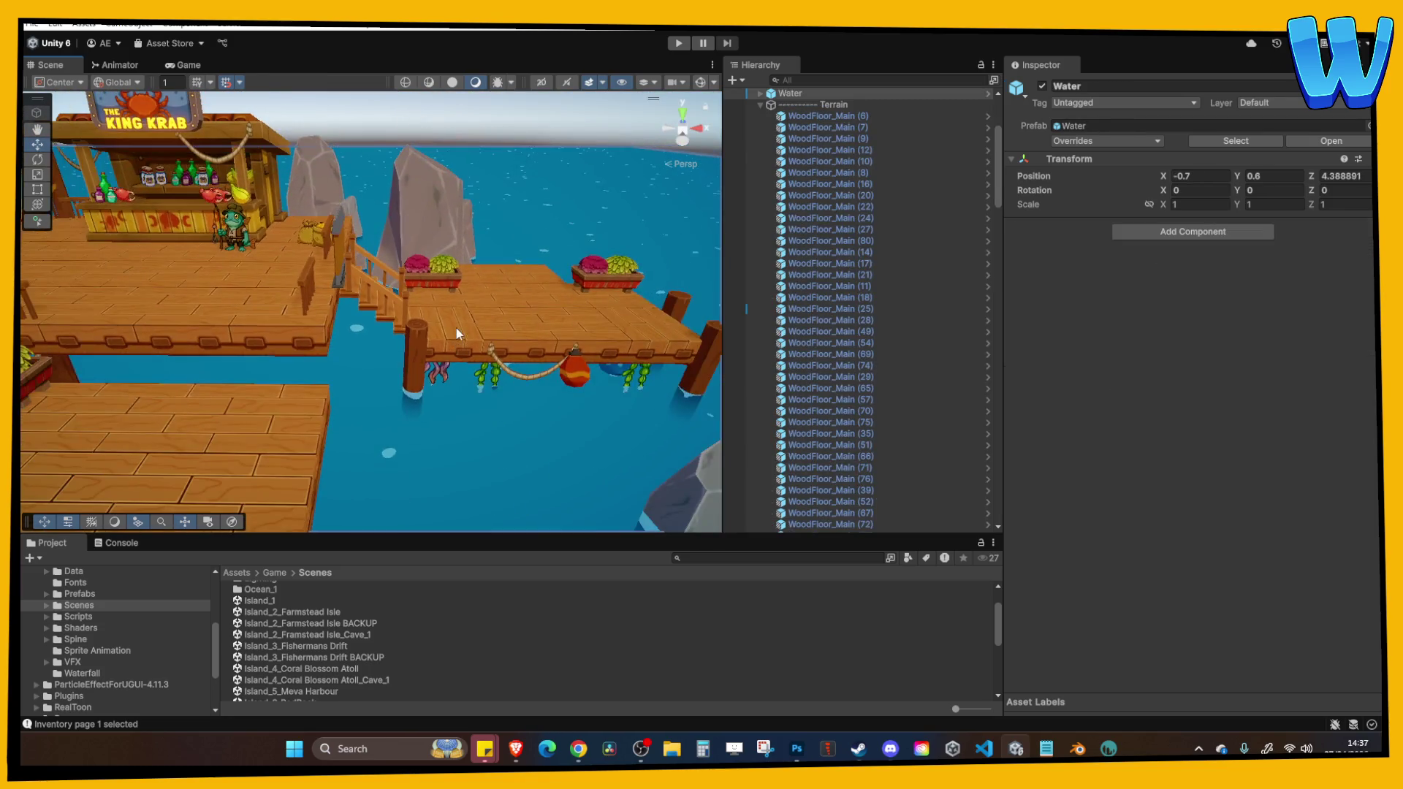
{"action": "left_click", "coordinate": [456, 327]}
{"action": "scroll", "coordinate": [449, 319], "scroll_direction": "down", "scroll_amount": 4}
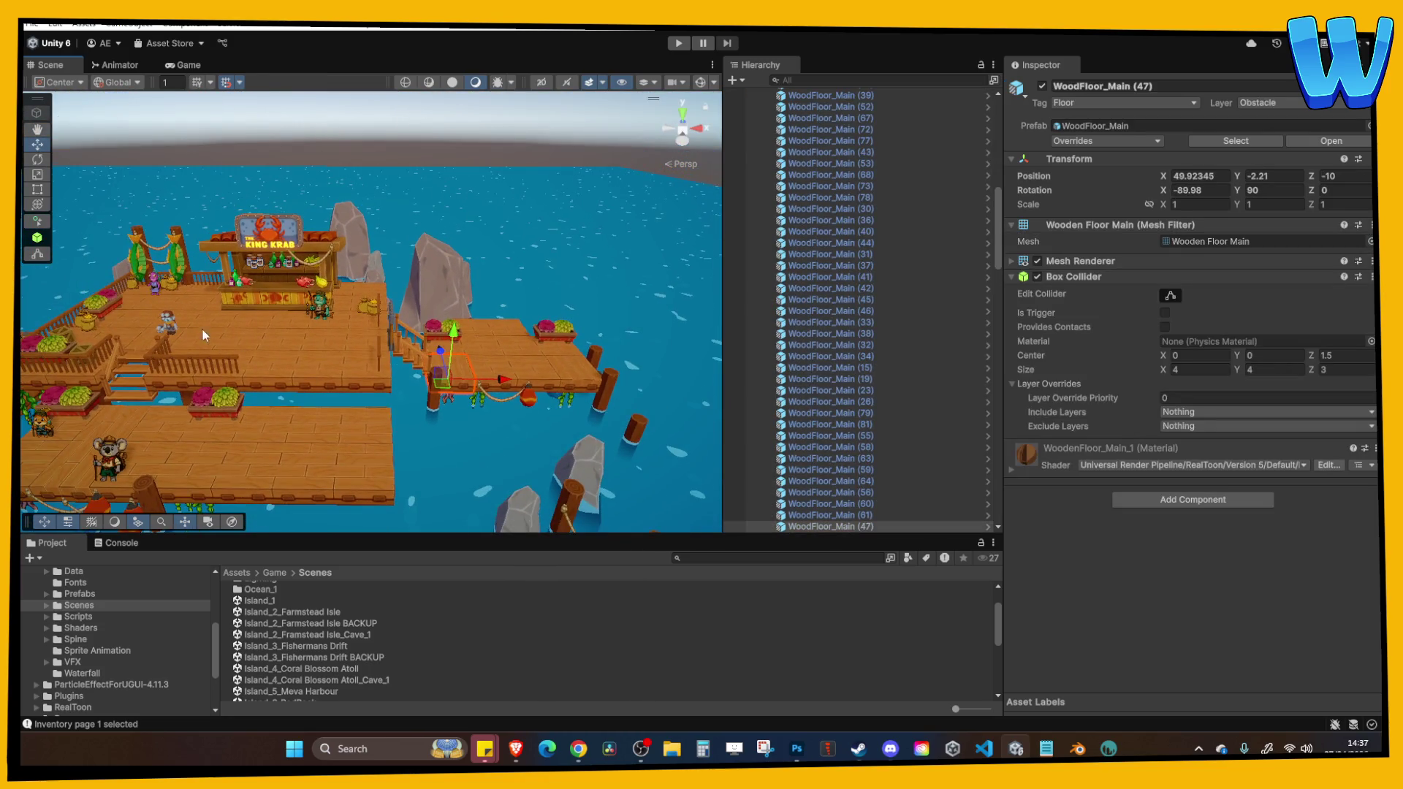
{"action": "left_click", "coordinate": [175, 331]}
{"action": "mouse_move", "coordinate": [309, 341]}
{"action": "left_mouse_down"}
{"action": "mouse_move", "coordinate": [497, 375]}
{"action": "mouse_move", "coordinate": [345, 367]}
{"action": "mouse_move", "coordinate": [386, 337]}
{"action": "left_mouse_up"}
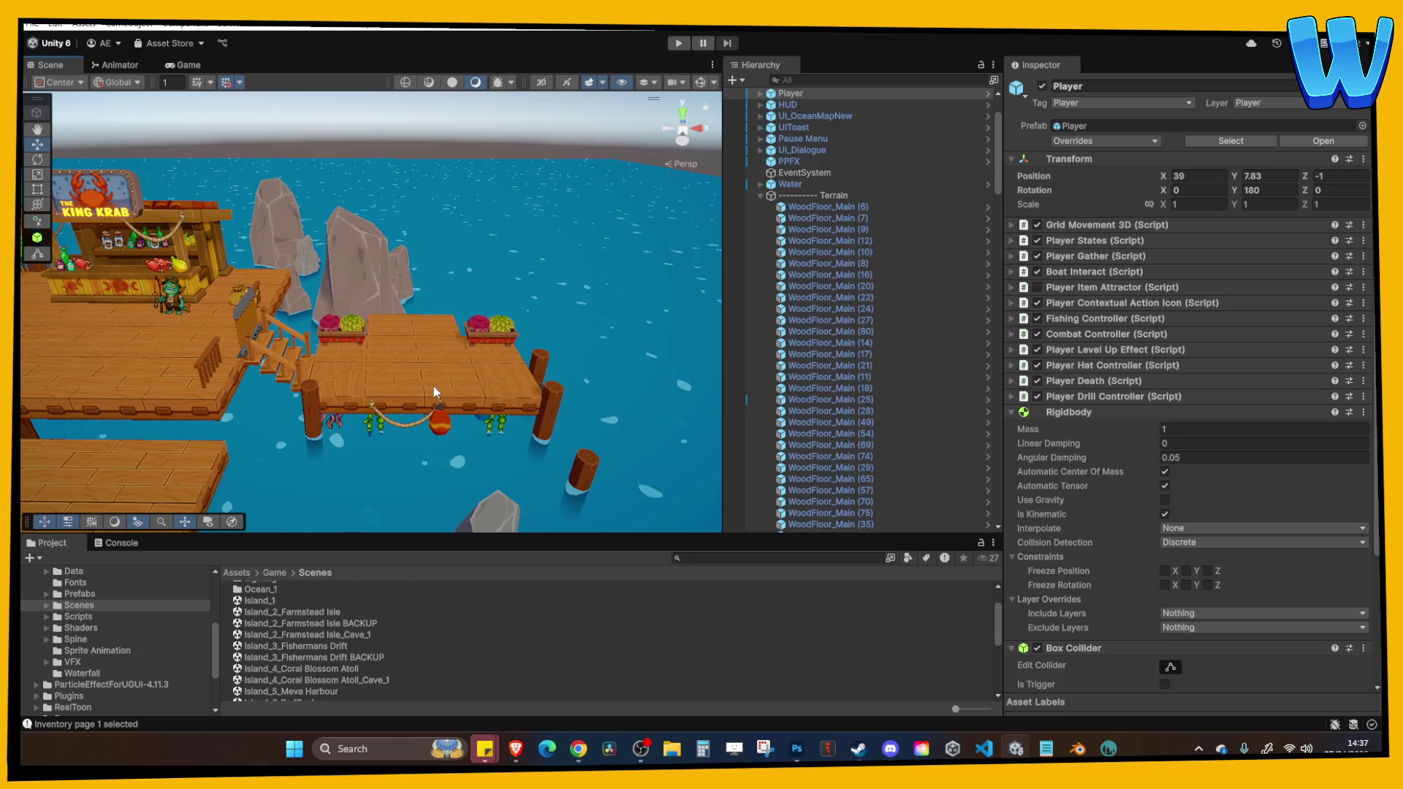
{"action": "mouse_move", "coordinate": [296, 449]}
{"action": "left_mouse_down"}
{"action": "mouse_move", "coordinate": [361, 339]}
{"action": "mouse_move", "coordinate": [304, 387]}
{"action": "mouse_move", "coordinate": [617, 411]}
{"action": "mouse_move", "coordinate": [541, 415]}
{"action": "left_mouse_up"}
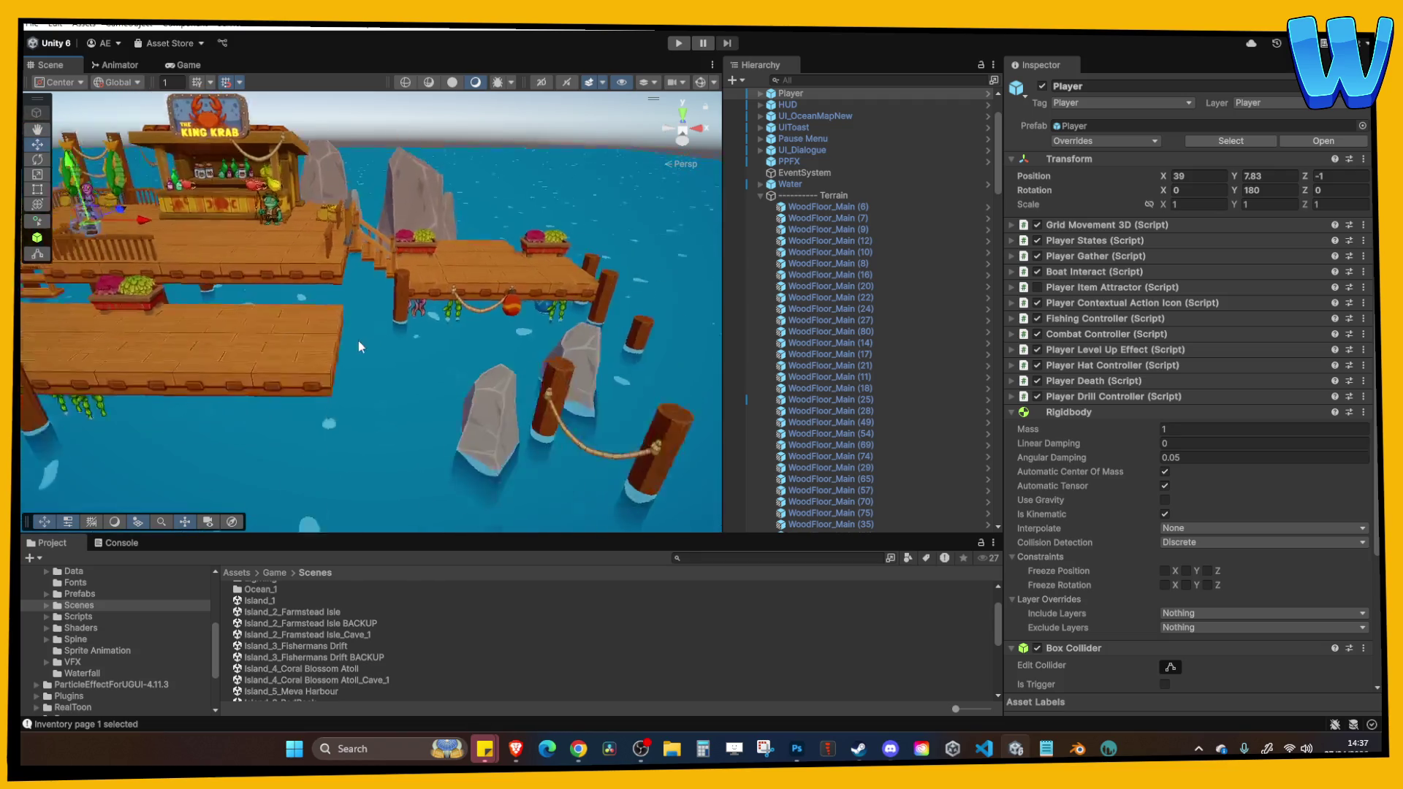
Duplicate a wooden pillar and slide the copy to X 69.42.
{"action": "left_click", "coordinate": [342, 399]}
{"action": "key", "text": "ctrl+d"}
{"action": "key", "text": "ctrl+d"}
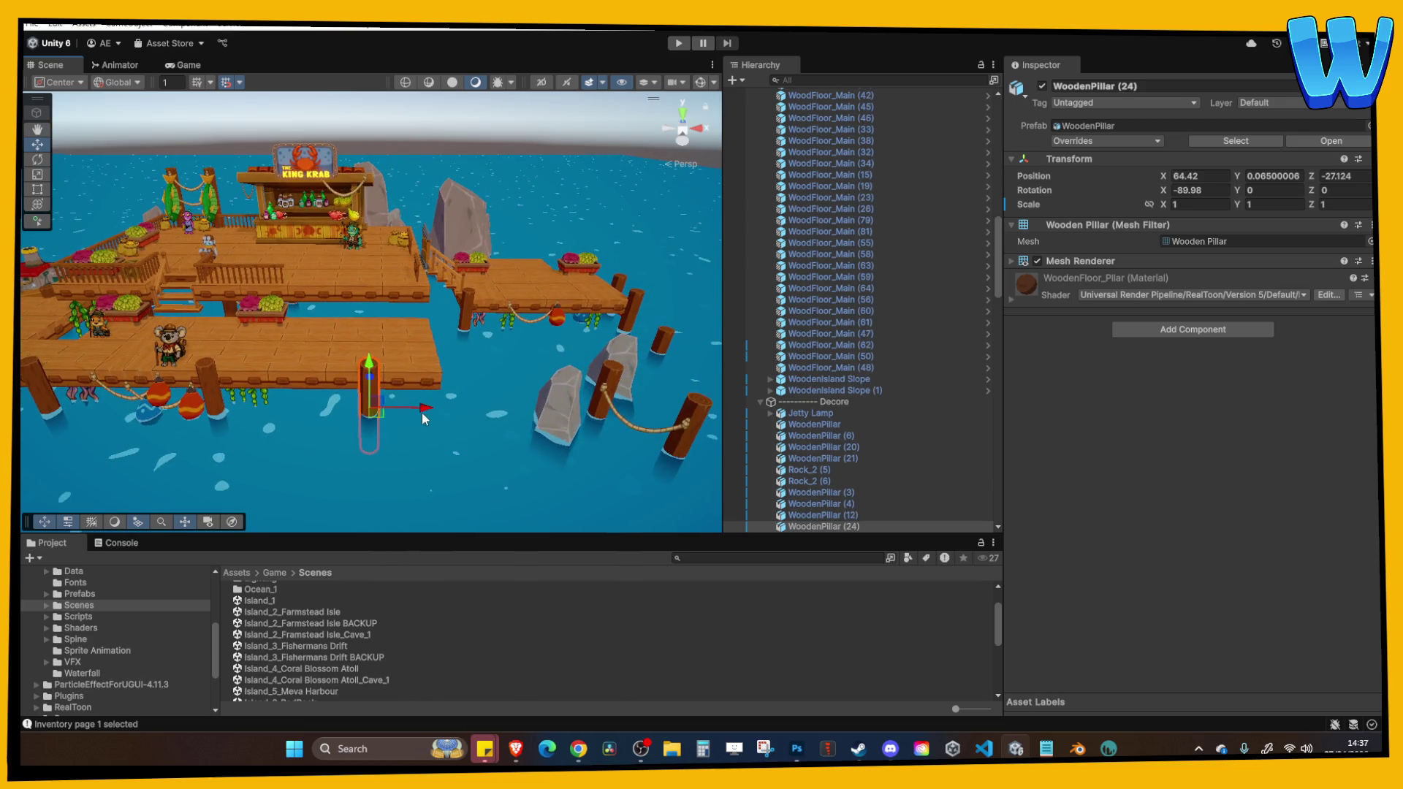
{"action": "mouse_move", "coordinate": [422, 412]}
{"action": "left_mouse_down"}
{"action": "mouse_move", "coordinate": [503, 409]}
{"action": "mouse_move", "coordinate": [372, 437]}
{"action": "mouse_move", "coordinate": [380, 399]}
{"action": "mouse_move", "coordinate": [478, 409]}
{"action": "mouse_move", "coordinate": [486, 384]}
{"action": "mouse_move", "coordinate": [434, 411]}
{"action": "mouse_move", "coordinate": [504, 383]}
{"action": "mouse_move", "coordinate": [372, 385]}
{"action": "left_mouse_up"}
{"action": "key", "text": "ctrl+d"}
{"action": "left_click", "coordinate": [472, 402]}
{"action": "mouse_move", "coordinate": [306, 351]}
{"action": "left_mouse_down"}
{"action": "mouse_move", "coordinate": [234, 340]}
{"action": "mouse_move", "coordinate": [502, 407]}
{"action": "left_mouse_up"}
Check WoodenPillar (26) and the nearby rocks, then deselect everything and start play mode.
{"action": "left_click", "coordinate": [224, 337]}
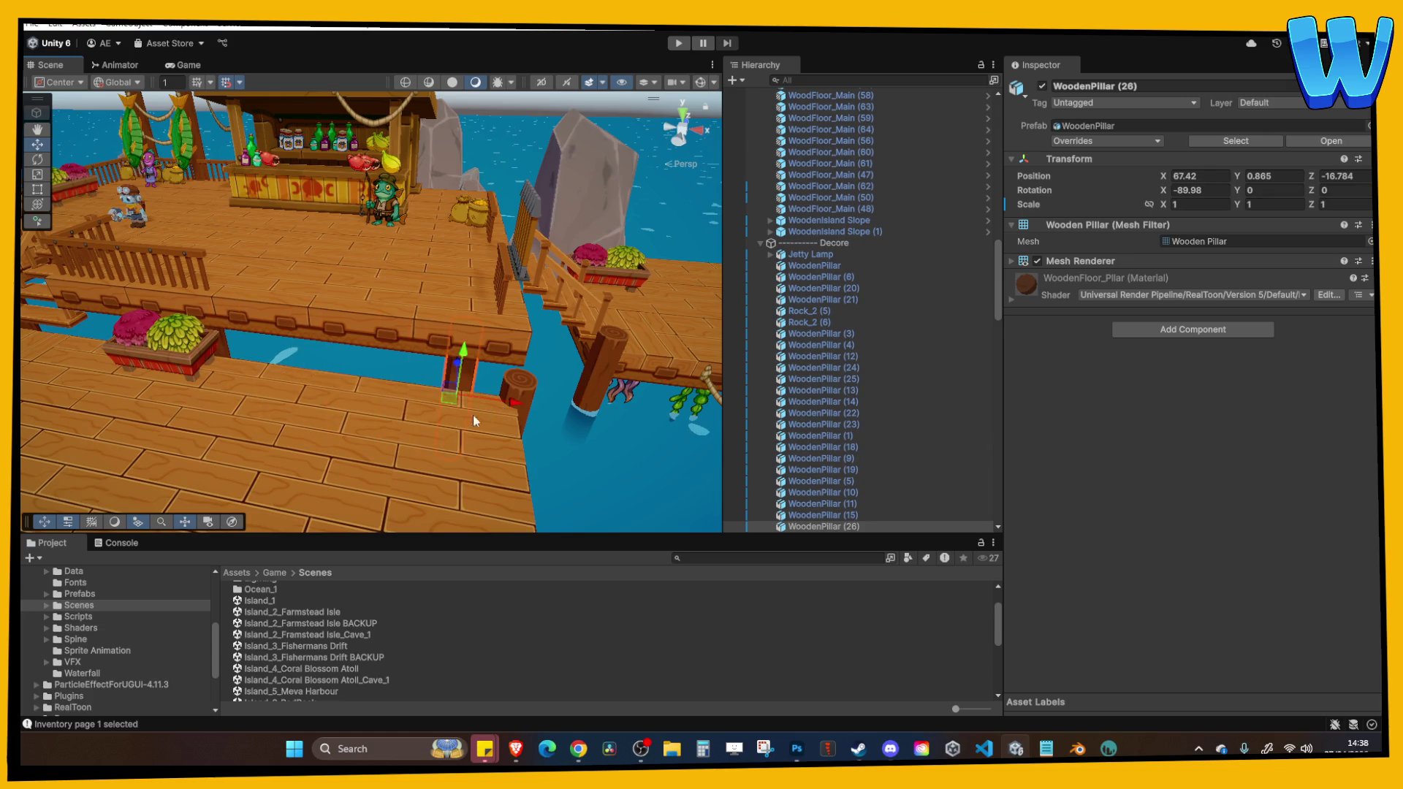
{"action": "scroll", "coordinate": [457, 422], "scroll_direction": "down", "scroll_amount": 5}
{"action": "left_click", "coordinate": [593, 343]}
{"action": "scroll", "coordinate": [462, 355], "scroll_direction": "up", "scroll_amount": 5}
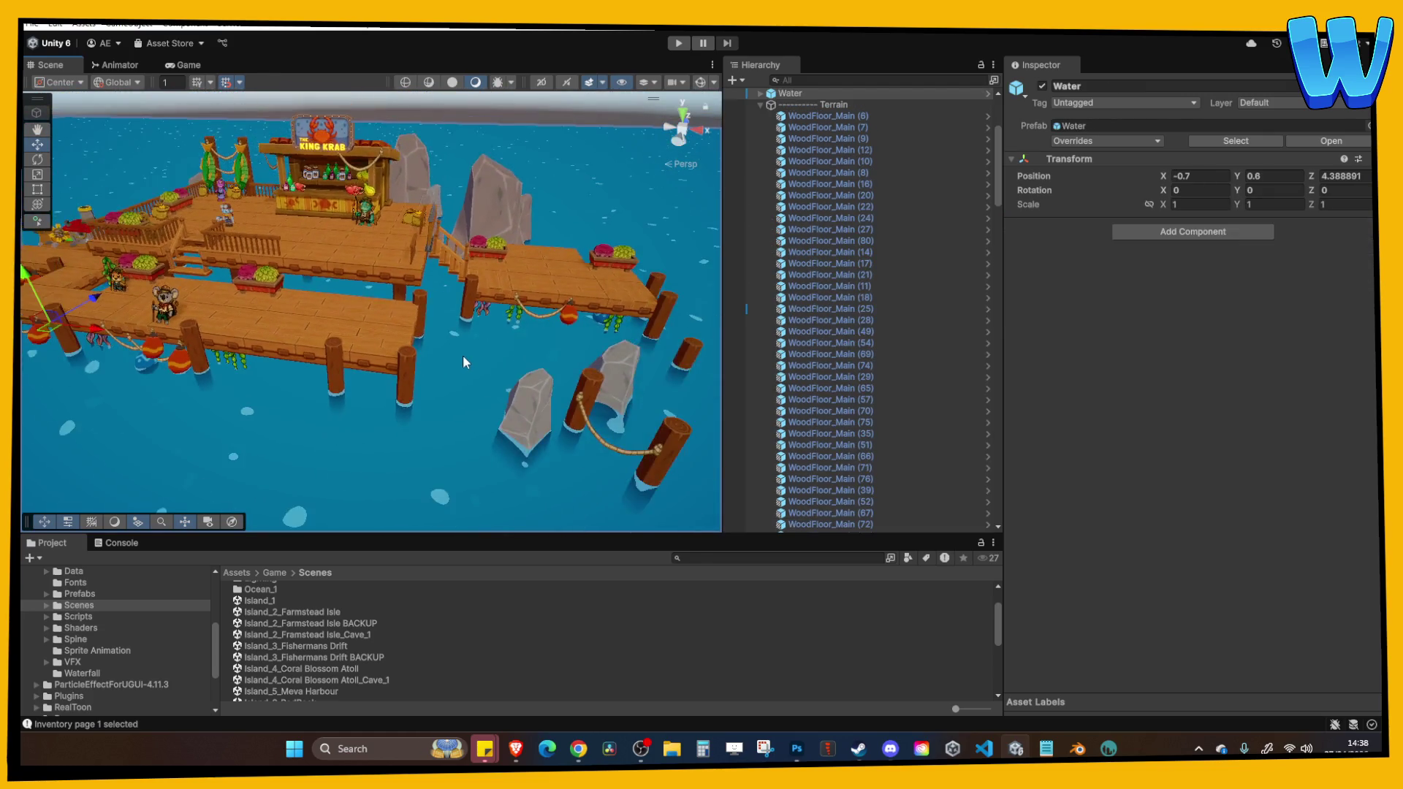
{"action": "mouse_move", "coordinate": [316, 295]}
{"action": "left_mouse_down"}
{"action": "mouse_move", "coordinate": [527, 448]}
{"action": "mouse_move", "coordinate": [459, 359]}
{"action": "mouse_move", "coordinate": [395, 358]}
{"action": "left_mouse_up"}
{"action": "left_click", "coordinate": [444, 303], "text": "shift"}
{"action": "scroll", "coordinate": [468, 301], "scroll_direction": "up", "scroll_amount": 3}
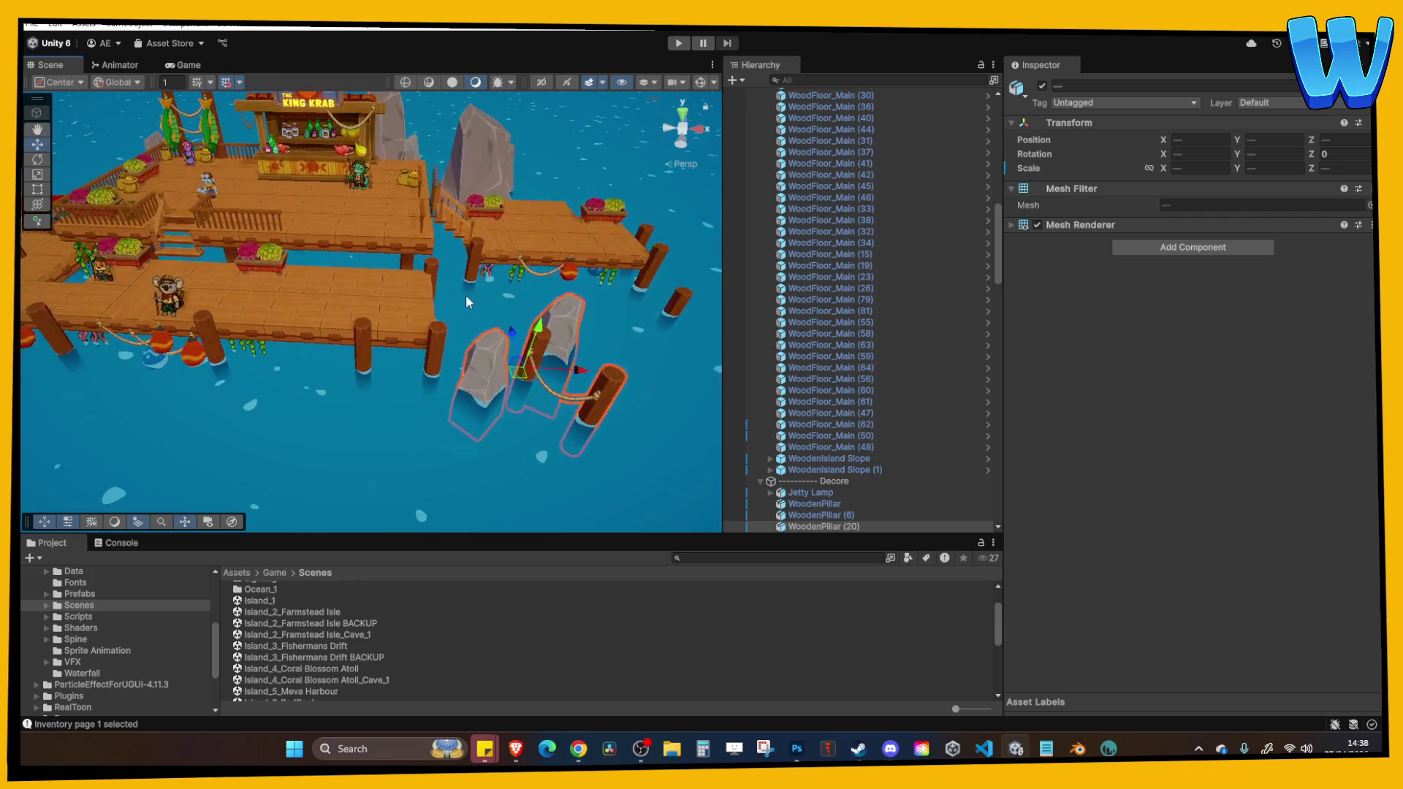
{"action": "left_click", "coordinate": [467, 295]}
{"action": "scroll", "coordinate": [545, 332], "scroll_direction": "up", "scroll_amount": 2}
{"action": "left_click", "coordinate": [679, 43]}
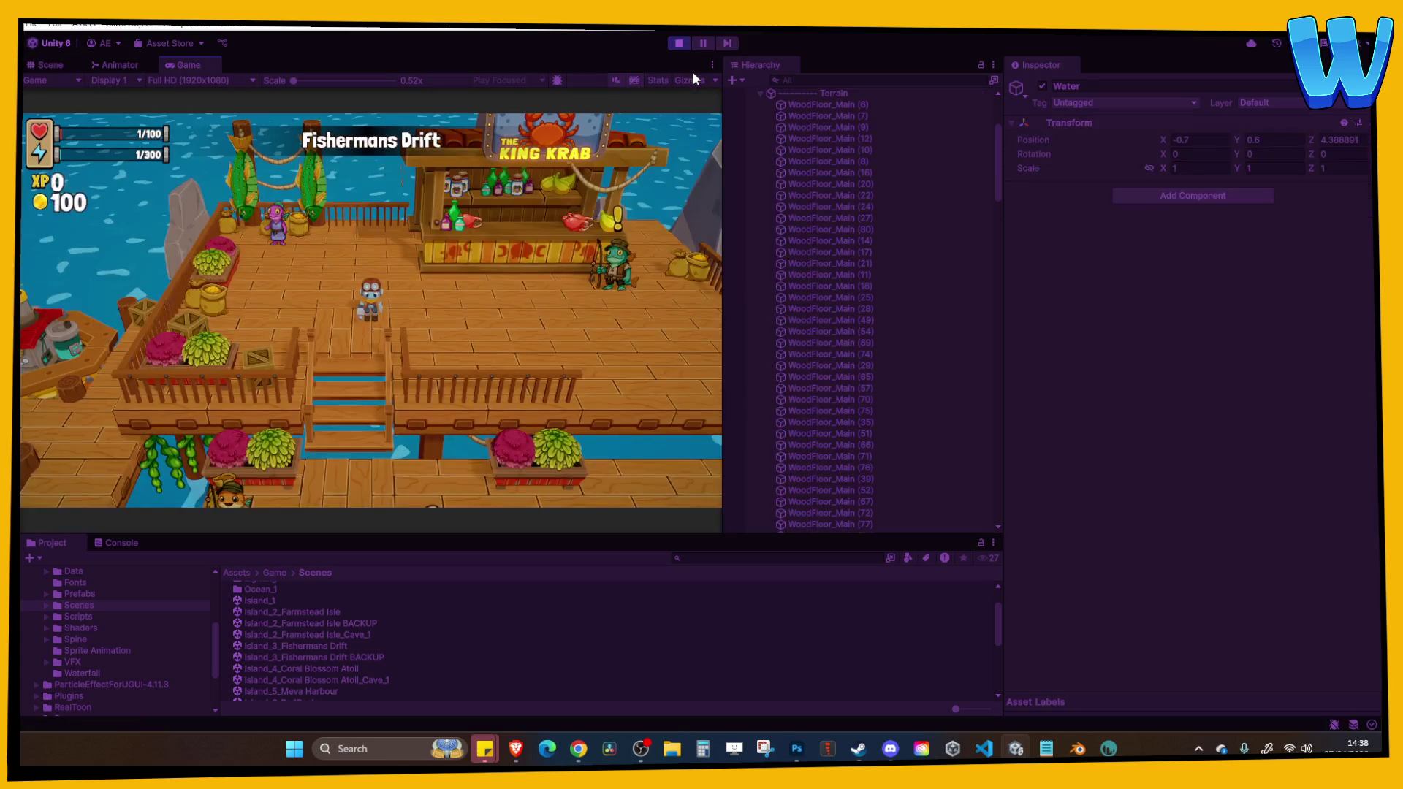
Maximize the Game view, walk the player down the stairs and along the lower dock, then stop.
{"action": "left_click", "coordinate": [712, 65]}
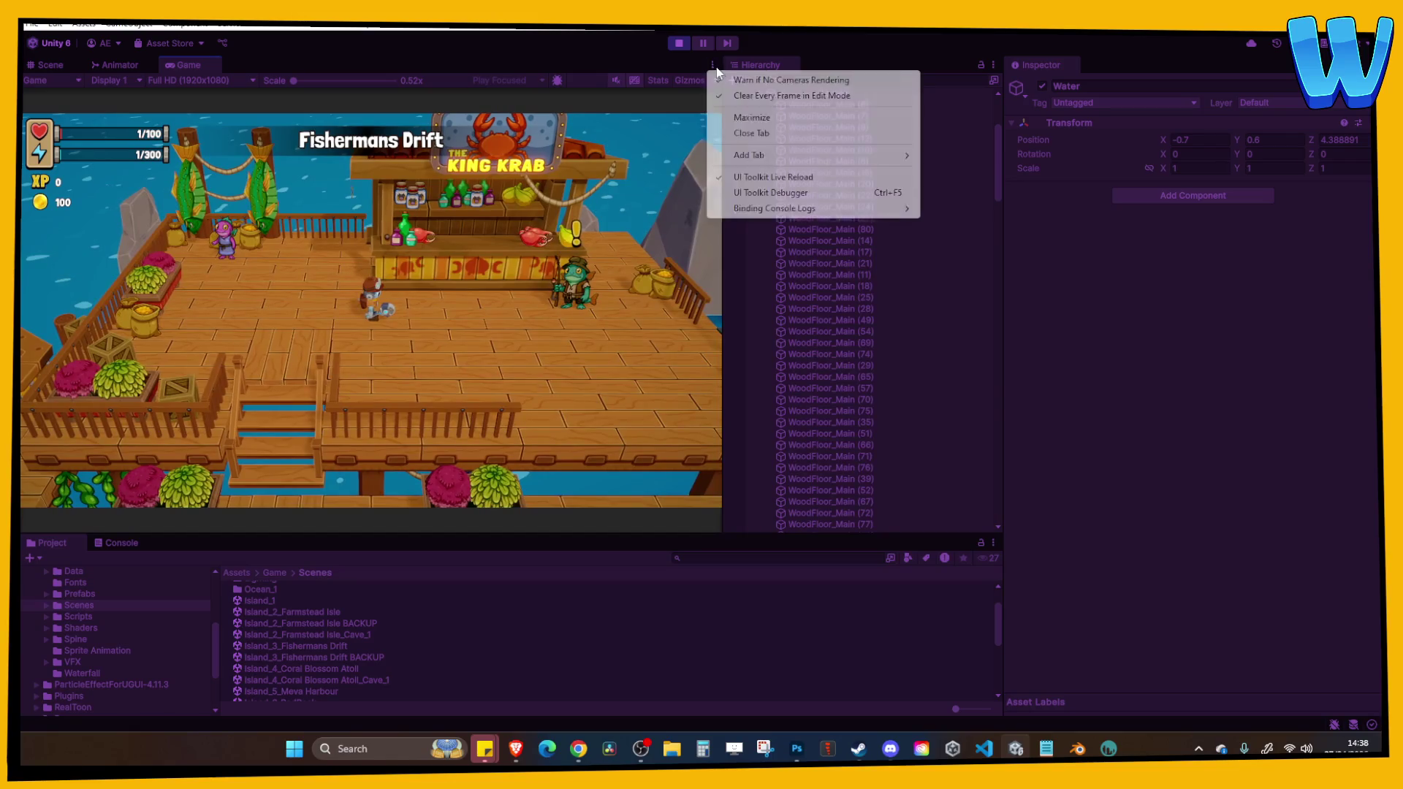
{"action": "left_click", "coordinate": [742, 117]}
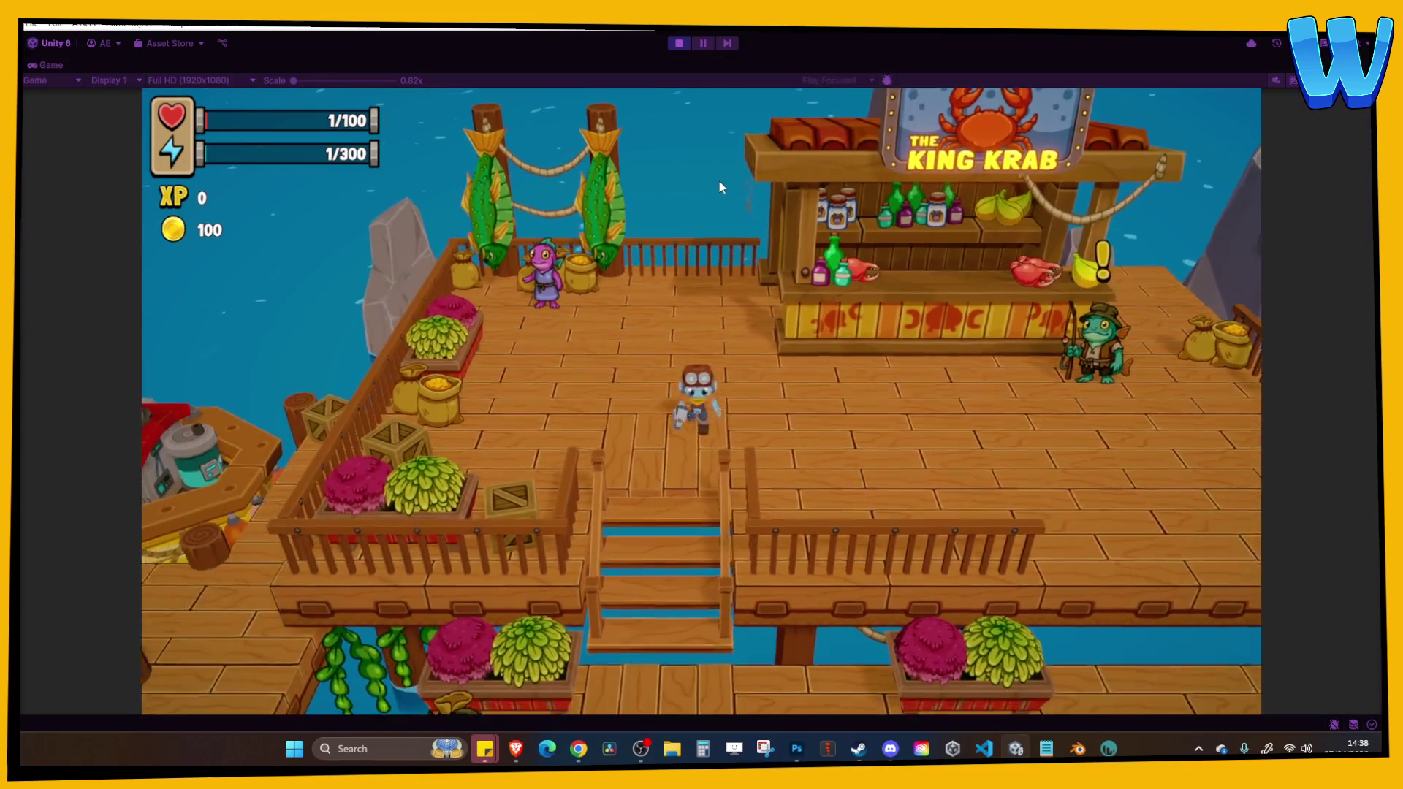
{"action": "key", "text": "s"}
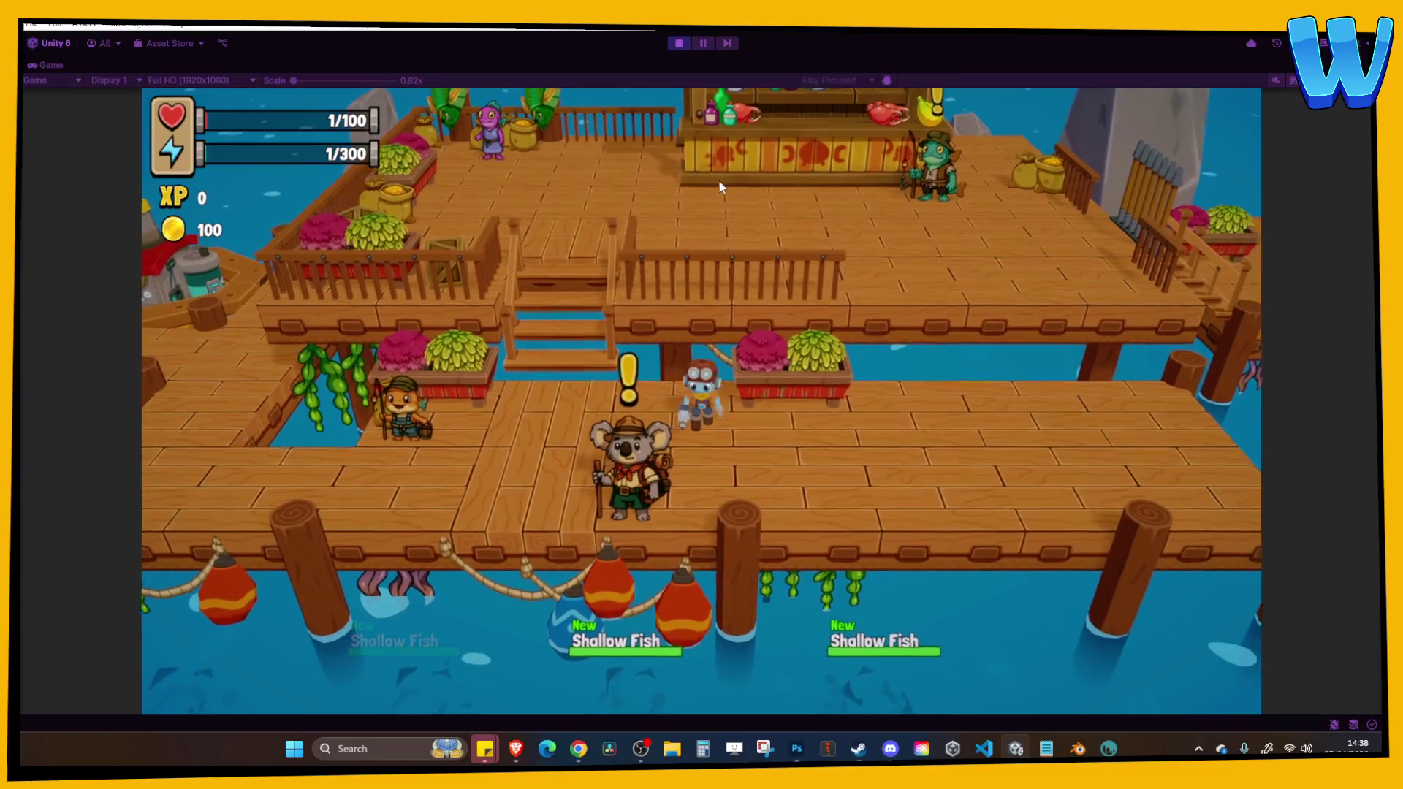
{"action": "key", "text": "d"}
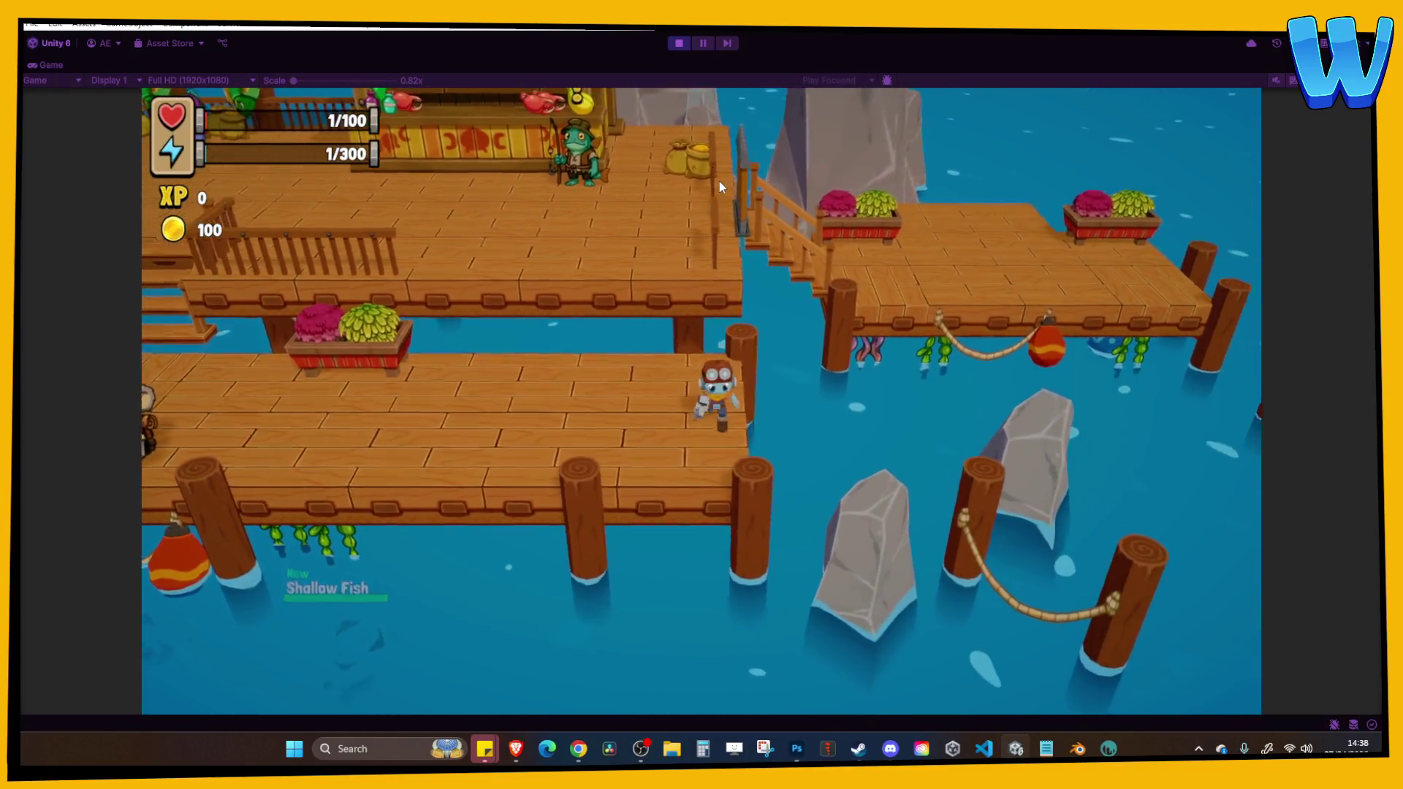
{"action": "key", "text": "a"}
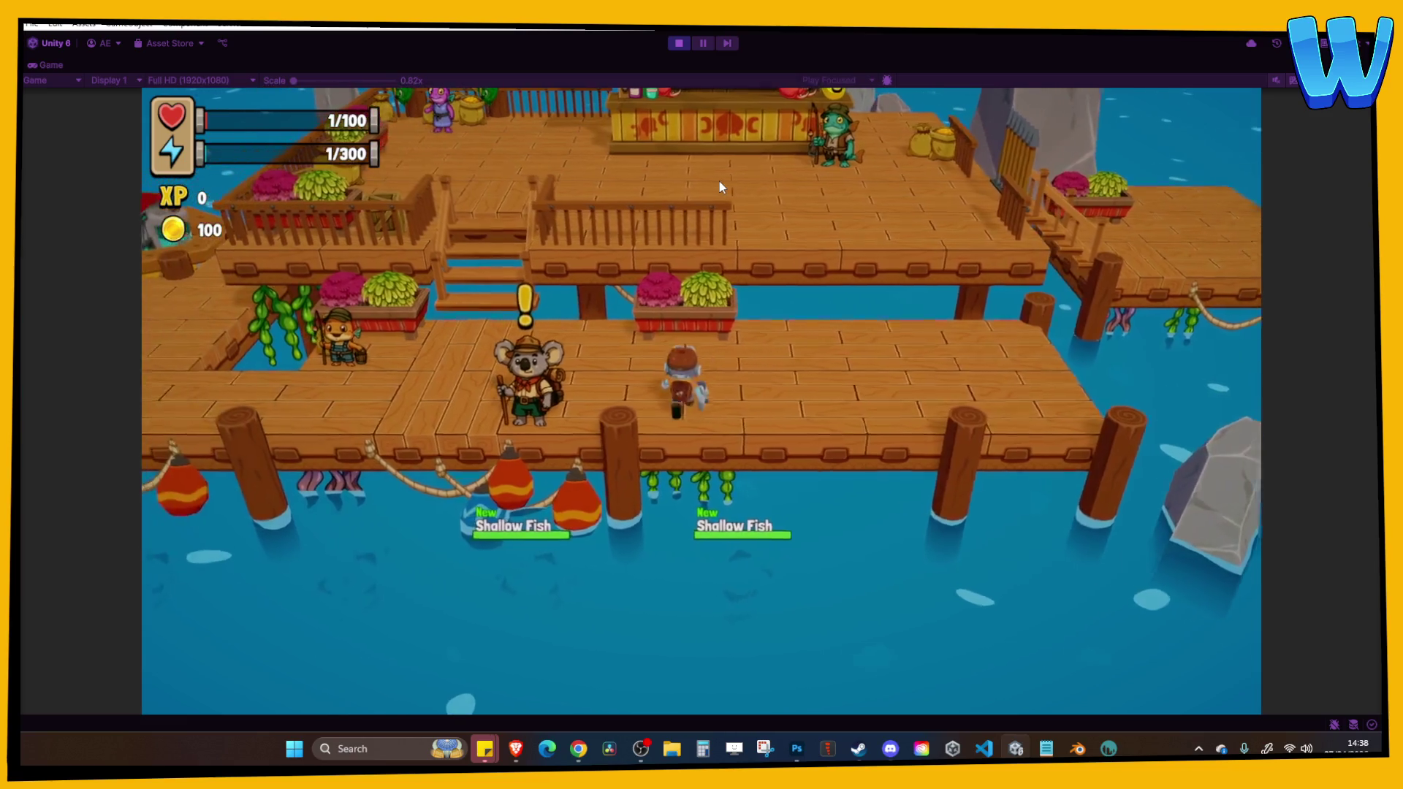
{"action": "key", "text": "d"}
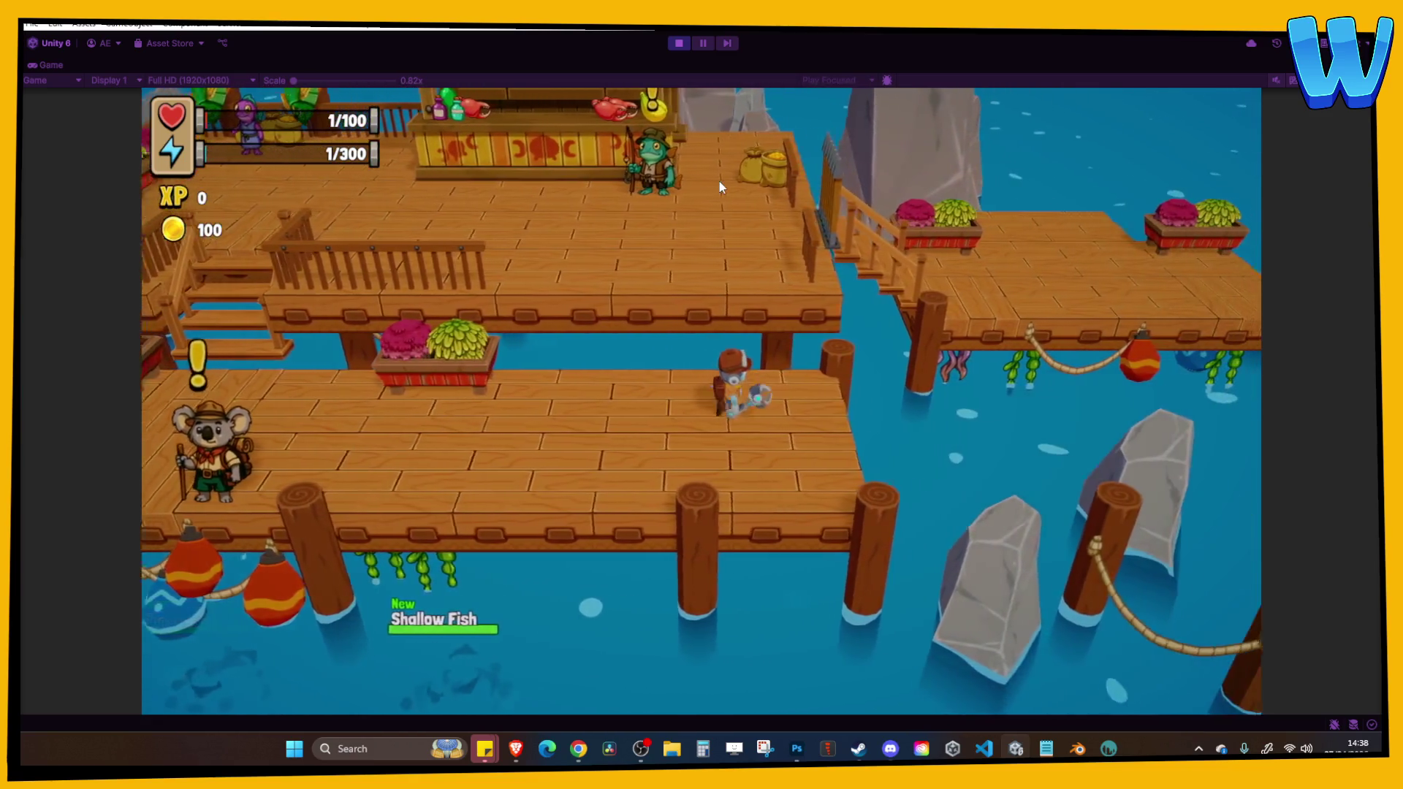
{"action": "key", "text": "a"}
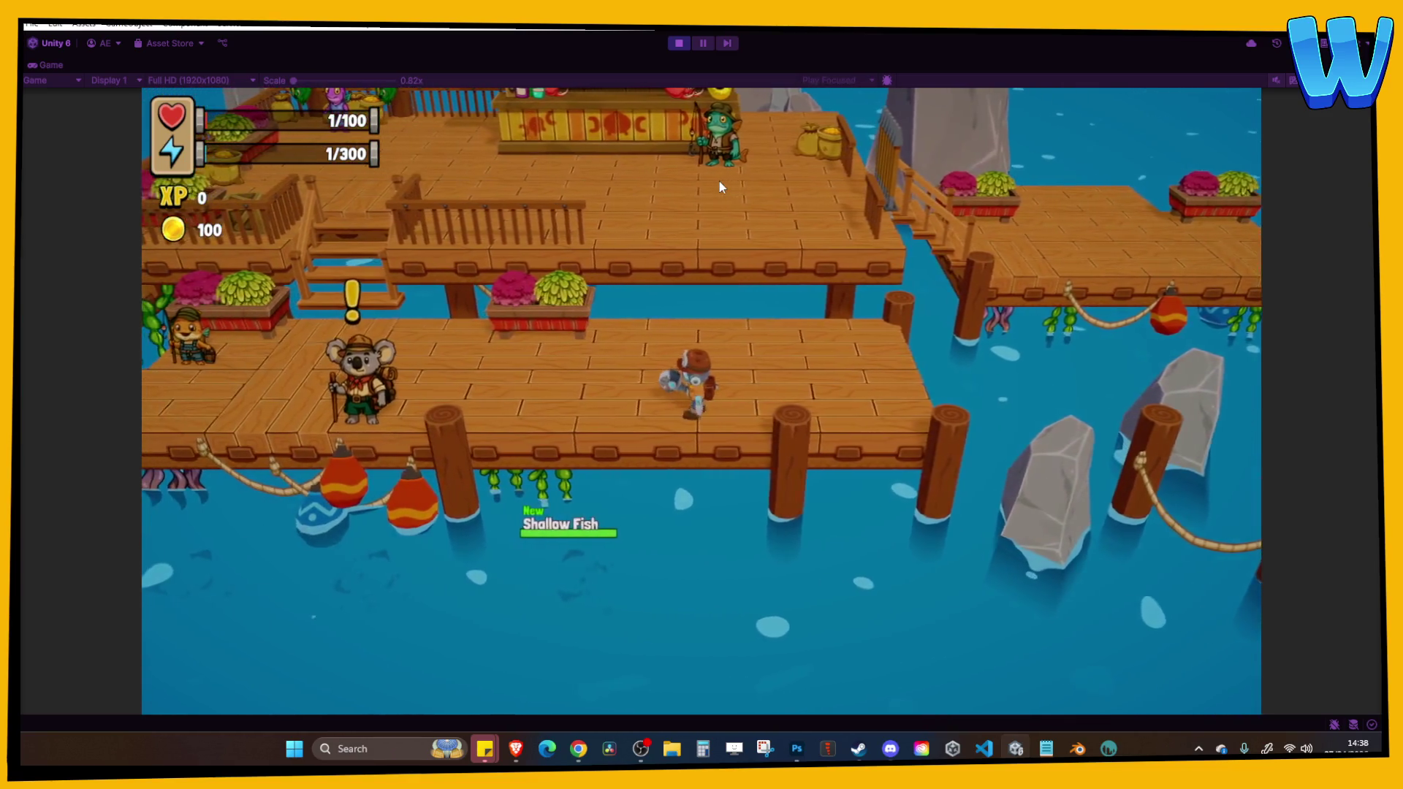
{"action": "left_click", "coordinate": [679, 45]}
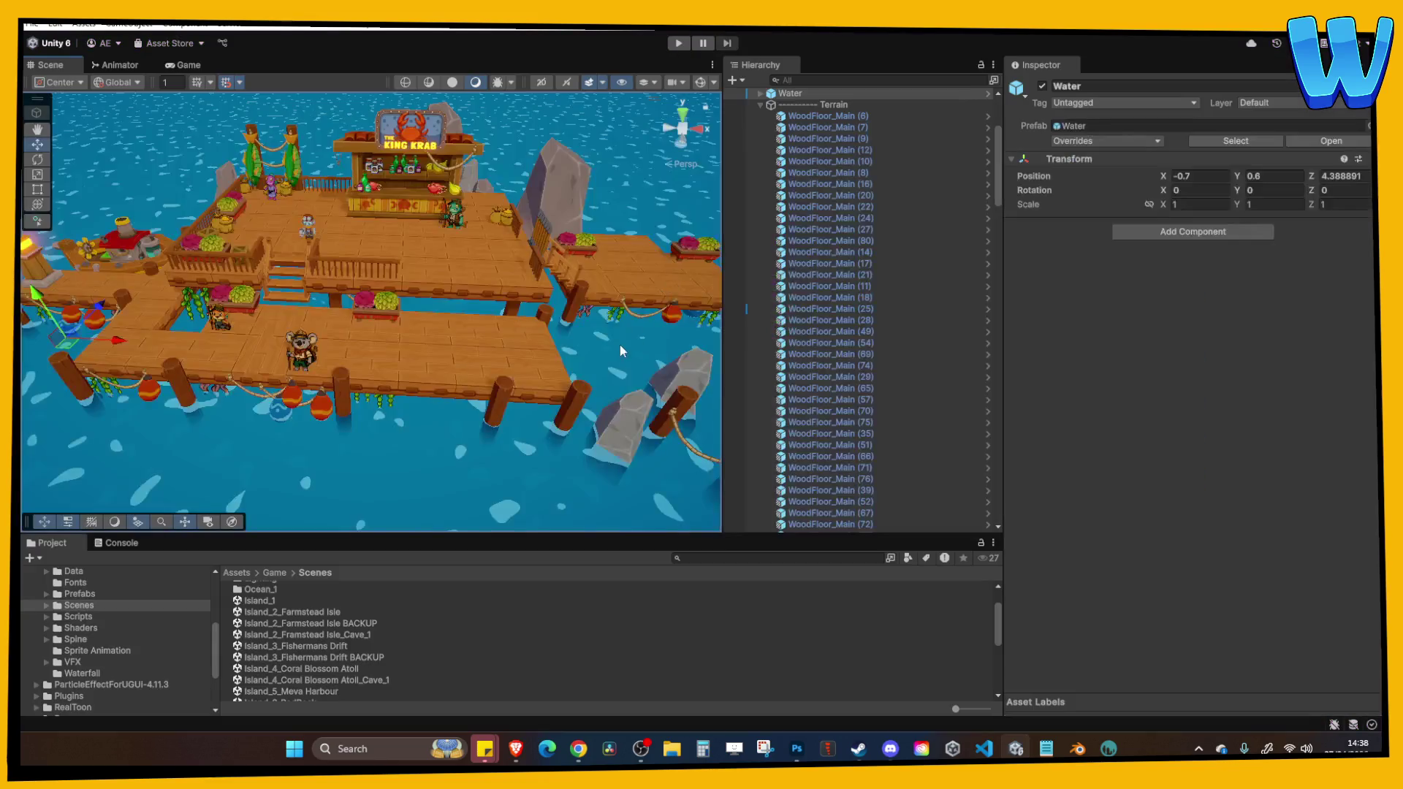
Shift the rock and pillars in the water to the right along X.
{"action": "left_click_drag", "start_coordinate": [569, 340], "coordinate": [468, 339]}
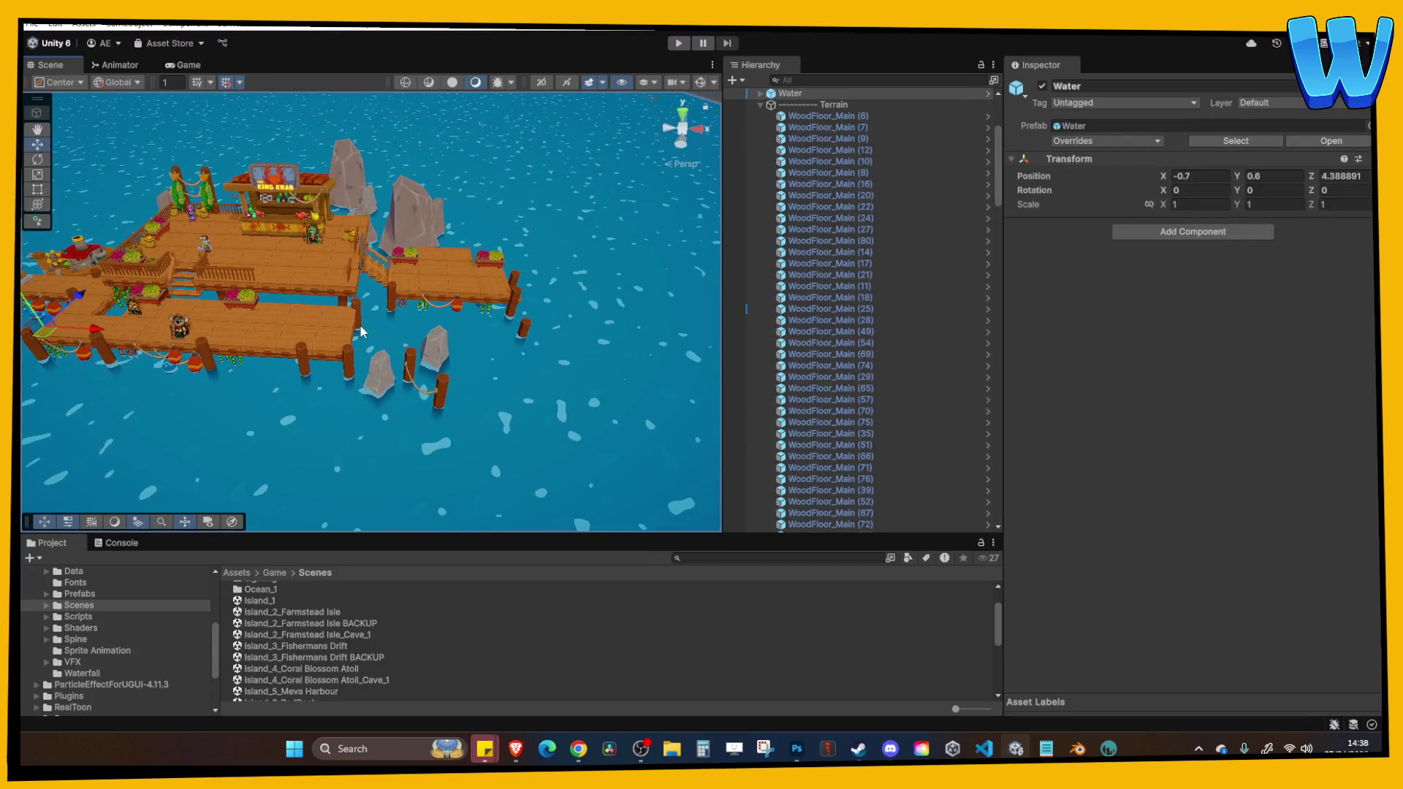
{"action": "left_click_drag", "start_coordinate": [363, 331], "coordinate": [510, 458]}
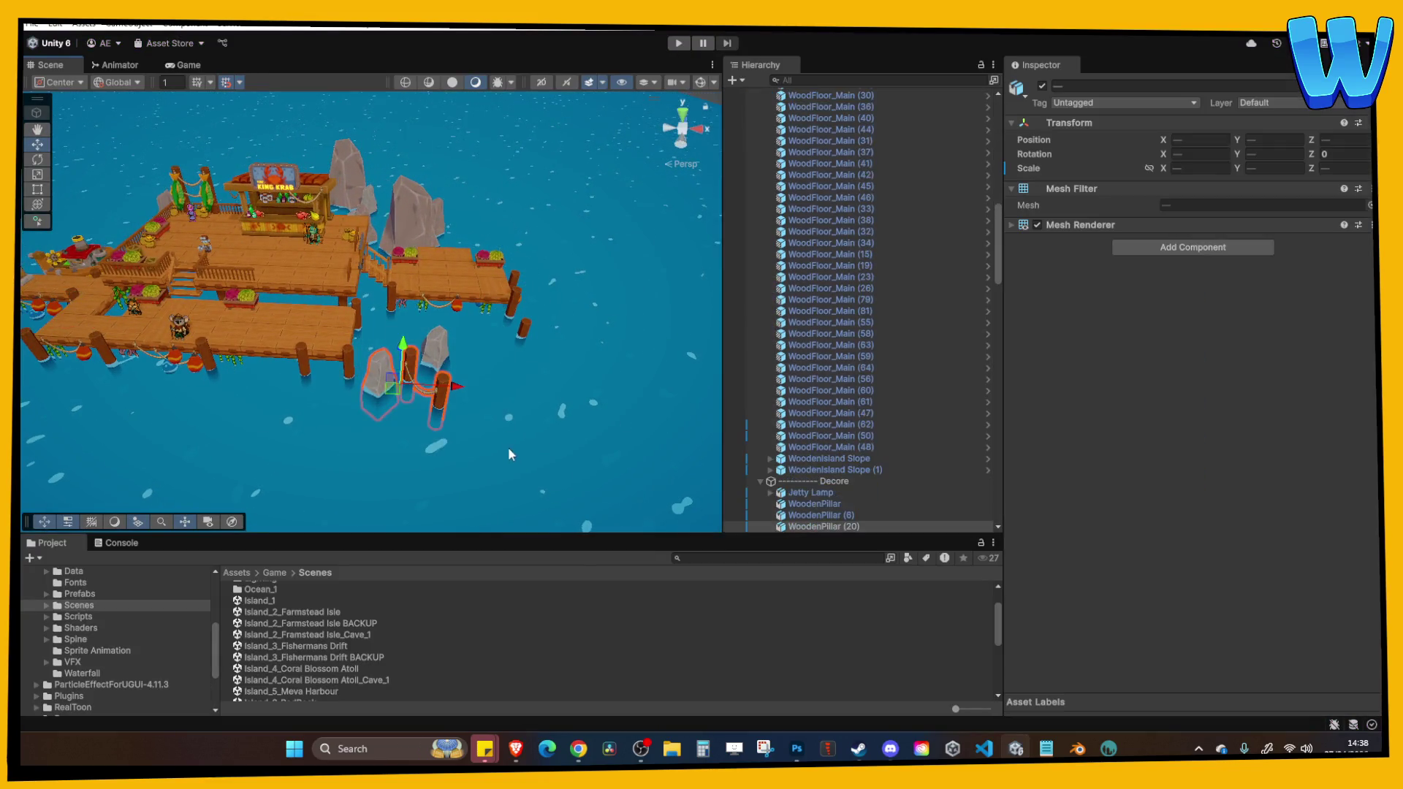
{"action": "left_click_drag", "start_coordinate": [393, 380], "coordinate": [578, 399]}
{"action": "scroll", "coordinate": [578, 399], "scroll_direction": "up", "scroll_amount": 3}
{"action": "scroll", "coordinate": [419, 390], "scroll_direction": "down", "scroll_amount": 6}
{"action": "scroll", "coordinate": [434, 344], "scroll_direction": "down", "scroll_amount": 5}
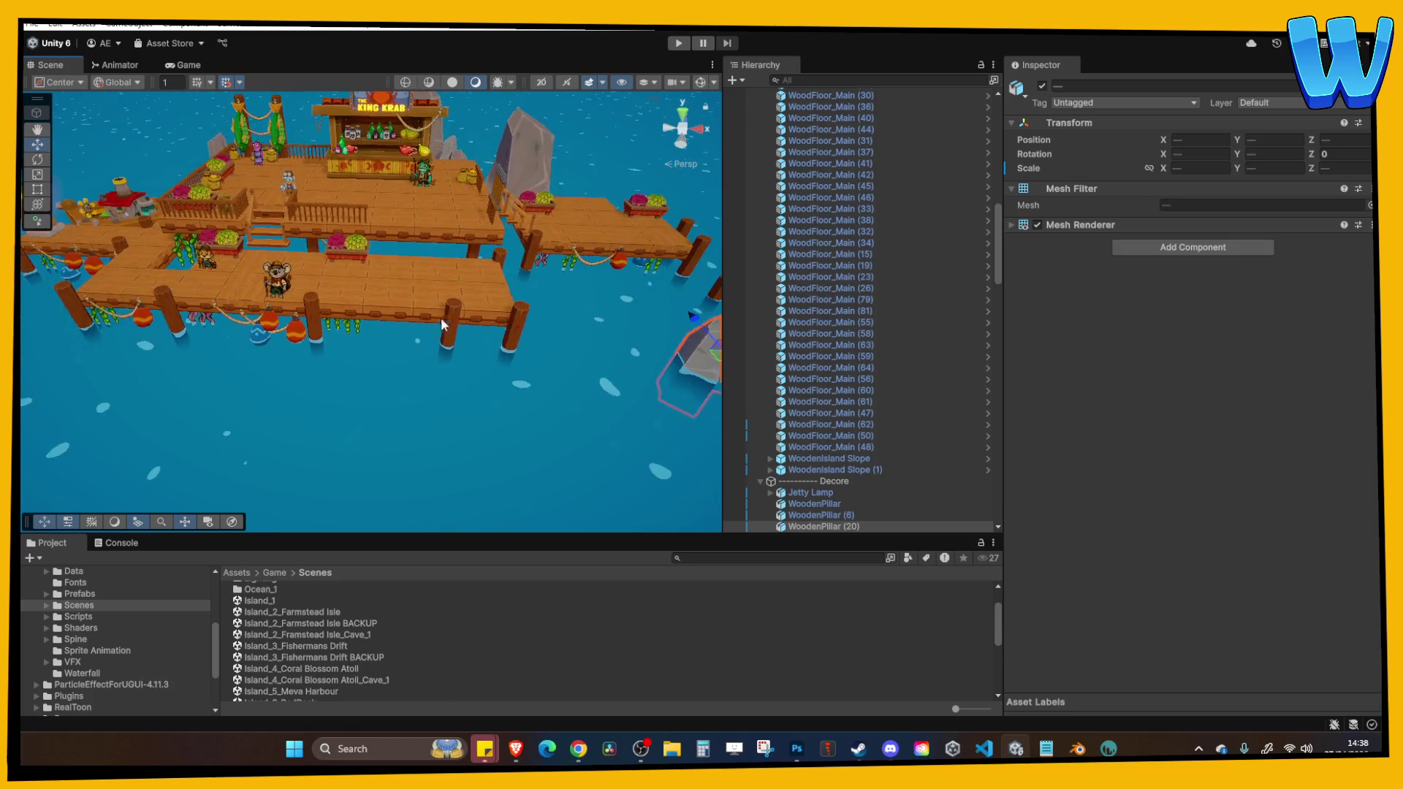
Inspect the WoodenIsland Slope and Slope (1) stairs from a different angle.
{"action": "left_click", "coordinate": [426, 235]}
{"action": "scroll", "coordinate": [394, 256], "scroll_direction": "down", "scroll_amount": 2}
{"action": "left_click", "coordinate": [282, 296]}
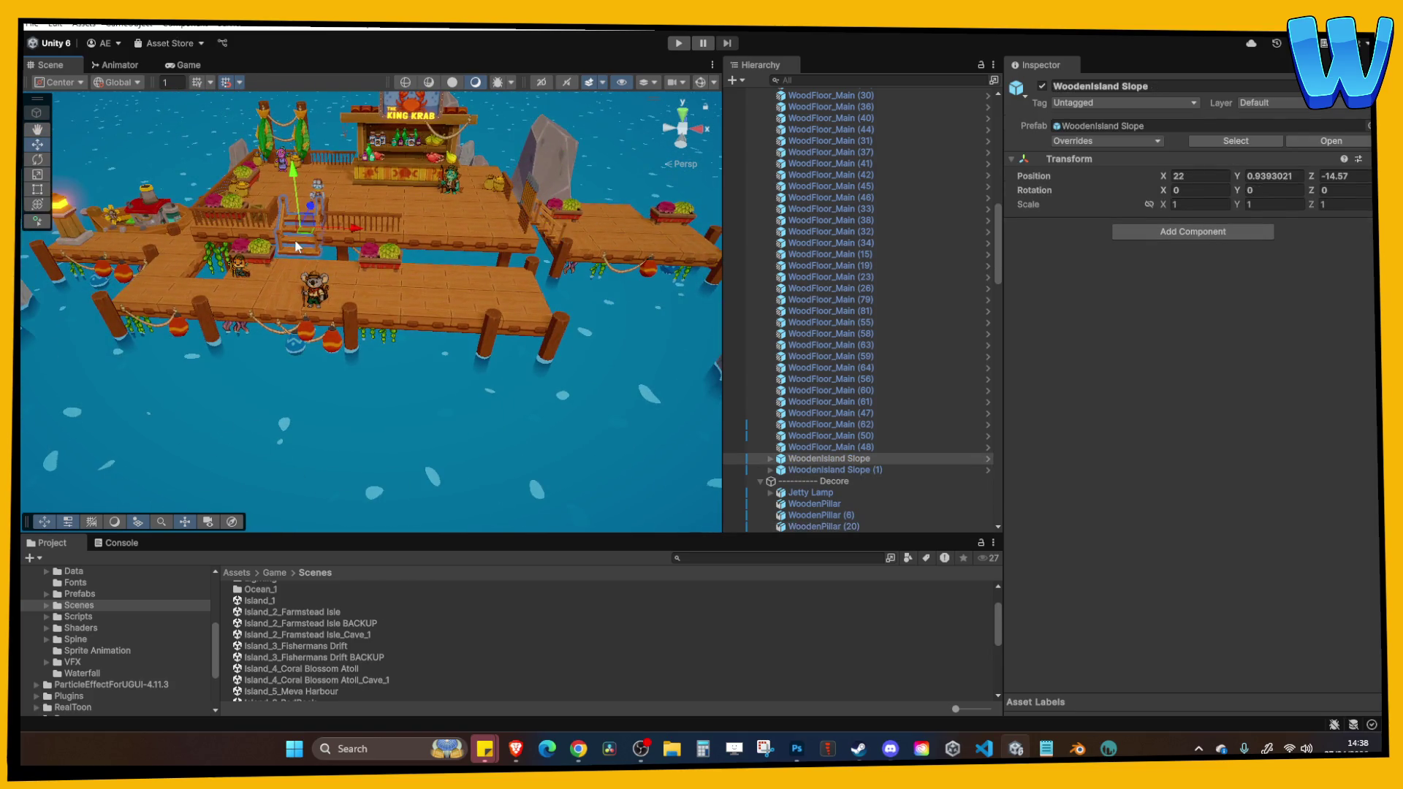
{"action": "scroll", "coordinate": [279, 292], "scroll_direction": "up", "scroll_amount": 3}
{"action": "mouse_move", "coordinate": [279, 291]}
{"action": "left_mouse_down"}
{"action": "mouse_move", "coordinate": [251, 378]}
{"action": "mouse_move", "coordinate": [499, 243]}
{"action": "left_mouse_up"}
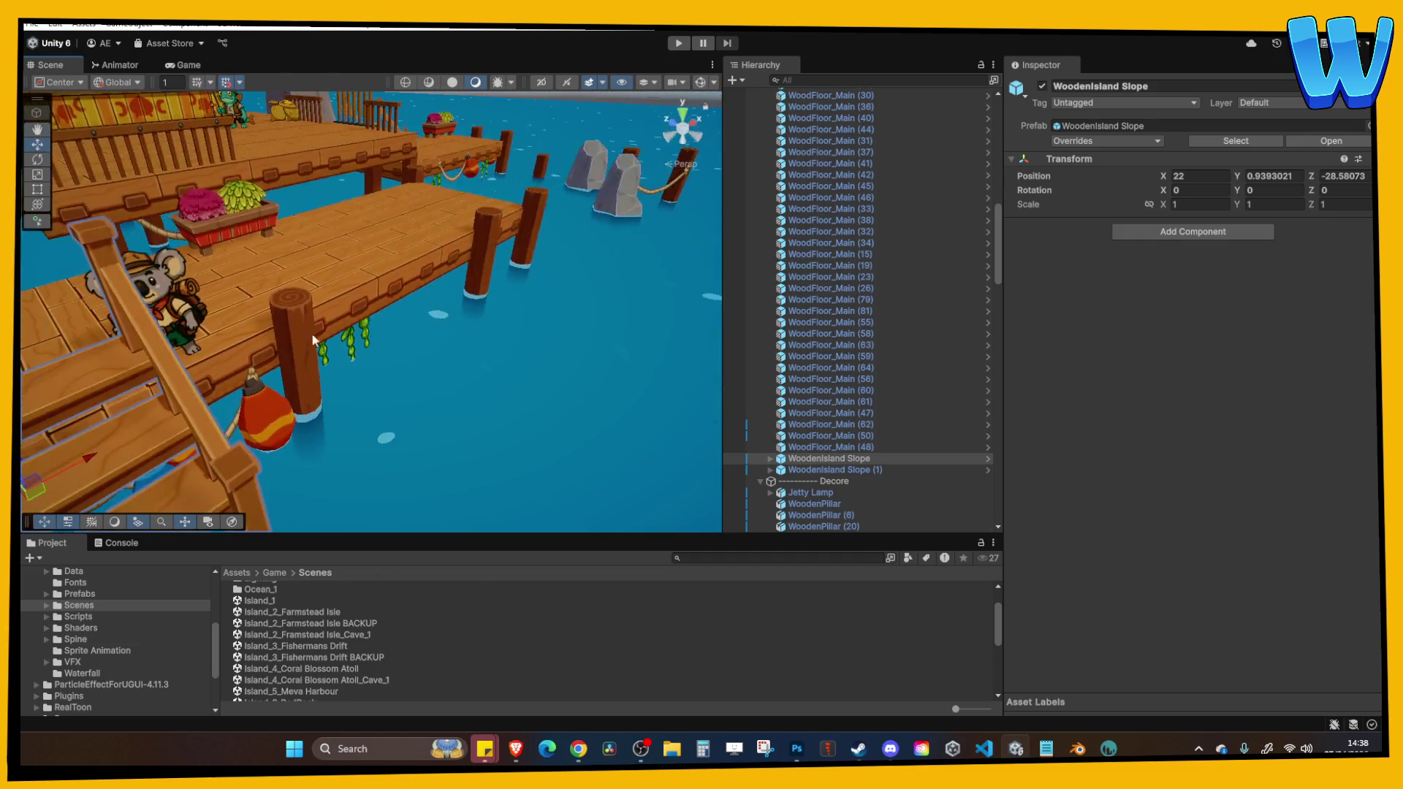
{"action": "scroll", "coordinate": [500, 243], "scroll_direction": "up", "scroll_amount": 5}
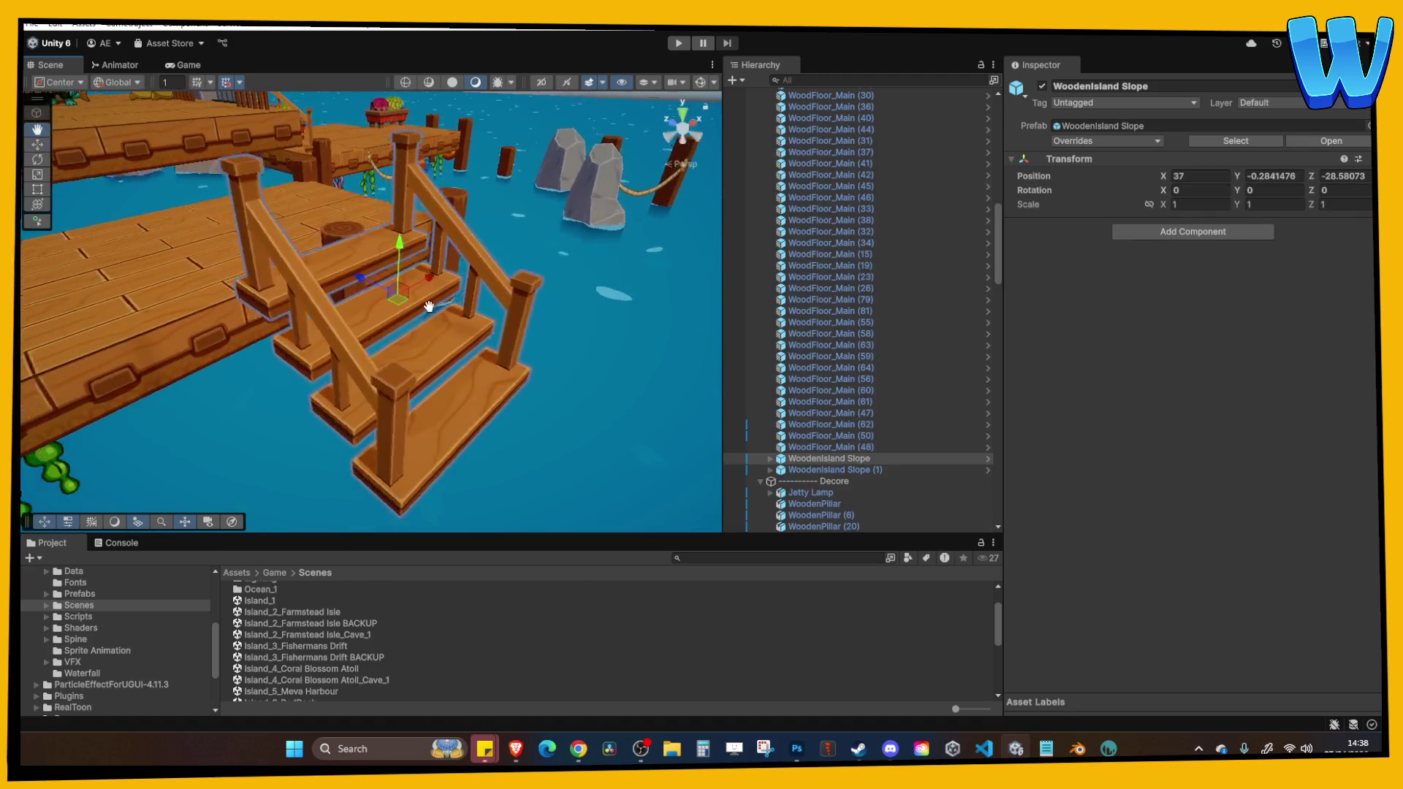
Try a lowered duplicate of a jetty floor plank, then delete the copy.
{"action": "left_click", "coordinate": [343, 226]}
{"action": "key", "text": "ctrl+d"}
{"action": "left_click_drag", "start_coordinate": [221, 209], "coordinate": [231, 328]}
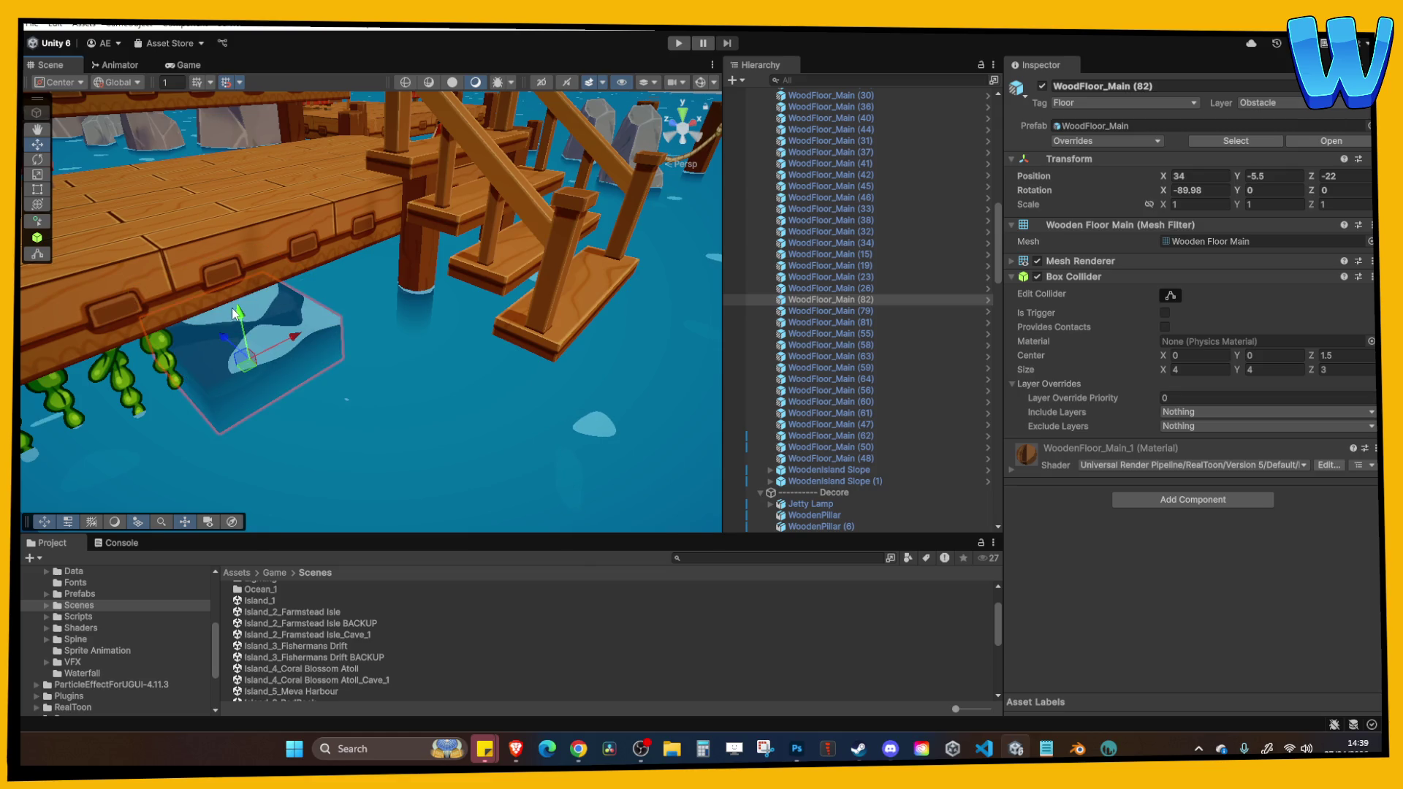
{"action": "key", "text": "Delete"}
Move WoodenPillar (12) right across the water.
{"action": "mouse_move", "coordinate": [422, 274]}
{"action": "left_mouse_down"}
{"action": "mouse_move", "coordinate": [493, 249]}
{"action": "mouse_move", "coordinate": [414, 301]}
{"action": "mouse_move", "coordinate": [463, 295]}
{"action": "mouse_move", "coordinate": [419, 336]}
{"action": "mouse_move", "coordinate": [361, 301]}
{"action": "left_mouse_up"}
{"action": "scroll", "coordinate": [421, 344], "scroll_direction": "down", "scroll_amount": 5}
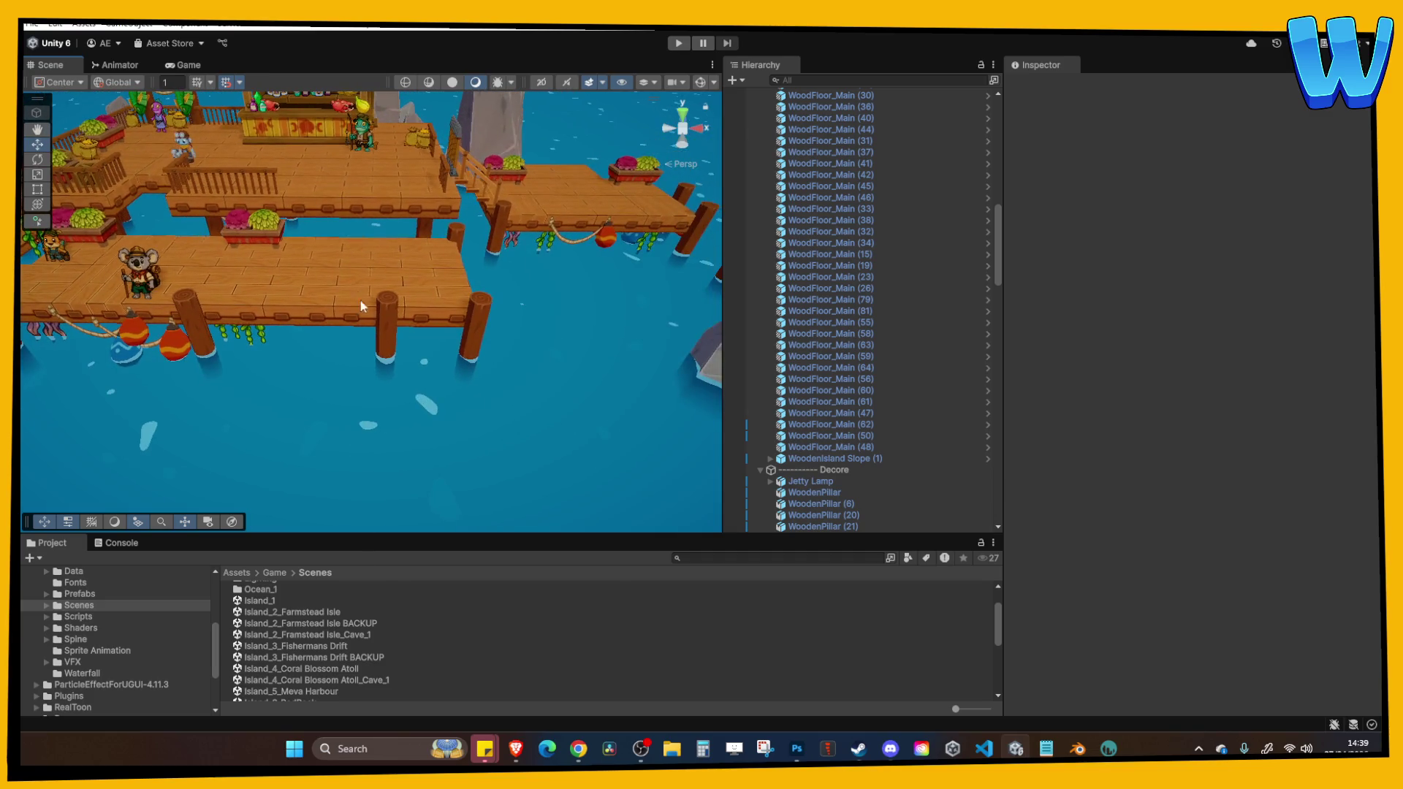
{"action": "left_click", "coordinate": [387, 329]}
{"action": "left_click_drag", "start_coordinate": [413, 343], "coordinate": [592, 344]}
Duplicate two lower-dock floor pieces and move the copies forward to widen the dock.
{"action": "left_click", "coordinate": [369, 288]}
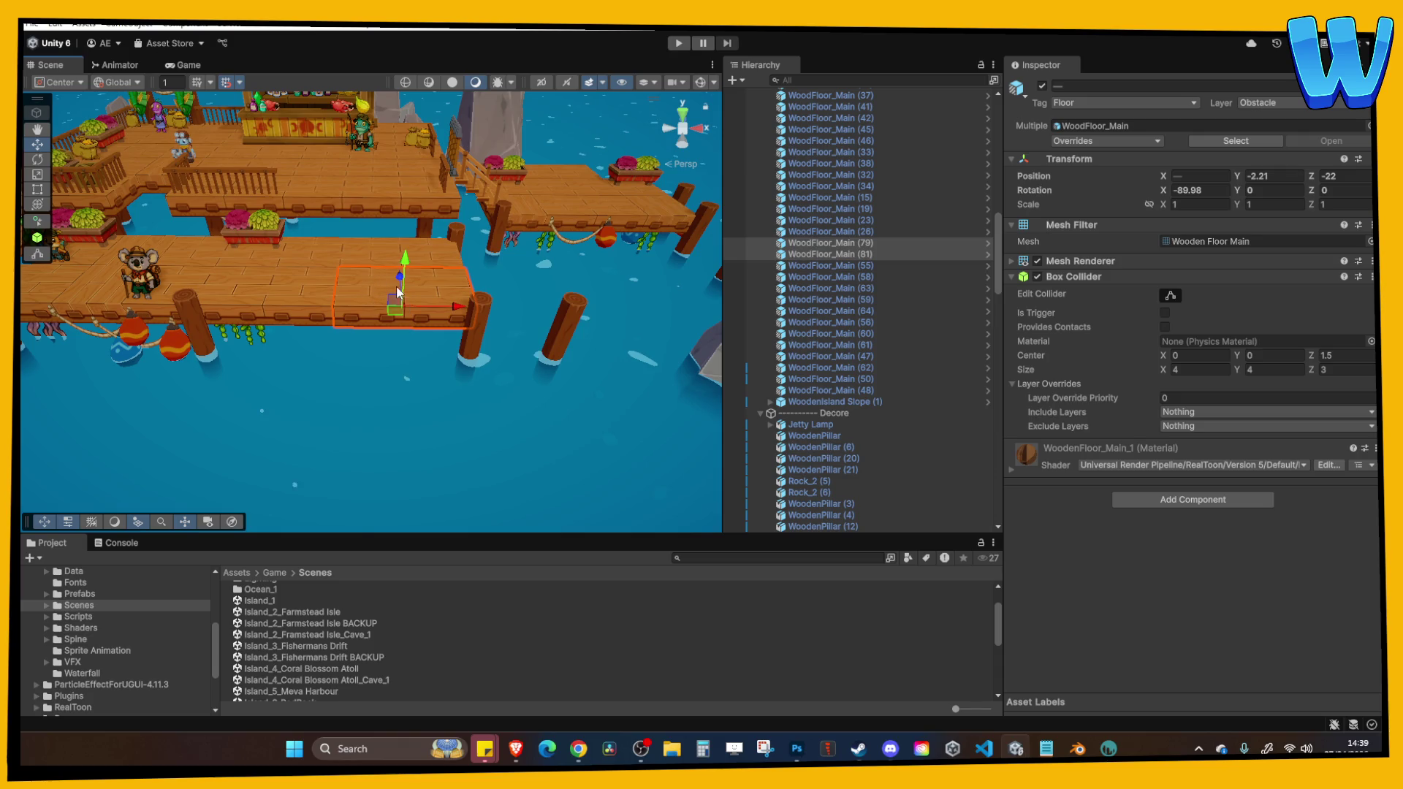
{"action": "key", "text": "ctrl+d"}
{"action": "mouse_move", "coordinate": [398, 293]}
{"action": "left_mouse_down"}
{"action": "mouse_move", "coordinate": [405, 323]}
{"action": "mouse_move", "coordinate": [309, 324]}
{"action": "mouse_move", "coordinate": [394, 406]}
{"action": "mouse_move", "coordinate": [462, 361]}
{"action": "mouse_move", "coordinate": [402, 401]}
{"action": "mouse_move", "coordinate": [447, 371]}
{"action": "mouse_move", "coordinate": [401, 300]}
{"action": "mouse_move", "coordinate": [505, 344]}
{"action": "mouse_move", "coordinate": [402, 389]}
{"action": "left_mouse_up"}
{"action": "left_click", "coordinate": [306, 303]}
{"action": "key", "text": "ctrl+d"}
Extend the lower dock rightward by duplicating WoodFloor_Main (80) beside tiles (82) and (83).
{"action": "left_click", "coordinate": [406, 388], "text": "shift"}
{"action": "left_click", "coordinate": [442, 384], "text": "shift"}
{"action": "left_click", "coordinate": [401, 321]}
{"action": "key", "text": "ctrl+d"}
{"action": "left_click", "coordinate": [555, 343]}
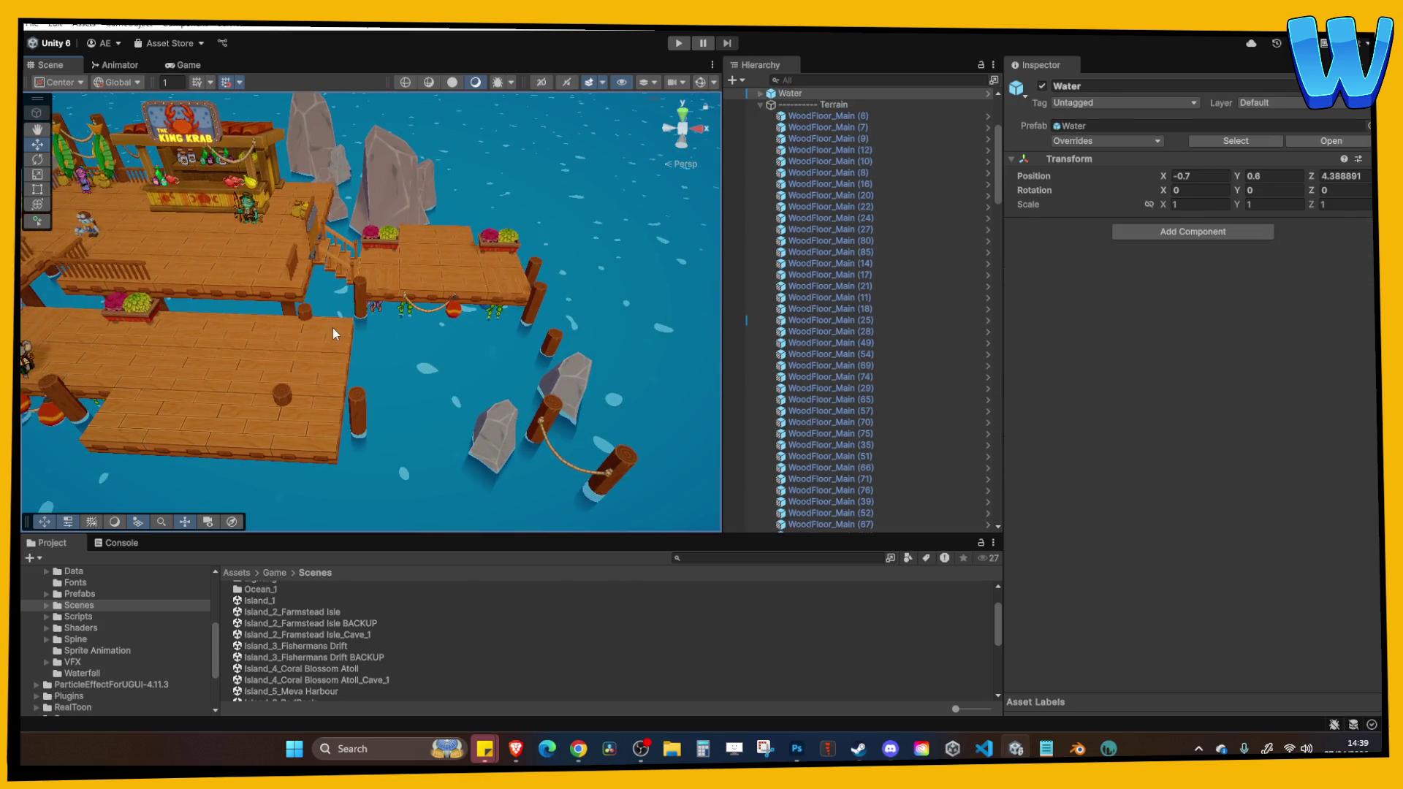
{"action": "left_click", "coordinate": [332, 327]}
{"action": "left_click", "coordinate": [350, 346]}
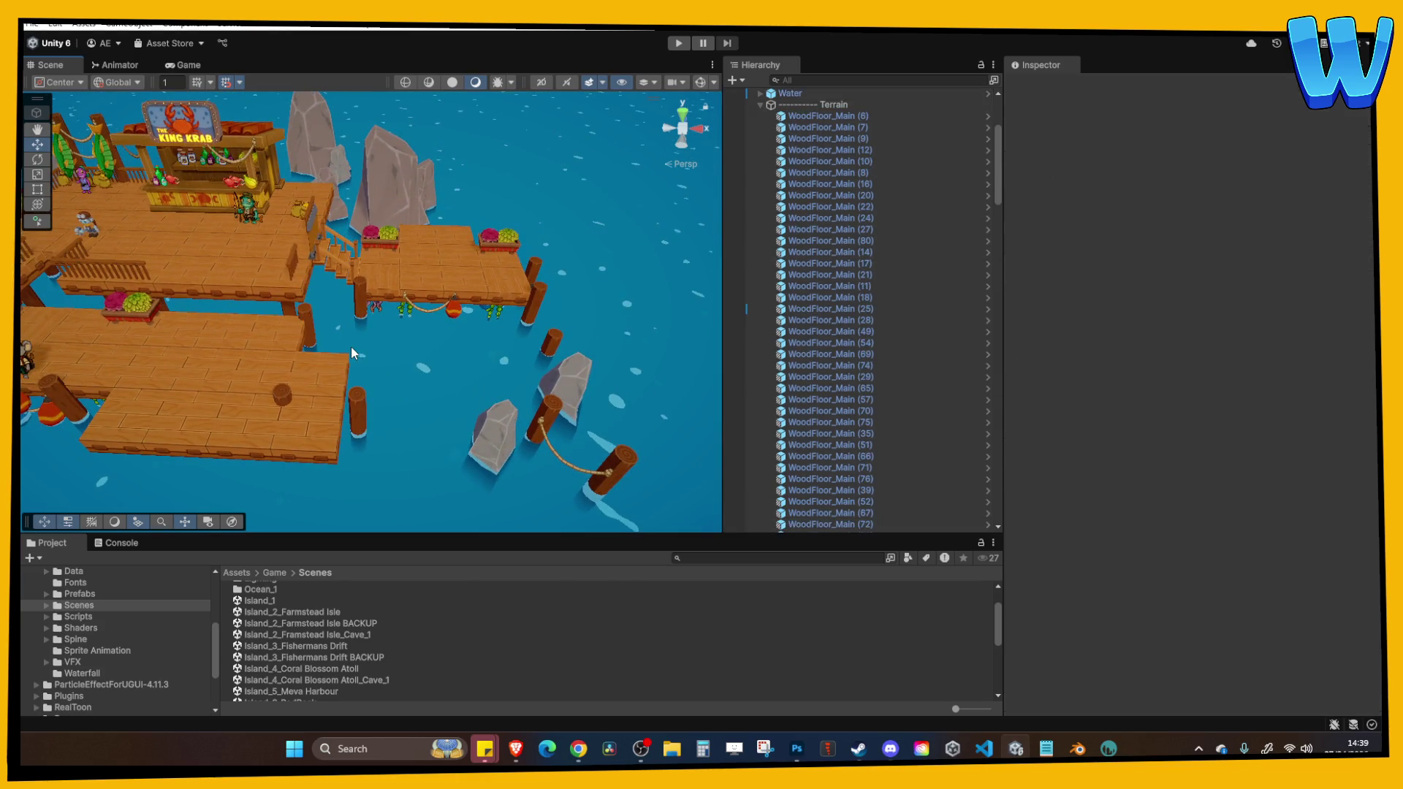
Duplicate a wooden pillar and slide copy WoodenPillar (27) toward the dock's front.
{"action": "scroll", "coordinate": [348, 354], "scroll_direction": "up", "scroll_amount": 5}
{"action": "left_click", "coordinate": [391, 303]}
{"action": "key", "text": "ctrl+d"}
{"action": "mouse_move", "coordinate": [422, 316]}
{"action": "left_mouse_down"}
{"action": "mouse_move", "coordinate": [497, 344]}
{"action": "mouse_move", "coordinate": [406, 356]}
{"action": "left_mouse_up"}
{"action": "left_click_drag", "start_coordinate": [451, 301], "coordinate": [445, 347]}
Duplicate stump WoodenPillar (24) for another corner of the extended dock.
{"action": "left_click", "coordinate": [414, 327]}
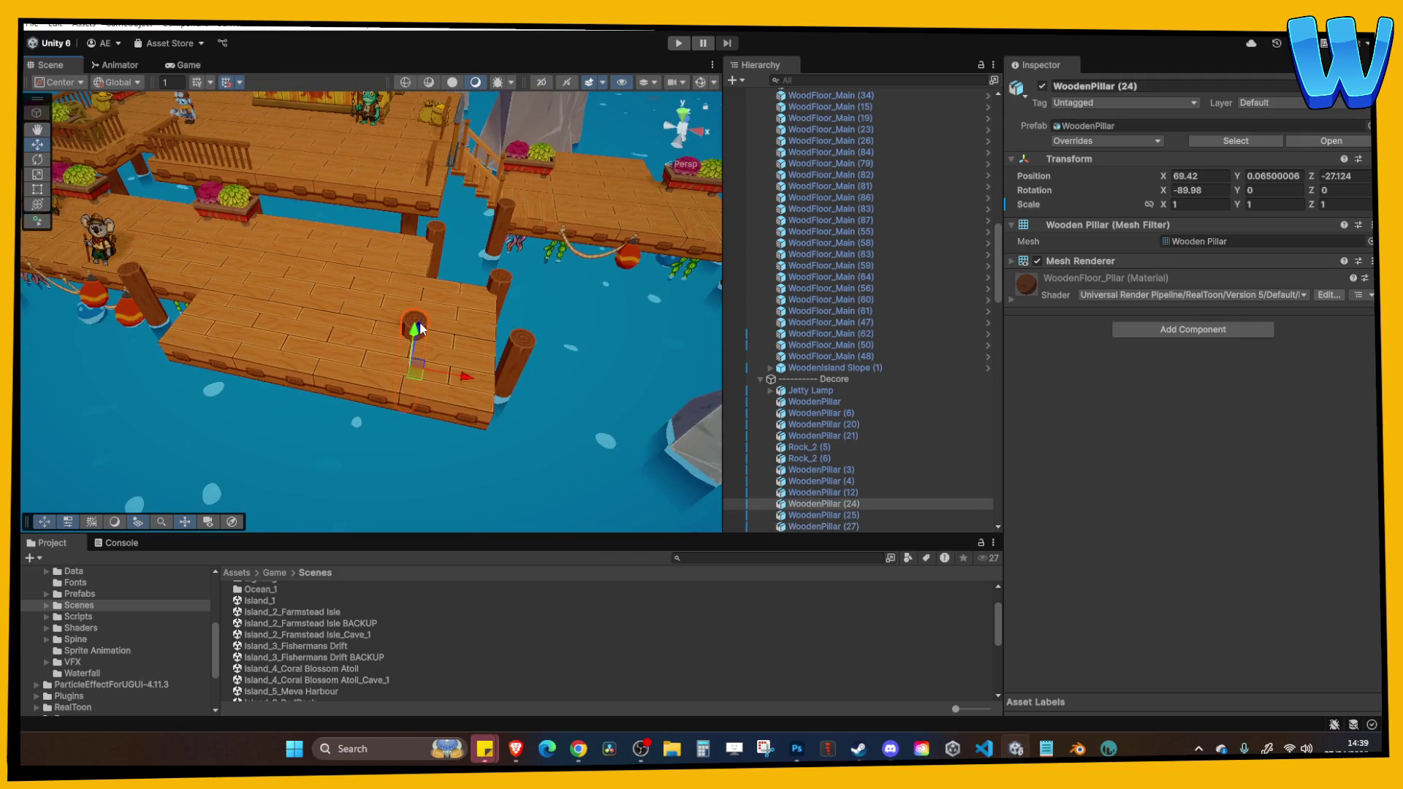
{"action": "mouse_move", "coordinate": [433, 340]}
{"action": "left_mouse_down"}
{"action": "mouse_move", "coordinate": [384, 369]}
{"action": "mouse_move", "coordinate": [411, 420]}
{"action": "mouse_move", "coordinate": [495, 446]}
{"action": "mouse_move", "coordinate": [234, 402]}
{"action": "mouse_move", "coordinate": [490, 401]}
{"action": "mouse_move", "coordinate": [597, 365]}
{"action": "left_mouse_up"}
{"action": "key", "text": "ctrl+d"}
{"action": "left_click", "coordinate": [502, 388]}
{"action": "scroll", "coordinate": [447, 401], "scroll_direction": "down", "scroll_amount": 10}
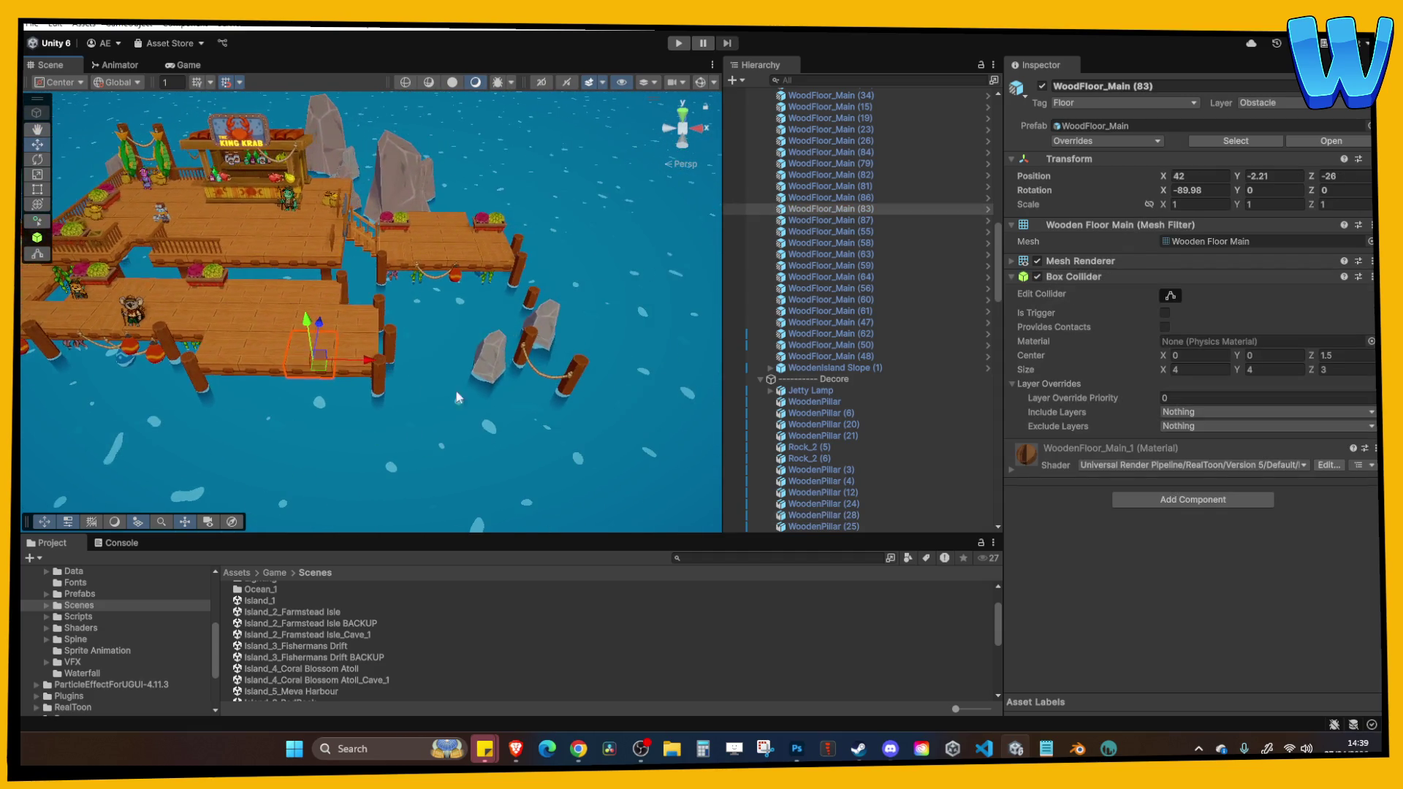
Move both rocks and the rope pillar back toward the lower dock.
{"action": "left_click_drag", "start_coordinate": [476, 262], "coordinate": [612, 411]}
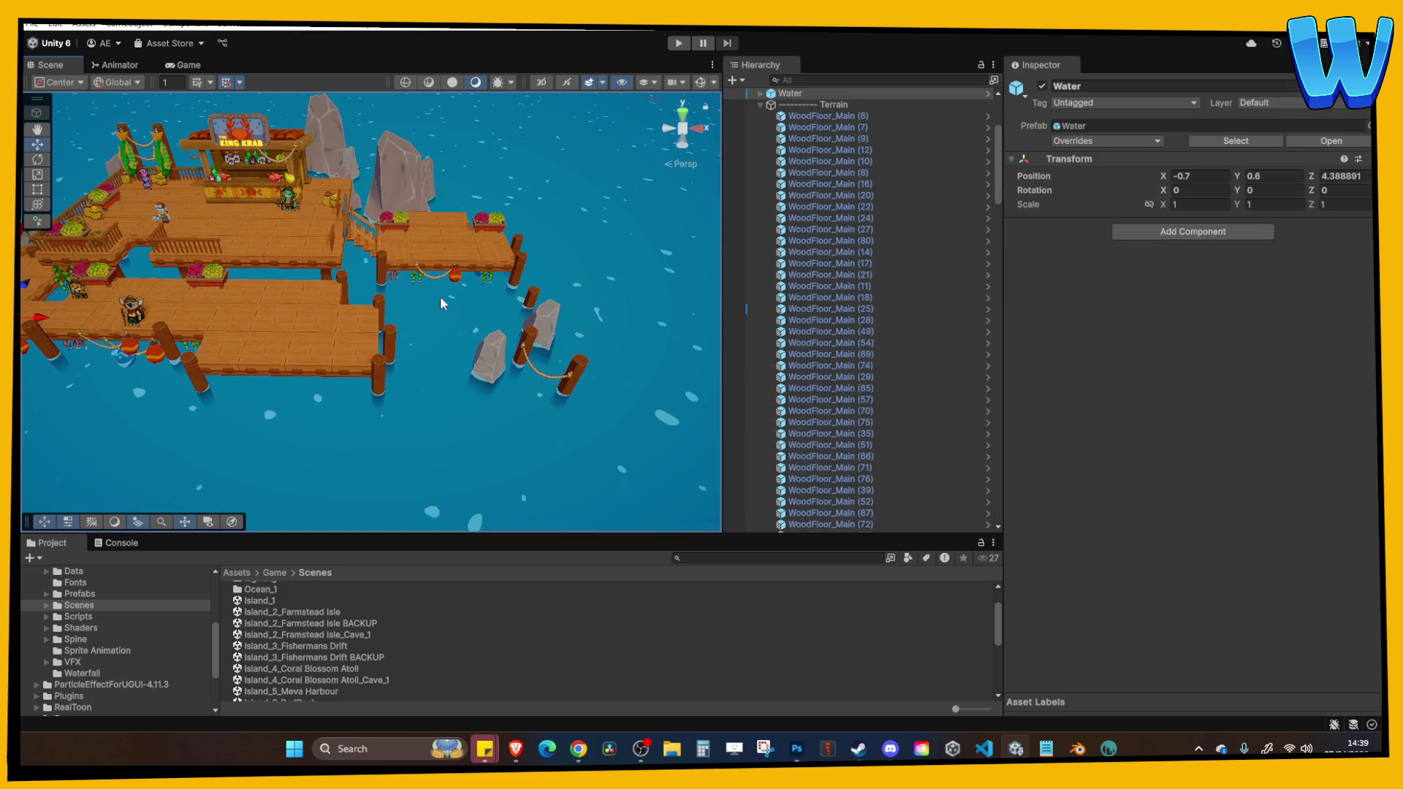
{"action": "left_click_drag", "start_coordinate": [443, 301], "coordinate": [625, 426]}
{"action": "left_click_drag", "start_coordinate": [540, 363], "coordinate": [499, 363]}
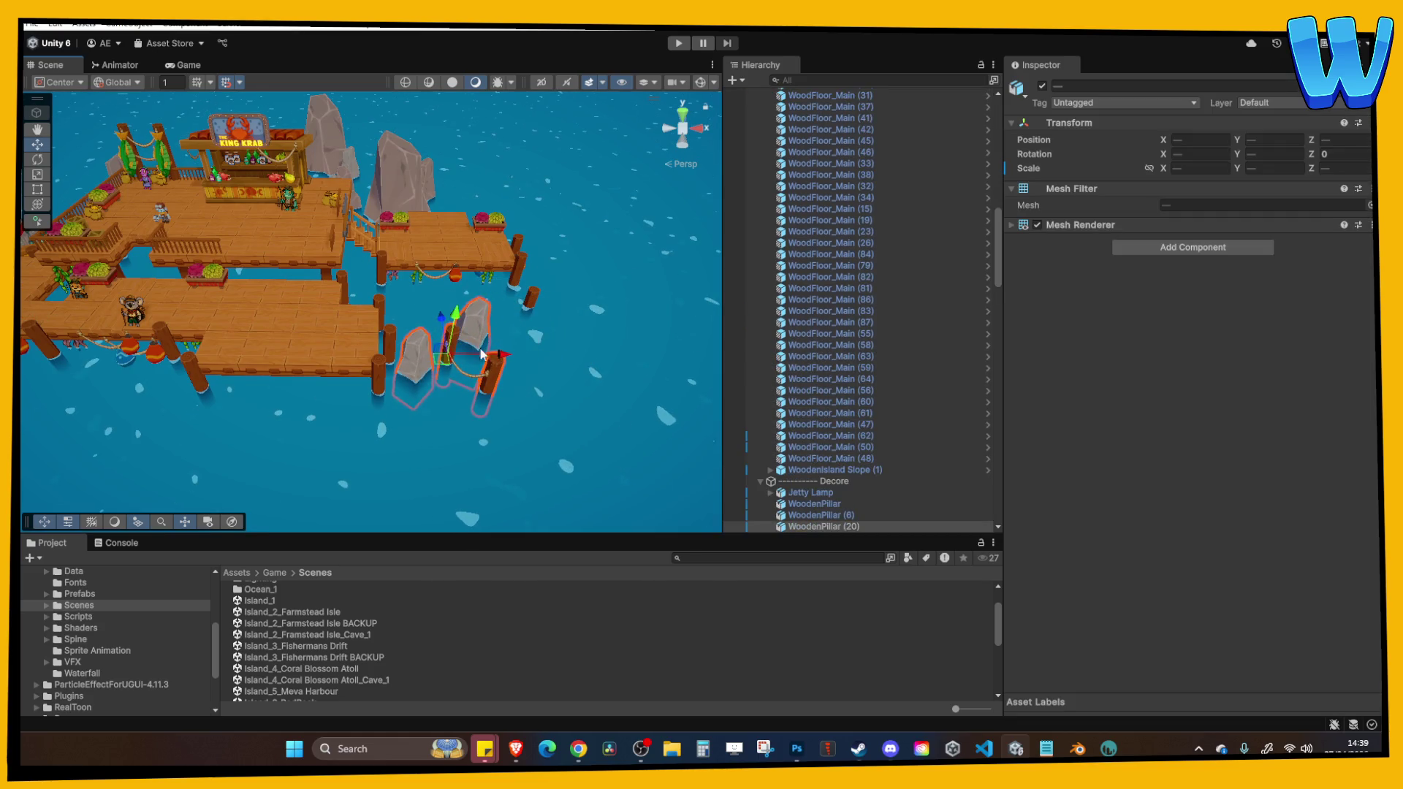
{"action": "left_click_drag", "start_coordinate": [437, 320], "coordinate": [446, 360]}
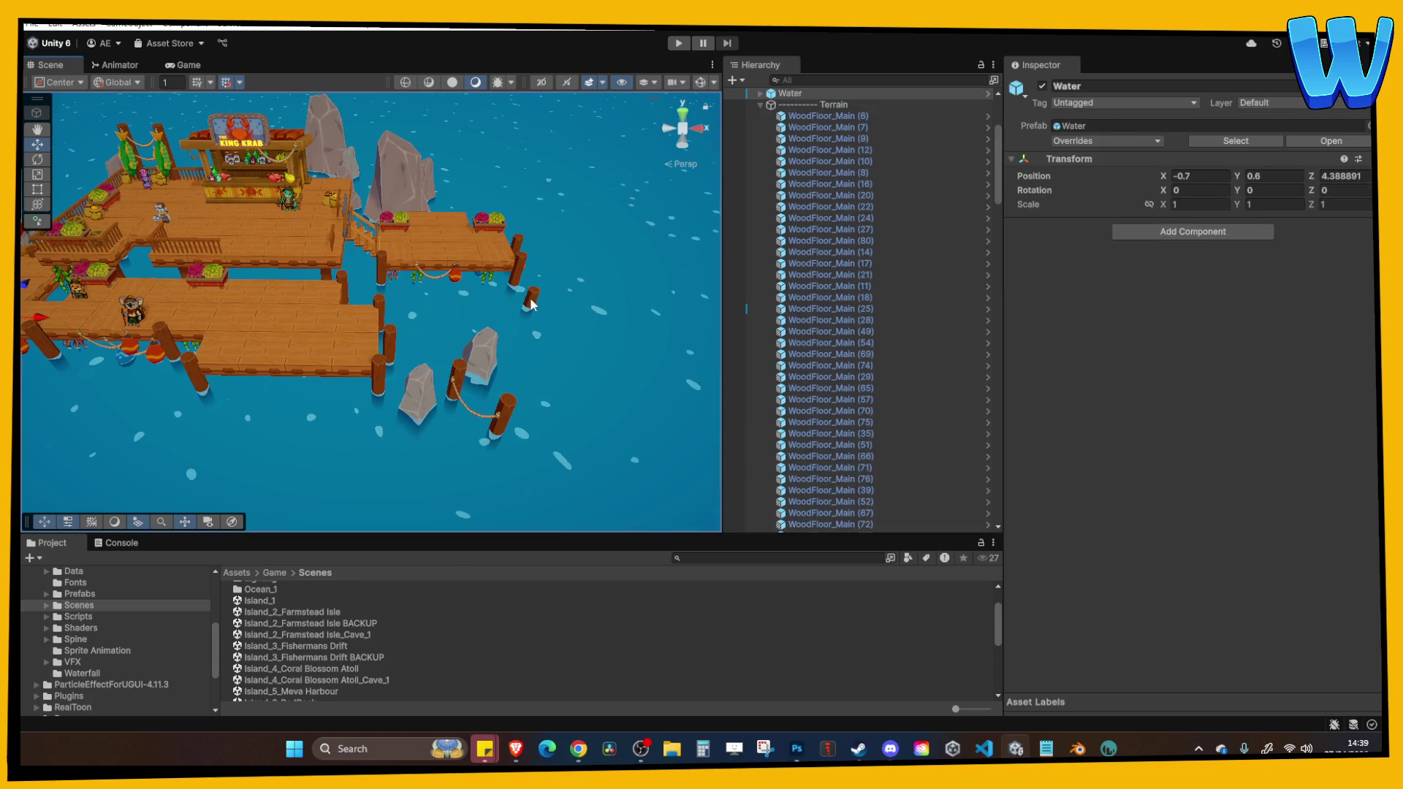
Place a corner-pillar copy under the dock's left side, then duplicate the WoodenIsland Slope stairs.
{"action": "left_click", "coordinate": [533, 298]}
{"action": "key", "text": "ctrl+d"}
{"action": "left_click_drag", "start_coordinate": [585, 313], "coordinate": [468, 319]}
{"action": "left_click", "coordinate": [459, 352]}
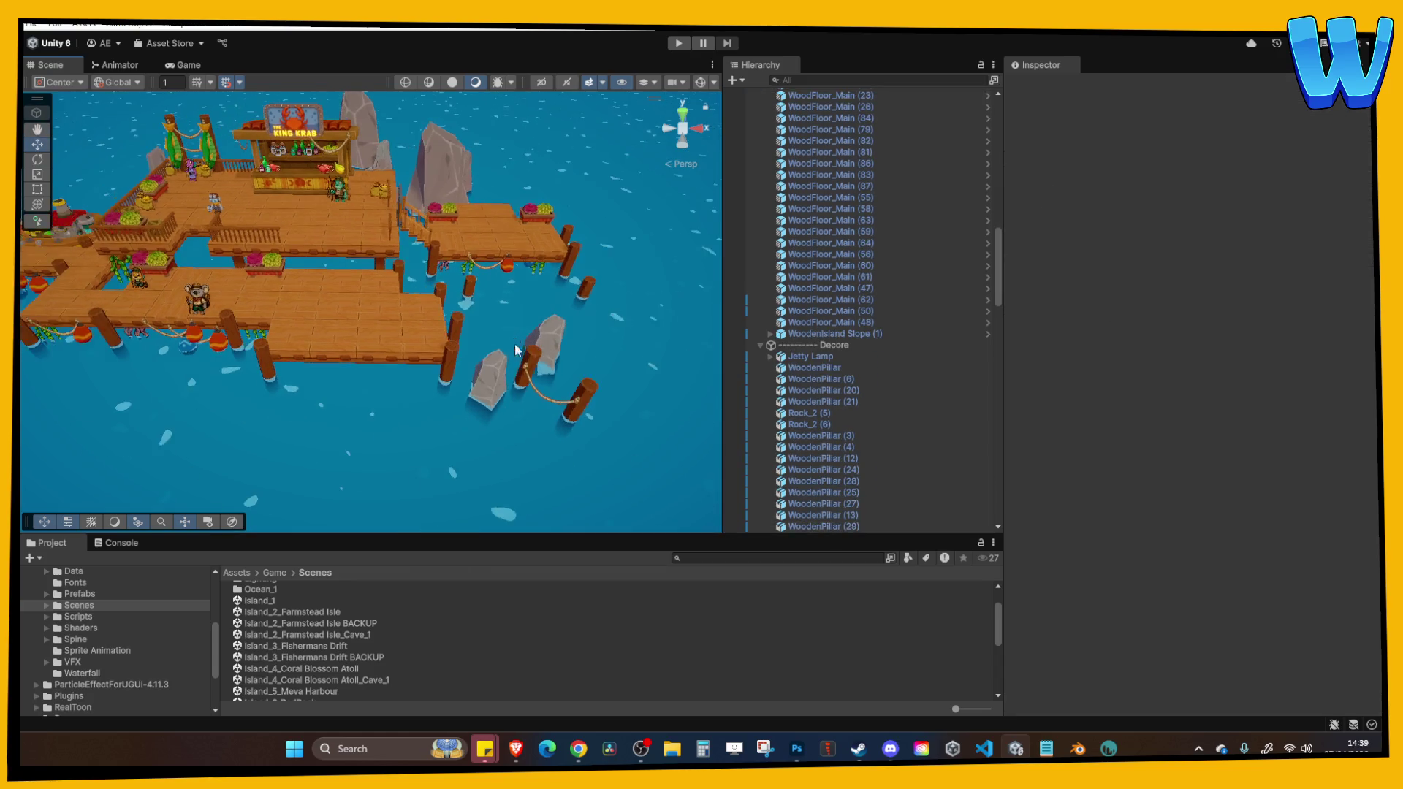
{"action": "scroll", "coordinate": [514, 343], "scroll_direction": "up", "scroll_amount": 3}
{"action": "left_click", "coordinate": [500, 323]}
{"action": "left_click", "coordinate": [499, 323]}
{"action": "mouse_move", "coordinate": [500, 323]}
{"action": "left_mouse_down"}
{"action": "mouse_move", "coordinate": [440, 314]}
{"action": "mouse_move", "coordinate": [573, 303]}
{"action": "mouse_move", "coordinate": [511, 266]}
{"action": "mouse_move", "coordinate": [428, 322]}
{"action": "mouse_move", "coordinate": [349, 306]}
{"action": "mouse_move", "coordinate": [358, 395]}
{"action": "mouse_move", "coordinate": [354, 383]}
{"action": "mouse_move", "coordinate": [462, 362]}
{"action": "mouse_move", "coordinate": [207, 303]}
{"action": "mouse_move", "coordinate": [441, 266]}
{"action": "mouse_move", "coordinate": [522, 368]}
{"action": "mouse_move", "coordinate": [139, 356]}
{"action": "left_mouse_up"}
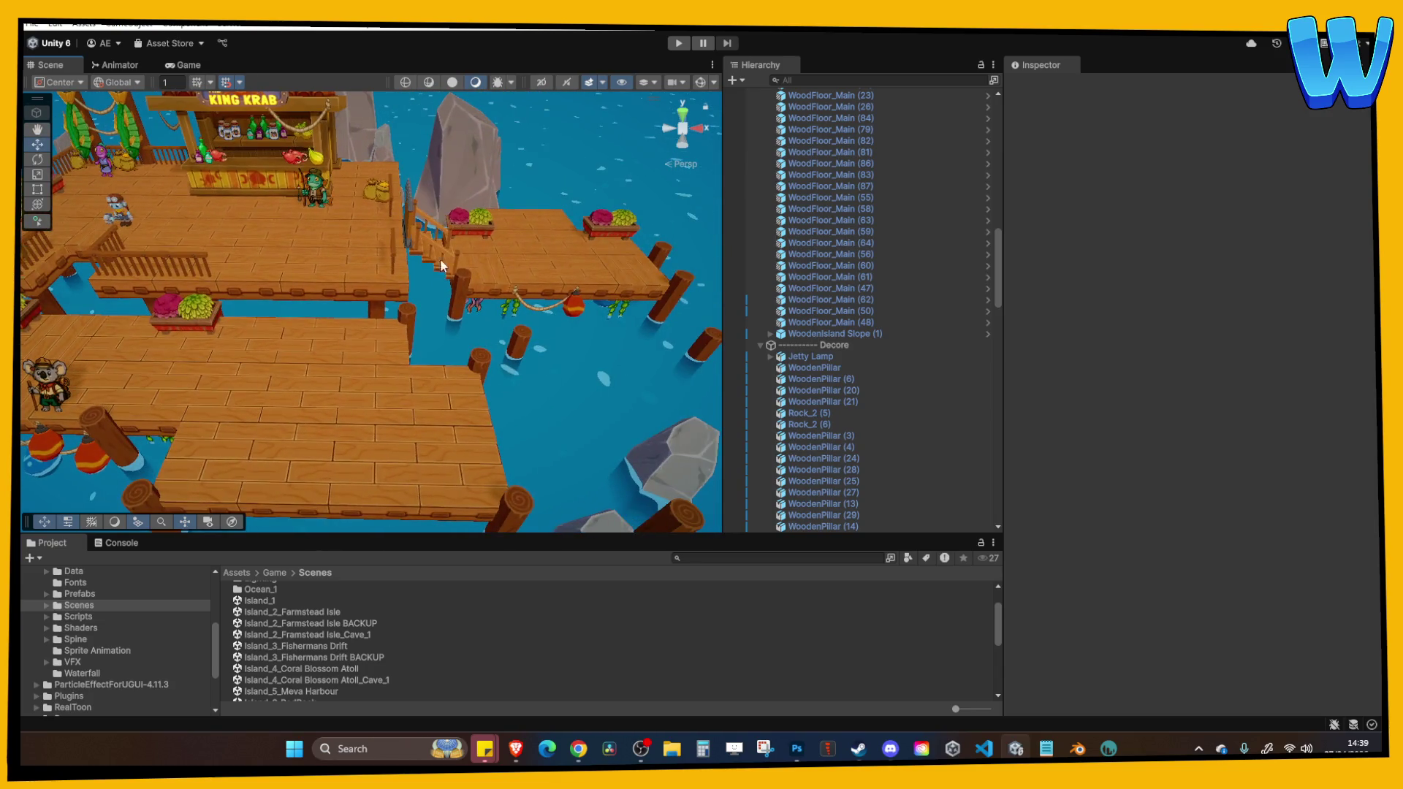
{"action": "left_click", "coordinate": [441, 266]}
{"action": "key", "text": "ctrl+d"}
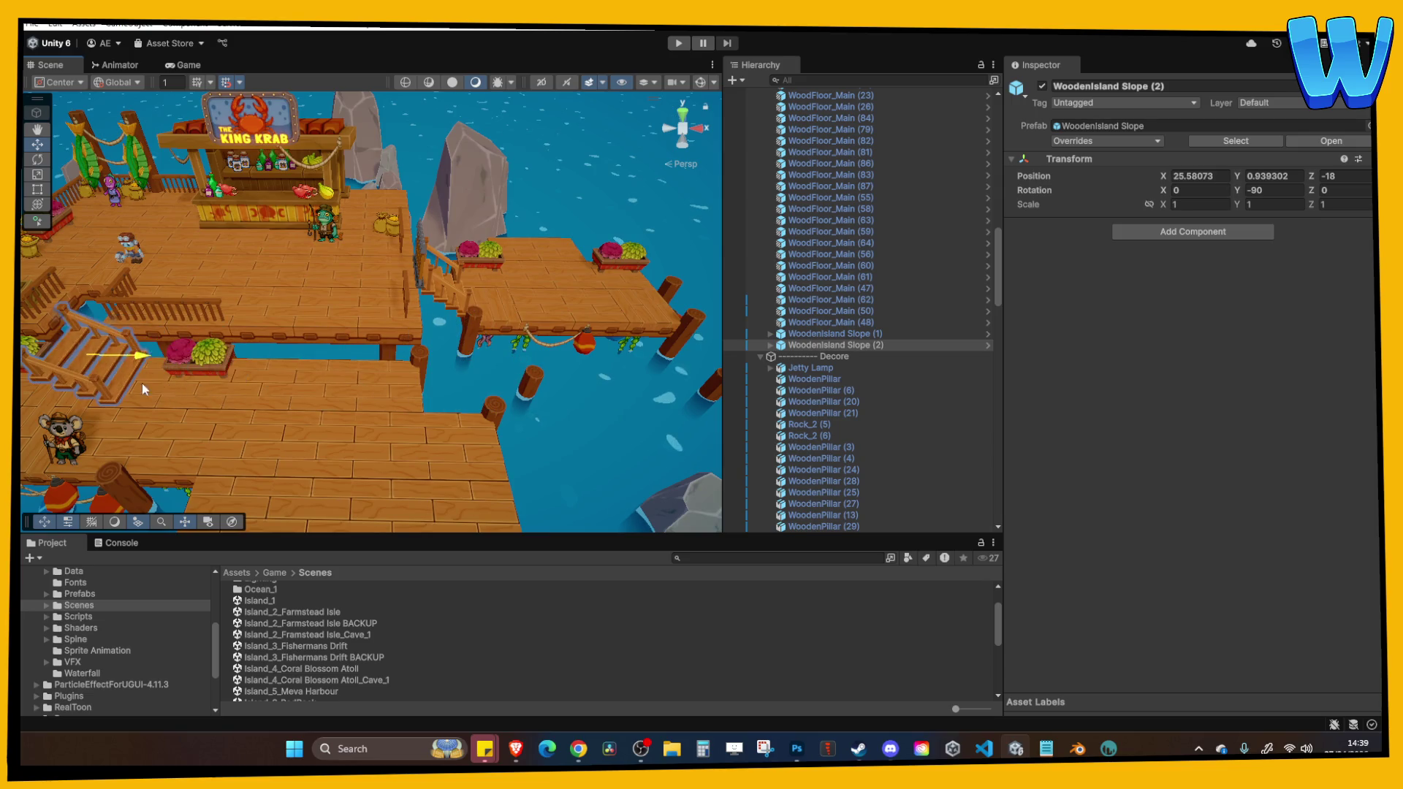
Set WoodenIsland Slope (2) rotation Y to 0, move it to X 22, and start Play mode.
{"action": "left_click", "coordinate": [1273, 191]}
{"action": "type", "text": "0"}
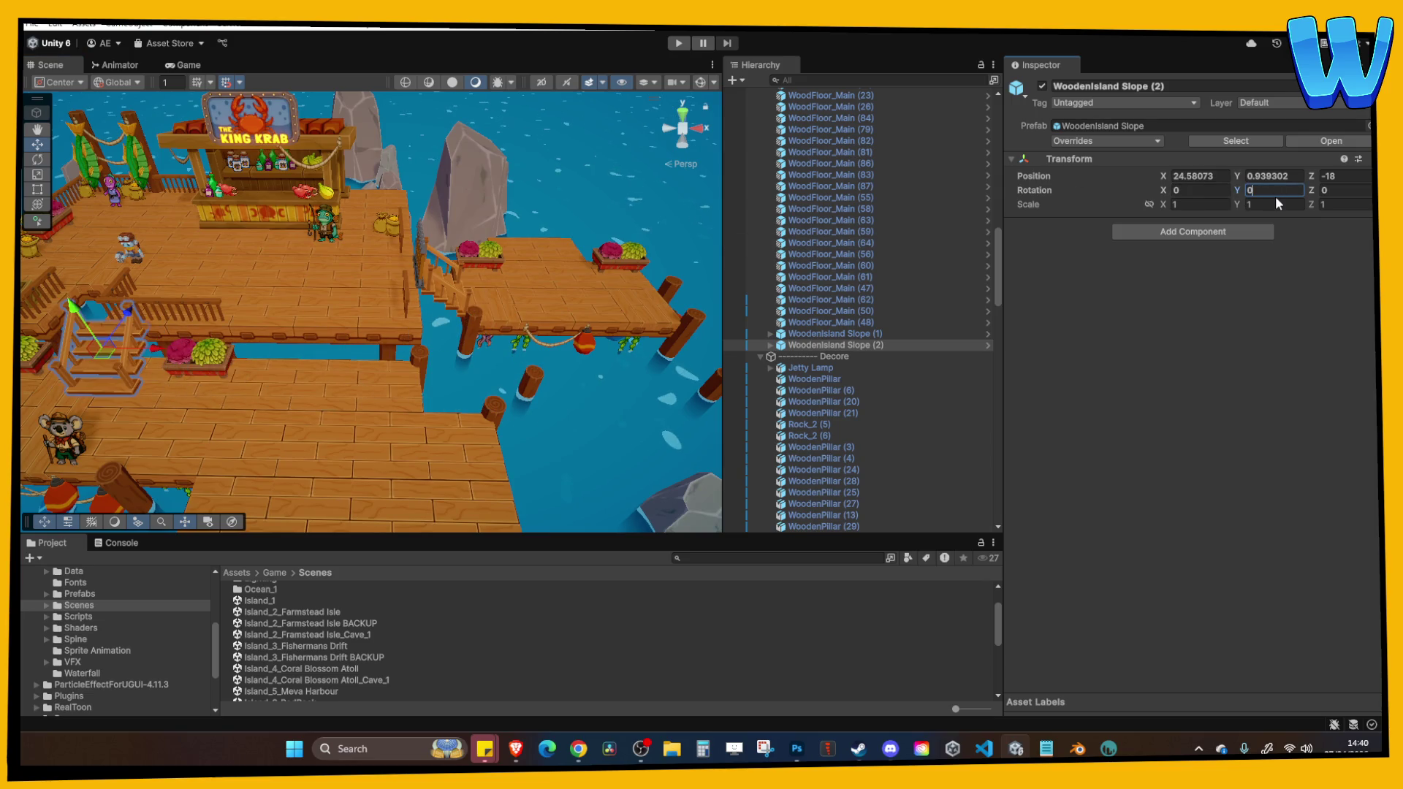
{"action": "left_click_drag", "start_coordinate": [278, 409], "coordinate": [419, 416]}
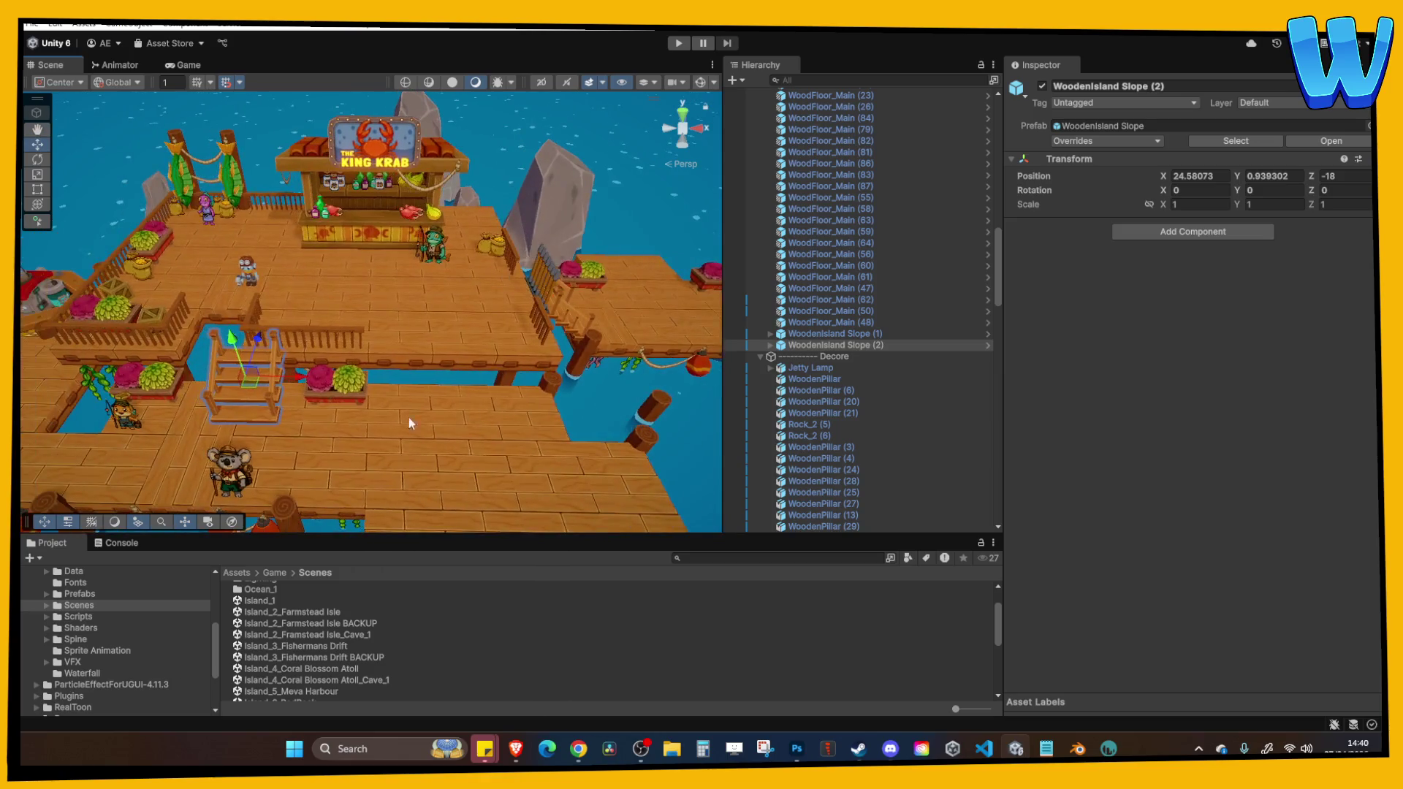
{"action": "mouse_move", "coordinate": [302, 385]}
{"action": "left_mouse_down"}
{"action": "mouse_move", "coordinate": [270, 381]}
{"action": "mouse_move", "coordinate": [387, 395]}
{"action": "mouse_move", "coordinate": [407, 309]}
{"action": "left_mouse_up"}
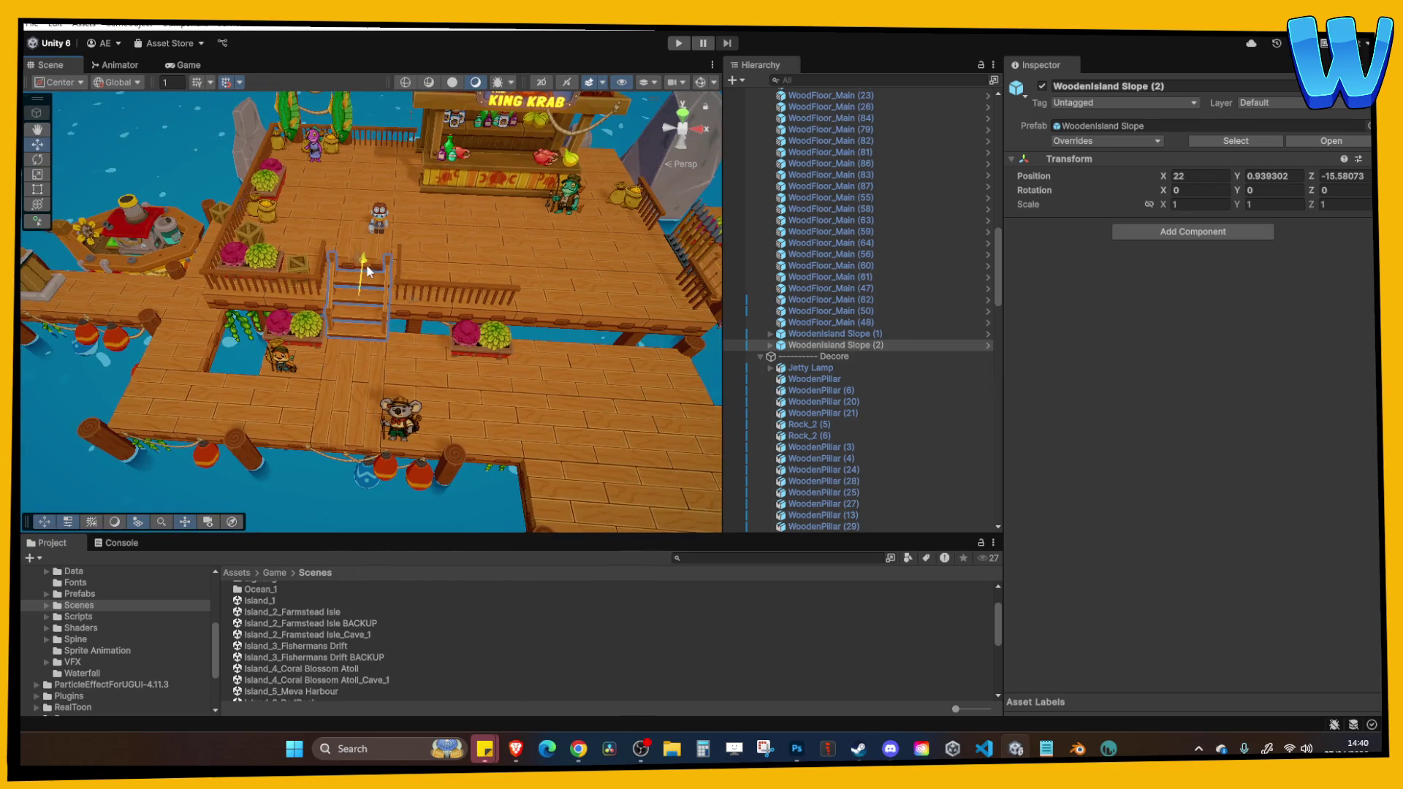
{"action": "left_click", "coordinate": [422, 245]}
{"action": "left_click", "coordinate": [679, 43]}
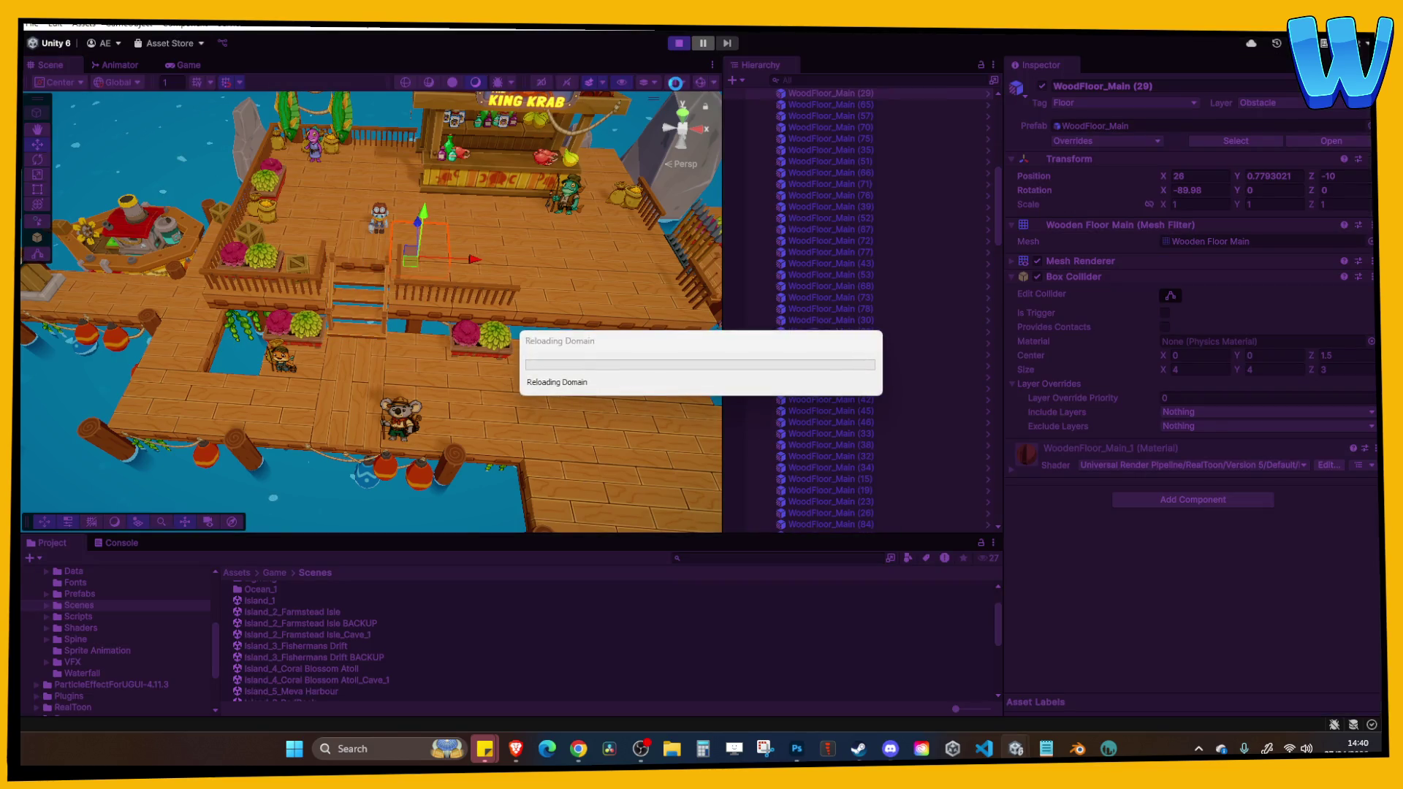
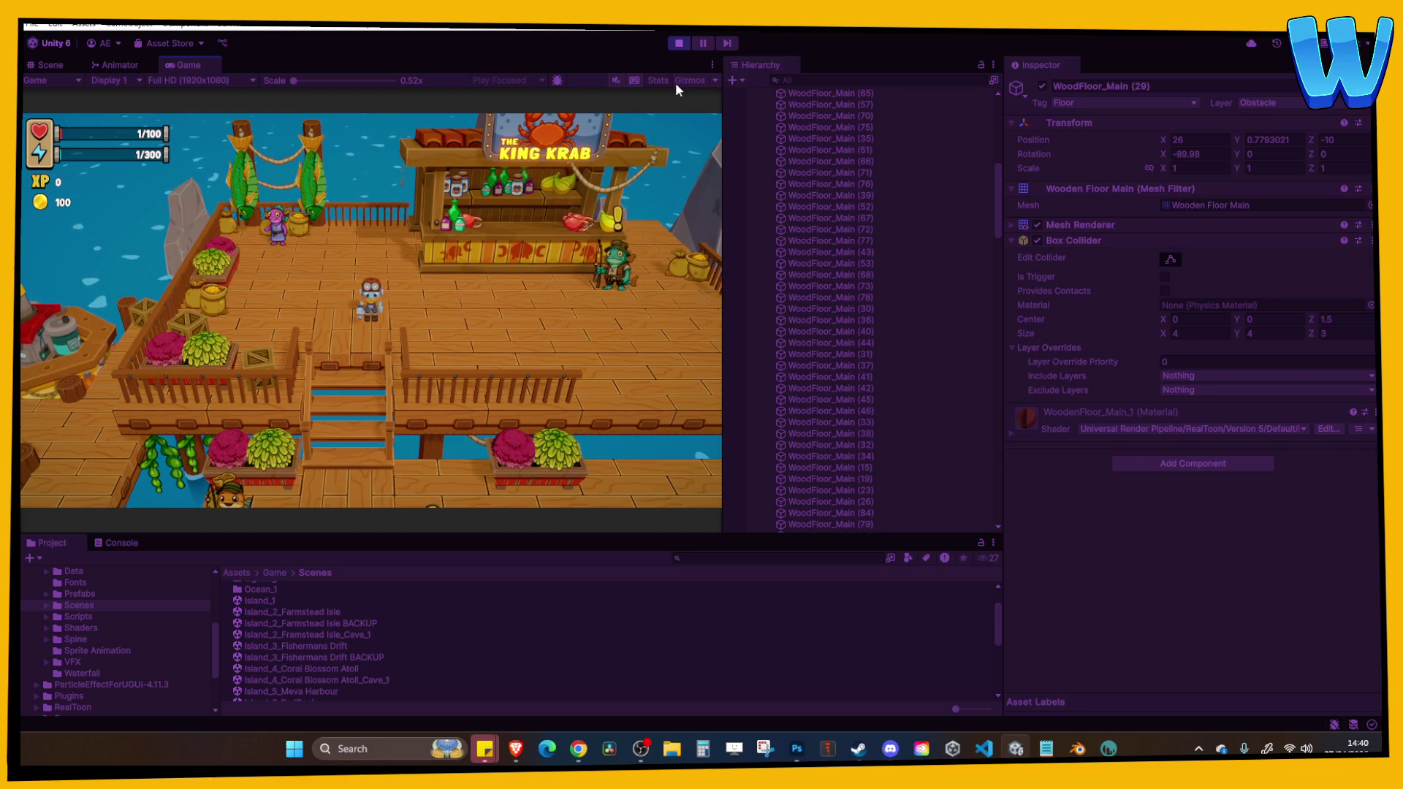
Walk the player down and across the pier, then stop the playtest.
{"action": "key", "text": "s"}
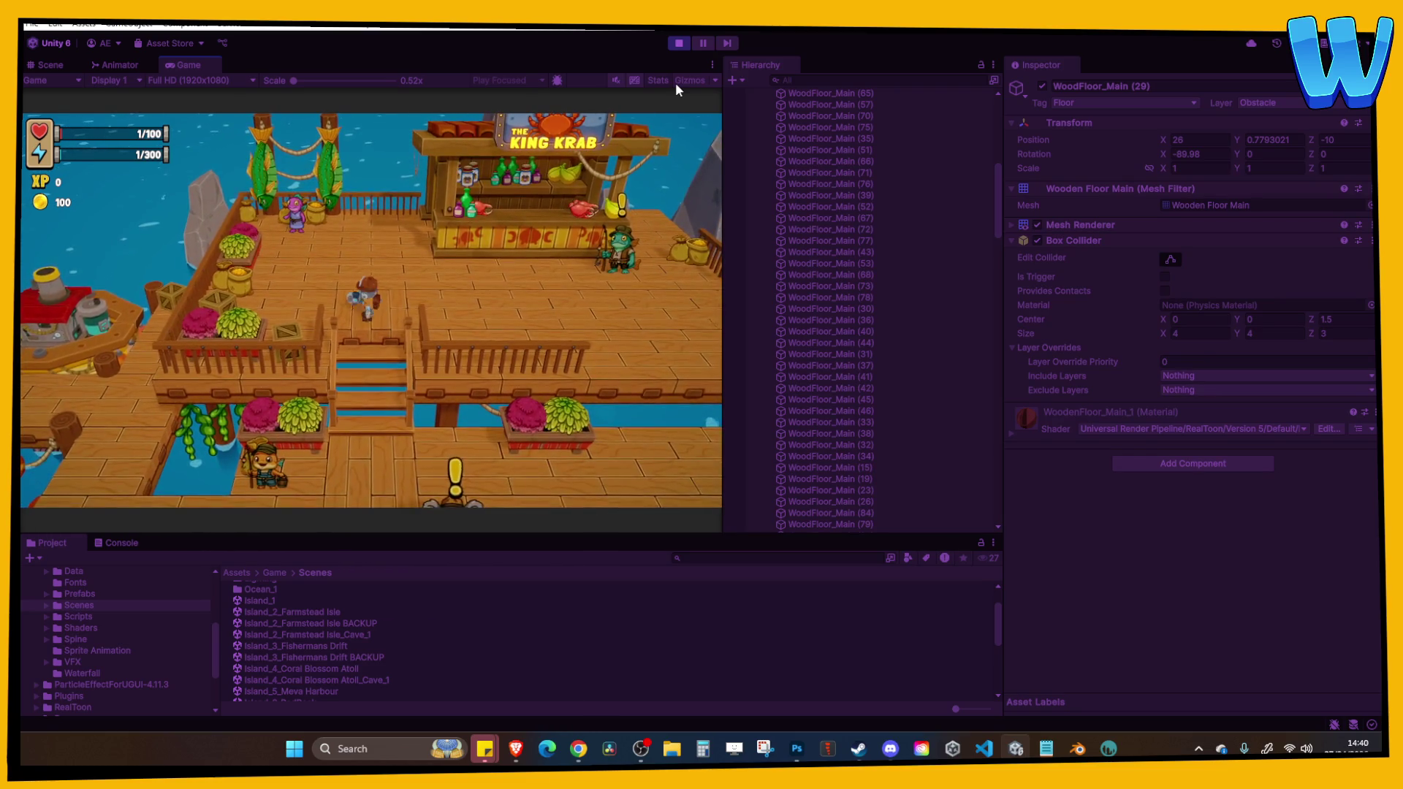
{"action": "key", "text": "a"}
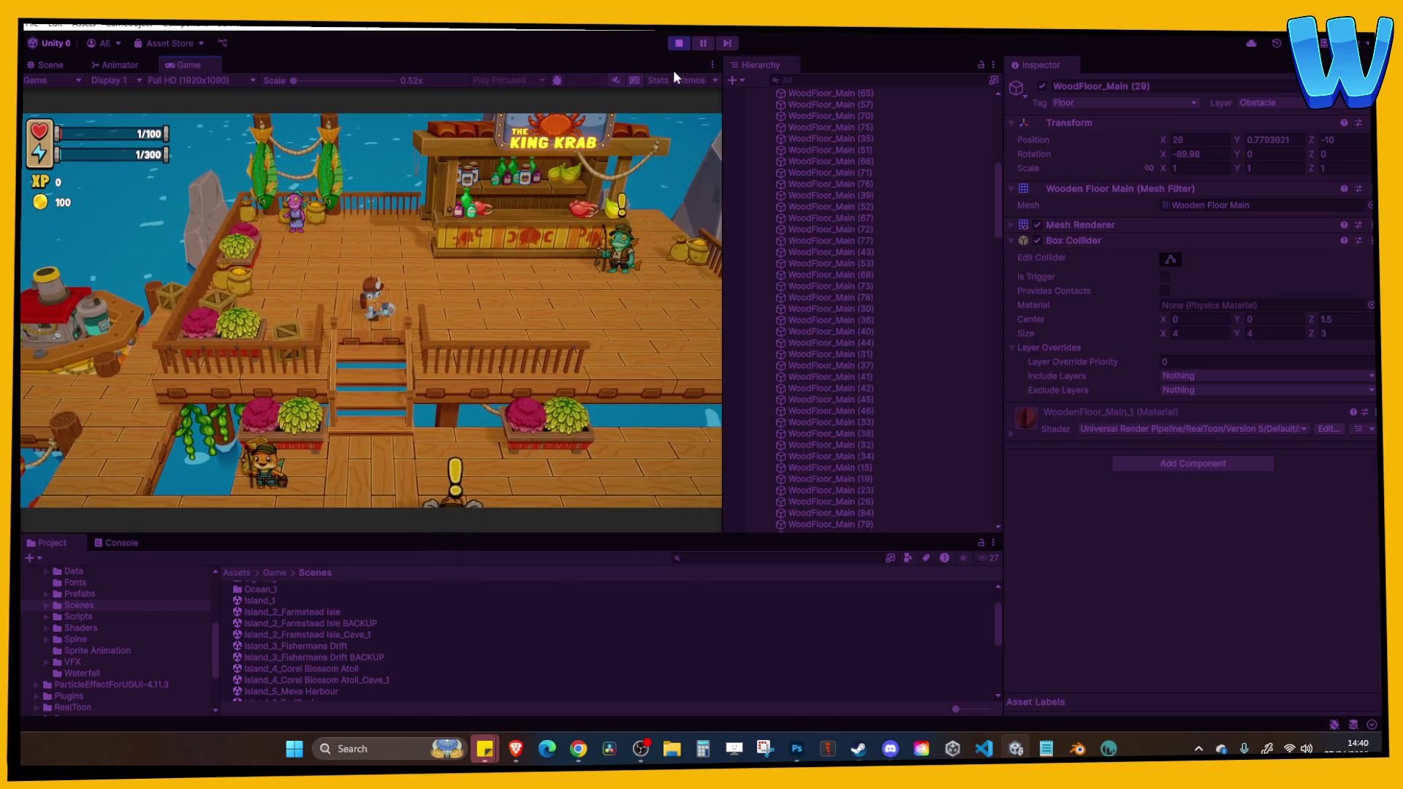
{"action": "left_click", "coordinate": [678, 42]}
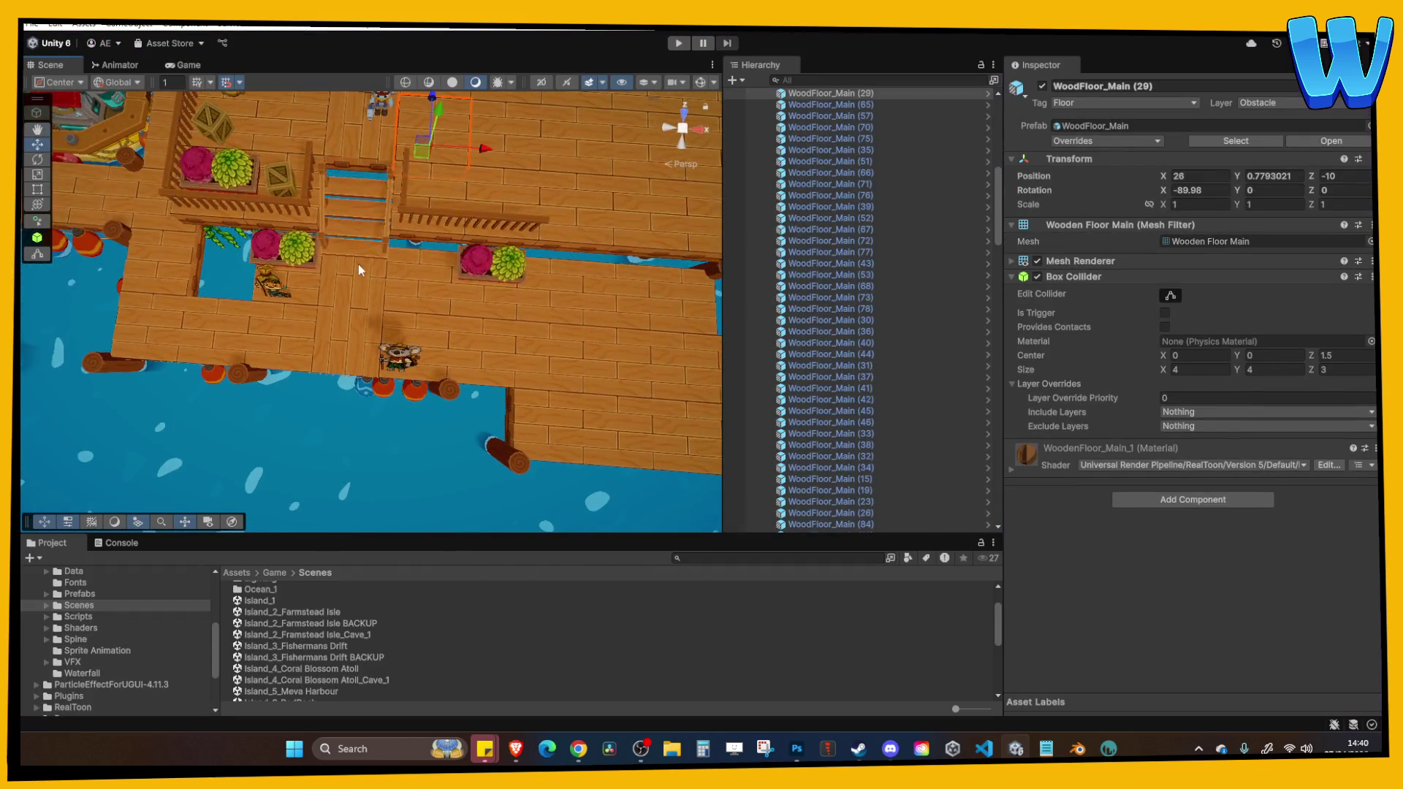
Rerun the playtest, walking the player along the pier, up the stairs and past King Krab.
{"action": "key", "text": "Up"}
{"action": "key", "text": "Up"}
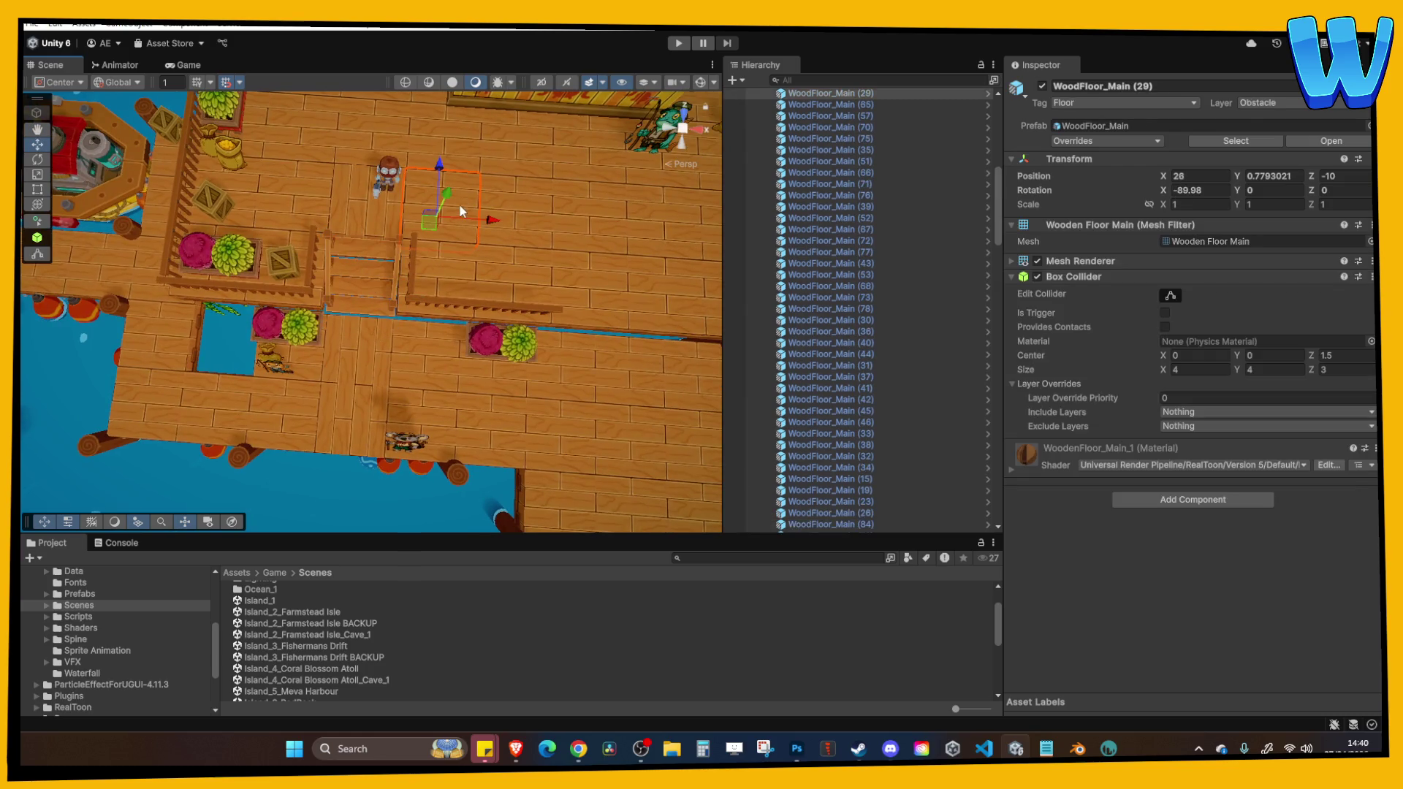
{"action": "left_click", "coordinate": [682, 44]}
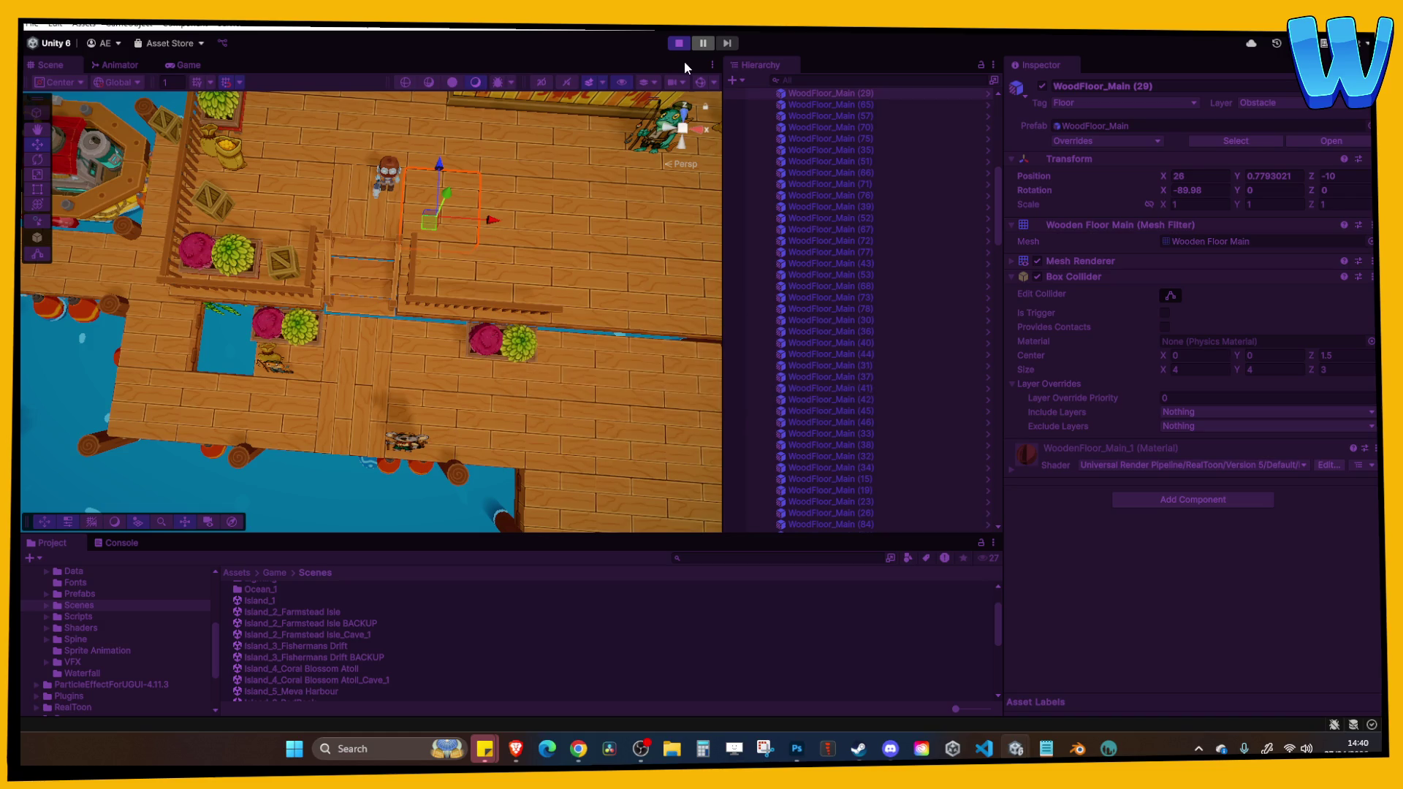
{"action": "key", "text": "s"}
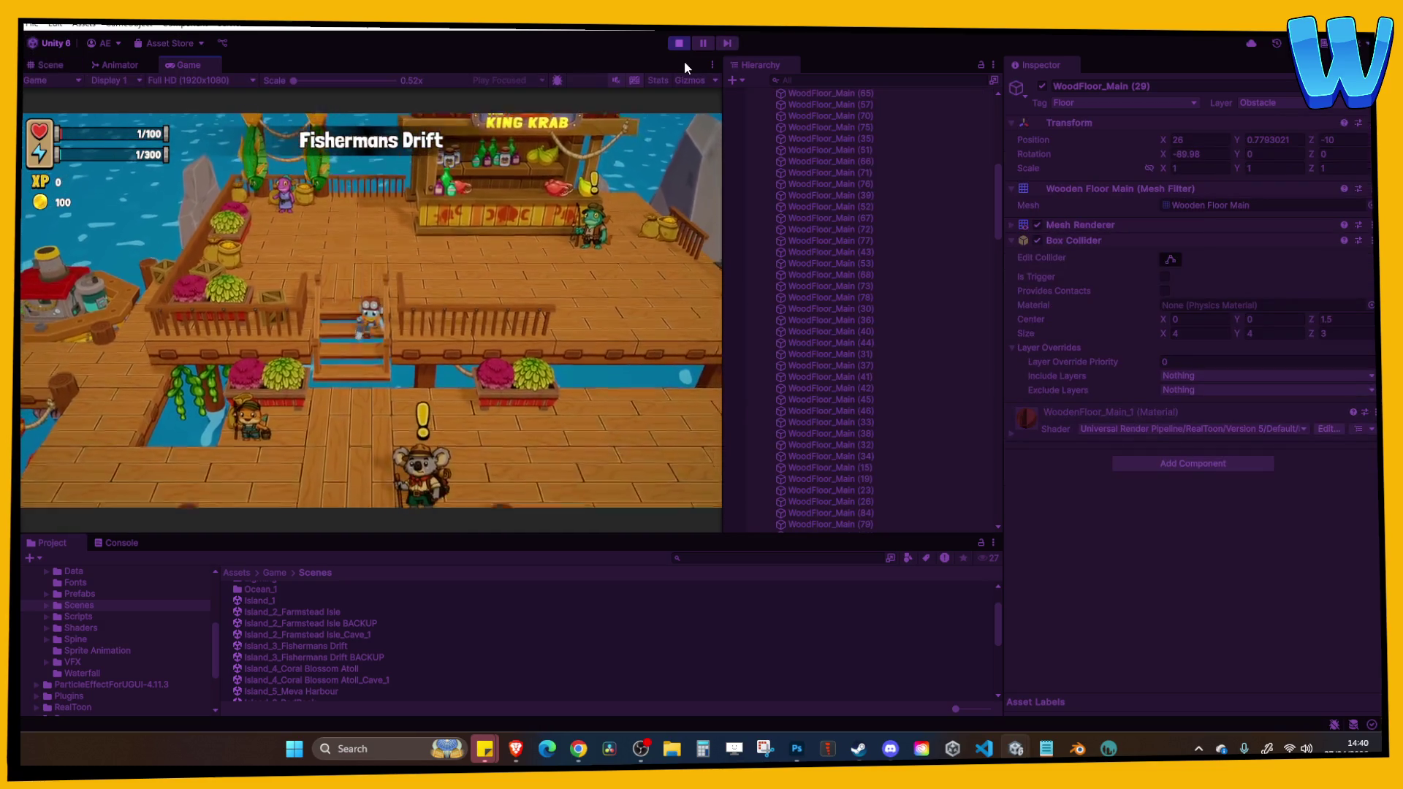
{"action": "key", "text": "d"}
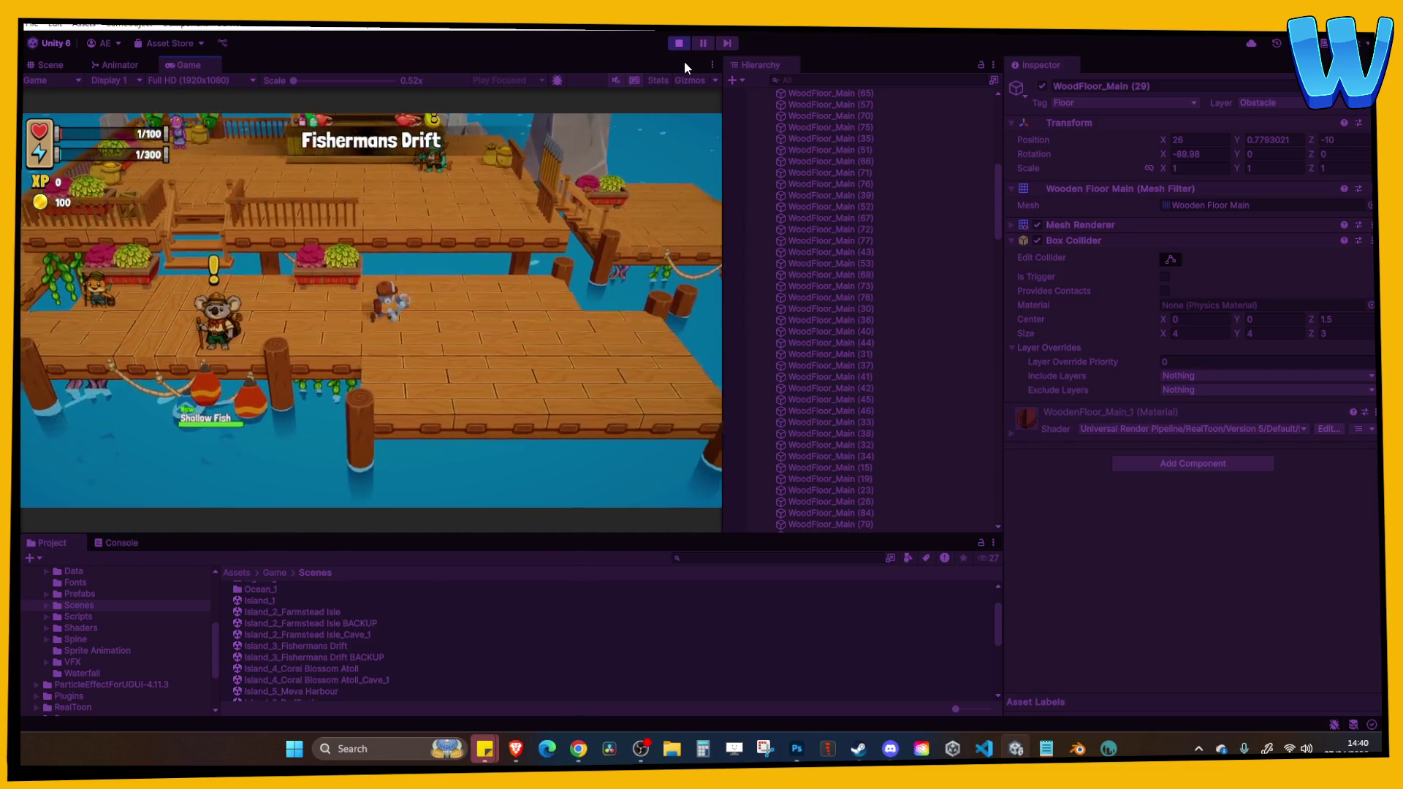
{"action": "key", "text": "a"}
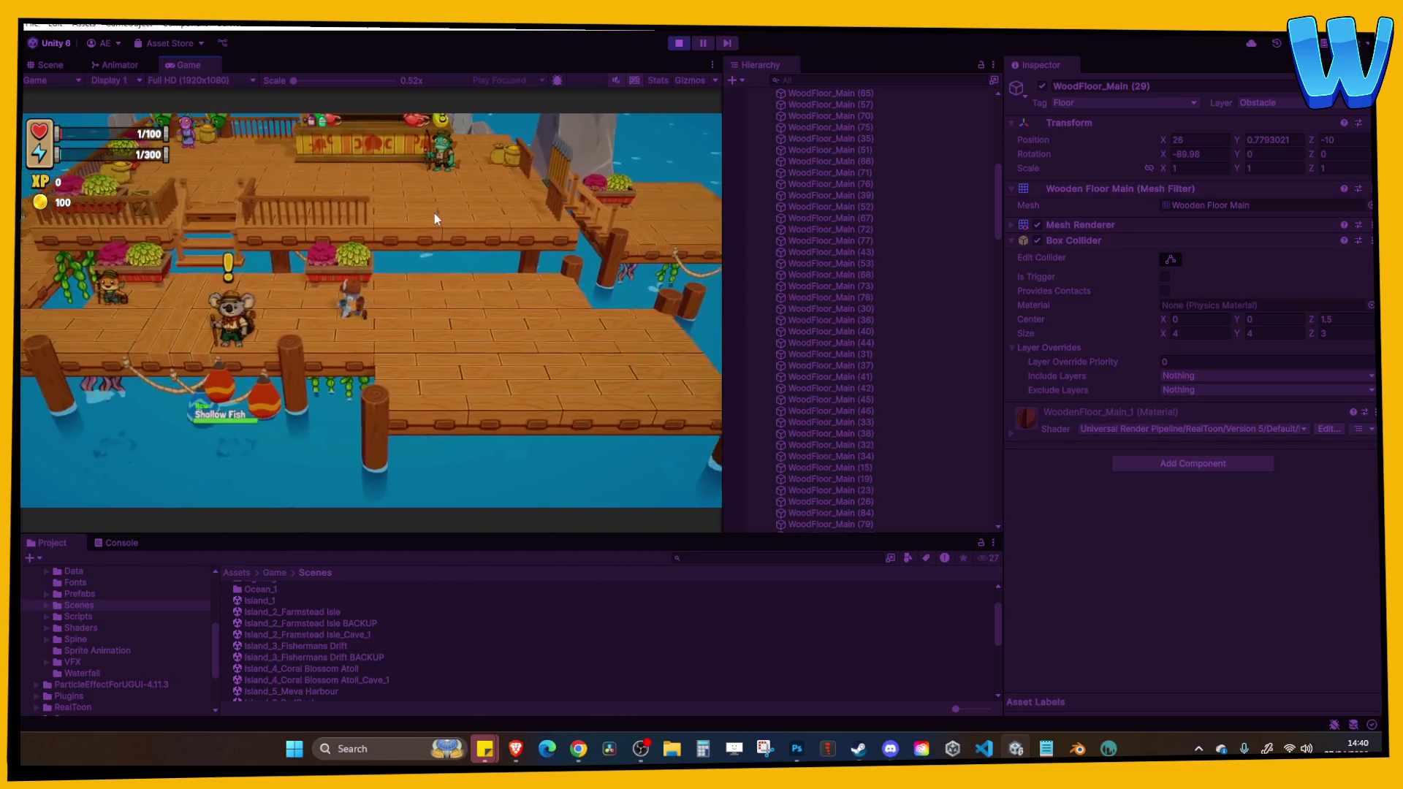
{"action": "key", "text": "w"}
{"action": "key", "text": "w"}
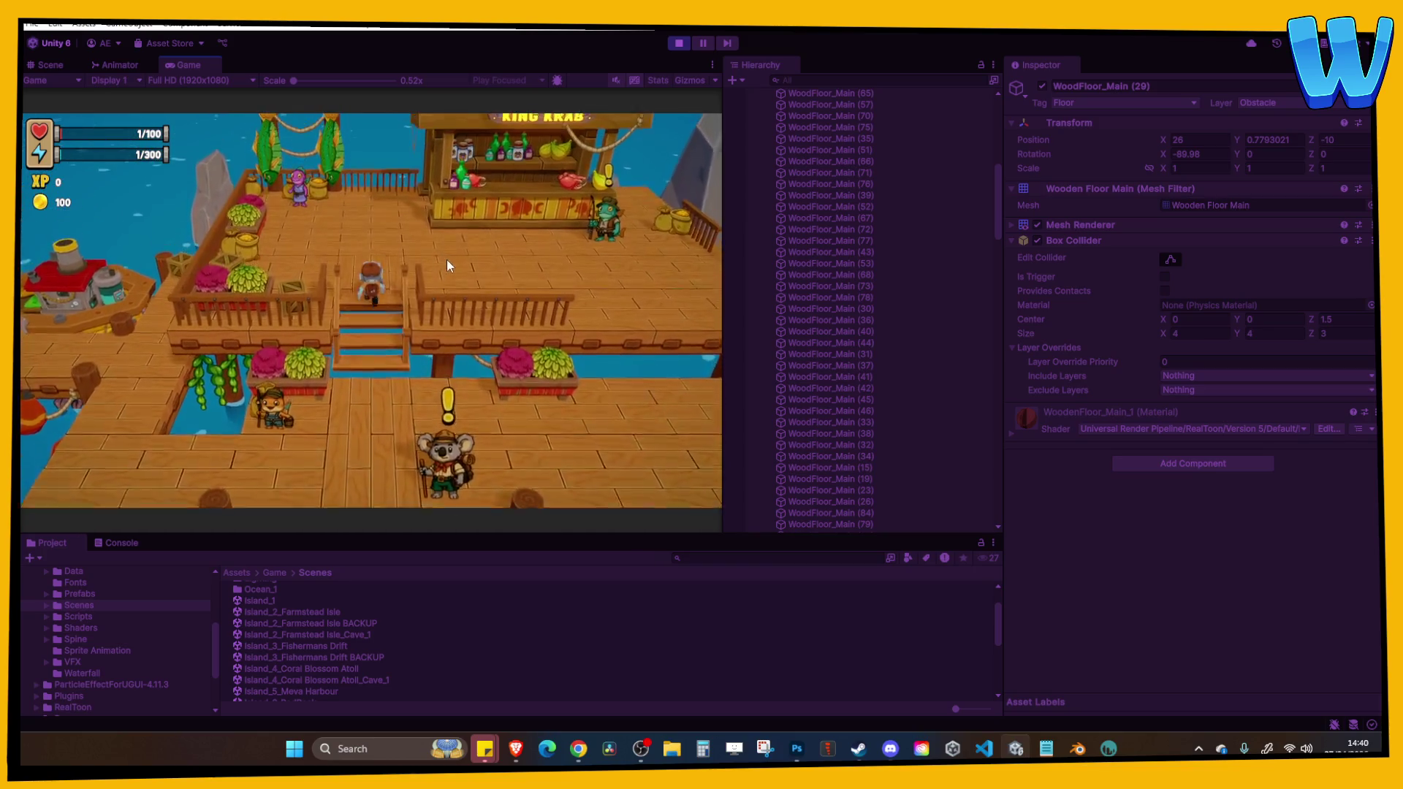
{"action": "key", "text": "d"}
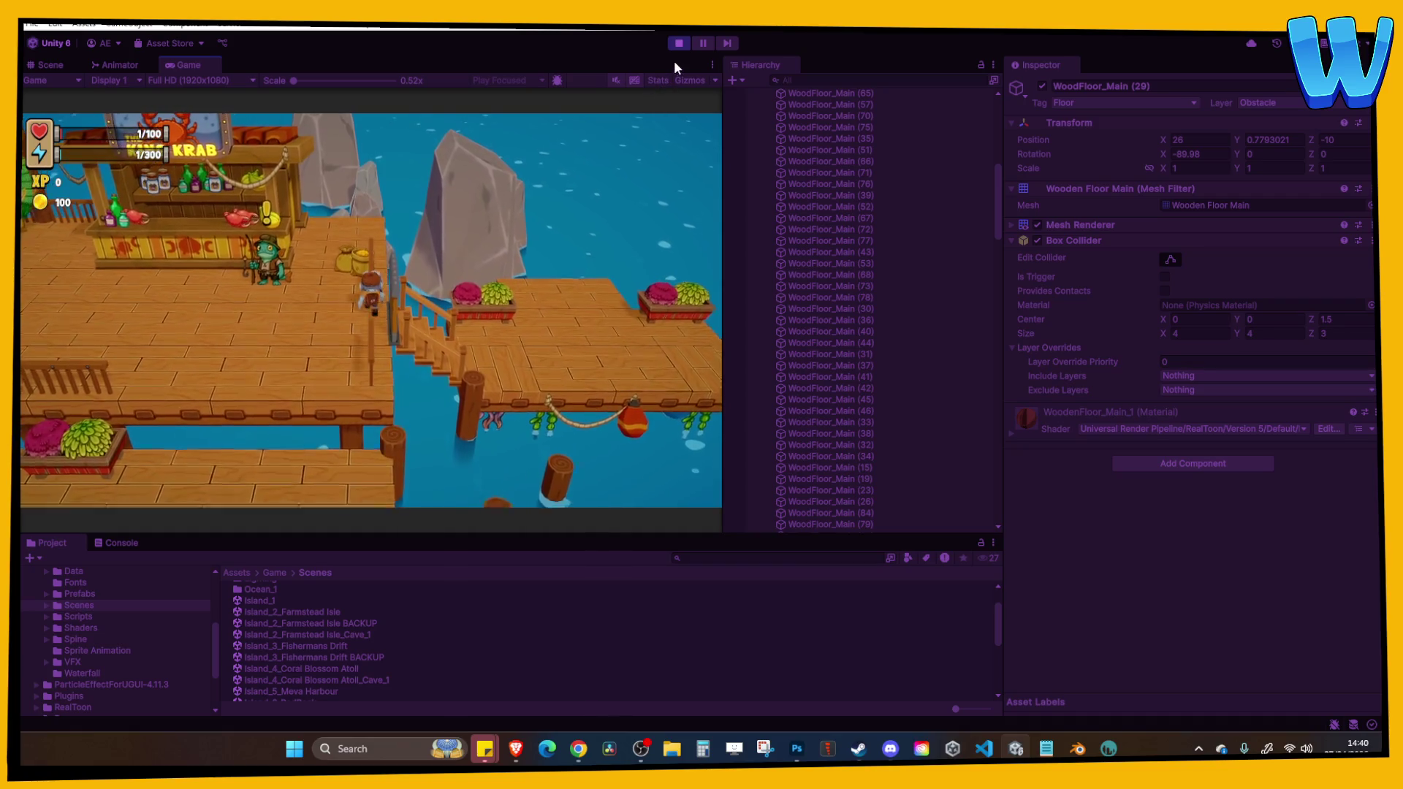
{"action": "left_click", "coordinate": [679, 43]}
Select Gate_Triggerable at the stairs and start another playtest.
{"action": "scroll", "coordinate": [409, 270], "scroll_direction": "up", "scroll_amount": 3}
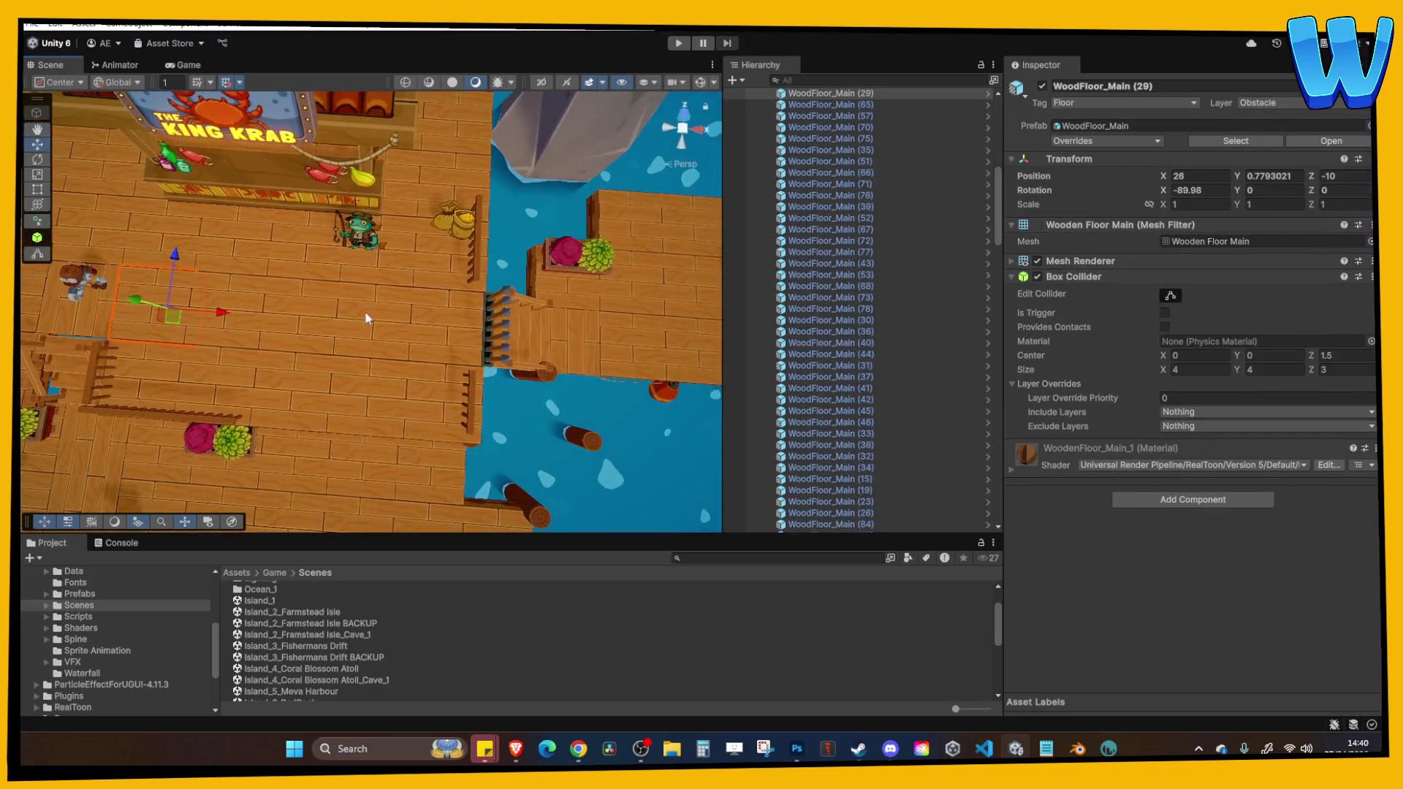
{"action": "left_click", "coordinate": [488, 335]}
{"action": "left_click", "coordinate": [679, 43]}
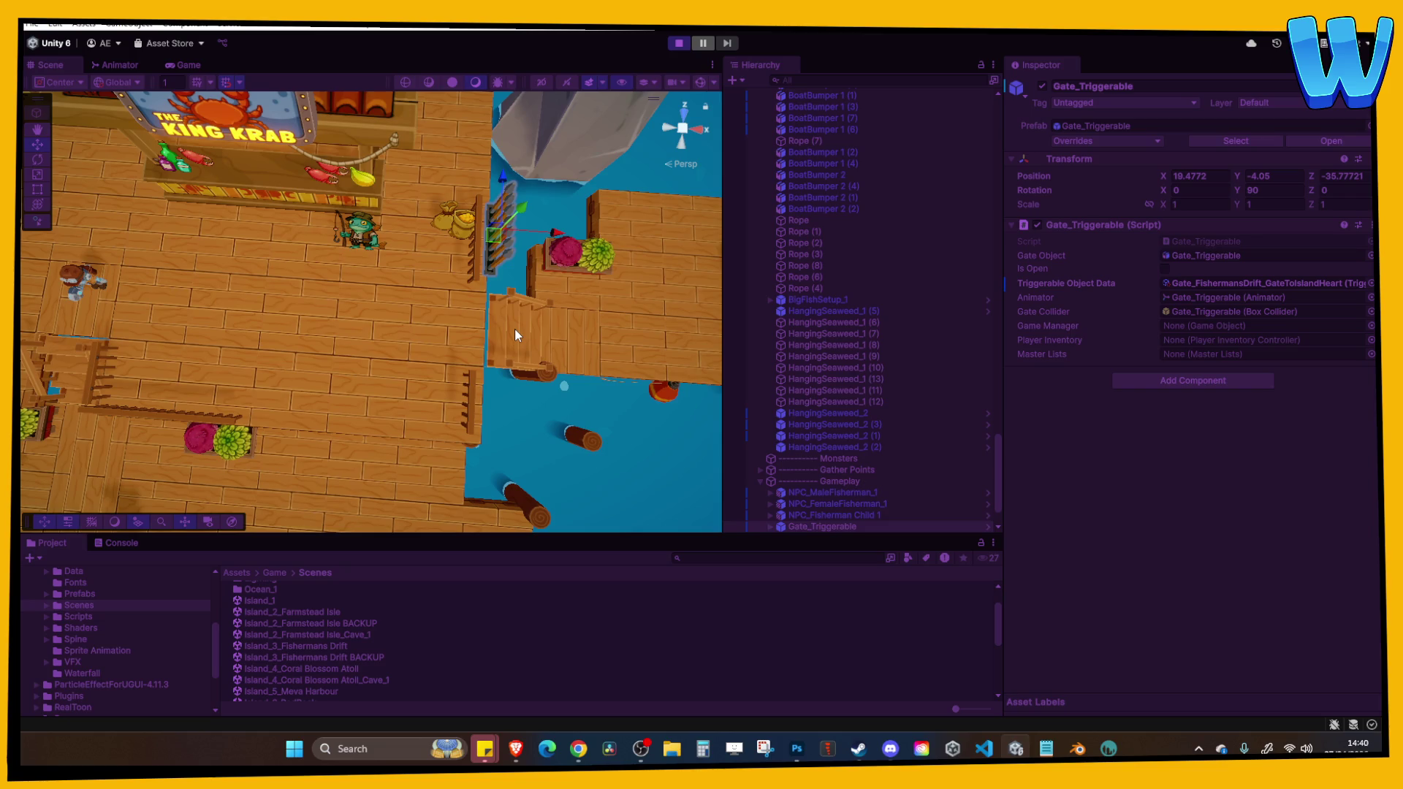
Walk the player toward the side dock, then stop the playtest.
{"action": "key", "text": "d"}
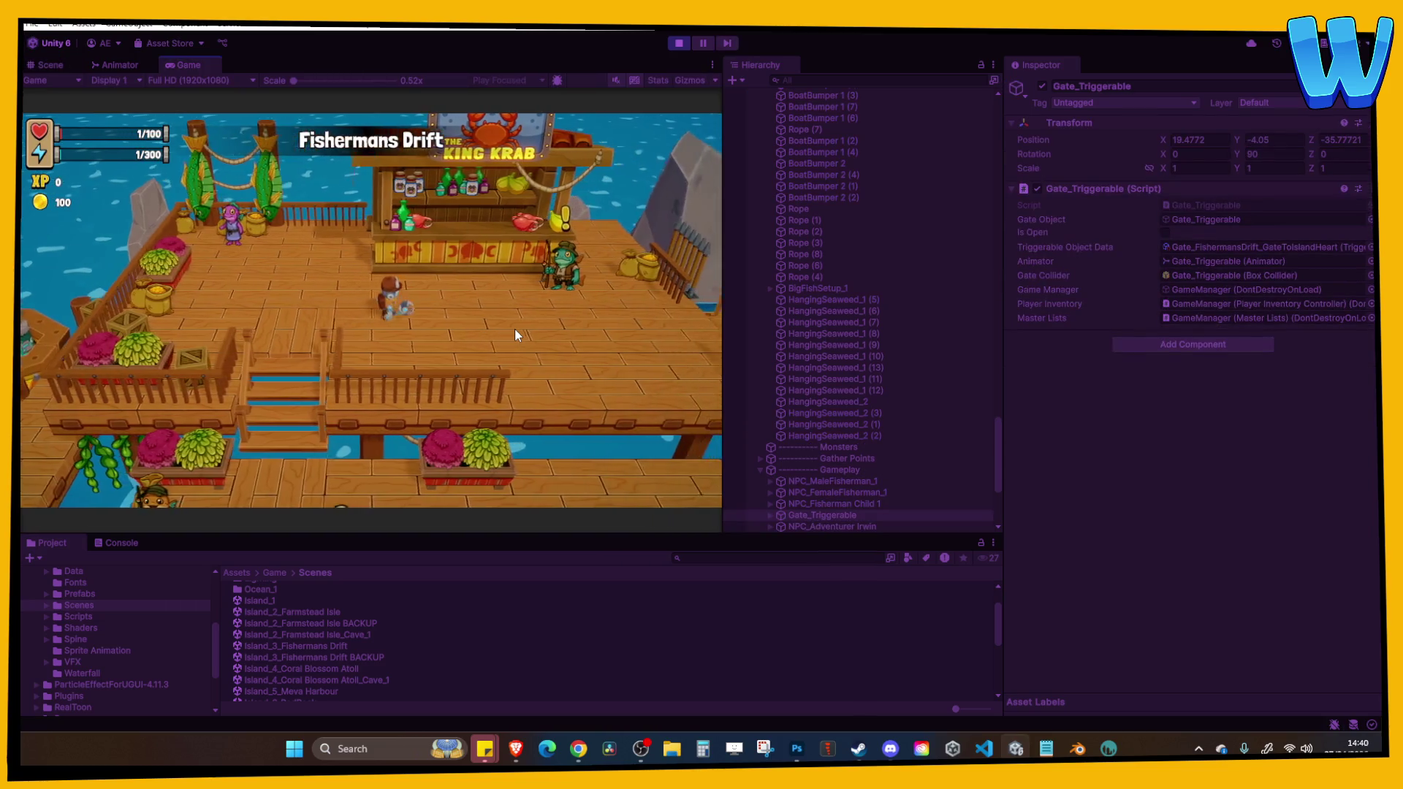
{"action": "key", "text": "d"}
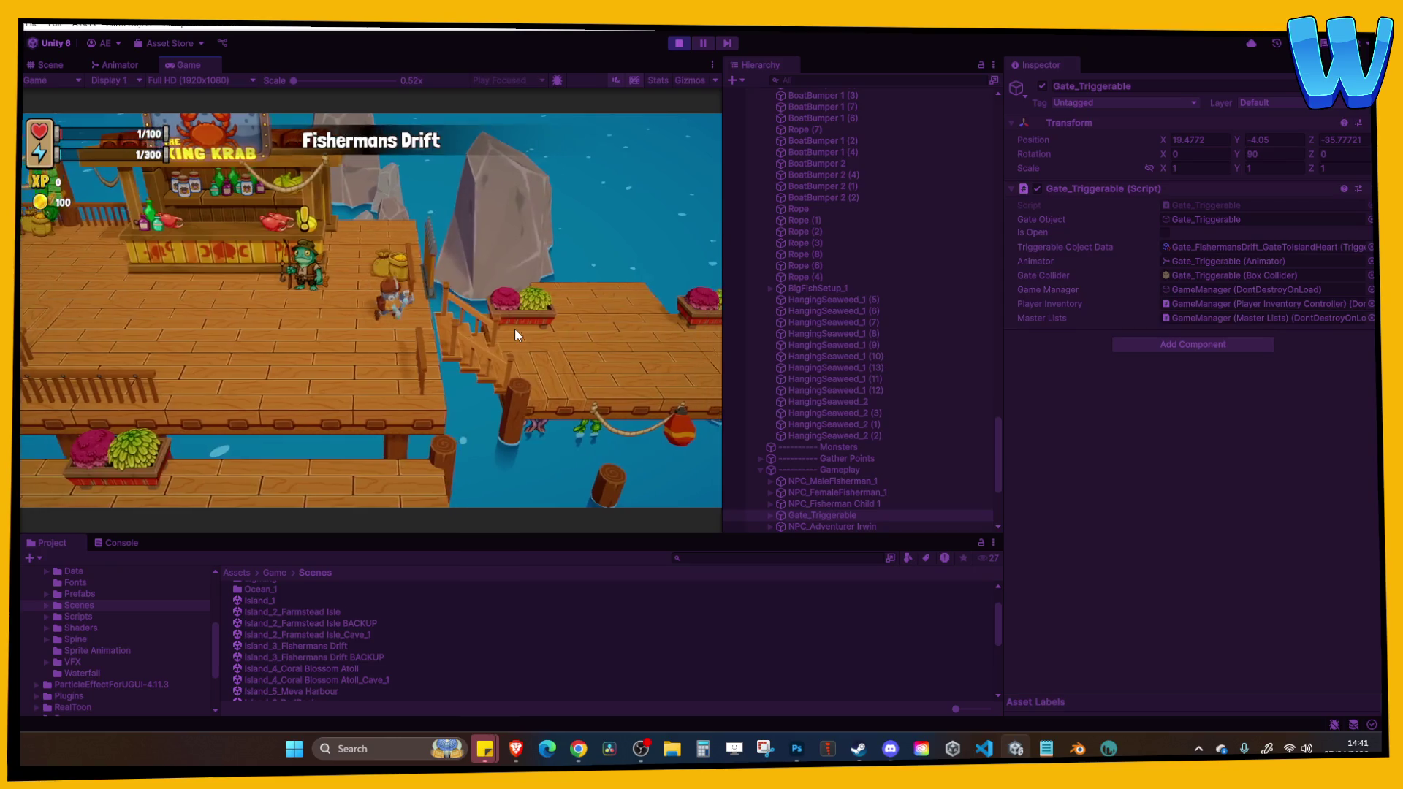
{"action": "key", "text": "d"}
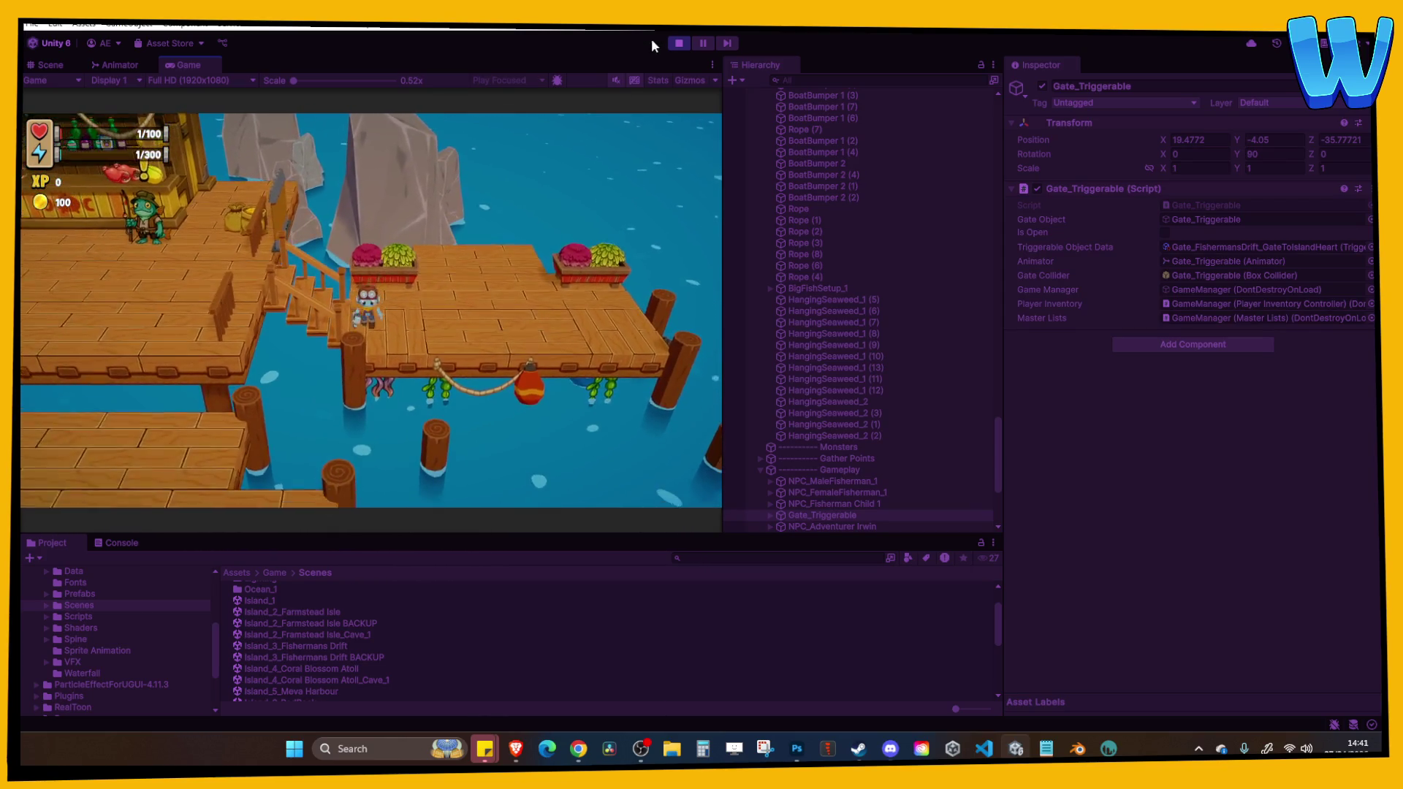
{"action": "left_click", "coordinate": [677, 44]}
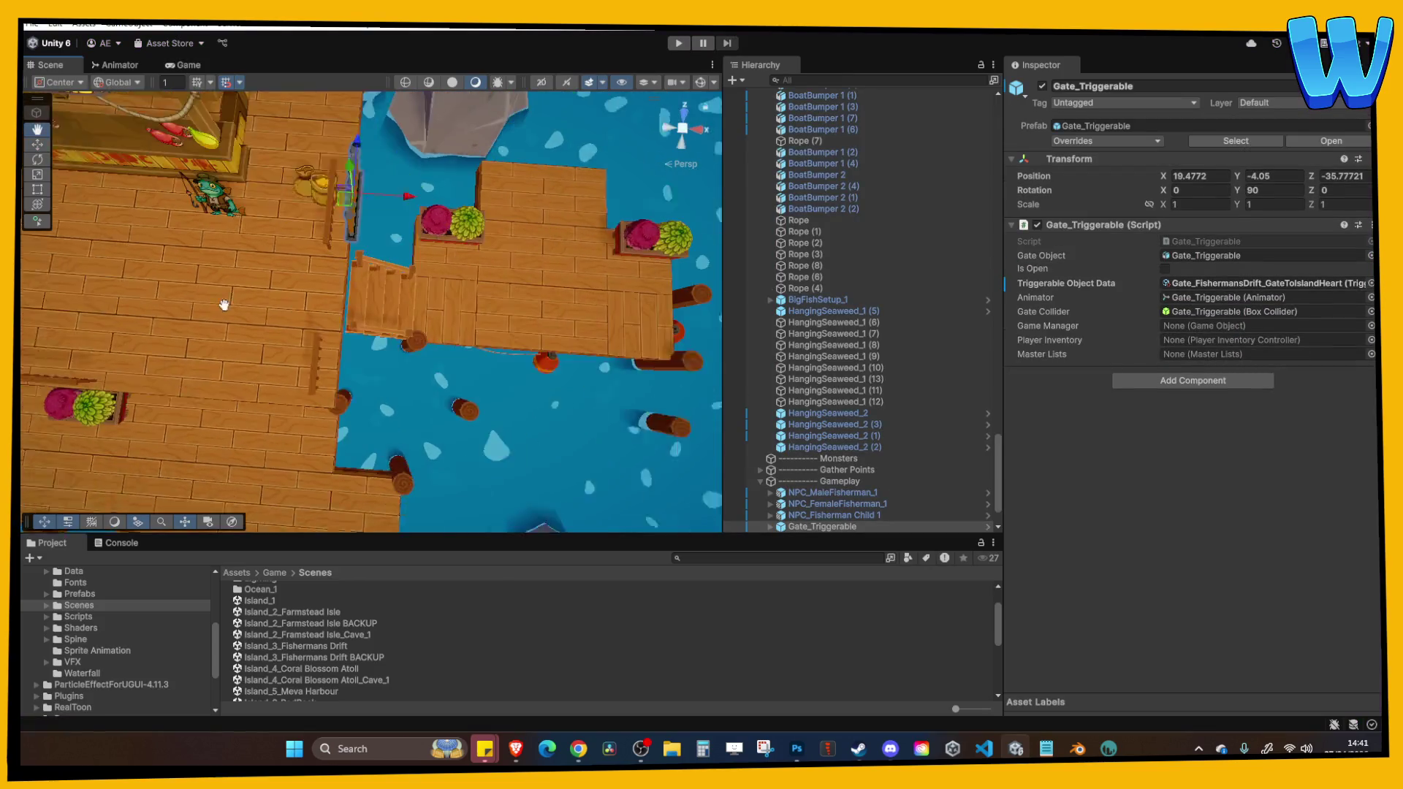
Duplicate a floor tile onto the stairs and remove its Mesh Renderer to make it invisible.
{"action": "left_click", "coordinate": [419, 419]}
{"action": "key", "text": "ctrl+d"}
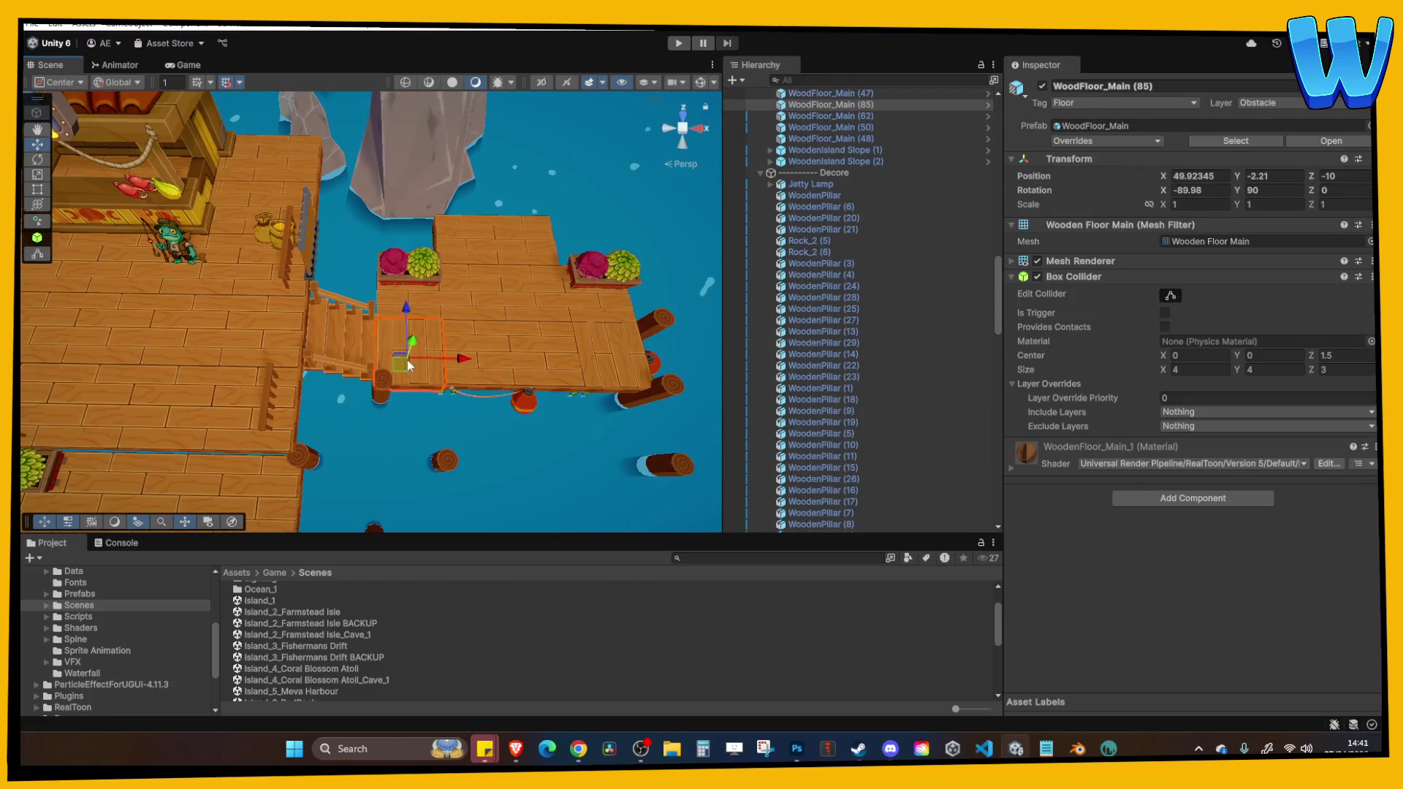
{"action": "left_click_drag", "start_coordinate": [464, 362], "coordinate": [402, 358]}
{"action": "left_click_drag", "start_coordinate": [499, 394], "coordinate": [694, 292]}
{"action": "left_click", "coordinate": [1086, 260]}
{"action": "right_click", "coordinate": [1096, 261]}
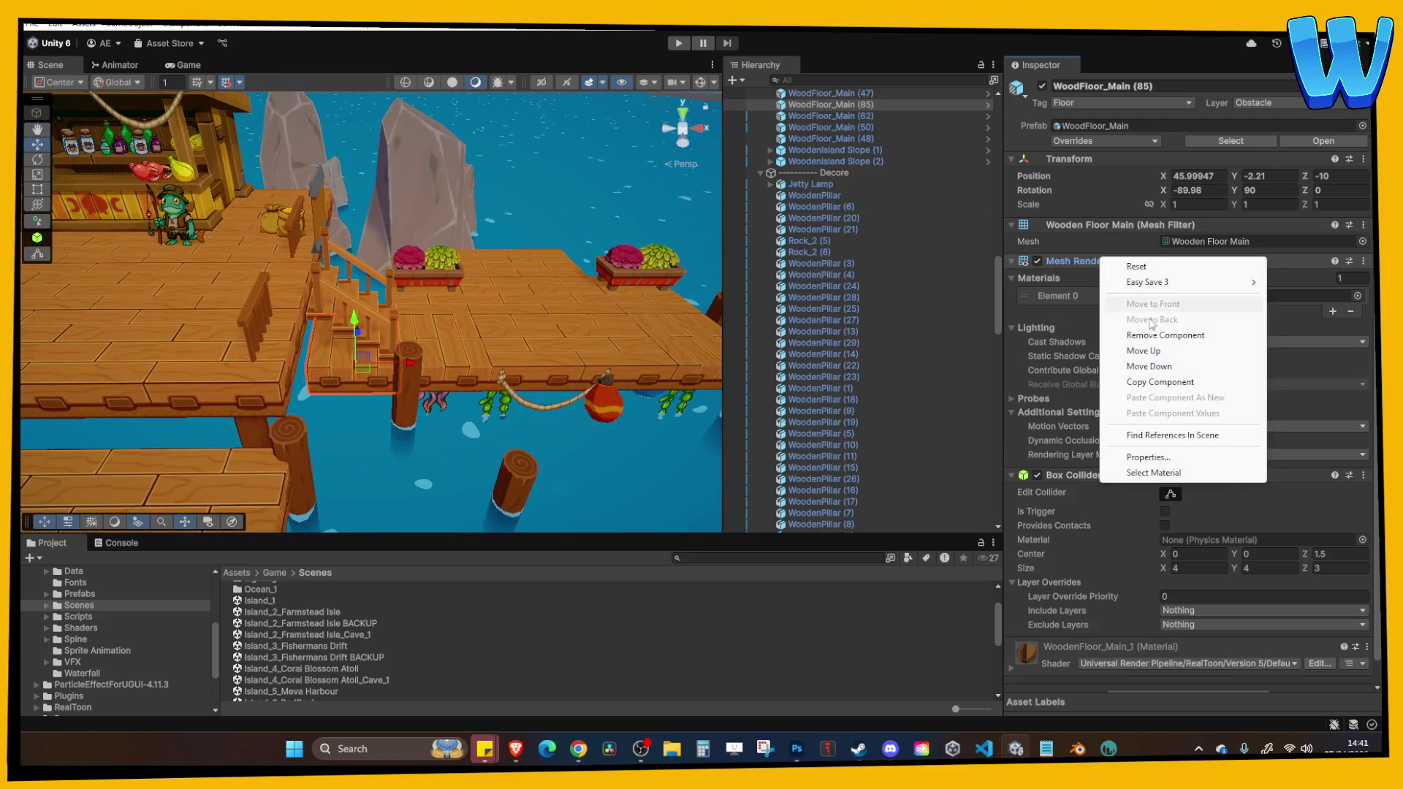
{"action": "left_click", "coordinate": [1155, 335]}
Playtest walking down the stairs onto the side dock and back to King Krab, then stop.
{"action": "left_click", "coordinate": [679, 43]}
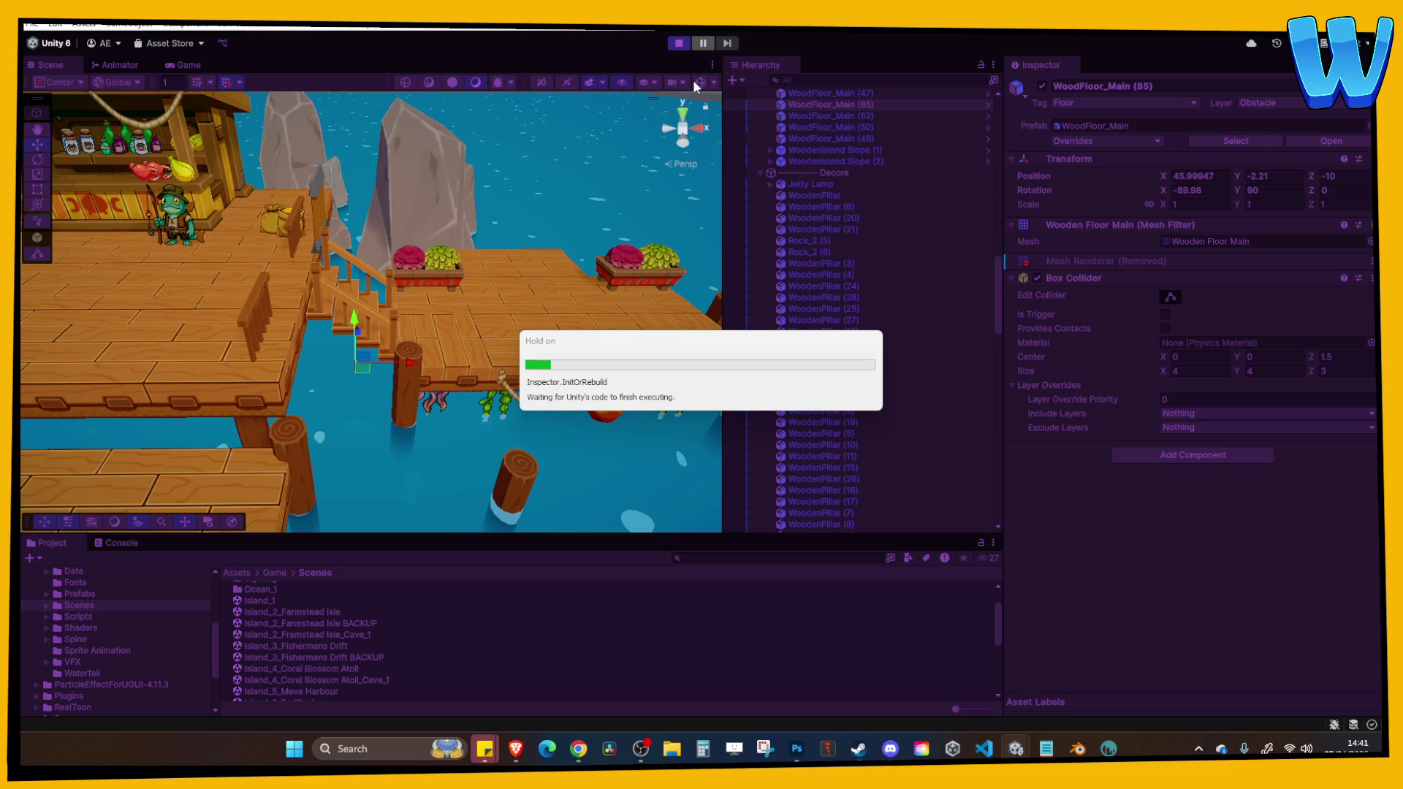
{"action": "key", "text": "d"}
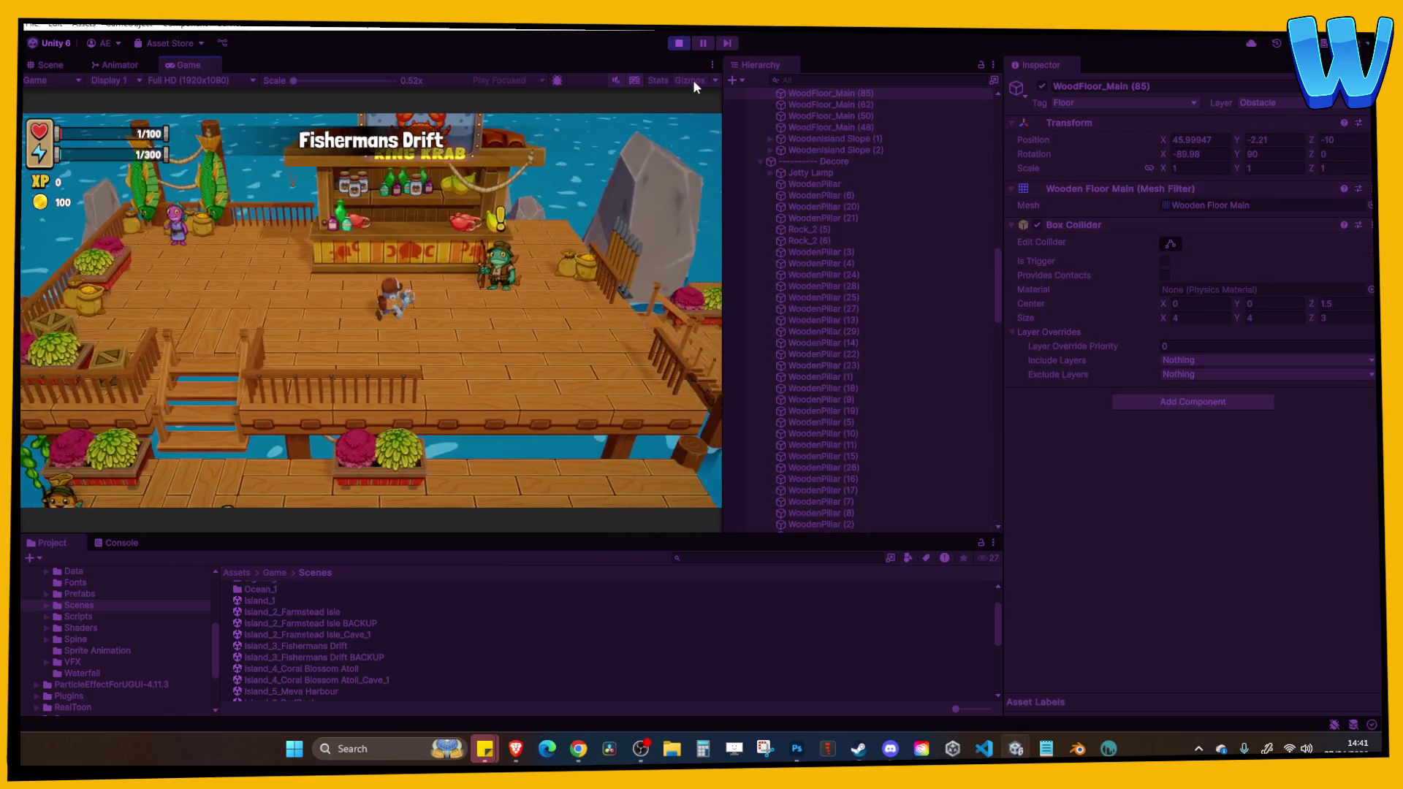
{"action": "key", "text": "d"}
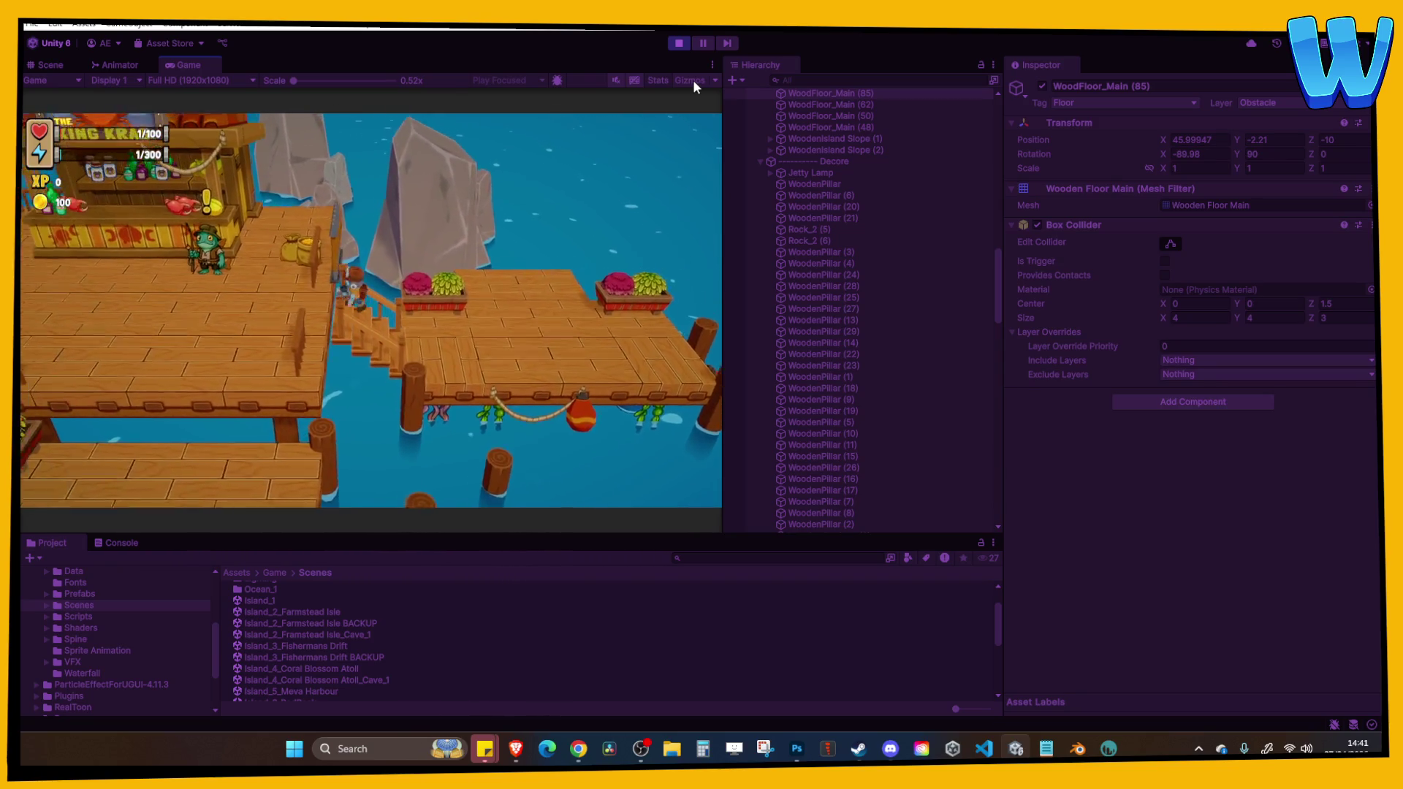
{"action": "key", "text": "d"}
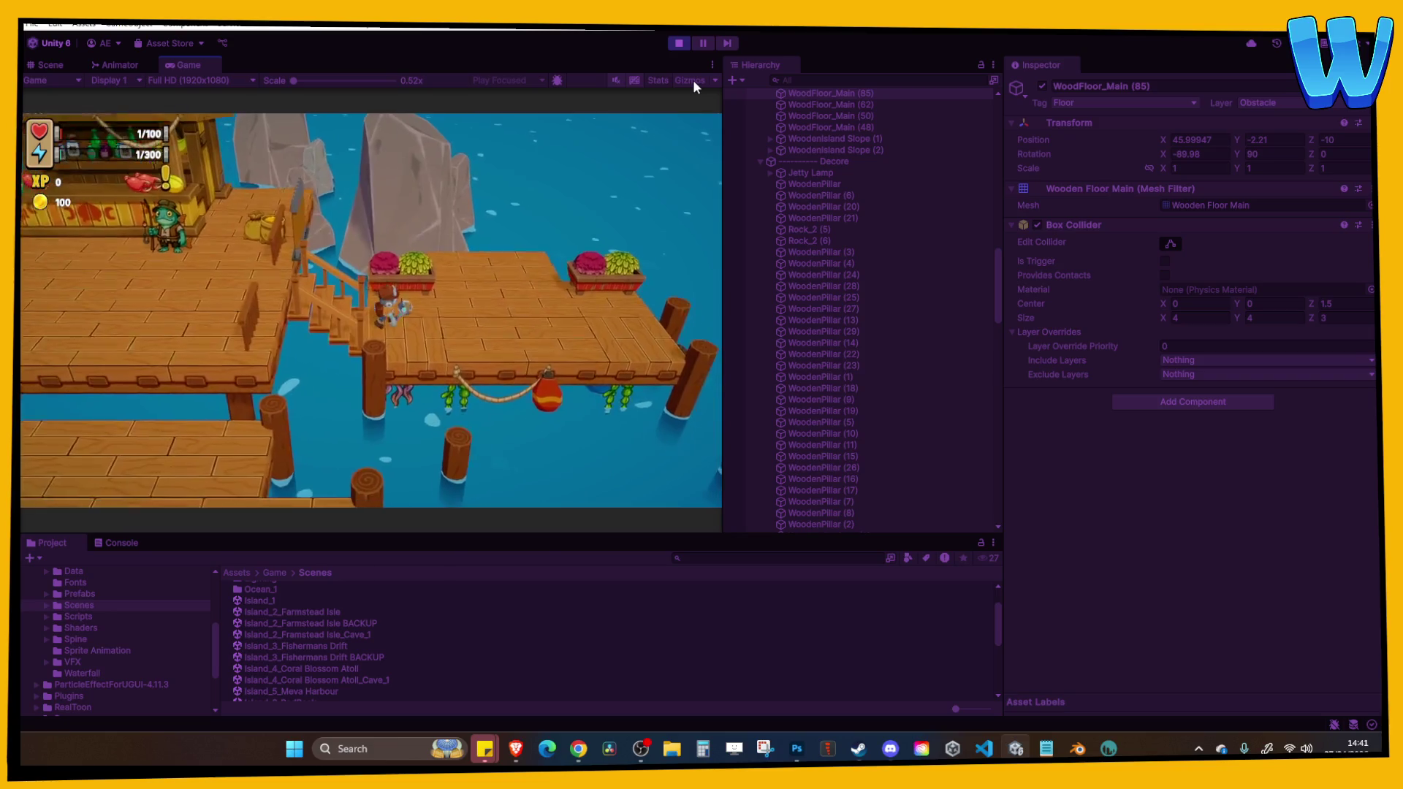
{"action": "key", "text": "d"}
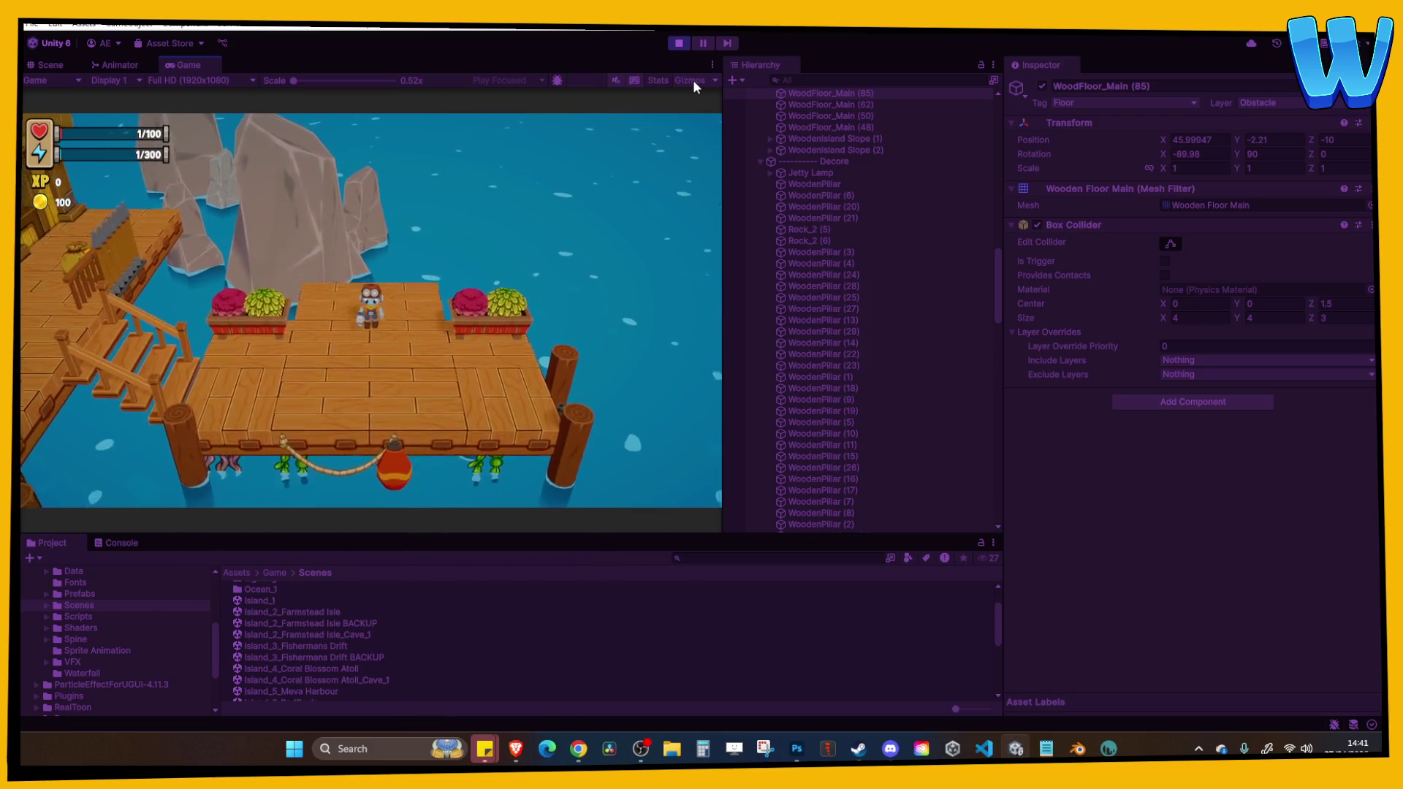
{"action": "key", "text": "a"}
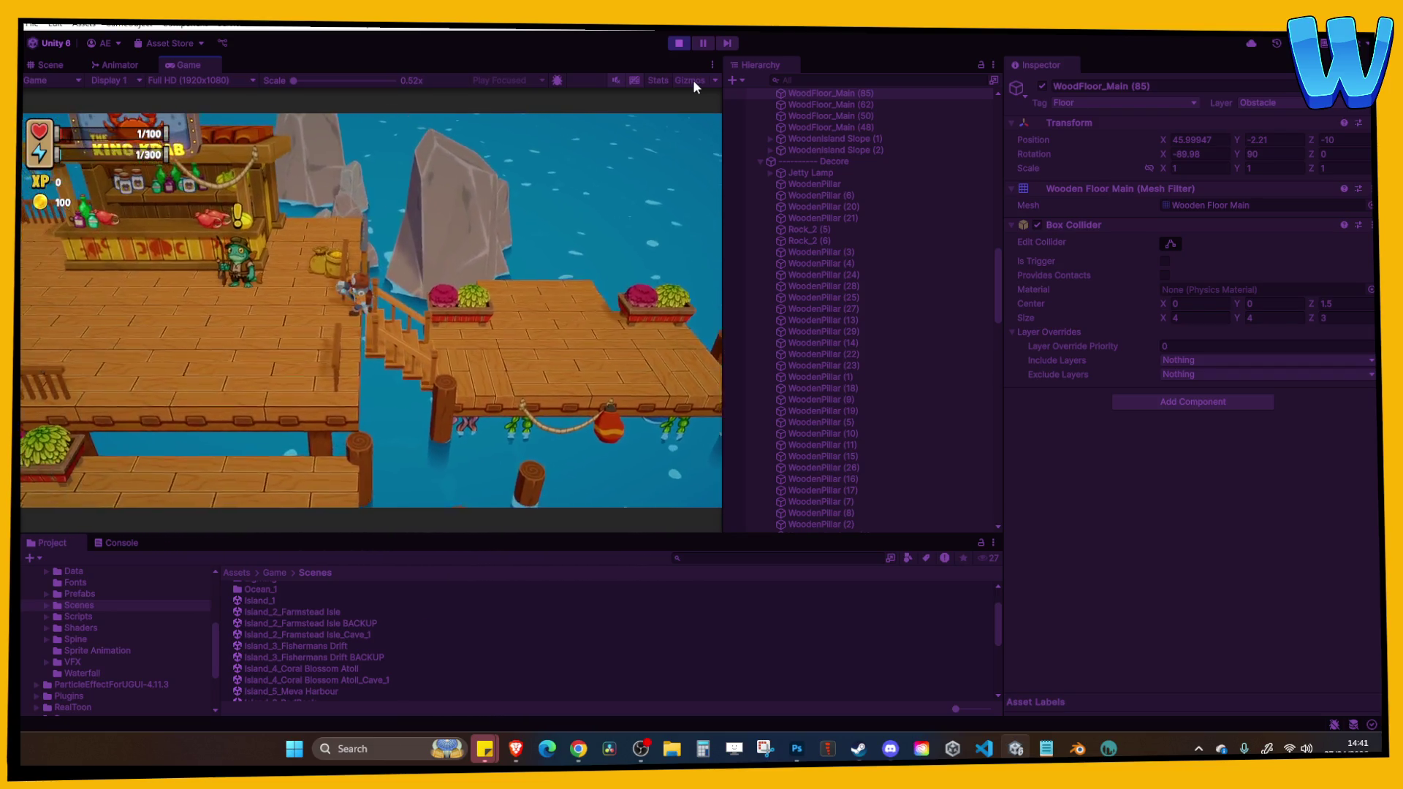
{"action": "key", "text": "a"}
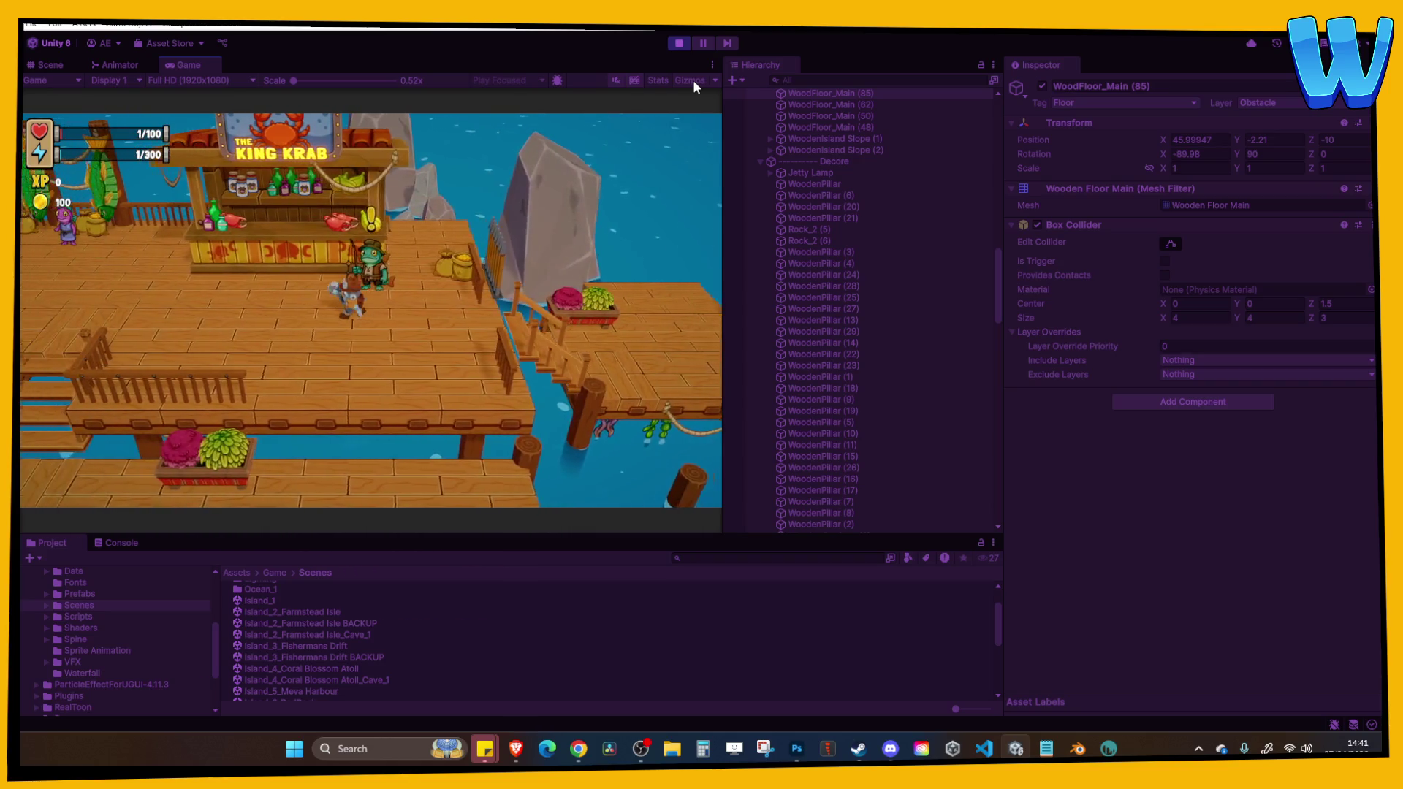
{"action": "key", "text": "ctrl+p"}
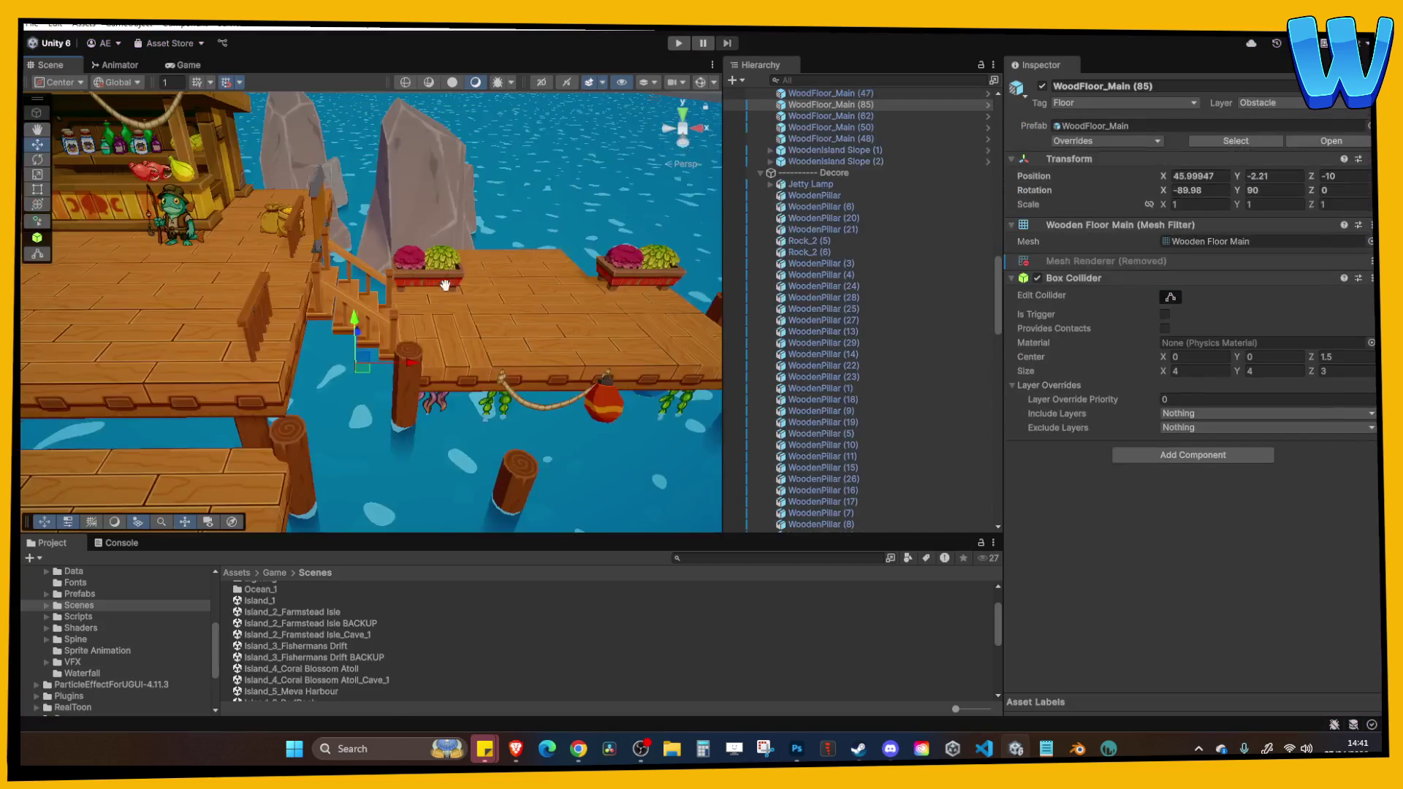
{"action": "mouse_move", "coordinate": [380, 313]}
{"action": "left_mouse_down"}
{"action": "mouse_move", "coordinate": [523, 345]}
{"action": "mouse_move", "coordinate": [555, 304]}
{"action": "mouse_move", "coordinate": [348, 286]}
{"action": "left_mouse_up"}
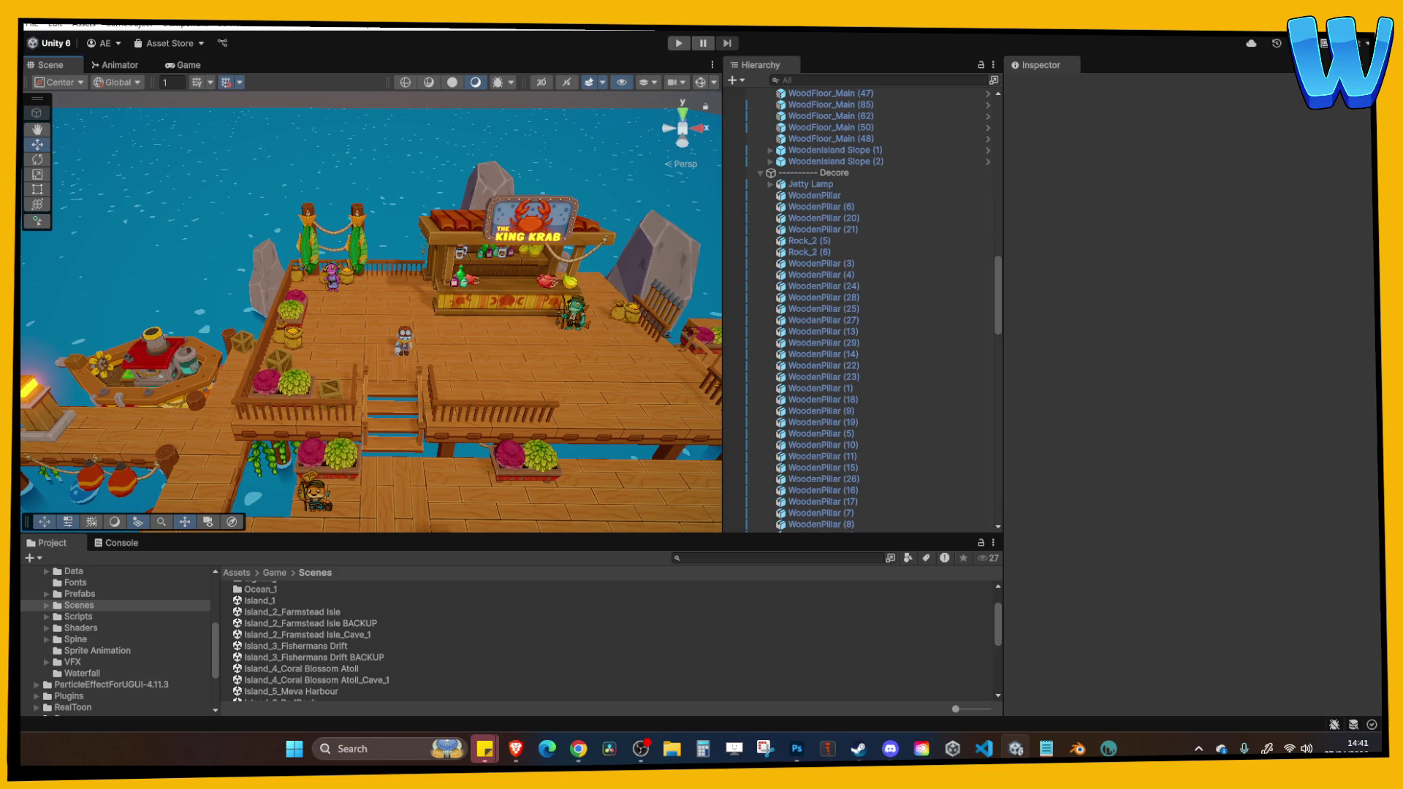
{"action": "left_click", "coordinate": [579, 748]}
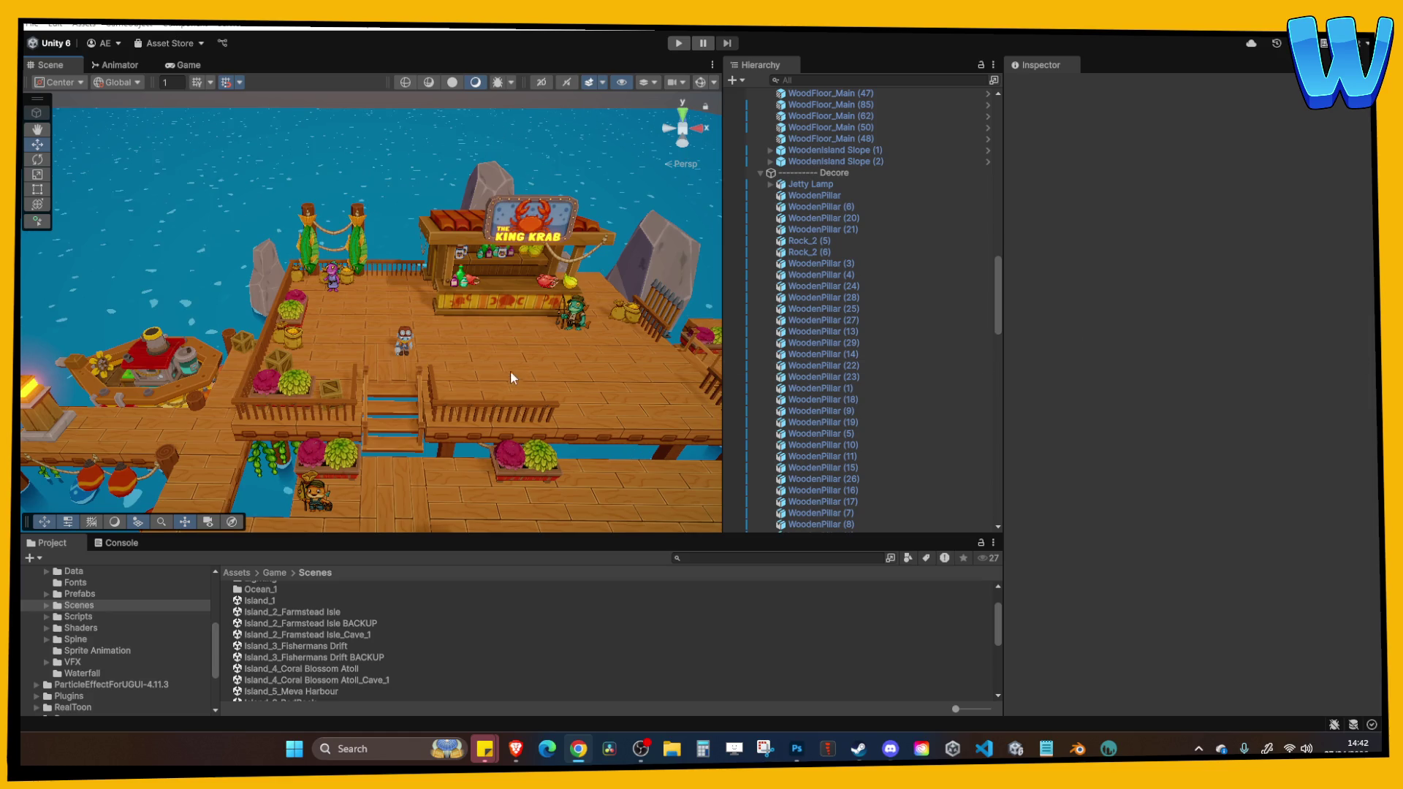
Switch to Steam and show the Library Home view.
{"action": "left_click", "coordinate": [858, 749]}
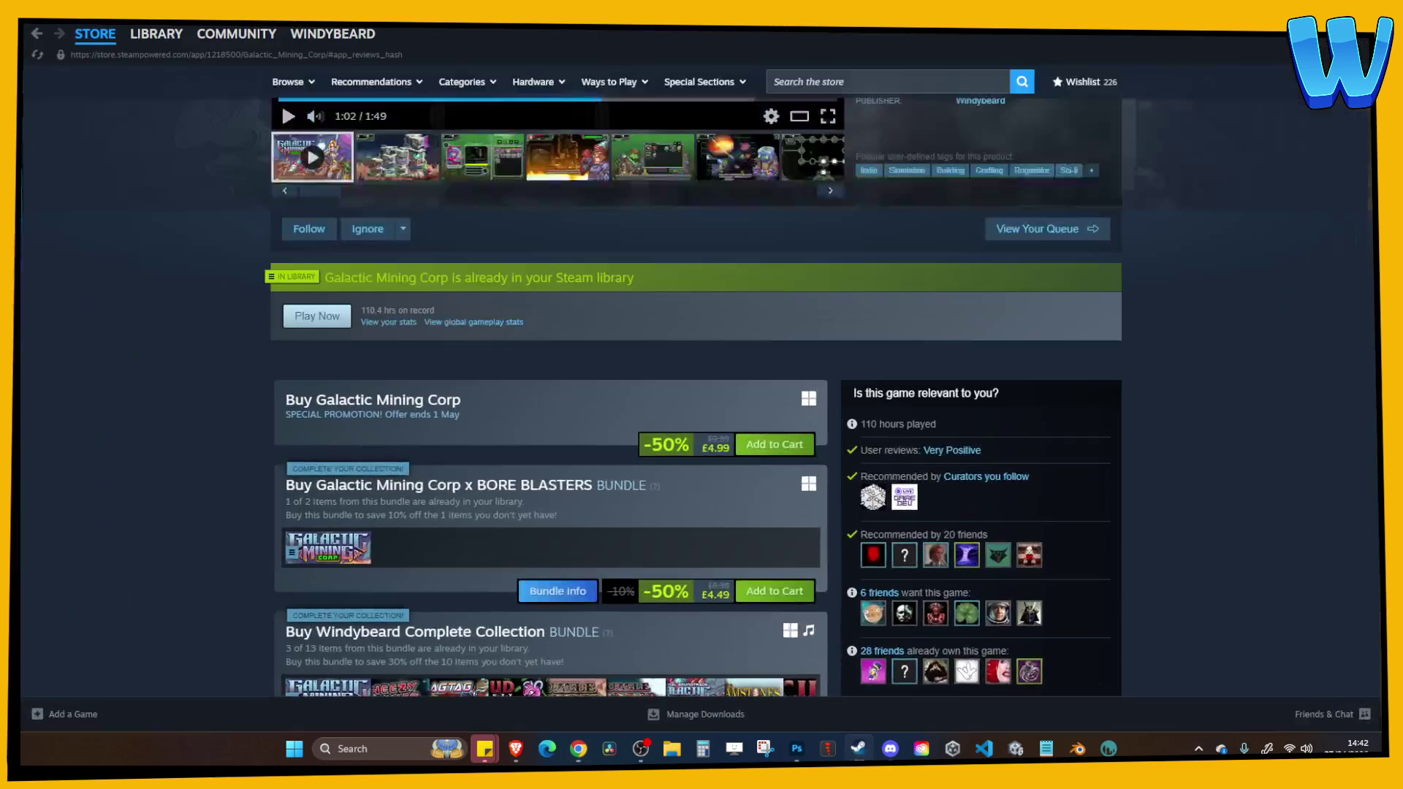
{"action": "left_click", "coordinate": [156, 37]}
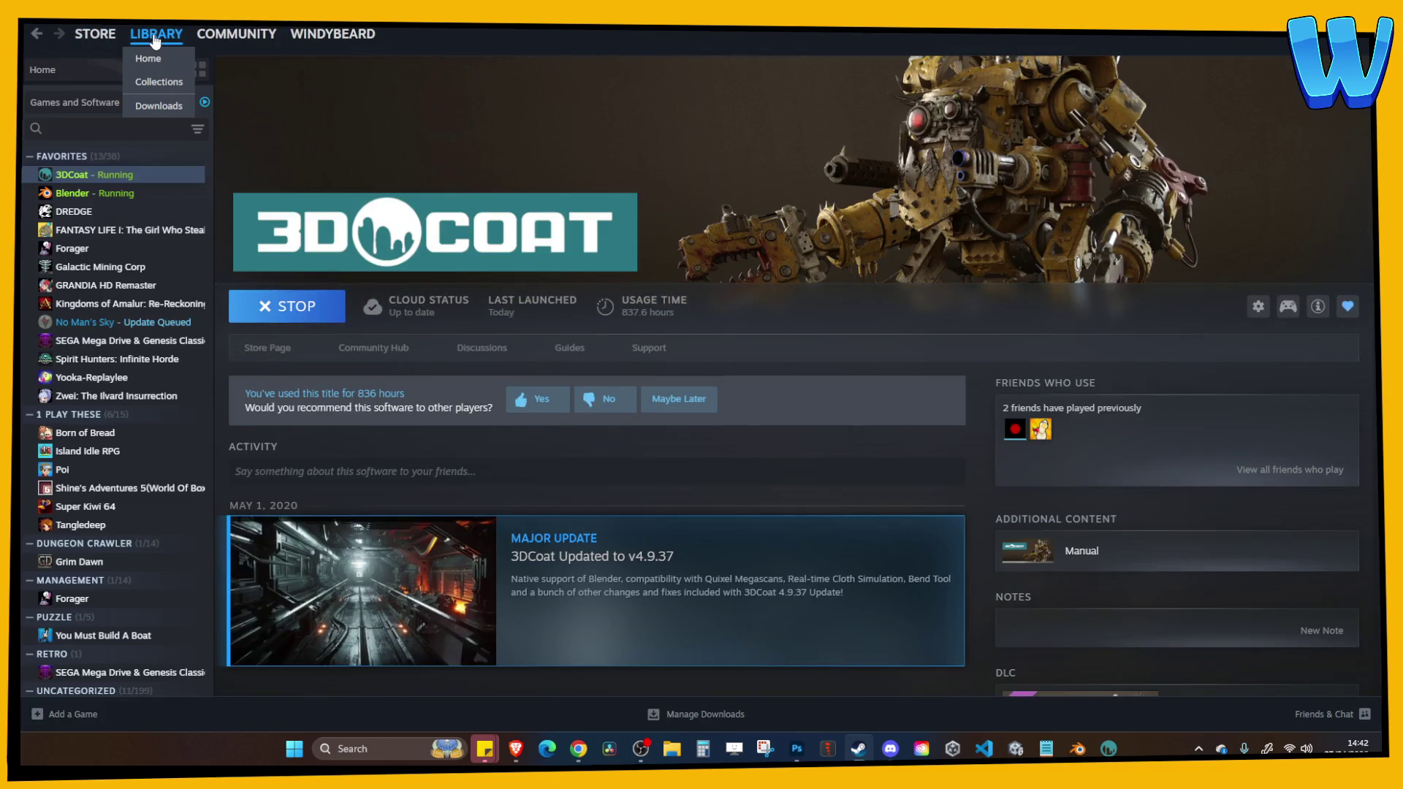
{"action": "left_click", "coordinate": [149, 59]}
Return to Blender, save Bar Designer.blend, and box-select the whole King Krab stall.
{"action": "left_click", "coordinate": [1077, 749]}
{"action": "key", "text": "ctrl+s"}
{"action": "mouse_move", "coordinate": [835, 449]}
{"action": "left_mouse_down"}
{"action": "mouse_move", "coordinate": [673, 464]}
{"action": "mouse_move", "coordinate": [856, 426]}
{"action": "mouse_move", "coordinate": [683, 448]}
{"action": "mouse_move", "coordinate": [507, 386]}
{"action": "mouse_move", "coordinate": [604, 454]}
{"action": "mouse_move", "coordinate": [689, 454]}
{"action": "mouse_move", "coordinate": [622, 360]}
{"action": "left_mouse_up"}
{"action": "mouse_move", "coordinate": [342, 201]}
{"action": "left_mouse_down"}
{"action": "mouse_move", "coordinate": [724, 443]}
{"action": "mouse_move", "coordinate": [692, 448]}
{"action": "mouse_move", "coordinate": [656, 296]}
{"action": "left_mouse_up"}
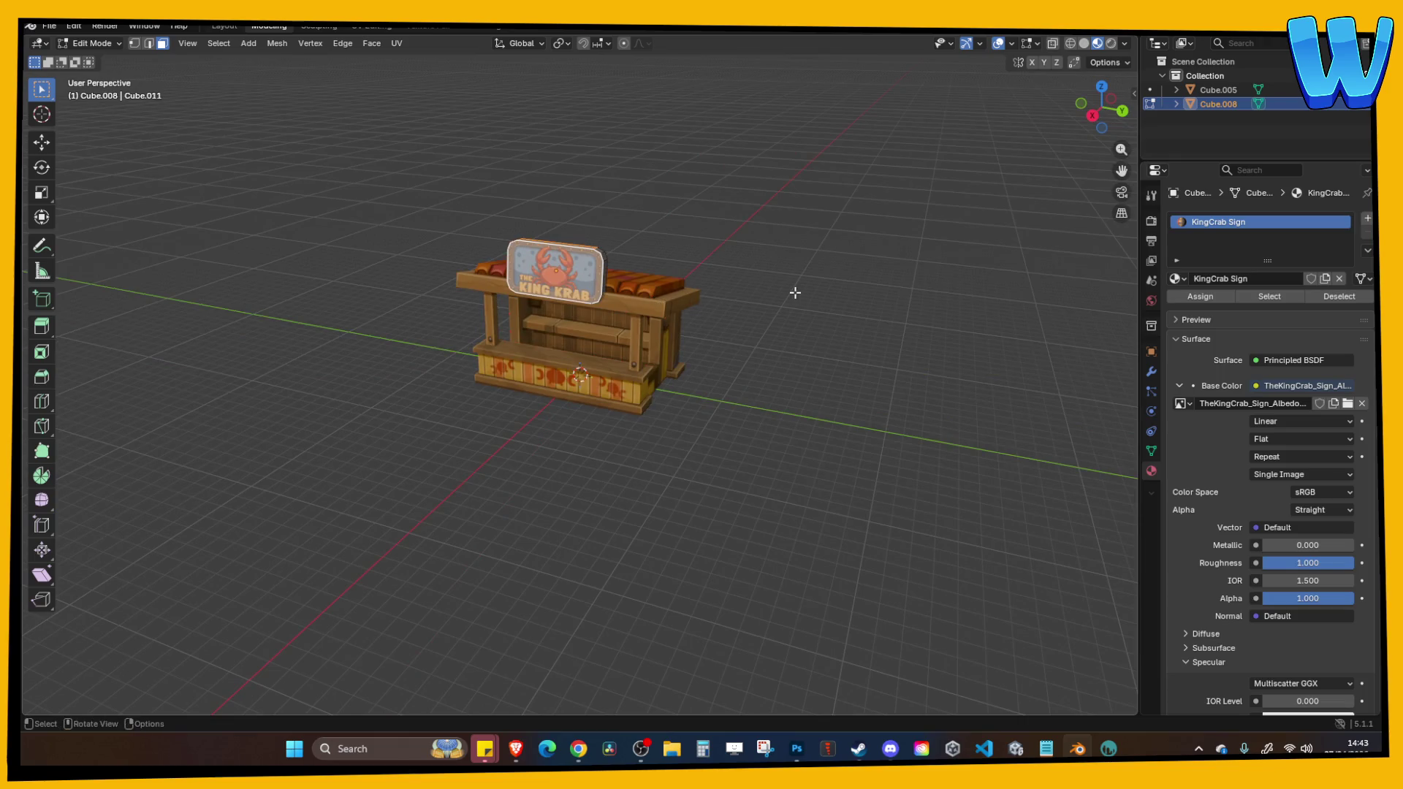
Leave Edit Mode, move the whole stall along the Y axis, then deselect everything.
{"action": "key", "text": "Tab"}
{"action": "left_click_drag", "start_coordinate": [348, 231], "coordinate": [742, 473]}
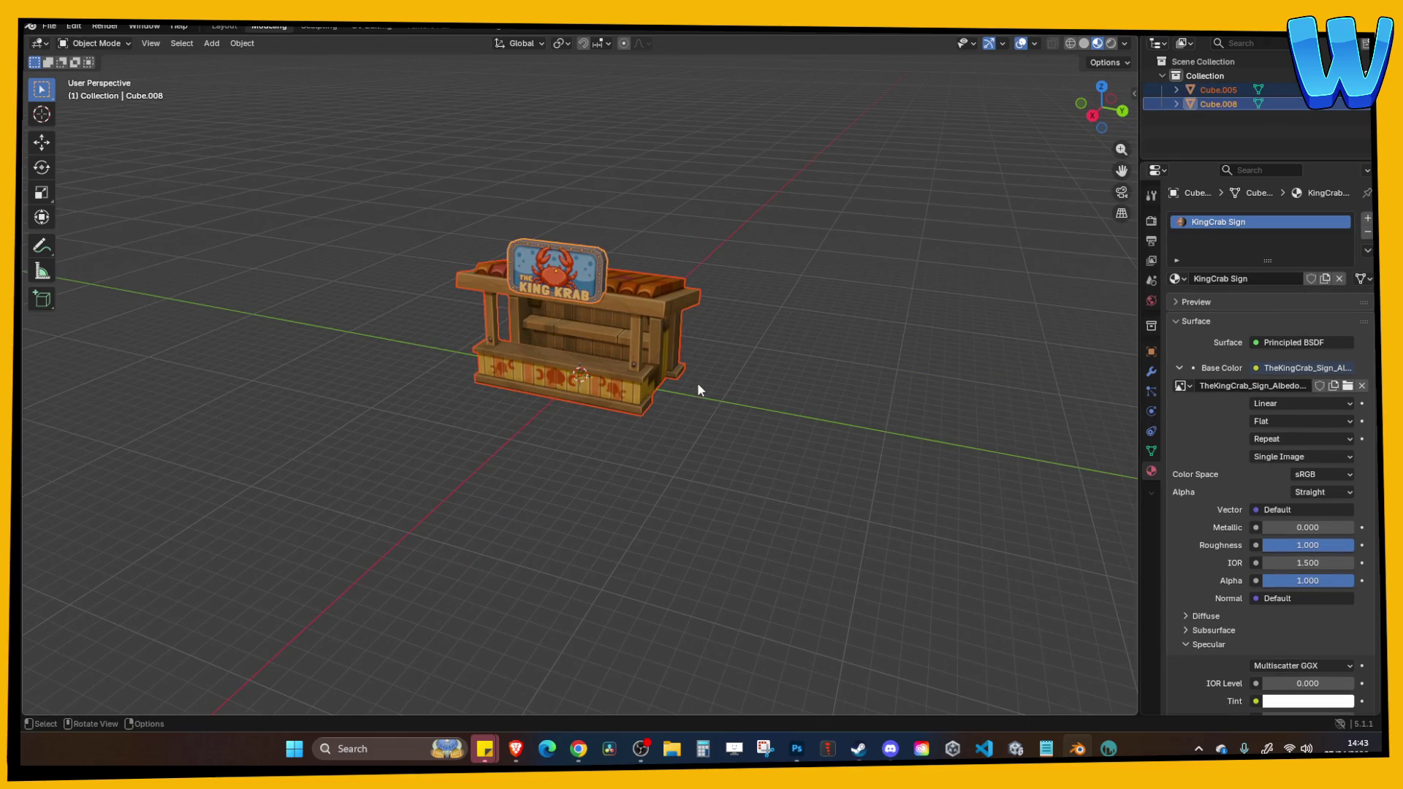
{"action": "key", "text": "g"}
{"action": "key", "text": "y"}
{"action": "left_click", "coordinate": [902, 476]}
{"action": "mouse_move", "coordinate": [673, 397]}
{"action": "left_mouse_down"}
{"action": "mouse_move", "coordinate": [695, 429]}
{"action": "mouse_move", "coordinate": [739, 436]}
{"action": "mouse_move", "coordinate": [608, 436]}
{"action": "left_mouse_up"}
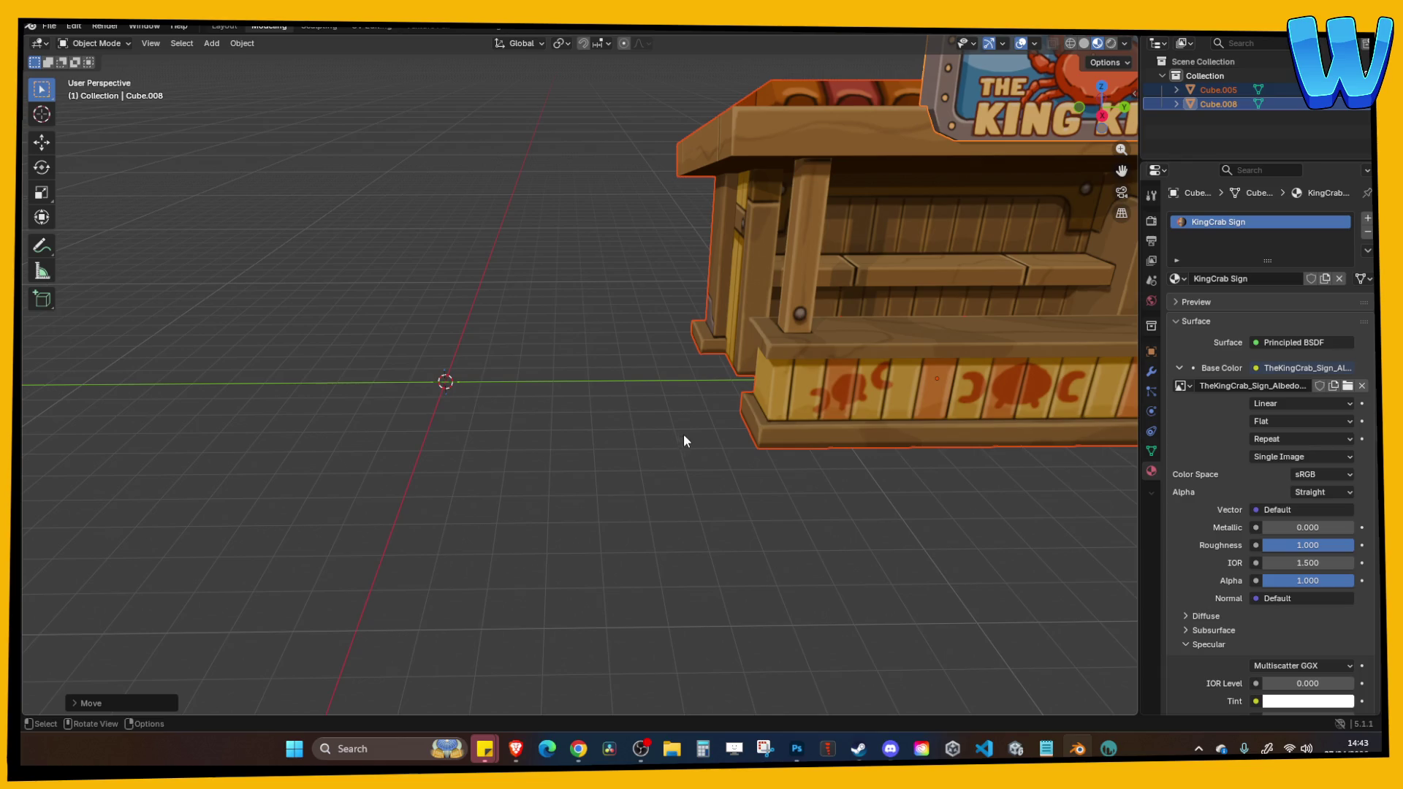
{"action": "left_click", "coordinate": [552, 409]}
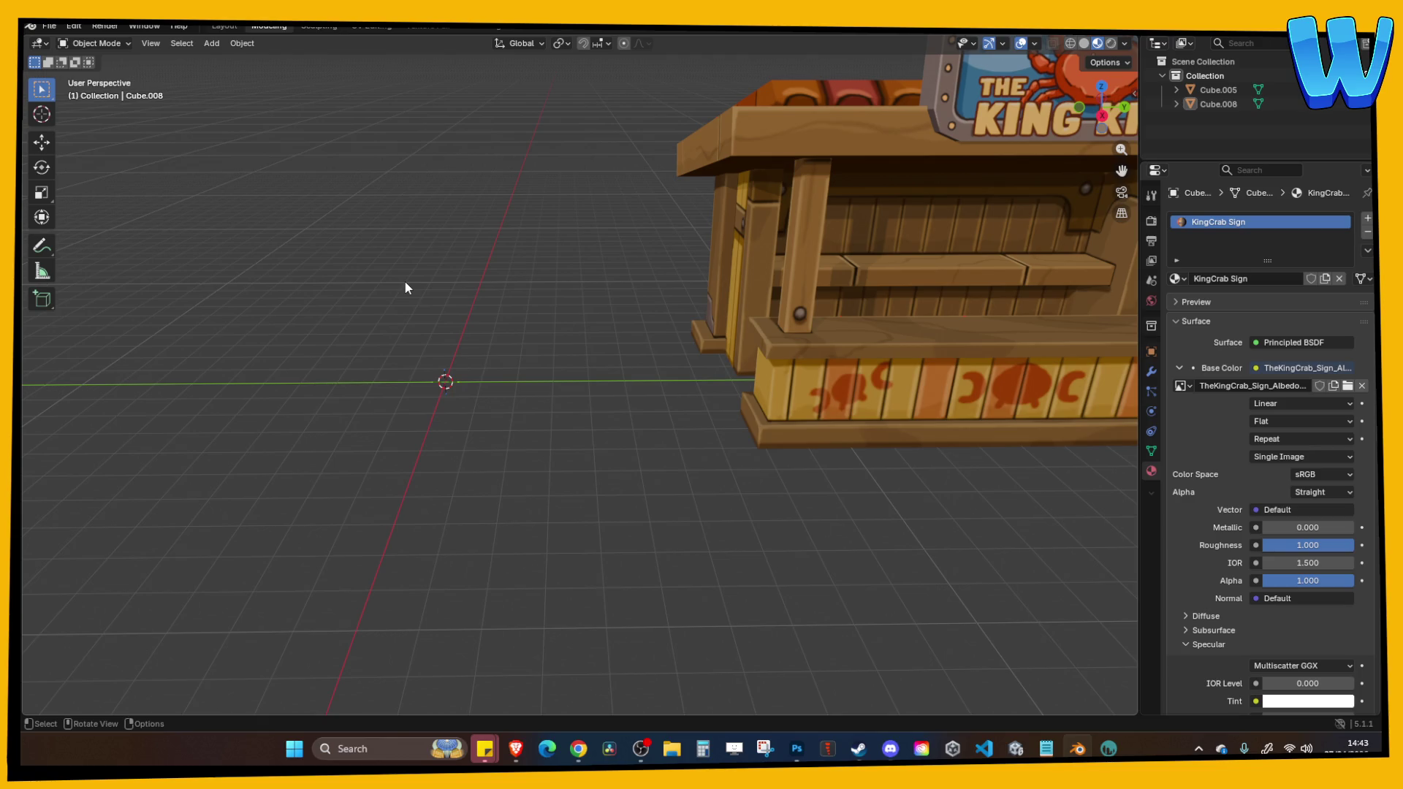
Add a mesh cylinder at the 3D cursor and expand its Add Cylinder settings.
{"action": "left_click", "coordinate": [202, 43]}
{"action": "mouse_move", "coordinate": [245, 61]}
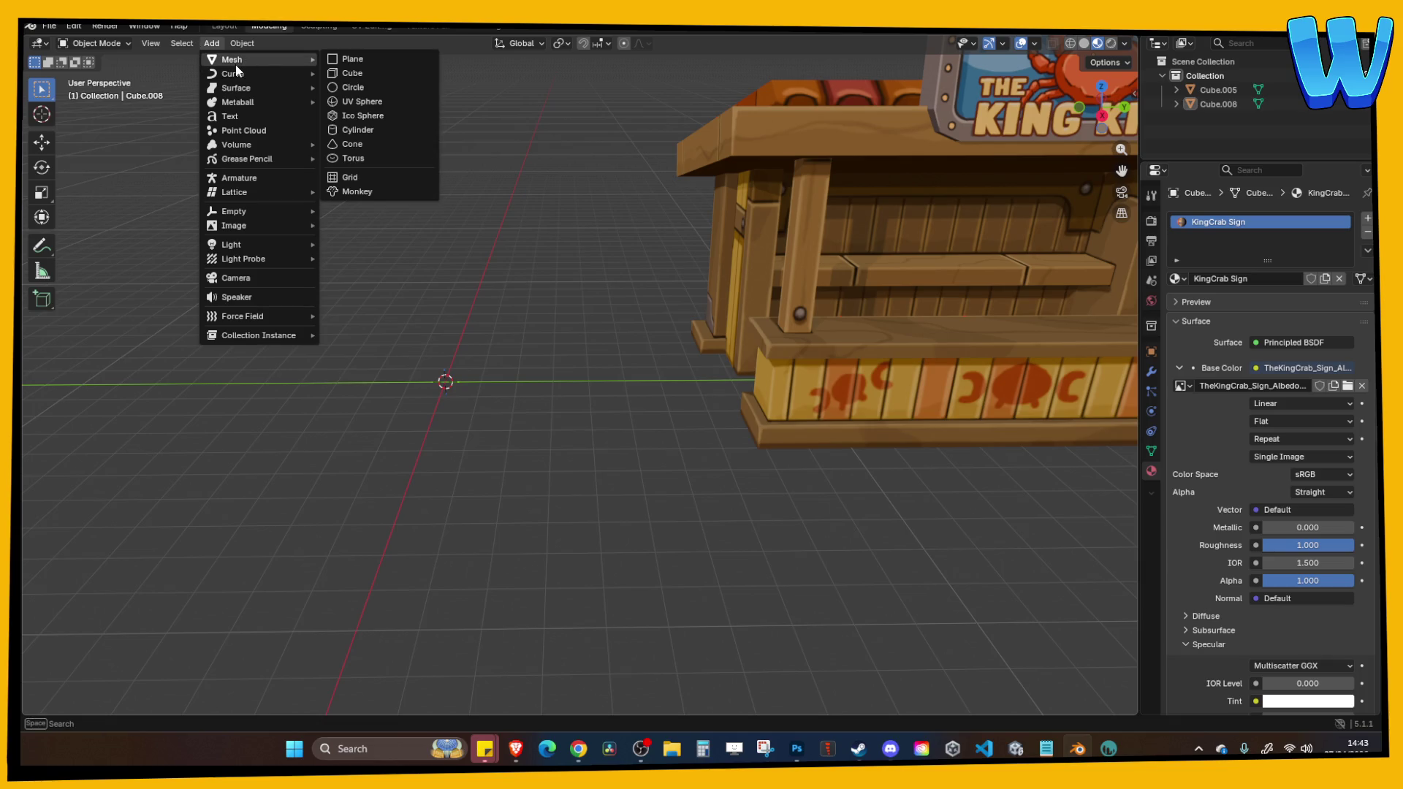
{"action": "left_click", "coordinate": [371, 131]}
{"action": "left_click", "coordinate": [141, 707]}
{"action": "left_click", "coordinate": [236, 534]}
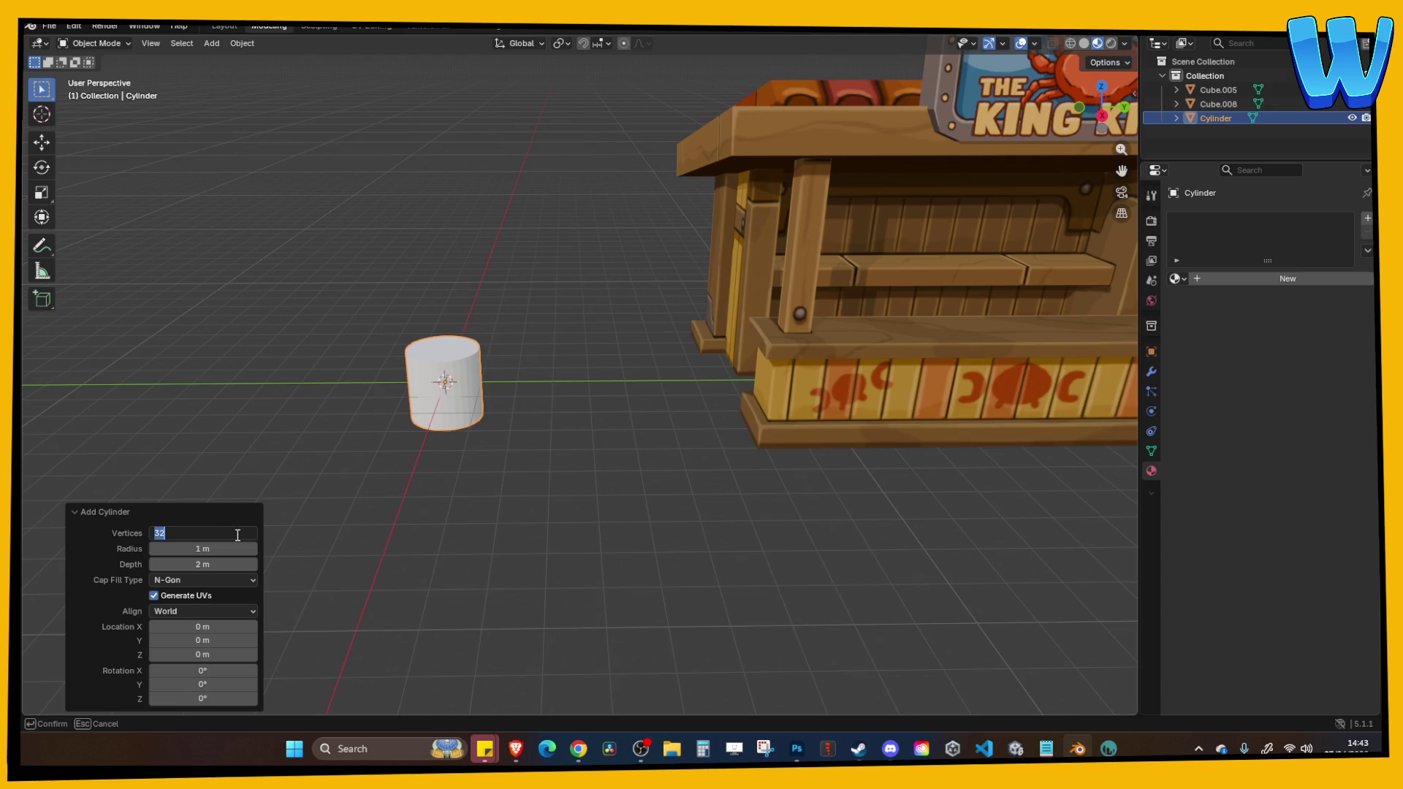
Set the new cylinder's vertex count to 10.
{"action": "key", "text": "Return"}
{"action": "scroll", "coordinate": [427, 459], "scroll_direction": "up", "scroll_amount": 2}
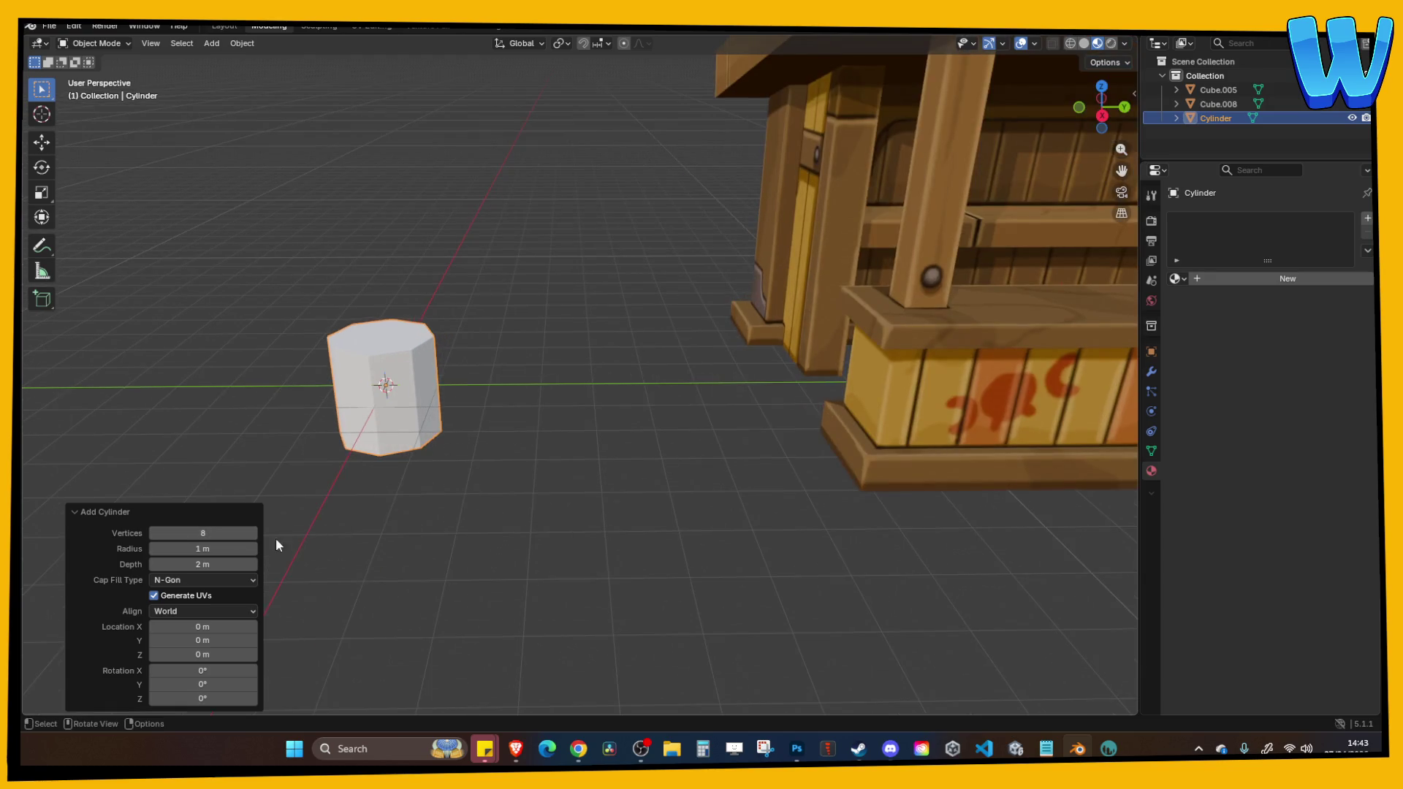
{"action": "key", "text": "Return"}
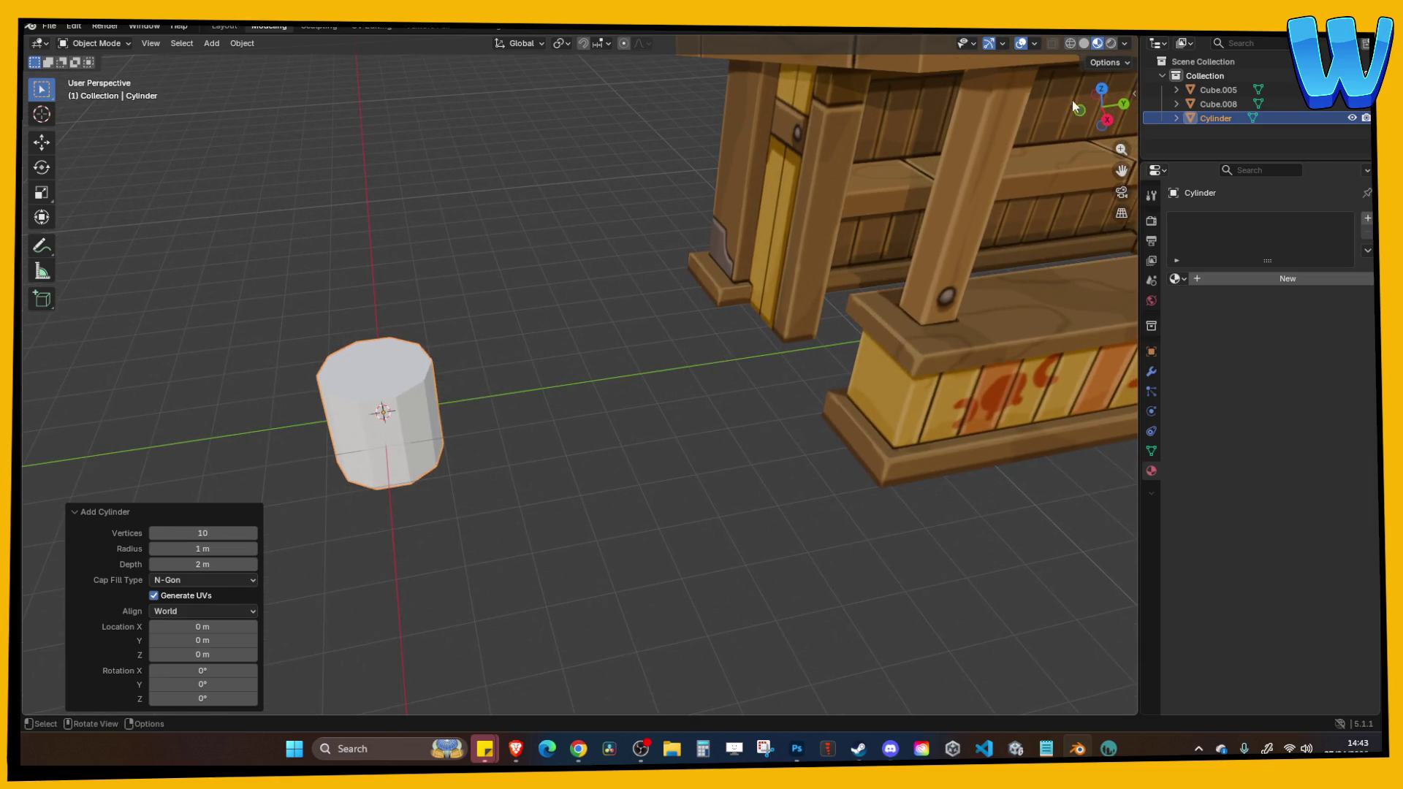
{"action": "left_click", "coordinate": [1102, 91]}
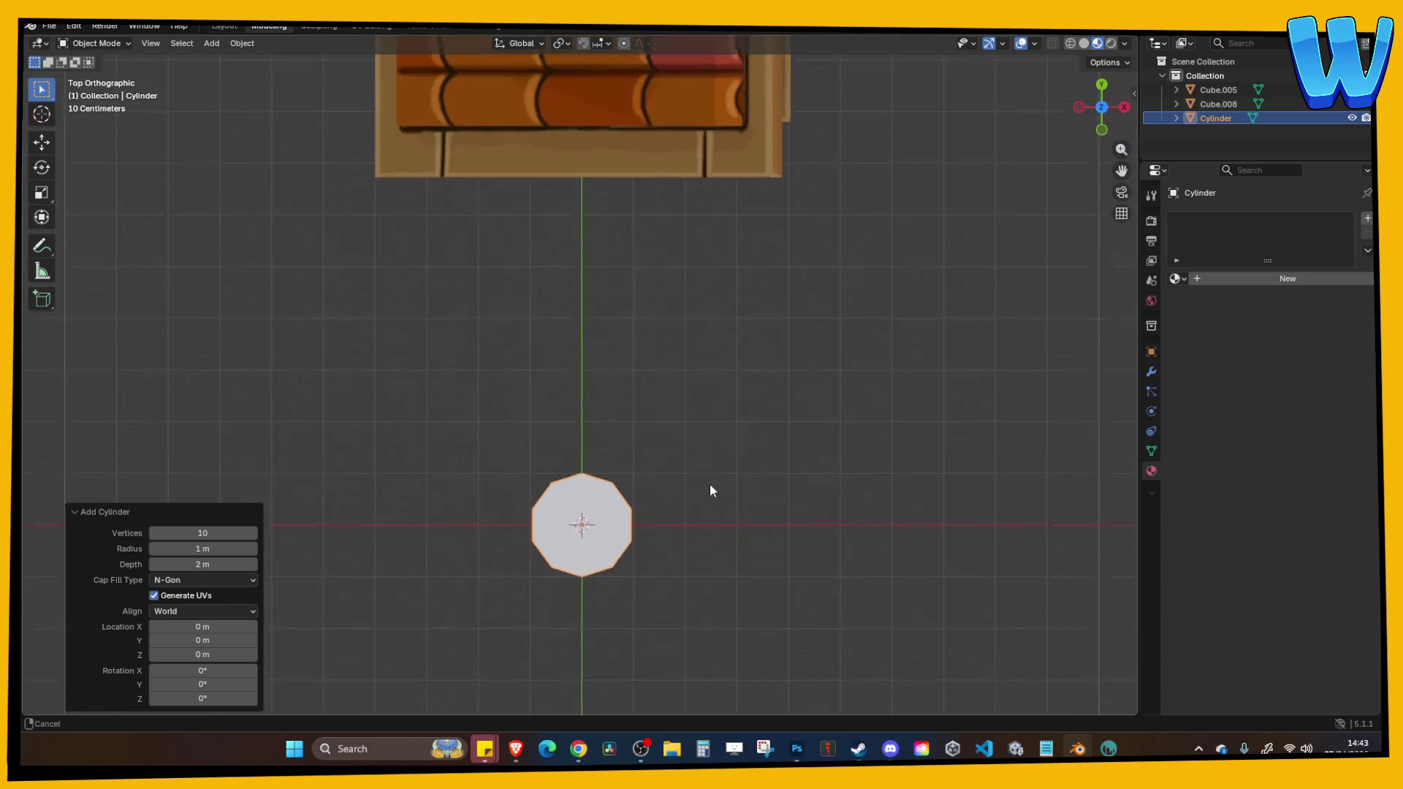
{"action": "mouse_move", "coordinate": [687, 427]}
{"action": "left_mouse_down"}
{"action": "mouse_move", "coordinate": [553, 326]}
{"action": "mouse_move", "coordinate": [612, 336]}
{"action": "mouse_move", "coordinate": [620, 383]}
{"action": "mouse_move", "coordinate": [723, 340]}
{"action": "left_mouse_up"}
Enter Edit Mode and try adding a loop cut around the cylinder.
{"action": "key", "text": "Tab"}
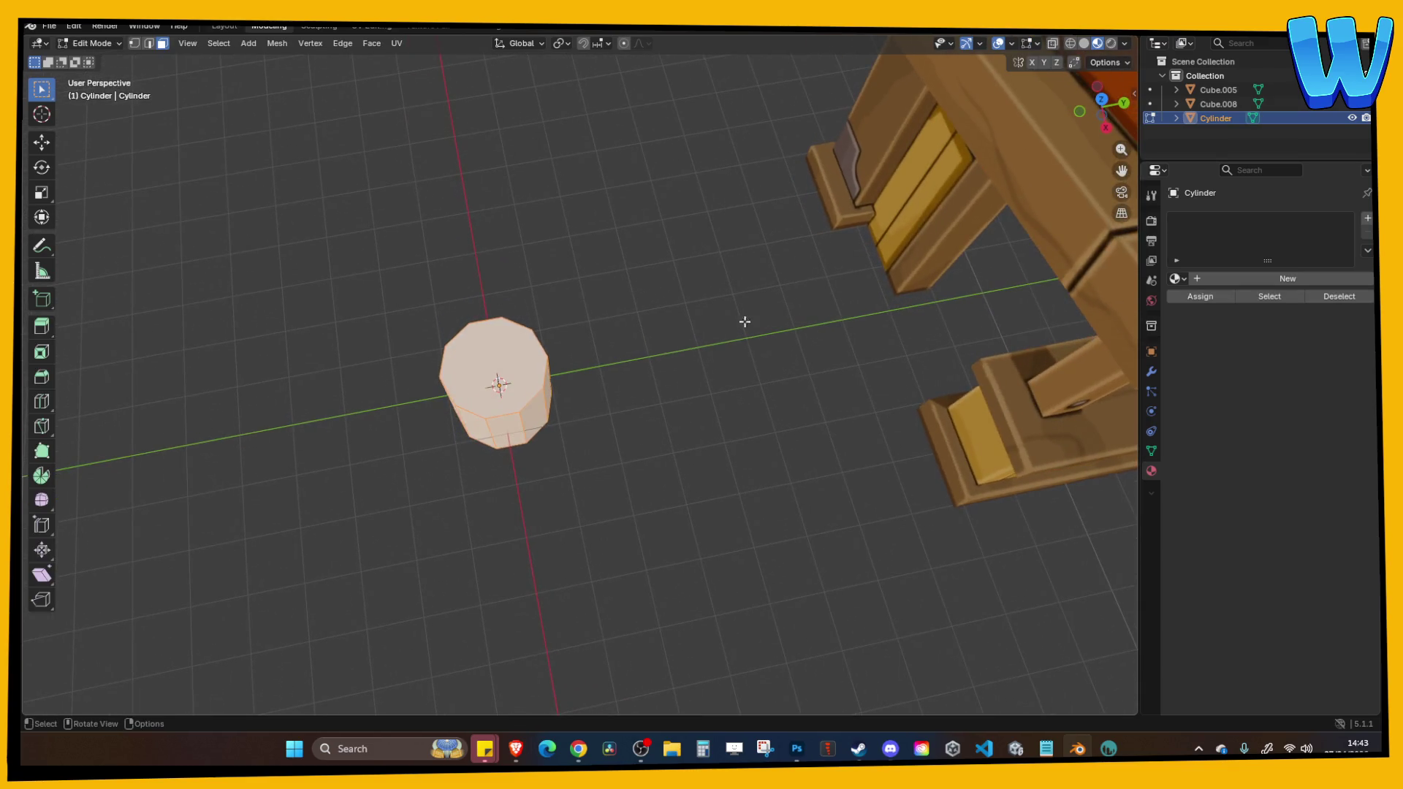
{"action": "left_click", "coordinate": [1101, 96]}
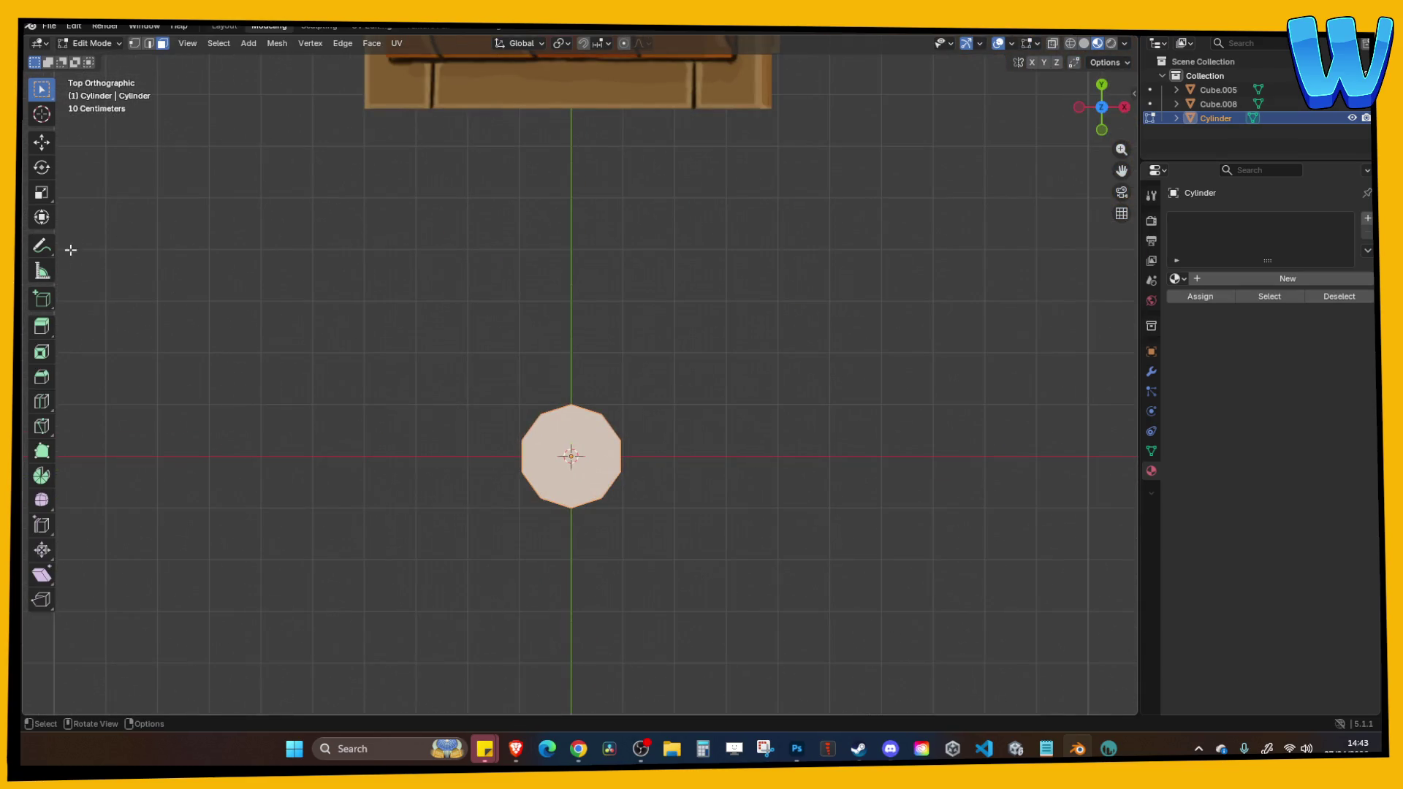
{"action": "left_click", "coordinate": [41, 403]}
{"action": "mouse_move", "coordinate": [579, 400]}
{"action": "left_mouse_down"}
{"action": "mouse_move", "coordinate": [579, 354]}
{"action": "mouse_move", "coordinate": [564, 420]}
{"action": "left_mouse_up"}
{"action": "mouse_move", "coordinate": [563, 509]}
{"action": "left_mouse_down"}
{"action": "mouse_move", "coordinate": [624, 419]}
{"action": "mouse_move", "coordinate": [652, 336]}
{"action": "mouse_move", "coordinate": [722, 367]}
{"action": "mouse_move", "coordinate": [714, 351]}
{"action": "mouse_move", "coordinate": [714, 366]}
{"action": "mouse_move", "coordinate": [591, 388]}
{"action": "left_mouse_up"}
{"action": "key", "text": "Tab"}
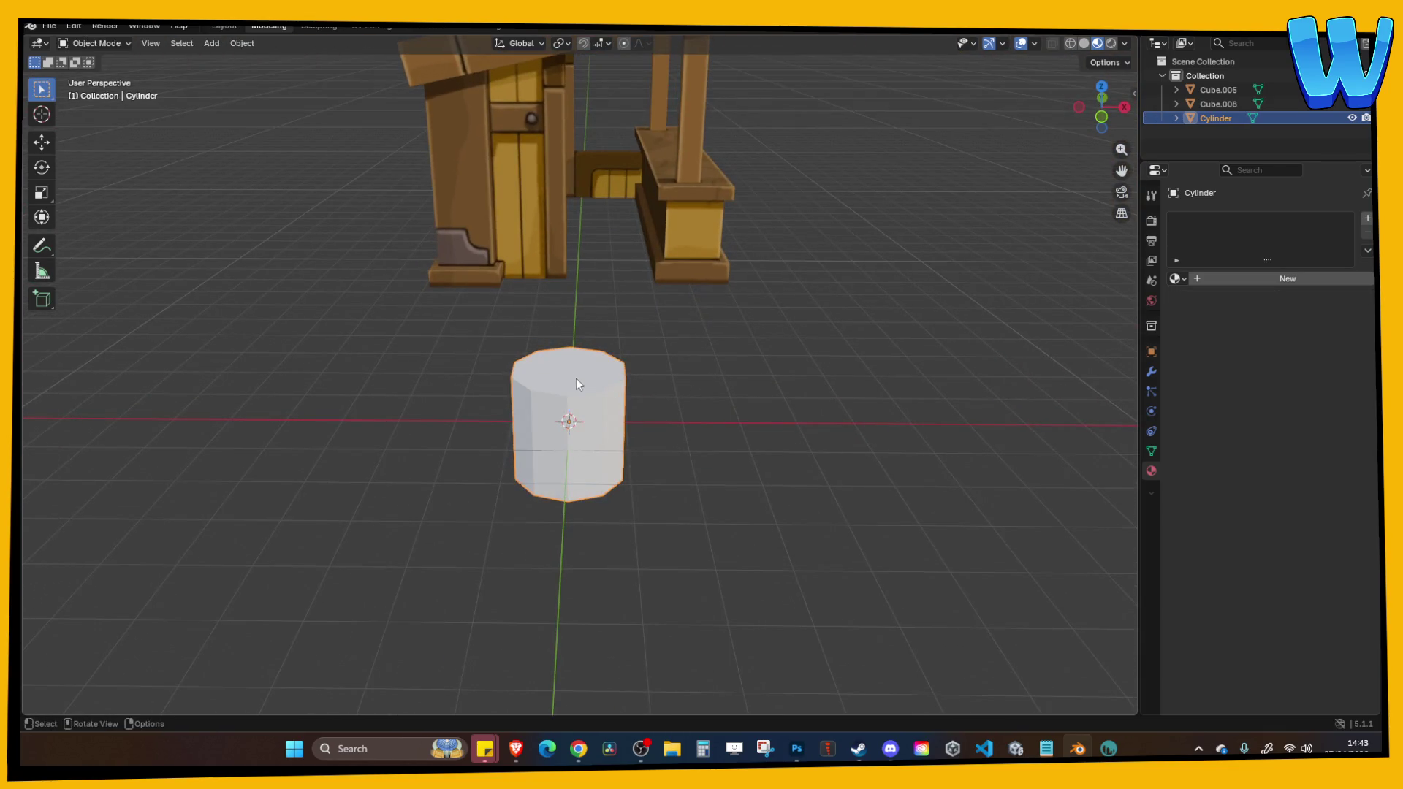
{"action": "key", "text": "Tab"}
{"action": "left_click", "coordinate": [579, 384]}
Undo the loop cut and delete the cylinder's cap faces.
{"action": "key", "text": "ctrl+z"}
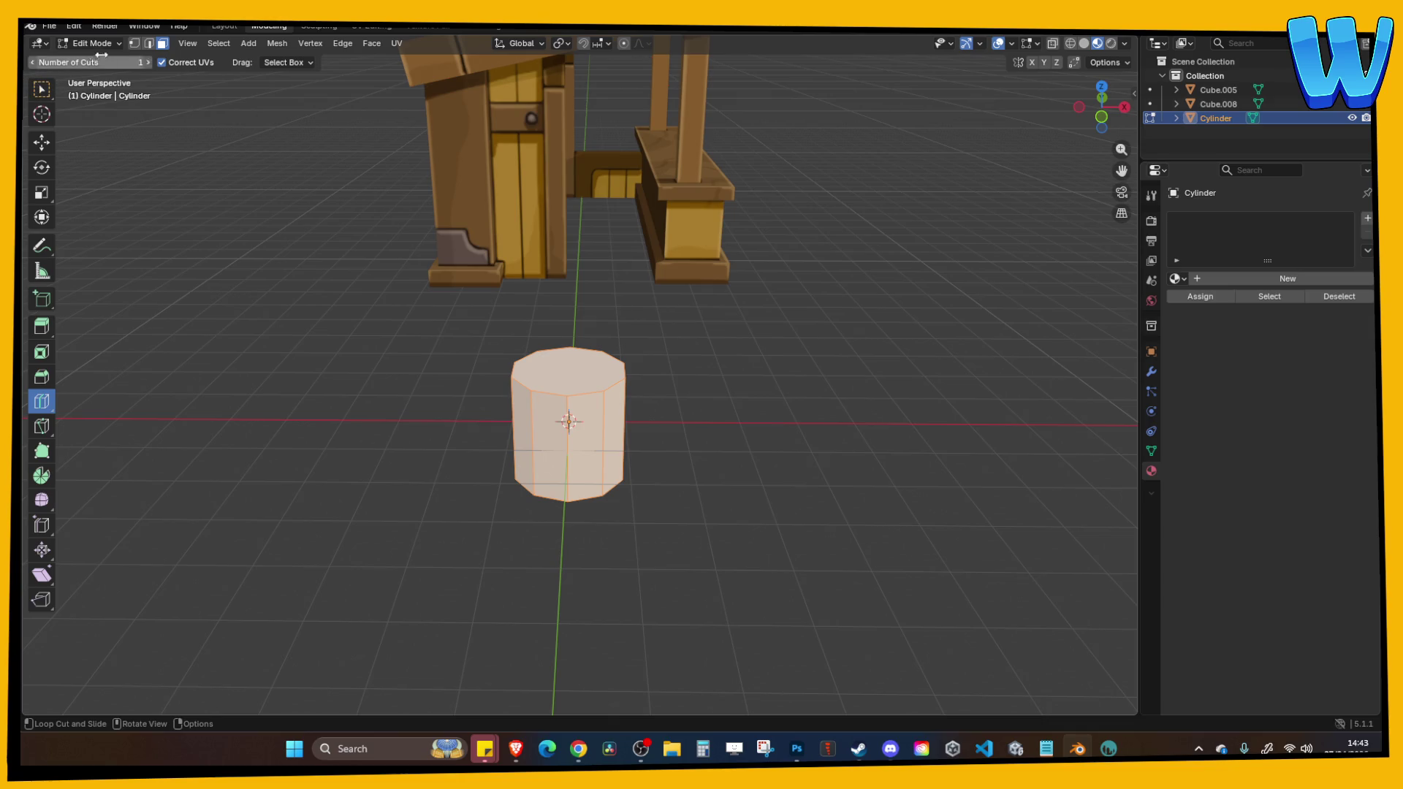
{"action": "left_click", "coordinate": [41, 88]}
{"action": "key", "text": "alt+a"}
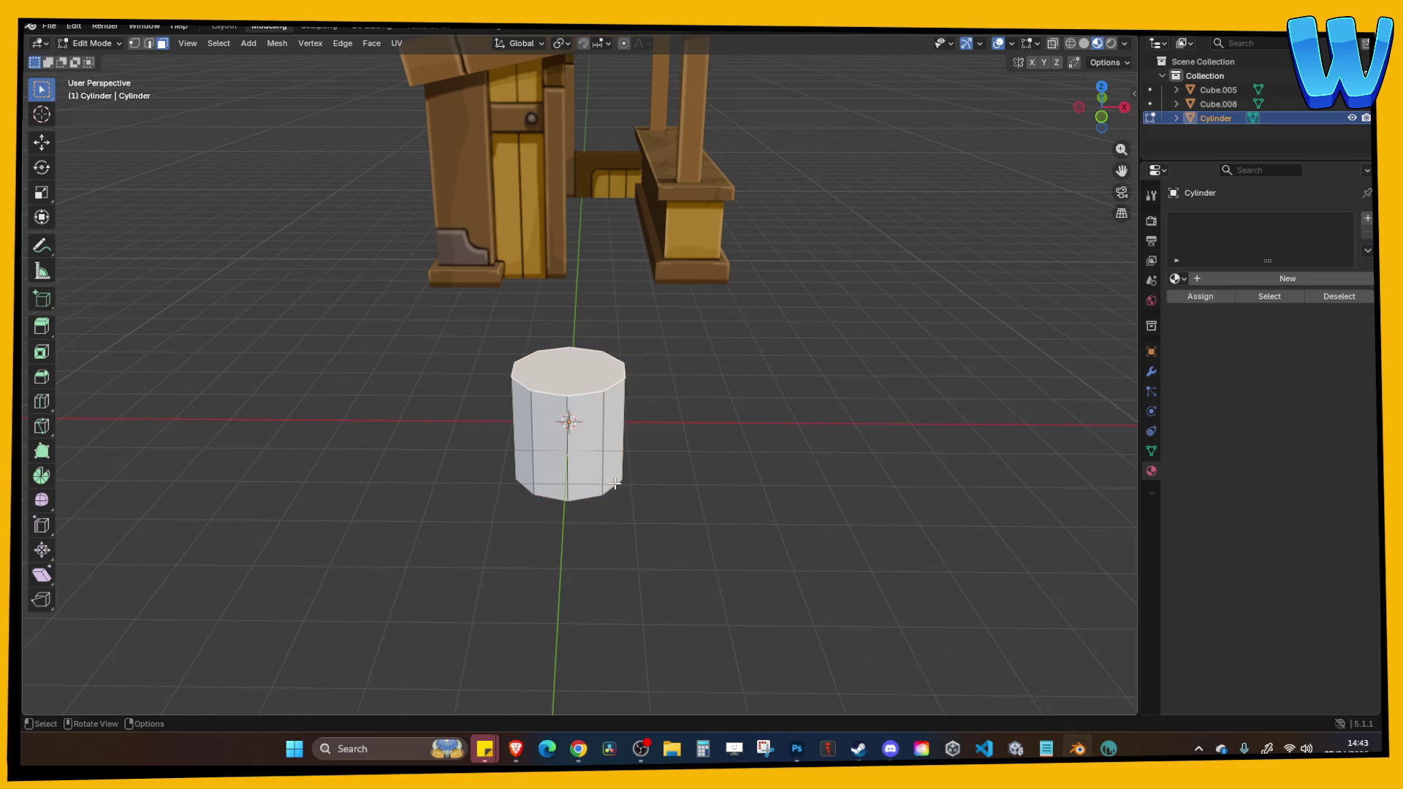
{"action": "left_click_drag", "start_coordinate": [611, 476], "coordinate": [570, 363]}
{"action": "key", "text": "x"}
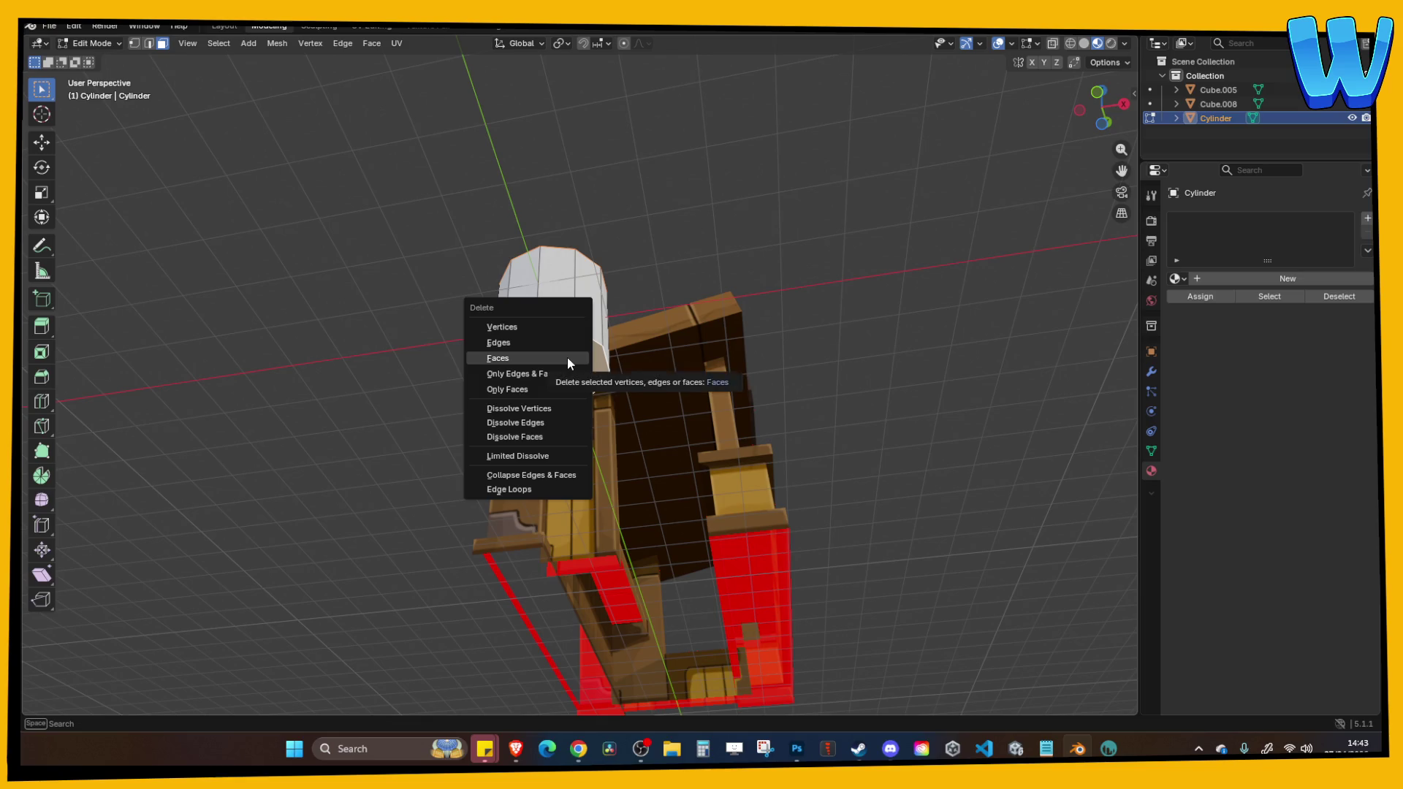
{"action": "left_click", "coordinate": [569, 358]}
In front wireframe view, box-select and delete the cylinder's right half.
{"action": "left_click", "coordinate": [1098, 94]}
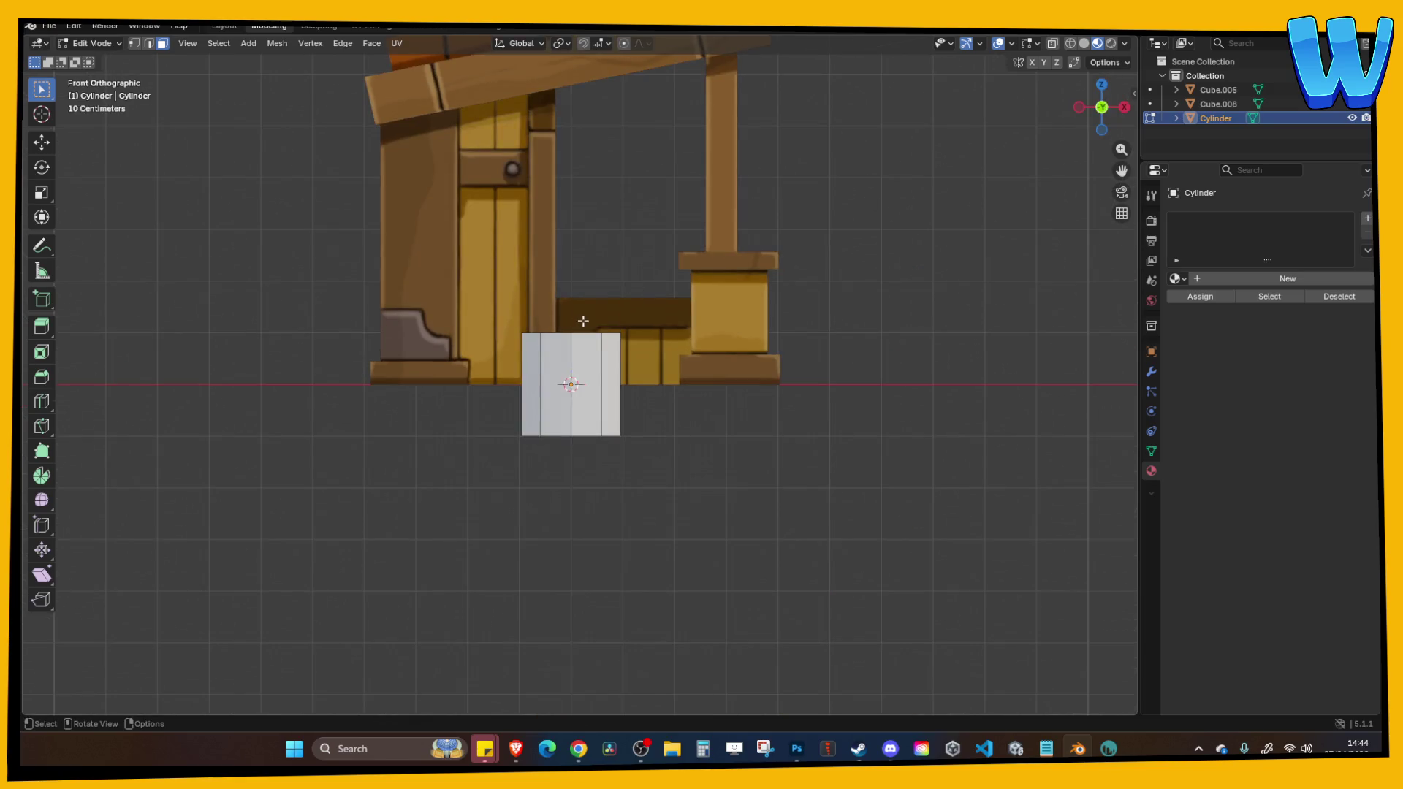
{"action": "left_click", "coordinate": [1069, 46]}
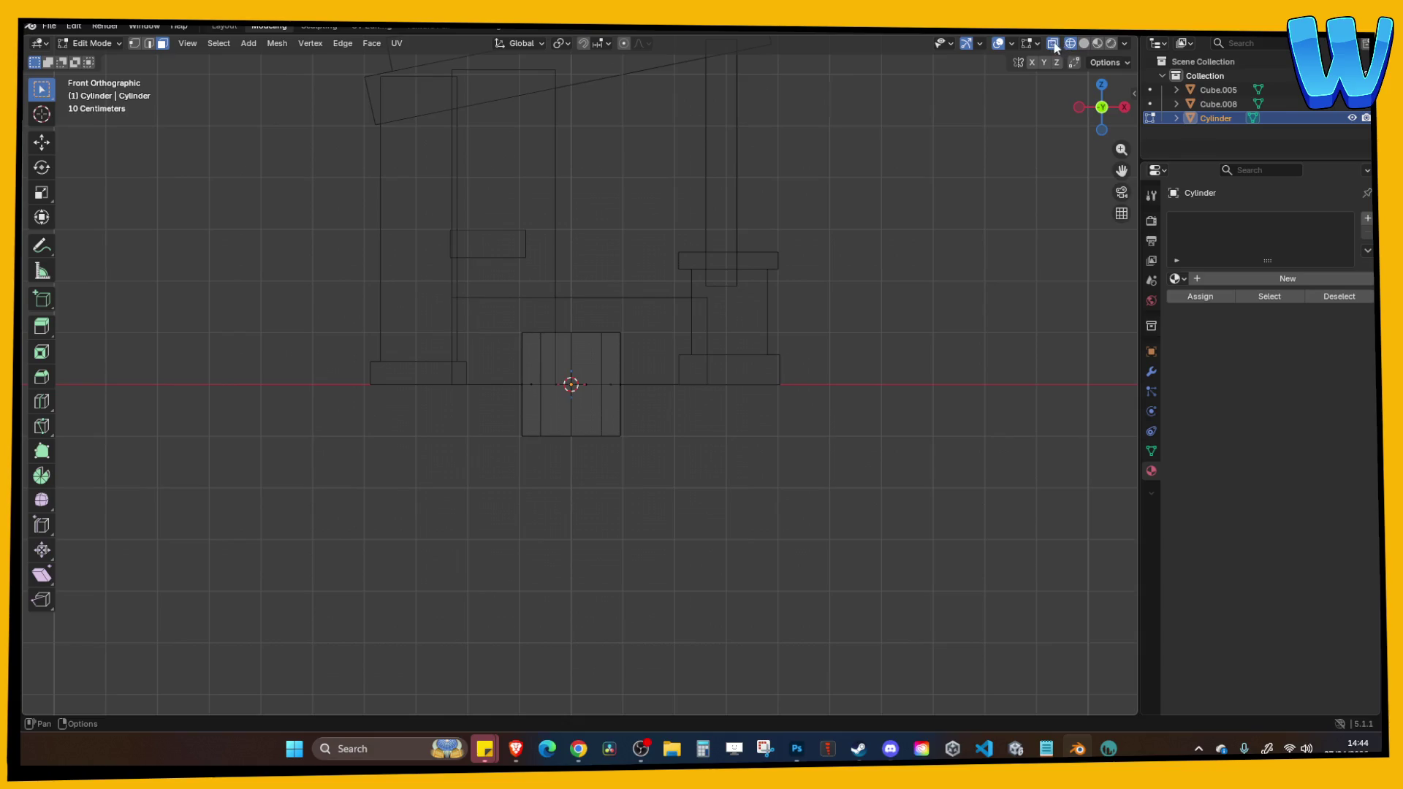
{"action": "left_click_drag", "start_coordinate": [578, 312], "coordinate": [707, 551]}
{"action": "key", "text": "x"}
{"action": "left_click", "coordinate": [706, 551]}
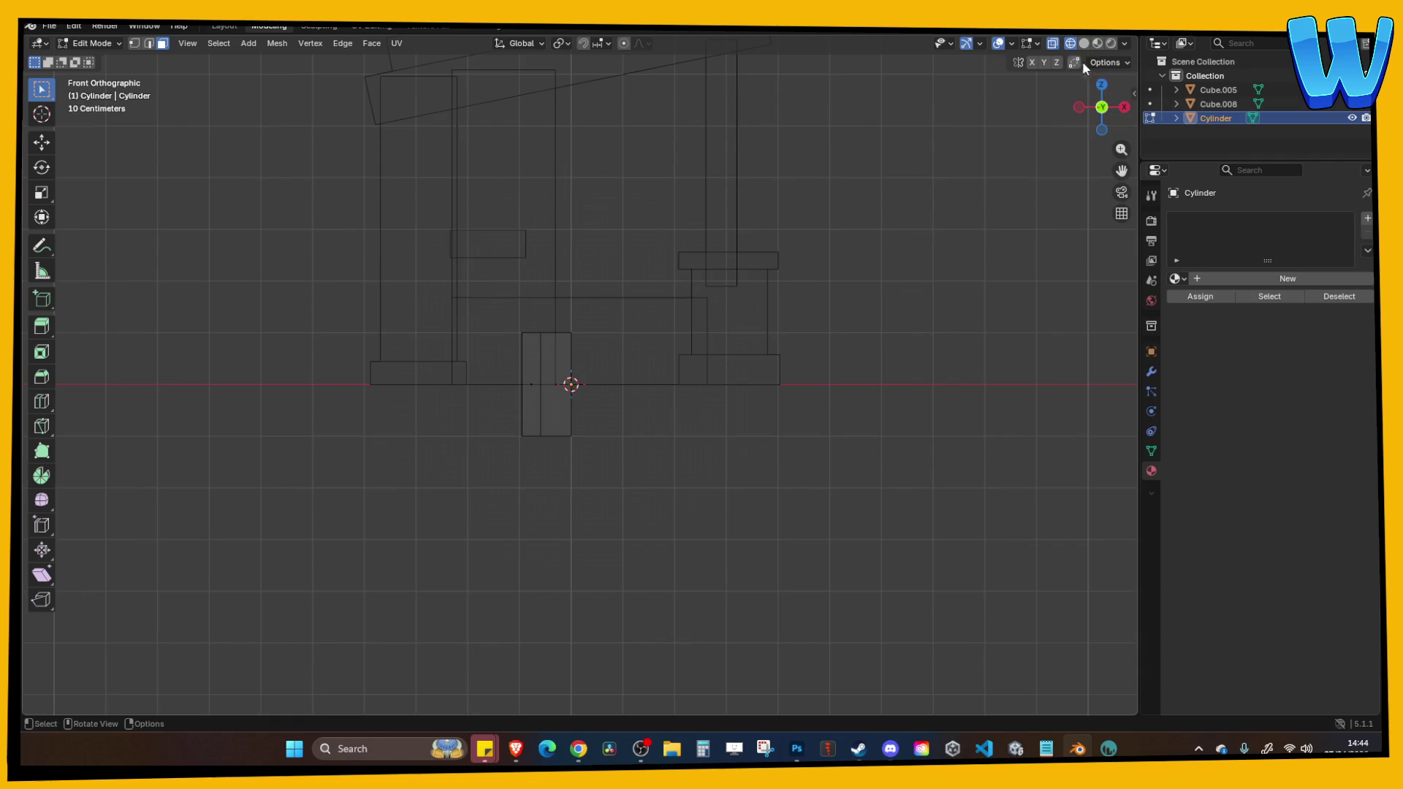
{"action": "left_click", "coordinate": [1085, 43]}
{"action": "mouse_move", "coordinate": [1102, 107]}
{"action": "left_mouse_down"}
{"action": "mouse_move", "coordinate": [576, 362]}
{"action": "mouse_move", "coordinate": [569, 383]}
{"action": "mouse_move", "coordinate": [572, 364]}
{"action": "mouse_move", "coordinate": [591, 409]}
{"action": "left_mouse_up"}
{"action": "key", "text": "Tab"}
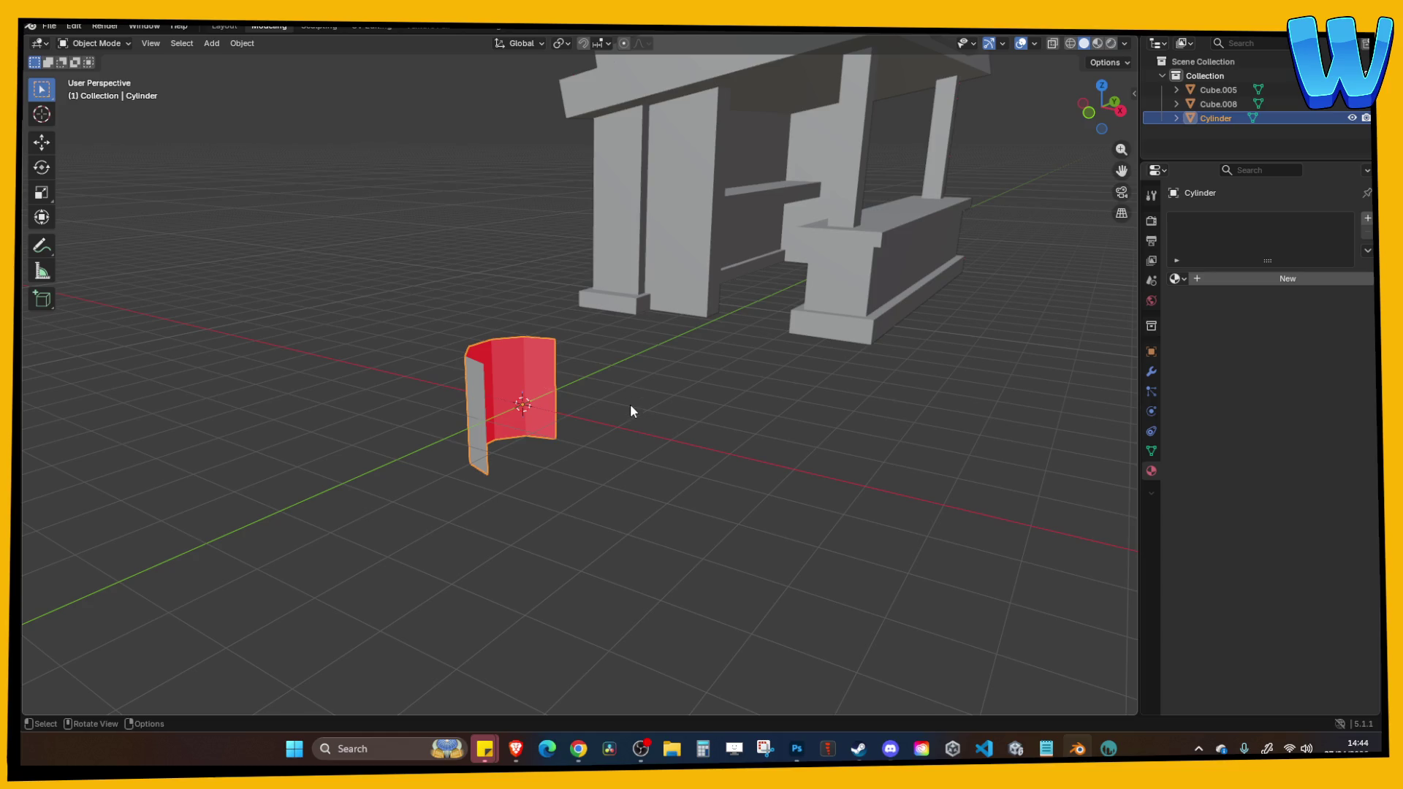
In edge mode, select the loops along the half-cylinder's top and lower edges.
{"action": "left_click_drag", "start_coordinate": [479, 459], "coordinate": [527, 437]}
{"action": "mouse_move", "coordinate": [529, 361]}
{"action": "left_mouse_down"}
{"action": "mouse_move", "coordinate": [651, 436]}
{"action": "mouse_move", "coordinate": [693, 429]}
{"action": "mouse_move", "coordinate": [592, 458]}
{"action": "left_mouse_up"}
{"action": "key", "text": "Tab"}
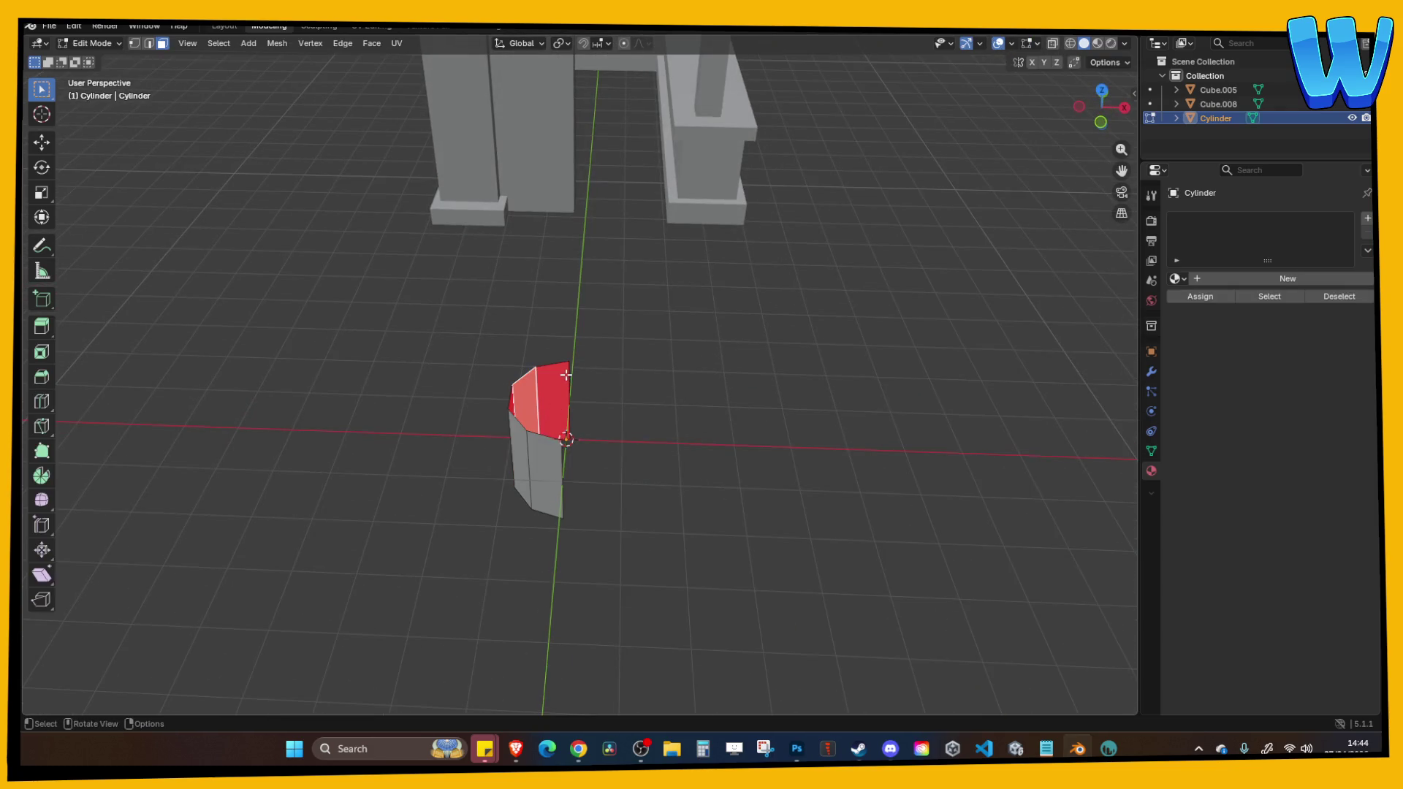
{"action": "key", "text": "Tab"}
{"action": "key", "text": "Tab"}
{"action": "left_click", "coordinate": [559, 365], "text": "shift"}
{"action": "key", "text": "2"}
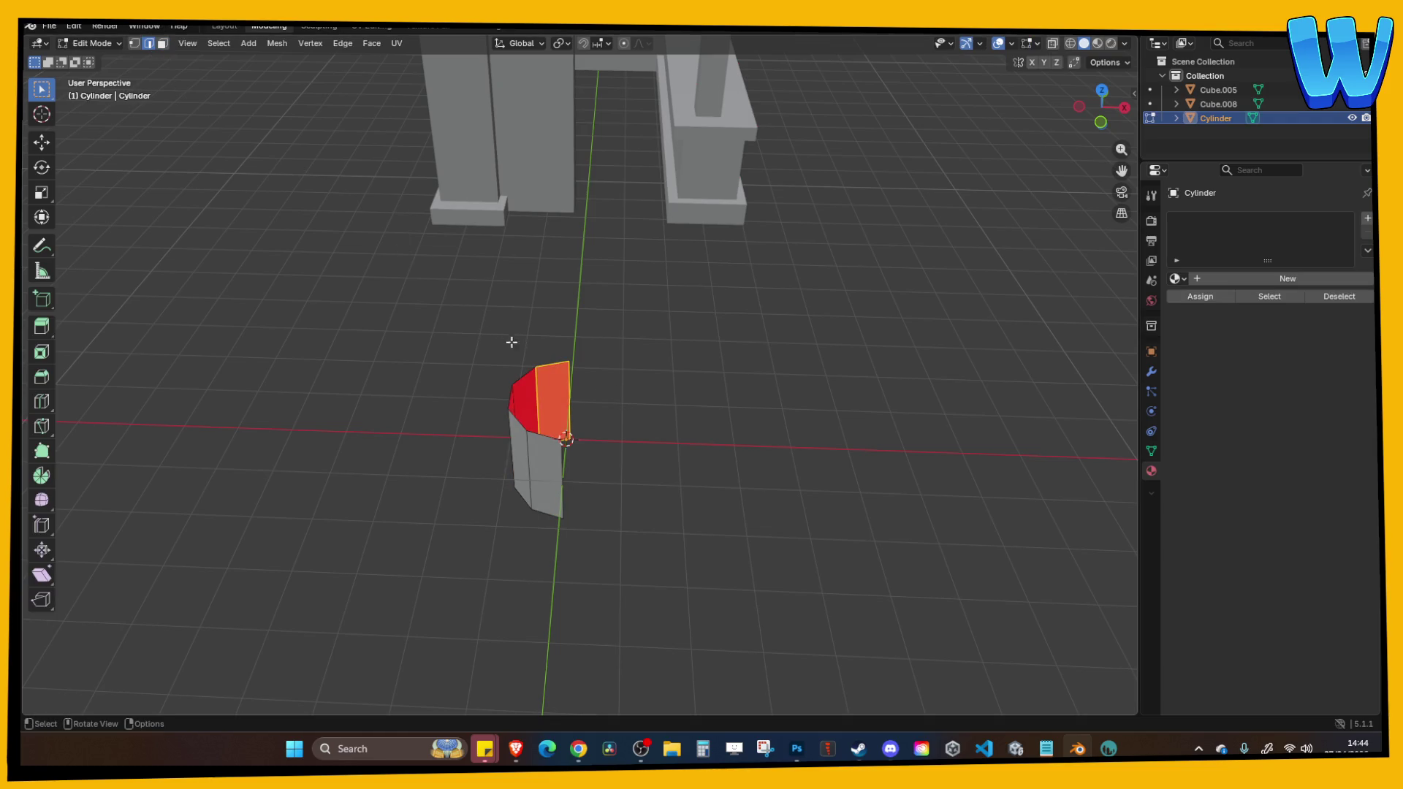
{"action": "left_click", "coordinate": [557, 361], "text": "shift"}
{"action": "left_click", "coordinate": [553, 364], "text": "alt"}
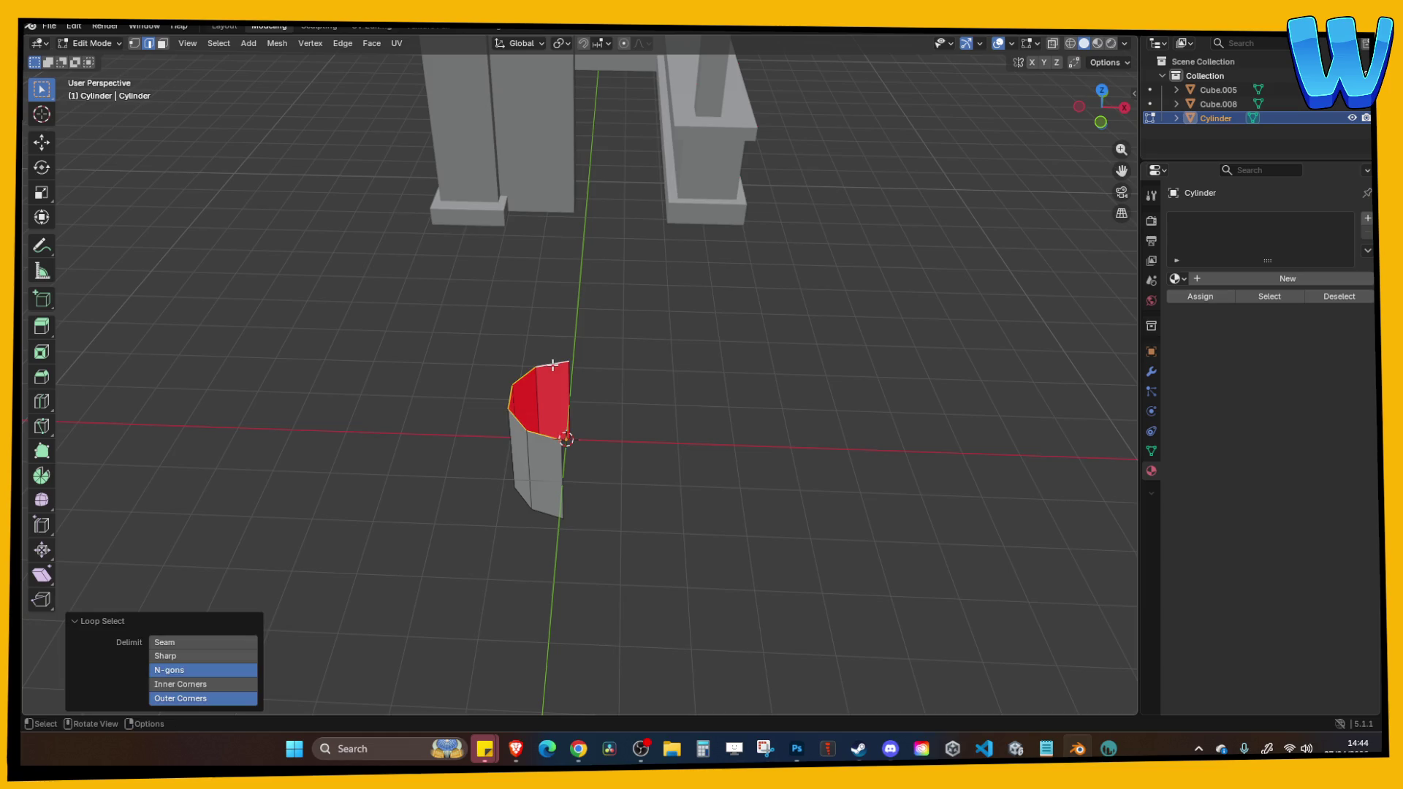
{"action": "middle_click", "coordinate": [528, 379]}
{"action": "left_click", "coordinate": [536, 382], "text": "alt"}
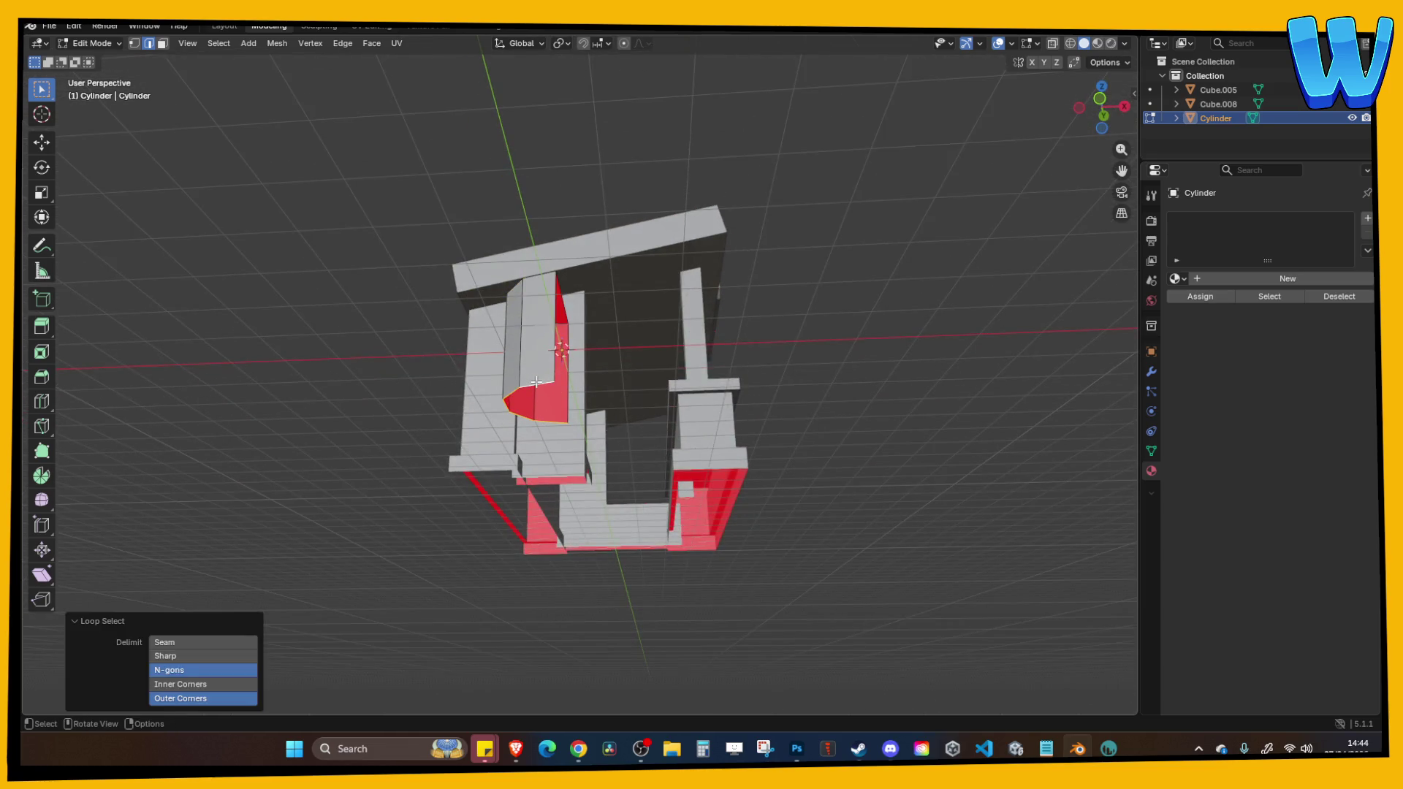
{"action": "key", "text": "Tab"}
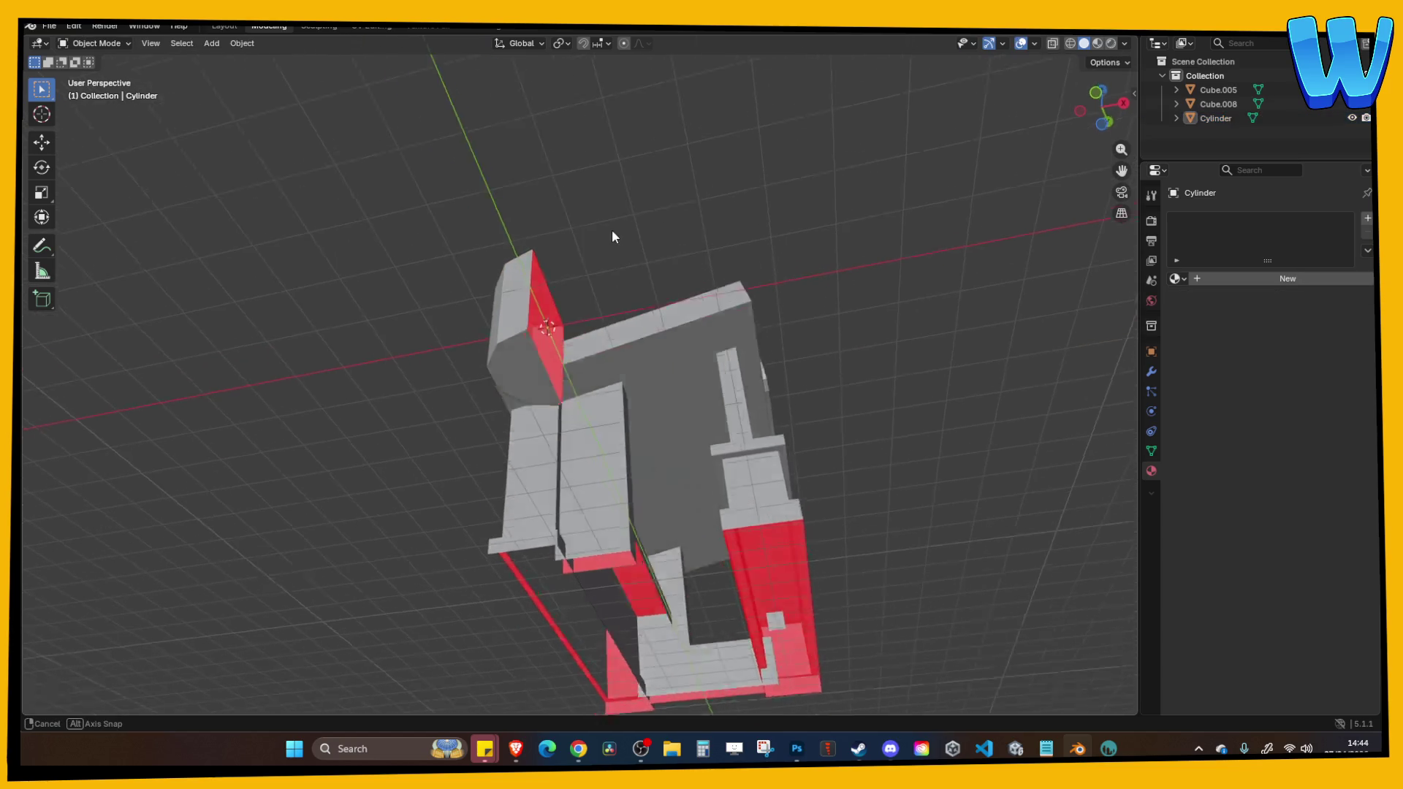
Select the half-cylinder and try rotating it 90° about Z, undoing each attempt.
{"action": "left_click_drag", "start_coordinate": [749, 274], "coordinate": [611, 307]}
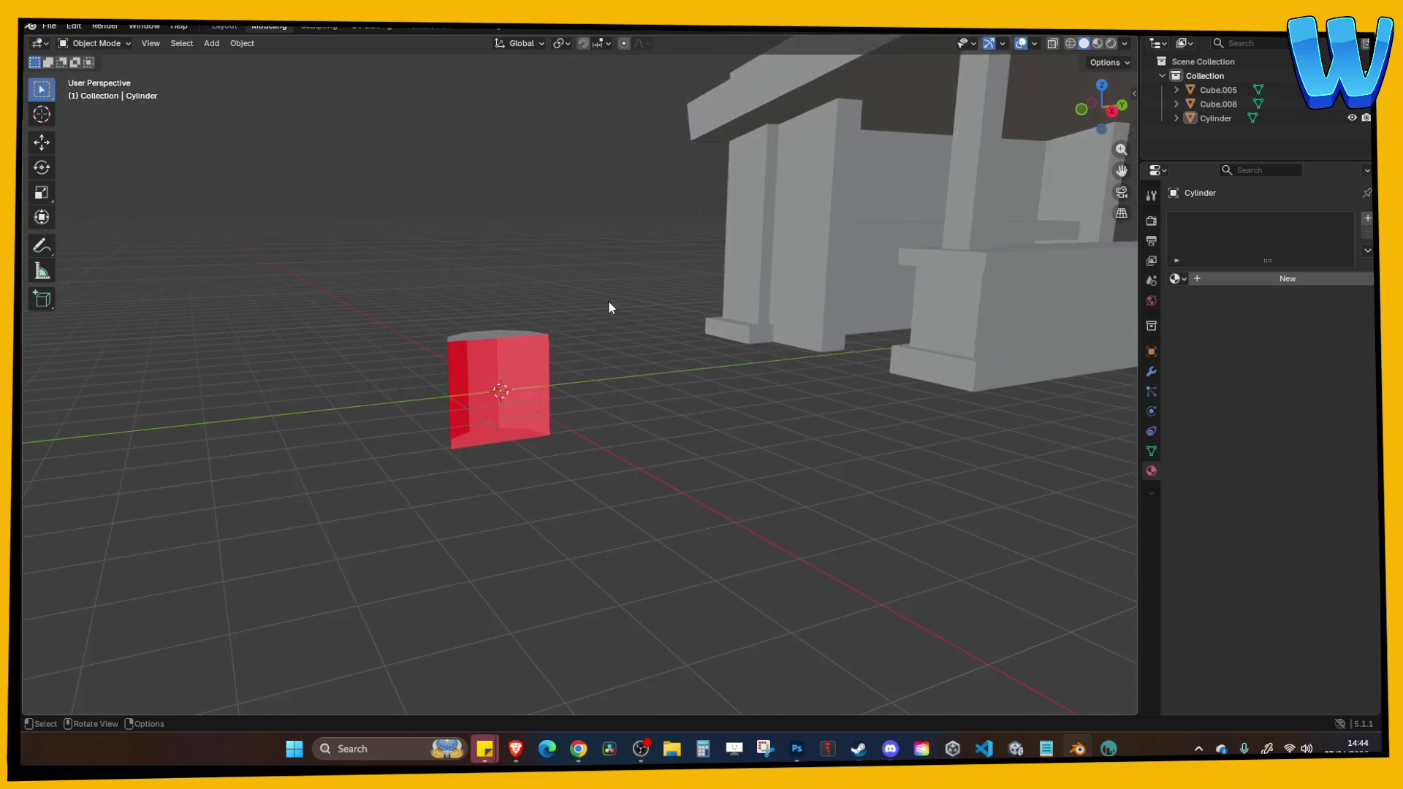
{"action": "left_click", "coordinate": [493, 352]}
{"action": "key", "text": "r"}
{"action": "left_click", "coordinate": [655, 310]}
{"action": "key", "text": "ctrl+z"}
{"action": "type", "text": "rz90"}
{"action": "key", "text": "Return"}
{"action": "key", "text": "ctrl+z"}
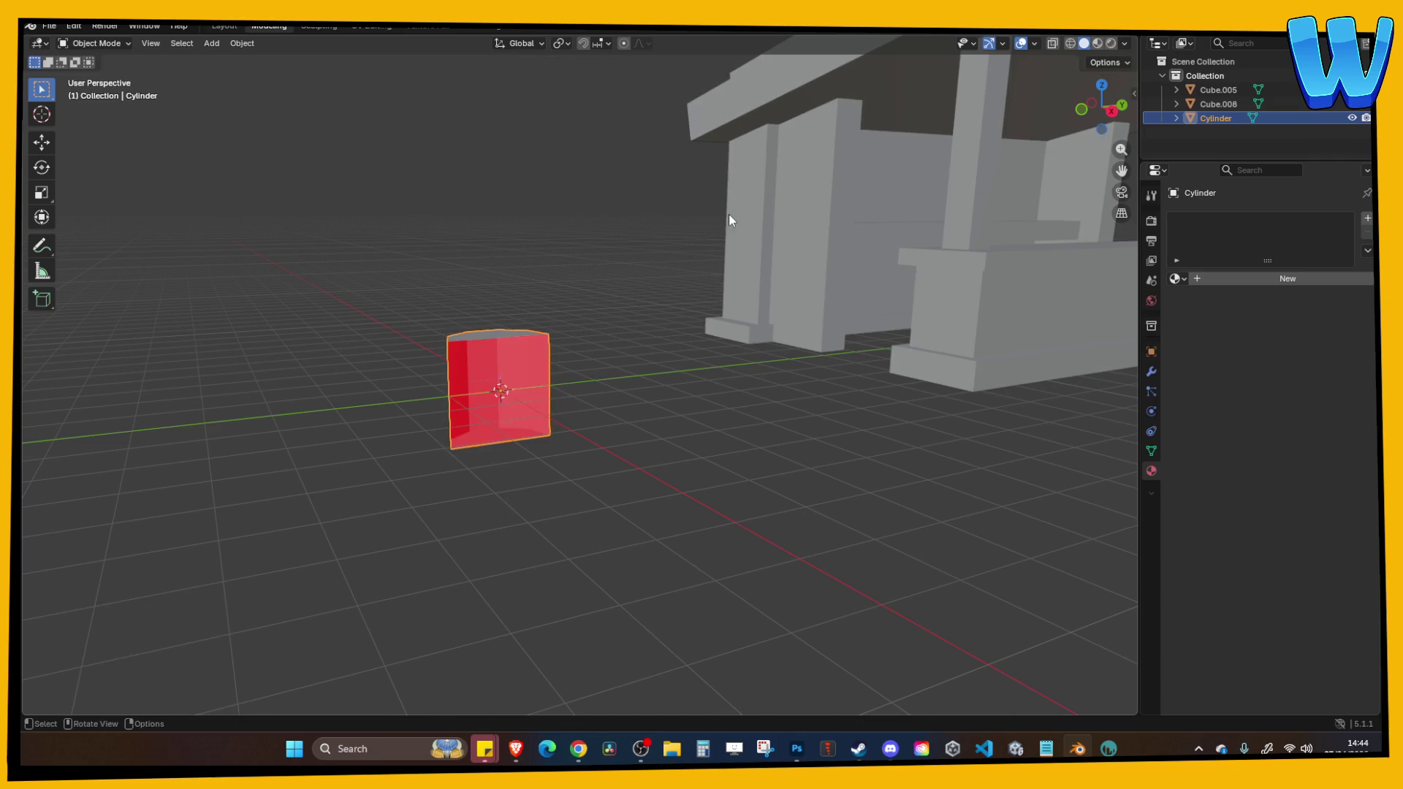
{"action": "type", "text": "rz90"}
{"action": "key", "text": "Return"}
{"action": "key", "text": "ctrl+z"}
Rotate the half-cylinder -90° around the Y axis.
{"action": "type", "text": "ry90"}
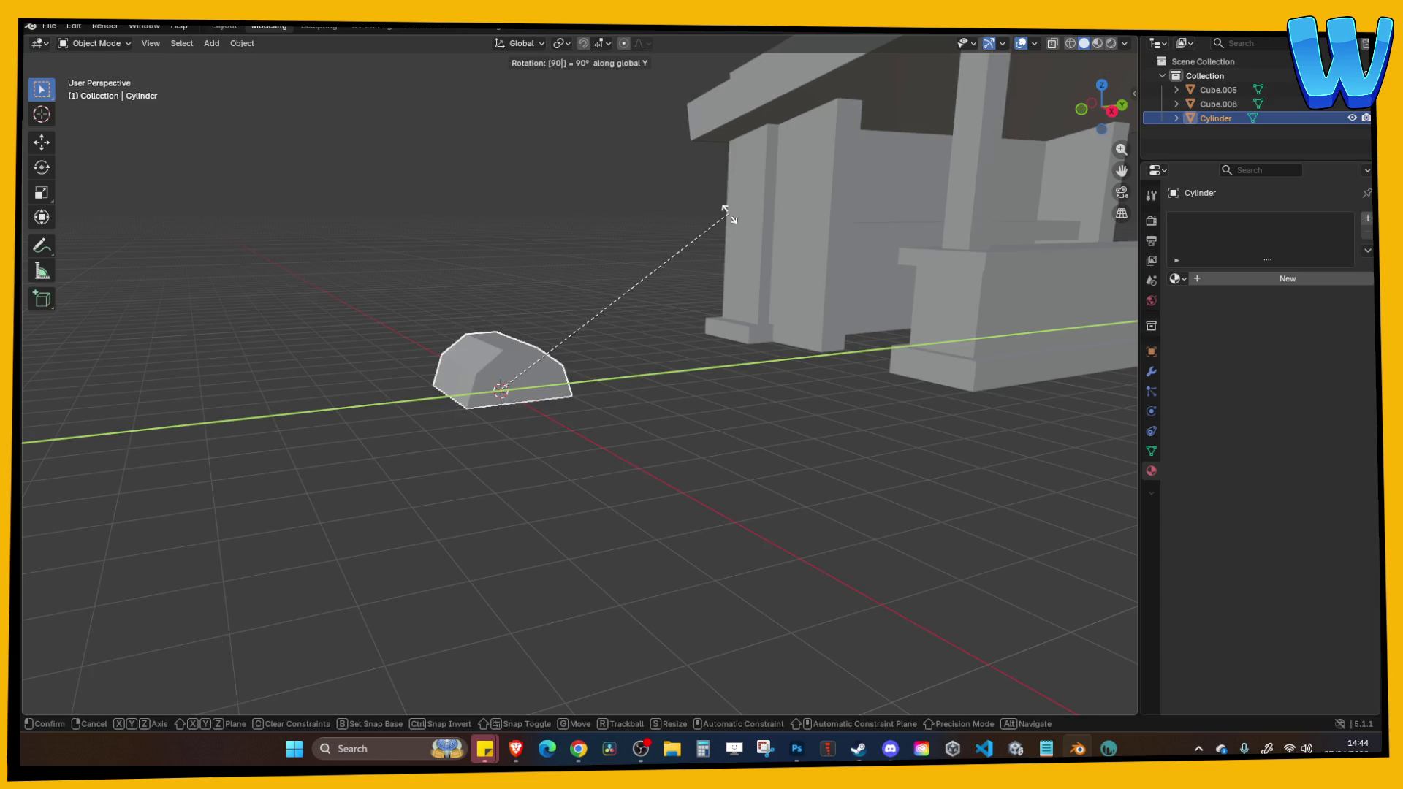
{"action": "key", "text": "BackSpace"}
{"action": "key", "text": "BackSpace"}
{"action": "key", "text": "Return"}
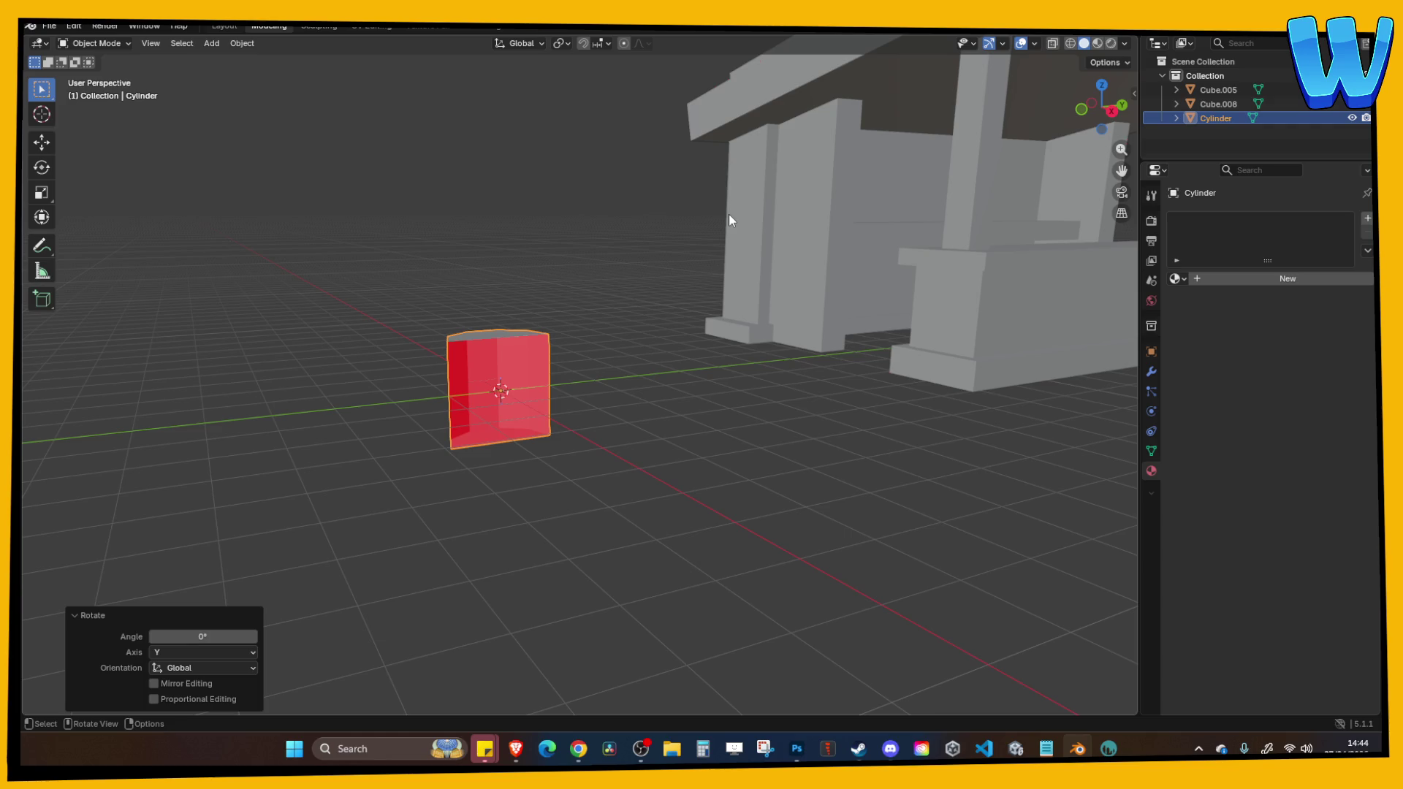
{"action": "type", "text": "ry90"}
{"action": "key", "text": "Return"}
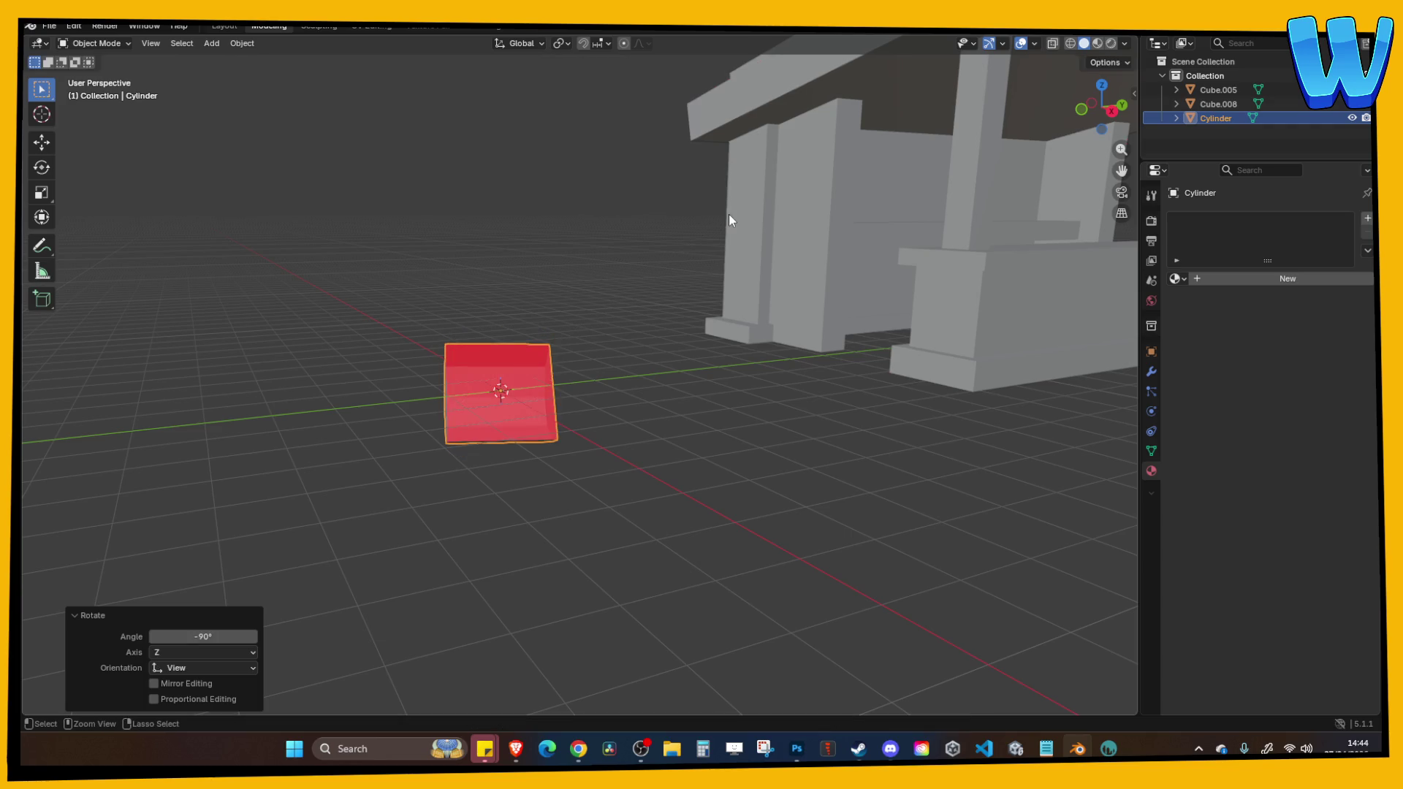
{"action": "key", "text": "ctrl+z"}
{"action": "type", "text": "ry-90"}
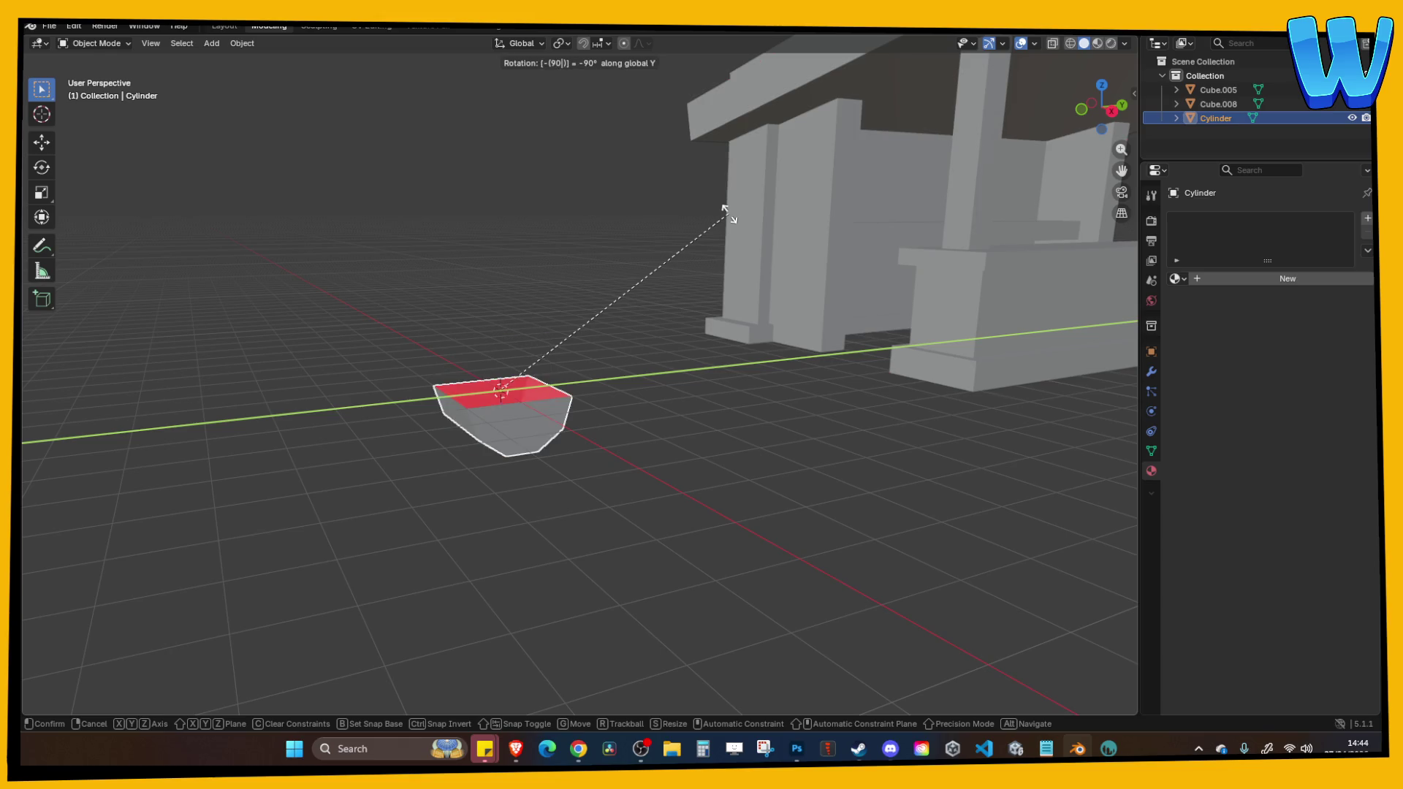
{"action": "key", "text": "Return"}
Rotate it 90° about X and 90° about Z, then view it in Right Orthographic.
{"action": "left_click_drag", "start_coordinate": [582, 316], "coordinate": [614, 327]}
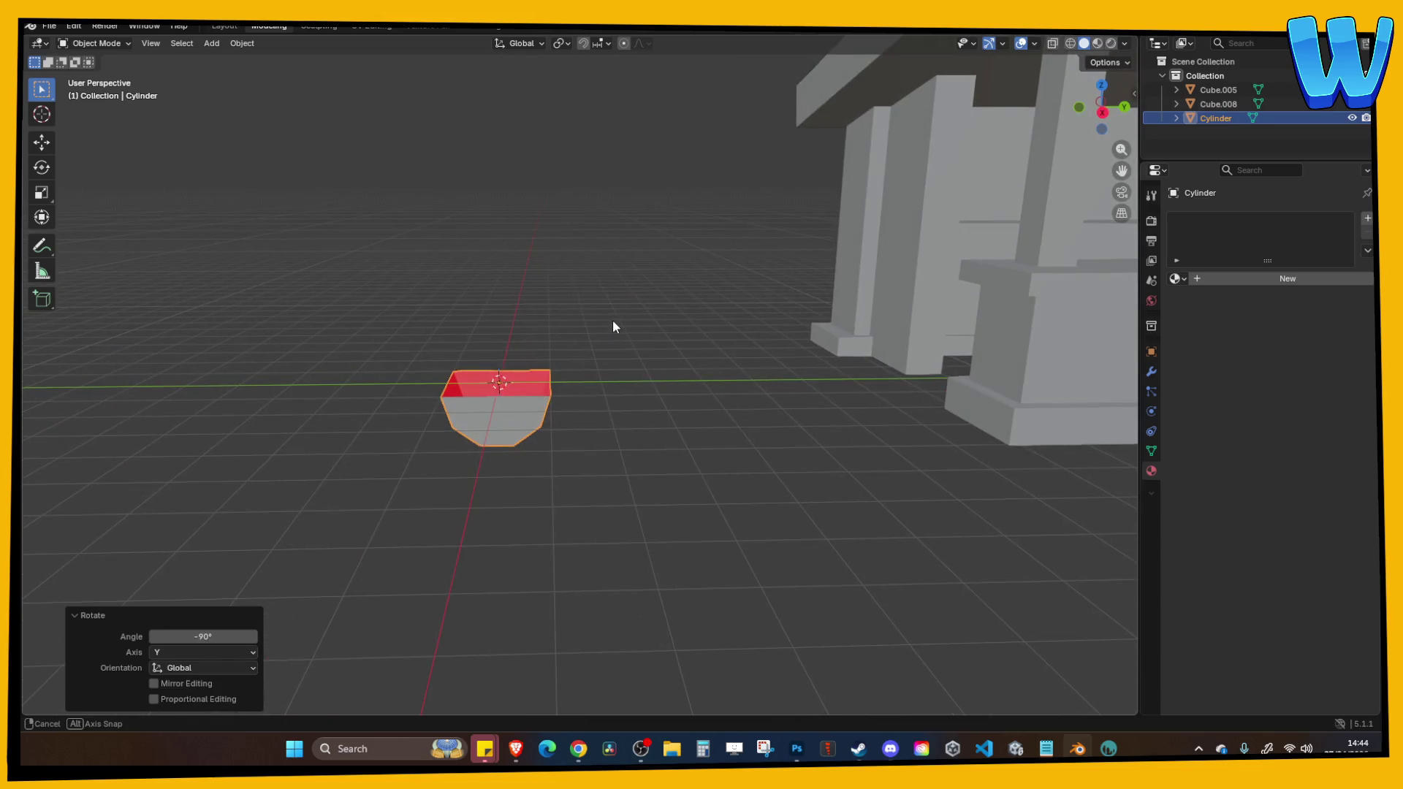
{"action": "type", "text": "rx90"}
{"action": "key", "text": "Return"}
{"action": "type", "text": "rz"}
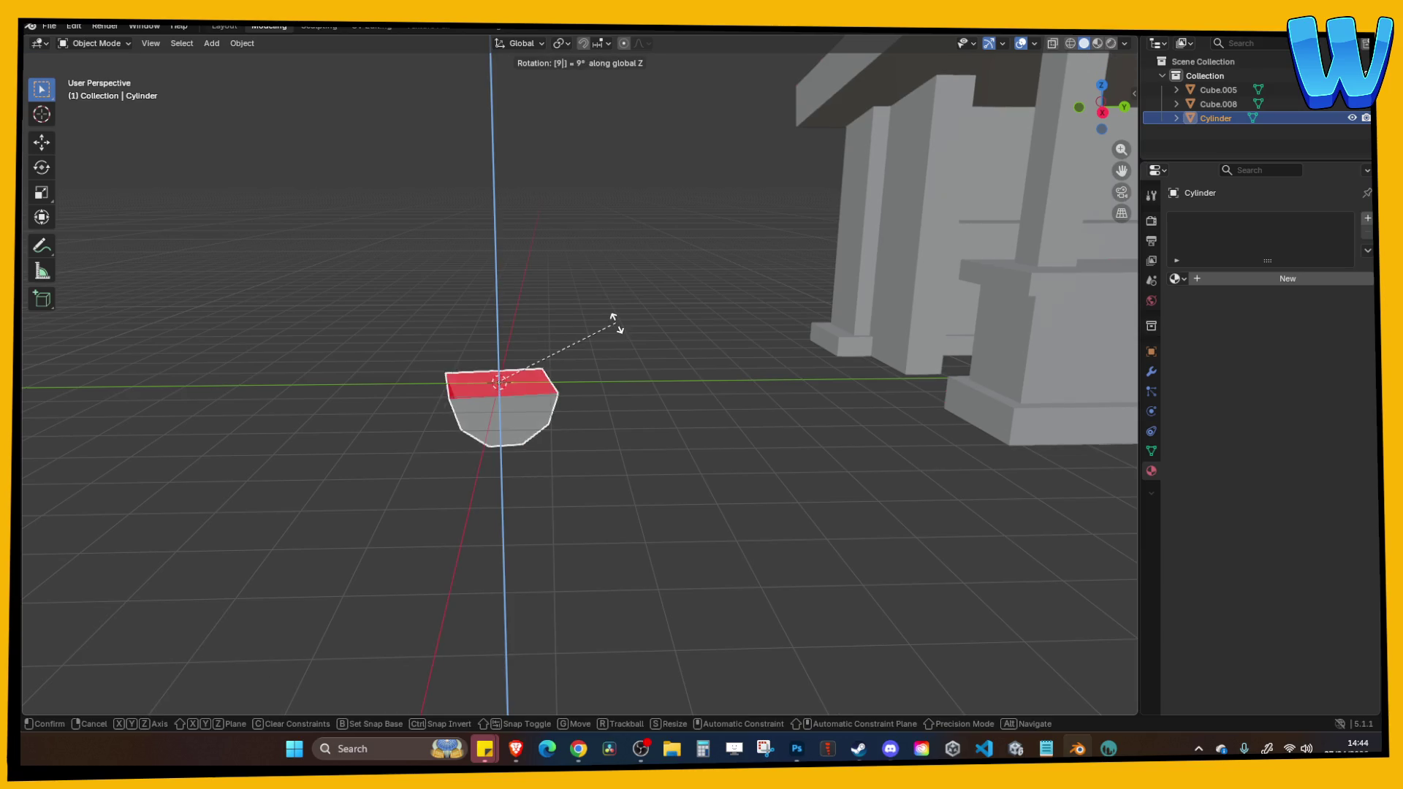
{"action": "type", "text": "90"}
{"action": "key", "text": "Return"}
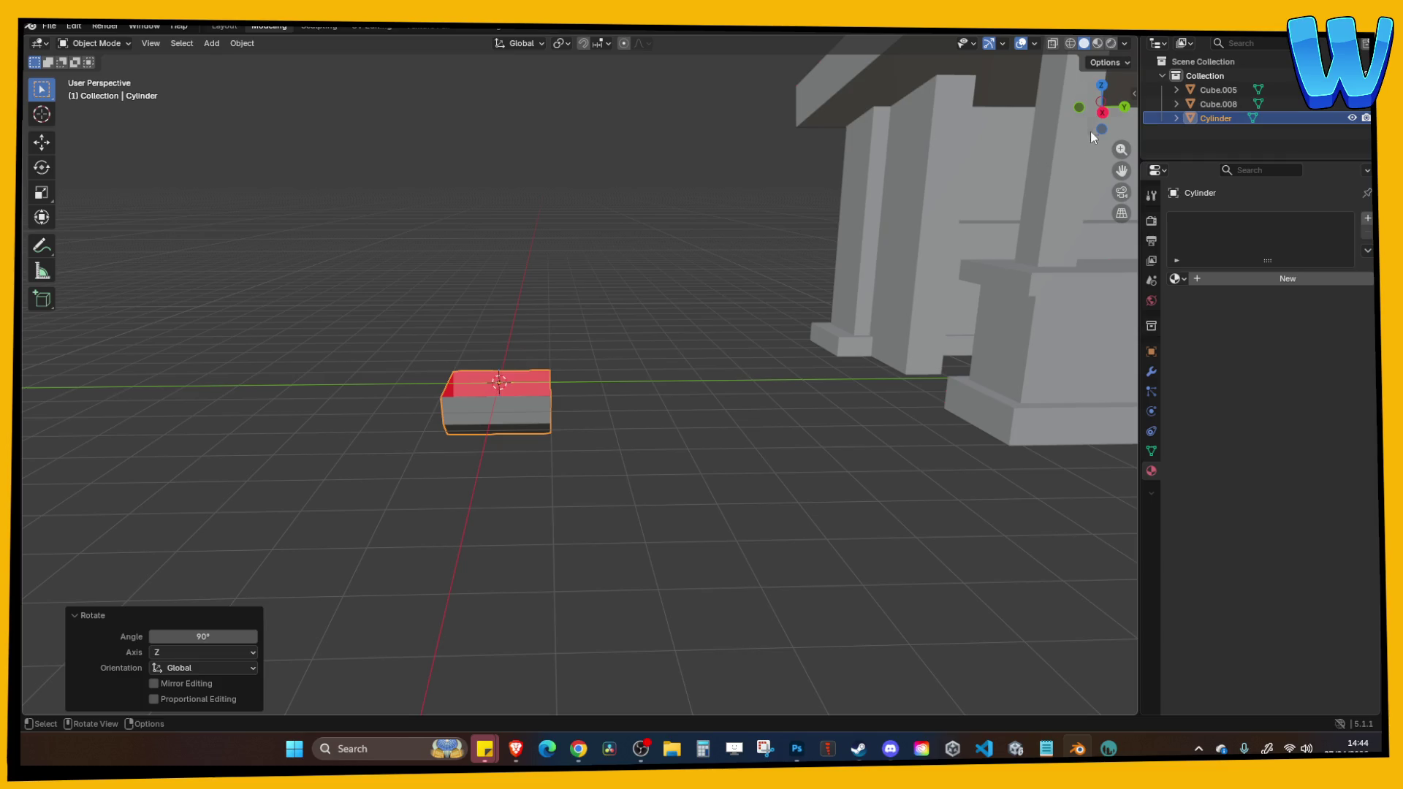
{"action": "left_click", "coordinate": [1103, 112]}
{"action": "scroll", "coordinate": [407, 270], "scroll_direction": "down", "scroll_amount": 3}
{"action": "key", "text": "shift+space"}
Raise the tray off the ground and slide it along Y.
{"action": "key", "text": "g"}
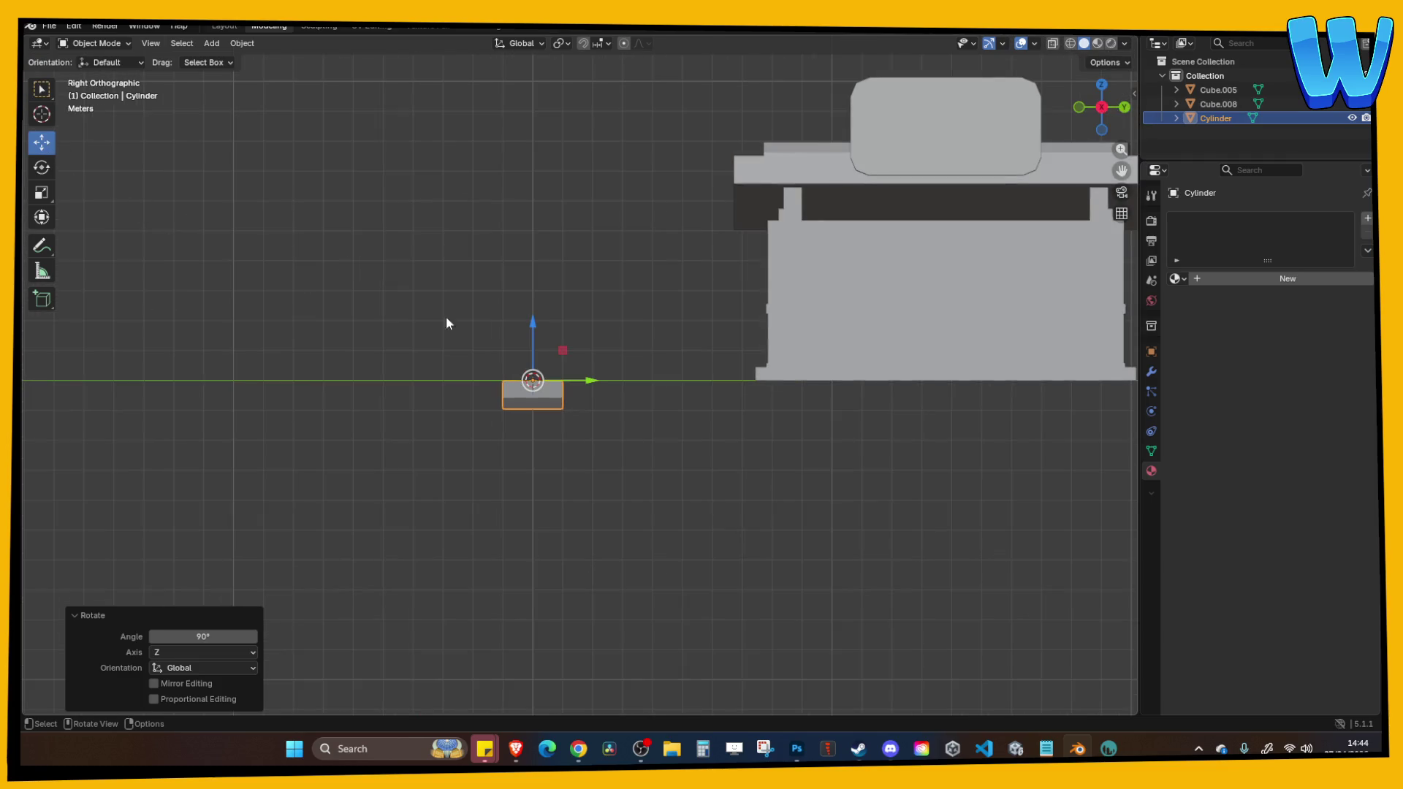
{"action": "left_click_drag", "start_coordinate": [532, 325], "coordinate": [533, 275]}
{"action": "left_click_drag", "start_coordinate": [590, 331], "coordinate": [682, 340]}
Scale the tray up slightly, then stretch it along Y to 1.670.
{"action": "key", "text": "s"}
{"action": "right_click", "coordinate": [718, 328]}
{"action": "key", "text": "s"}
{"action": "left_click", "coordinate": [737, 321]}
{"action": "key", "text": "s"}
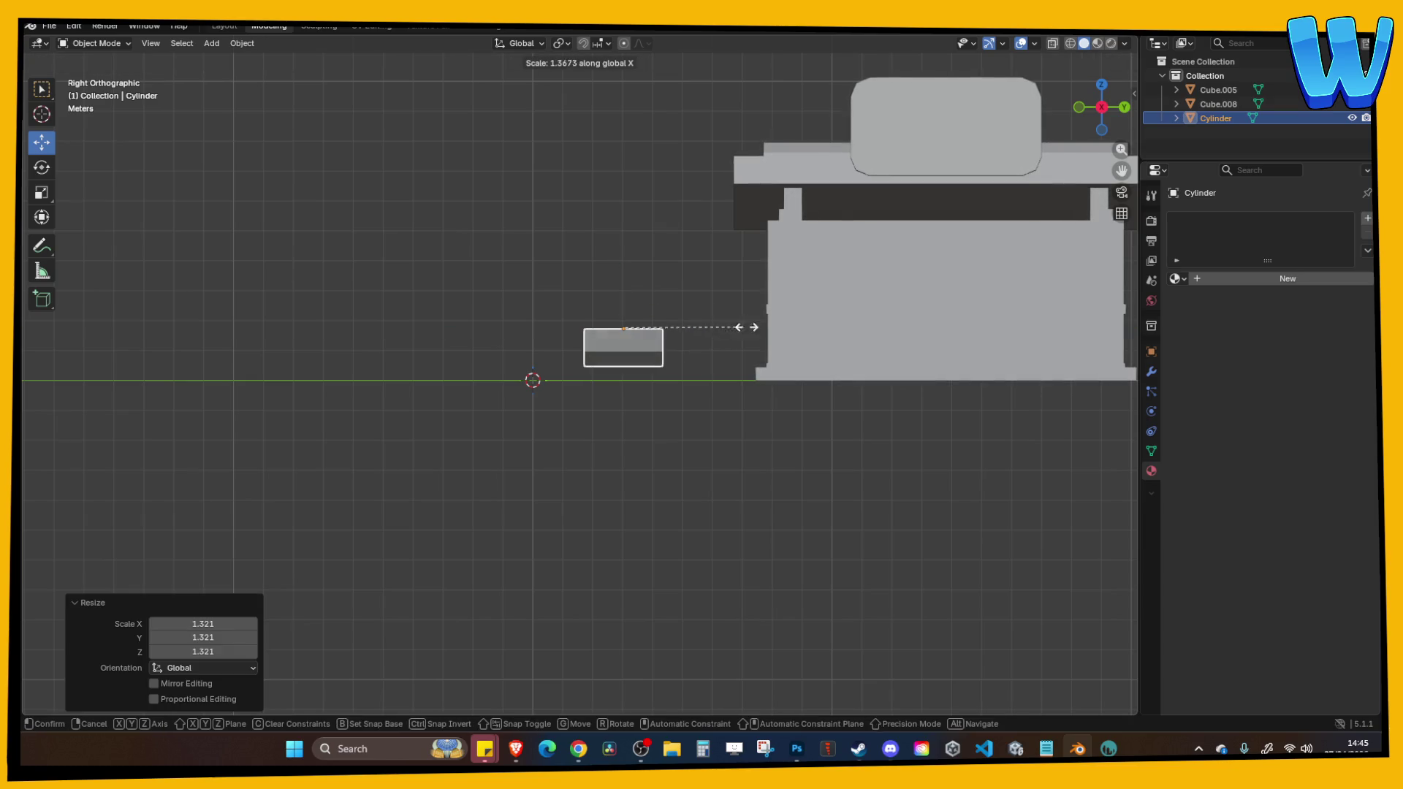
{"action": "left_click", "coordinate": [756, 331]}
{"action": "key", "text": "s"}
{"action": "key", "text": "y"}
{"action": "left_click", "coordinate": [836, 316]}
Orbit around the stretched tray to check its shape from several angles.
{"action": "mouse_move", "coordinate": [605, 239]}
{"action": "left_mouse_down"}
{"action": "mouse_move", "coordinate": [598, 265]}
{"action": "mouse_move", "coordinate": [813, 284]}
{"action": "mouse_move", "coordinate": [789, 322]}
{"action": "left_mouse_up"}
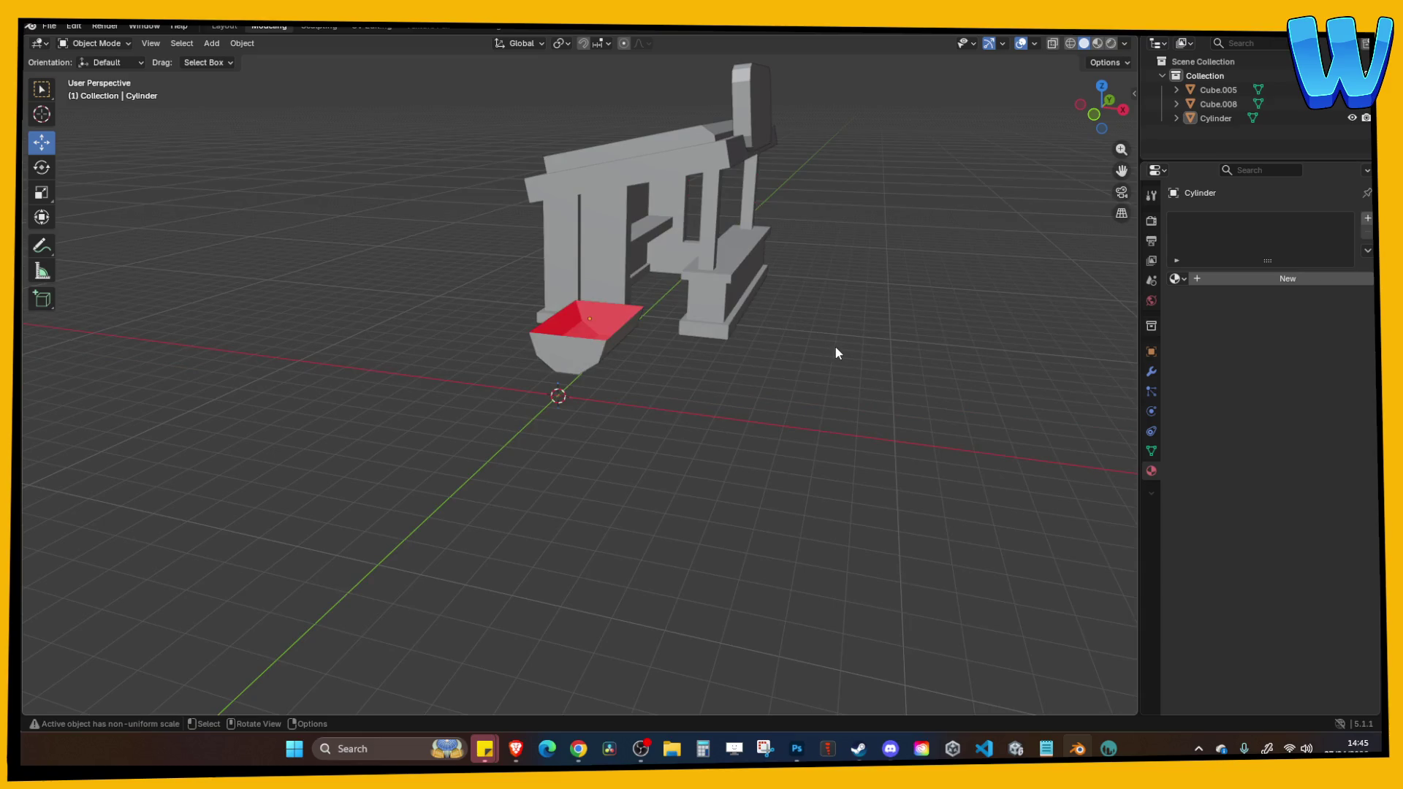
{"action": "left_click_drag", "start_coordinate": [839, 353], "coordinate": [682, 411]}
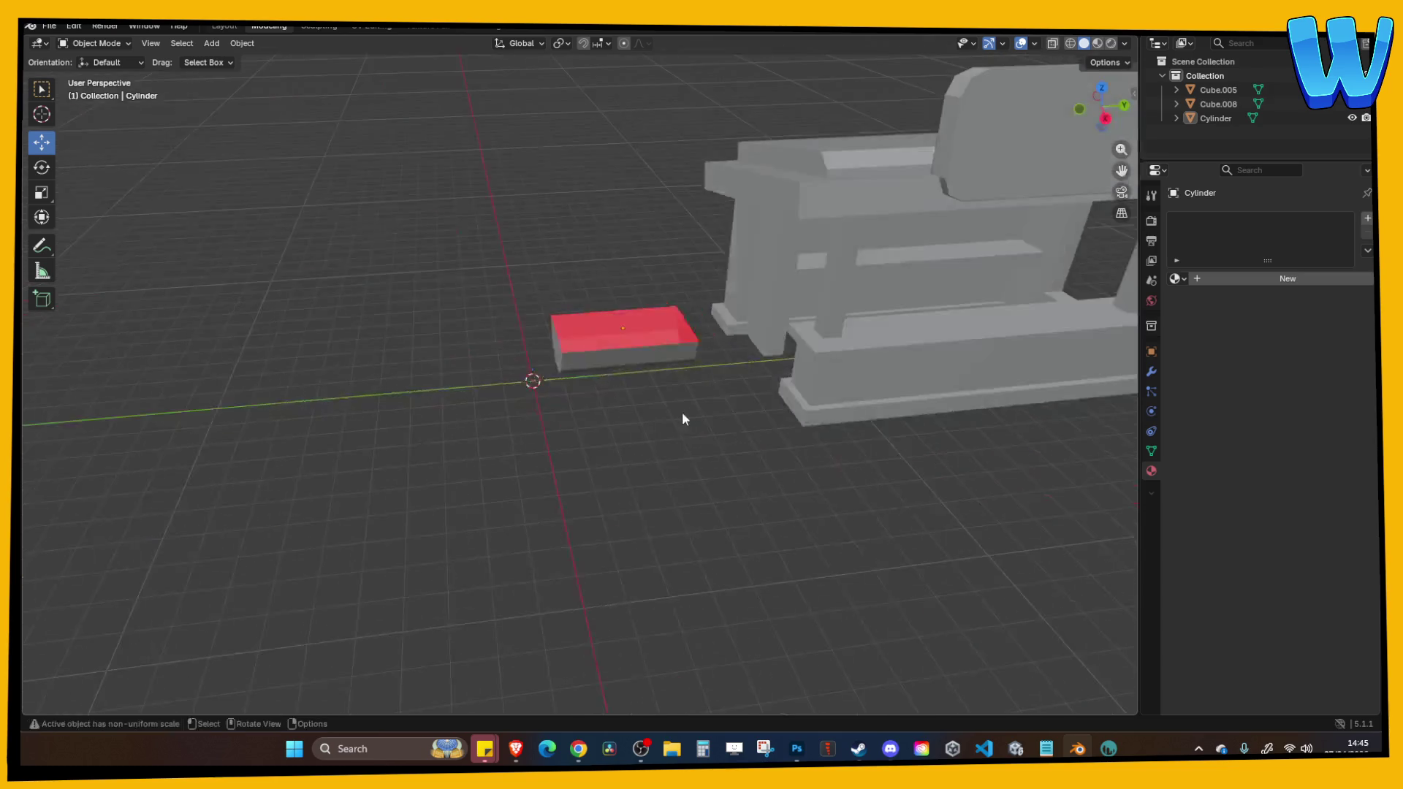
{"action": "scroll", "coordinate": [682, 411], "scroll_direction": "up", "scroll_amount": 3}
{"action": "left_click", "coordinate": [639, 300]}
{"action": "mouse_move", "coordinate": [638, 299]}
{"action": "left_mouse_down"}
{"action": "mouse_move", "coordinate": [709, 357]}
{"action": "mouse_move", "coordinate": [733, 335]}
{"action": "mouse_move", "coordinate": [599, 260]}
{"action": "left_mouse_up"}
{"action": "mouse_move", "coordinate": [692, 288]}
{"action": "left_mouse_down"}
{"action": "mouse_move", "coordinate": [488, 247]}
{"action": "mouse_move", "coordinate": [438, 178]}
{"action": "mouse_move", "coordinate": [620, 283]}
{"action": "left_mouse_up"}
{"action": "left_click", "coordinate": [767, 387]}
{"action": "left_click_drag", "start_coordinate": [765, 380], "coordinate": [593, 266]}
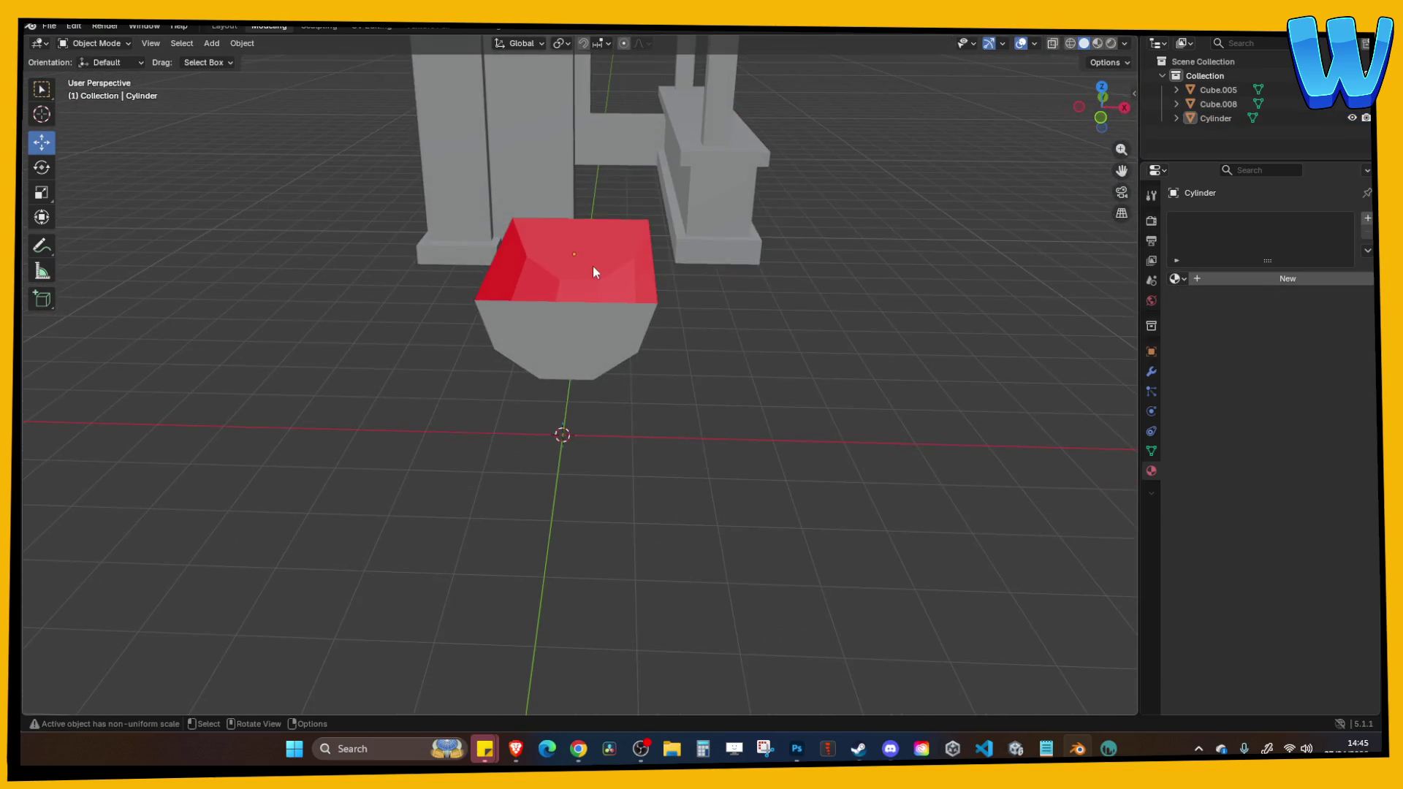
{"action": "left_click_drag", "start_coordinate": [722, 296], "coordinate": [603, 301]}
{"action": "left_click", "coordinate": [603, 301]}
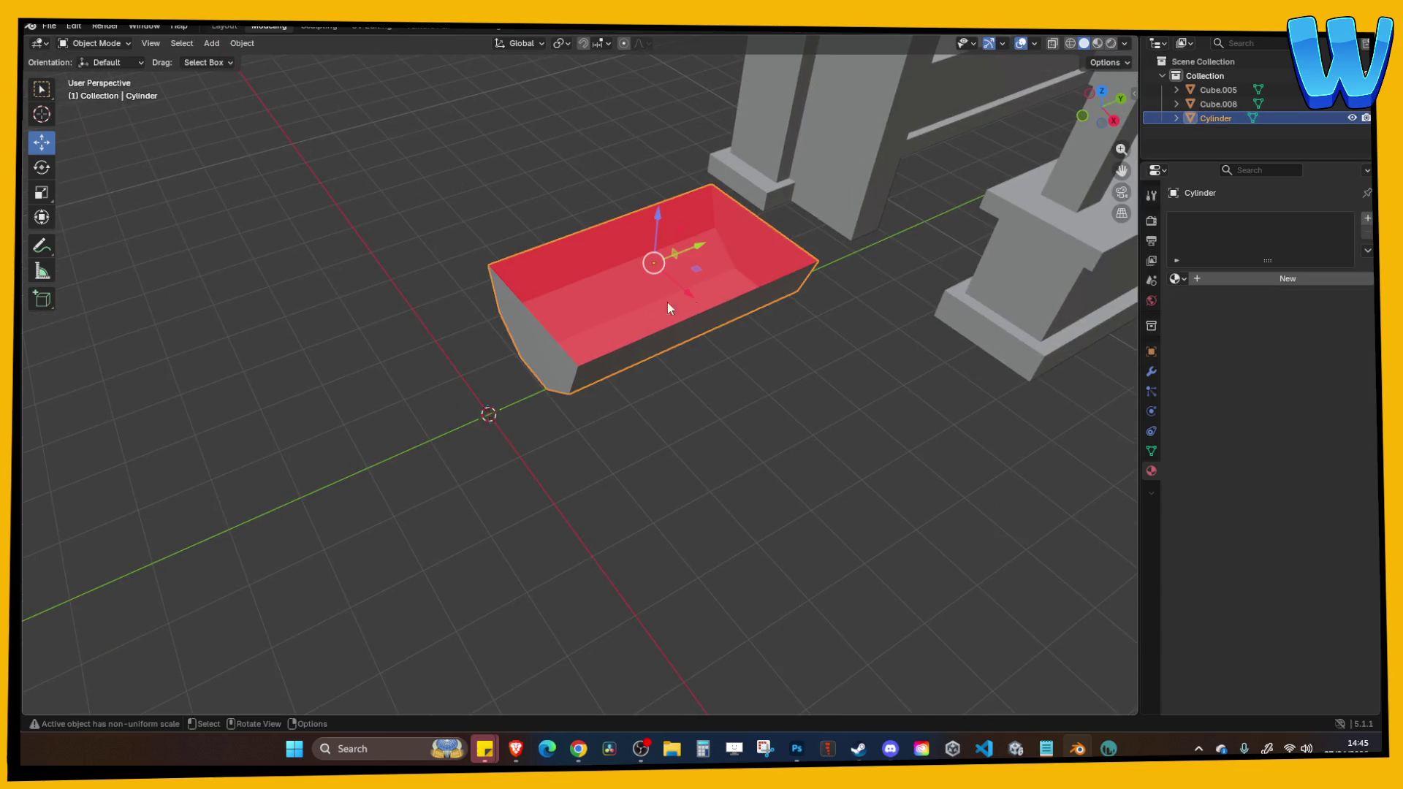
{"action": "mouse_move", "coordinate": [827, 335]}
{"action": "left_mouse_down"}
{"action": "mouse_move", "coordinate": [767, 309]}
{"action": "mouse_move", "coordinate": [702, 314]}
{"action": "left_mouse_up"}
{"action": "left_click", "coordinate": [1158, 369]}
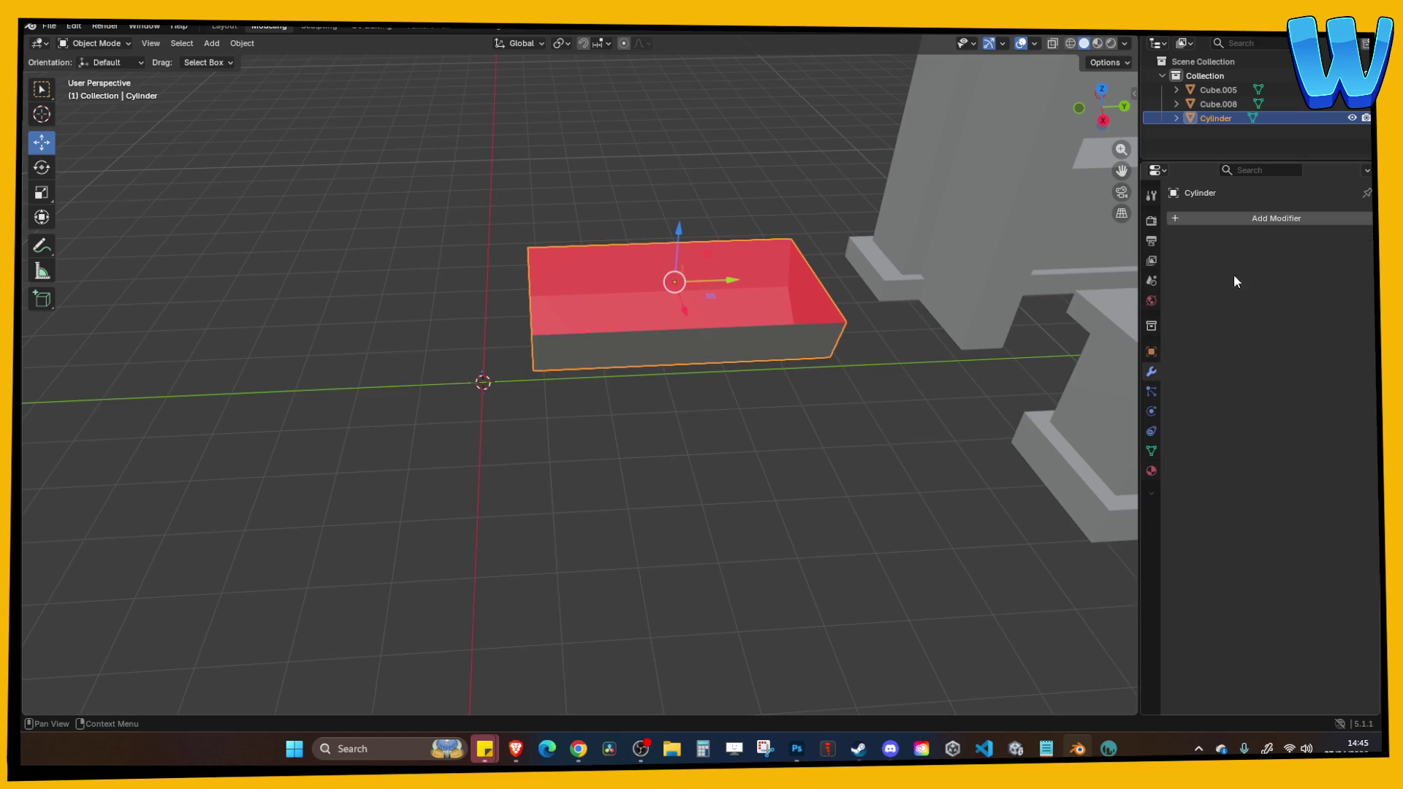
Try a Solidify modifier on the tray, then undo it.
{"action": "left_click", "coordinate": [1228, 218]}
{"action": "type", "text": "siol"}
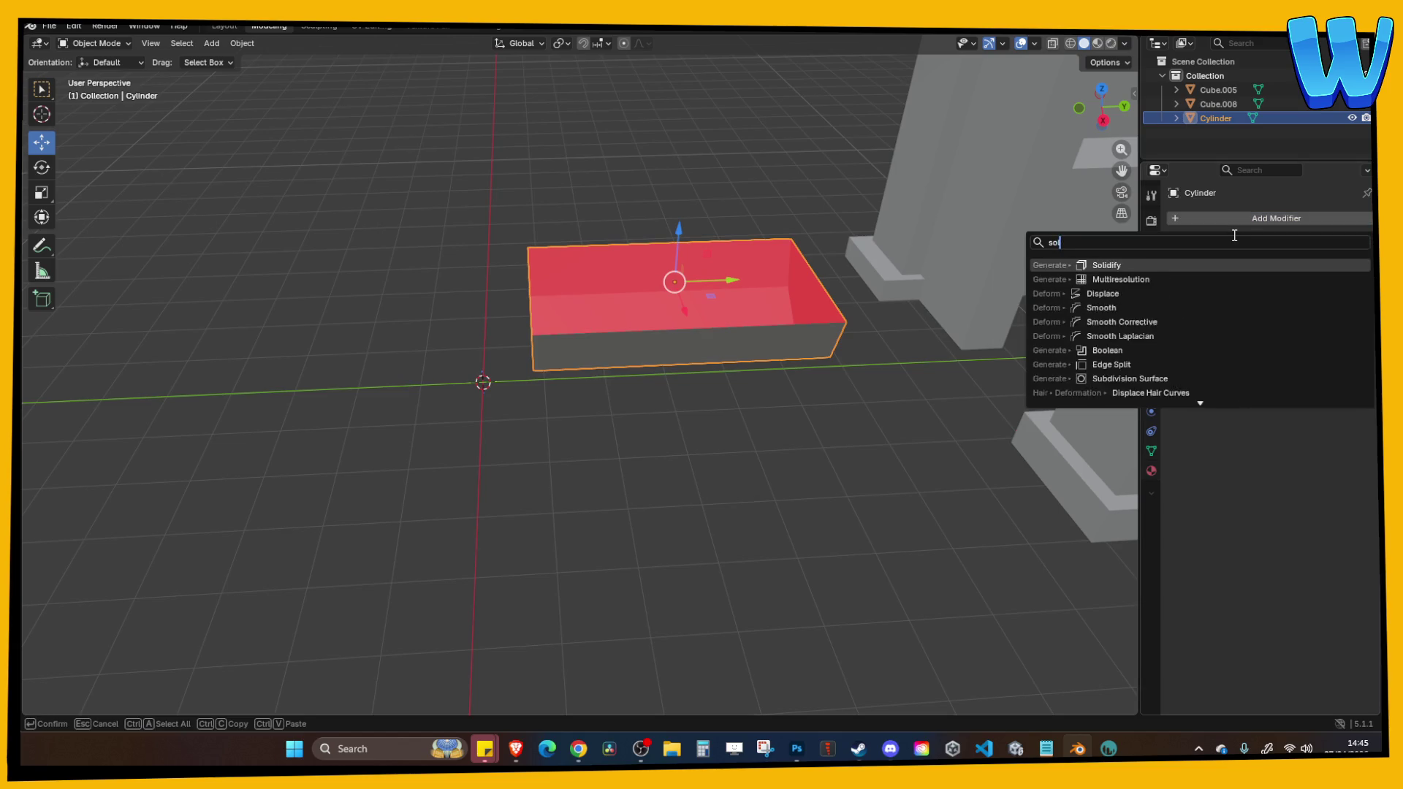
{"action": "key", "text": "Return"}
{"action": "mouse_move", "coordinate": [769, 429]}
{"action": "left_mouse_down"}
{"action": "mouse_move", "coordinate": [884, 427]}
{"action": "mouse_move", "coordinate": [755, 489]}
{"action": "left_mouse_up"}
{"action": "scroll", "coordinate": [761, 476], "scroll_direction": "up", "scroll_amount": 3}
{"action": "left_click_drag", "start_coordinate": [1301, 281], "coordinate": [1341, 281]}
{"action": "key", "text": "ctrl+z"}
{"action": "key", "text": "ctrl+z"}
{"action": "key", "text": "ctrl+z"}
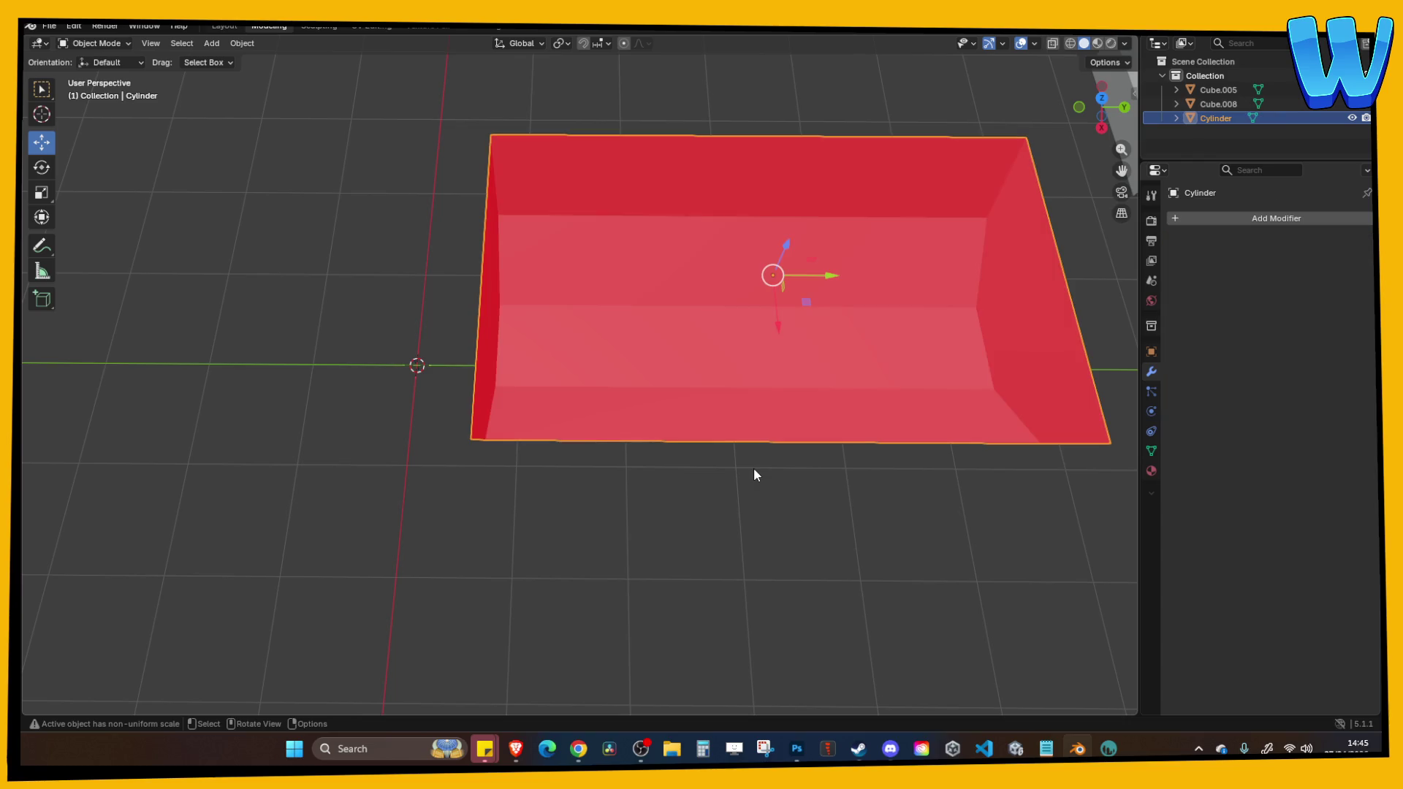
{"action": "key", "text": "ctrl+z"}
{"action": "key", "text": "ctrl+z"}
{"action": "key", "text": "ctrl+z"}
Apply the tray's scale with Ctrl+A and return to Object Mode.
{"action": "left_click", "coordinate": [738, 371]}
{"action": "key", "text": "ctrl+a"}
{"action": "left_click", "coordinate": [669, 282]}
{"action": "key", "text": "Tab"}
{"action": "scroll", "coordinate": [699, 373], "scroll_direction": "down", "scroll_amount": 5}
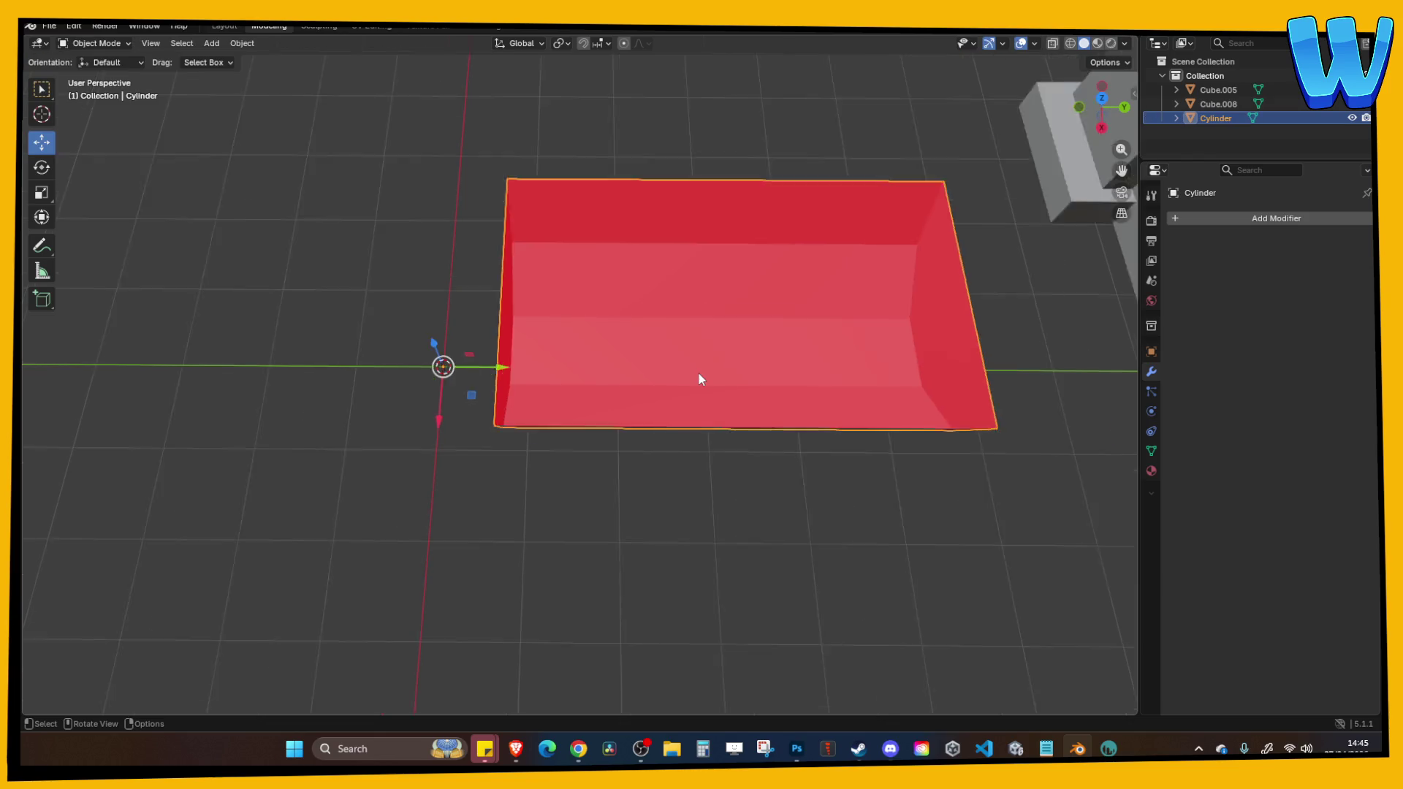
{"action": "key", "text": "Tab"}
{"action": "key", "text": "ctrl+z"}
{"action": "key", "text": "ctrl+z"}
{"action": "key", "text": "ctrl+z"}
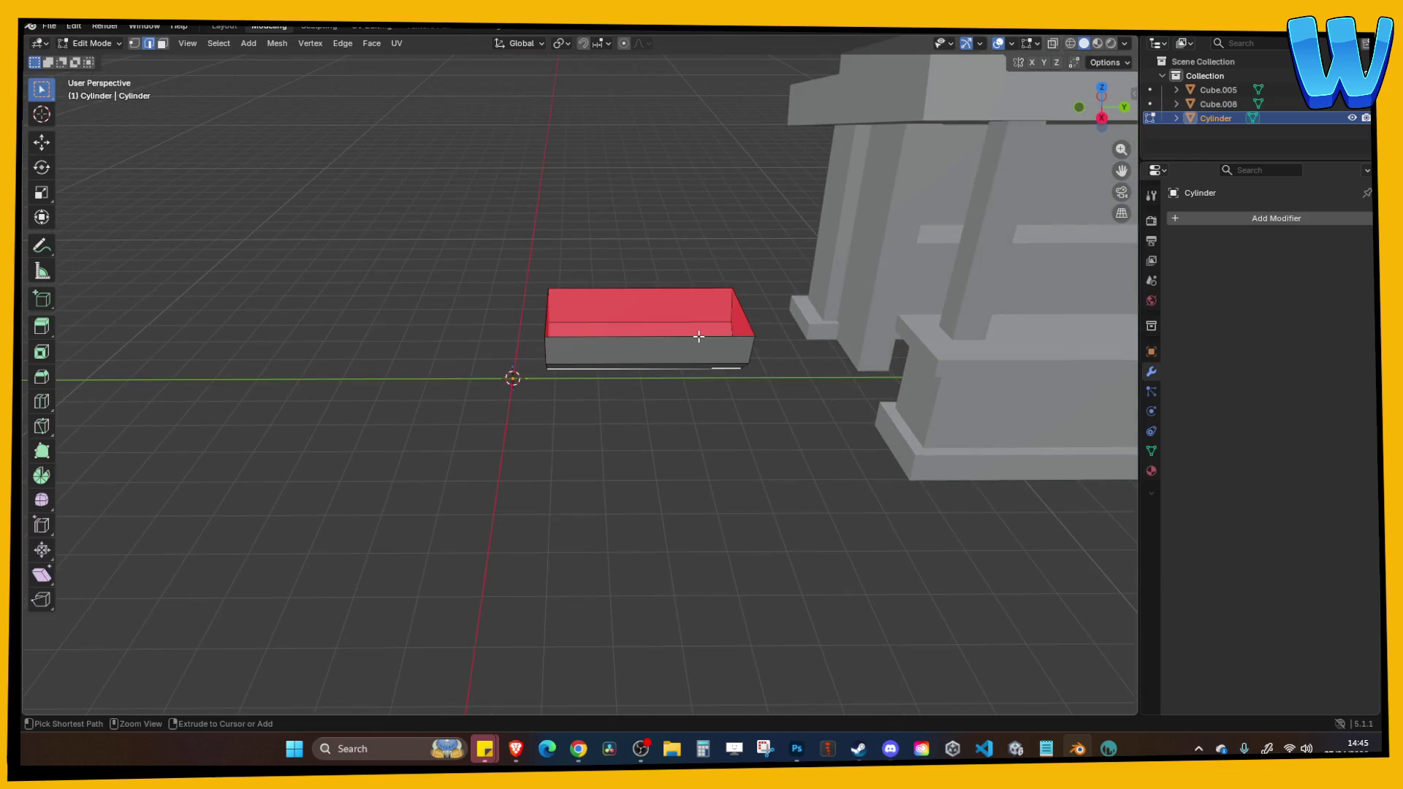
{"action": "key", "text": "Tab"}
{"action": "key", "text": "Tab"}
Move the tray's geometry onto the world origin with Geometry to Origin.
{"action": "right_click", "coordinate": [686, 343]}
{"action": "mouse_move", "coordinate": [687, 345]}
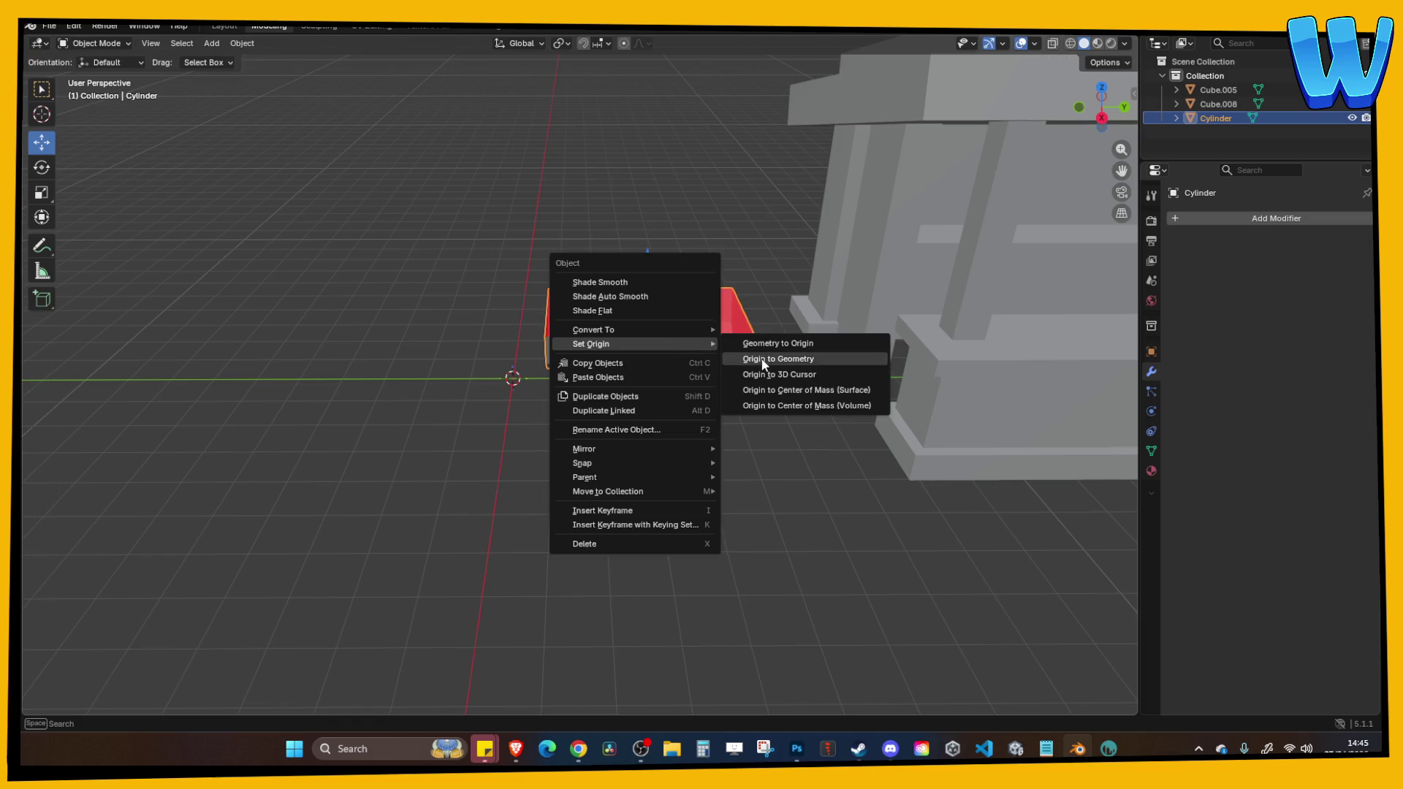
{"action": "left_click", "coordinate": [778, 343]}
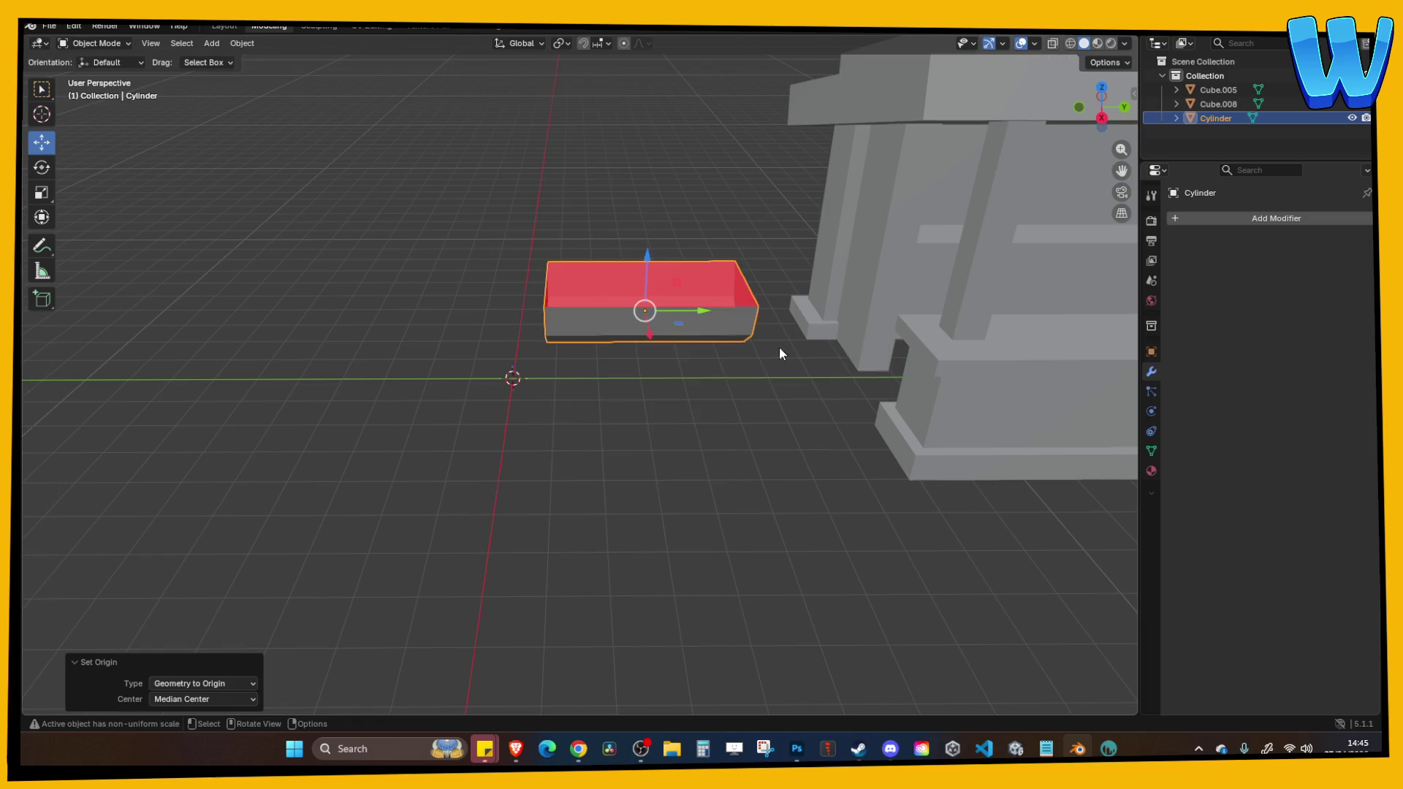
{"action": "left_click", "coordinate": [662, 371]}
{"action": "left_click", "coordinate": [657, 325]}
{"action": "right_click", "coordinate": [651, 323]}
{"action": "mouse_move", "coordinate": [651, 328]}
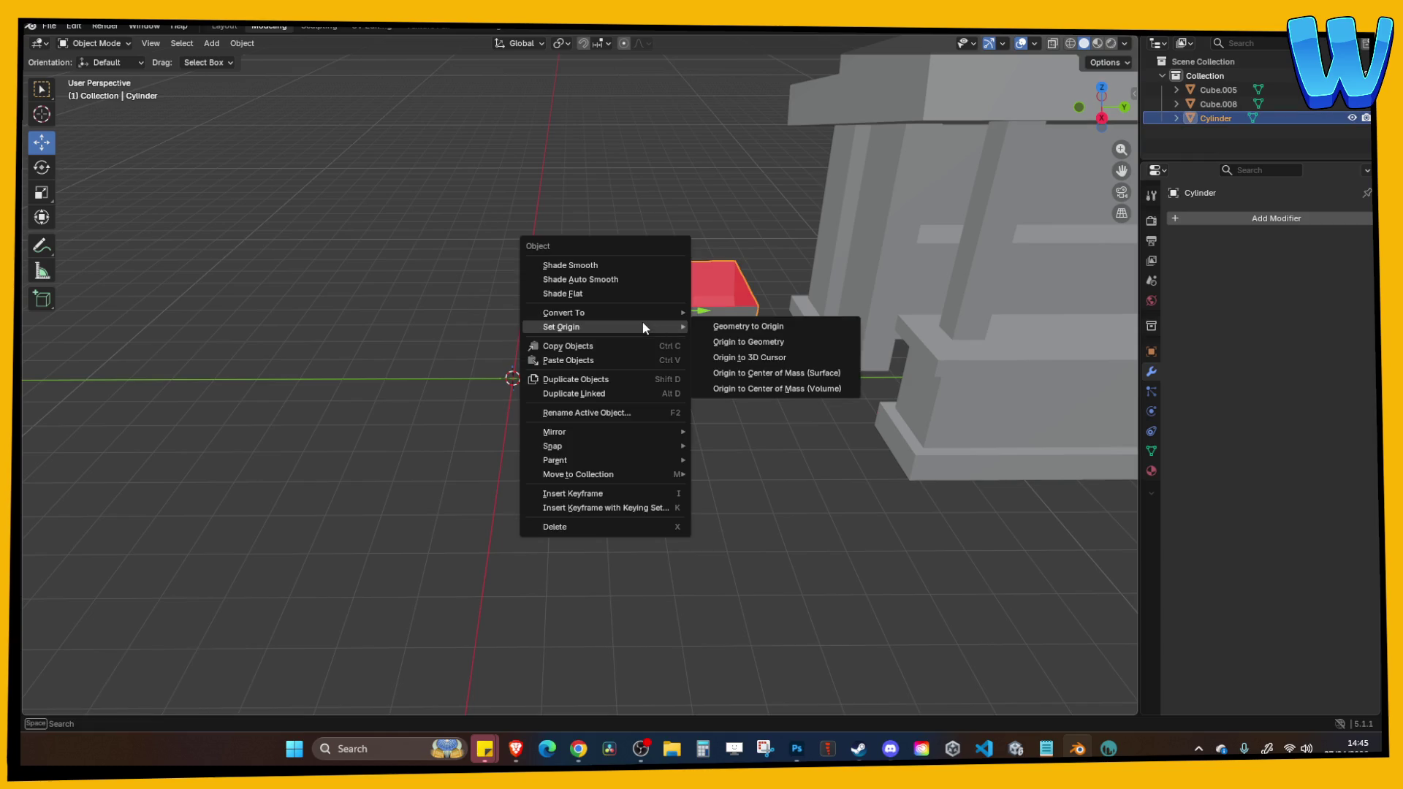
{"action": "left_click", "coordinate": [752, 329]}
Apply all transforms and set the tray's origin to its geometry centre.
{"action": "left_click", "coordinate": [707, 342]}
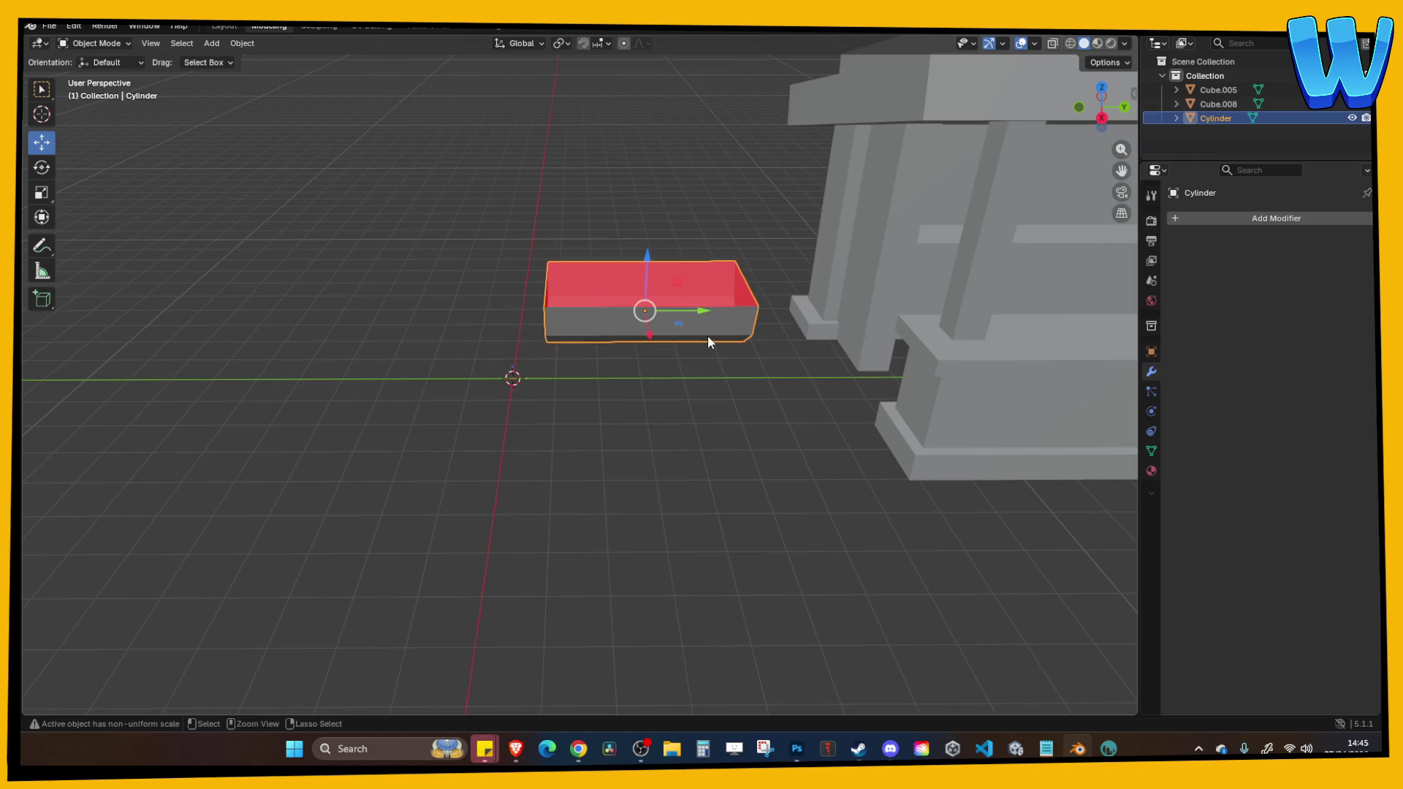
{"action": "key", "text": "ctrl+a"}
{"action": "left_click", "coordinate": [694, 334]}
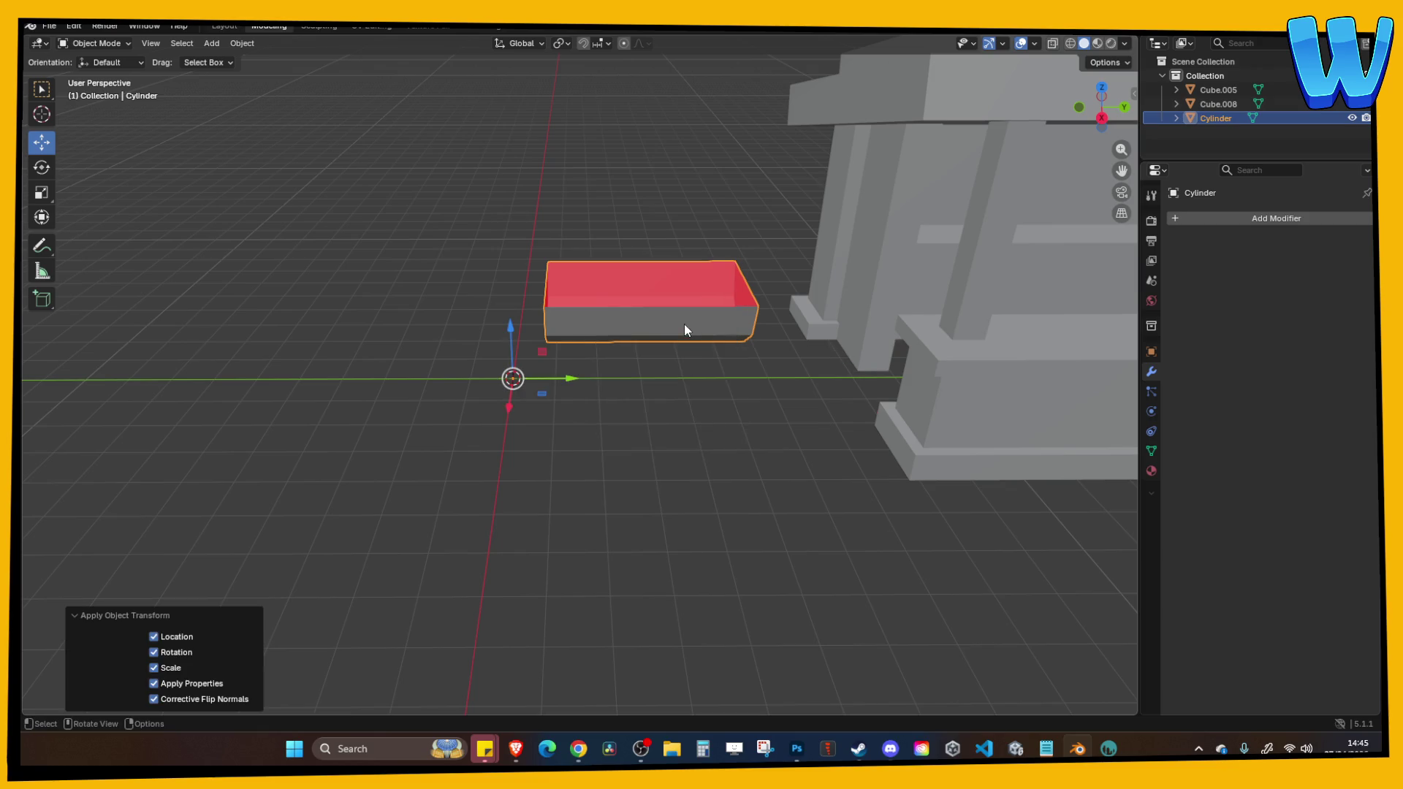
{"action": "right_click", "coordinate": [684, 323]}
{"action": "key", "text": "Escape"}
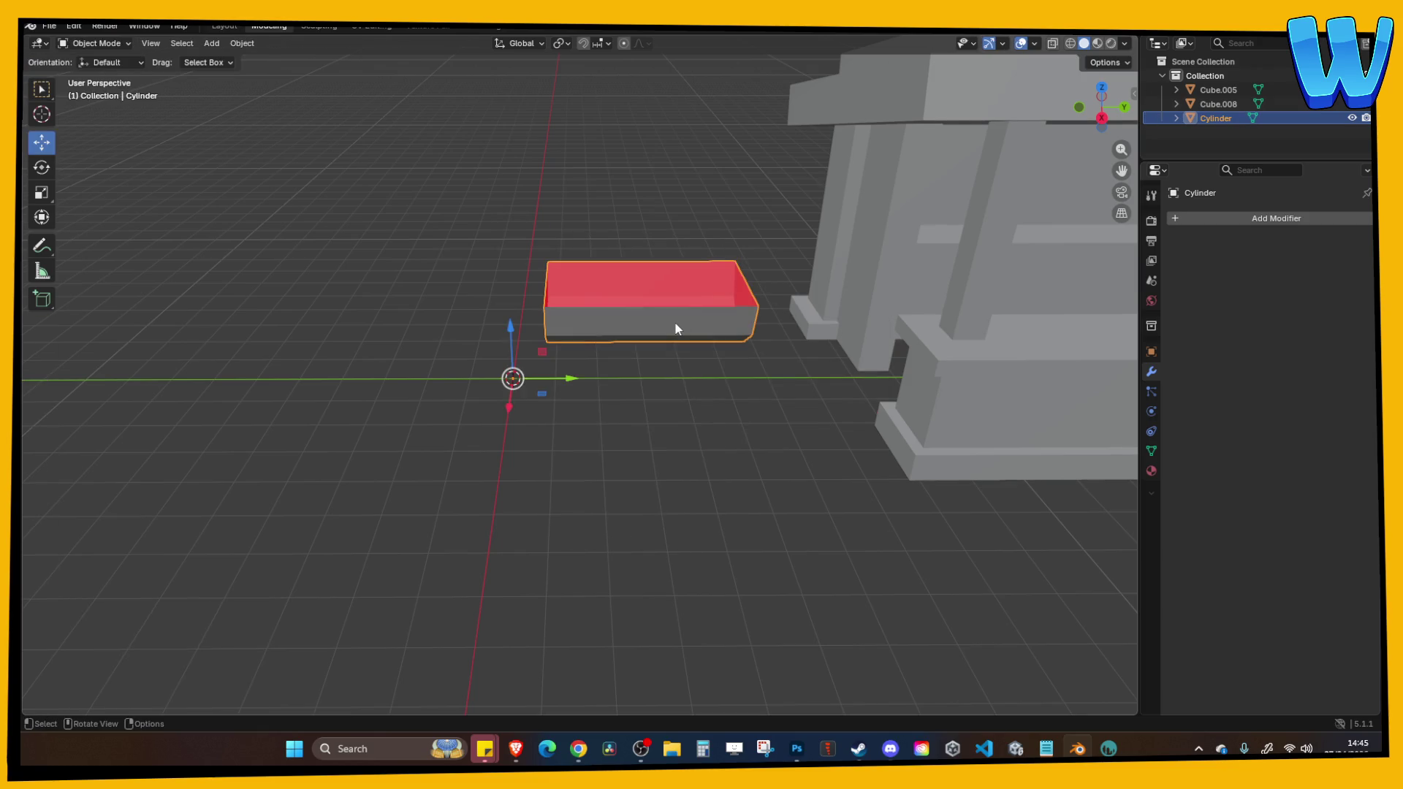
{"action": "right_click", "coordinate": [677, 326]}
{"action": "mouse_move", "coordinate": [663, 325]}
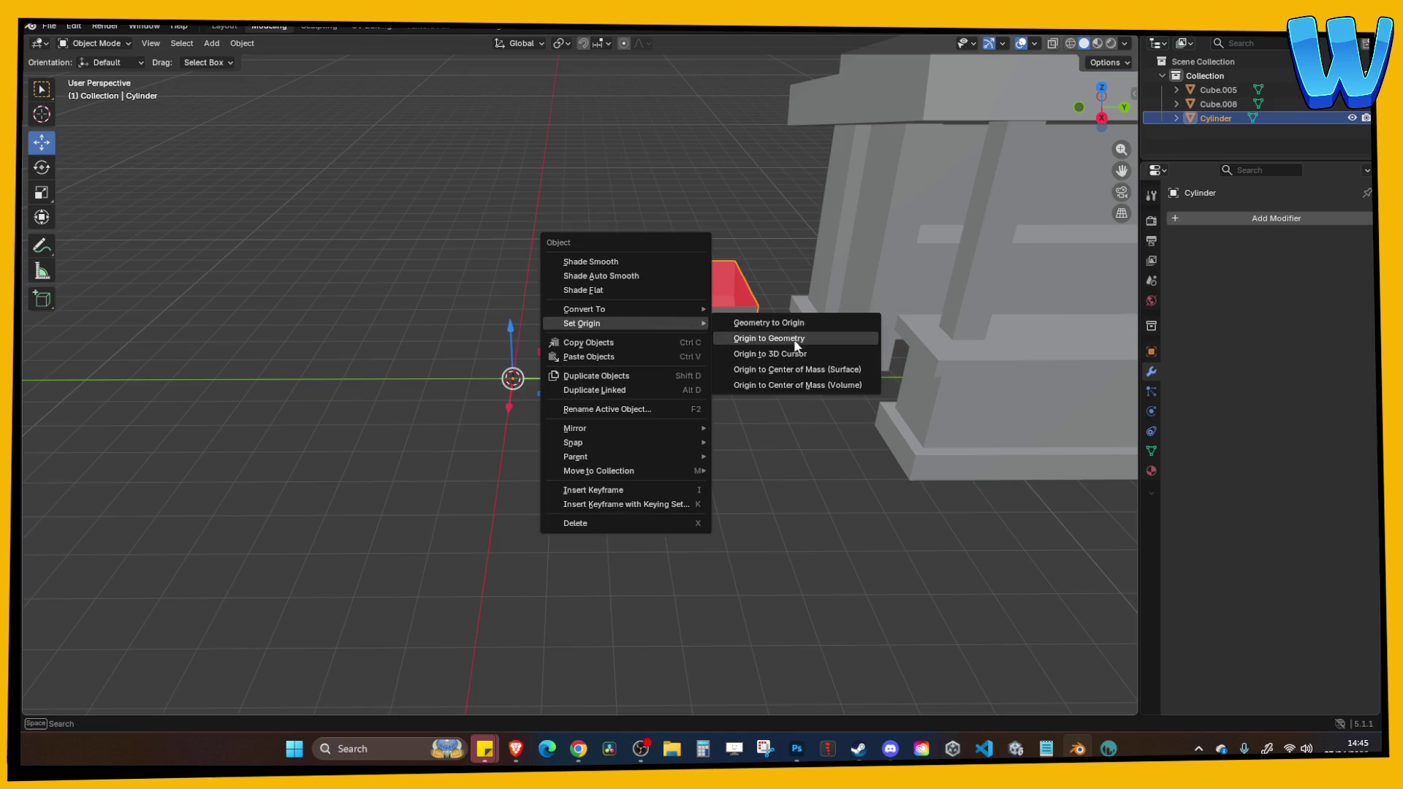
{"action": "left_click", "coordinate": [797, 345]}
{"action": "left_click", "coordinate": [658, 371]}
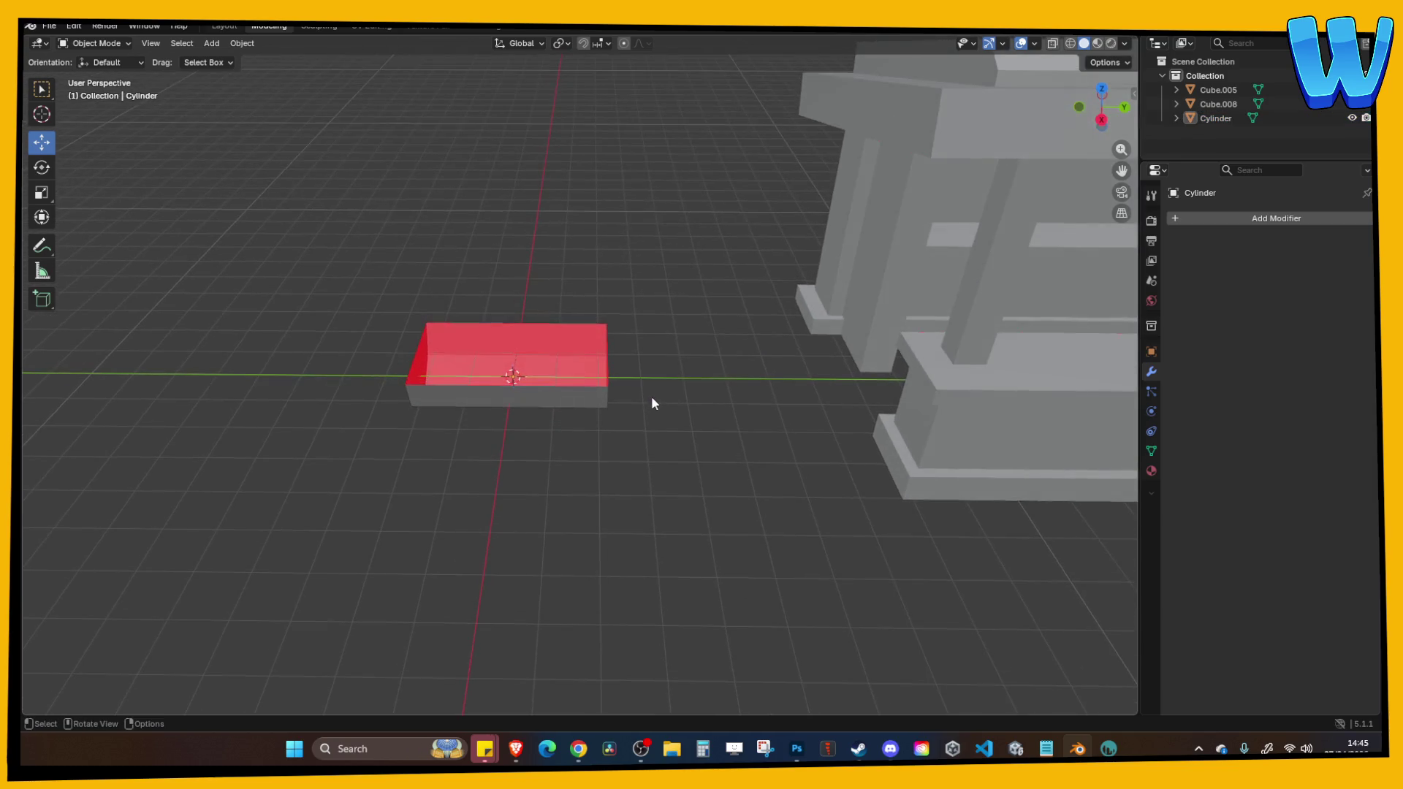
{"action": "left_click_drag", "start_coordinate": [652, 397], "coordinate": [685, 399]}
{"action": "left_click", "coordinate": [1210, 219]}
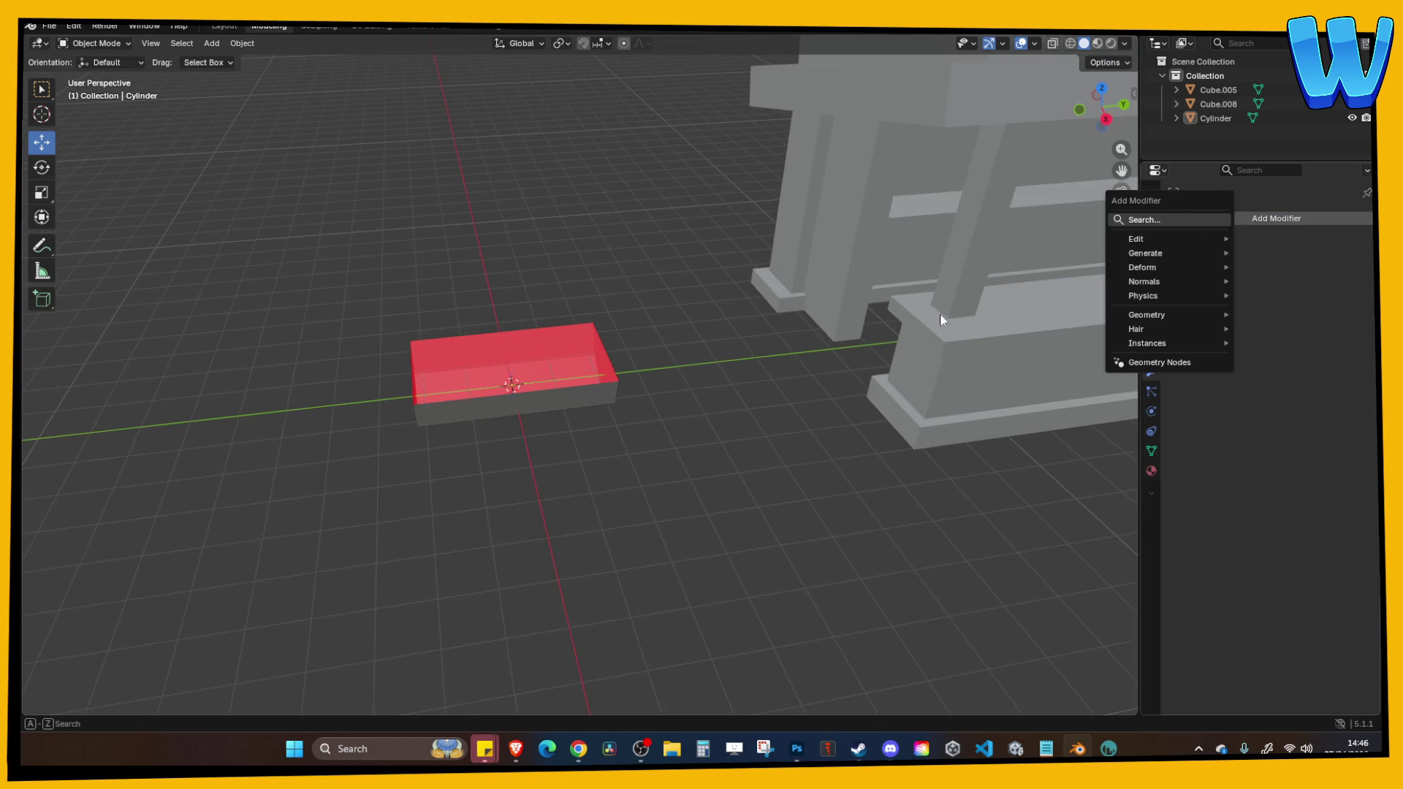
Add a Solidify modifier to the tray and set its Thickness to 0.17 m.
{"action": "type", "text": "solid"}
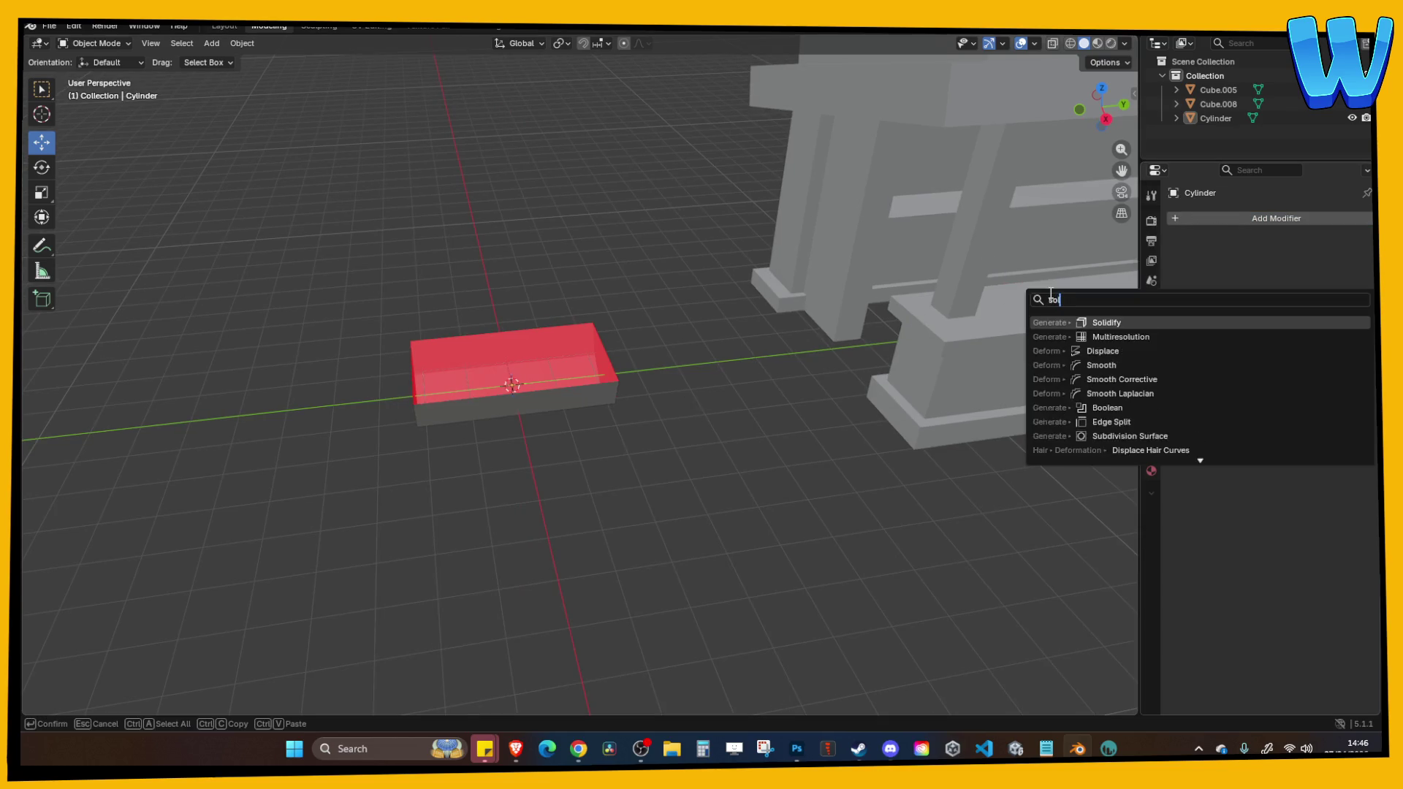
{"action": "key", "text": "Return"}
{"action": "scroll", "coordinate": [814, 331], "scroll_direction": "up", "scroll_amount": 6}
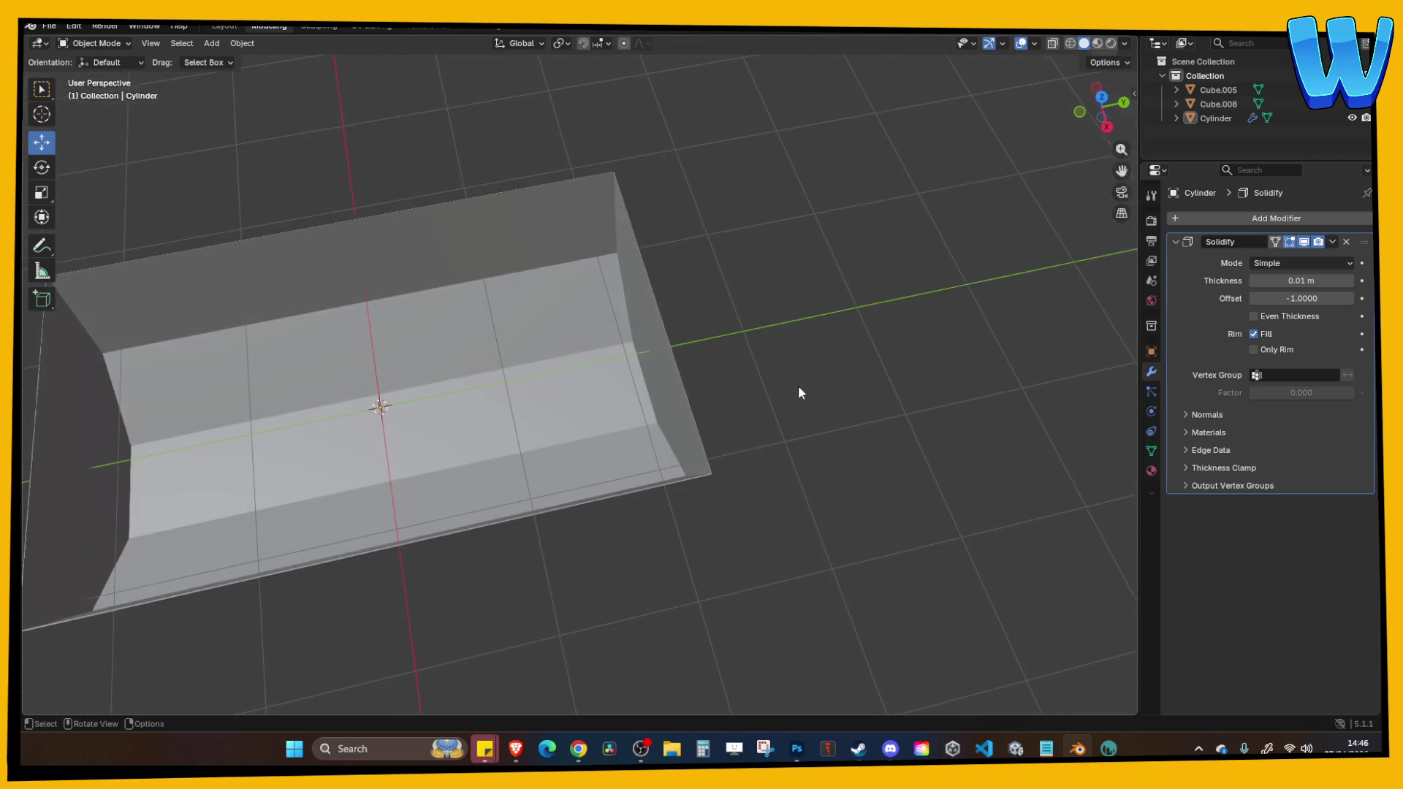
{"action": "left_click_drag", "start_coordinate": [1301, 280], "coordinate": [1345, 281]}
{"action": "mouse_move", "coordinate": [805, 340]}
{"action": "left_mouse_down"}
{"action": "mouse_move", "coordinate": [794, 375]}
{"action": "mouse_move", "coordinate": [779, 329]}
{"action": "left_mouse_up"}
{"action": "key", "text": "KP_Decimal"}
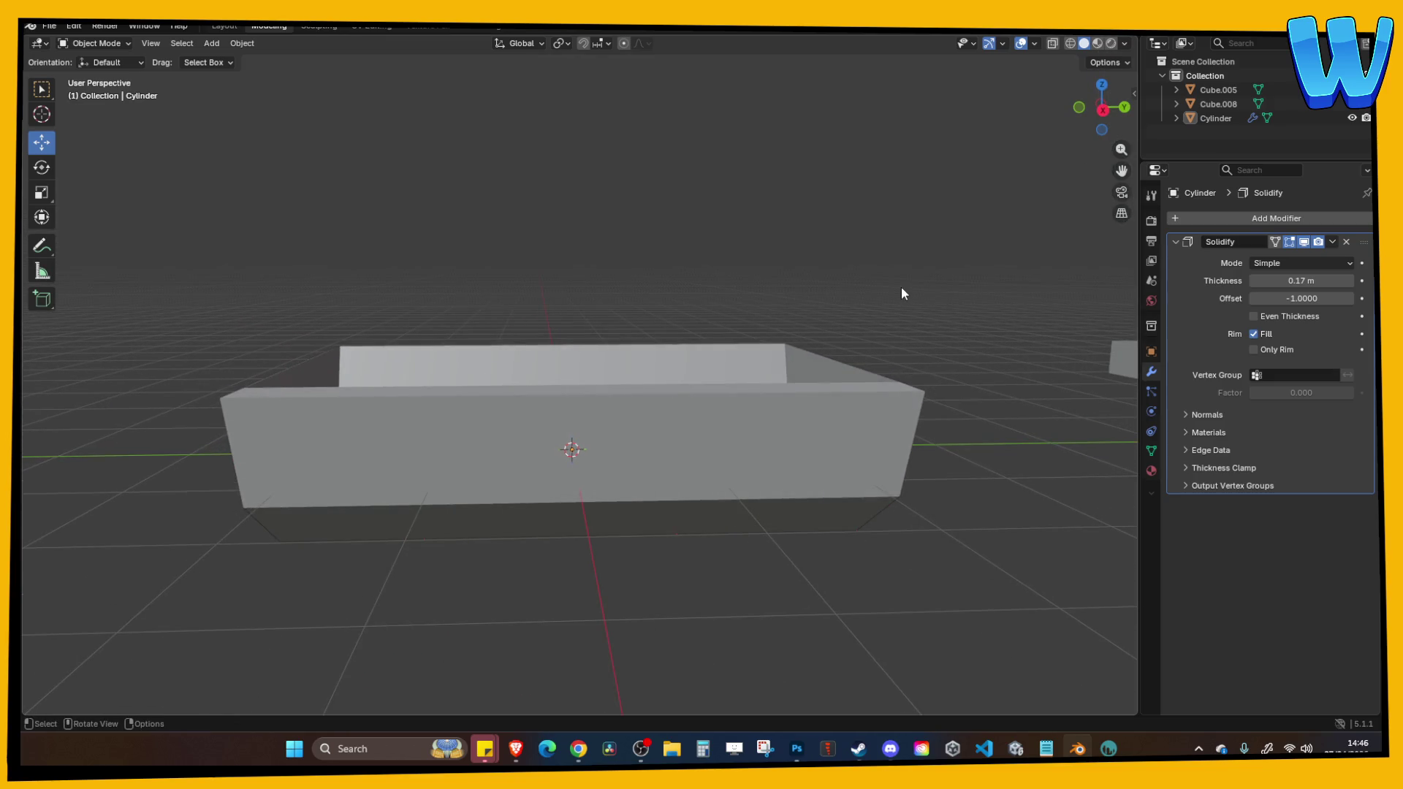
{"action": "mouse_move", "coordinate": [849, 275]}
{"action": "left_mouse_down"}
{"action": "mouse_move", "coordinate": [767, 256]}
{"action": "mouse_move", "coordinate": [753, 275]}
{"action": "mouse_move", "coordinate": [837, 294]}
{"action": "mouse_move", "coordinate": [809, 377]}
{"action": "left_mouse_up"}
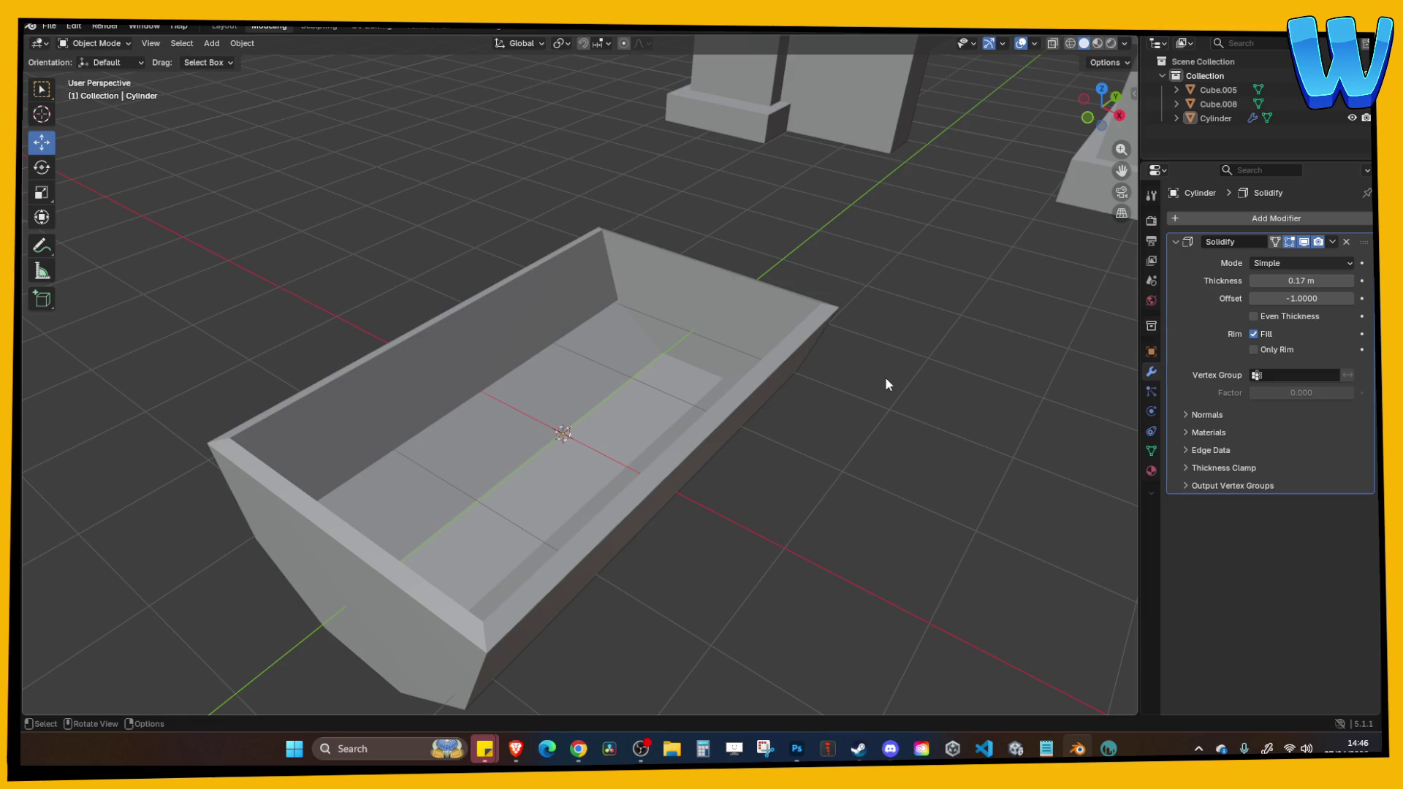
{"action": "mouse_move", "coordinate": [886, 379]}
{"action": "left_mouse_down"}
{"action": "mouse_move", "coordinate": [823, 351]}
{"action": "mouse_move", "coordinate": [734, 269]}
{"action": "left_mouse_up"}
{"action": "key", "text": "KP_3"}
{"action": "key", "text": "Tab"}
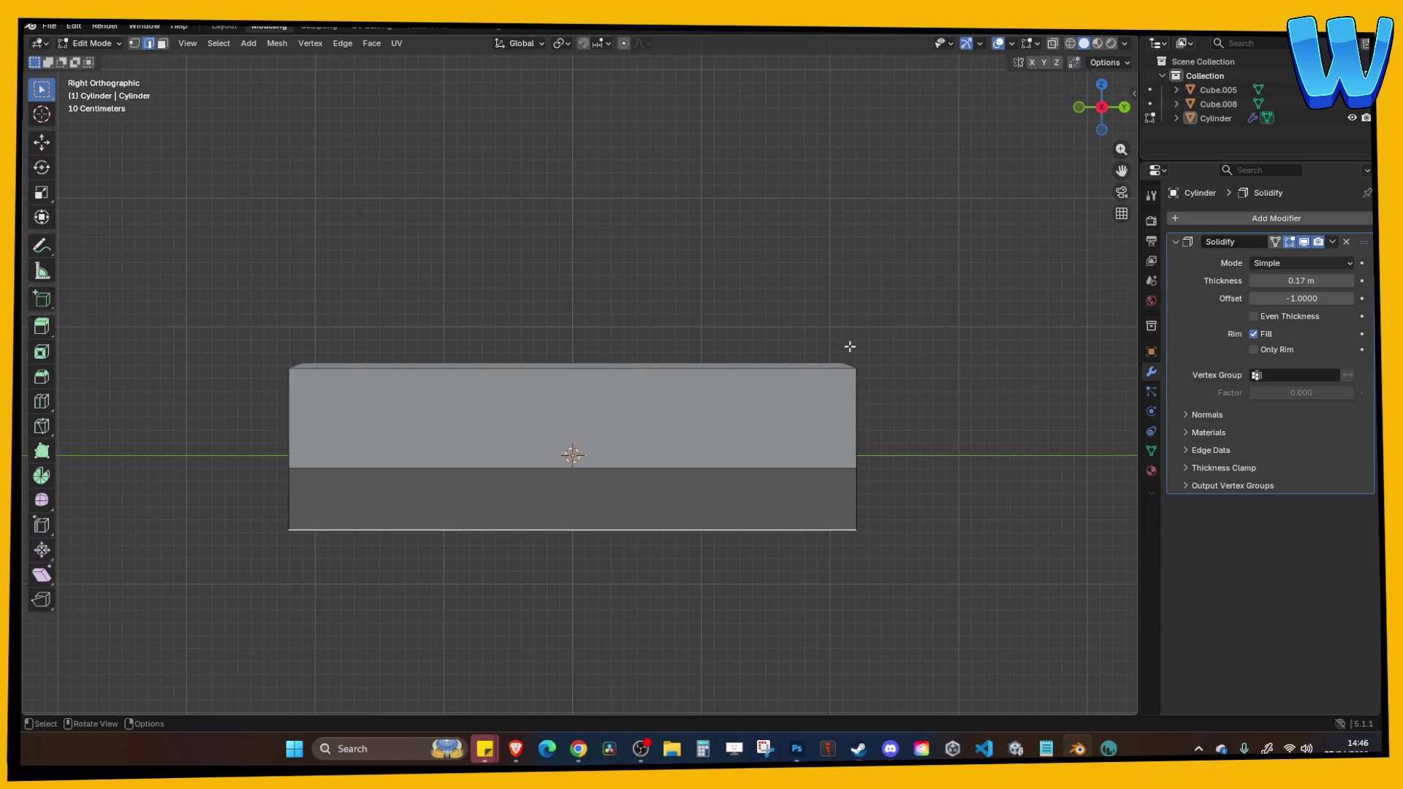
Apply the Solidify modifier, baking the 0.17 m walls into the mesh.
{"action": "left_click", "coordinate": [136, 43]}
{"action": "left_click_drag", "start_coordinate": [219, 168], "coordinate": [319, 274]}
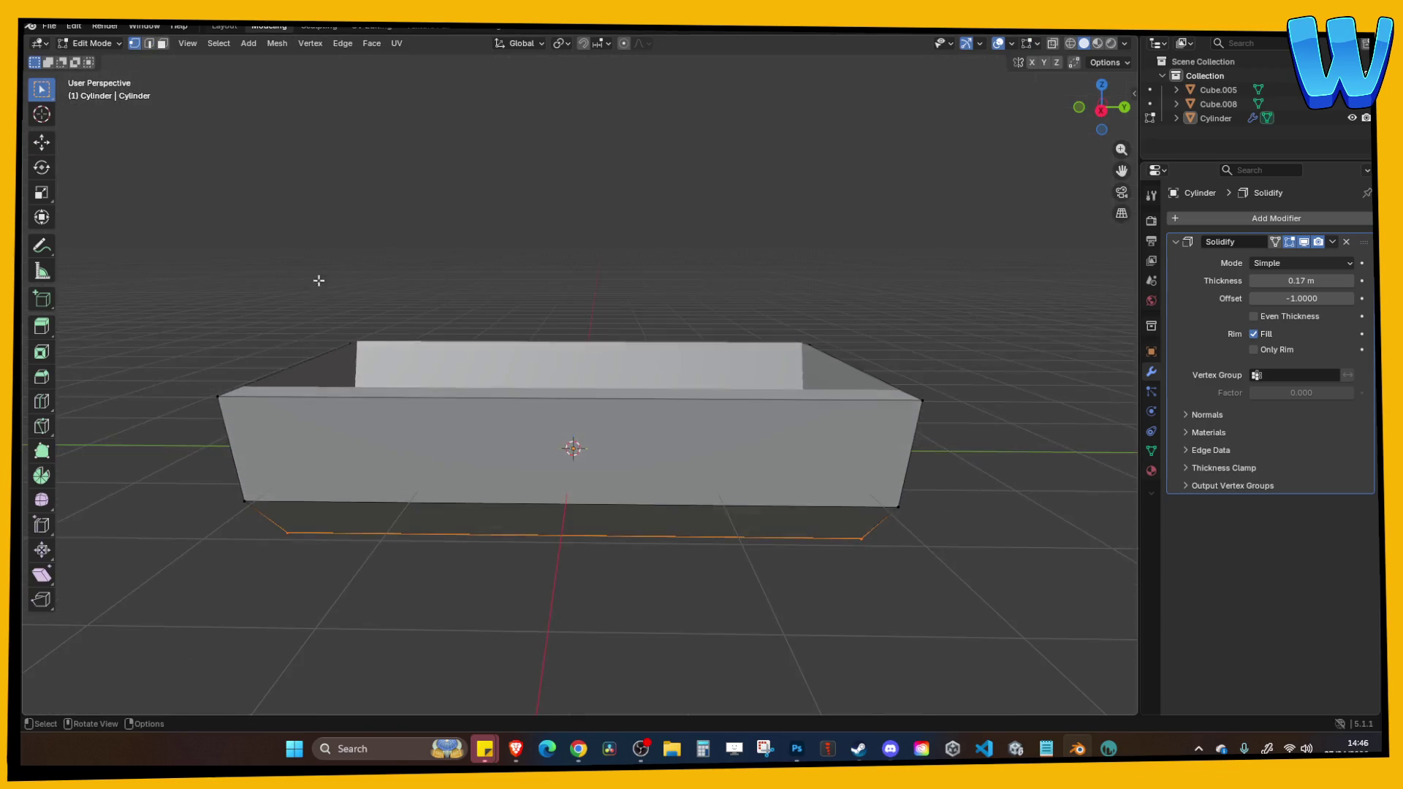
{"action": "left_click", "coordinate": [248, 383]}
{"action": "left_click_drag", "start_coordinate": [386, 322], "coordinate": [473, 244]}
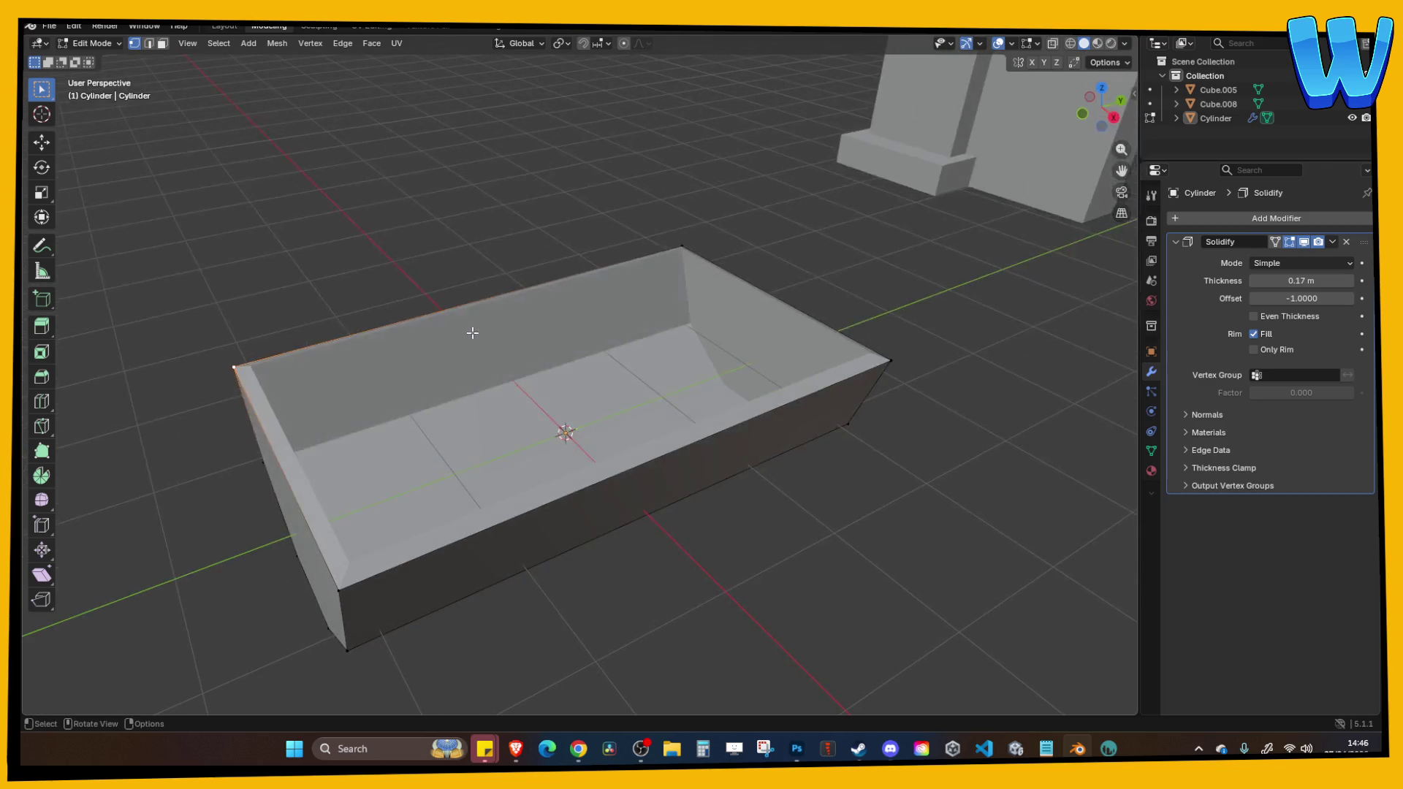
{"action": "key", "text": "Tab"}
{"action": "left_click", "coordinate": [1333, 241]}
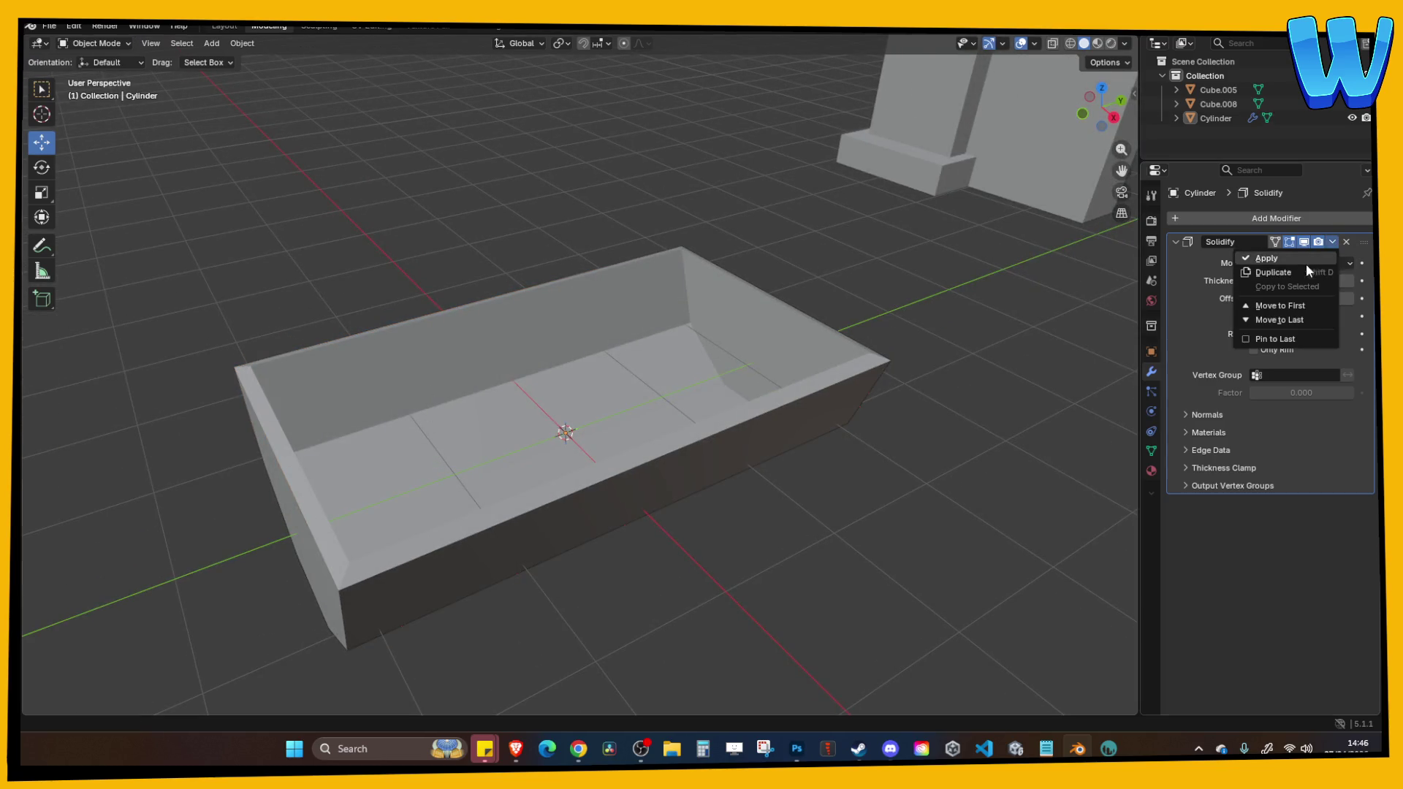
{"action": "left_click", "coordinate": [1296, 260]}
Select the edge loop around the tray's inner top rim.
{"action": "left_click_drag", "start_coordinate": [850, 316], "coordinate": [799, 326]}
{"action": "key", "text": "Tab"}
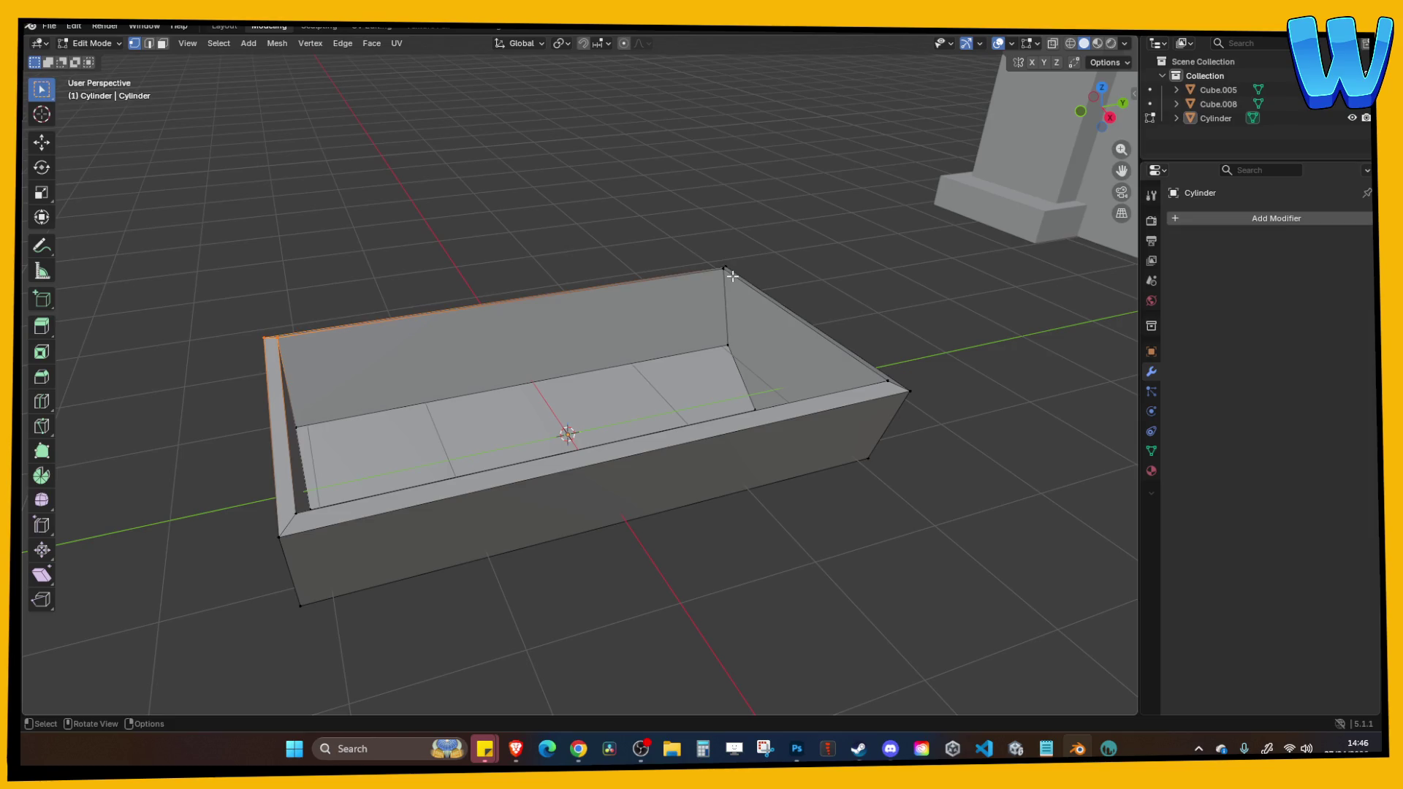
{"action": "left_click", "coordinate": [884, 379], "text": "shift"}
{"action": "left_click", "coordinate": [281, 366], "text": "shift"}
Switch to Right Orthographic view and set the snap target to Grid.
{"action": "left_click", "coordinate": [1110, 117]}
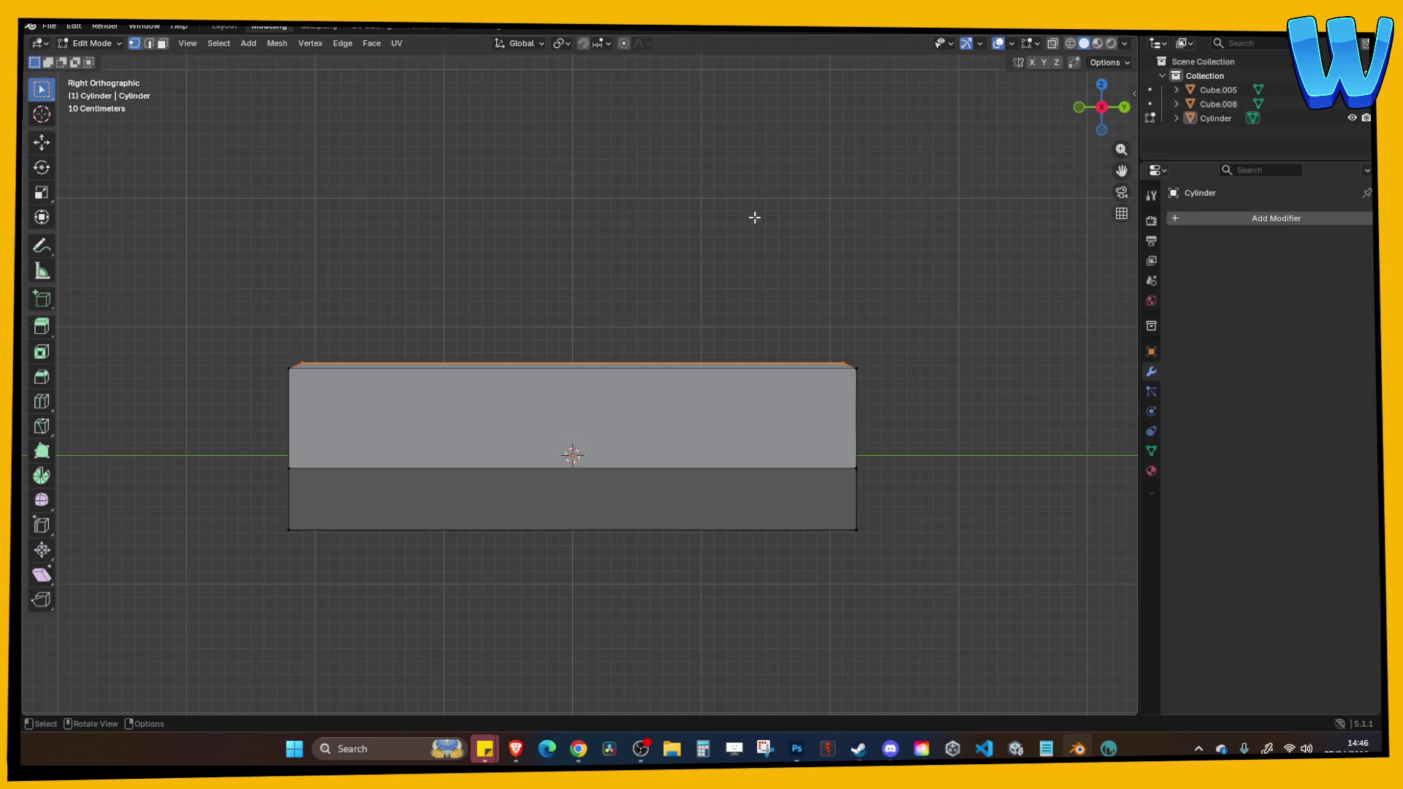
{"action": "left_click", "coordinate": [602, 42]}
{"action": "left_click", "coordinate": [567, 132]}
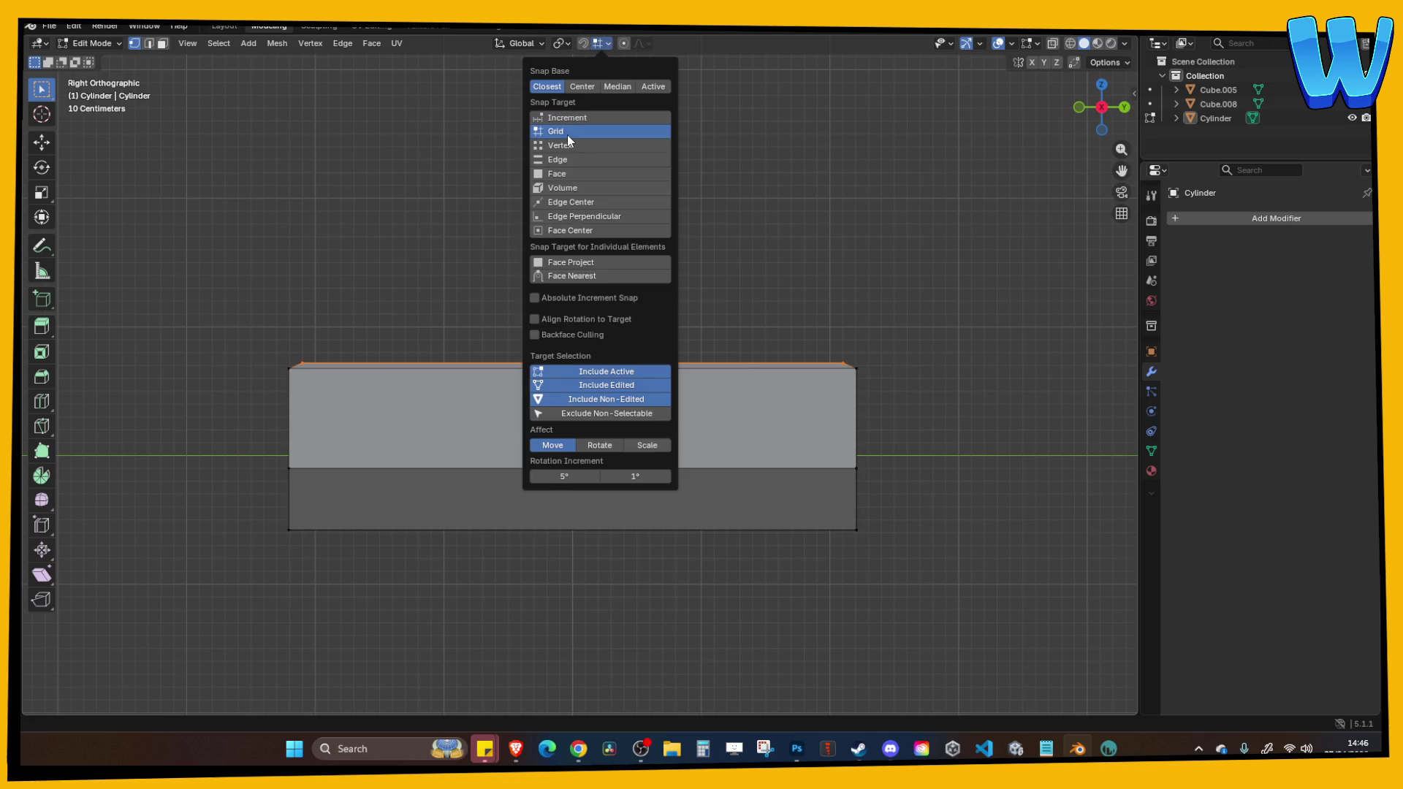
Set snapping to Vertex and test moving the top edge along Z, undoing it.
{"action": "left_click", "coordinate": [564, 149]}
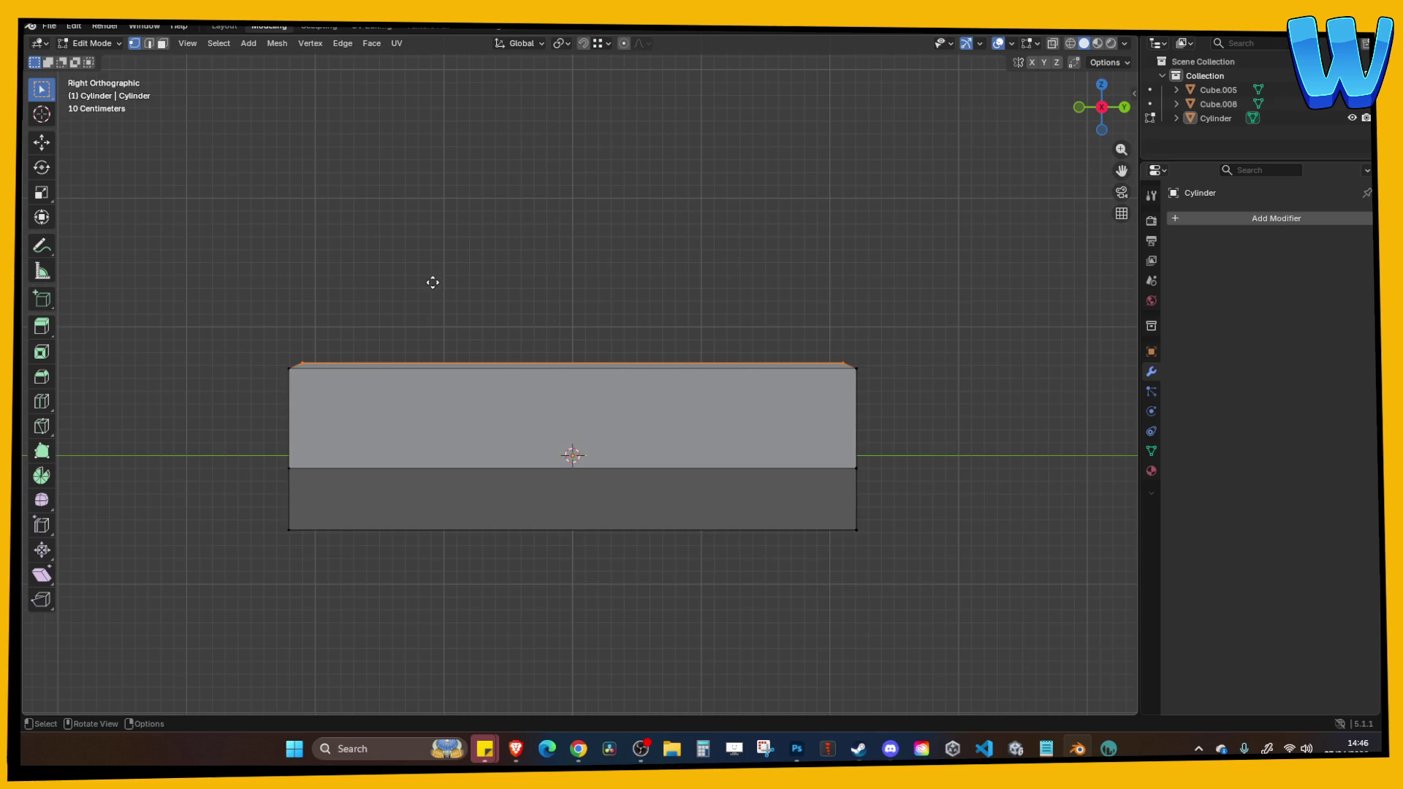
{"action": "key", "text": "g"}
{"action": "key", "text": "z"}
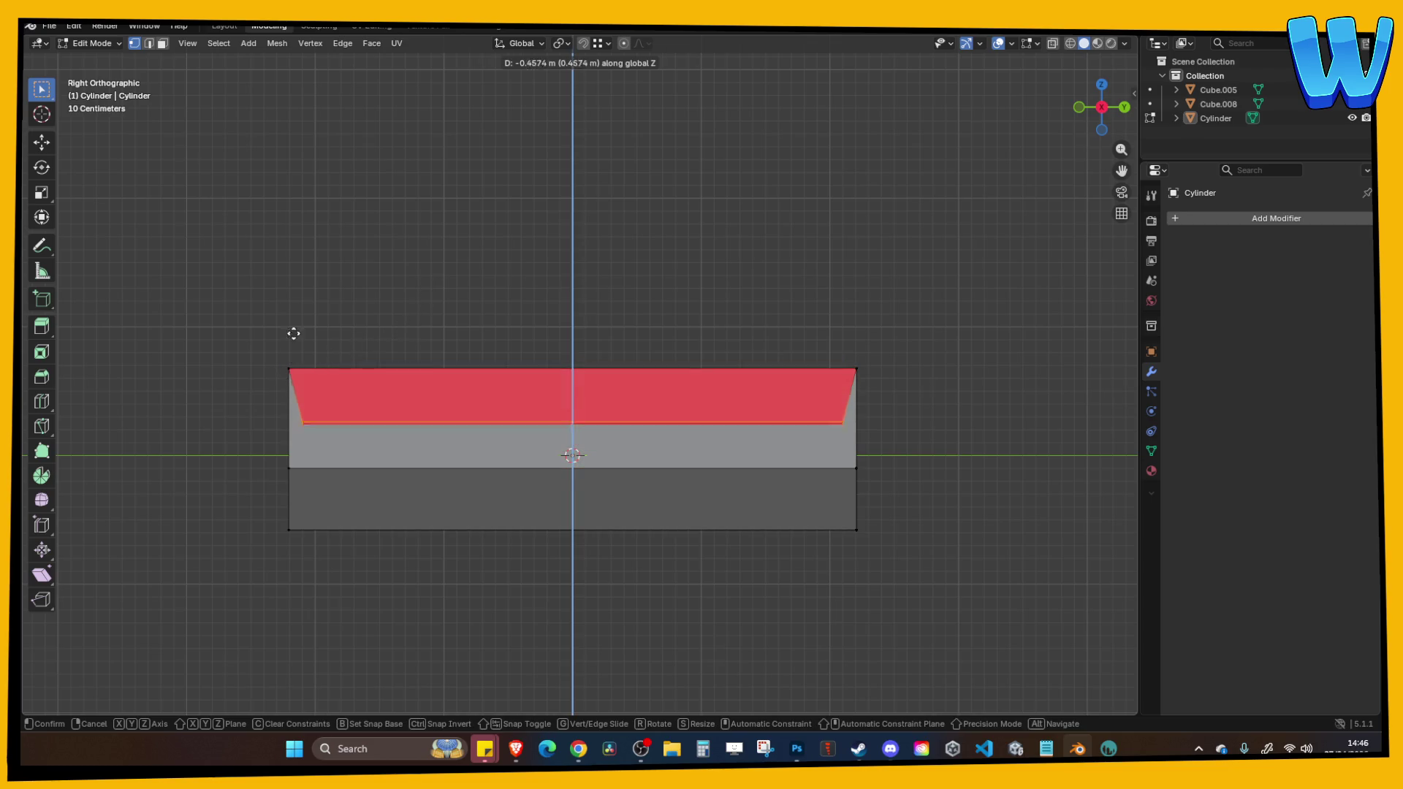
{"action": "left_click", "coordinate": [297, 203]}
{"action": "key", "text": "ctrl+z"}
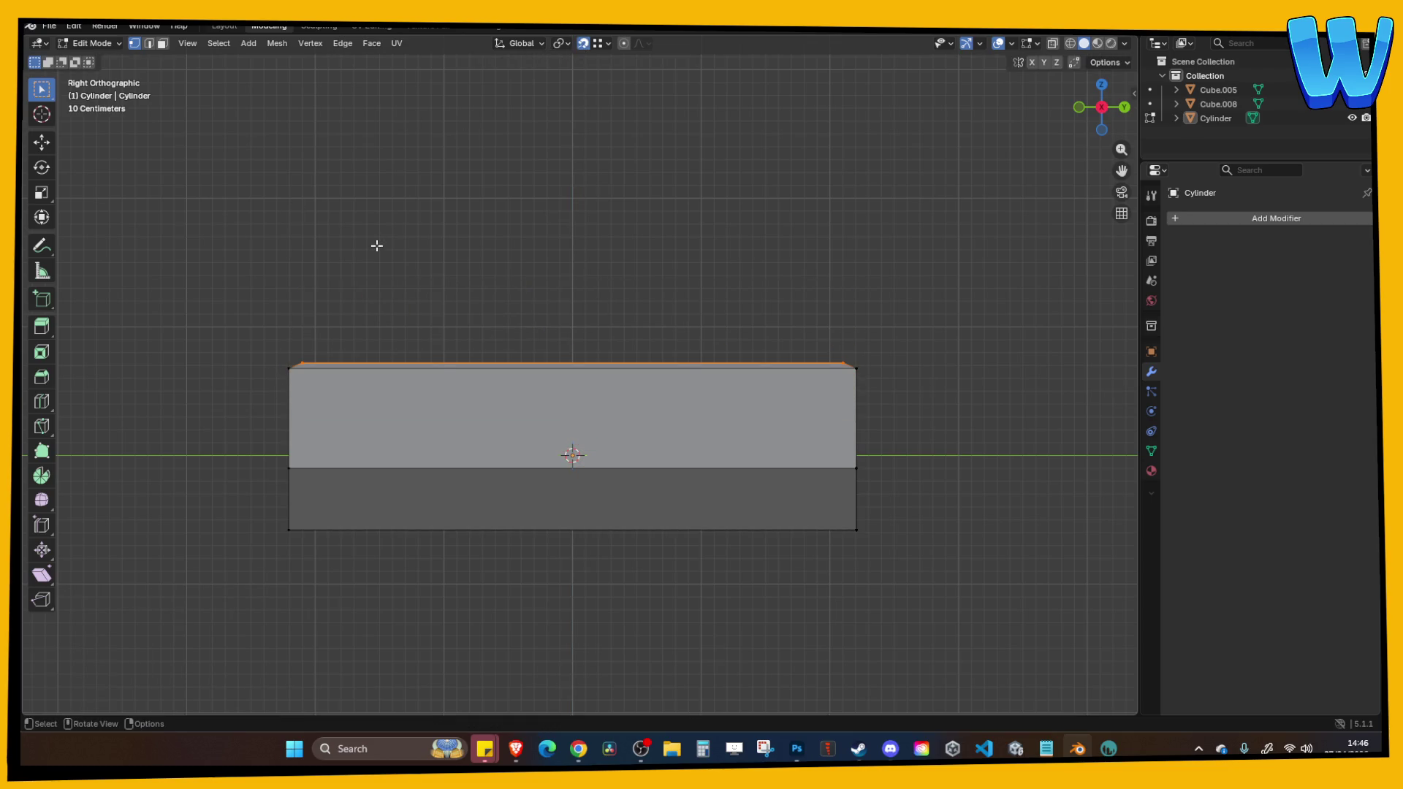
{"action": "key", "text": "g"}
{"action": "key", "text": "z"}
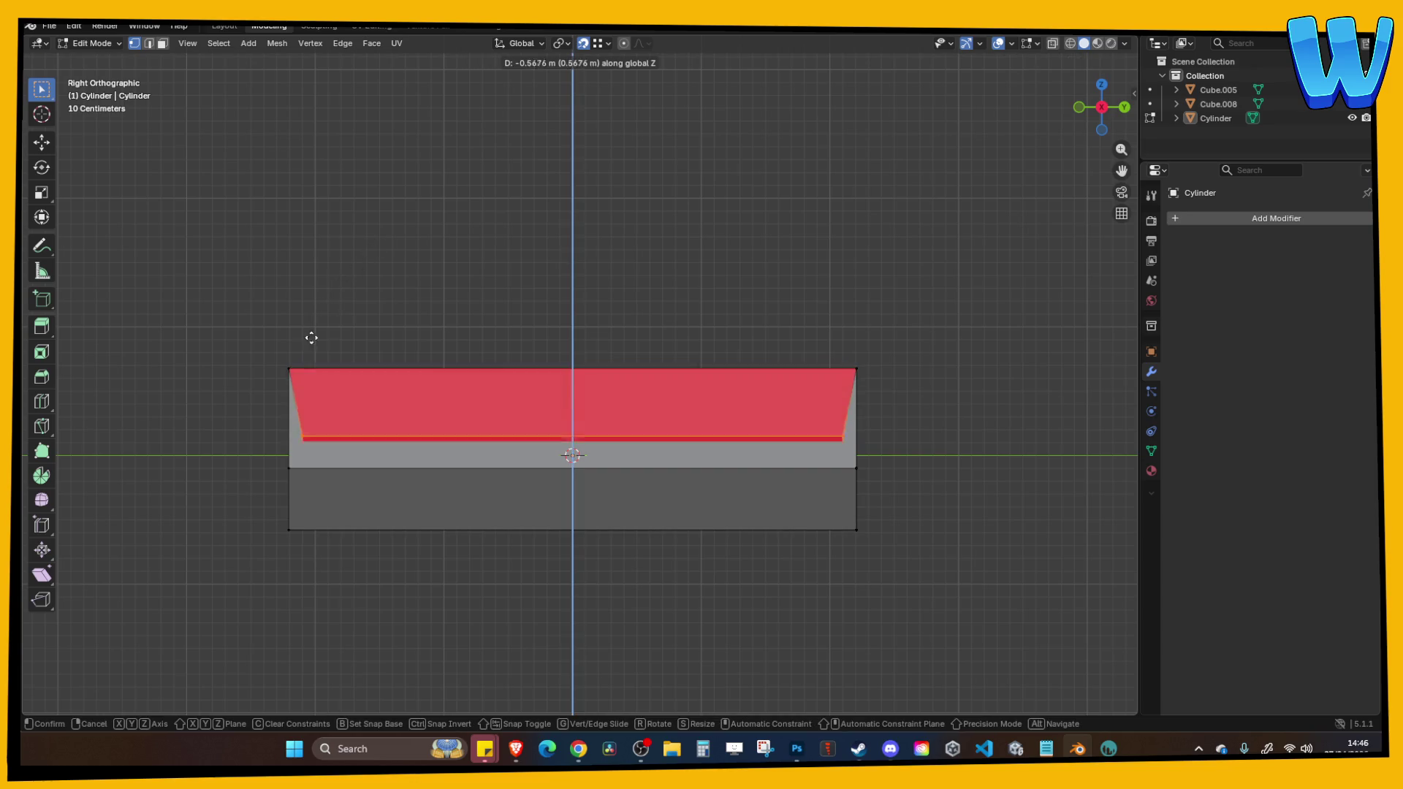
{"action": "key", "text": "Escape"}
Return to Object Mode and orbit out to see the whole tray from above.
{"action": "key", "text": "Tab"}
{"action": "mouse_move", "coordinate": [339, 204]}
{"action": "left_mouse_down"}
{"action": "mouse_move", "coordinate": [388, 249]}
{"action": "mouse_move", "coordinate": [479, 212]}
{"action": "mouse_move", "coordinate": [646, 325]}
{"action": "mouse_move", "coordinate": [753, 515]}
{"action": "left_mouse_up"}
{"action": "scroll", "coordinate": [753, 511], "scroll_direction": "down", "scroll_amount": 4}
{"action": "mouse_move", "coordinate": [714, 472]}
{"action": "left_mouse_down"}
{"action": "mouse_move", "coordinate": [506, 383]}
{"action": "mouse_move", "coordinate": [587, 362]}
{"action": "left_mouse_up"}
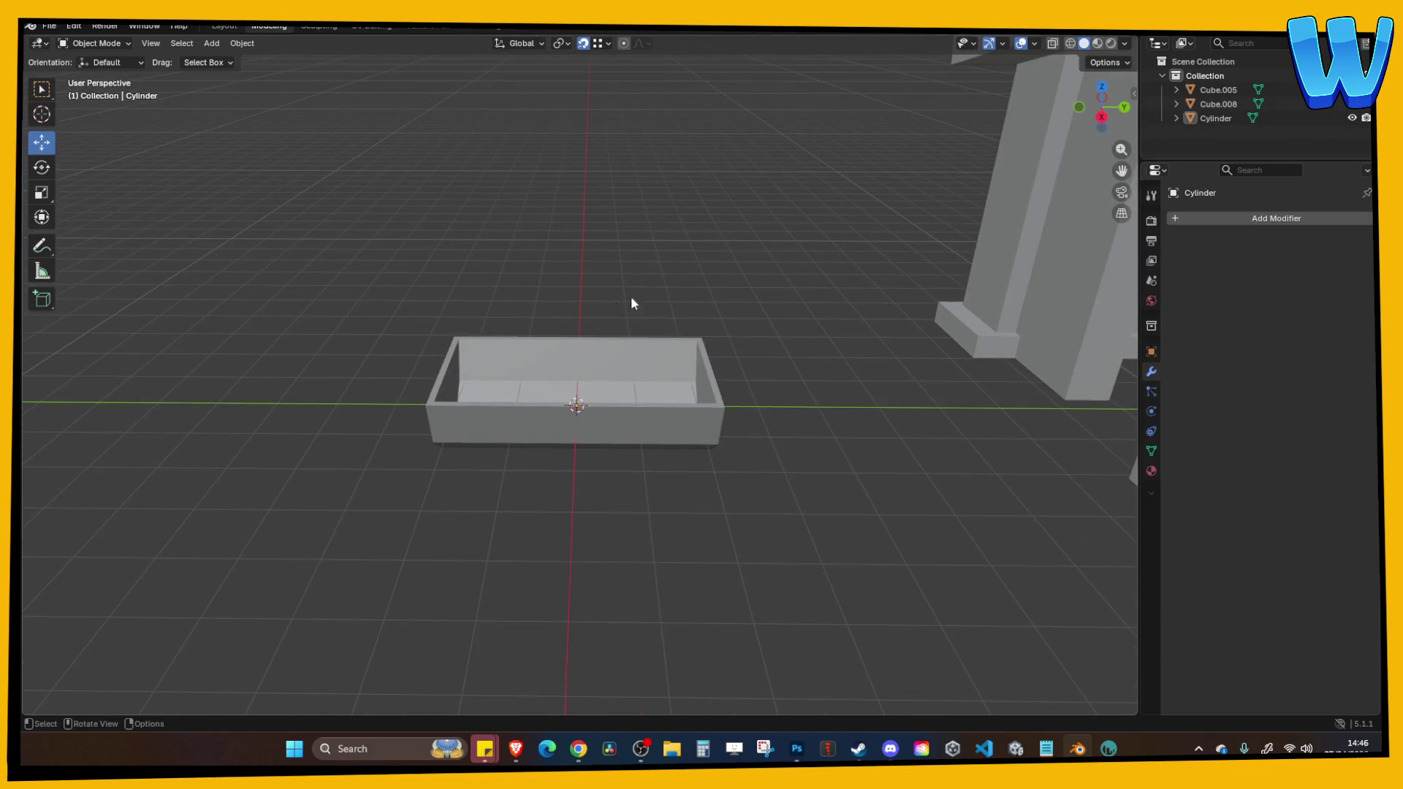
Orbit around the trough and the stall, then select the trough.
{"action": "left_click_drag", "start_coordinate": [735, 404], "coordinate": [664, 294]}
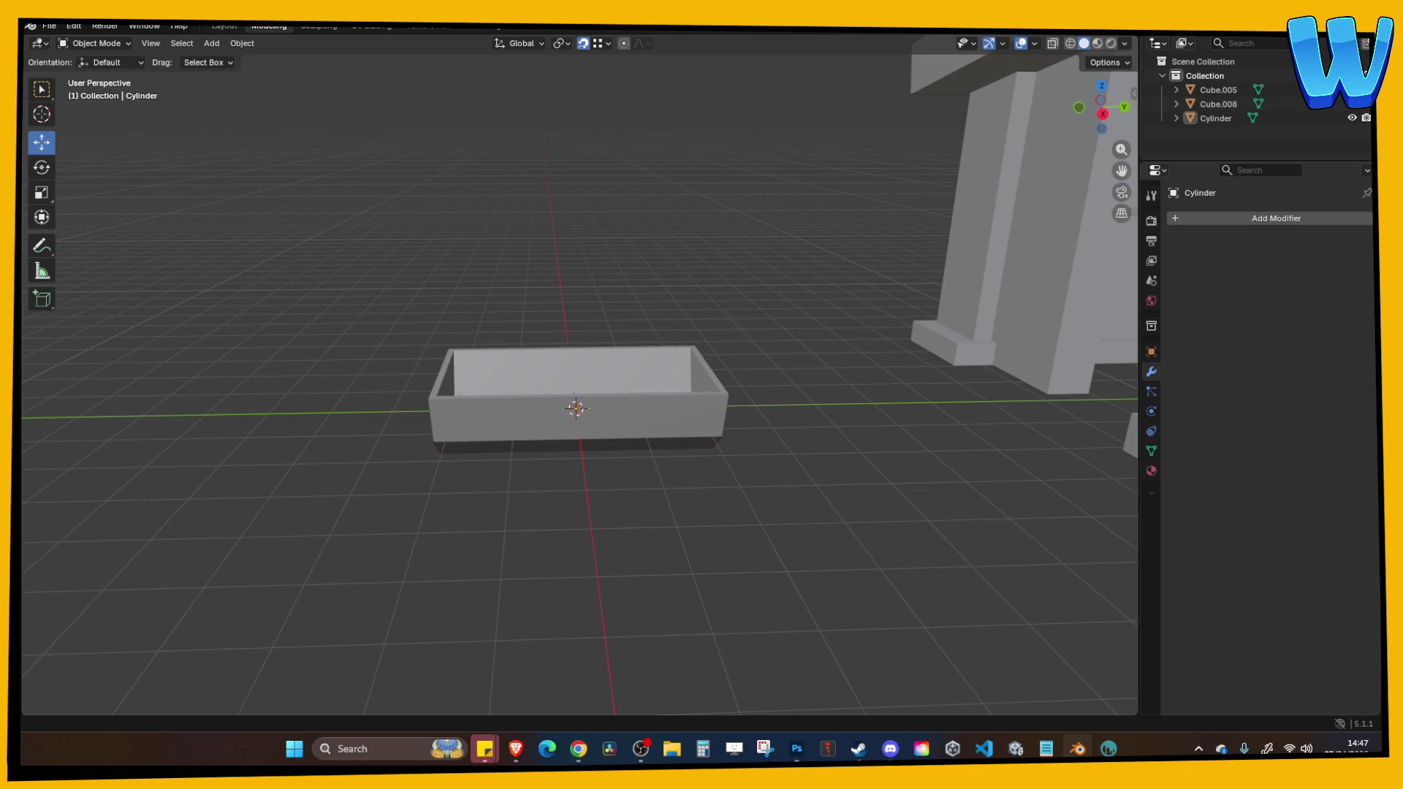
{"action": "left_click", "coordinate": [578, 749]}
{"action": "mouse_move", "coordinate": [581, 242]}
{"action": "left_mouse_down"}
{"action": "mouse_move", "coordinate": [594, 226]}
{"action": "mouse_move", "coordinate": [674, 291]}
{"action": "mouse_move", "coordinate": [611, 300]}
{"action": "mouse_move", "coordinate": [642, 312]}
{"action": "mouse_move", "coordinate": [436, 336]}
{"action": "mouse_move", "coordinate": [461, 282]}
{"action": "left_mouse_up"}
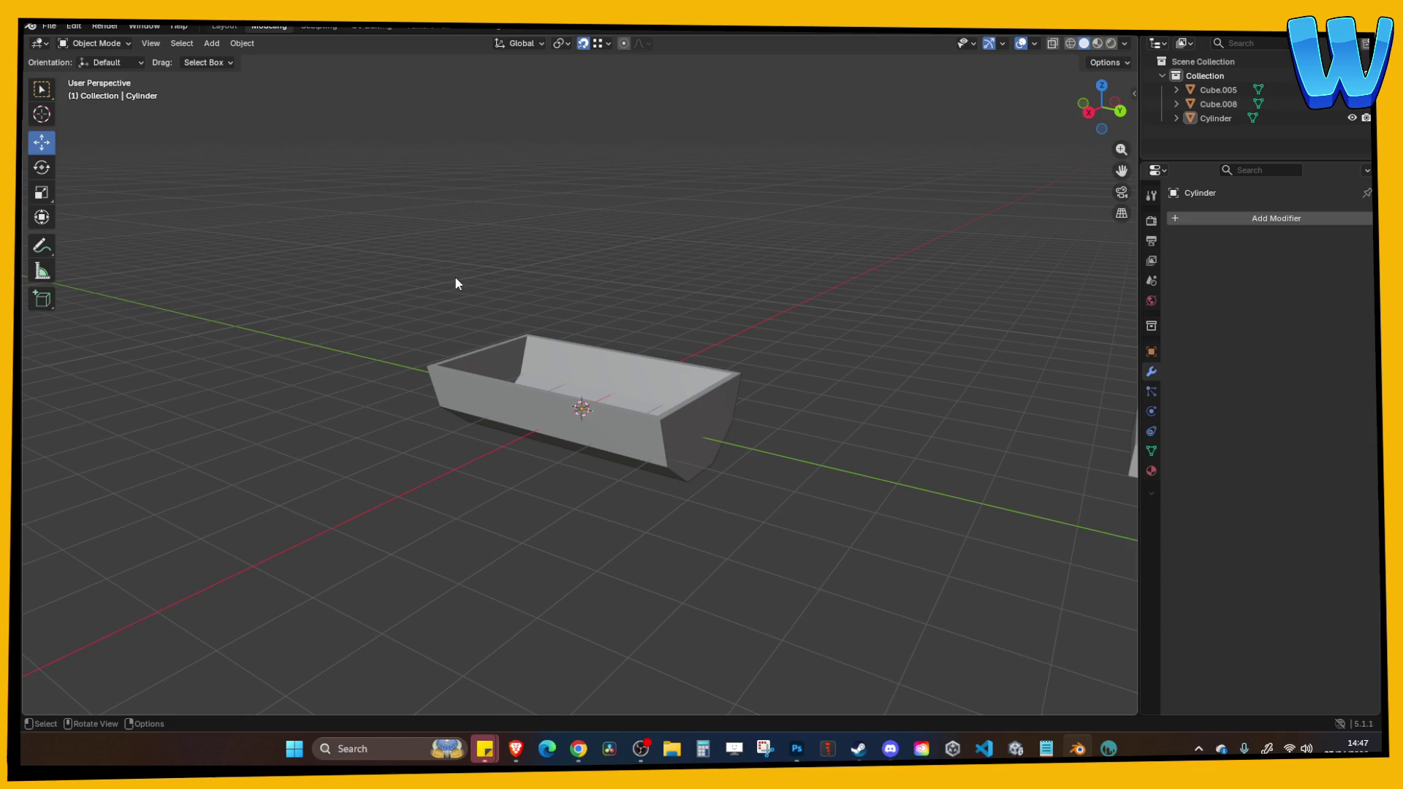
{"action": "mouse_move", "coordinate": [363, 312]}
{"action": "left_mouse_down"}
{"action": "mouse_move", "coordinate": [520, 275]}
{"action": "mouse_move", "coordinate": [548, 303]}
{"action": "left_mouse_up"}
{"action": "mouse_move", "coordinate": [695, 463]}
{"action": "left_mouse_down"}
{"action": "mouse_move", "coordinate": [643, 480]}
{"action": "mouse_move", "coordinate": [582, 442]}
{"action": "mouse_move", "coordinate": [565, 449]}
{"action": "mouse_move", "coordinate": [564, 496]}
{"action": "left_mouse_up"}
{"action": "key", "text": "Tab"}
{"action": "key", "text": "Tab"}
{"action": "left_click", "coordinate": [518, 452]}
{"action": "right_click", "coordinate": [513, 457]}
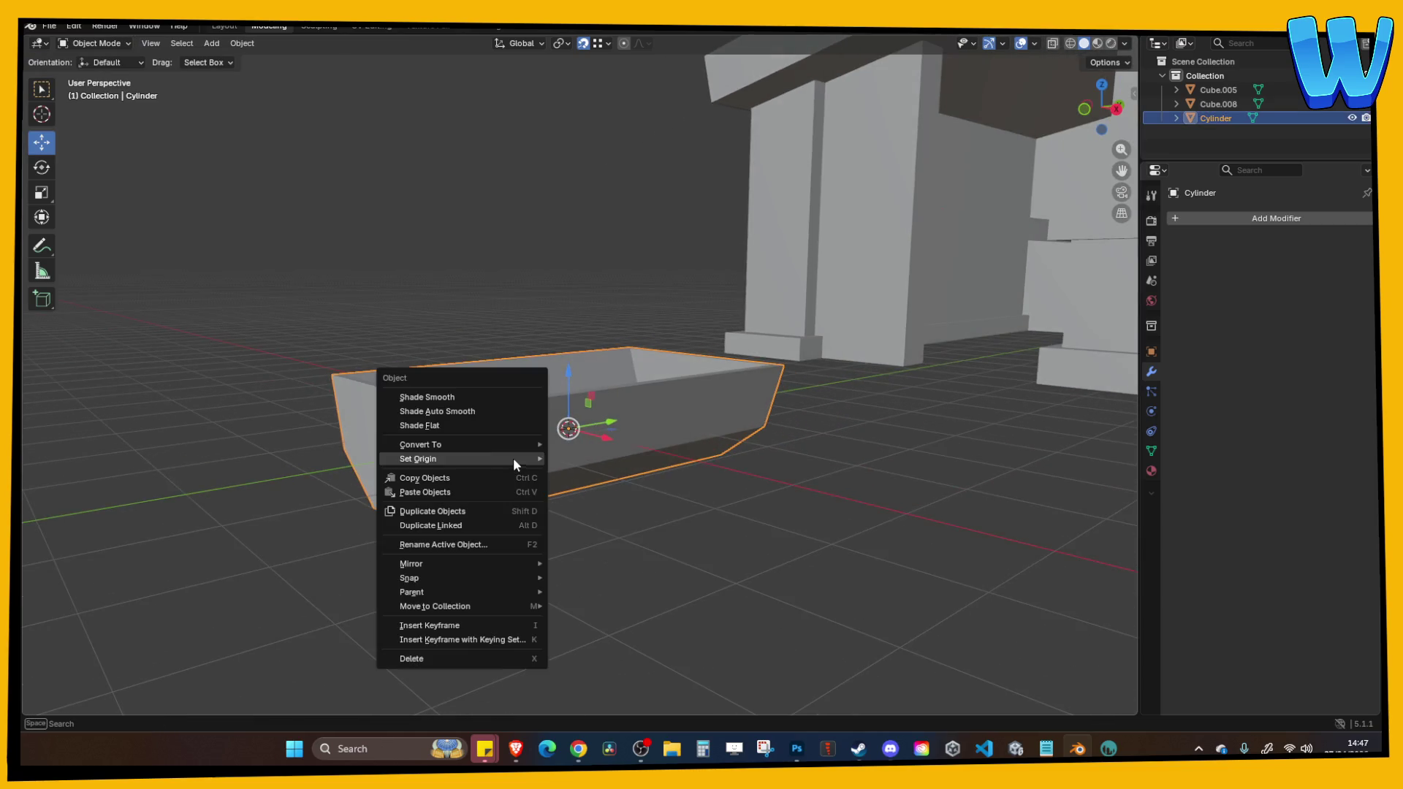
Shade the trough smooth, then select a vertical edge loop in Edit Mode.
{"action": "left_click", "coordinate": [460, 399]}
{"action": "key", "text": "Tab"}
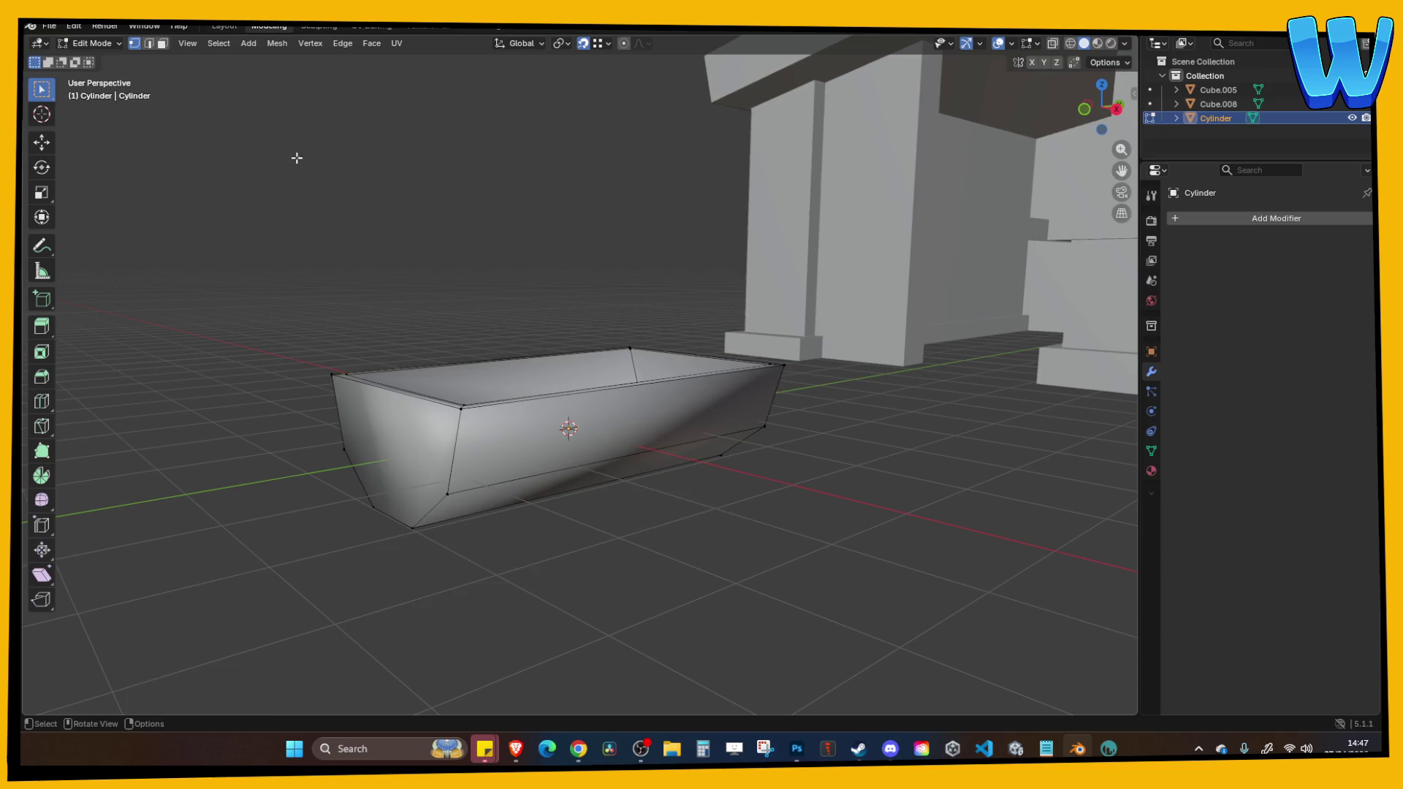
{"action": "left_click", "coordinate": [453, 438], "text": "shift"}
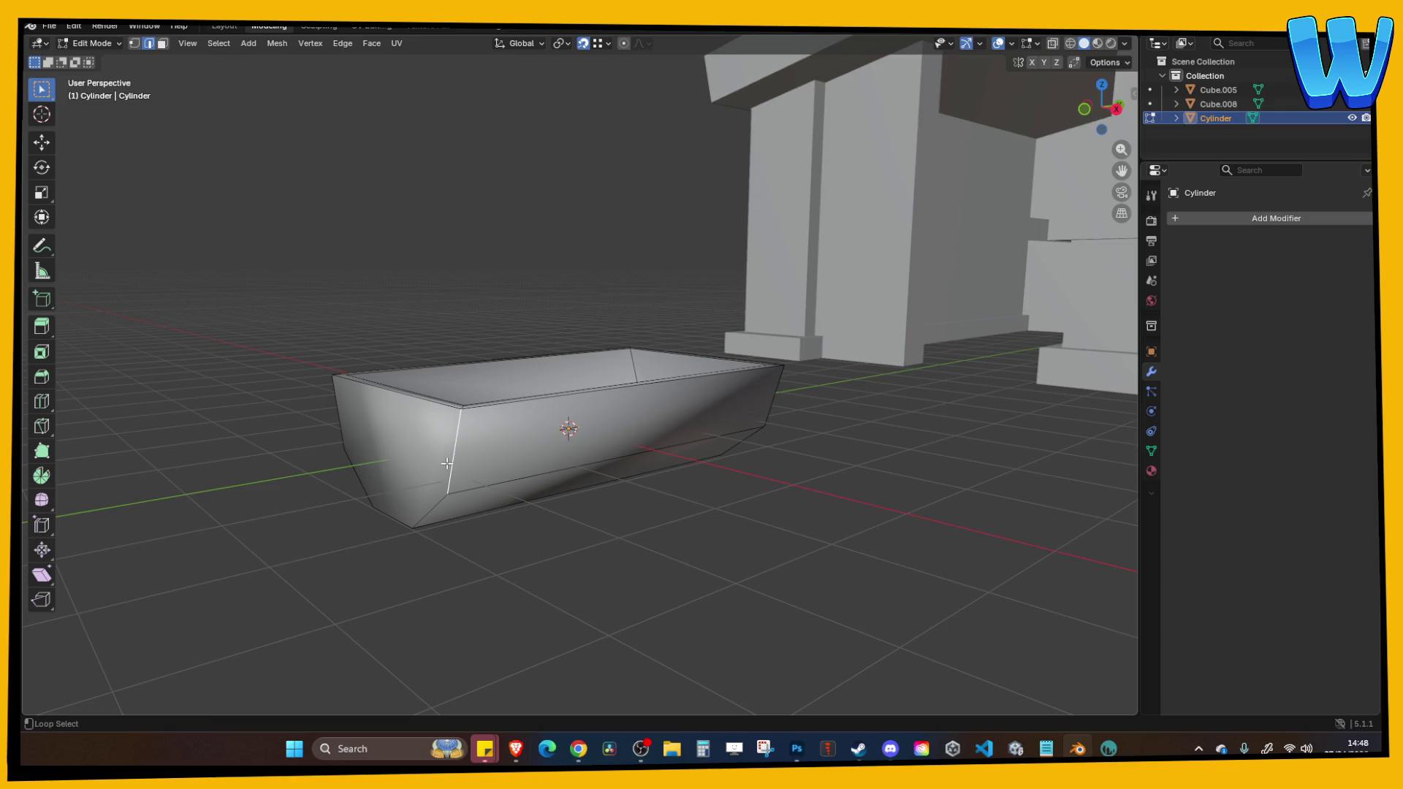
{"action": "left_click", "coordinate": [453, 438], "text": "alt"}
Inspect the selected loop from several angles, then return to Object Mode.
{"action": "mouse_move", "coordinate": [453, 439]}
{"action": "left_mouse_down"}
{"action": "mouse_move", "coordinate": [720, 477]}
{"action": "mouse_move", "coordinate": [804, 420]}
{"action": "mouse_move", "coordinate": [886, 451]}
{"action": "left_mouse_up"}
{"action": "left_click_drag", "start_coordinate": [514, 406], "coordinate": [476, 348]}
{"action": "mouse_move", "coordinate": [529, 249]}
{"action": "left_mouse_down"}
{"action": "mouse_move", "coordinate": [542, 241]}
{"action": "mouse_move", "coordinate": [620, 299]}
{"action": "mouse_move", "coordinate": [629, 396]}
{"action": "left_mouse_up"}
{"action": "right_click", "coordinate": [629, 397]}
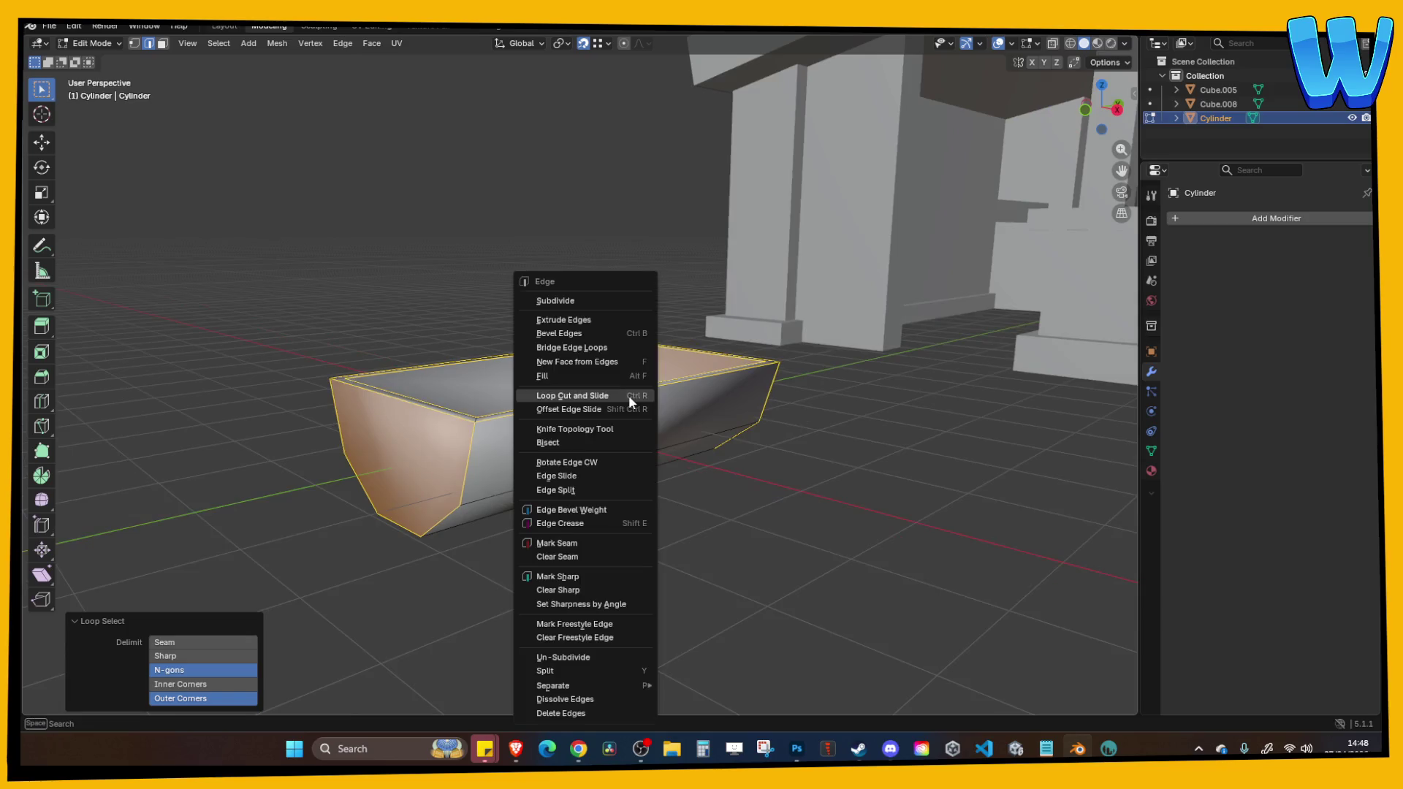
{"action": "key", "text": "Tab"}
{"action": "left_click", "coordinate": [776, 497]}
{"action": "mouse_move", "coordinate": [776, 497]}
{"action": "left_mouse_down"}
{"action": "mouse_move", "coordinate": [760, 512]}
{"action": "mouse_move", "coordinate": [576, 461]}
{"action": "mouse_move", "coordinate": [447, 471]}
{"action": "mouse_move", "coordinate": [600, 541]}
{"action": "mouse_move", "coordinate": [735, 523]}
{"action": "left_mouse_up"}
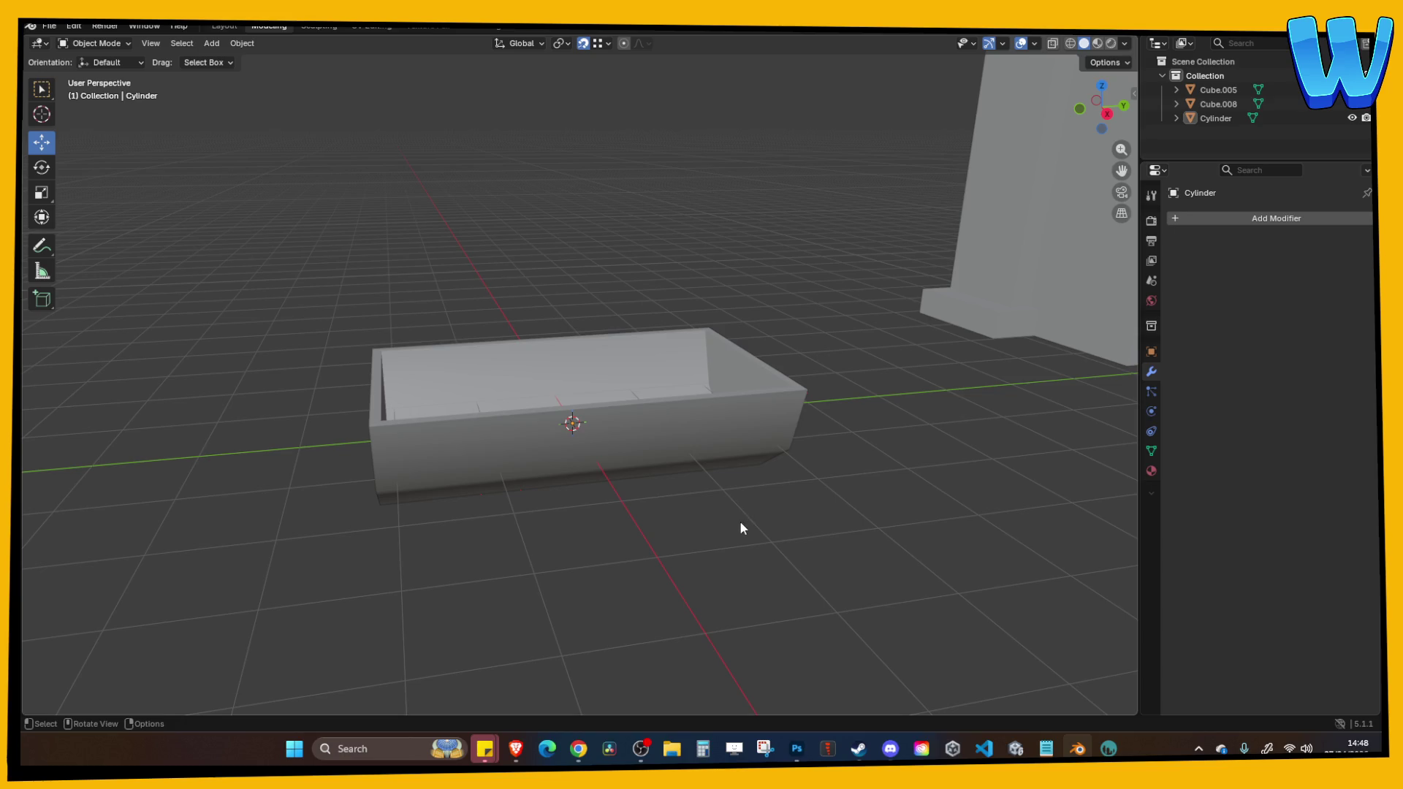
Zoom out from the trough and open the viewport's Add menu for mesh shapes.
{"action": "left_click_drag", "start_coordinate": [742, 522], "coordinate": [790, 506]}
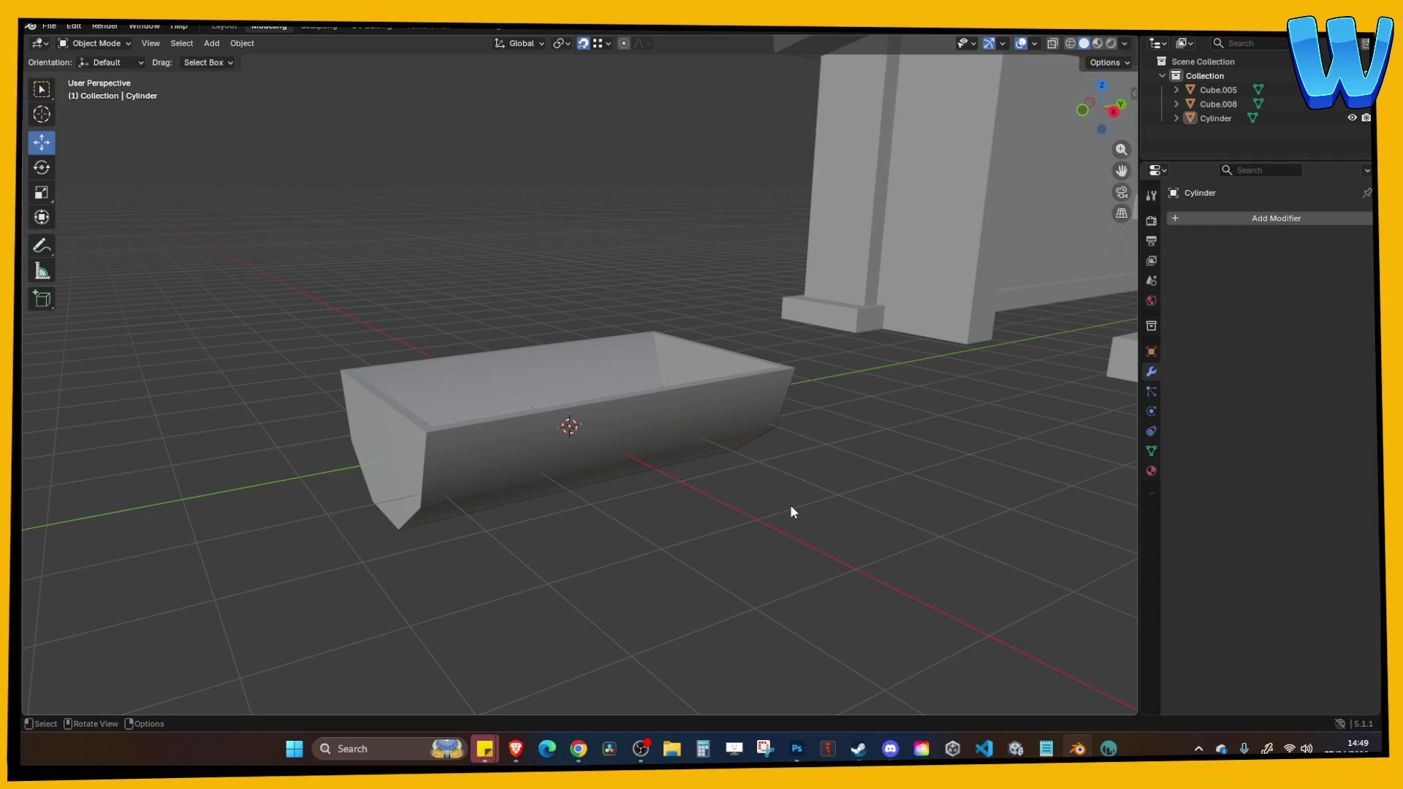
{"action": "mouse_move", "coordinate": [804, 498]}
{"action": "left_mouse_down"}
{"action": "mouse_move", "coordinate": [711, 560]}
{"action": "mouse_move", "coordinate": [694, 553]}
{"action": "left_mouse_up"}
{"action": "scroll", "coordinate": [693, 545], "scroll_direction": "down", "scroll_amount": 3}
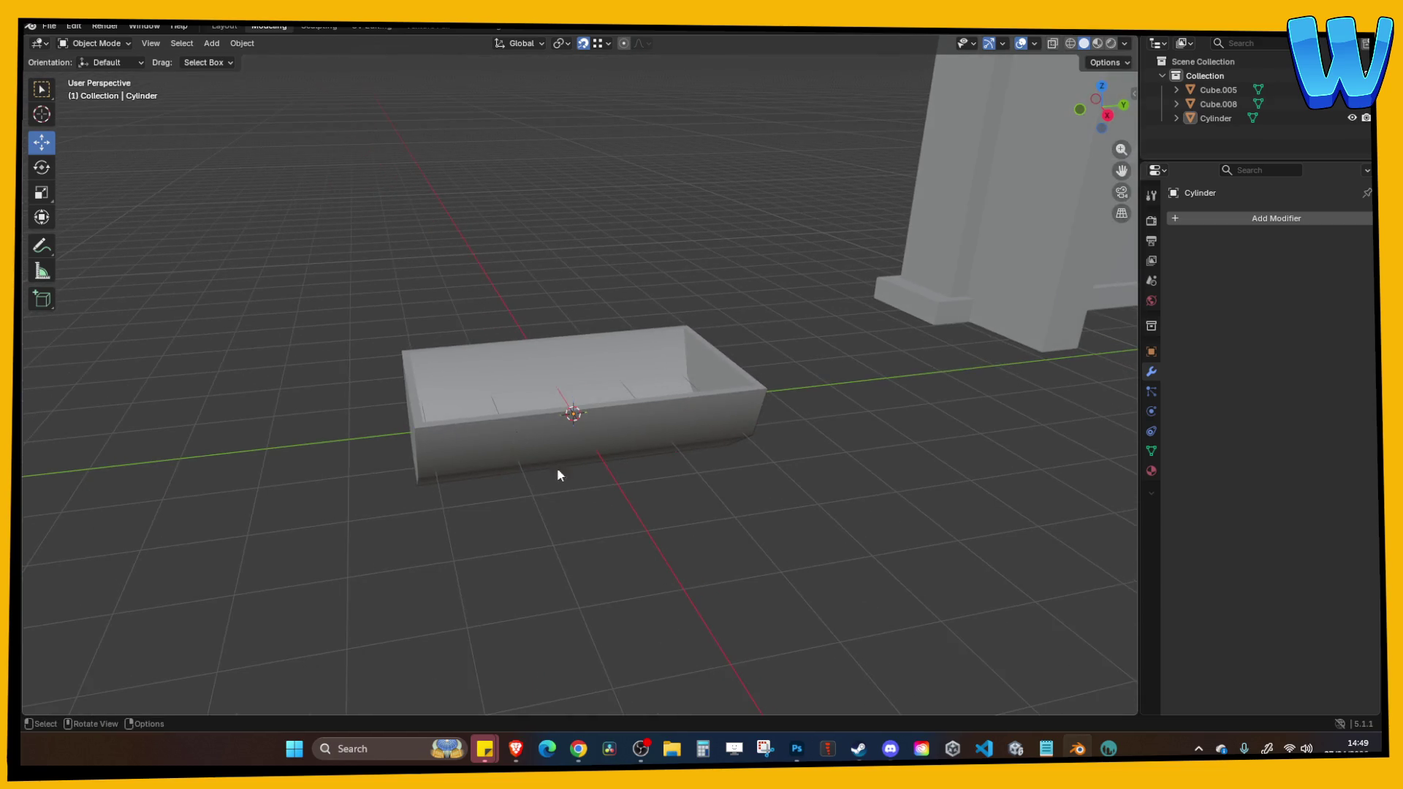
{"action": "left_click", "coordinate": [217, 44]}
Add a new cube and scale it down to 0.187, then 0.677.
{"action": "mouse_move", "coordinate": [223, 59]}
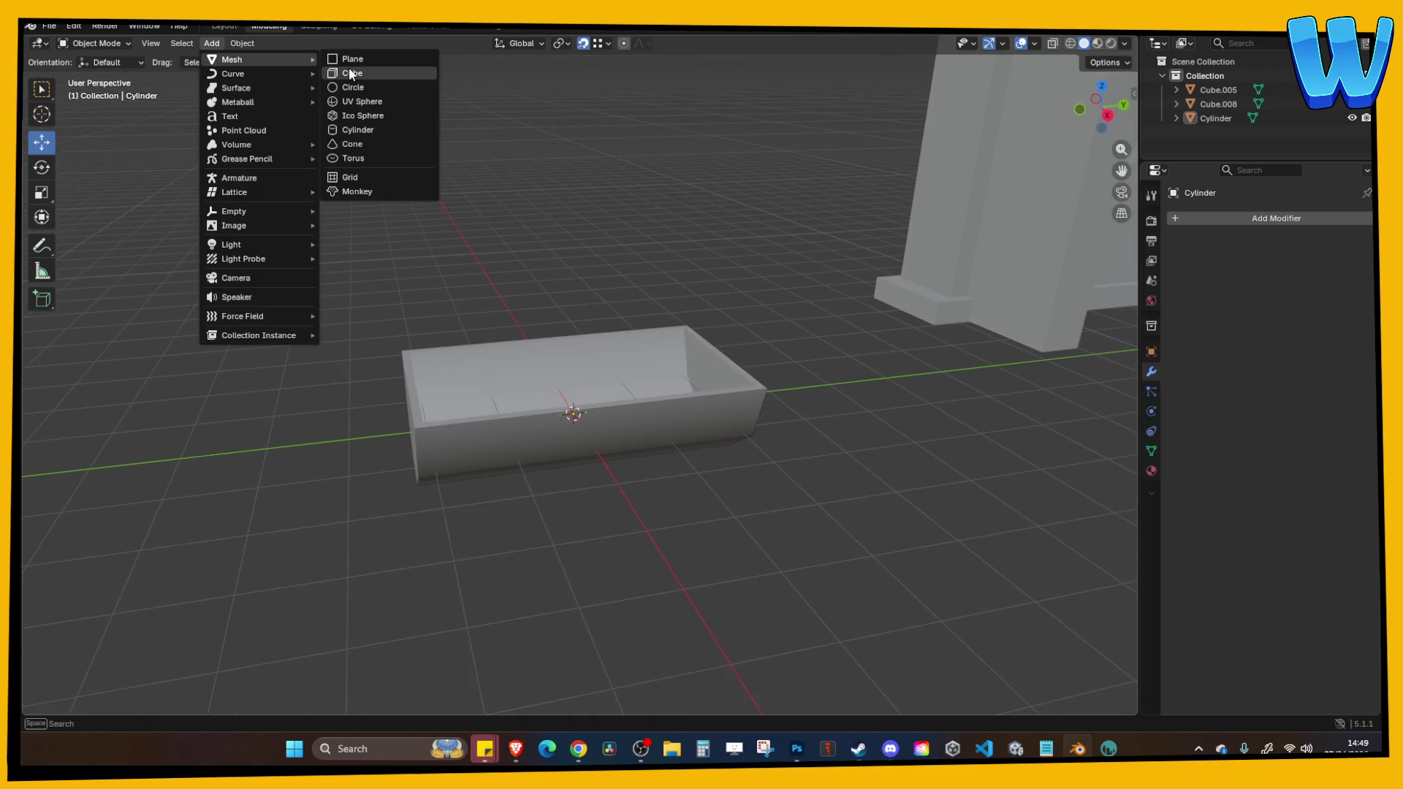
{"action": "left_click", "coordinate": [357, 73]}
{"action": "left_click_drag", "start_coordinate": [540, 270], "coordinate": [601, 287]}
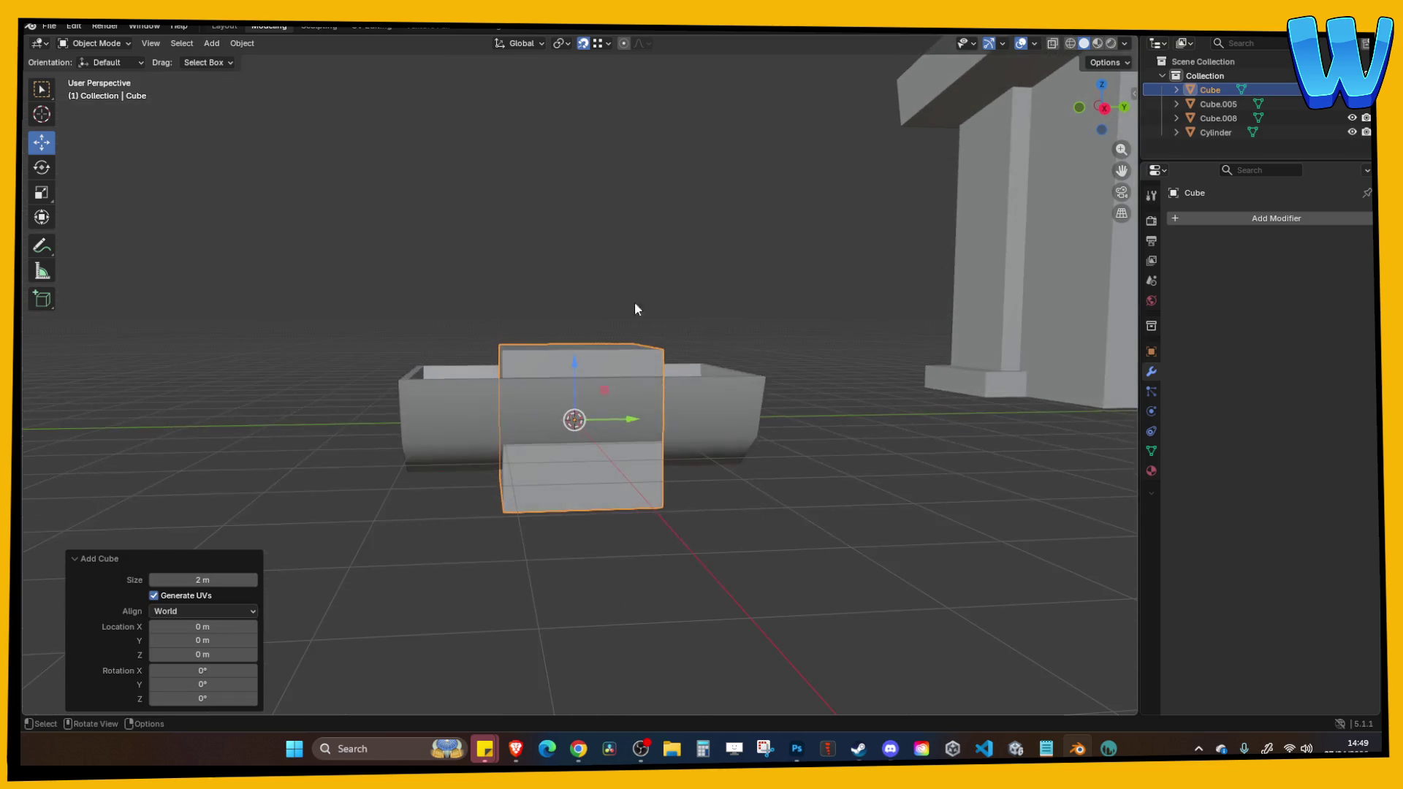
{"action": "key", "text": "s"}
{"action": "left_click", "coordinate": [573, 347]}
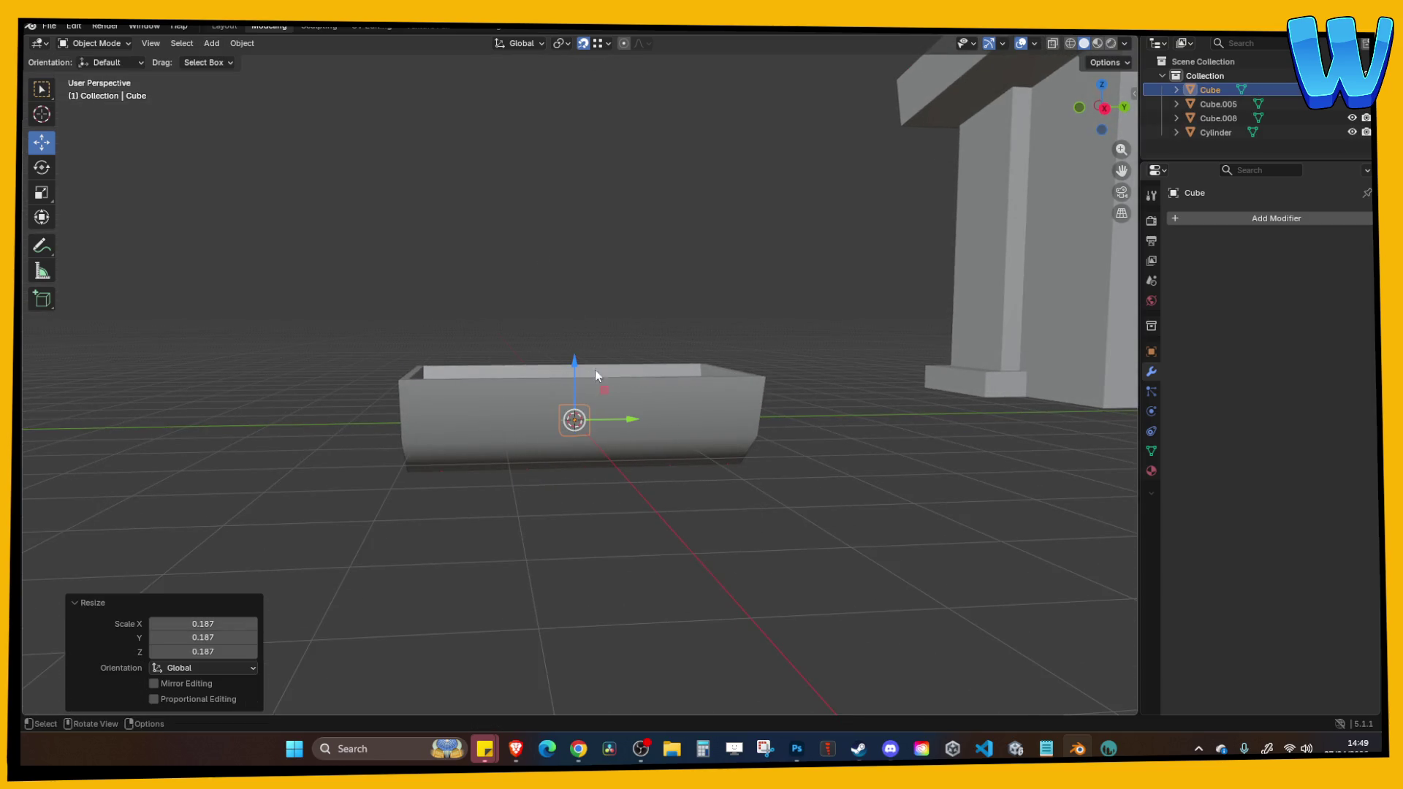
{"action": "mouse_move", "coordinate": [687, 413]}
{"action": "left_mouse_down"}
{"action": "mouse_move", "coordinate": [582, 347]}
{"action": "mouse_move", "coordinate": [680, 380]}
{"action": "mouse_move", "coordinate": [734, 423]}
{"action": "mouse_move", "coordinate": [658, 410]}
{"action": "mouse_move", "coordinate": [745, 406]}
{"action": "mouse_move", "coordinate": [710, 398]}
{"action": "mouse_move", "coordinate": [687, 343]}
{"action": "left_mouse_up"}
{"action": "key", "text": "s"}
{"action": "left_click", "coordinate": [729, 401]}
{"action": "scroll", "coordinate": [745, 406], "scroll_direction": "up", "scroll_amount": 3}
In Edit Mode with X-ray and face select on, pull the bottom face down along Z into a leg.
{"action": "key", "text": "Tab"}
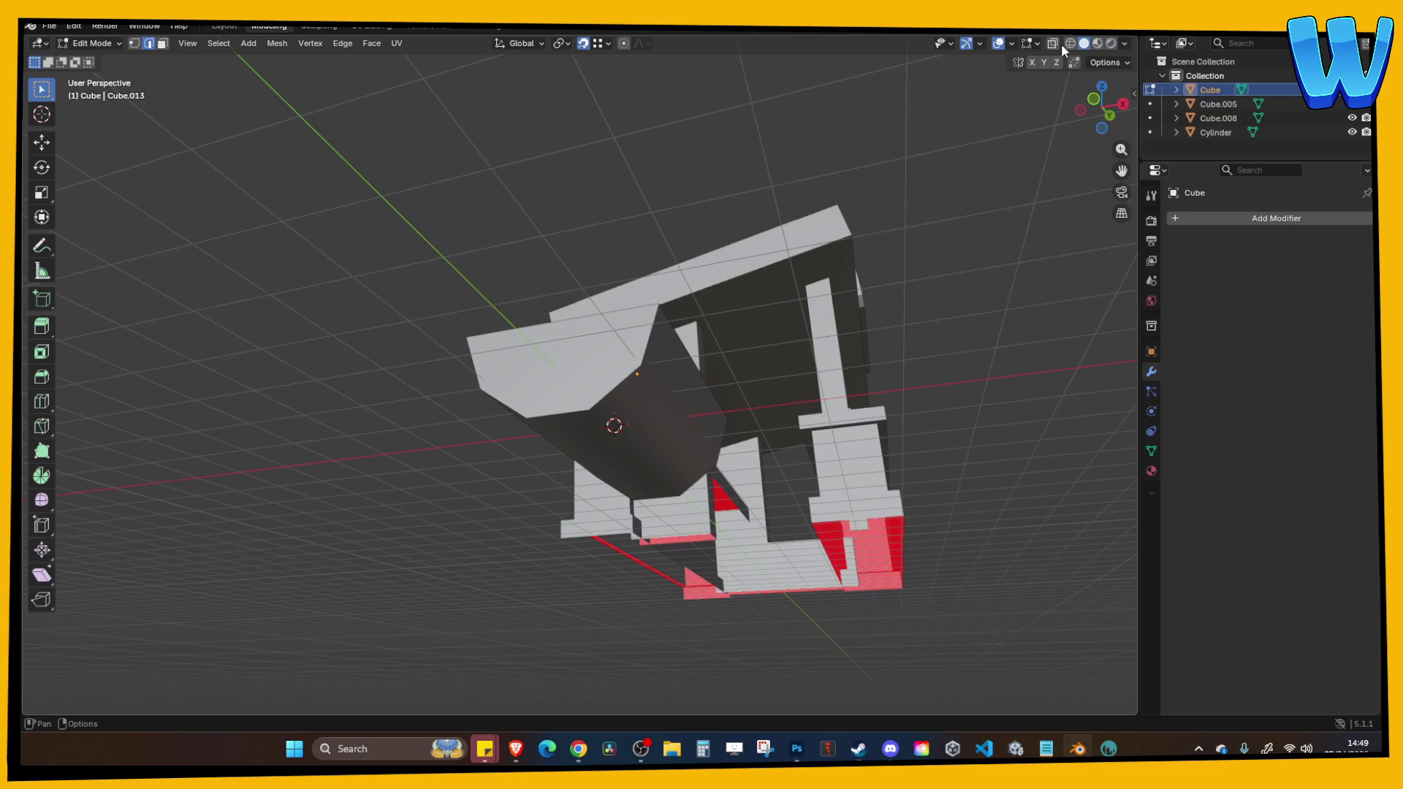
{"action": "left_click", "coordinate": [1053, 43]}
{"action": "scroll", "coordinate": [704, 343], "scroll_direction": "up", "scroll_amount": 3}
{"action": "left_click", "coordinate": [162, 43]}
{"action": "left_click_drag", "start_coordinate": [675, 358], "coordinate": [714, 426]}
{"action": "scroll", "coordinate": [714, 426], "scroll_direction": "down", "scroll_amount": 3}
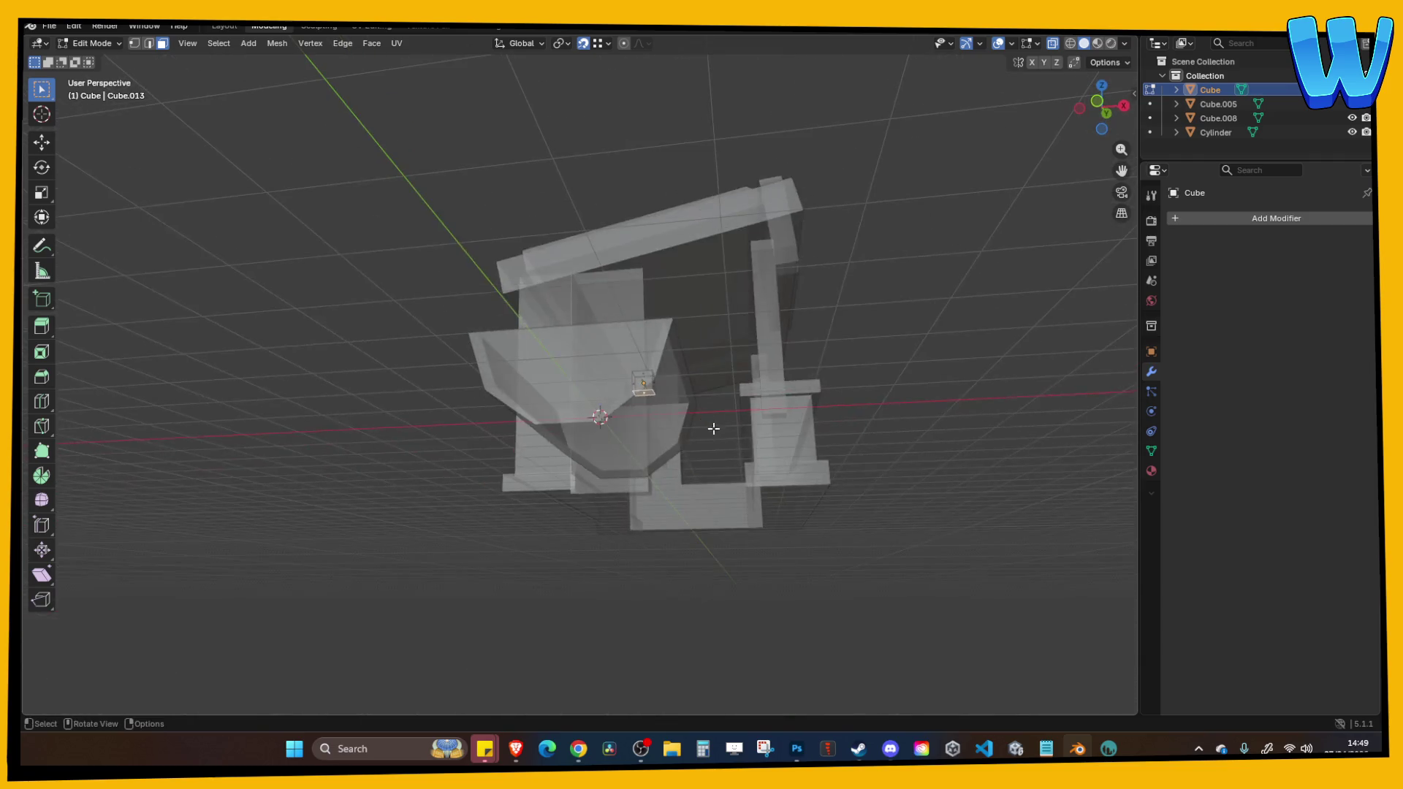
{"action": "key", "text": "g"}
{"action": "key", "text": "z"}
{"action": "left_click", "coordinate": [724, 563]}
{"action": "scroll", "coordinate": [831, 384], "scroll_direction": "up", "scroll_amount": 4}
Turn X-ray off, return to Object Mode, and select both the trough and the leg.
{"action": "left_click_drag", "start_coordinate": [848, 463], "coordinate": [720, 427]}
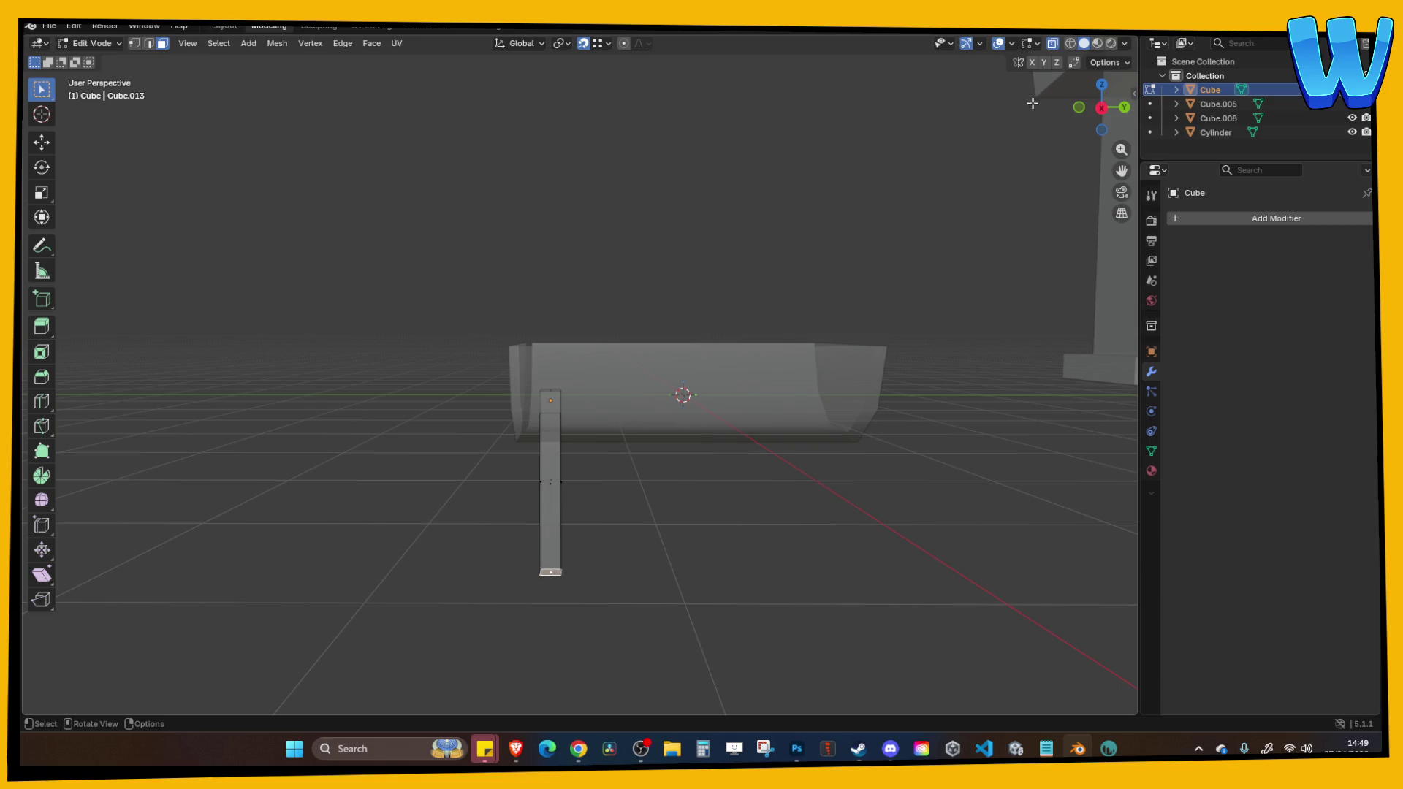
{"action": "left_click", "coordinate": [1063, 44]}
{"action": "left_click_drag", "start_coordinate": [833, 198], "coordinate": [655, 382]}
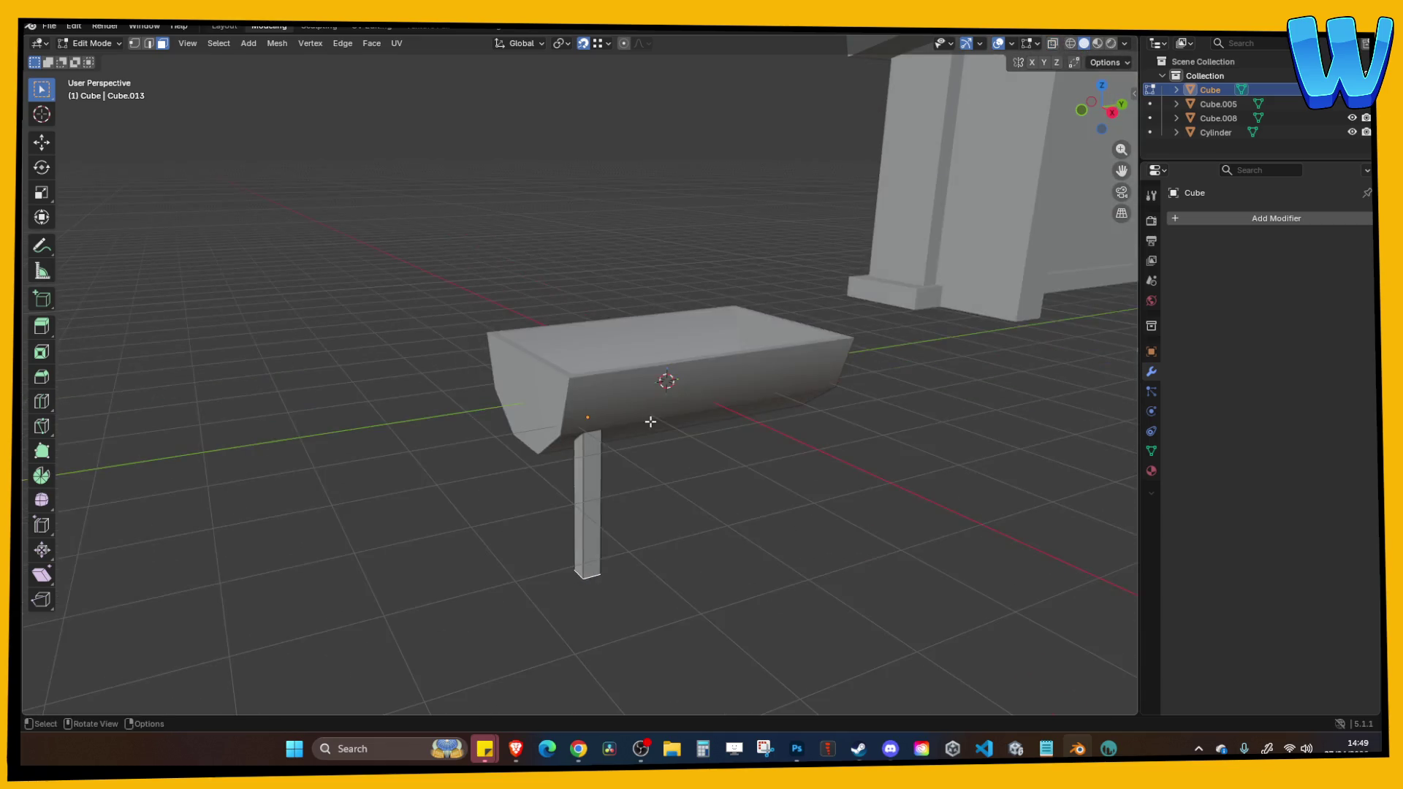
{"action": "key", "text": "Tab"}
{"action": "left_click", "coordinate": [664, 417]}
{"action": "left_click", "coordinate": [599, 481], "text": "shift"}
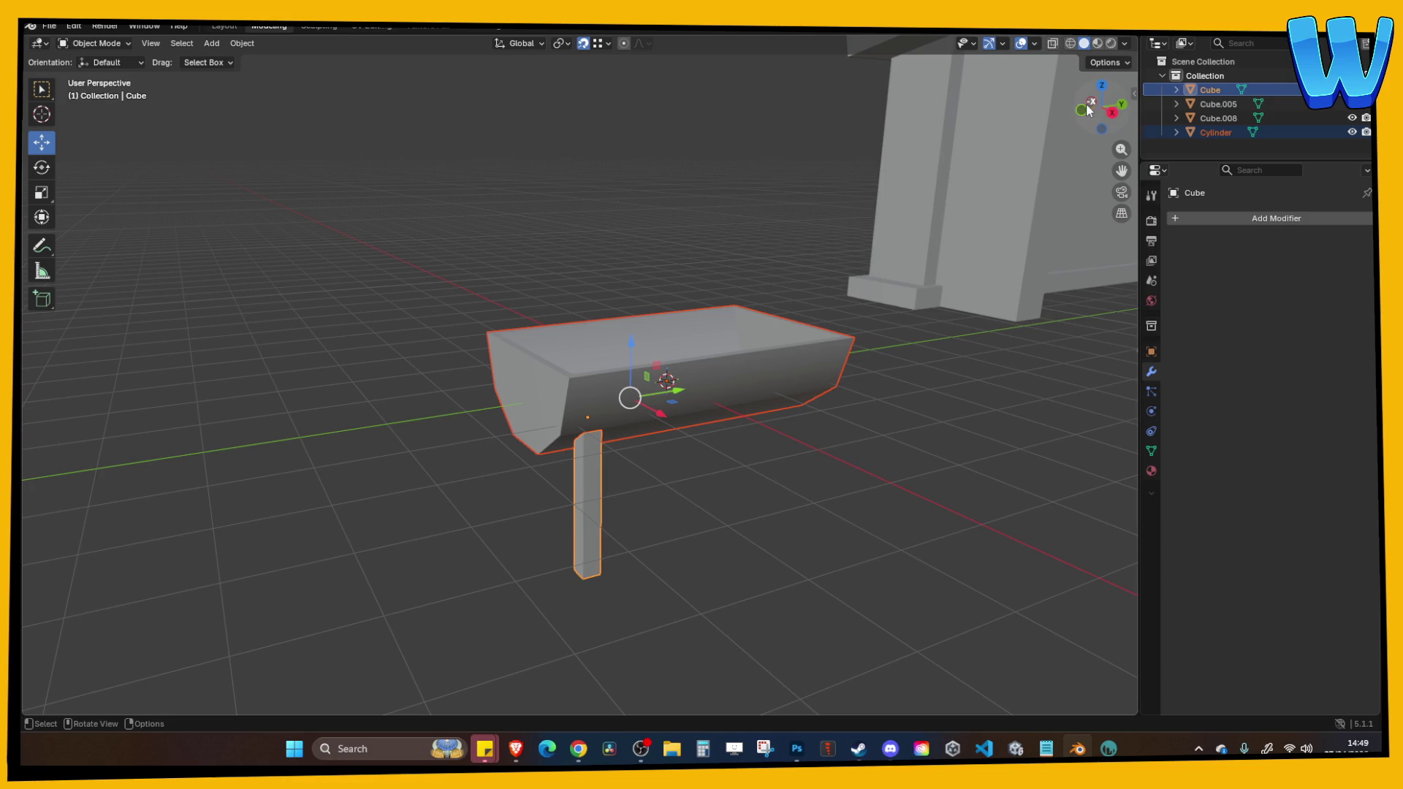
Raise the trough and leg together 1.8093 m along Z.
{"action": "left_click", "coordinate": [1113, 112]}
{"action": "key", "text": "g"}
{"action": "key", "text": "z"}
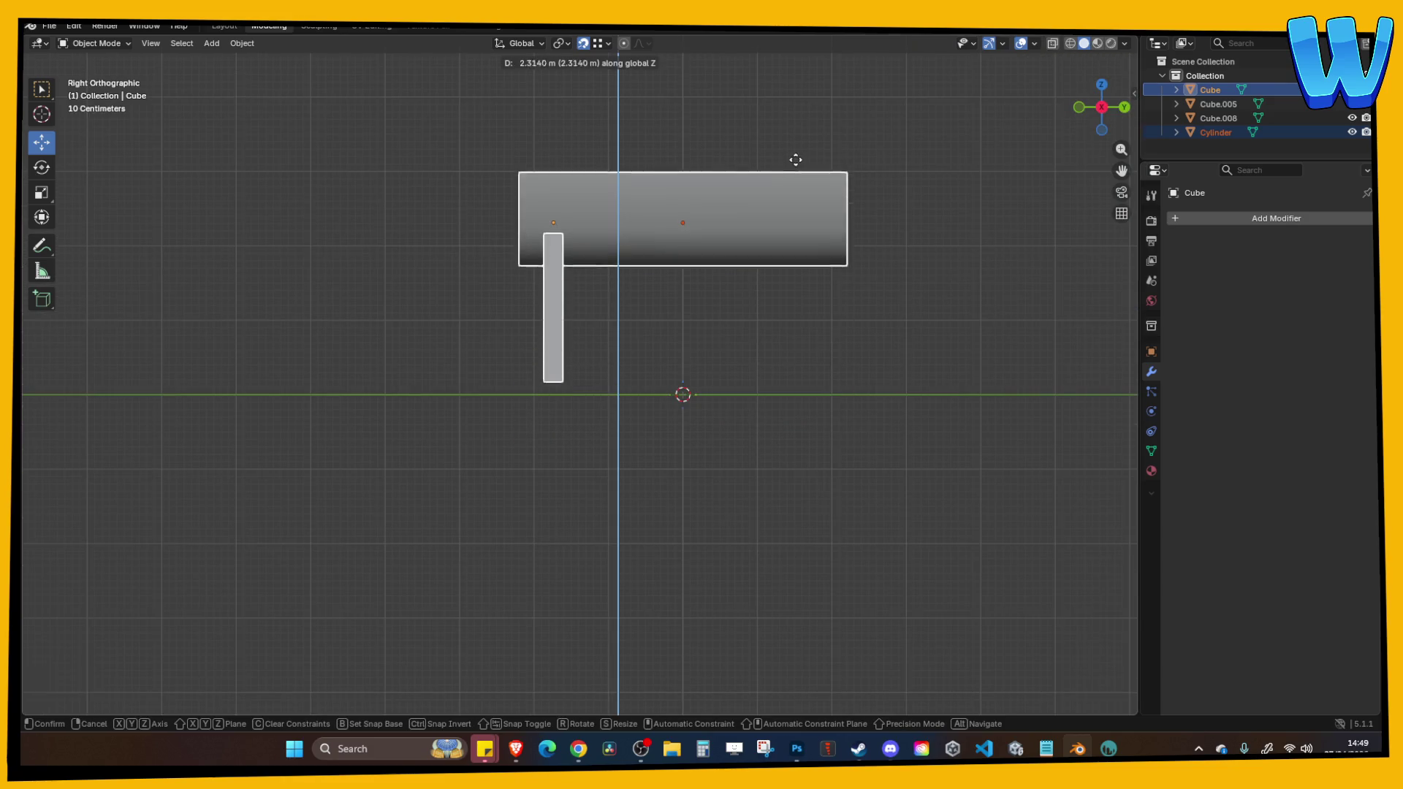
{"action": "left_click", "coordinate": [795, 157]}
{"action": "mouse_move", "coordinate": [796, 157]}
{"action": "left_mouse_down"}
{"action": "mouse_move", "coordinate": [831, 326]}
{"action": "mouse_move", "coordinate": [878, 300]}
{"action": "mouse_move", "coordinate": [790, 271]}
{"action": "mouse_move", "coordinate": [841, 278]}
{"action": "left_mouse_up"}
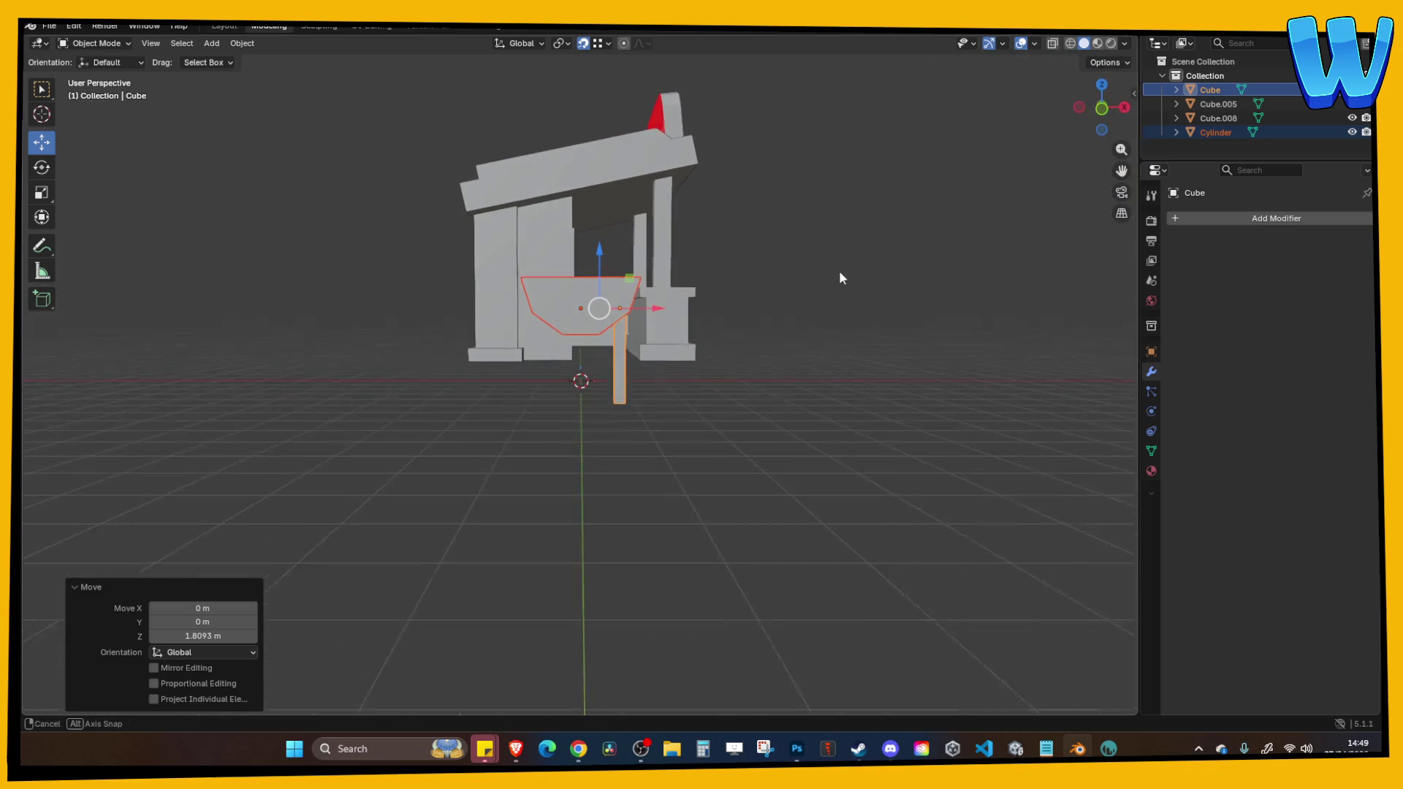
{"action": "left_click", "coordinate": [1101, 108]}
{"action": "mouse_move", "coordinate": [808, 229]}
{"action": "left_mouse_down"}
{"action": "mouse_move", "coordinate": [652, 278]}
{"action": "mouse_move", "coordinate": [683, 296]}
{"action": "mouse_move", "coordinate": [660, 400]}
{"action": "mouse_move", "coordinate": [698, 369]}
{"action": "mouse_move", "coordinate": [814, 347]}
{"action": "mouse_move", "coordinate": [689, 351]}
{"action": "mouse_move", "coordinate": [736, 353]}
{"action": "mouse_move", "coordinate": [769, 326]}
{"action": "mouse_move", "coordinate": [817, 322]}
{"action": "left_mouse_up"}
Thin the leg horizontally, excluding Z, by 0.722 and then 0.814.
{"action": "key", "text": "s"}
{"action": "key", "text": "shift+z"}
{"action": "left_click", "coordinate": [747, 340]}
{"action": "key", "text": "s"}
{"action": "key", "text": "shift+z"}
{"action": "left_click", "coordinate": [690, 340]}
Move the leg's mesh vertically in Edit Mode, checking it from the front view.
{"action": "left_click", "coordinate": [1091, 108]}
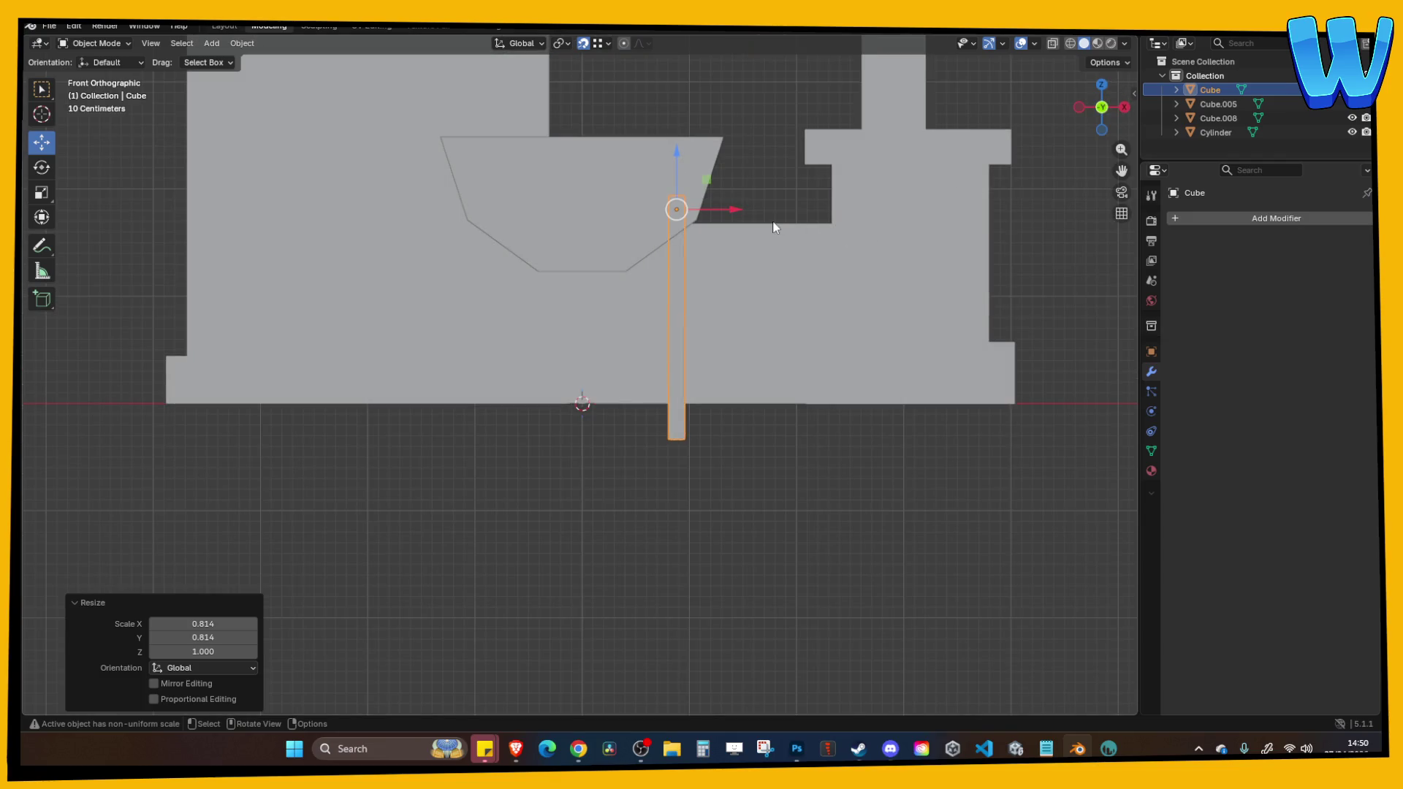
{"action": "mouse_move", "coordinate": [768, 439]}
{"action": "left_mouse_down"}
{"action": "mouse_move", "coordinate": [680, 431]}
{"action": "mouse_move", "coordinate": [680, 419]}
{"action": "left_mouse_up"}
{"action": "key", "text": "Tab"}
{"action": "key", "text": "g"}
{"action": "key", "text": "z"}
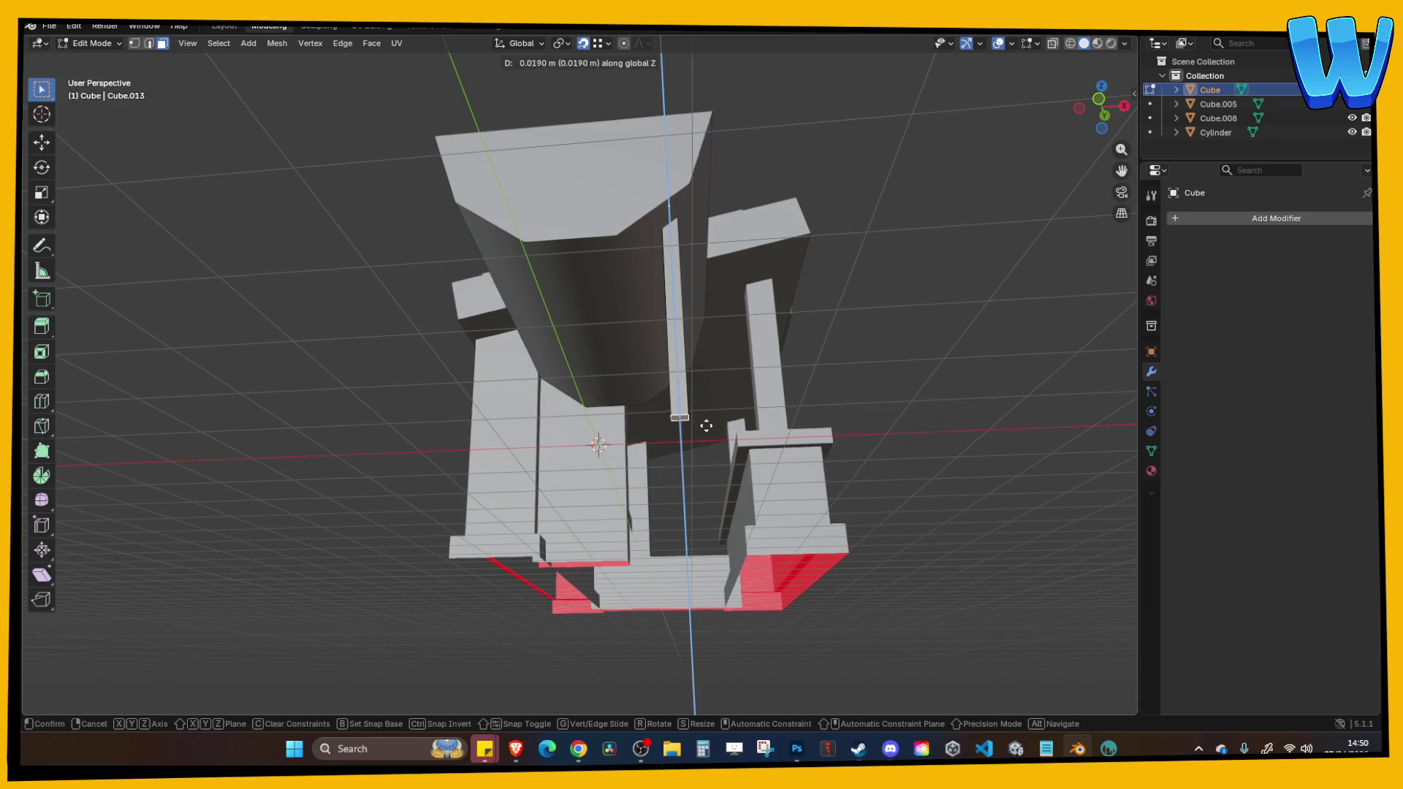
{"action": "left_click", "coordinate": [704, 392]}
{"action": "left_click_drag", "start_coordinate": [705, 392], "coordinate": [768, 352]}
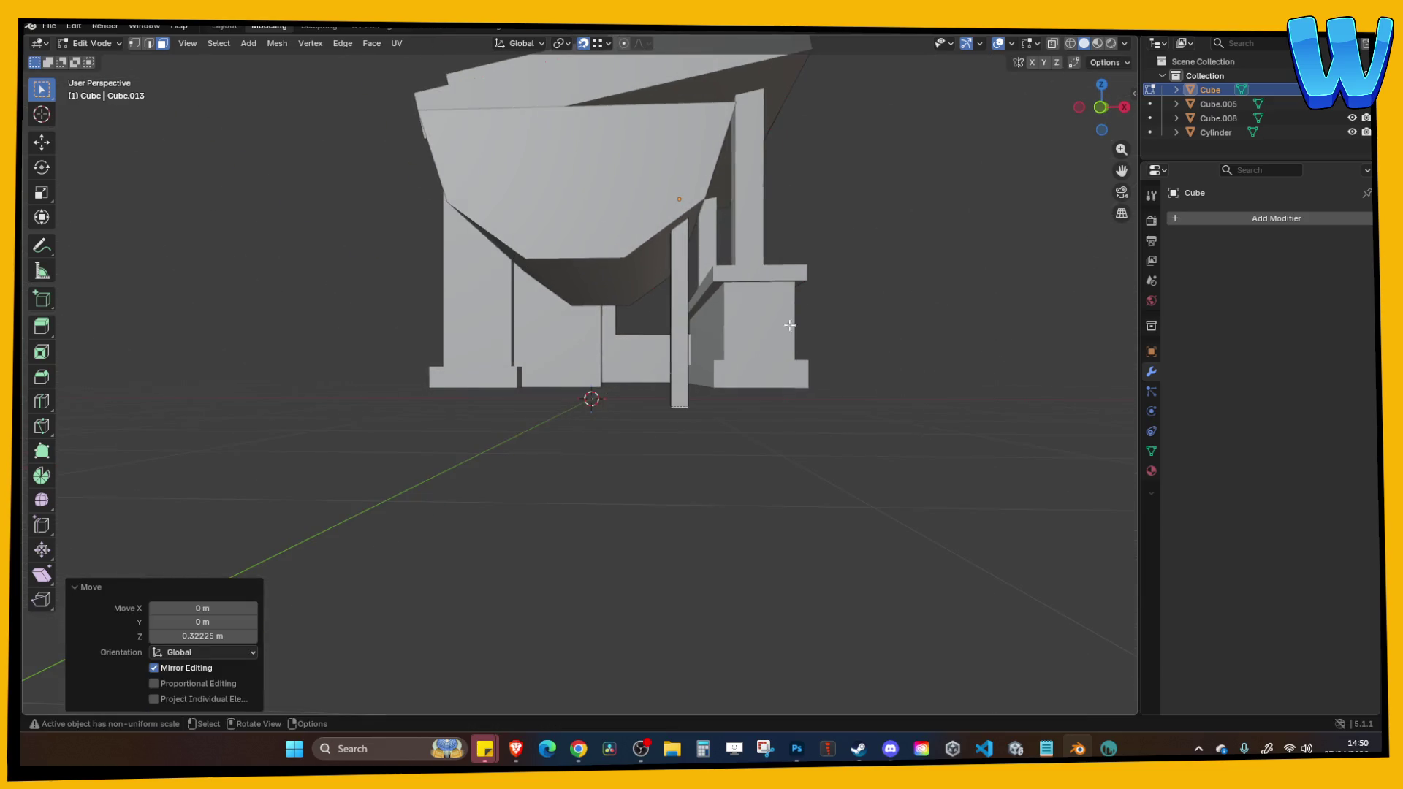
{"action": "left_click", "coordinate": [1098, 107]}
{"action": "left_click_drag", "start_coordinate": [766, 454], "coordinate": [742, 507]}
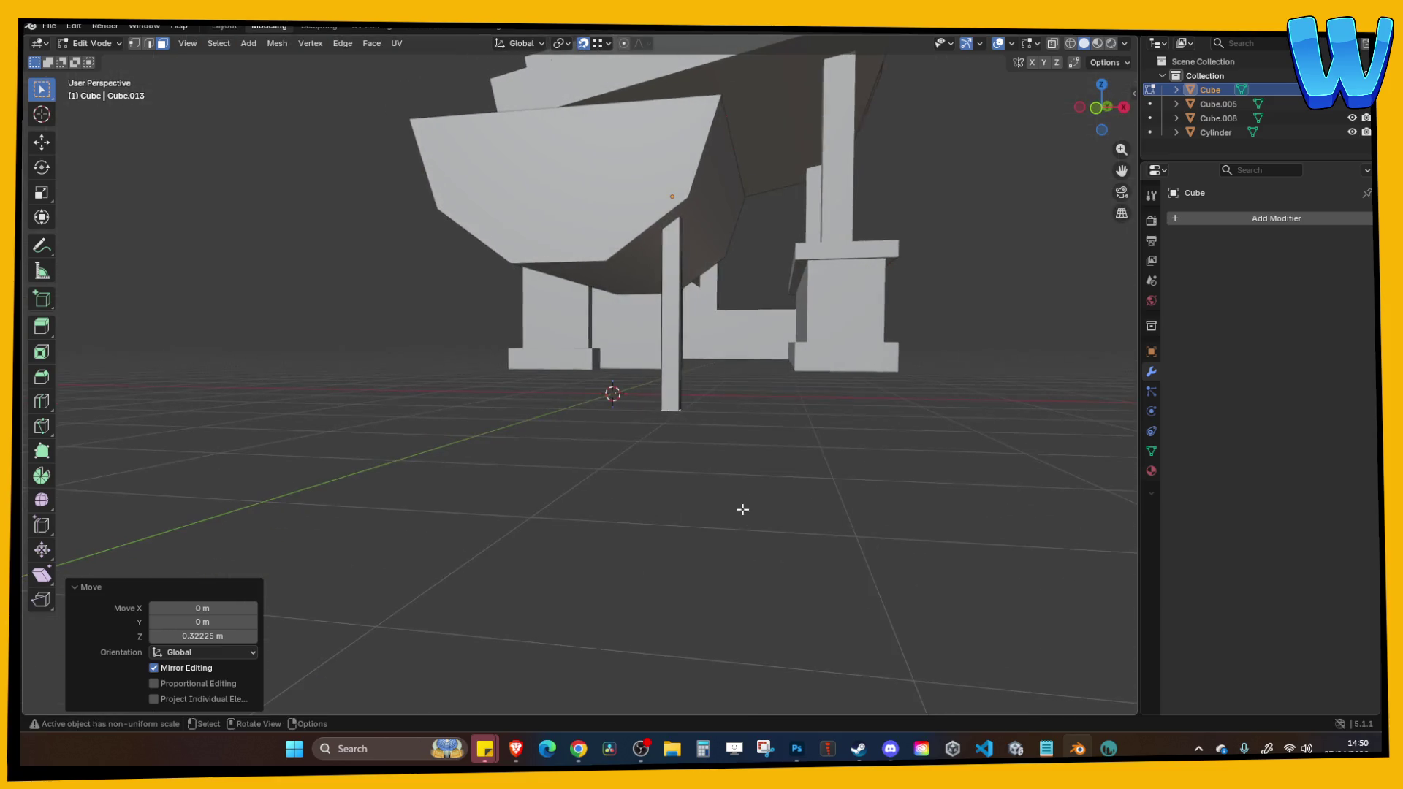
Orbit around the trough to inspect the new leg, ending back in Object Mode.
{"action": "key", "text": "alt+Tab"}
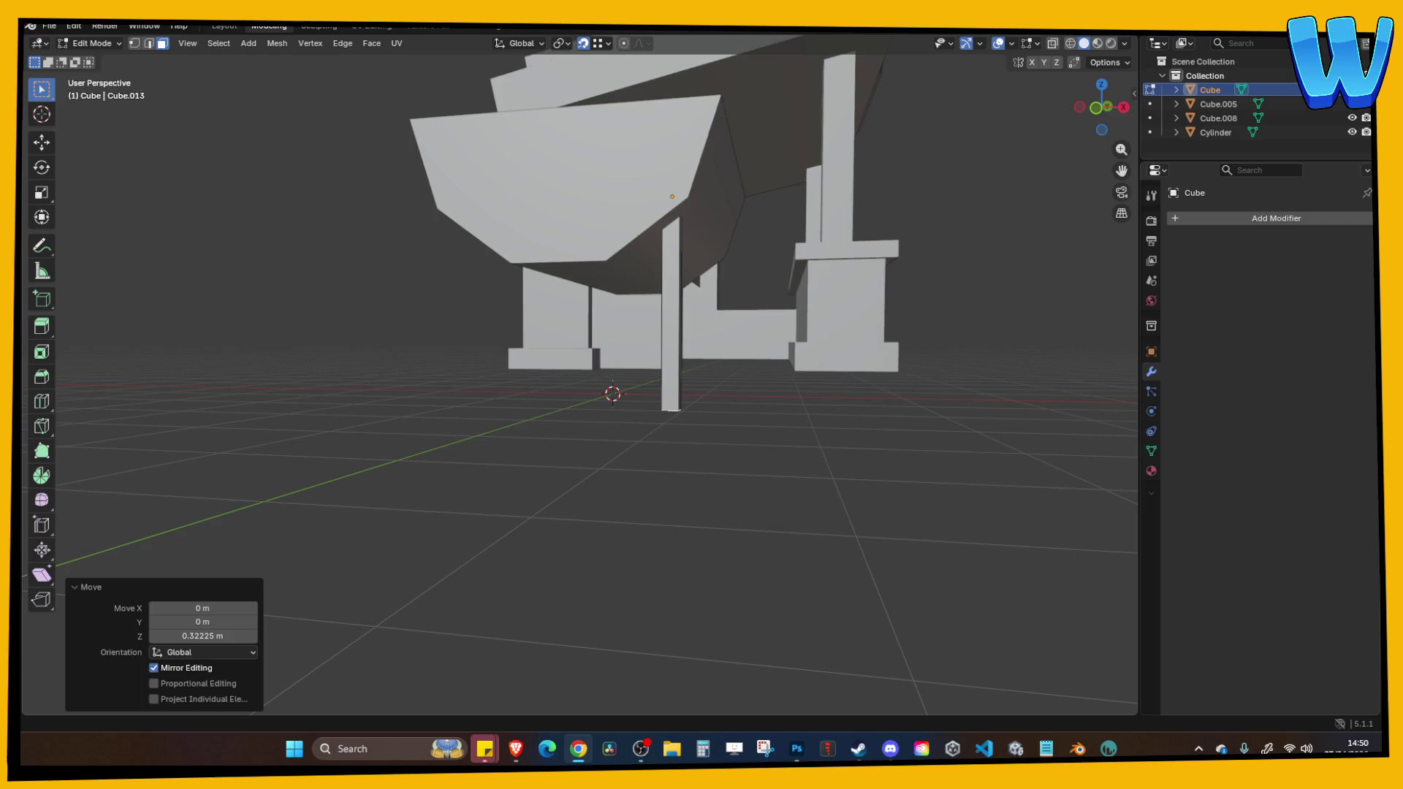
{"action": "left_click_drag", "start_coordinate": [767, 512], "coordinate": [739, 494]}
{"action": "key", "text": "Tab"}
{"action": "key", "text": "Tab"}
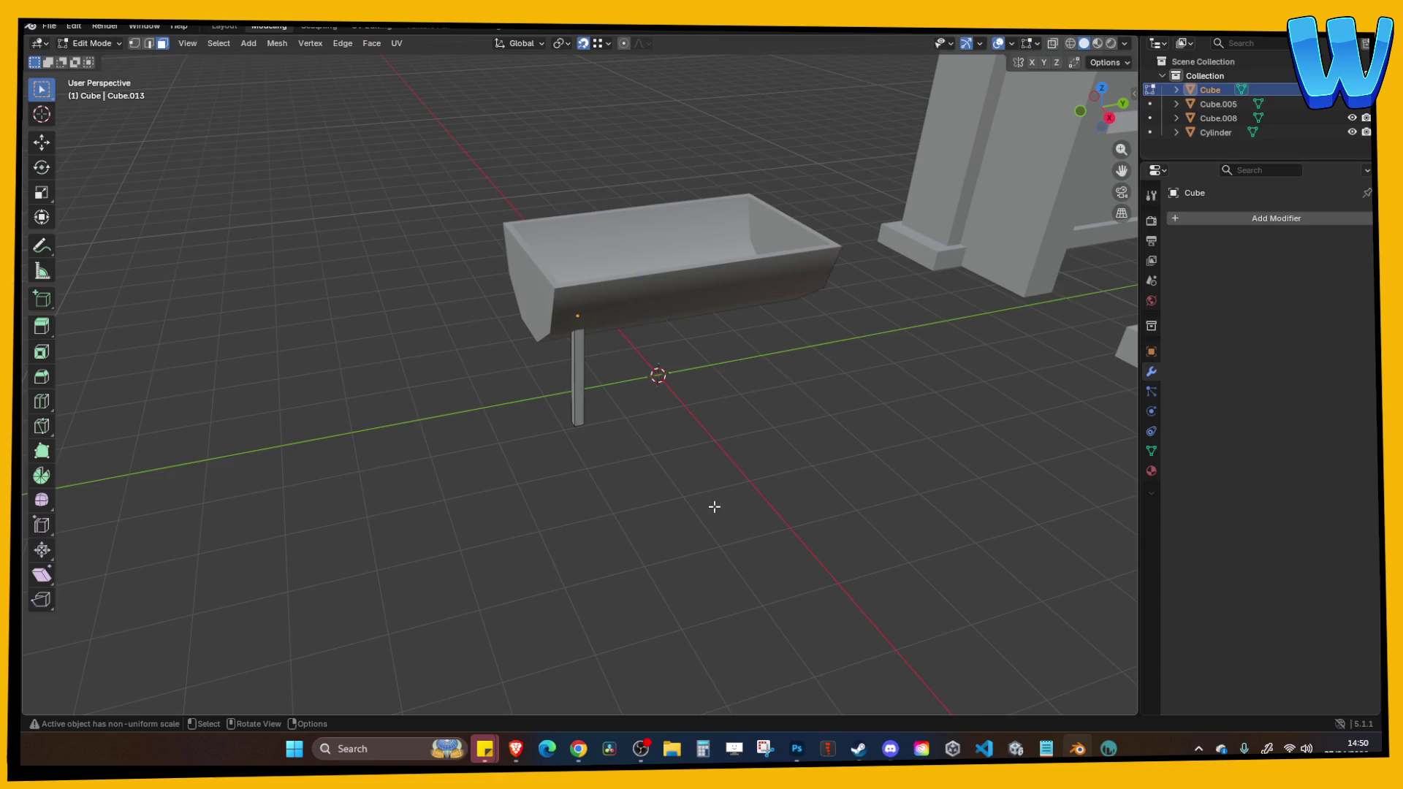
{"action": "left_click_drag", "start_coordinate": [747, 563], "coordinate": [730, 495]}
{"action": "key", "text": "Tab"}
{"action": "left_click_drag", "start_coordinate": [650, 388], "coordinate": [693, 393]}
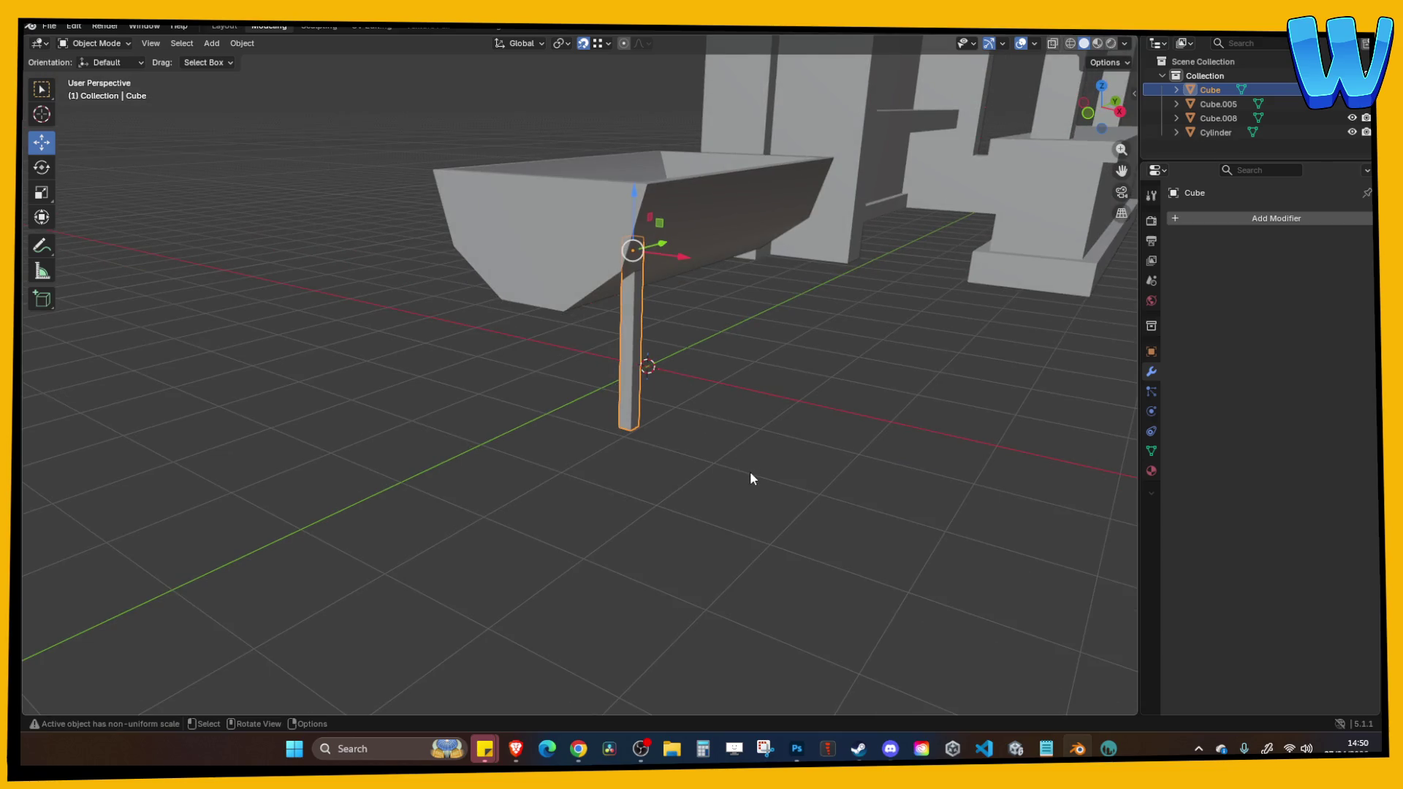
{"action": "scroll", "coordinate": [748, 483], "scroll_direction": "up", "scroll_amount": 1}
Switch to the Unity project and select a floor tile on the dock.
{"action": "left_click", "coordinate": [1019, 749]}
{"action": "scroll", "coordinate": [247, 302], "scroll_direction": "up", "scroll_amount": 3}
{"action": "left_click", "coordinate": [245, 305]}
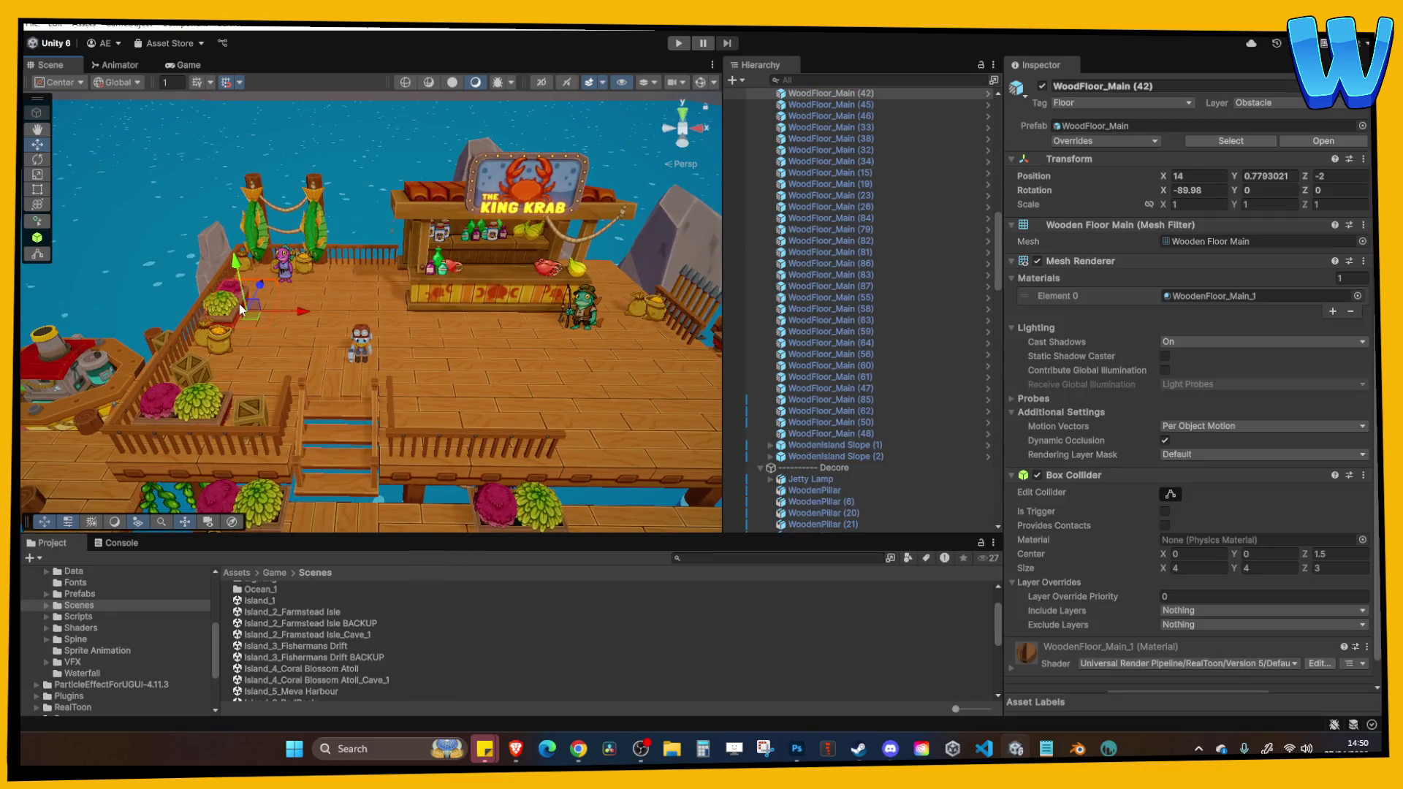
Frame the sack and the flower bed on the dock scene for reference.
{"action": "left_click", "coordinate": [219, 329]}
{"action": "key", "text": "f"}
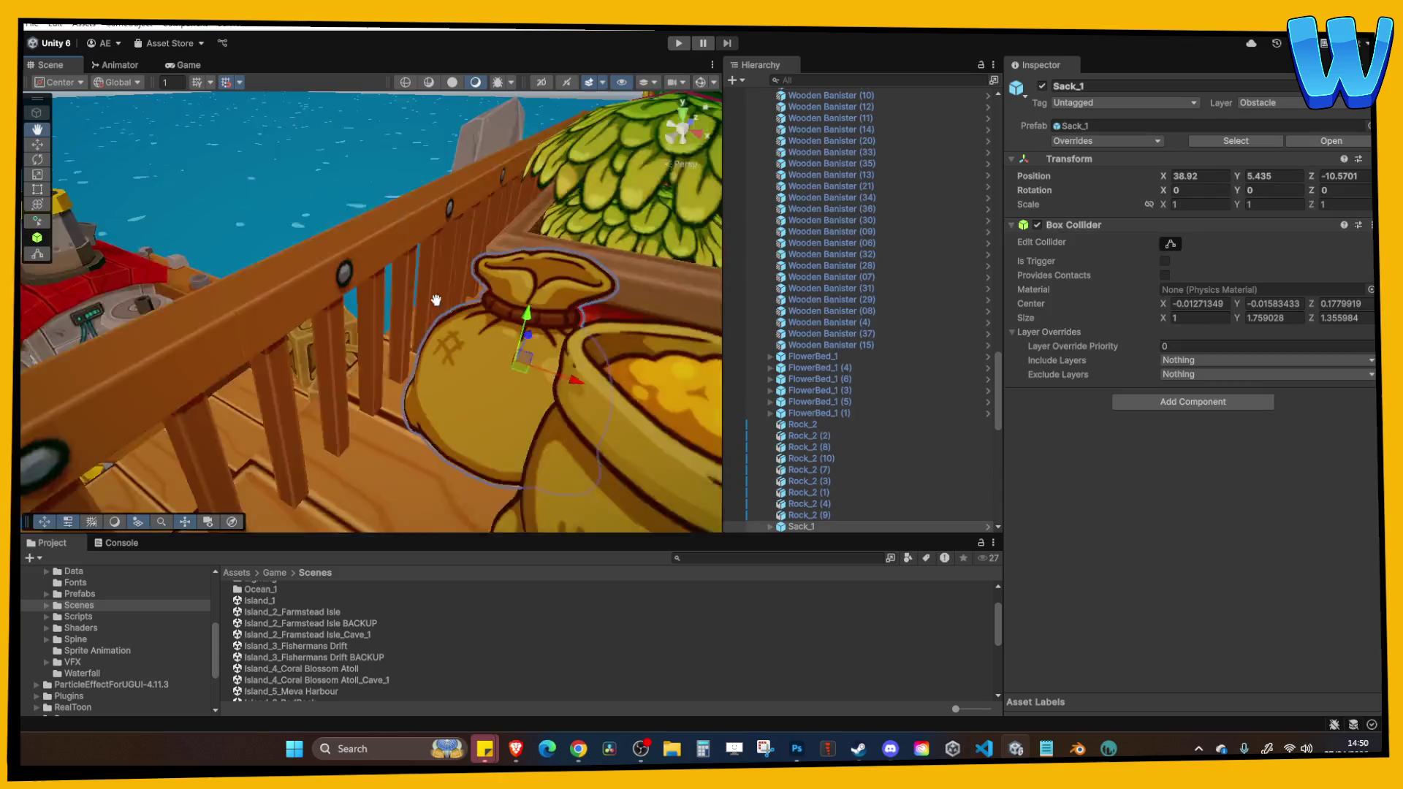
{"action": "left_click", "coordinate": [286, 252]}
{"action": "key", "text": "f"}
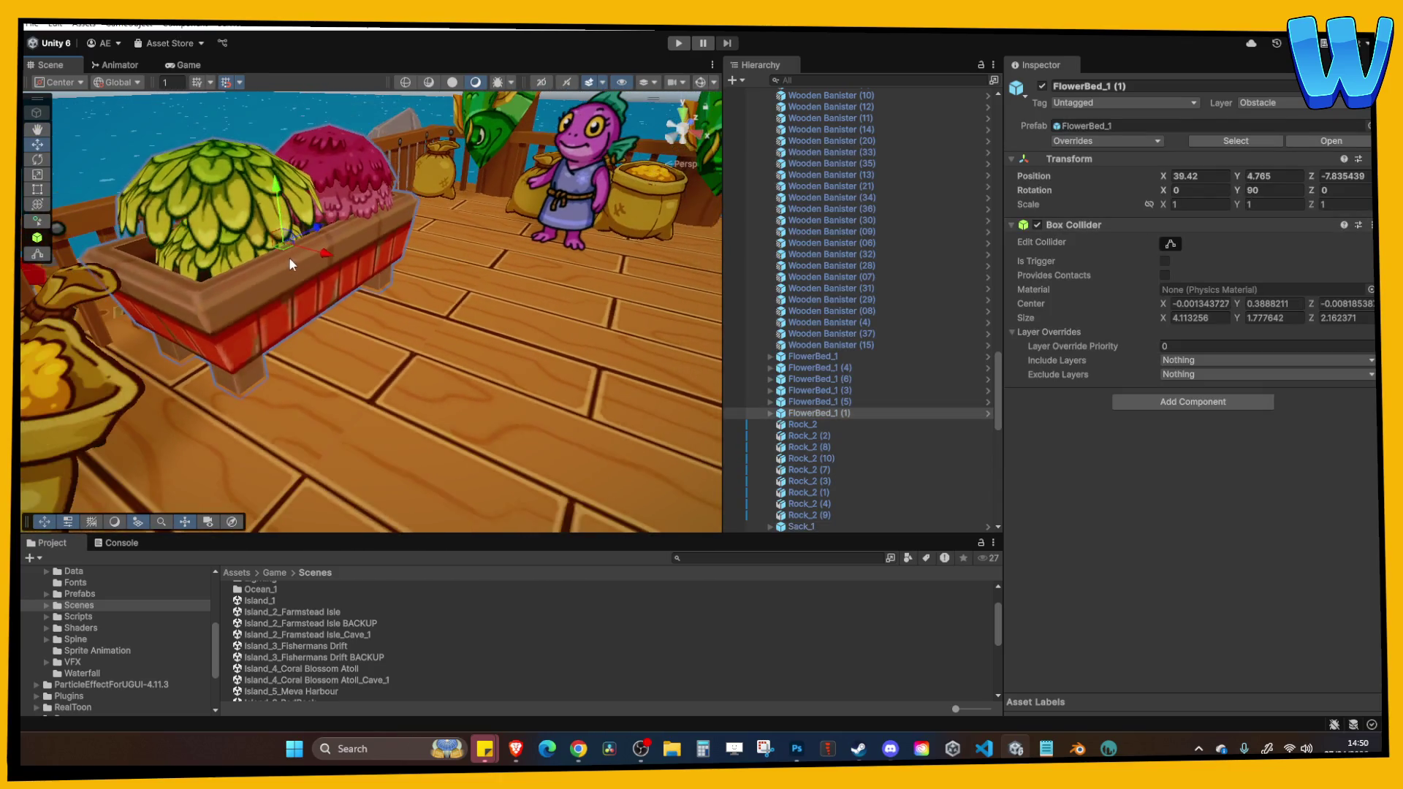
Open Island_2_Farmstead Isle and frame the tomato plant and the existing trough.
{"action": "left_click", "coordinate": [333, 614]}
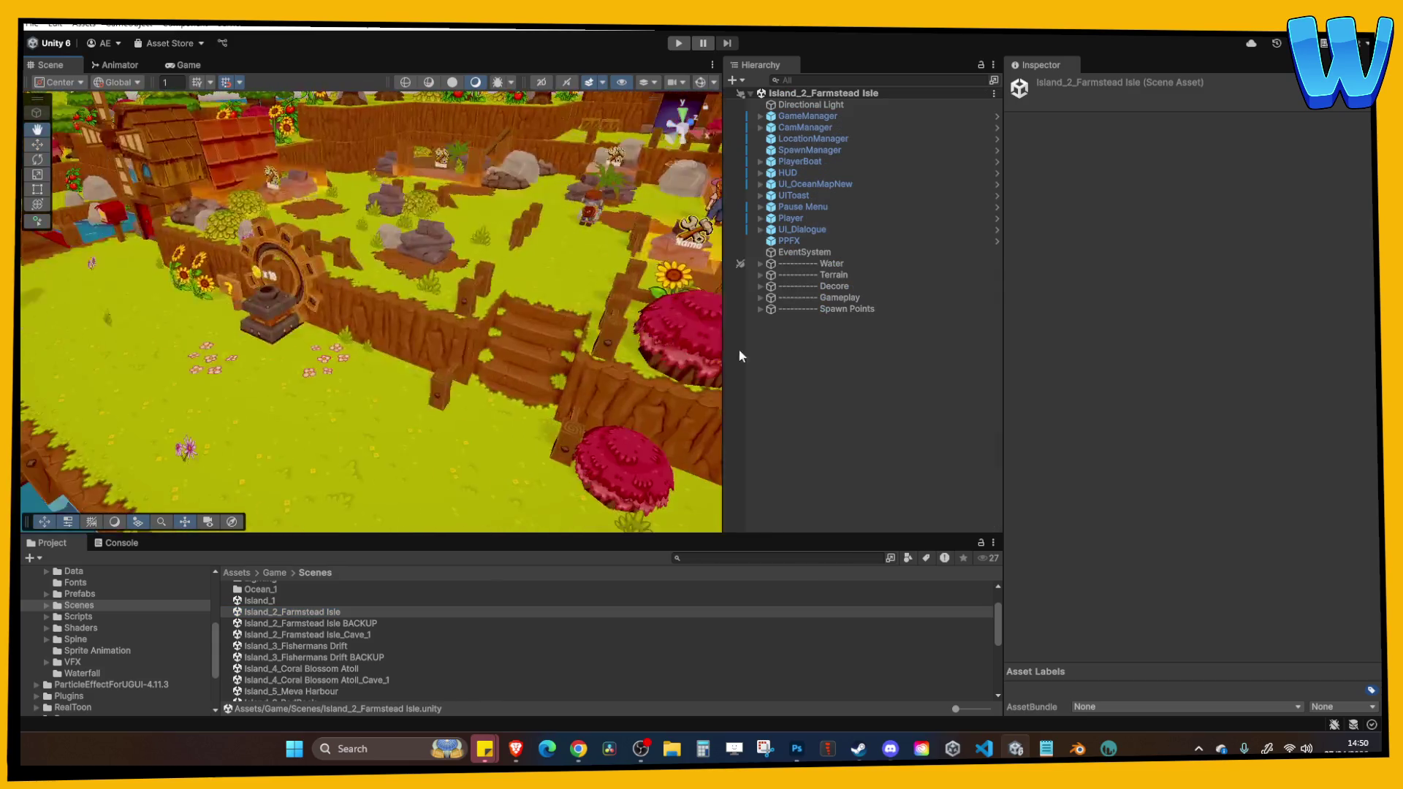
{"action": "scroll", "coordinate": [293, 281], "scroll_direction": "down", "scroll_amount": 10}
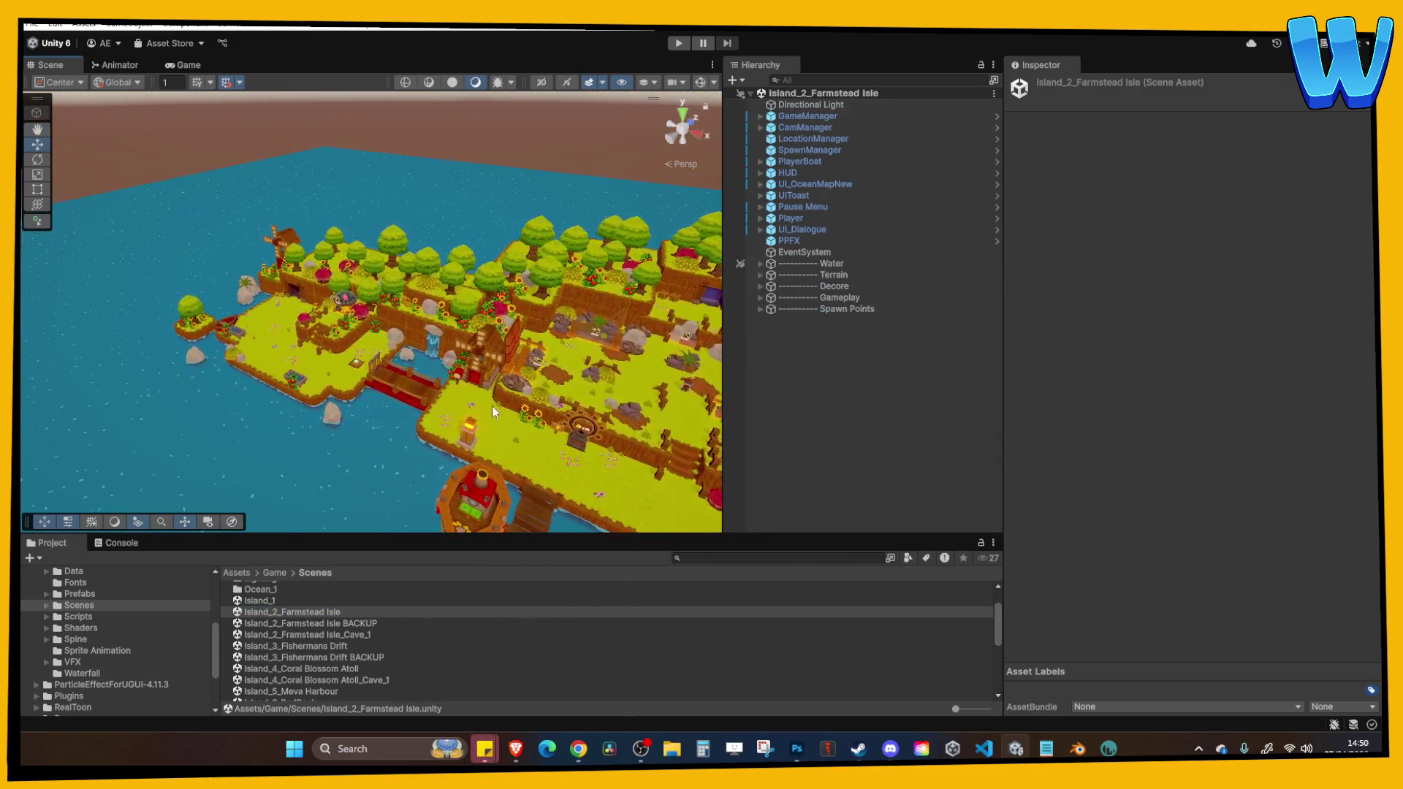
{"action": "left_click", "coordinate": [167, 395]}
{"action": "key", "text": "f"}
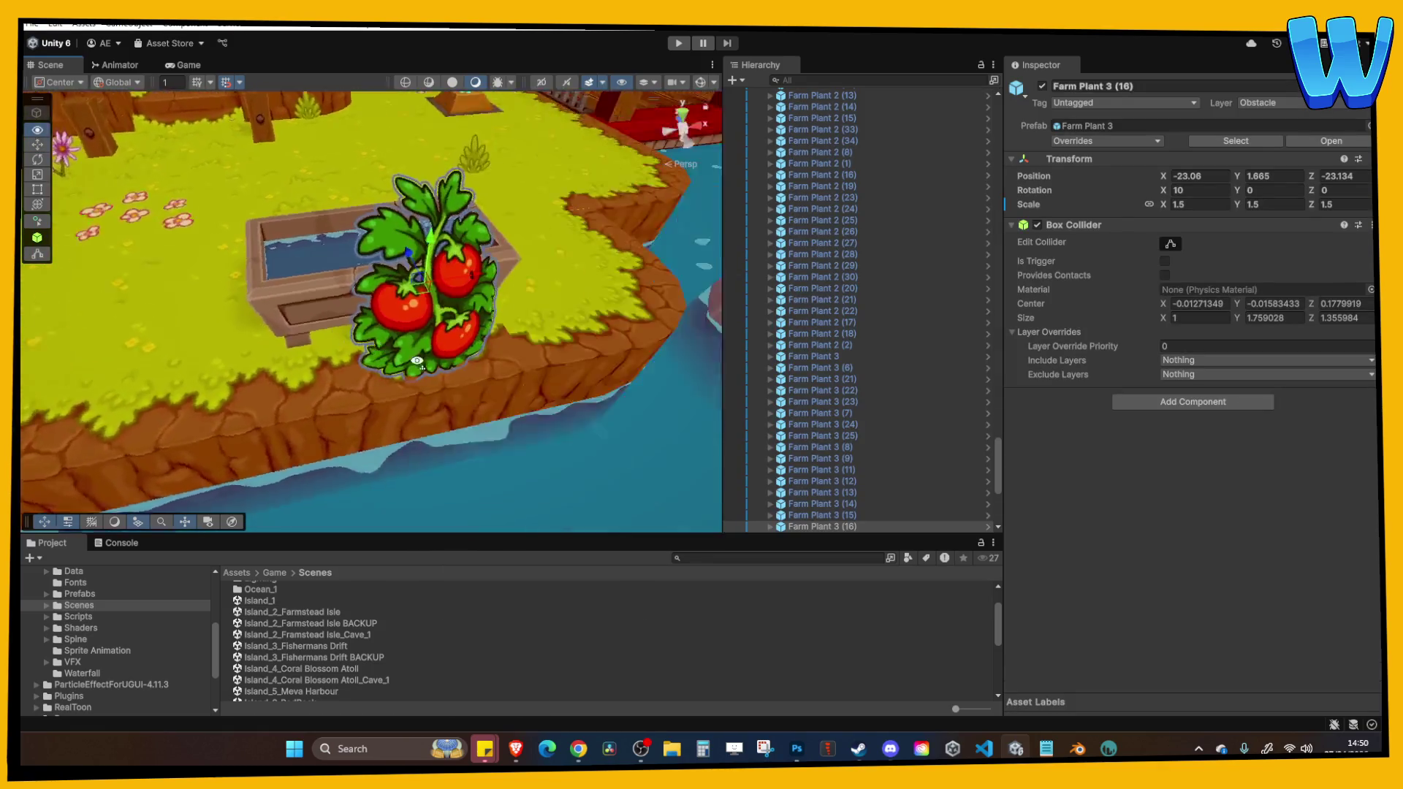
{"action": "left_click", "coordinate": [618, 390]}
{"action": "key", "text": "f"}
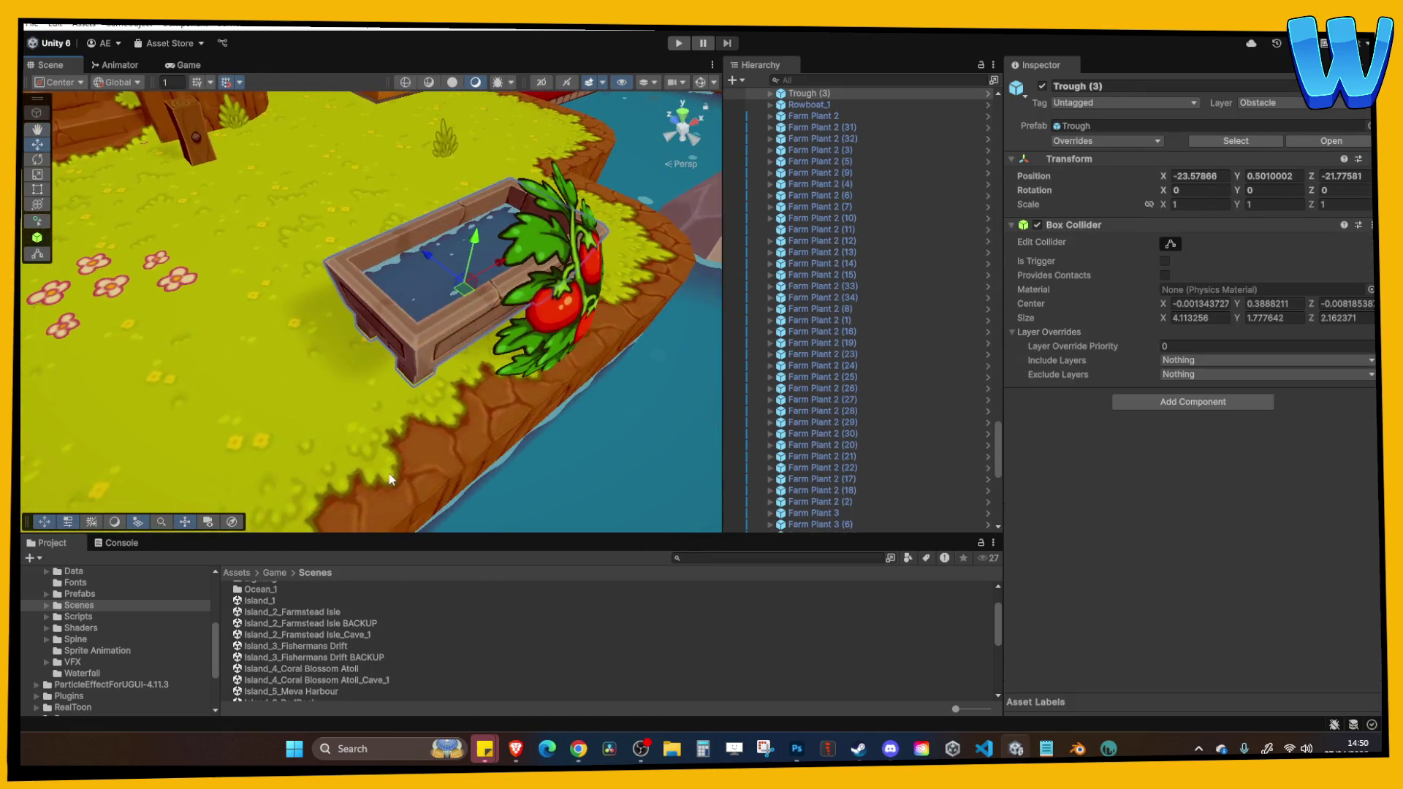
Open Island_3_Fishermans Drift, look over the dock, then return to Blender.
{"action": "double_click", "coordinate": [369, 646]}
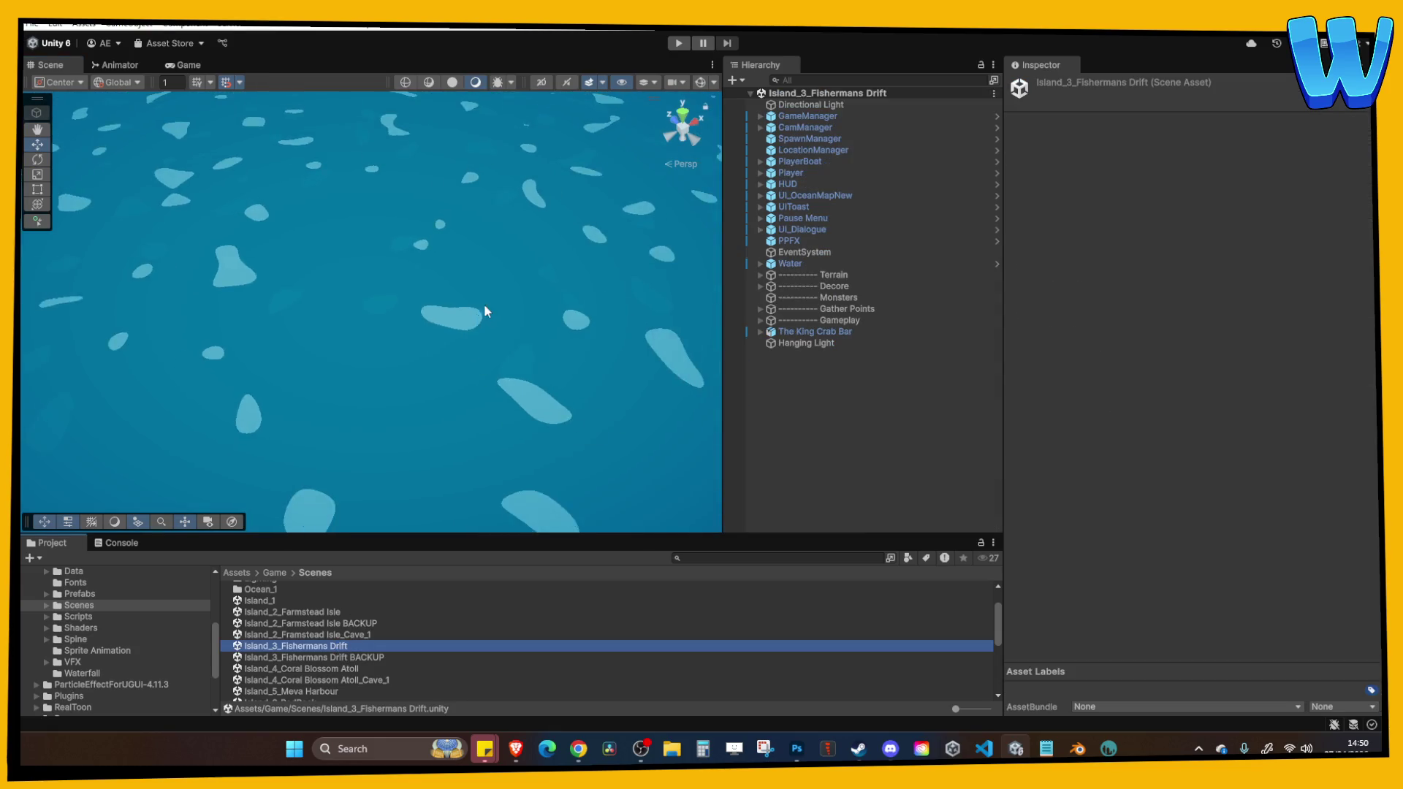
{"action": "scroll", "coordinate": [511, 300], "scroll_direction": "down", "scroll_amount": 5}
{"action": "mouse_move", "coordinate": [525, 286]}
{"action": "left_mouse_down"}
{"action": "mouse_move", "coordinate": [315, 336]}
{"action": "mouse_move", "coordinate": [337, 393]}
{"action": "left_mouse_up"}
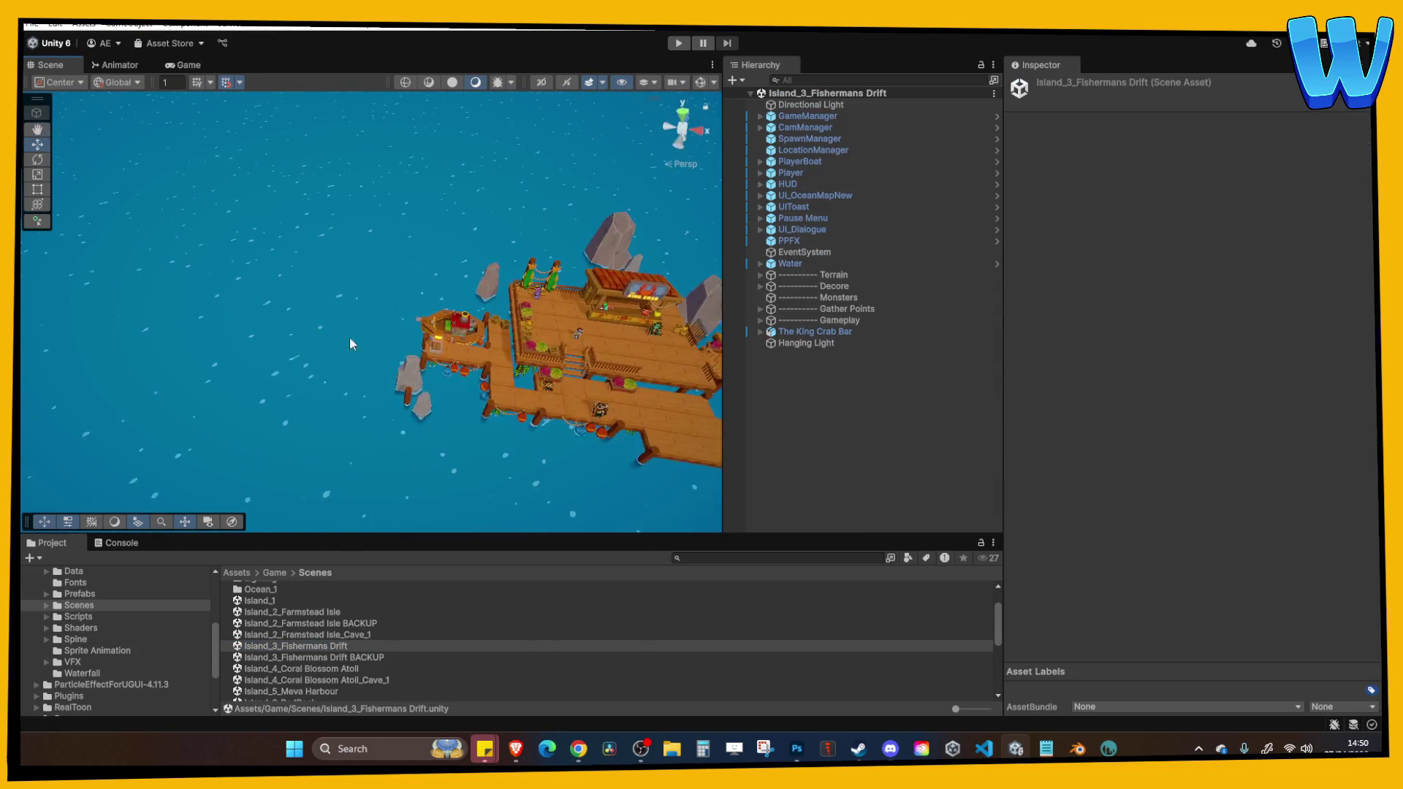
{"action": "scroll", "coordinate": [384, 450], "scroll_direction": "up", "scroll_amount": 8}
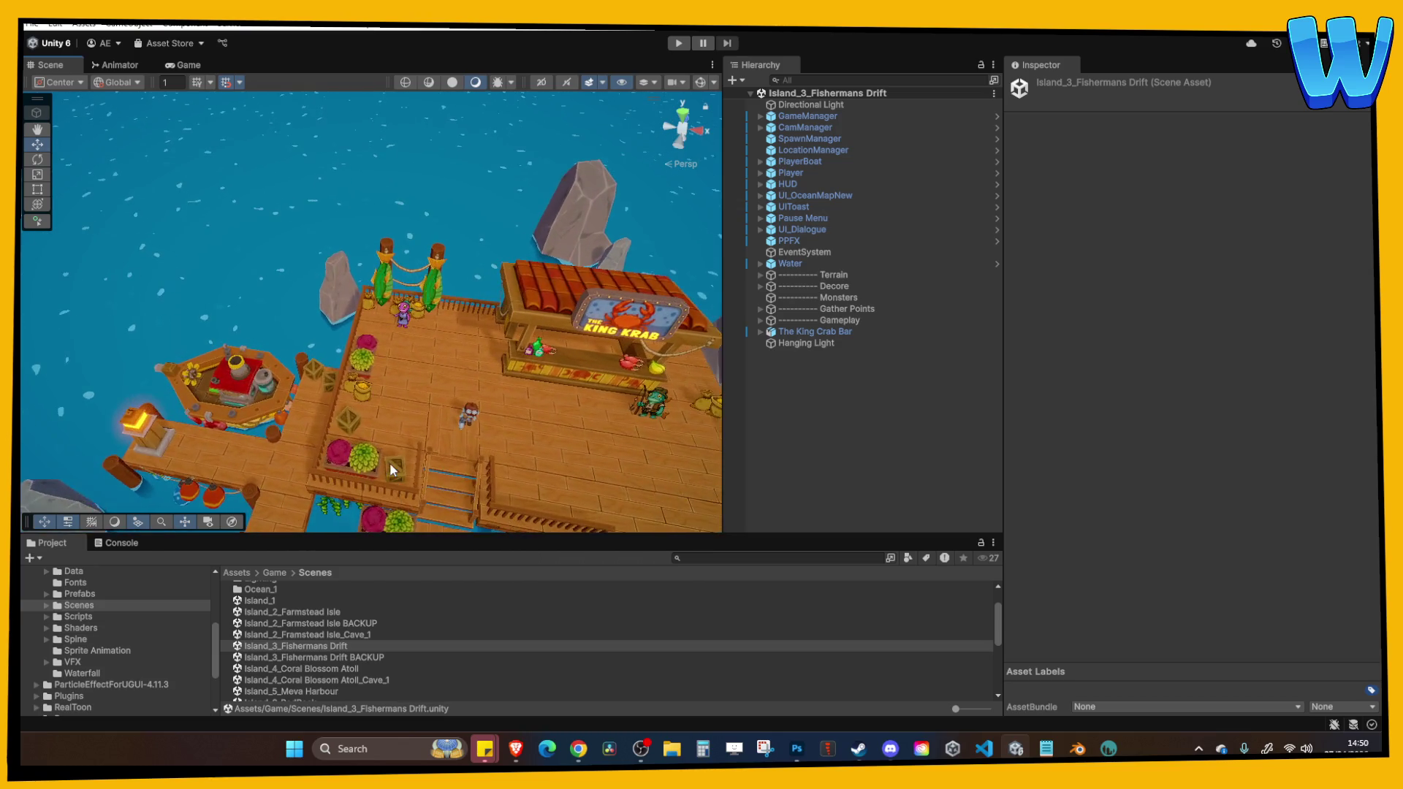
{"action": "left_click_drag", "start_coordinate": [388, 465], "coordinate": [221, 363]}
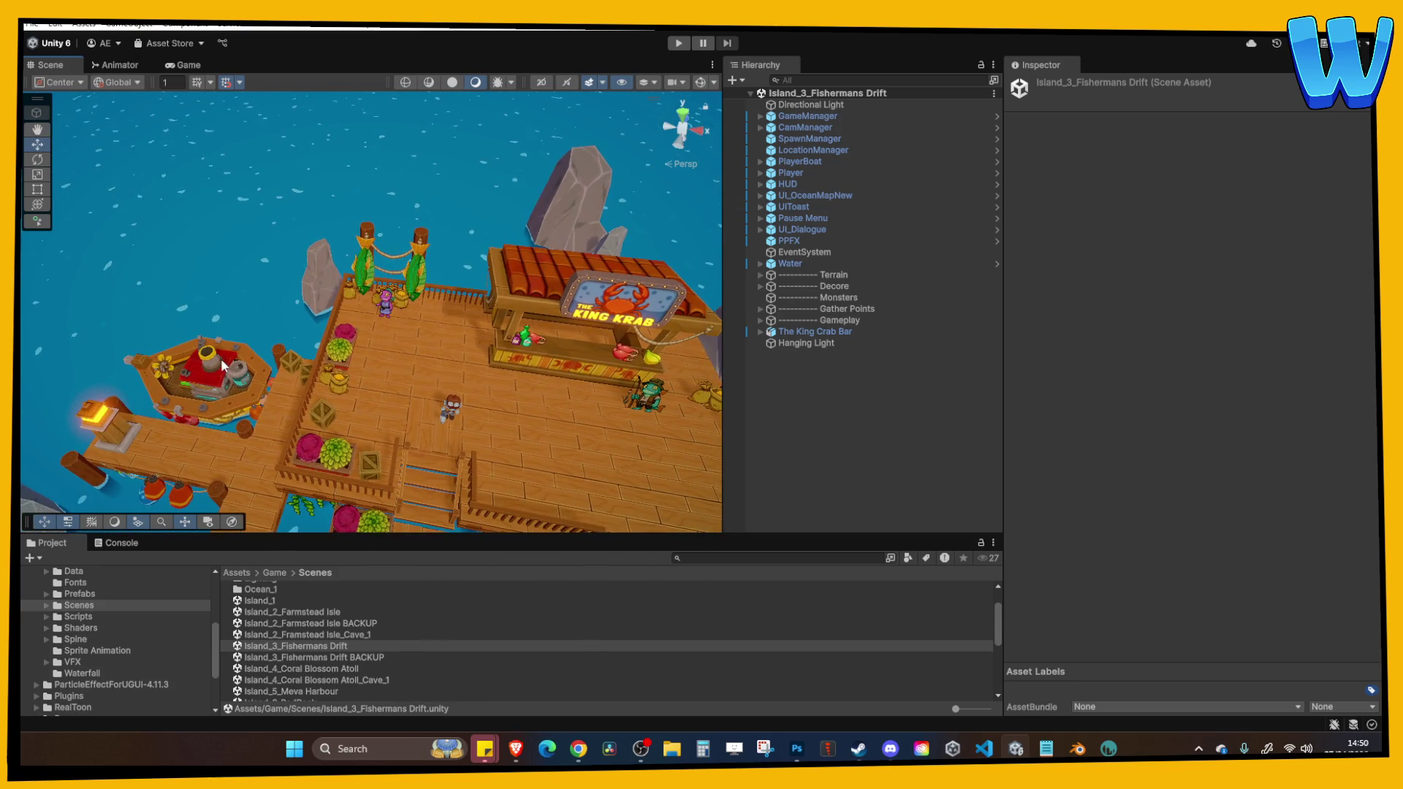
{"action": "left_click", "coordinate": [441, 362]}
{"action": "key", "text": "f"}
{"action": "scroll", "coordinate": [433, 380], "scroll_direction": "down", "scroll_amount": 3}
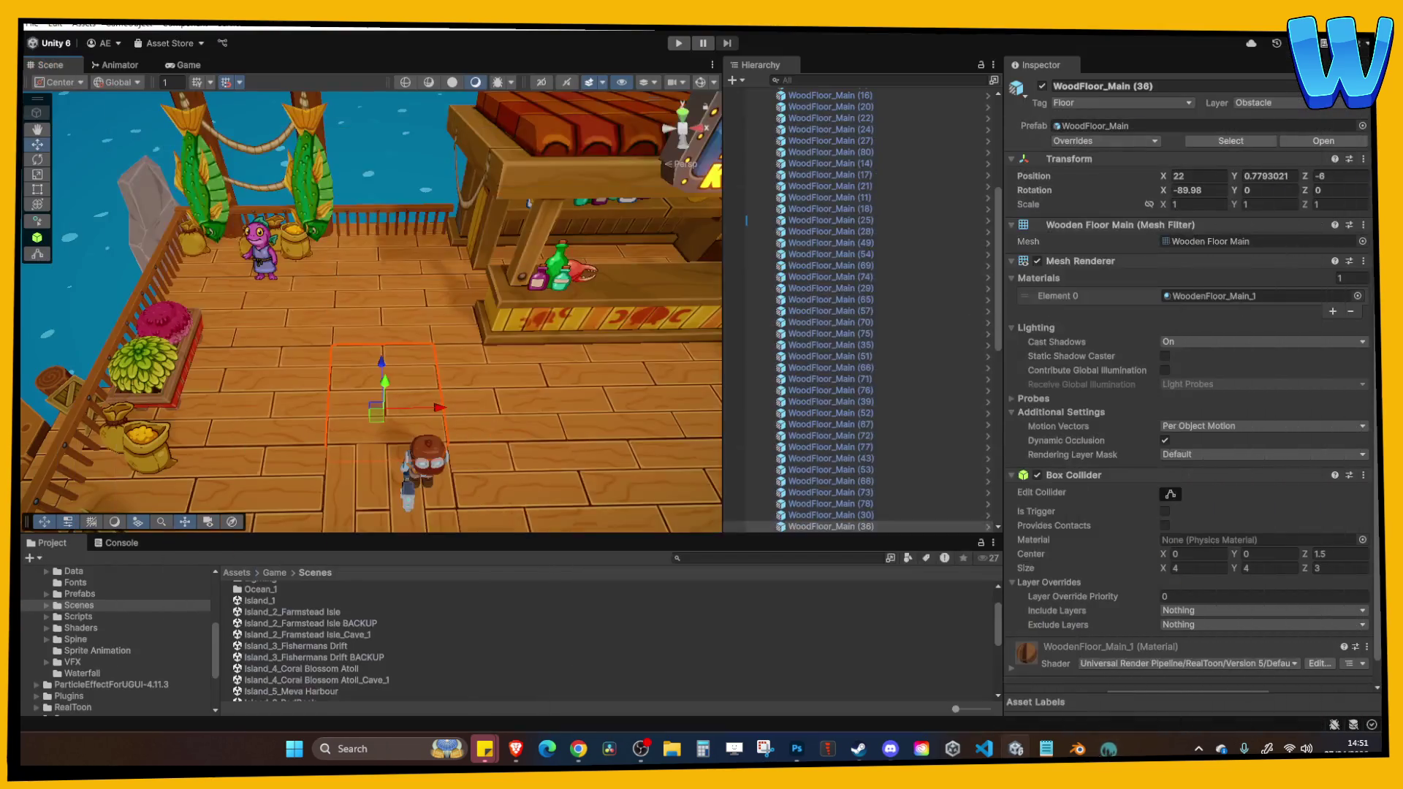
{"action": "left_click", "coordinate": [1077, 748]}
In front view, tilt the trough leg by -10.7°.
{"action": "left_click", "coordinate": [827, 453]}
{"action": "scroll", "coordinate": [814, 439], "scroll_direction": "left", "scroll_amount": 10}
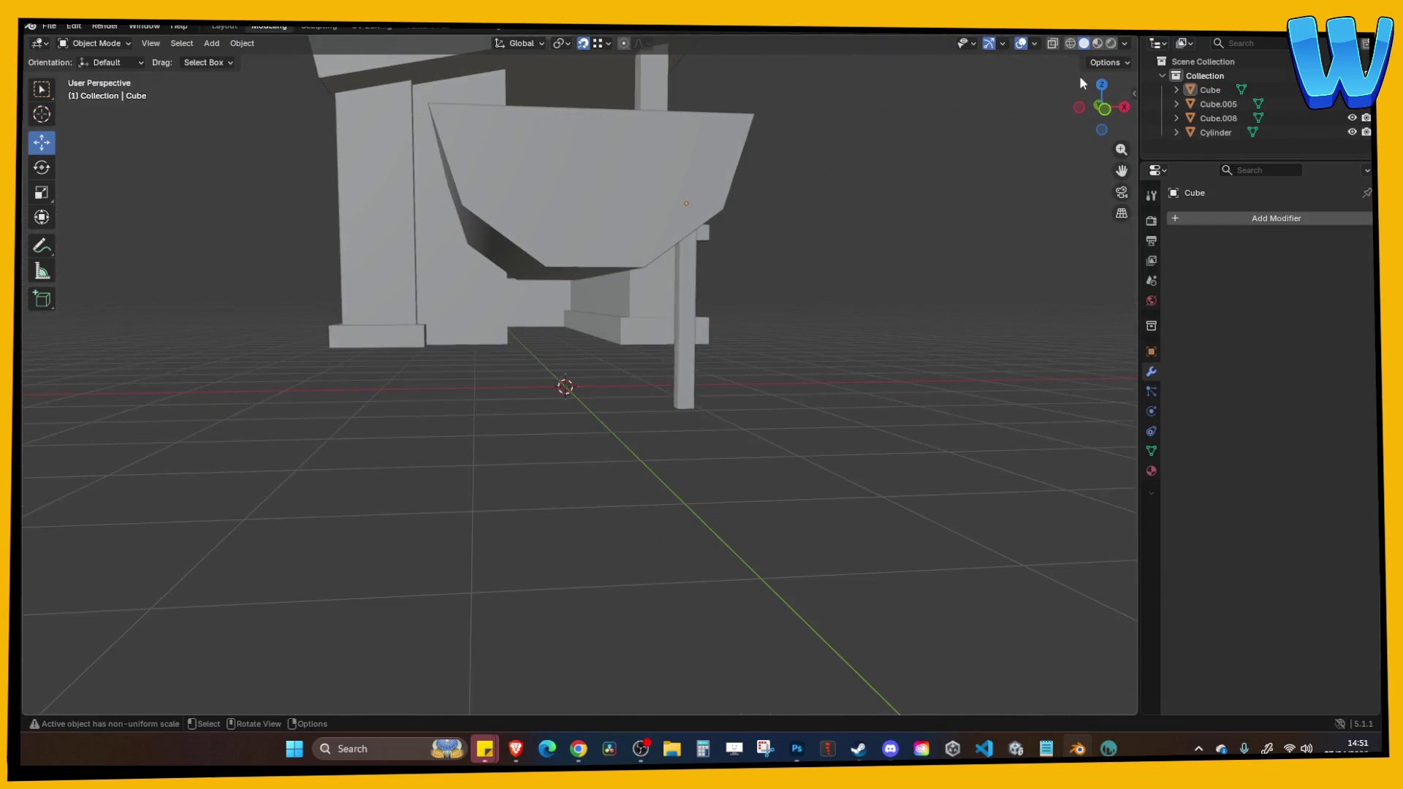
{"action": "key", "text": "KP_1"}
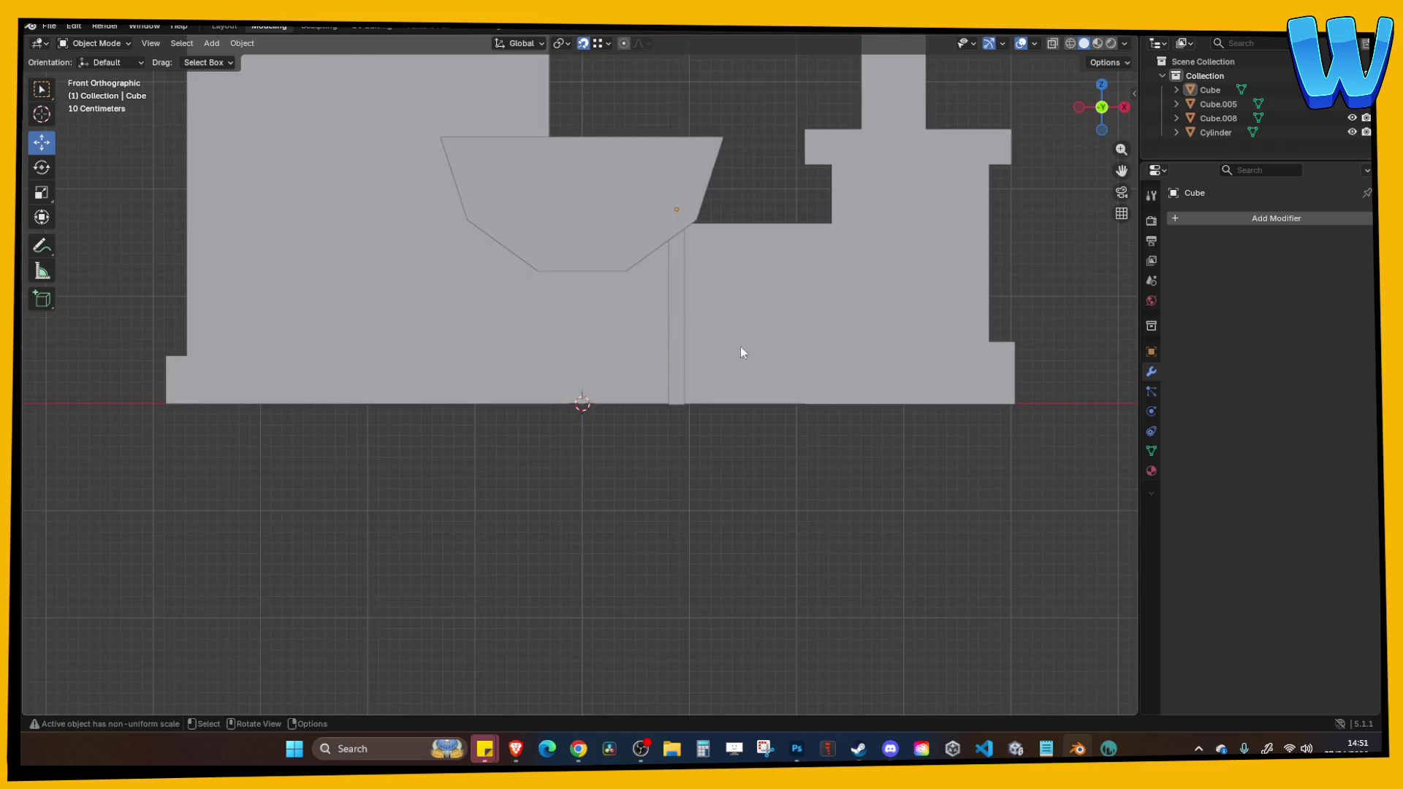
{"action": "left_click", "coordinate": [677, 329]}
{"action": "key", "text": "r"}
{"action": "left_click", "coordinate": [795, 415]}
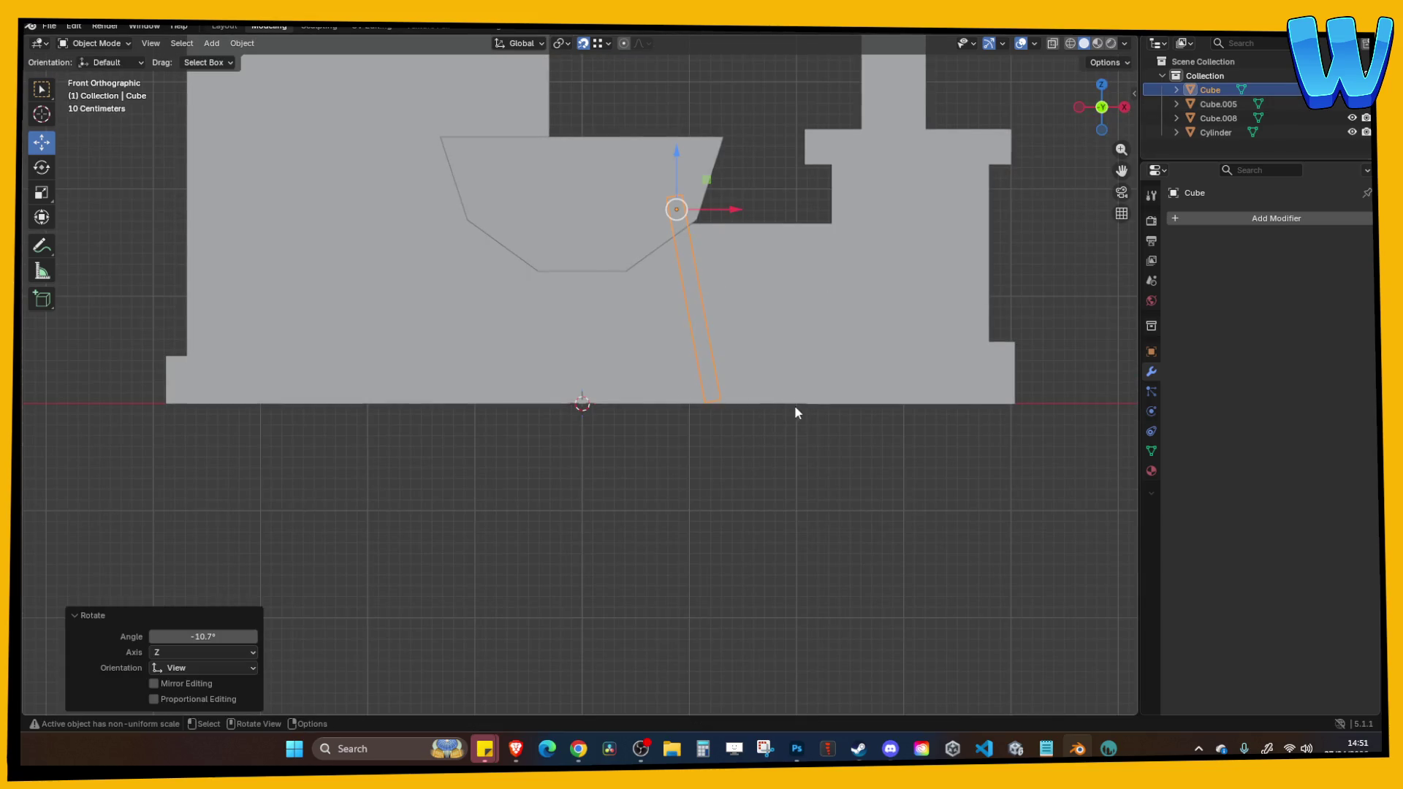
Undo and redo the leg's repositioning to settle it against the trough corner.
{"action": "key", "text": "ctrl+z"}
{"action": "key", "text": "ctrl+z"}
{"action": "key", "text": "ctrl+shift+z"}
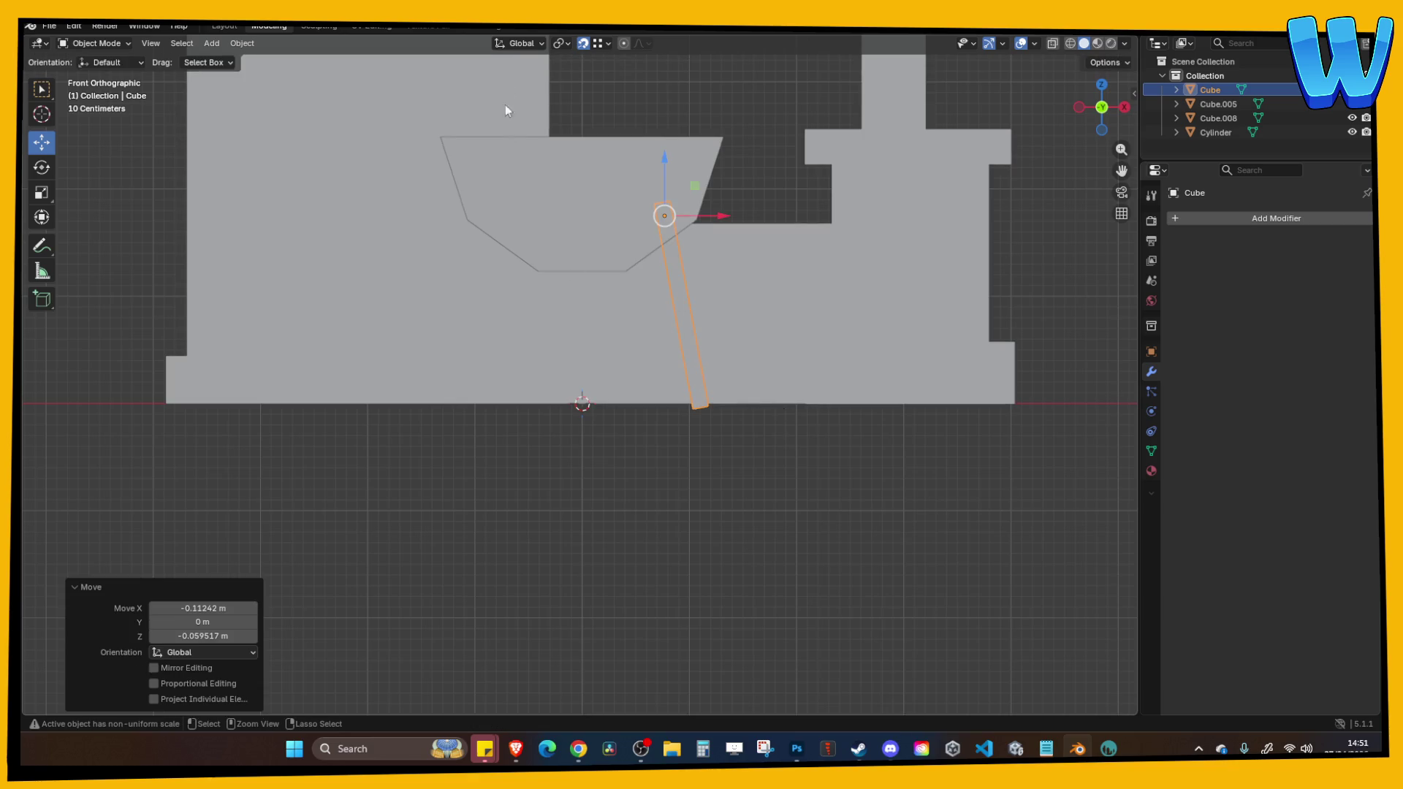
{"action": "key", "text": "ctrl+shift+z"}
{"action": "key", "text": "ctrl+z"}
{"action": "key", "text": "ctrl+z"}
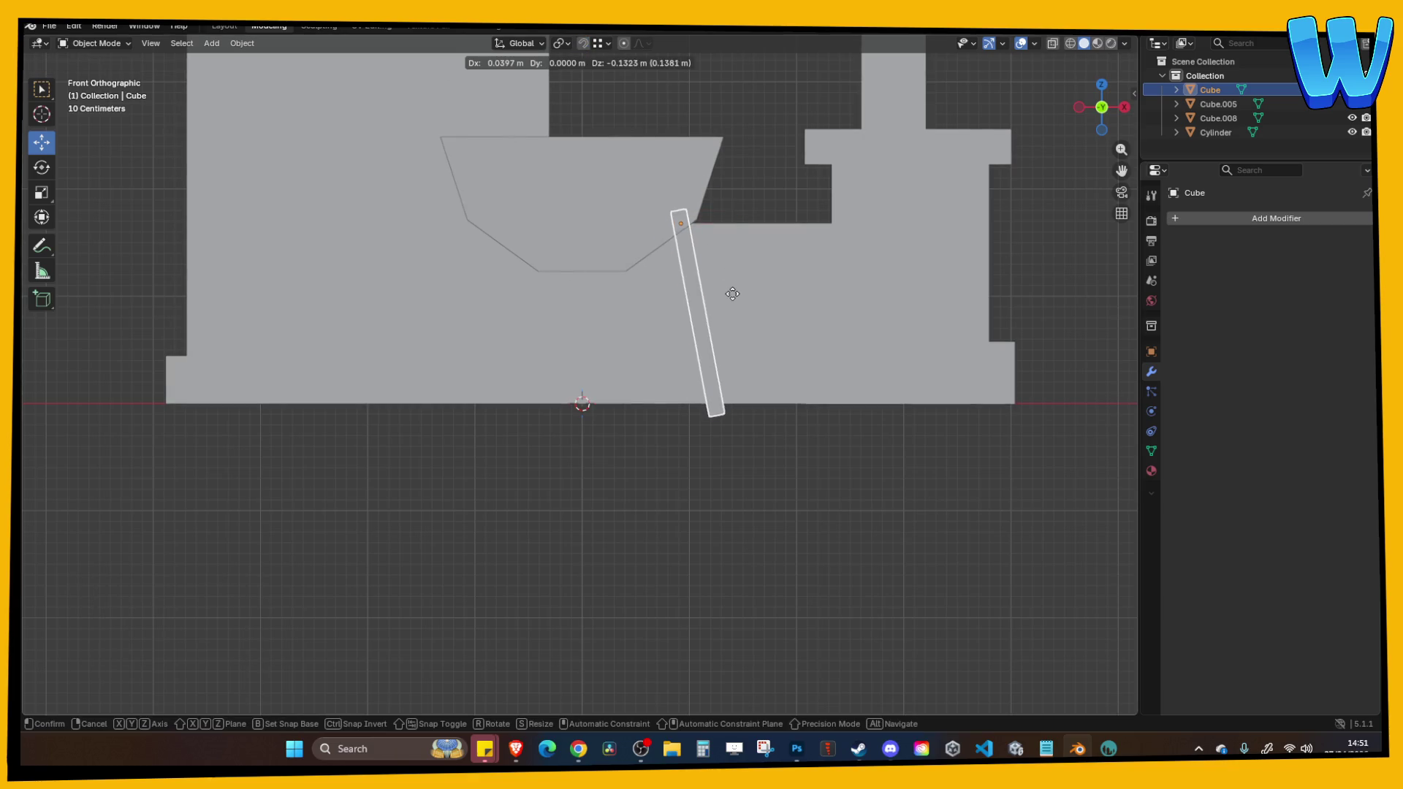
{"action": "scroll", "coordinate": [749, 256], "scroll_direction": "up", "scroll_amount": 5}
Find the stray tiny square near the curved bottom and delete its geometry.
{"action": "key", "text": "Tab"}
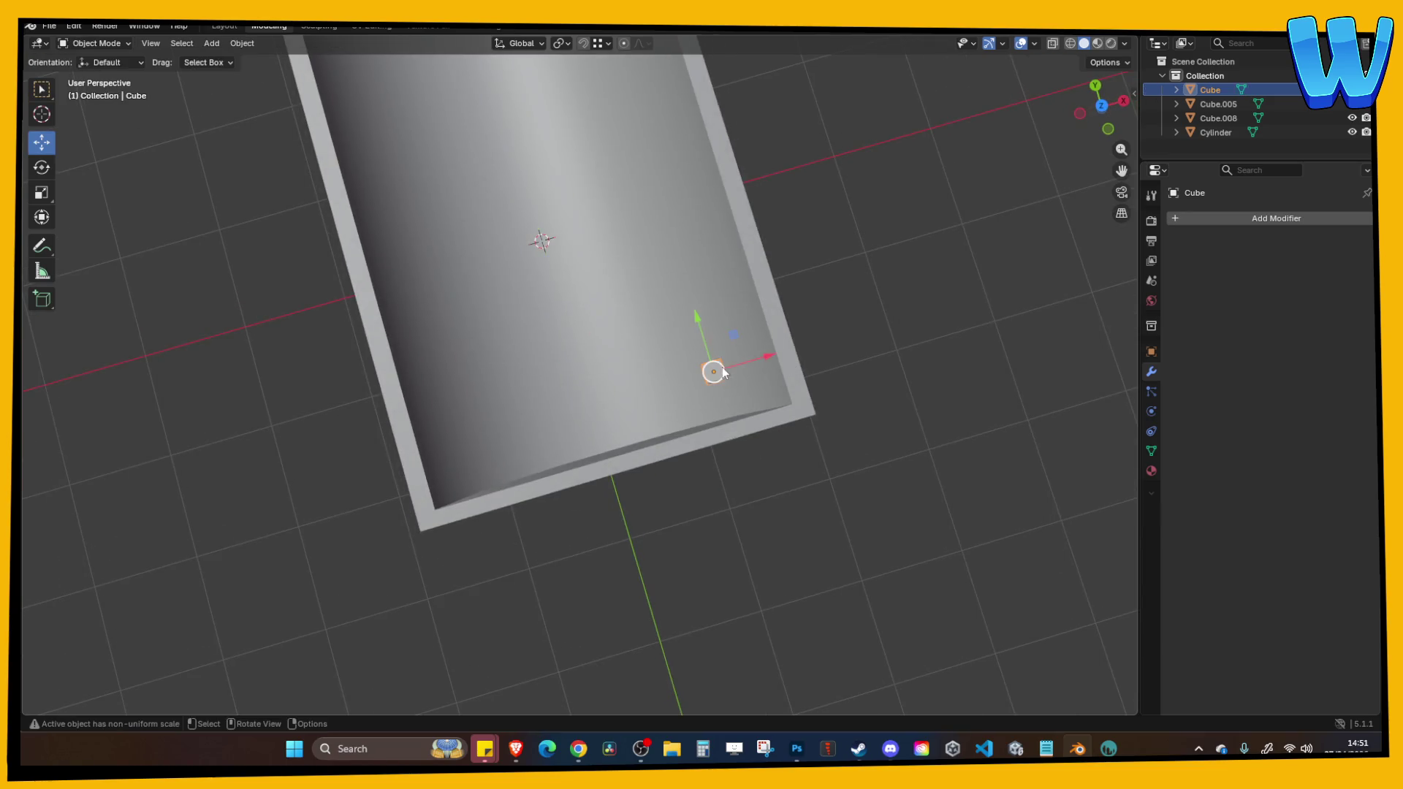
{"action": "left_click", "coordinate": [715, 362]}
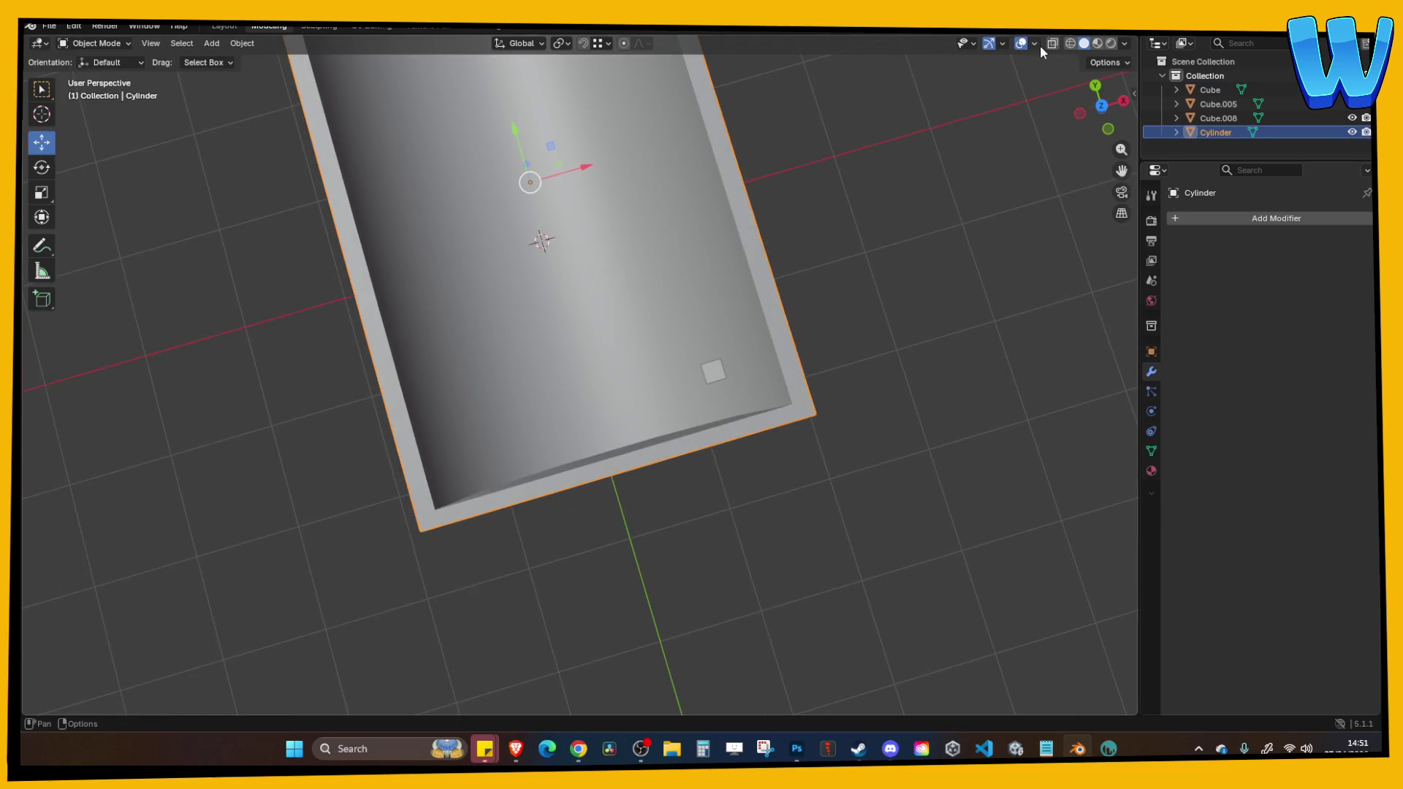
{"action": "key", "text": "Tab"}
{"action": "left_click", "coordinate": [715, 377]}
{"action": "key", "text": "Tab"}
{"action": "left_click", "coordinate": [715, 371]}
{"action": "key", "text": "Tab"}
{"action": "key", "text": "x"}
{"action": "left_click", "coordinate": [730, 367]}
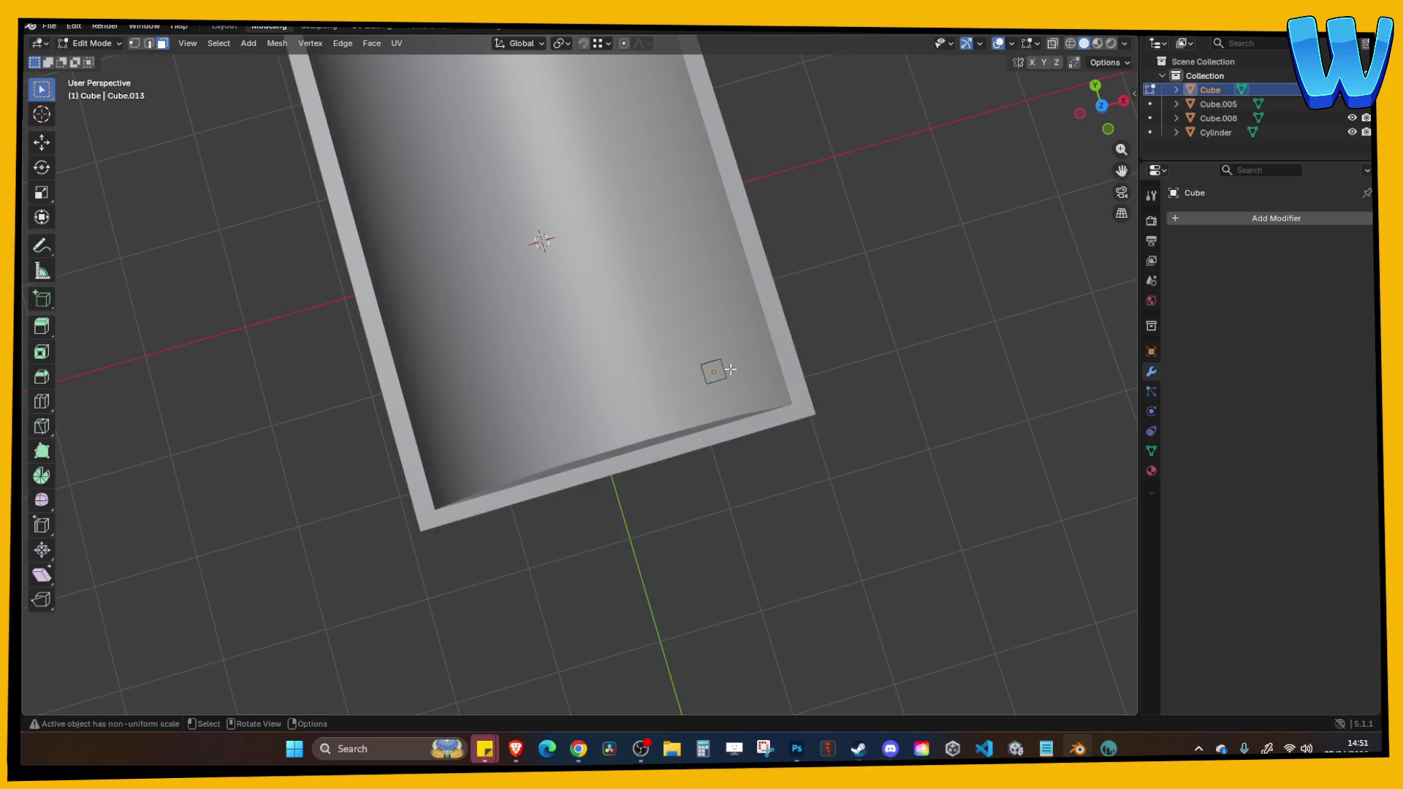
{"action": "key", "text": "Tab"}
Apply all transforms to the angled leg.
{"action": "left_click", "coordinate": [894, 402]}
{"action": "mouse_move", "coordinate": [898, 408]}
{"action": "left_mouse_down"}
{"action": "mouse_move", "coordinate": [853, 298]}
{"action": "mouse_move", "coordinate": [673, 276]}
{"action": "mouse_move", "coordinate": [761, 291]}
{"action": "mouse_move", "coordinate": [894, 219]}
{"action": "left_mouse_up"}
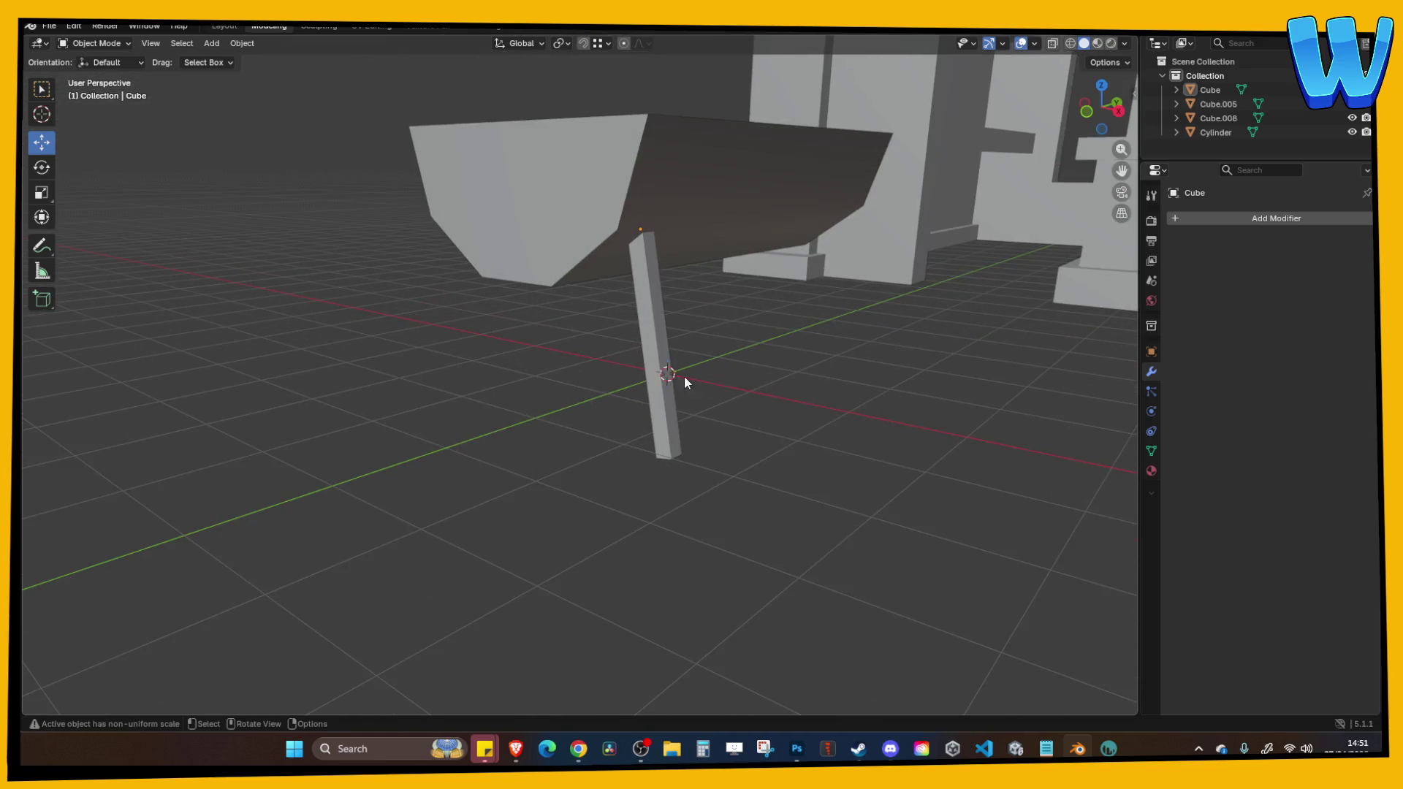
{"action": "left_click", "coordinate": [659, 343]}
{"action": "key", "text": "ctrl+a"}
{"action": "left_click", "coordinate": [634, 351]}
{"action": "left_click", "coordinate": [662, 361]}
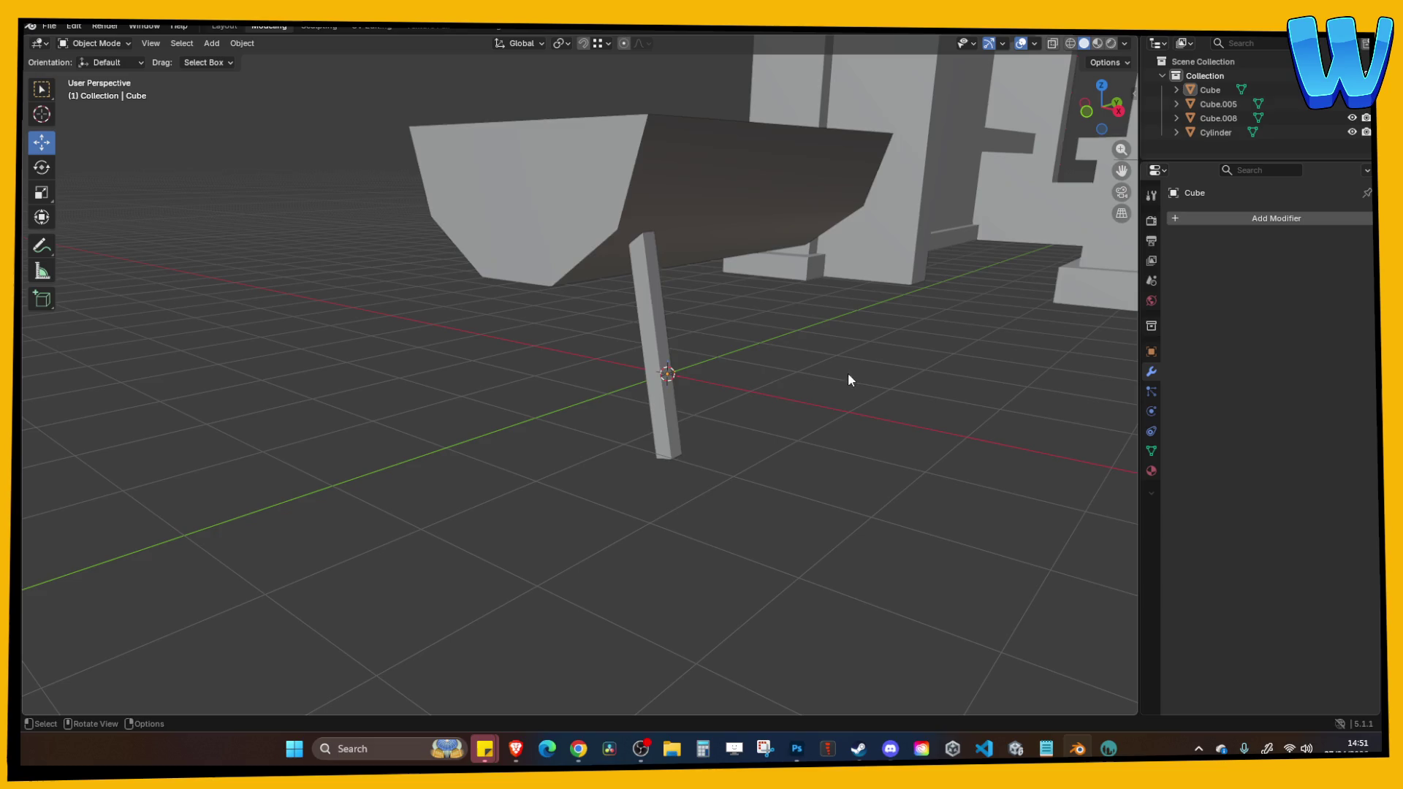
{"action": "key", "text": "ctrl+a"}
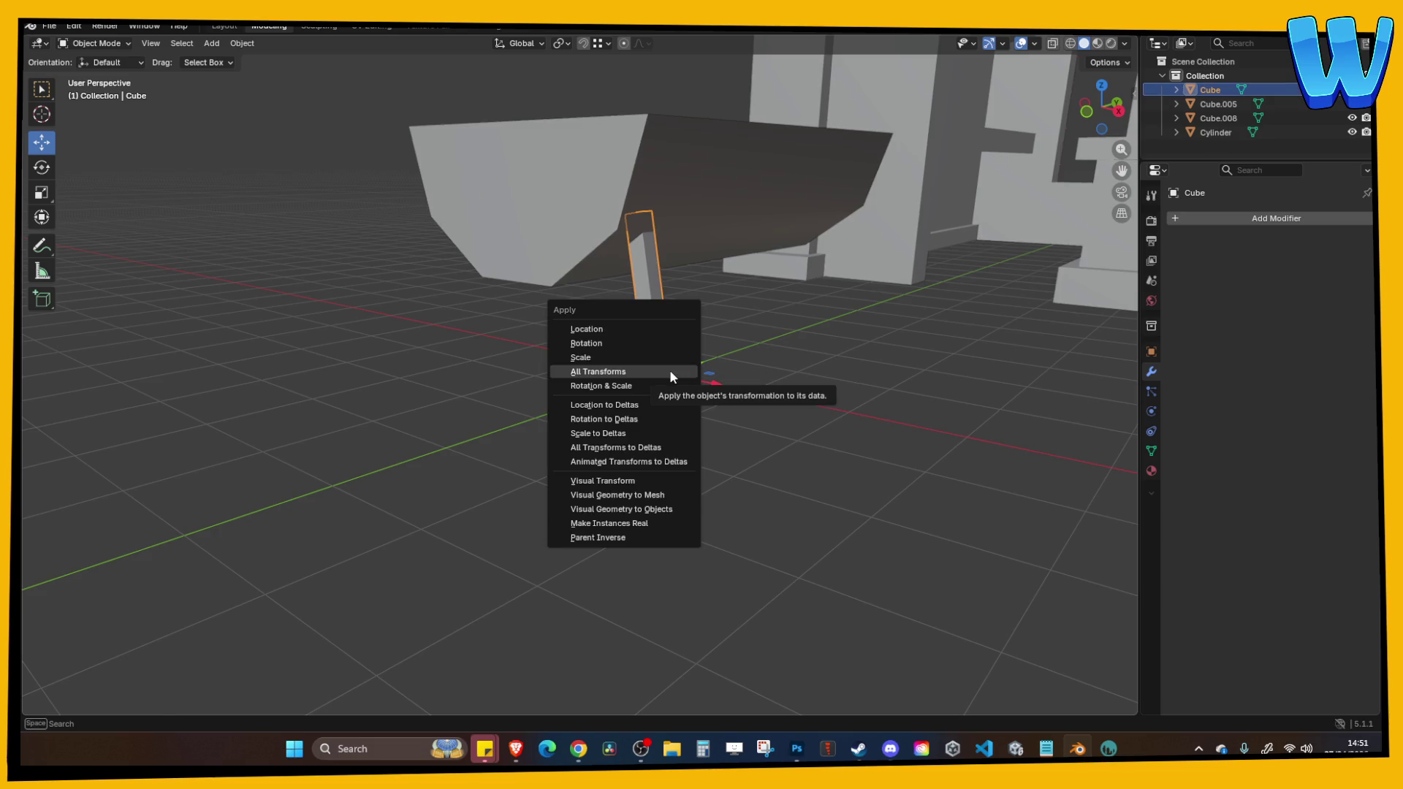
Copy the angled leg and mirror the duplicate along X to the trough's other end.
{"action": "key", "text": "ctrl+c"}
{"action": "key", "text": "ctrl+v"}
{"action": "key", "text": "ctrl+m"}
{"action": "key", "text": "x"}
{"action": "key", "text": "Return"}
{"action": "mouse_move", "coordinate": [659, 332]}
{"action": "left_mouse_down"}
{"action": "mouse_move", "coordinate": [593, 392]}
{"action": "mouse_move", "coordinate": [597, 422]}
{"action": "mouse_move", "coordinate": [660, 403]}
{"action": "mouse_move", "coordinate": [509, 381]}
{"action": "left_mouse_up"}
Duplicate both legs and mirror the pair along Y for four legs.
{"action": "left_click", "coordinate": [594, 392]}
{"action": "left_click", "coordinate": [439, 336]}
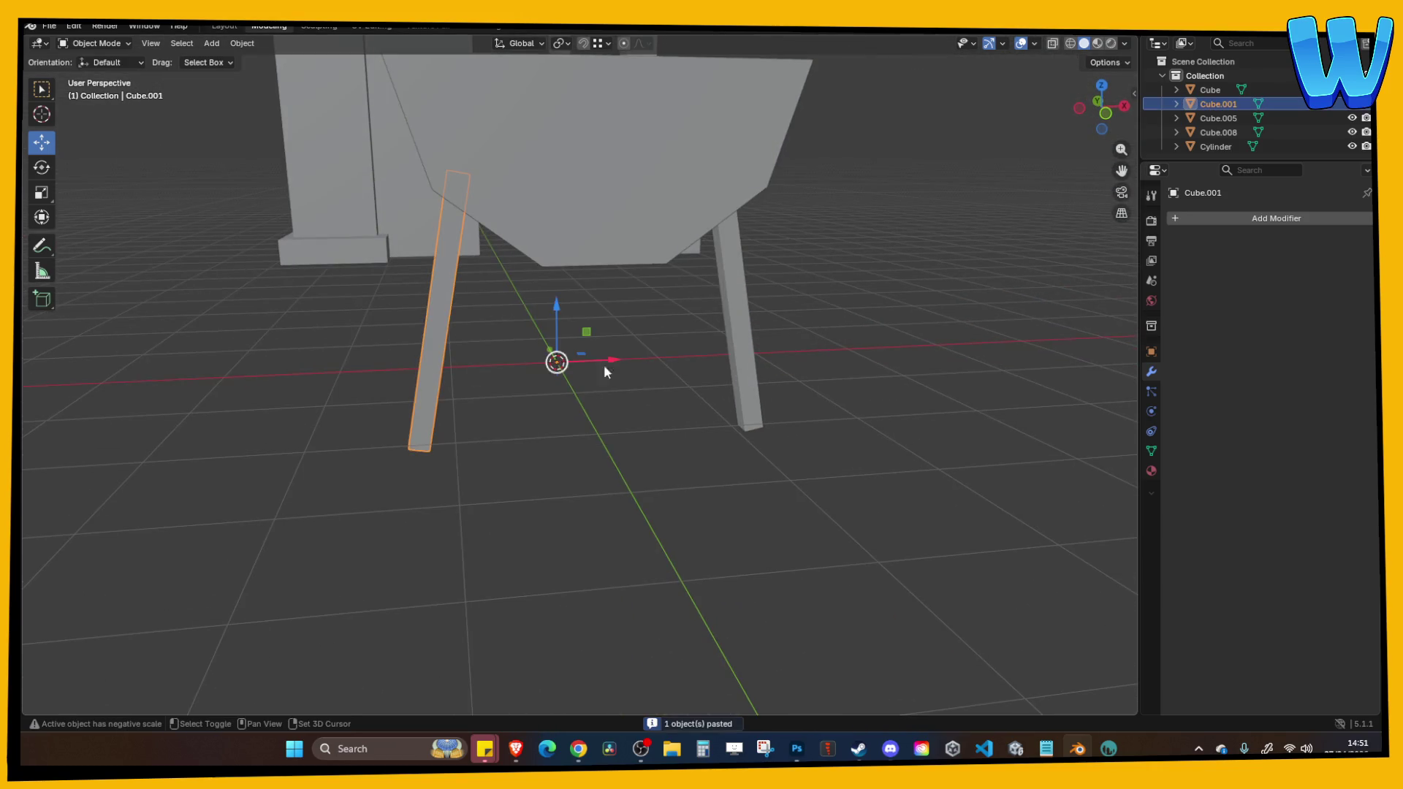
{"action": "left_click", "coordinate": [740, 348], "text": "shift"}
{"action": "key", "text": "ctrl+c"}
{"action": "key", "text": "ctrl+v"}
{"action": "key", "text": "ctrl+m"}
{"action": "key", "text": "y"}
{"action": "key", "text": "Return"}
Orbit around the four-legged trough to review the legs, then select two of them.
{"action": "scroll", "coordinate": [753, 351], "scroll_direction": "down", "scroll_amount": 3}
{"action": "left_click_drag", "start_coordinate": [874, 389], "coordinate": [700, 428]}
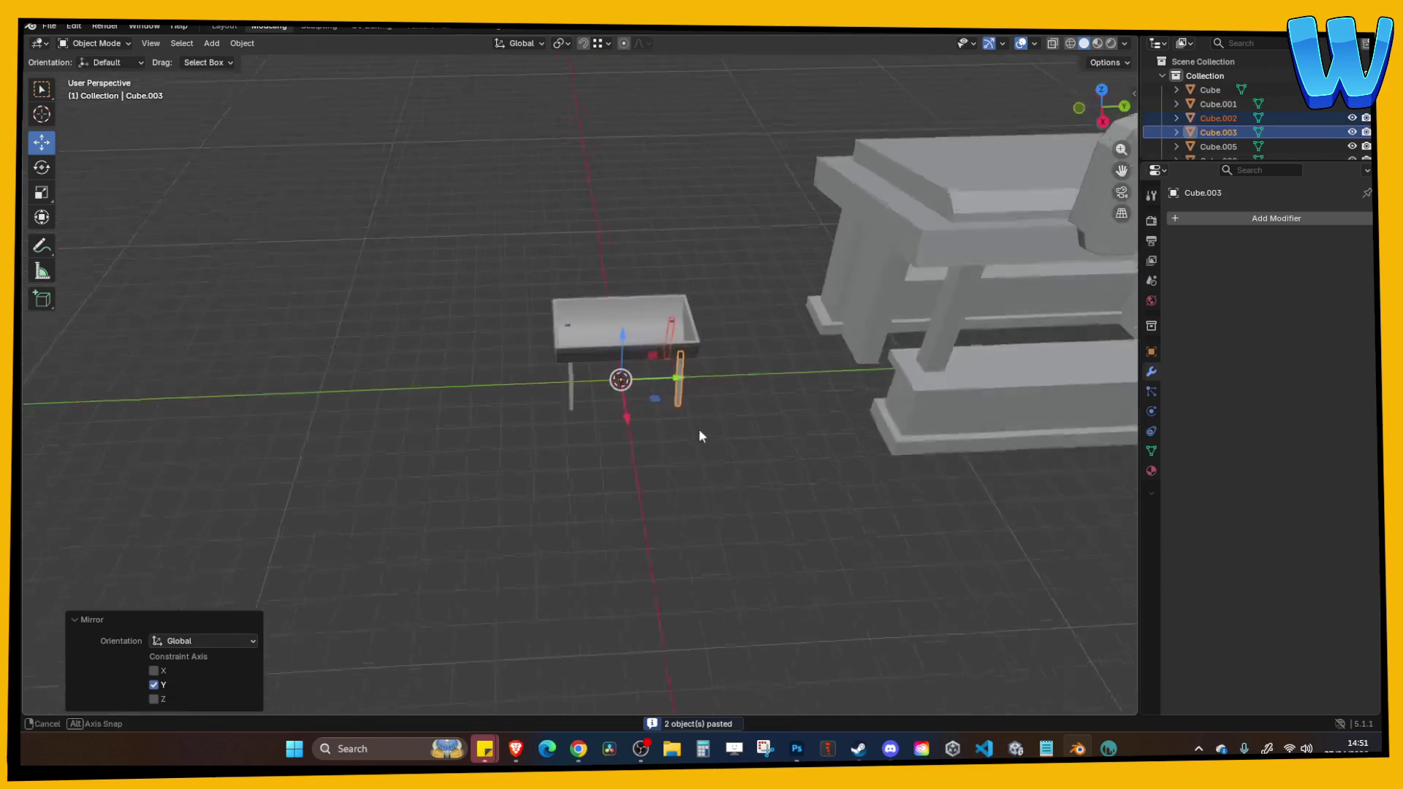
{"action": "left_click", "coordinate": [694, 502]}
{"action": "scroll", "coordinate": [696, 482], "scroll_direction": "up", "scroll_amount": 2}
{"action": "left_click_drag", "start_coordinate": [695, 484], "coordinate": [634, 471]}
{"action": "scroll", "coordinate": [634, 478], "scroll_direction": "up", "scroll_amount": 3}
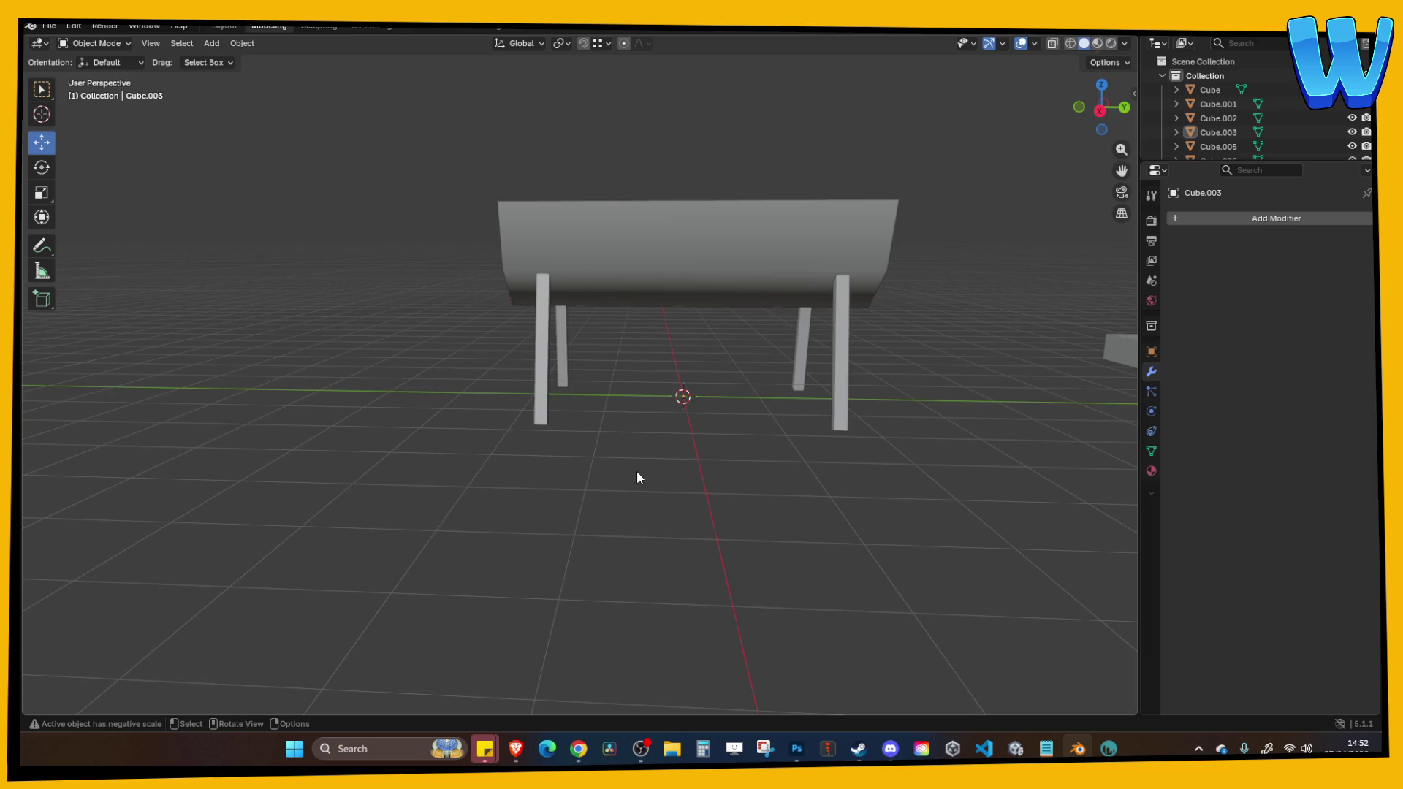
{"action": "mouse_move", "coordinate": [638, 479]}
{"action": "left_mouse_down"}
{"action": "mouse_move", "coordinate": [621, 470]}
{"action": "mouse_move", "coordinate": [699, 429]}
{"action": "mouse_move", "coordinate": [639, 410]}
{"action": "mouse_move", "coordinate": [590, 423]}
{"action": "mouse_move", "coordinate": [749, 439]}
{"action": "mouse_move", "coordinate": [660, 429]}
{"action": "left_mouse_up"}
{"action": "scroll", "coordinate": [661, 429], "scroll_direction": "up", "scroll_amount": 5}
{"action": "left_click", "coordinate": [753, 338], "text": "shift"}
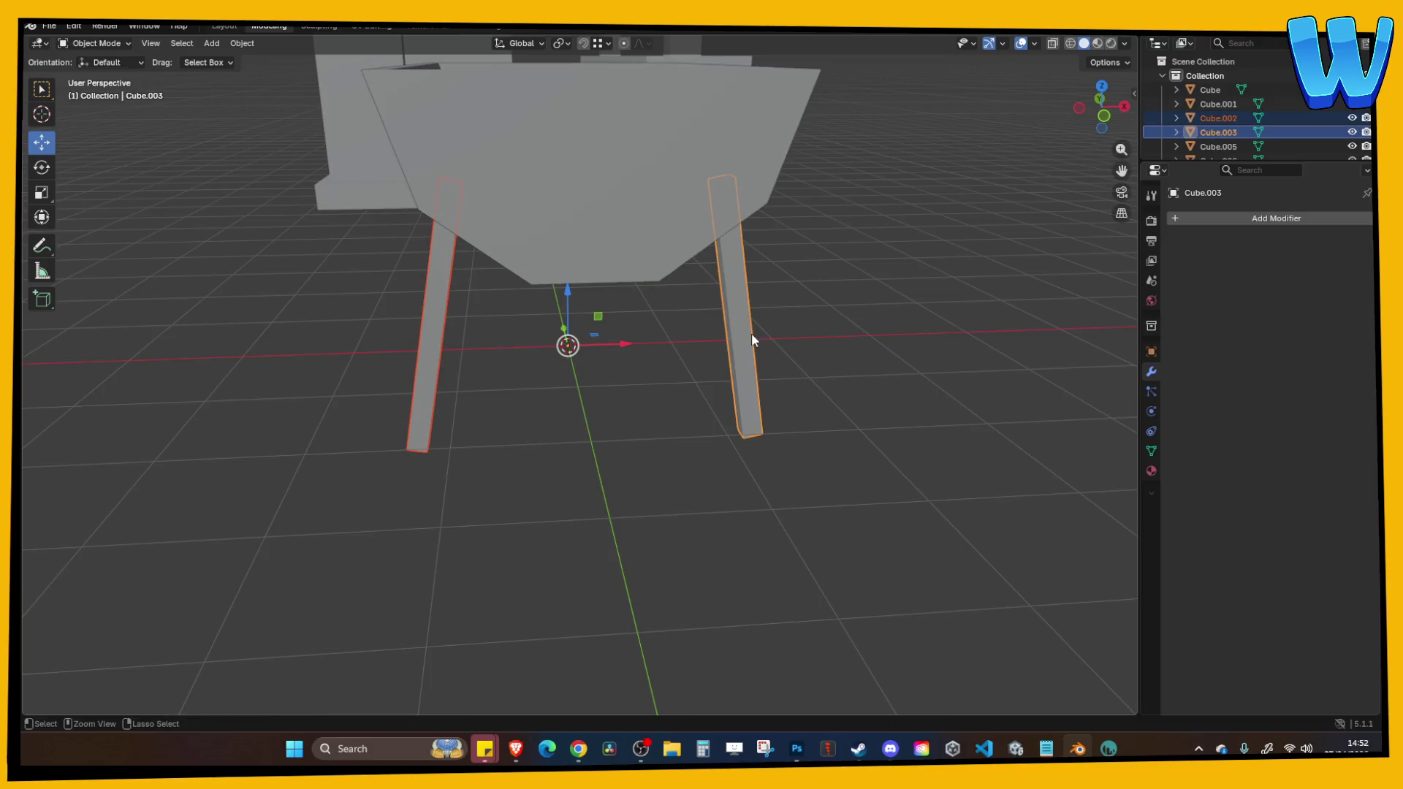
Remove the extra duplicate legs and select the original leg.
{"action": "key", "text": "ctrl+z"}
{"action": "key", "text": "ctrl+z"}
{"action": "key", "text": "ctrl+z"}
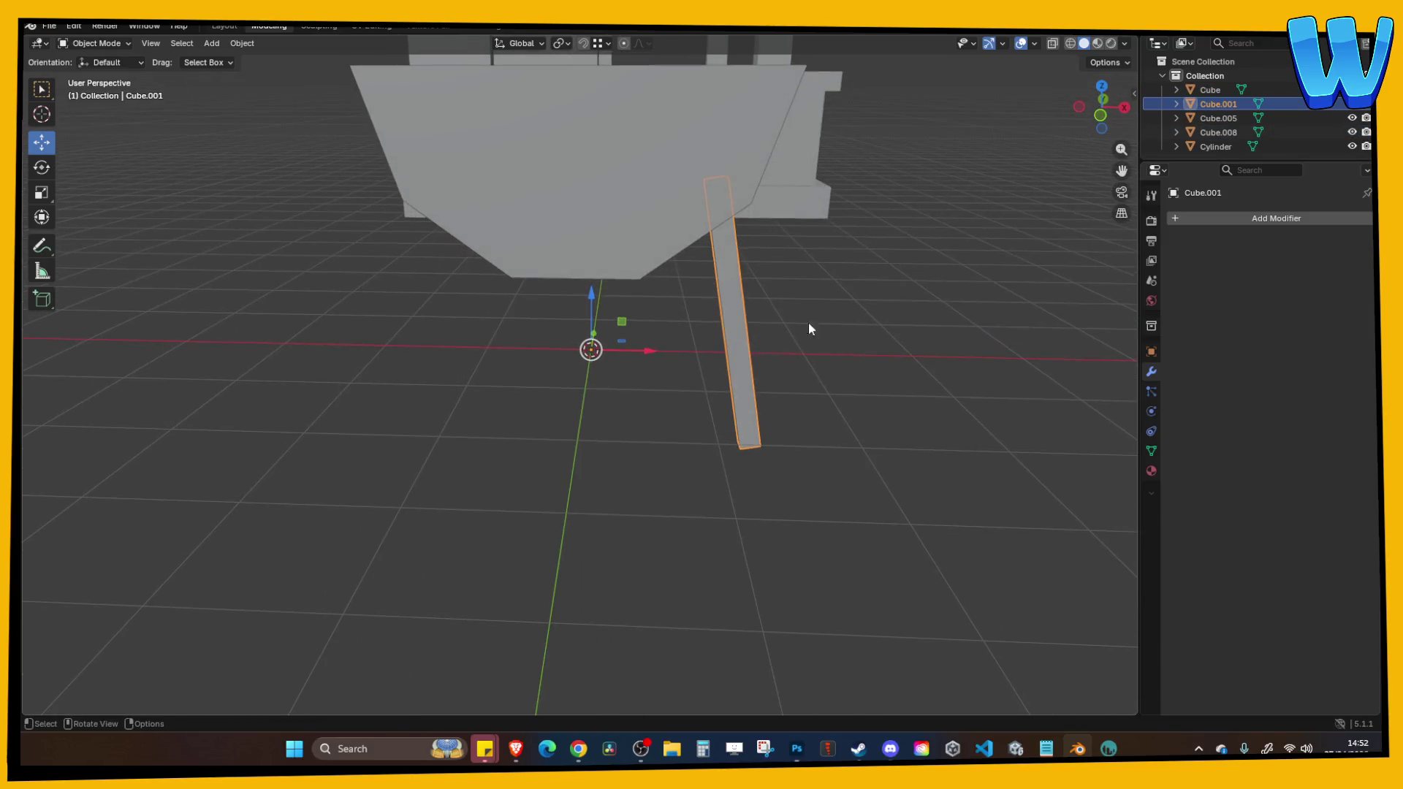
{"action": "left_click", "coordinate": [1092, 115]}
{"action": "key", "text": "g"}
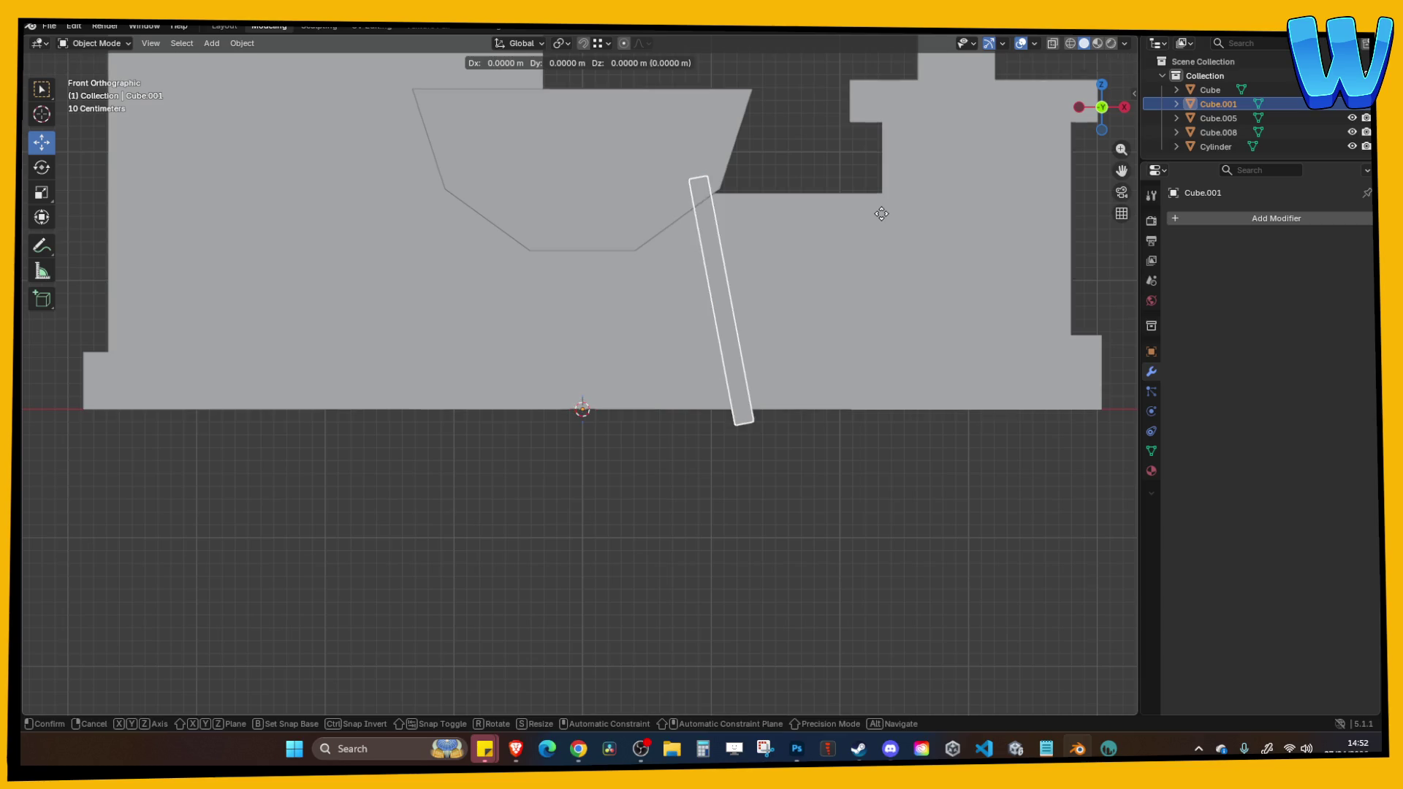
{"action": "left_click", "coordinate": [855, 209]}
{"action": "key", "text": "Delete"}
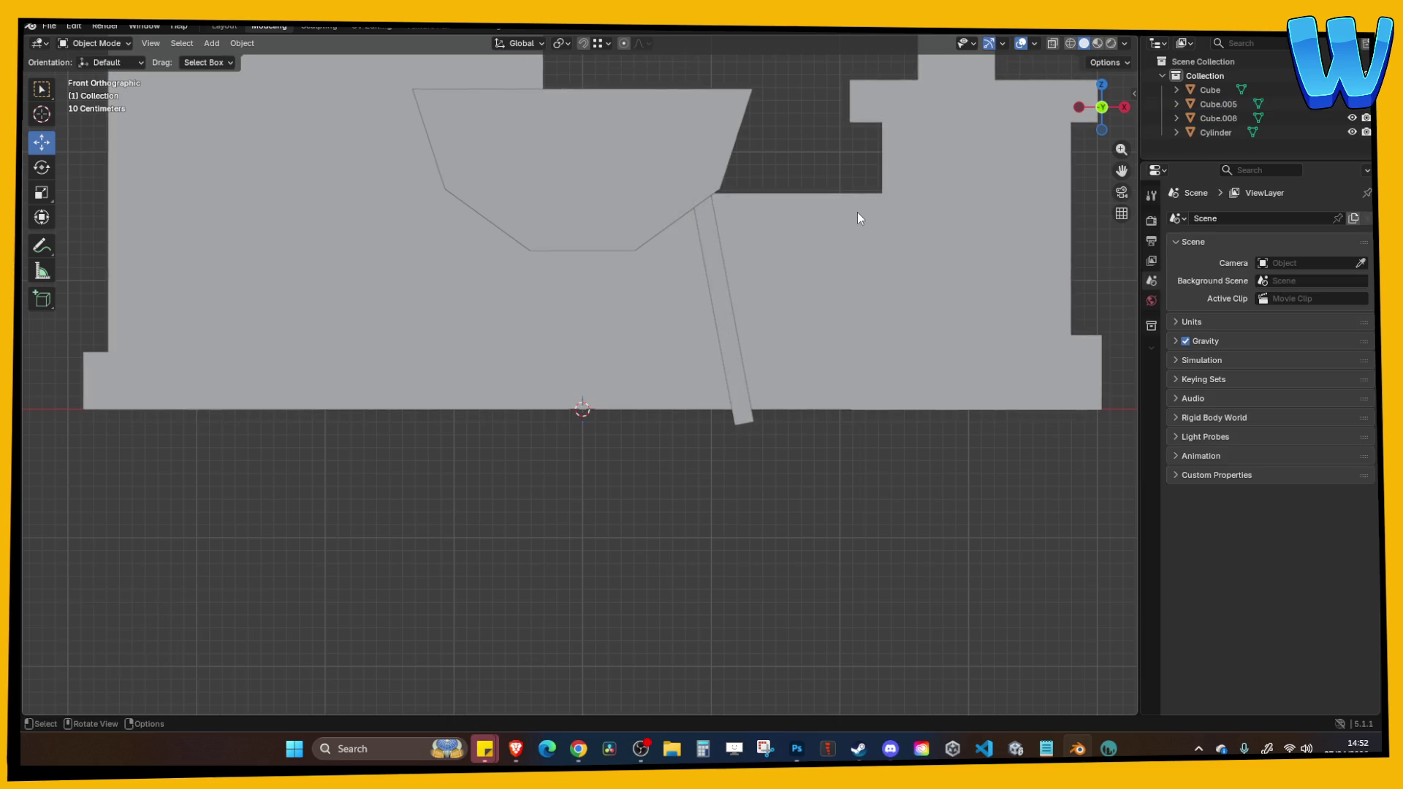
{"action": "left_click", "coordinate": [720, 306]}
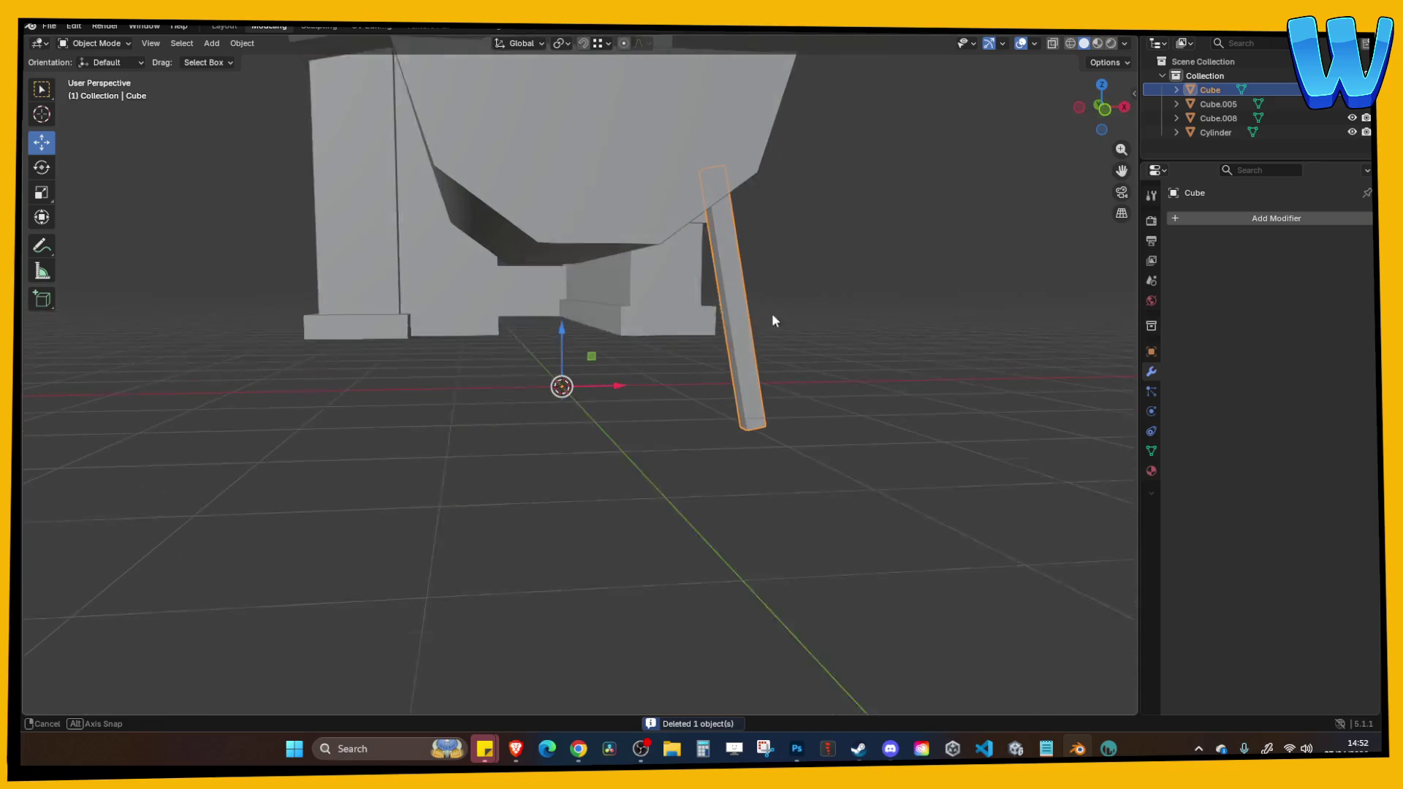
In front view, shift the leg -0.2535 m sideways so it tucks under the trough.
{"action": "left_click", "coordinate": [1101, 108]}
{"action": "key", "text": "g"}
{"action": "key", "text": "y"}
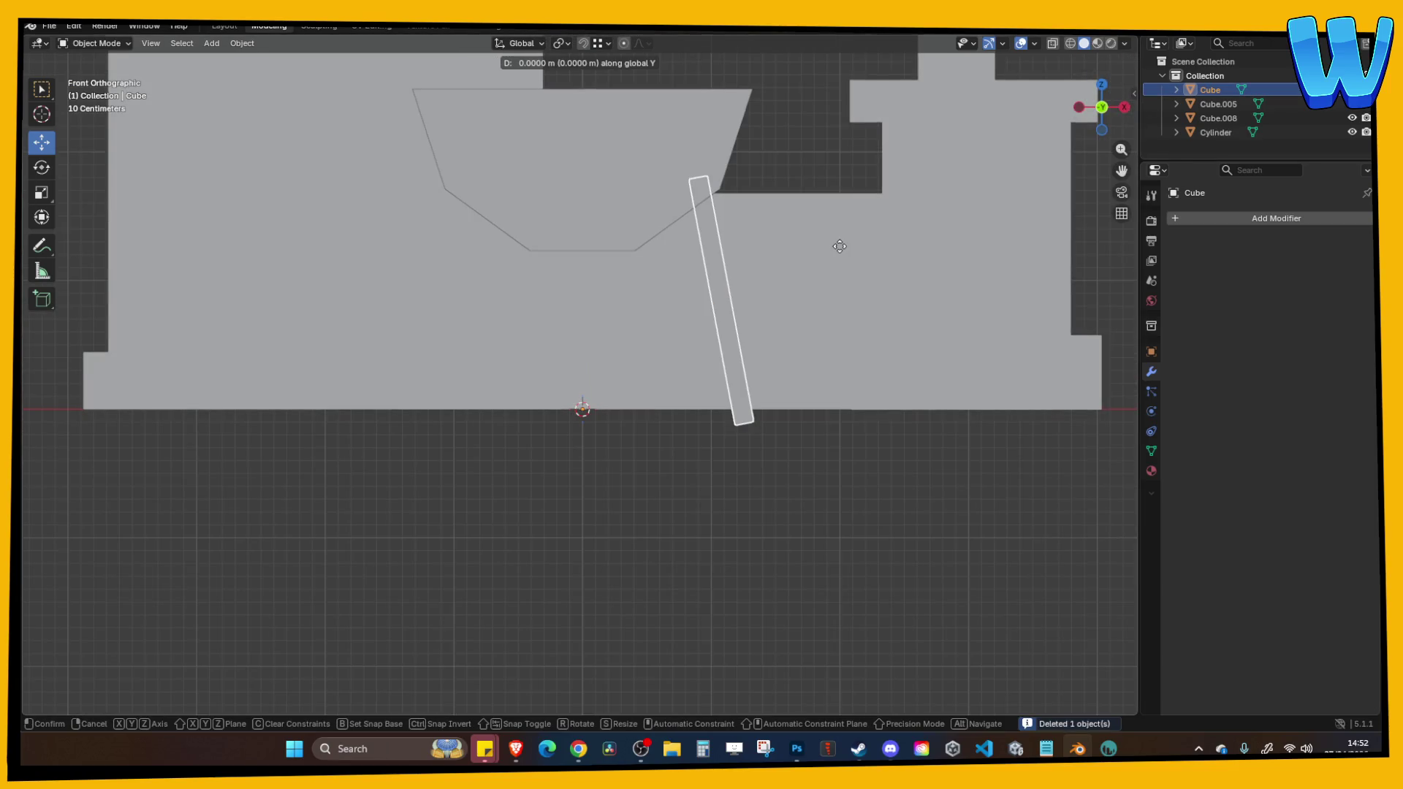
{"action": "left_click", "coordinate": [804, 241]}
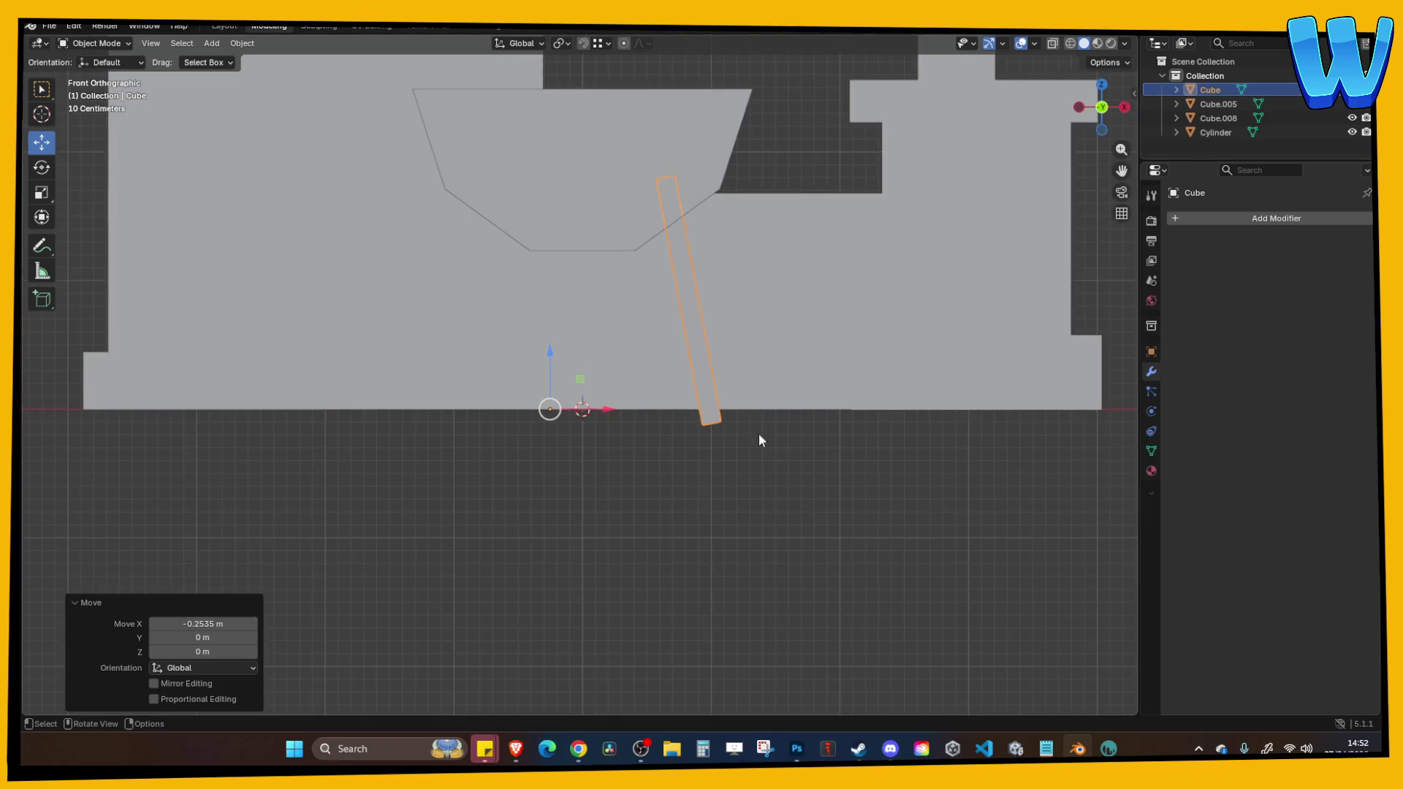
{"action": "left_click", "coordinate": [761, 439]}
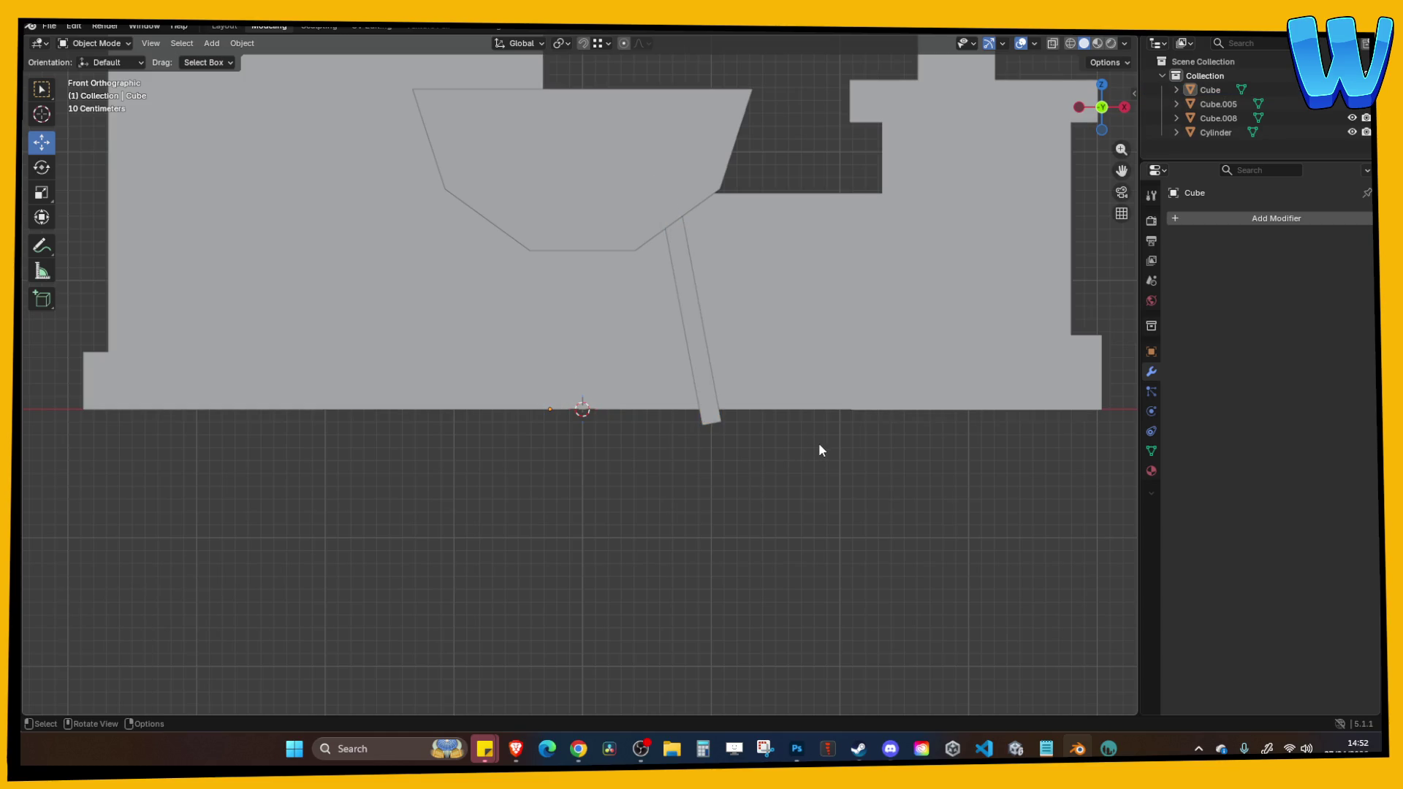
{"action": "mouse_move", "coordinate": [783, 407]}
{"action": "left_mouse_down"}
{"action": "mouse_move", "coordinate": [770, 523]}
{"action": "mouse_move", "coordinate": [789, 445]}
{"action": "mouse_move", "coordinate": [674, 409]}
{"action": "left_mouse_up"}
Select the leg and scale it down to a thinner size.
{"action": "left_click", "coordinate": [674, 411]}
{"action": "key", "text": "Tab"}
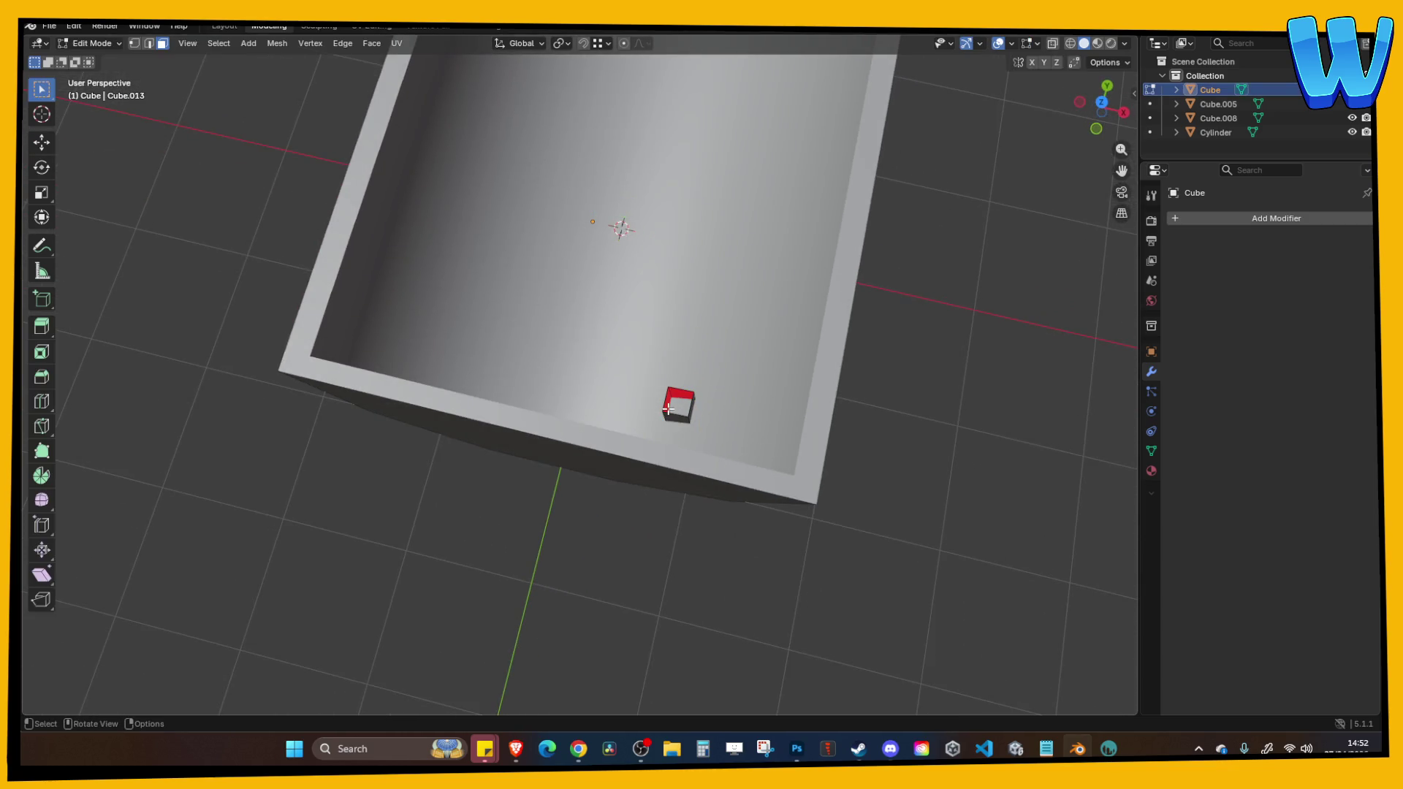
{"action": "mouse_move", "coordinate": [730, 462]}
{"action": "left_mouse_down"}
{"action": "mouse_move", "coordinate": [899, 382]}
{"action": "mouse_move", "coordinate": [658, 391]}
{"action": "left_mouse_up"}
{"action": "scroll", "coordinate": [836, 375], "scroll_direction": "down", "scroll_amount": 2}
{"action": "key", "text": "Tab"}
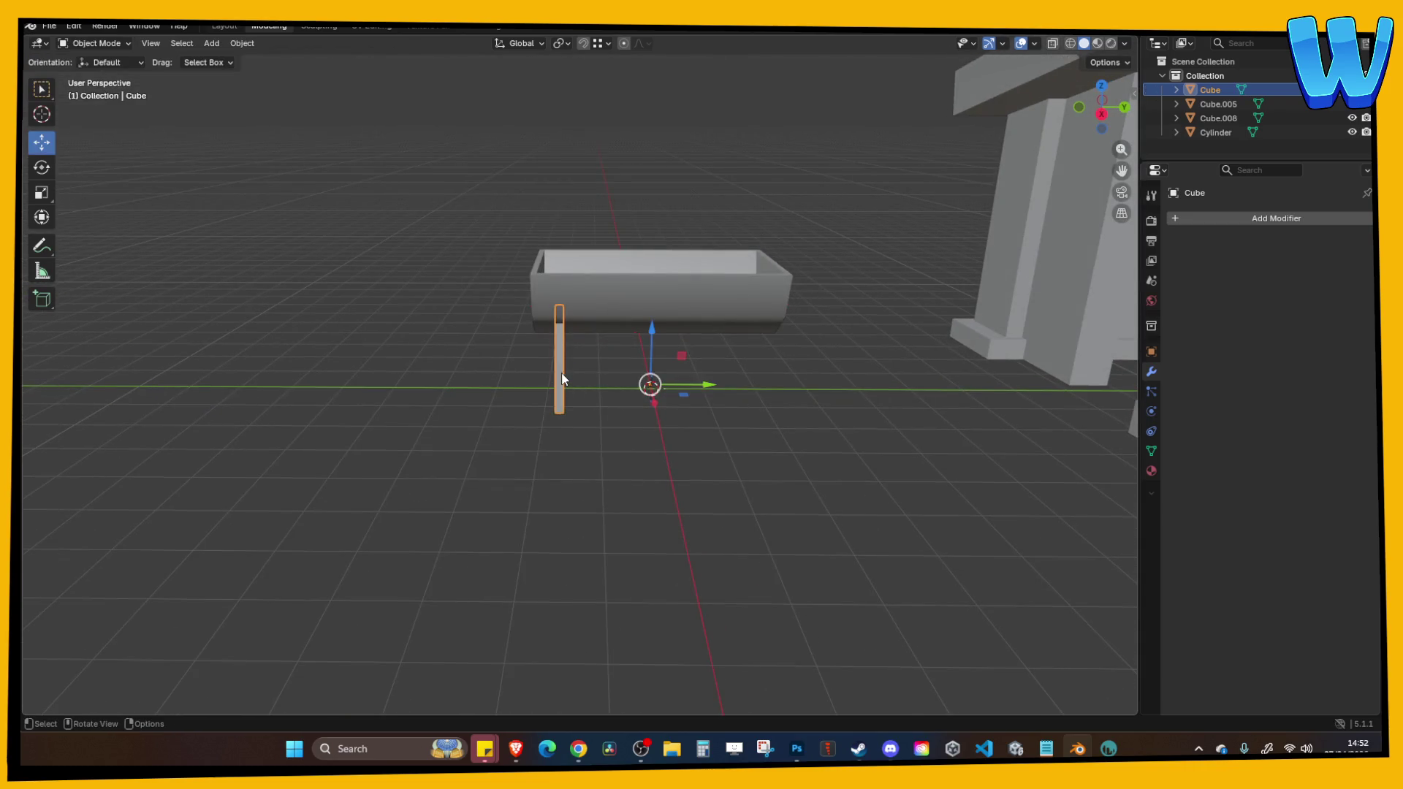
{"action": "key", "text": "s"}
{"action": "left_click", "coordinate": [570, 372]}
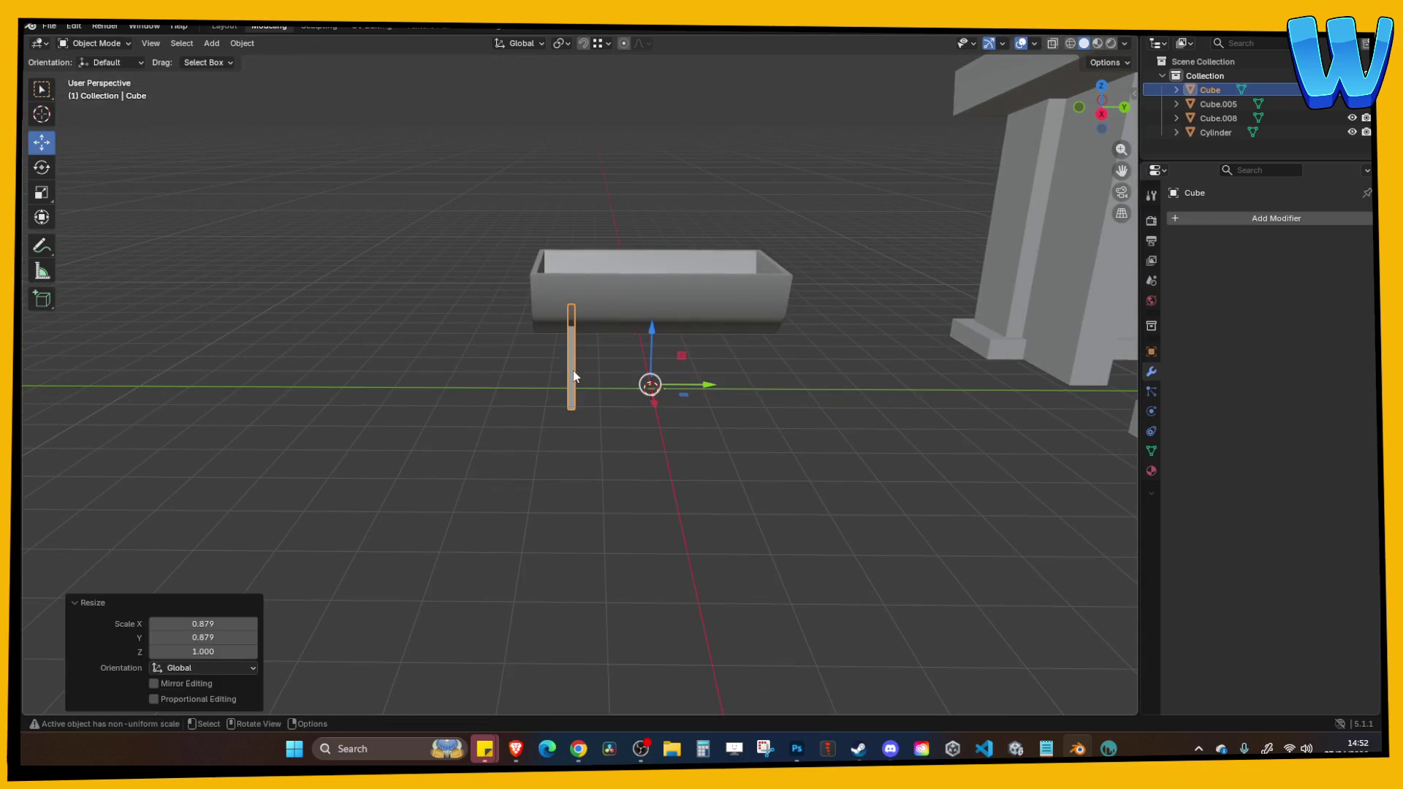
{"action": "scroll", "coordinate": [658, 403], "scroll_direction": "up", "scroll_amount": 4}
Set the leg's origin to its geometry, then thicken it in width and depth only (Shift+Z).
{"action": "right_click", "coordinate": [530, 378]}
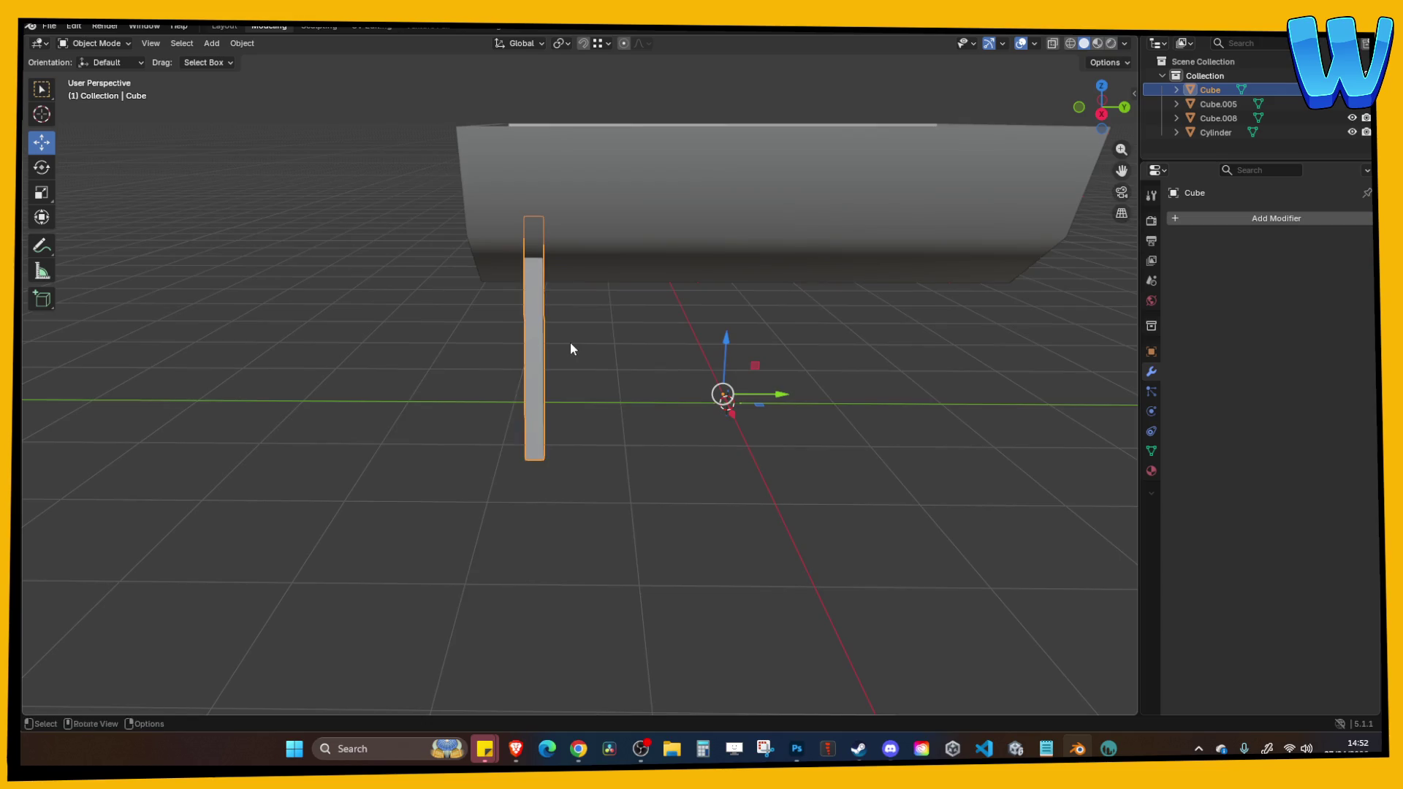
{"action": "right_click", "coordinate": [539, 342]}
{"action": "mouse_move", "coordinate": [515, 404]}
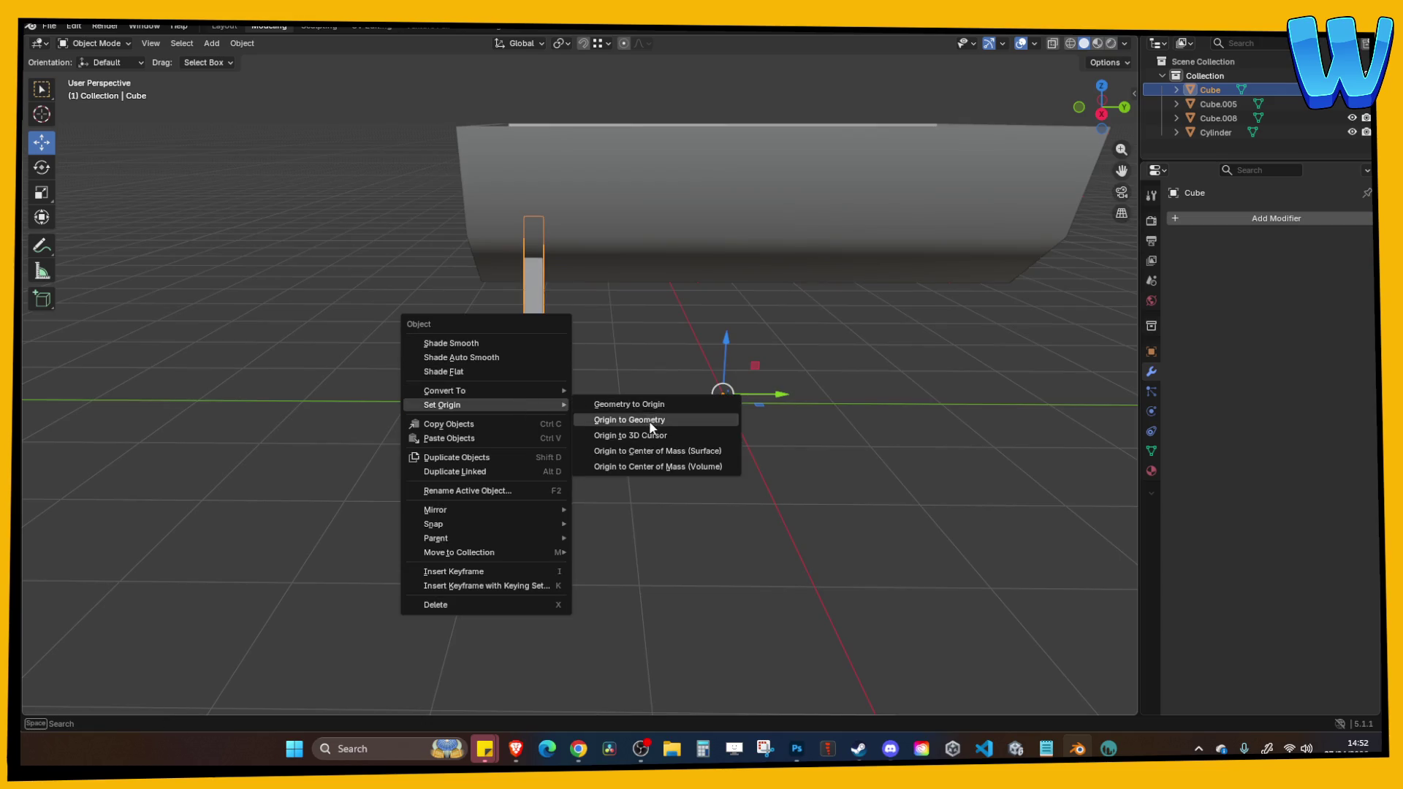
{"action": "left_click", "coordinate": [628, 420]}
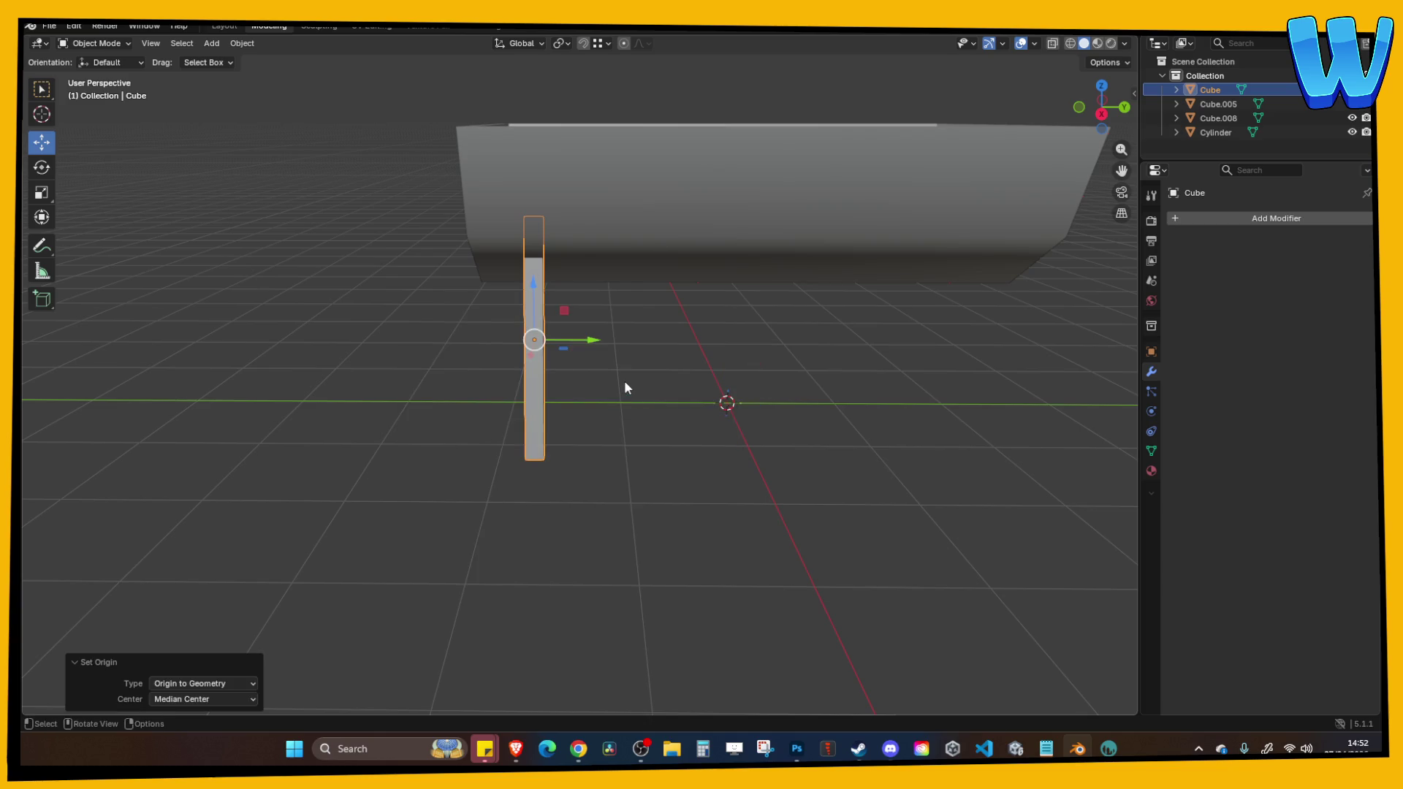
{"action": "key", "text": "s"}
{"action": "key", "text": "shift+z"}
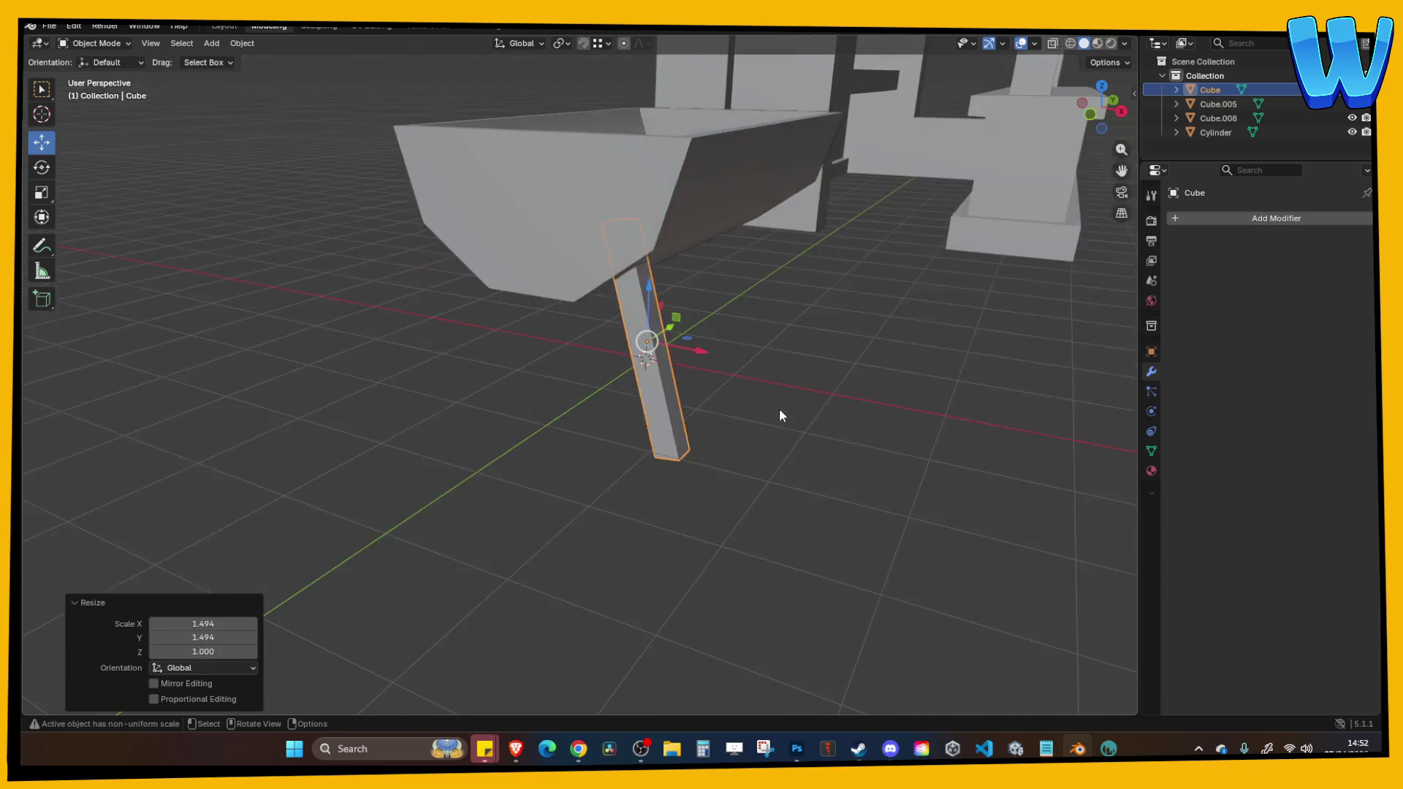
{"action": "key", "text": "Tab"}
{"action": "key", "text": "Tab"}
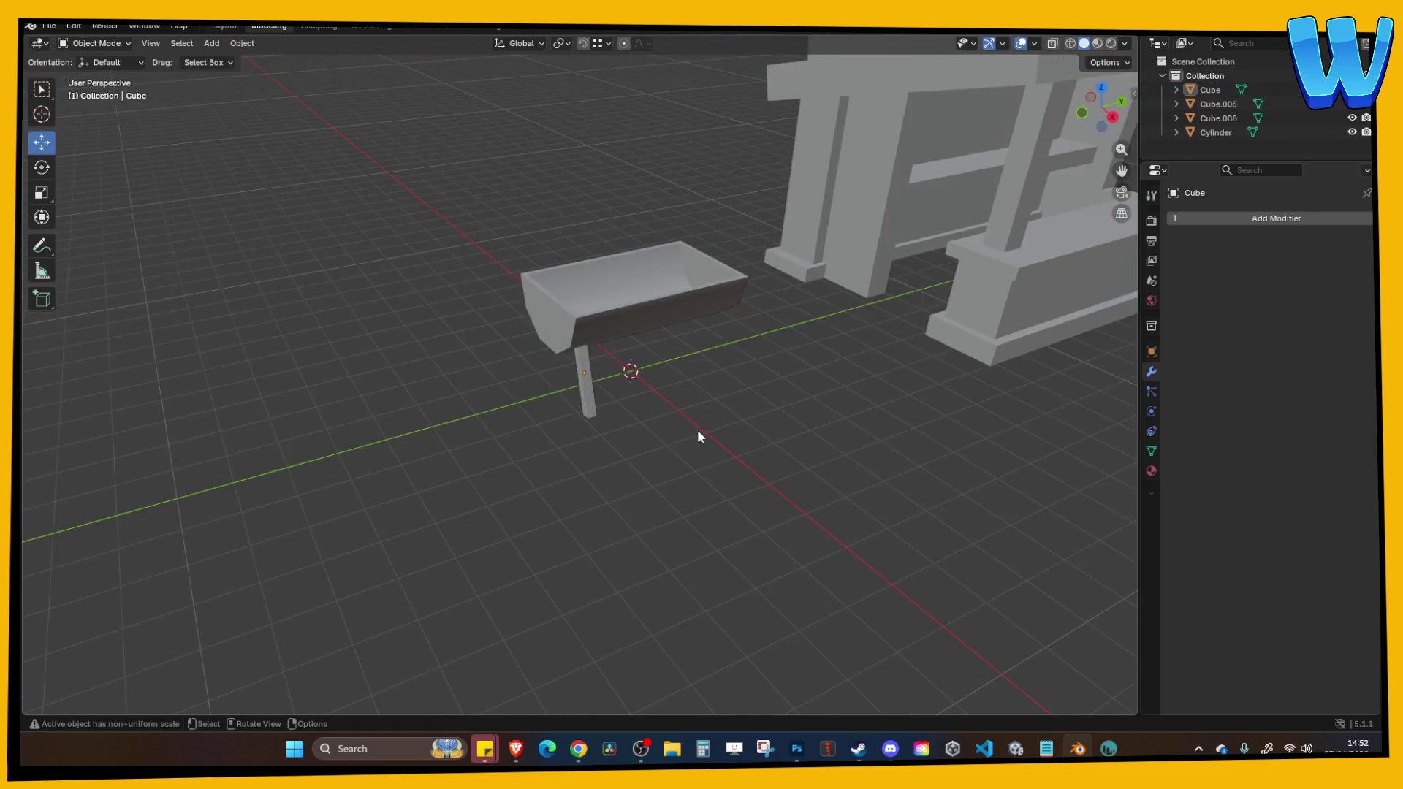
{"action": "scroll", "coordinate": [702, 432], "scroll_direction": "up", "scroll_amount": 5}
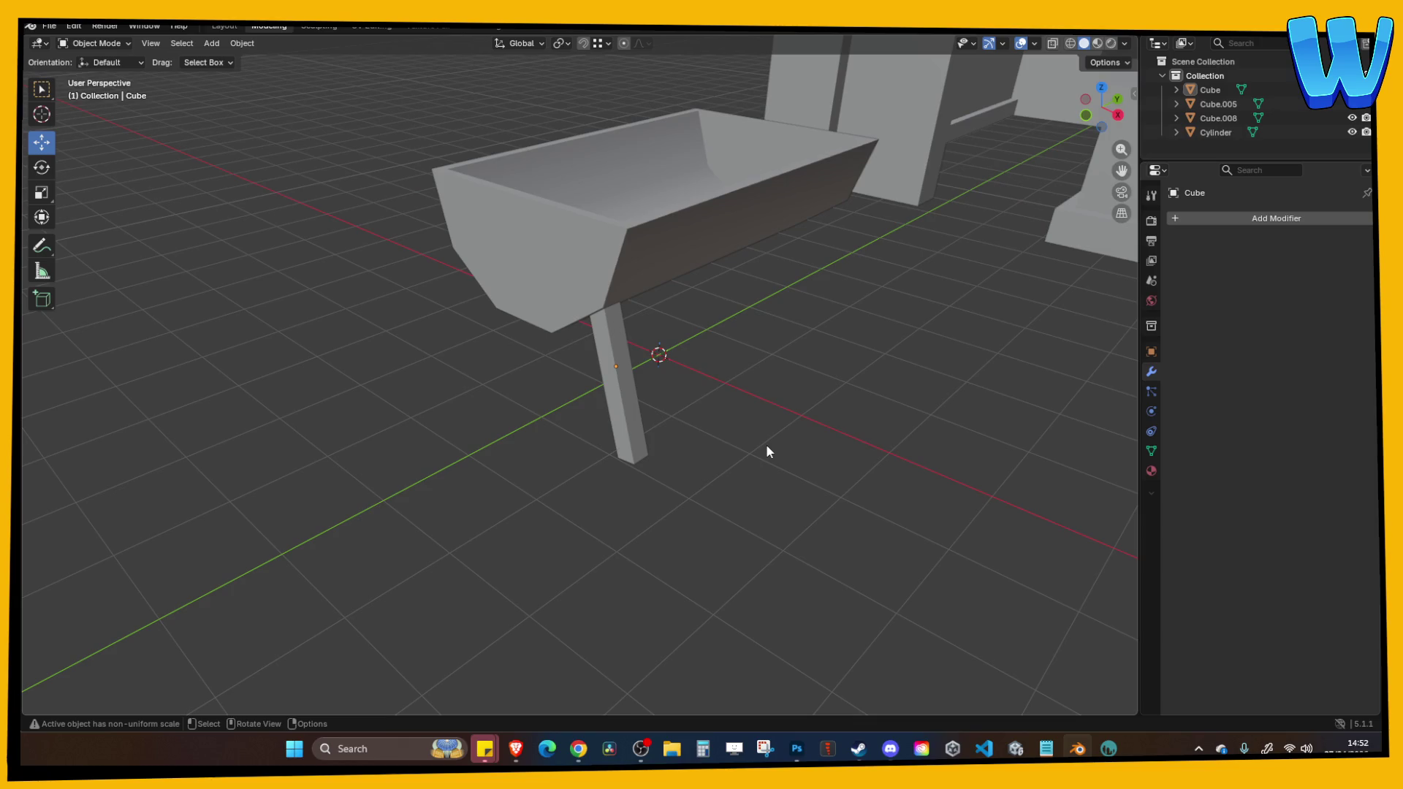
Put the leg in edit mode in front view with see-through on, centred on screen.
{"action": "left_click_drag", "start_coordinate": [767, 451], "coordinate": [732, 383]}
{"action": "left_click", "coordinate": [640, 407]}
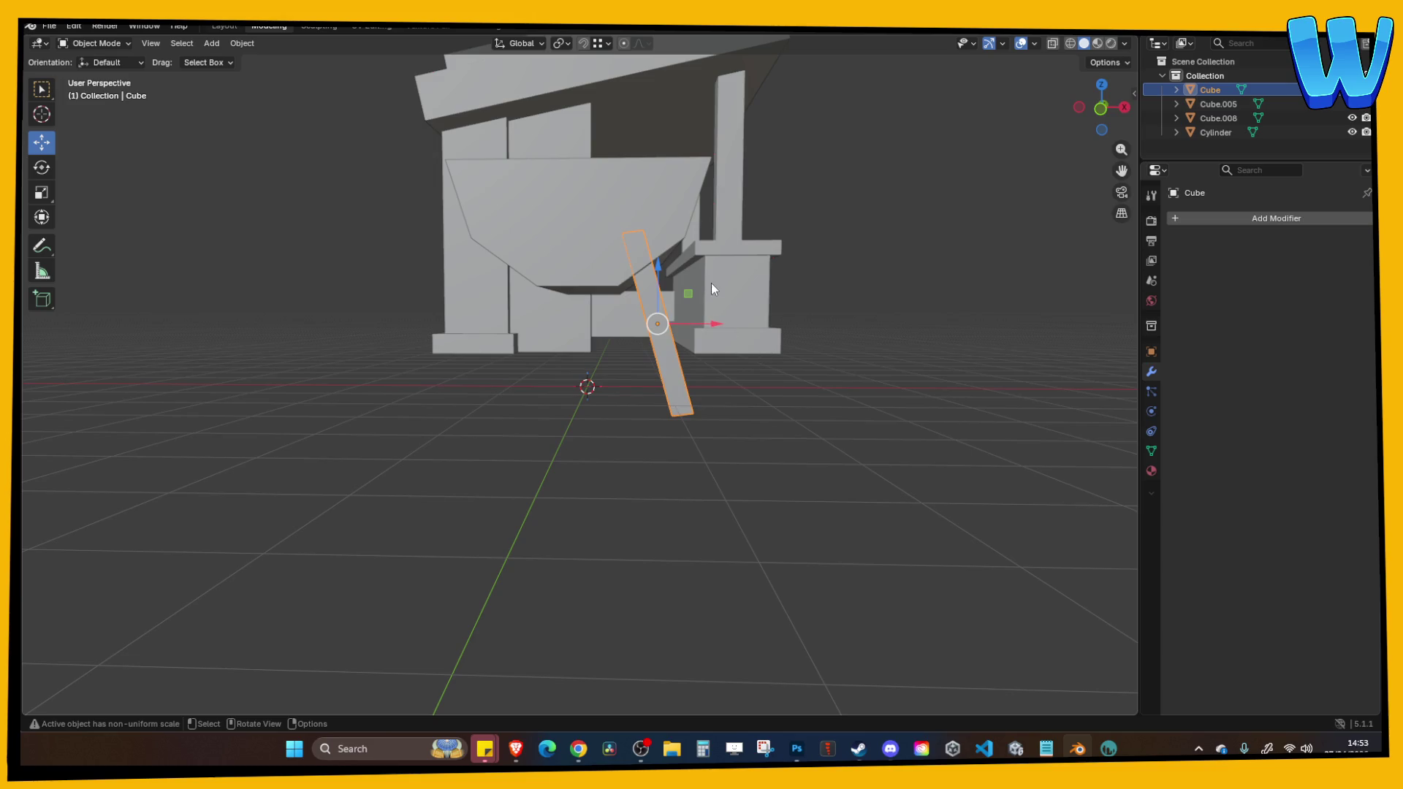
{"action": "key", "text": "Tab"}
{"action": "left_click", "coordinate": [1101, 107]}
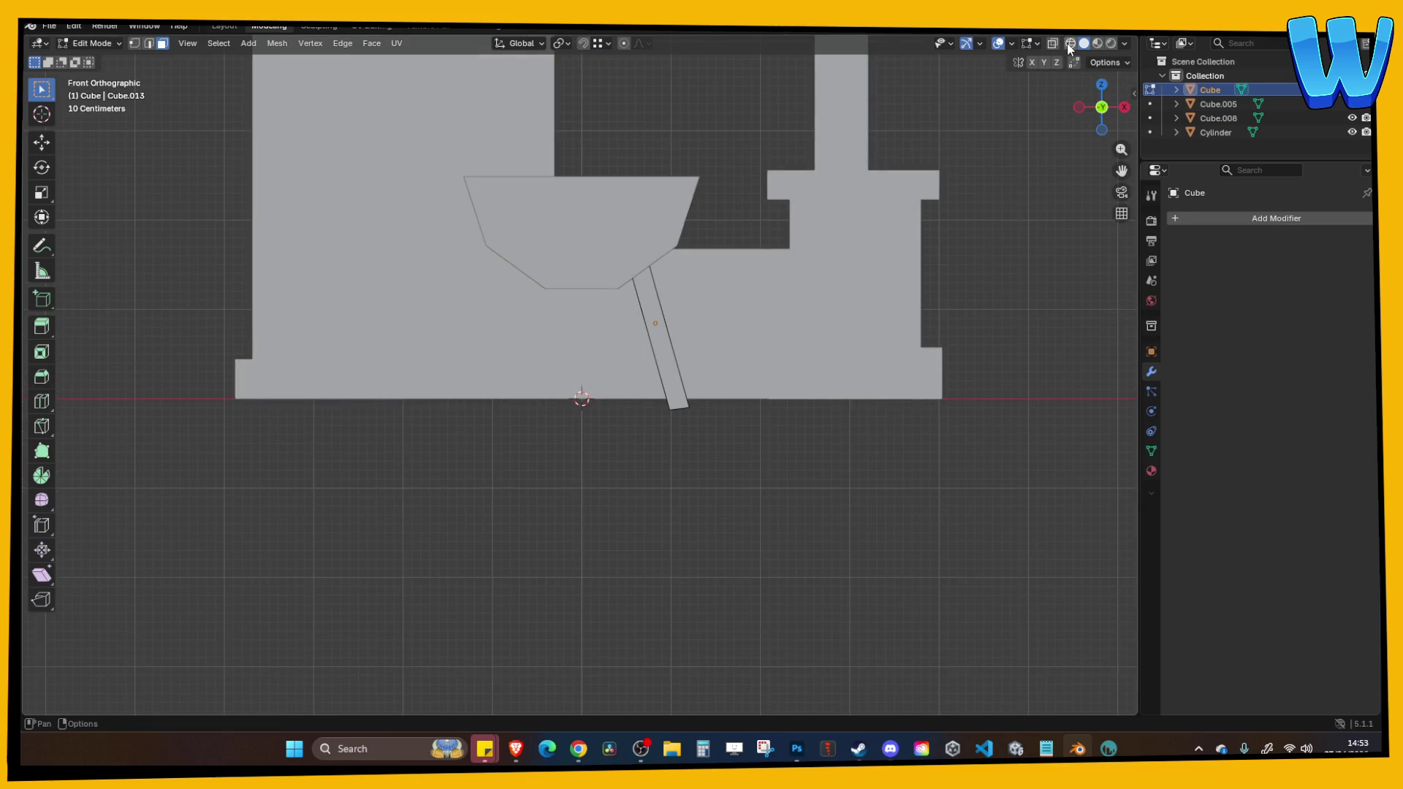
{"action": "left_click", "coordinate": [1070, 44]}
{"action": "scroll", "coordinate": [780, 220], "scroll_direction": "up", "scroll_amount": 4}
{"action": "left_click_drag", "start_coordinate": [780, 219], "coordinate": [702, 312]}
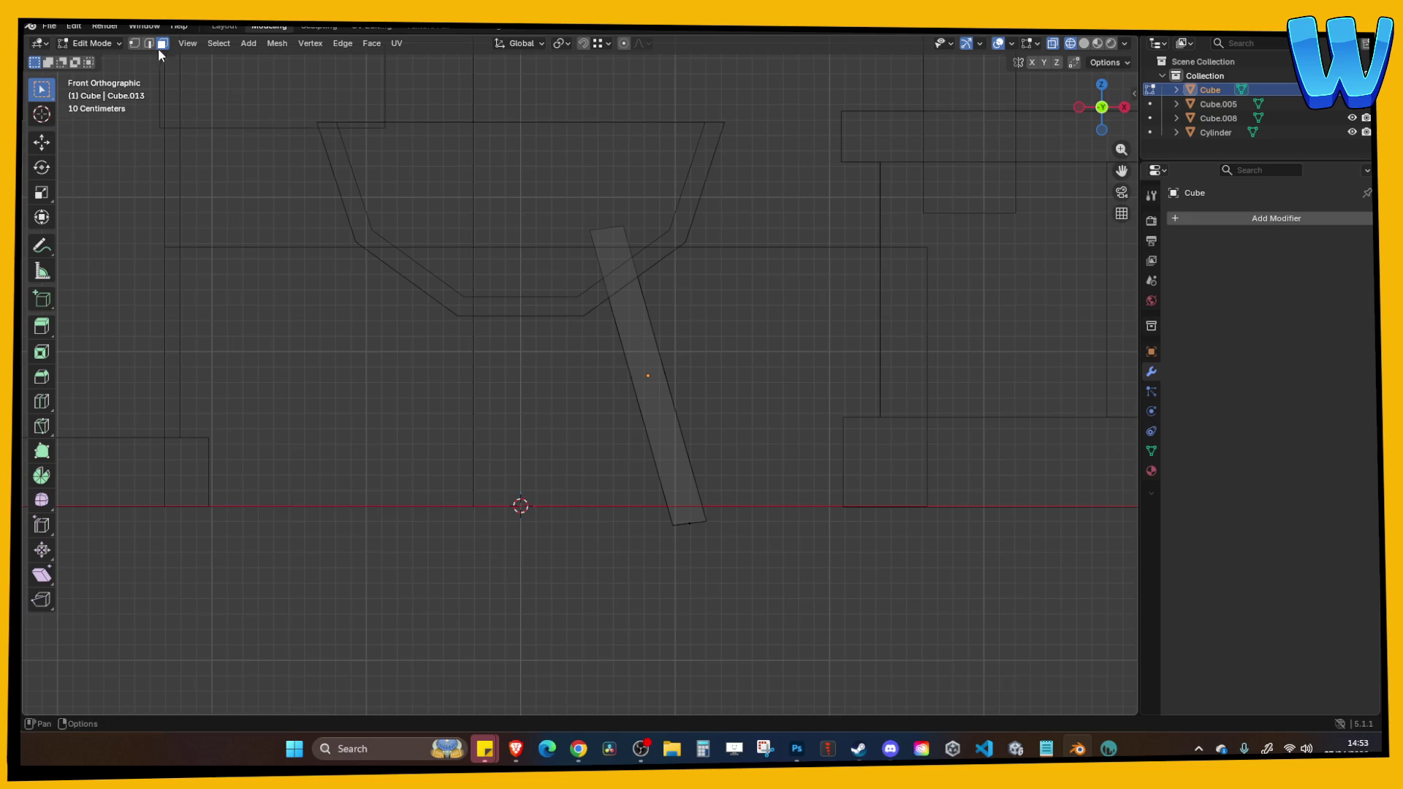
Lower the leg's top edge and tilt it -17.2° to sit flush against the trough's underside.
{"action": "left_click", "coordinate": [608, 229], "text": "alt"}
{"action": "key", "text": "g"}
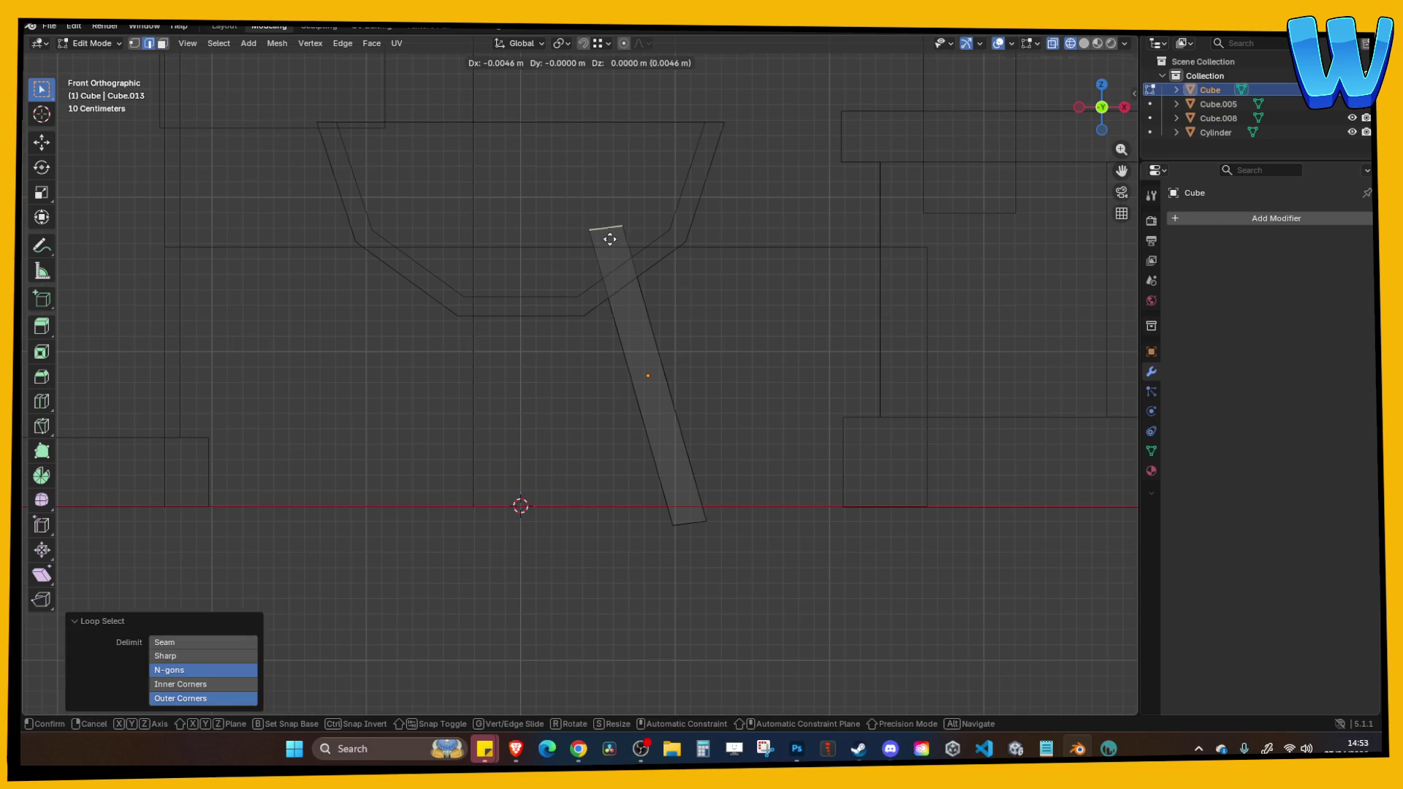
{"action": "left_click", "coordinate": [635, 282]}
{"action": "key", "text": "r"}
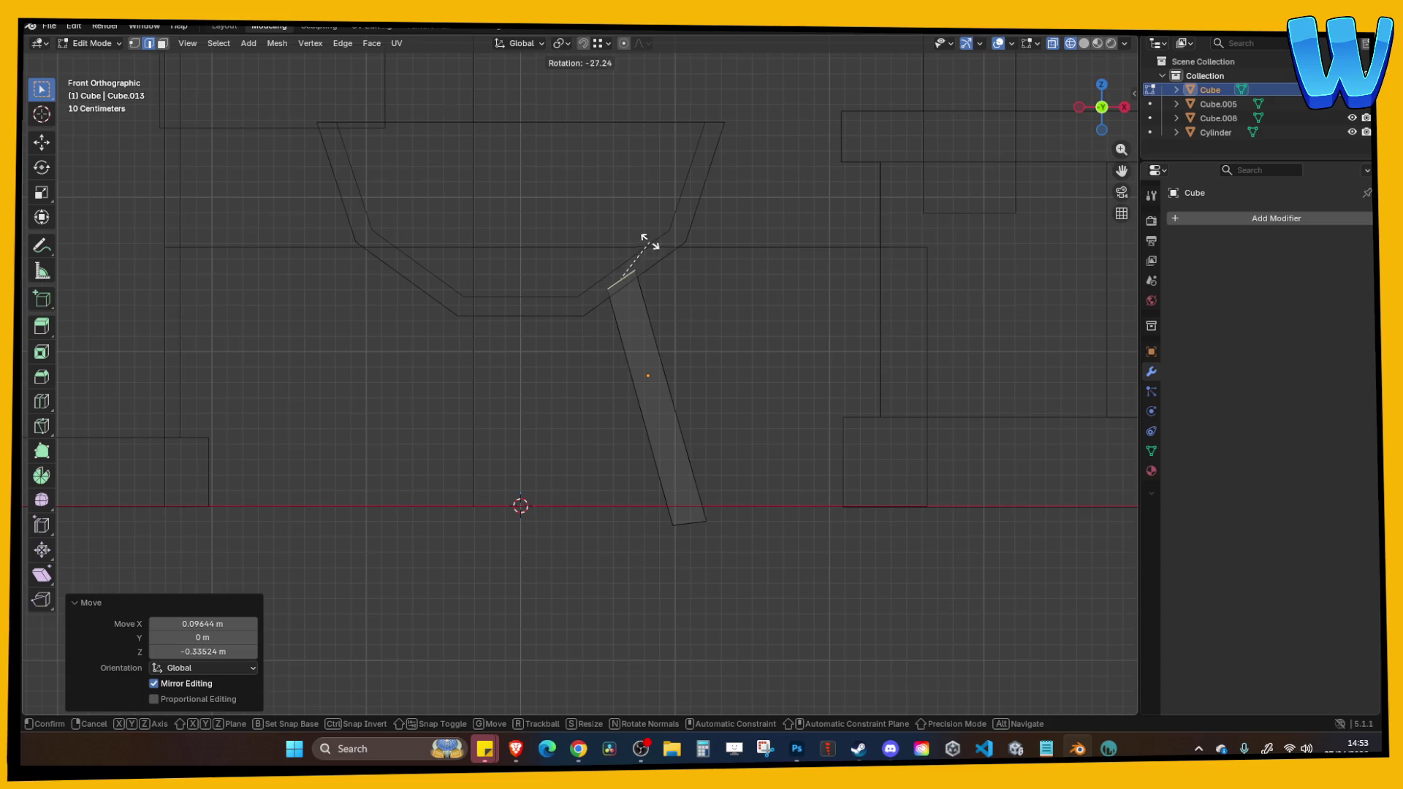
{"action": "left_click", "coordinate": [653, 252]}
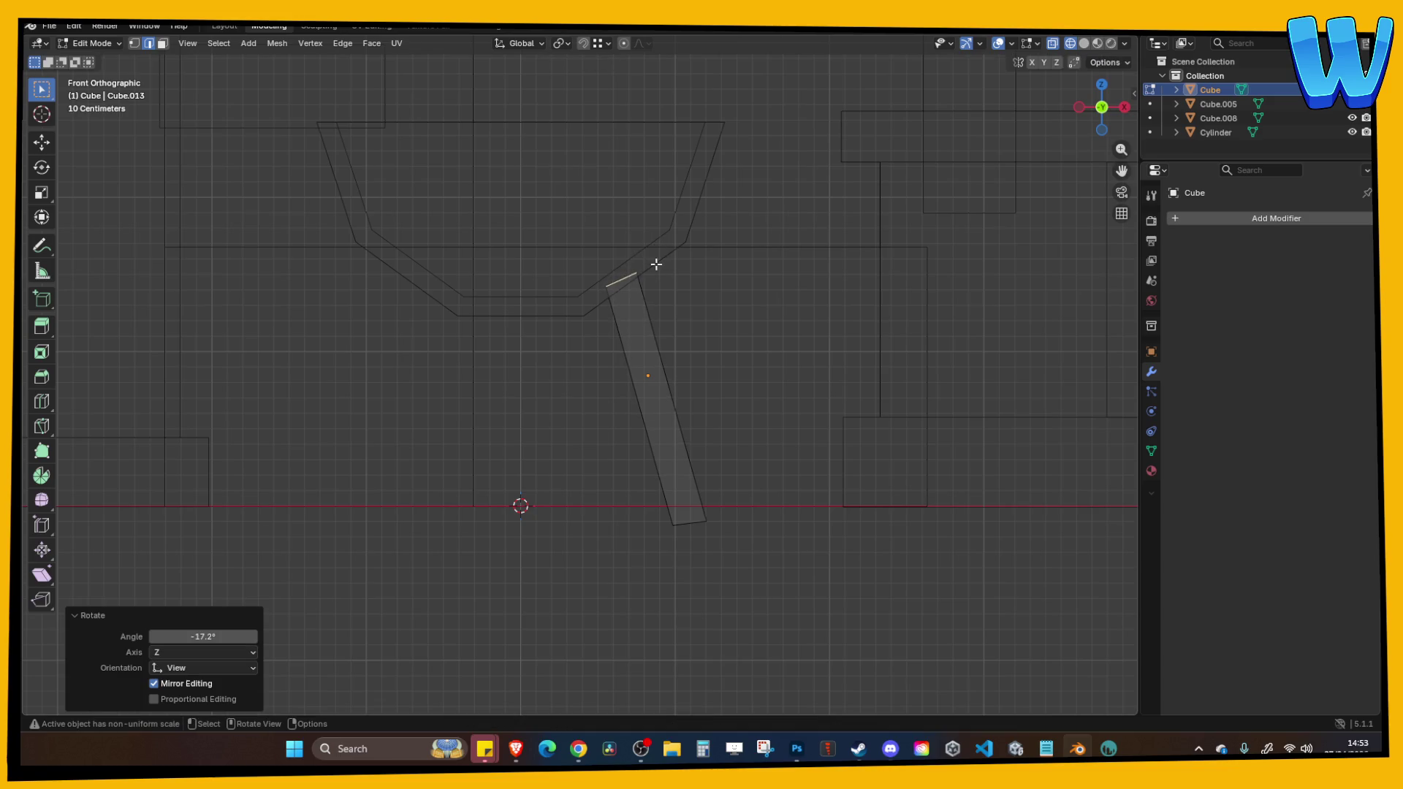
{"action": "left_click", "coordinate": [765, 511]}
{"action": "key", "text": "Tab"}
{"action": "key", "text": "shift+z"}
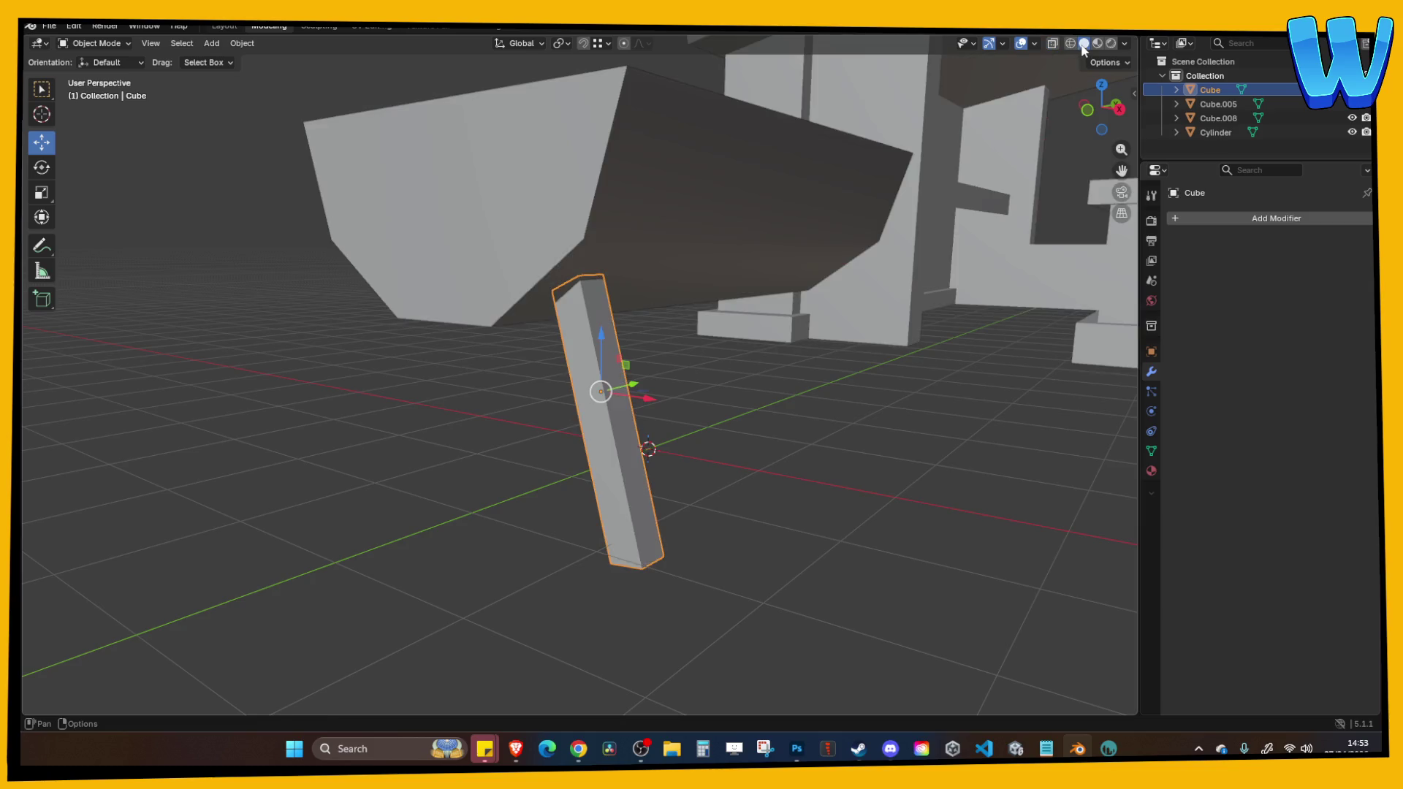
{"action": "mouse_move", "coordinate": [717, 297]}
{"action": "left_mouse_down"}
{"action": "mouse_move", "coordinate": [897, 298]}
{"action": "mouse_move", "coordinate": [773, 279]}
{"action": "mouse_move", "coordinate": [572, 297]}
{"action": "mouse_move", "coordinate": [626, 402]}
{"action": "left_mouse_up"}
{"action": "left_click", "coordinate": [898, 298]}
Apply all transforms to the leg and paste a copy mirrored across X.
{"action": "left_click", "coordinate": [622, 404]}
{"action": "key", "text": "ctrl+a"}
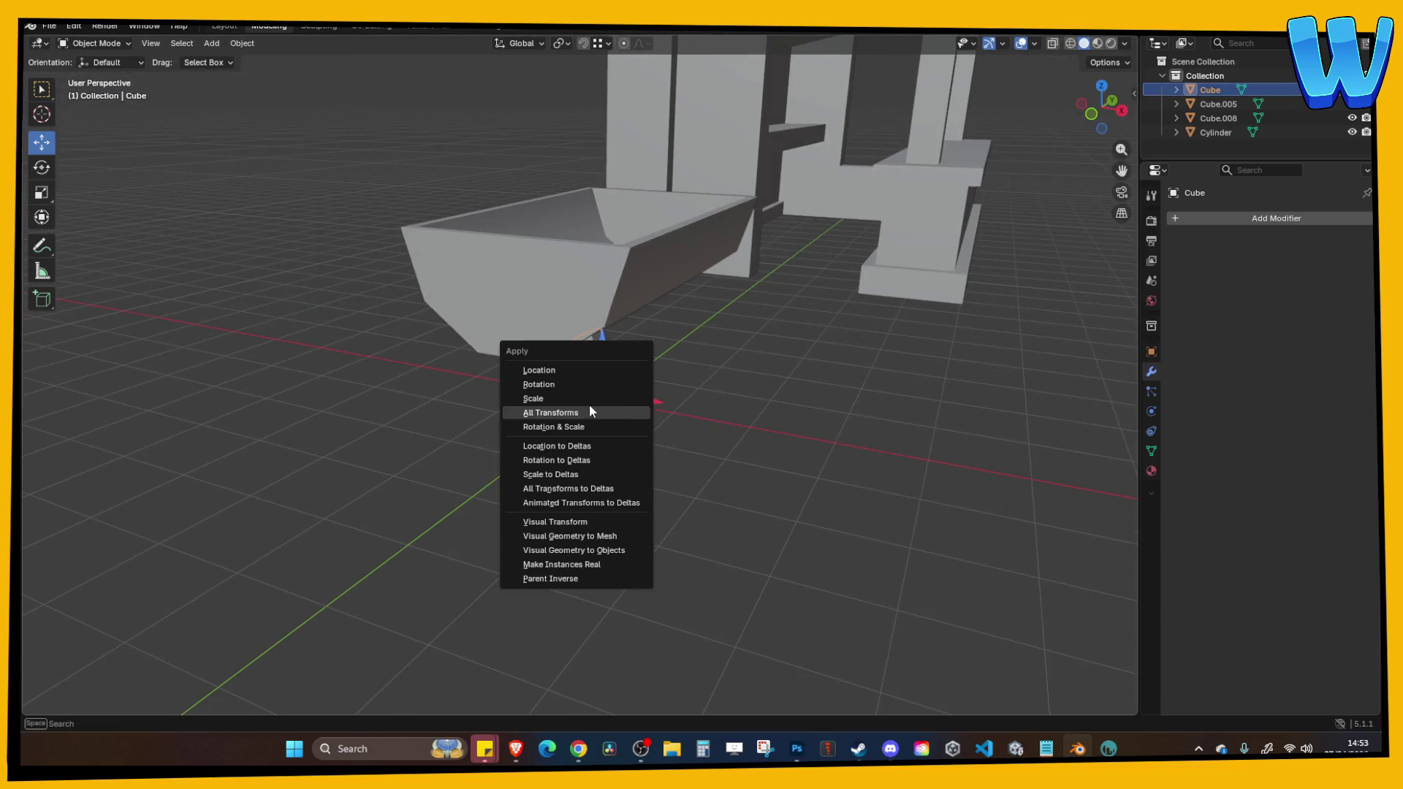
{"action": "left_click", "coordinate": [629, 409]}
{"action": "key", "text": "ctrl+c"}
{"action": "key", "text": "ctrl+v"}
{"action": "key", "text": "ctrl+m"}
{"action": "key", "text": "x"}
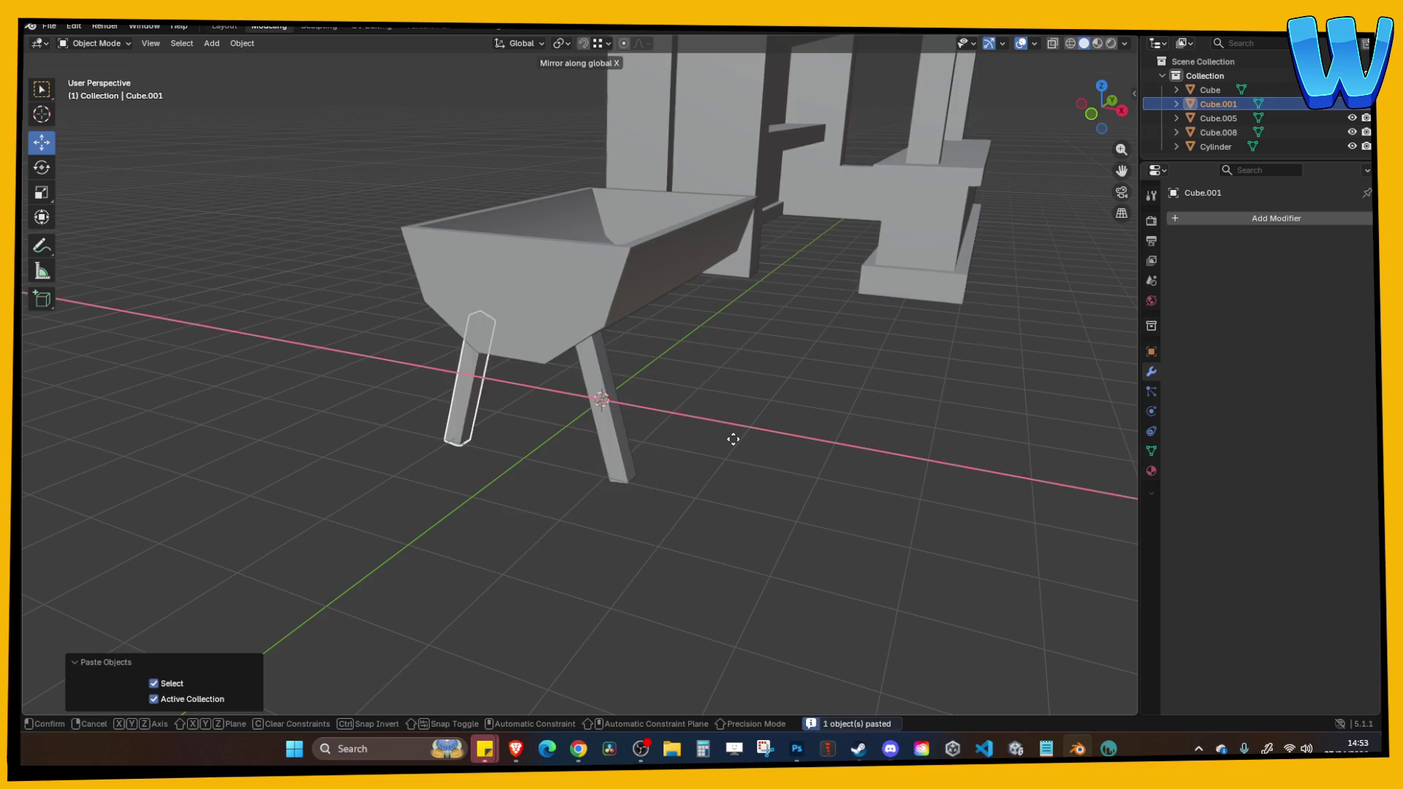
{"action": "key", "text": "Return"}
Copy both legs and paste them mirrored along Y to the trough's far end.
{"action": "left_click", "coordinate": [612, 454], "text": "shift"}
{"action": "key", "text": "ctrl+c"}
{"action": "key", "text": "ctrl+v"}
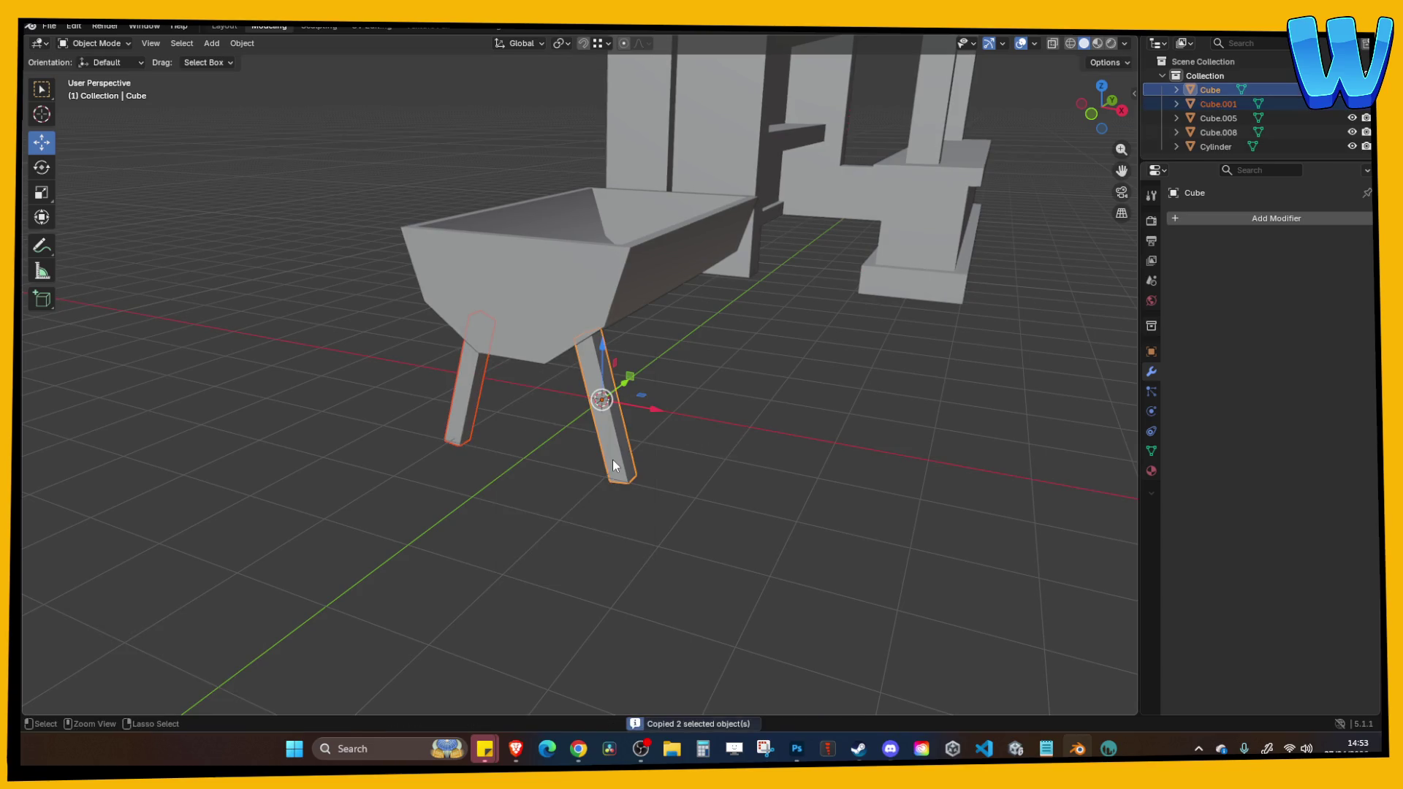
{"action": "key", "text": "ctrl+m"}
{"action": "key", "text": "y"}
{"action": "key", "text": "Return"}
{"action": "mouse_move", "coordinate": [613, 459]}
{"action": "left_mouse_down"}
{"action": "mouse_move", "coordinate": [835, 523]}
{"action": "mouse_move", "coordinate": [613, 512]}
{"action": "mouse_move", "coordinate": [695, 525]}
{"action": "mouse_move", "coordinate": [761, 511]}
{"action": "mouse_move", "coordinate": [693, 524]}
{"action": "left_mouse_up"}
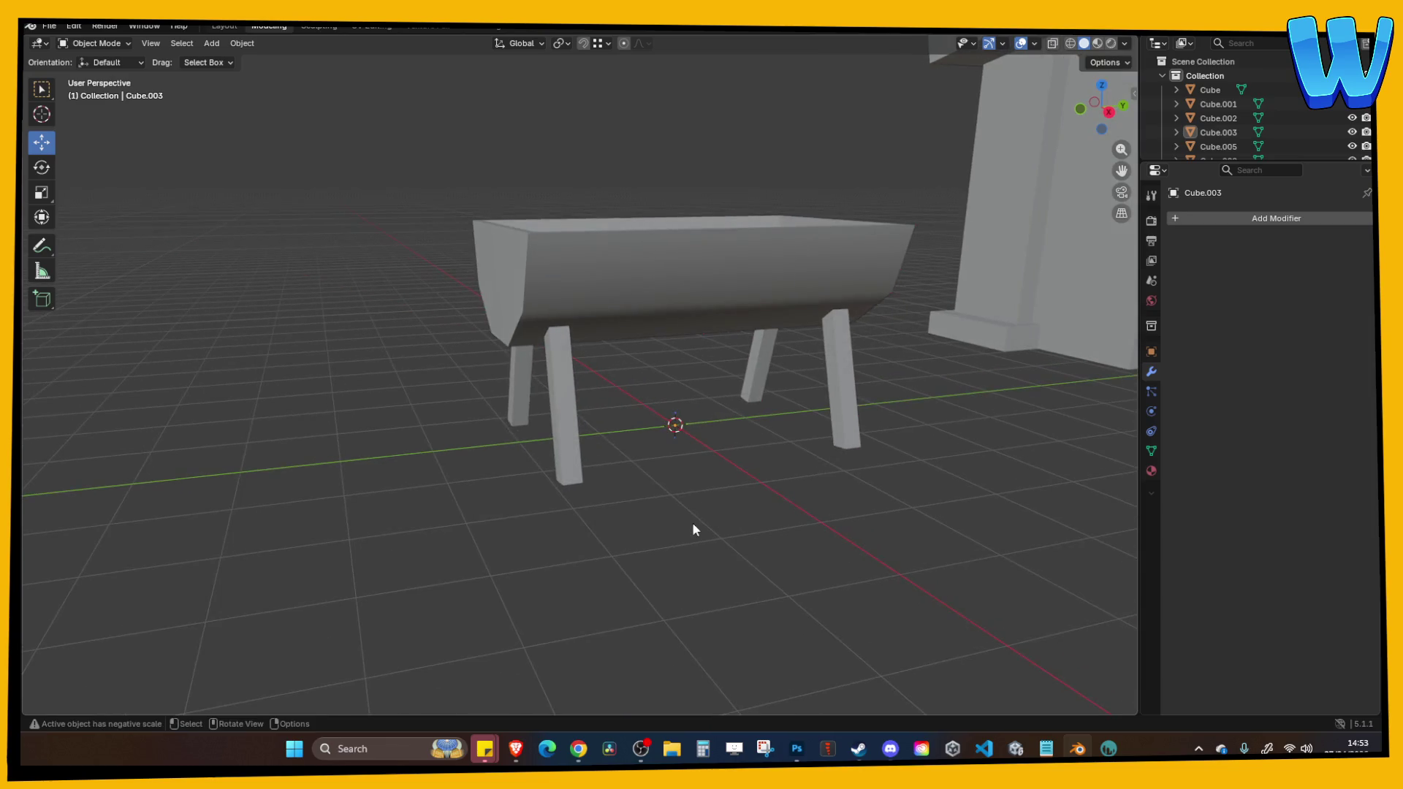
{"action": "left_click", "coordinate": [211, 44]}
{"action": "mouse_move", "coordinate": [232, 59]}
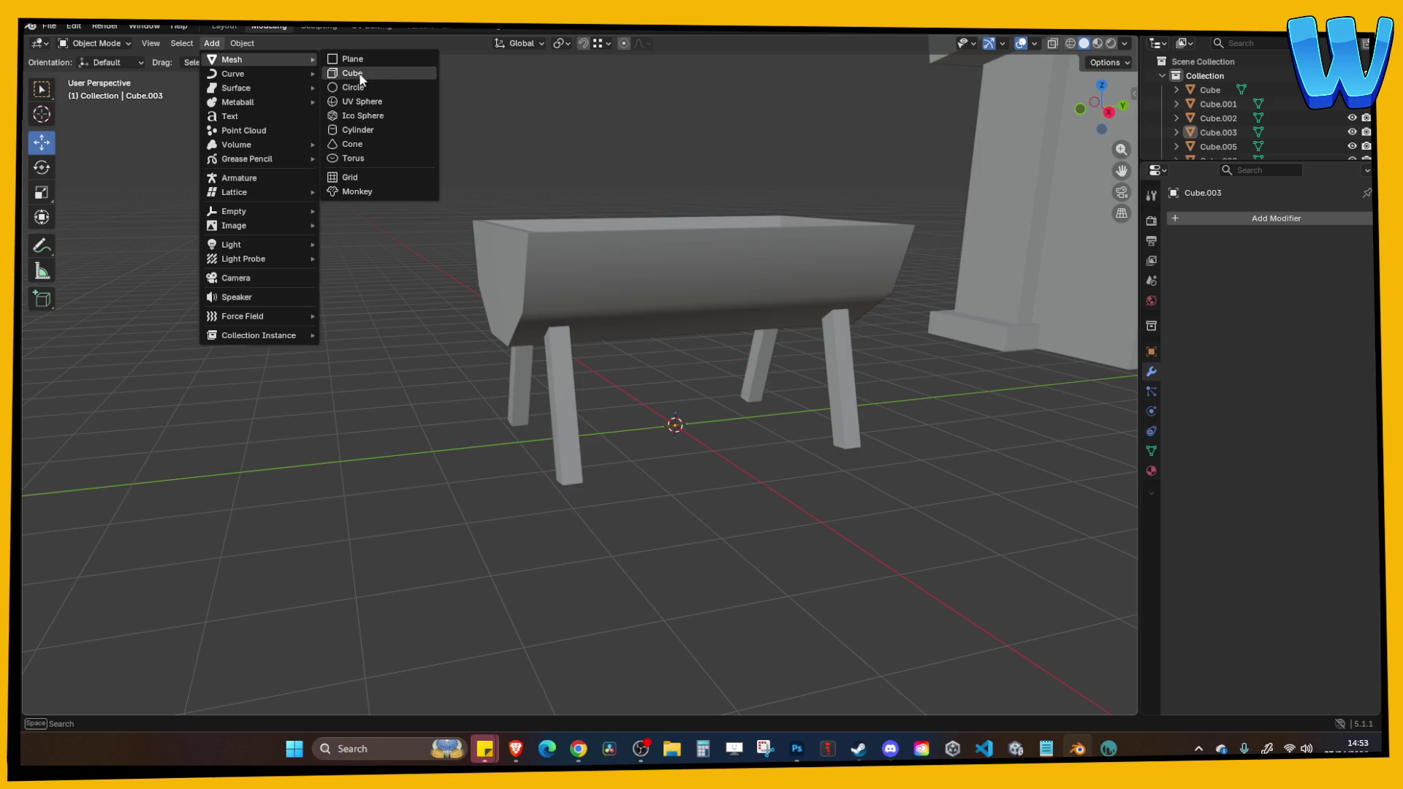
Add a small cube and raise it vertically to crossbar height under the trough.
{"action": "left_click", "coordinate": [354, 74]}
{"action": "left_click_drag", "start_coordinate": [747, 359], "coordinate": [820, 401]}
{"action": "key", "text": "s"}
{"action": "left_click", "coordinate": [642, 402]}
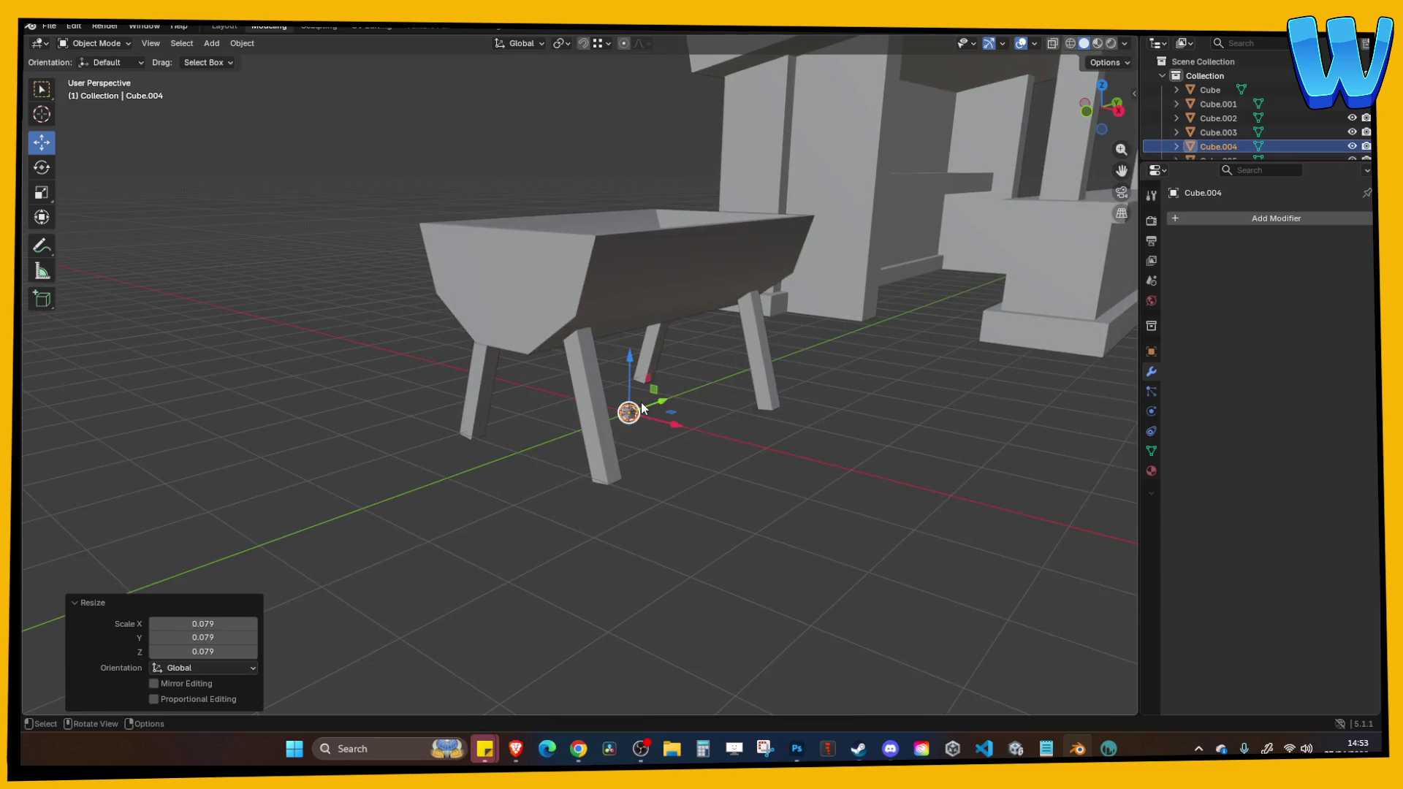
{"action": "key", "text": "g"}
{"action": "left_click", "coordinate": [739, 383]}
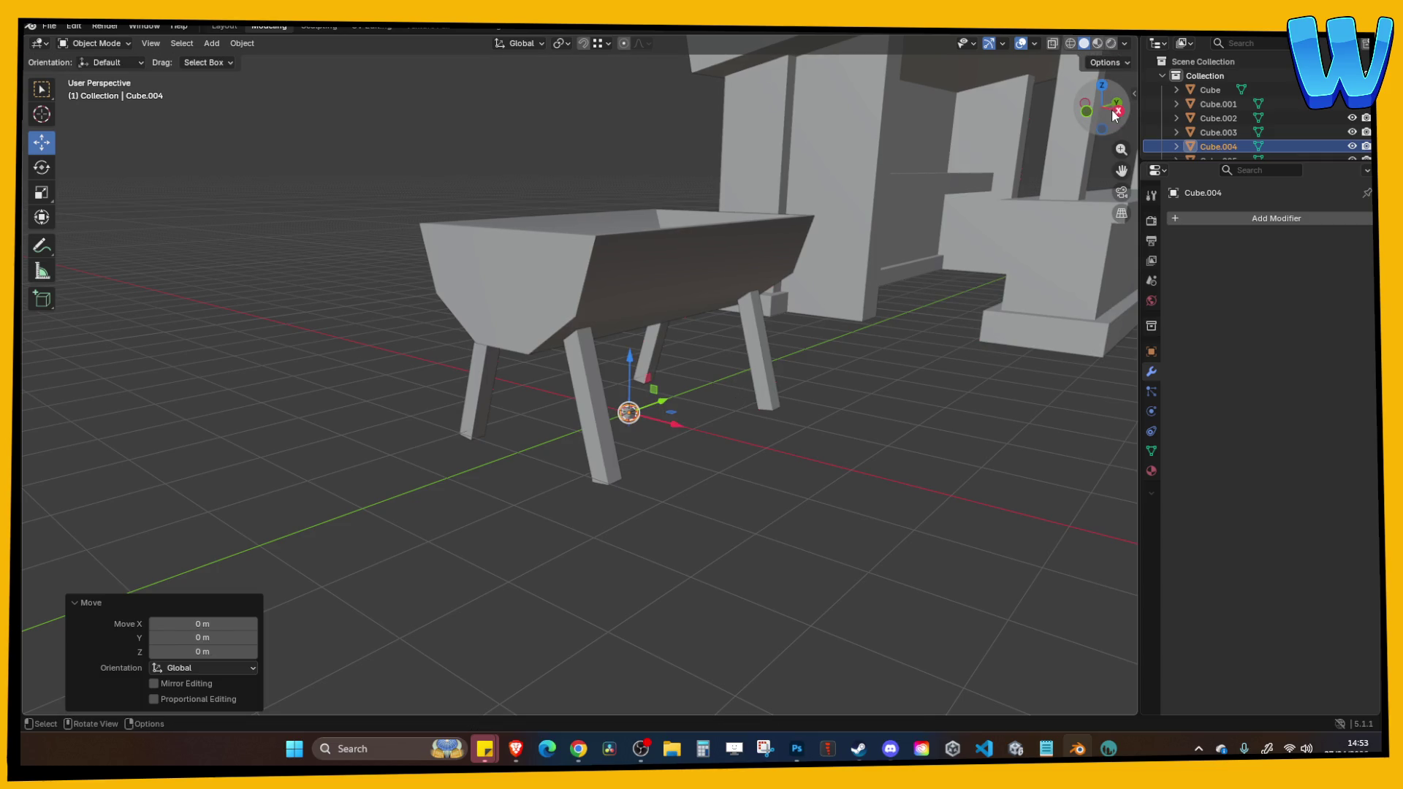
{"action": "left_click", "coordinate": [1117, 111]}
{"action": "key", "text": "g"}
{"action": "key", "text": "z"}
{"action": "left_click", "coordinate": [756, 343]}
Stretch the cube along Y into a long crossbar and slide it toward the side legs.
{"action": "key", "text": "s"}
{"action": "right_click", "coordinate": [918, 340]}
{"action": "key", "text": "s"}
{"action": "key", "text": "y"}
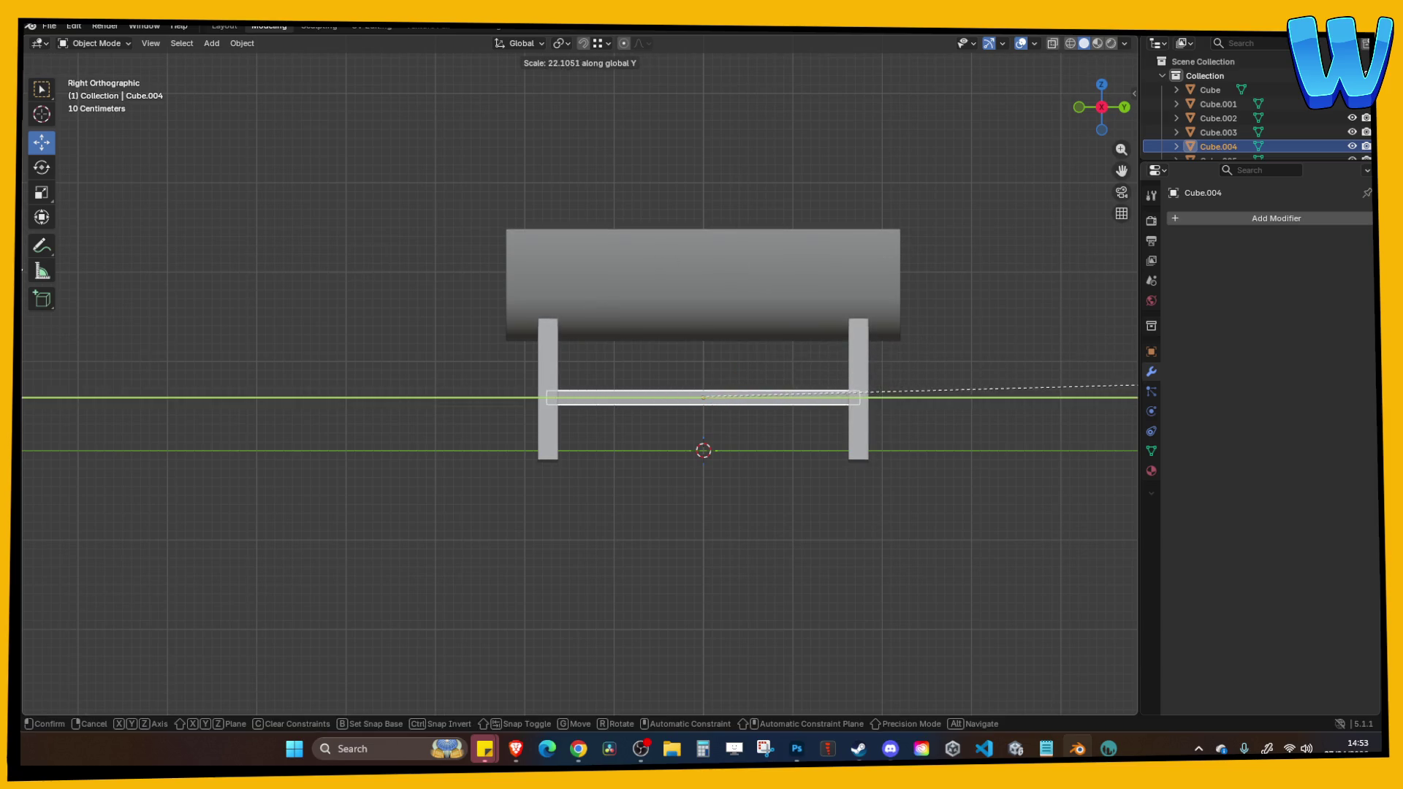
{"action": "key", "text": "Return"}
{"action": "left_click_drag", "start_coordinate": [356, 342], "coordinate": [449, 377]}
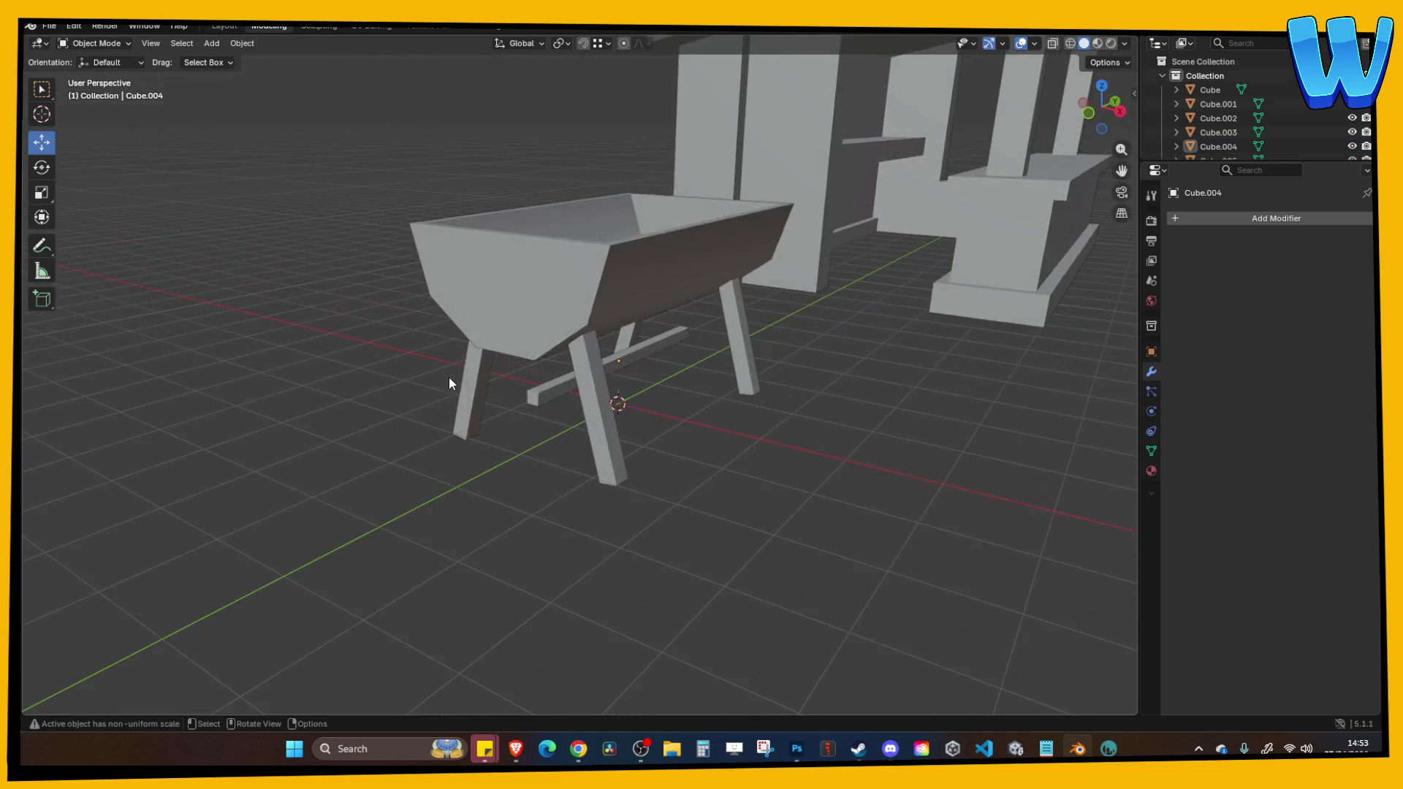
{"action": "left_click", "coordinate": [534, 397]}
{"action": "key", "text": "g"}
{"action": "key", "text": "y"}
{"action": "key", "text": "x"}
{"action": "left_click", "coordinate": [585, 431]}
In front view, slide the crossbar along X between the leg pairs.
{"action": "mouse_move", "coordinate": [809, 539]}
{"action": "left_mouse_down"}
{"action": "mouse_move", "coordinate": [667, 524]}
{"action": "mouse_move", "coordinate": [528, 538]}
{"action": "mouse_move", "coordinate": [573, 511]}
{"action": "mouse_move", "coordinate": [486, 454]}
{"action": "mouse_move", "coordinate": [600, 446]}
{"action": "left_mouse_up"}
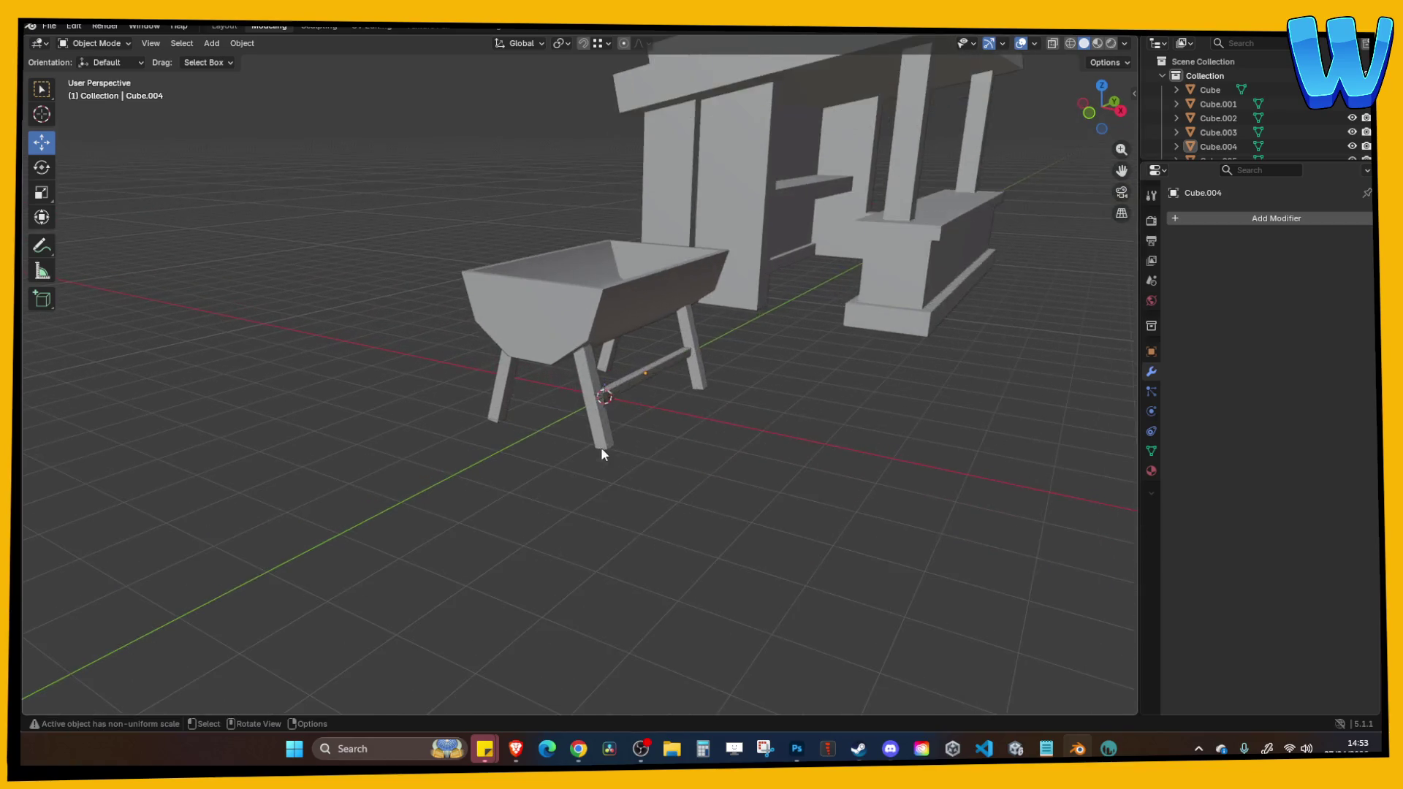
{"action": "scroll", "coordinate": [601, 446], "scroll_direction": "up", "scroll_amount": 5}
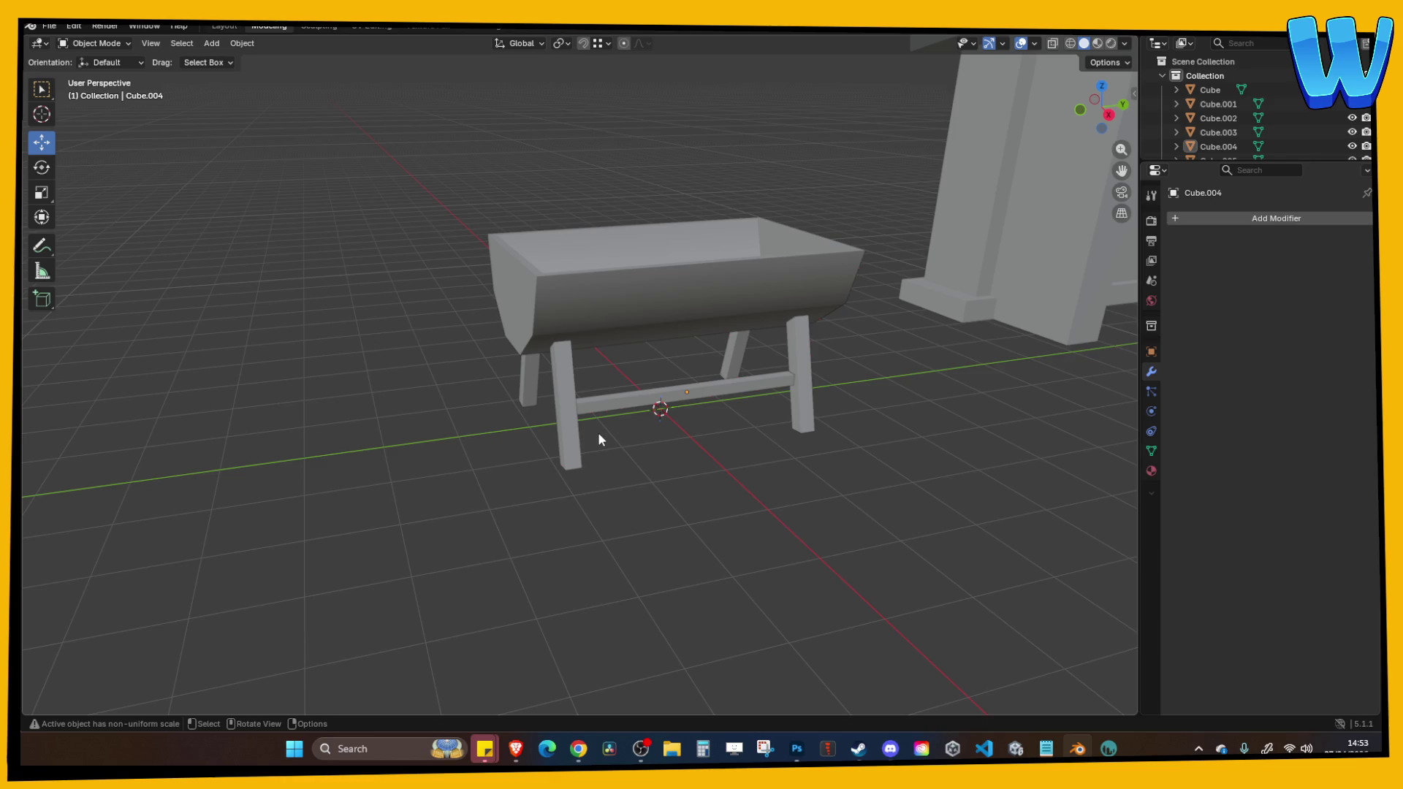
{"action": "mouse_move", "coordinate": [597, 432]}
{"action": "left_mouse_down"}
{"action": "mouse_move", "coordinate": [585, 433]}
{"action": "mouse_move", "coordinate": [635, 408]}
{"action": "mouse_move", "coordinate": [603, 382]}
{"action": "left_mouse_up"}
{"action": "left_click", "coordinate": [603, 381]}
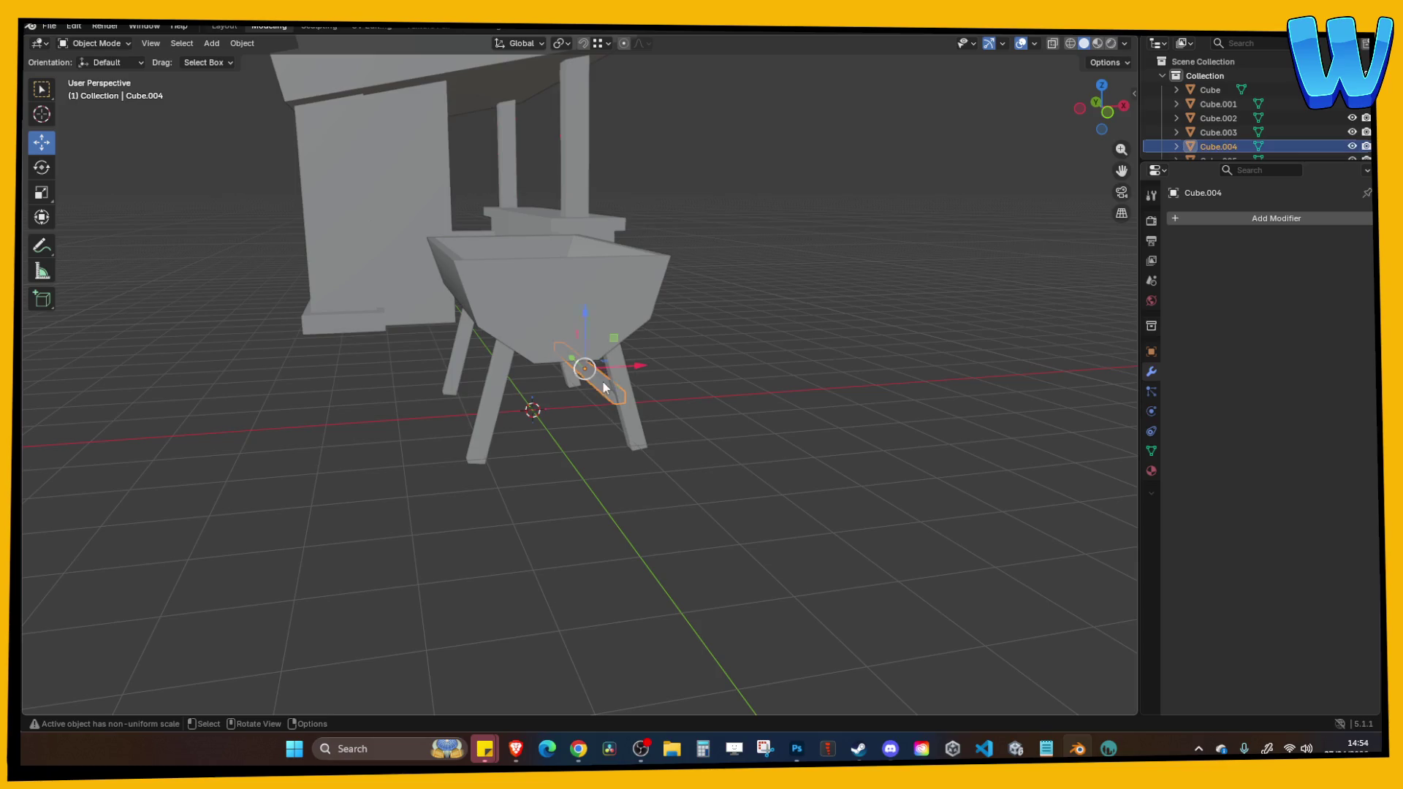
{"action": "left_click", "coordinate": [1108, 112]}
{"action": "key", "text": "g"}
{"action": "key", "text": "x"}
{"action": "left_click", "coordinate": [717, 365]}
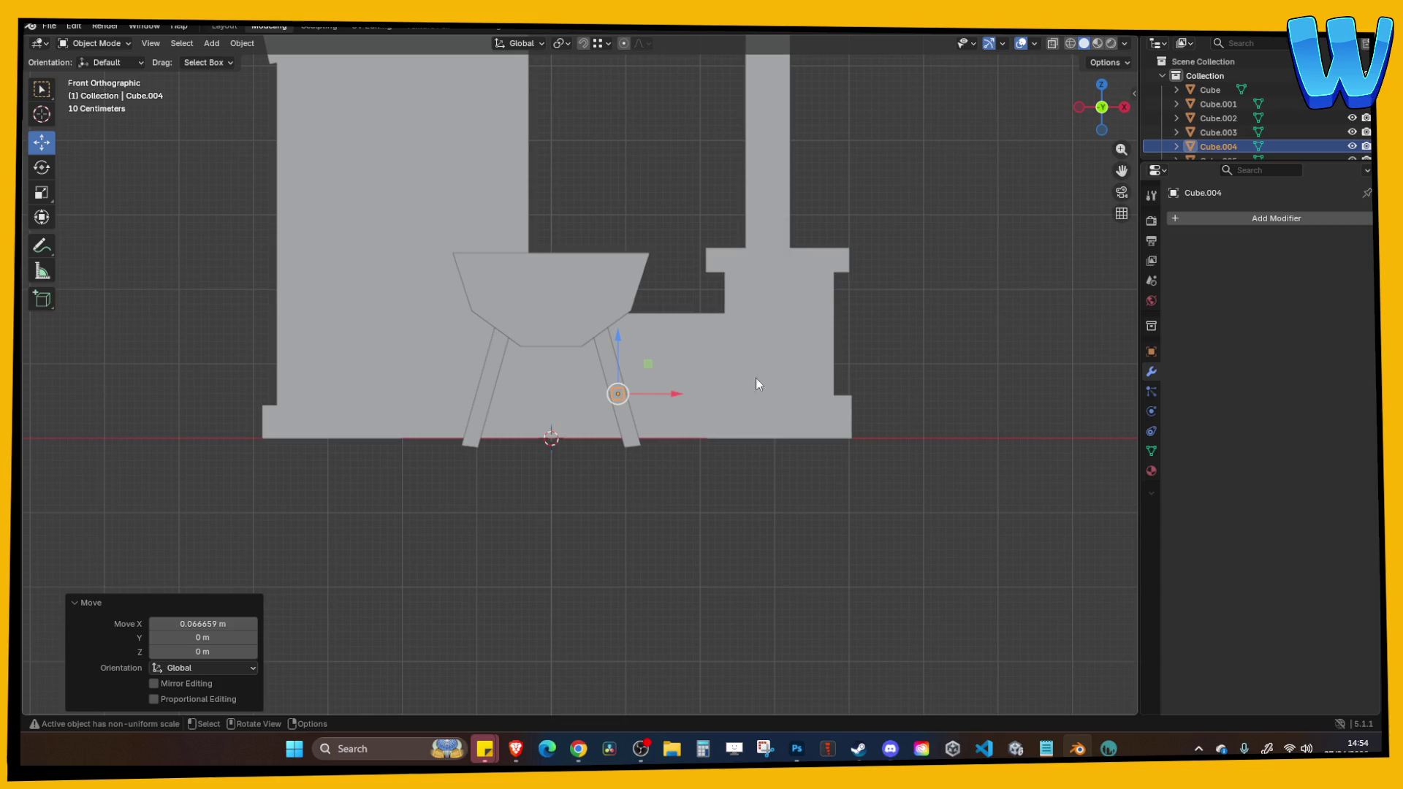
{"action": "left_click", "coordinate": [968, 406]}
Reposition the crossbar once more from the front view.
{"action": "mouse_move", "coordinate": [968, 406]}
{"action": "left_mouse_down"}
{"action": "mouse_move", "coordinate": [784, 444]}
{"action": "mouse_move", "coordinate": [736, 401]}
{"action": "left_mouse_up"}
{"action": "left_click", "coordinate": [736, 401]}
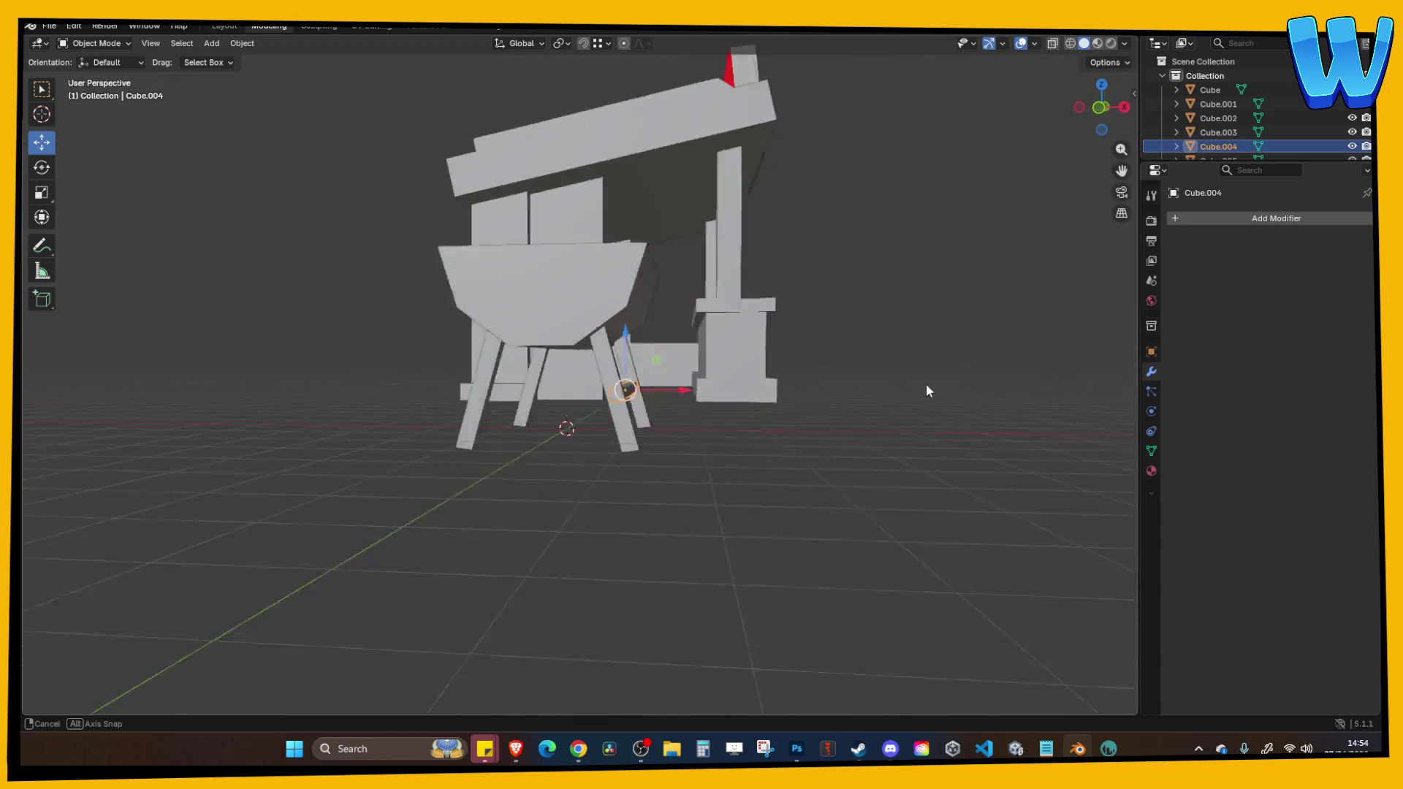
{"action": "left_click", "coordinate": [1117, 114]}
{"action": "key", "text": "g"}
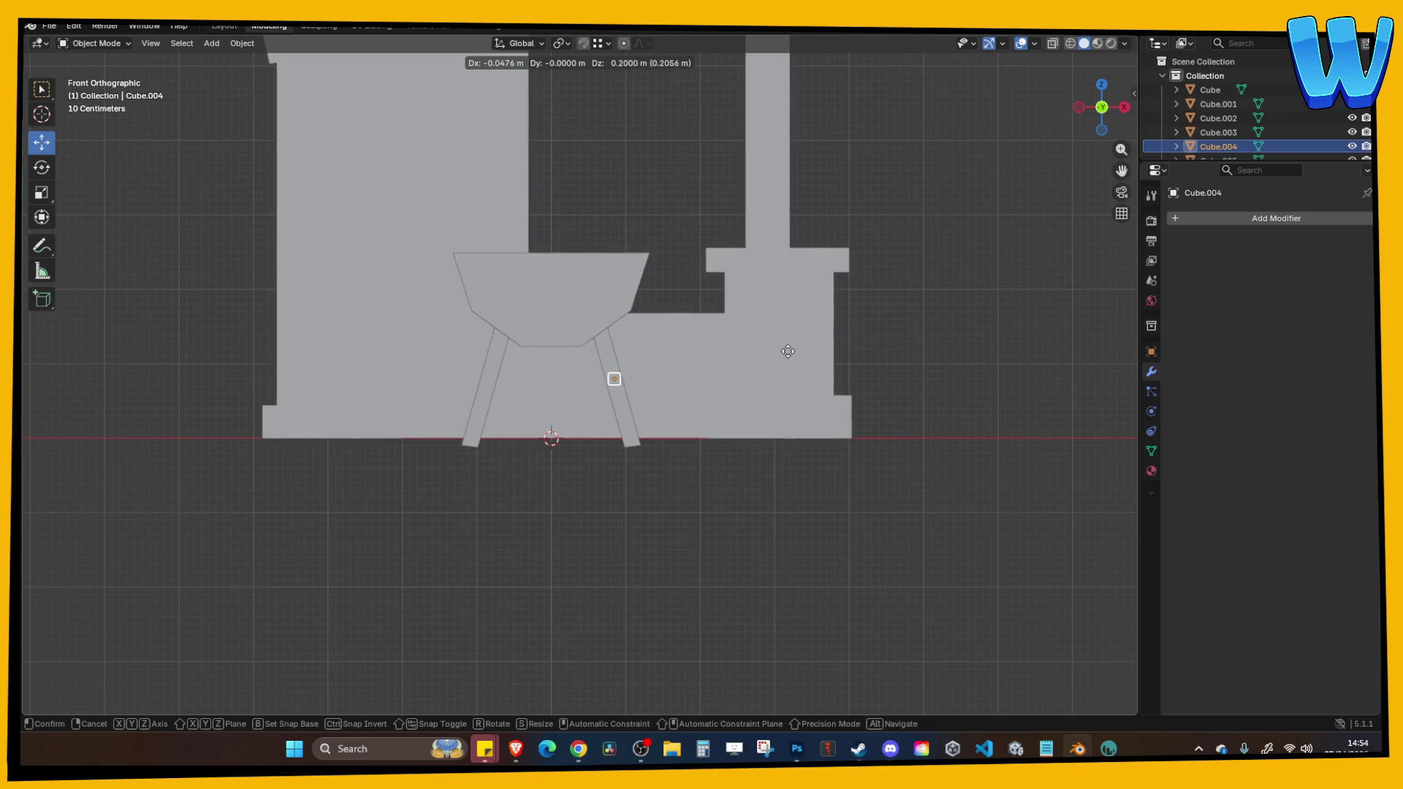
{"action": "left_click", "coordinate": [791, 357]}
{"action": "left_click", "coordinate": [998, 331]}
Check the crossbar from a low side view and bring up the Apply transforms menu.
{"action": "left_click_drag", "start_coordinate": [998, 330], "coordinate": [798, 393]}
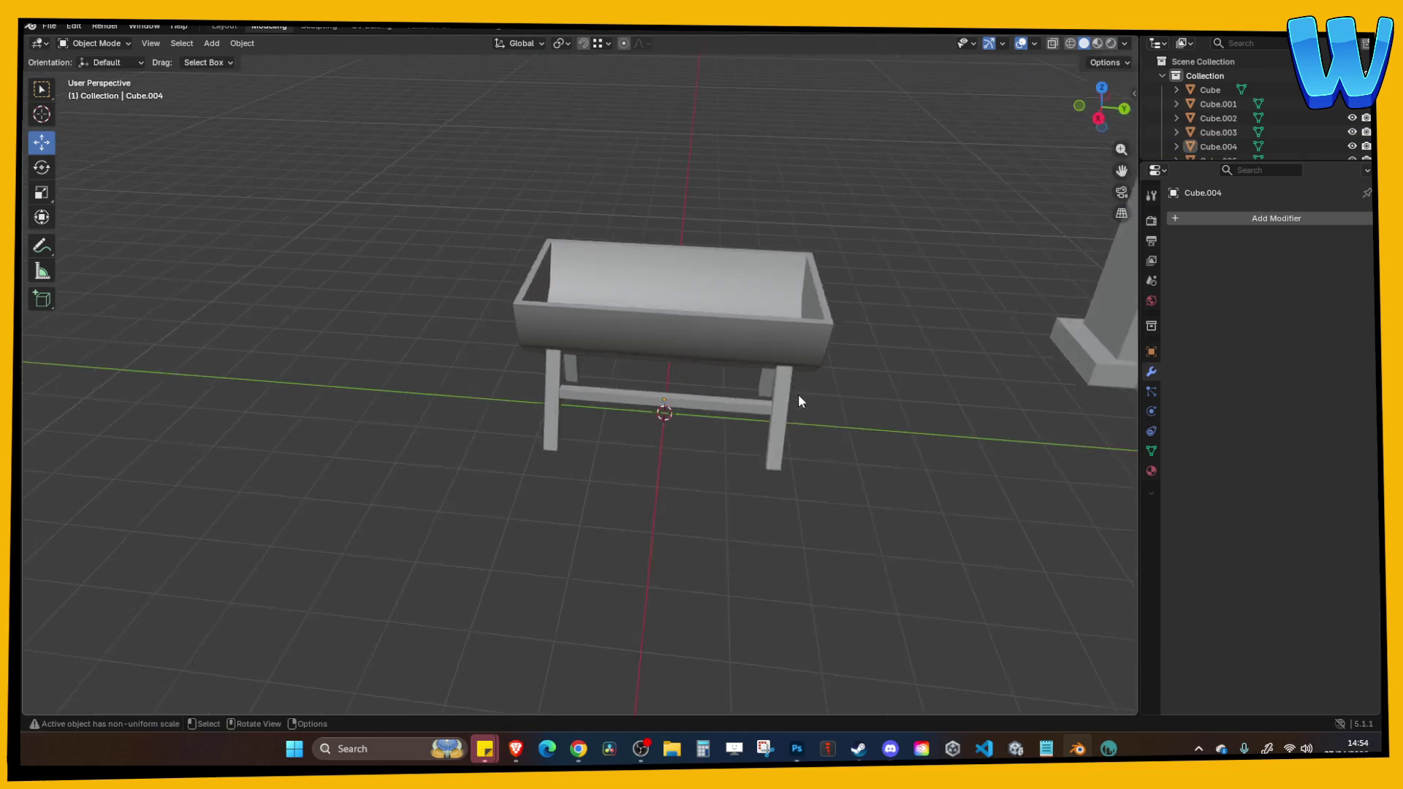
{"action": "scroll", "coordinate": [798, 393], "scroll_direction": "down", "scroll_amount": 4}
{"action": "scroll", "coordinate": [747, 401], "scroll_direction": "up", "scroll_amount": 4}
{"action": "scroll", "coordinate": [757, 407], "scroll_direction": "up", "scroll_amount": 3}
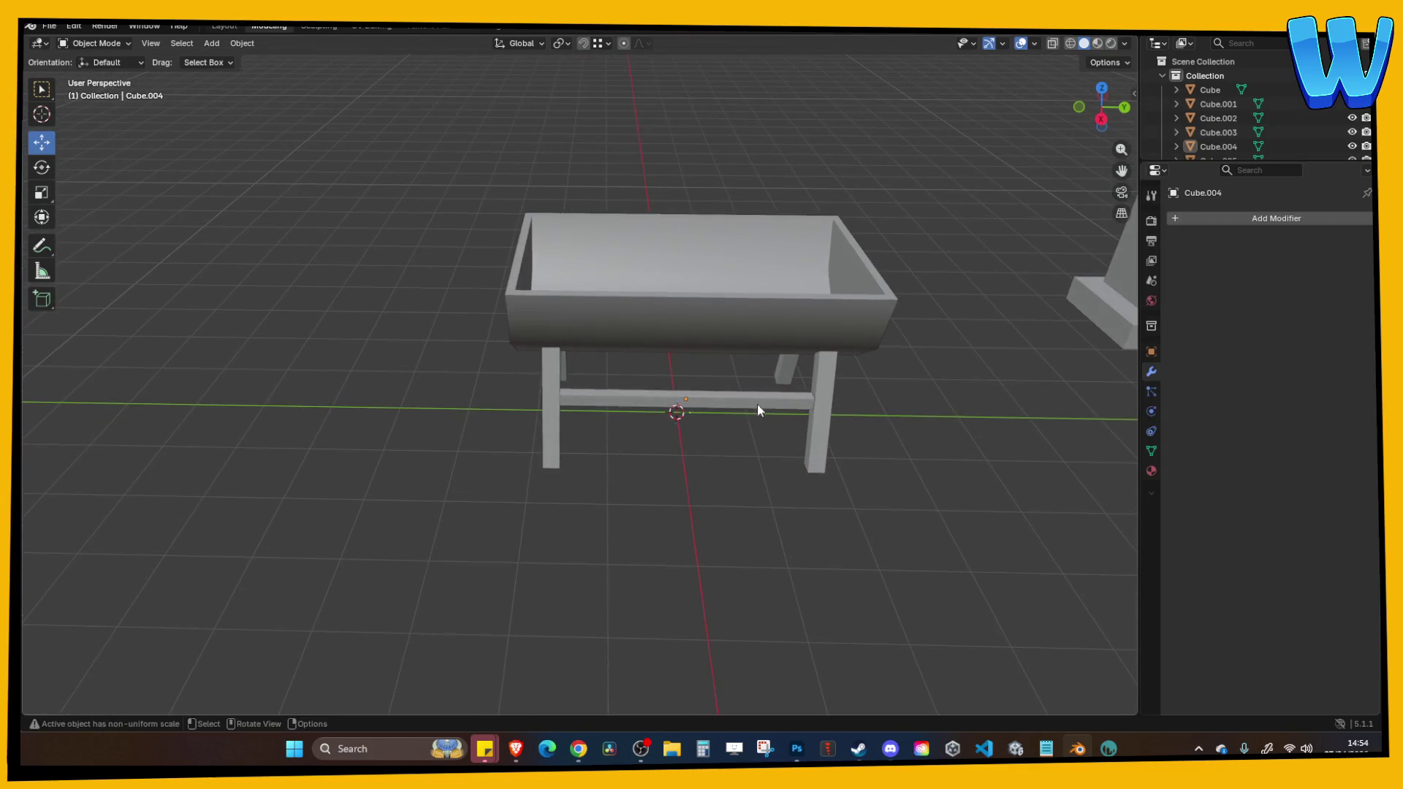
{"action": "mouse_move", "coordinate": [705, 410]}
{"action": "left_mouse_down"}
{"action": "mouse_move", "coordinate": [786, 401]}
{"action": "mouse_move", "coordinate": [511, 394]}
{"action": "mouse_move", "coordinate": [509, 444]}
{"action": "mouse_move", "coordinate": [611, 235]}
{"action": "mouse_move", "coordinate": [623, 389]}
{"action": "mouse_move", "coordinate": [687, 397]}
{"action": "mouse_move", "coordinate": [632, 393]}
{"action": "left_mouse_up"}
{"action": "left_click", "coordinate": [632, 393]}
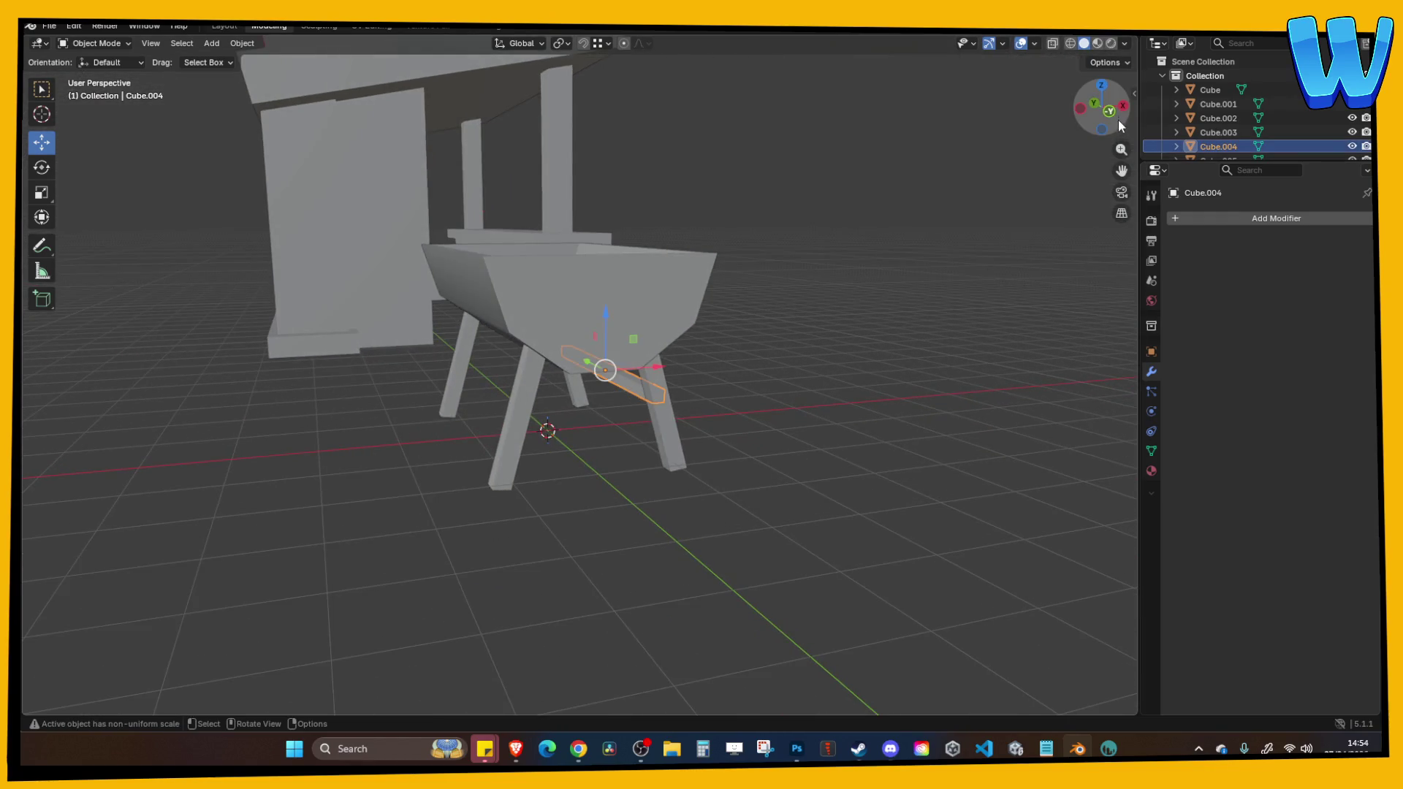
{"action": "left_click", "coordinate": [1110, 111]}
{"action": "key", "text": "g"}
{"action": "left_click", "coordinate": [837, 273]}
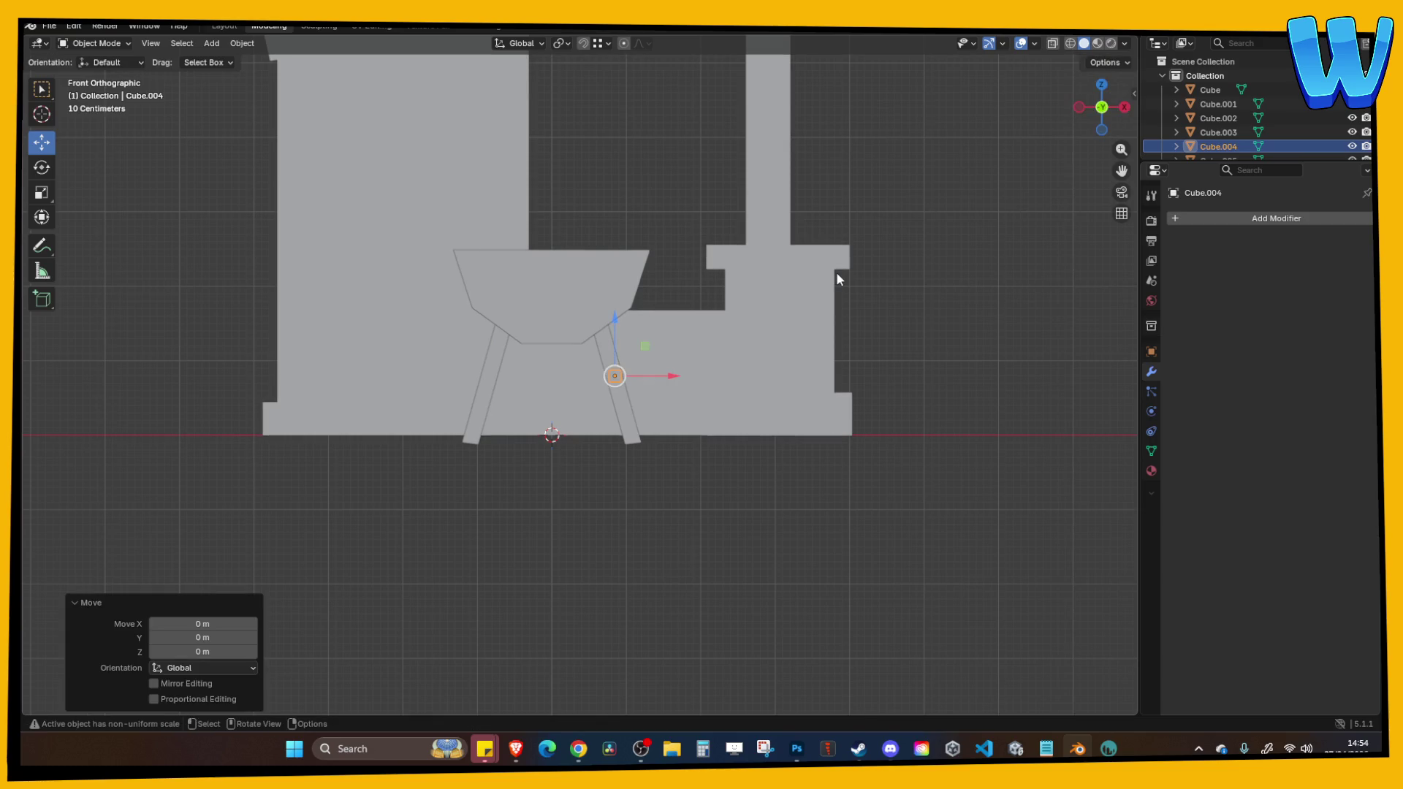
{"action": "key", "text": "ctrl+a"}
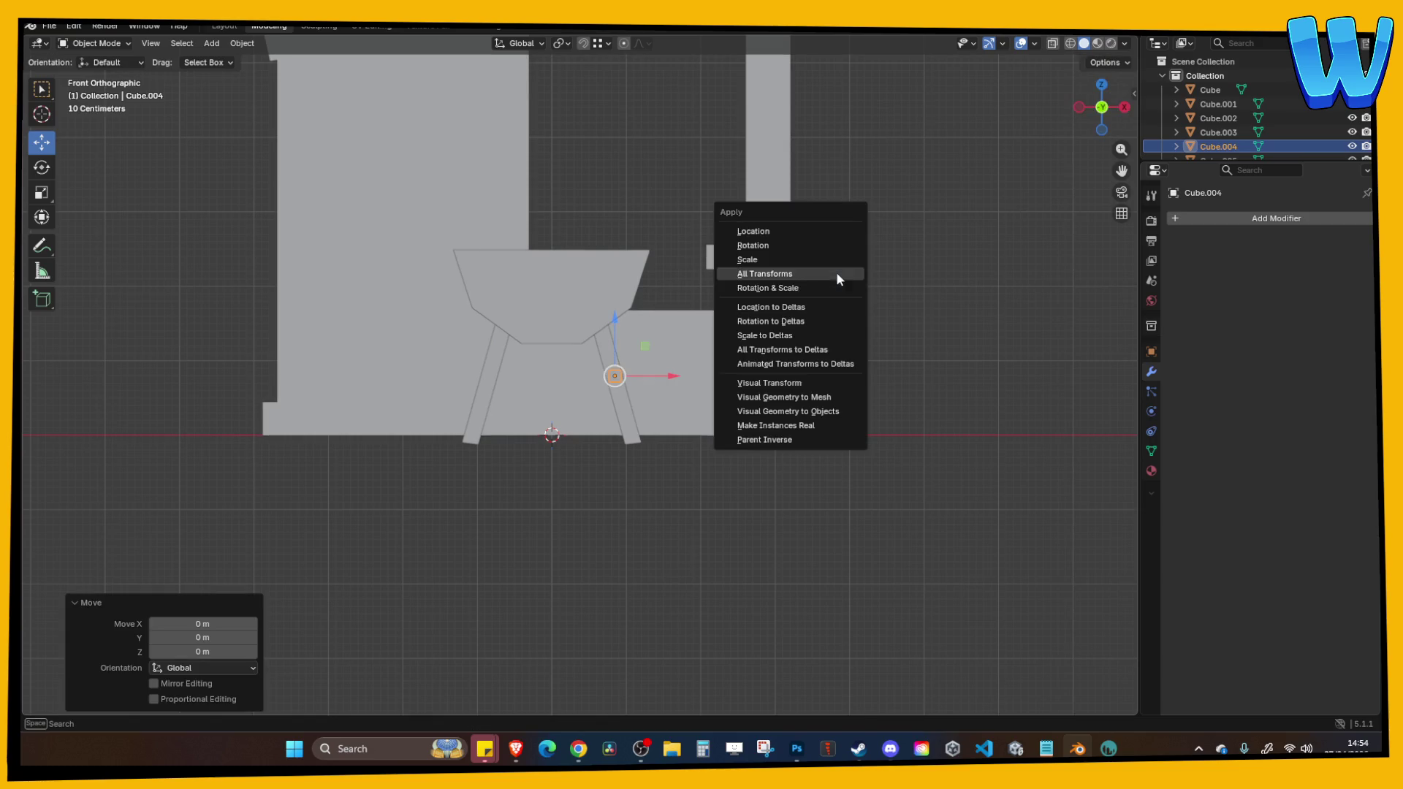
Apply all transforms to the crossbar, then paste a Y-mirrored copy and delete it as wrong.
{"action": "left_click", "coordinate": [792, 275]}
{"action": "key", "text": "ctrl+c"}
{"action": "key", "text": "ctrl+v"}
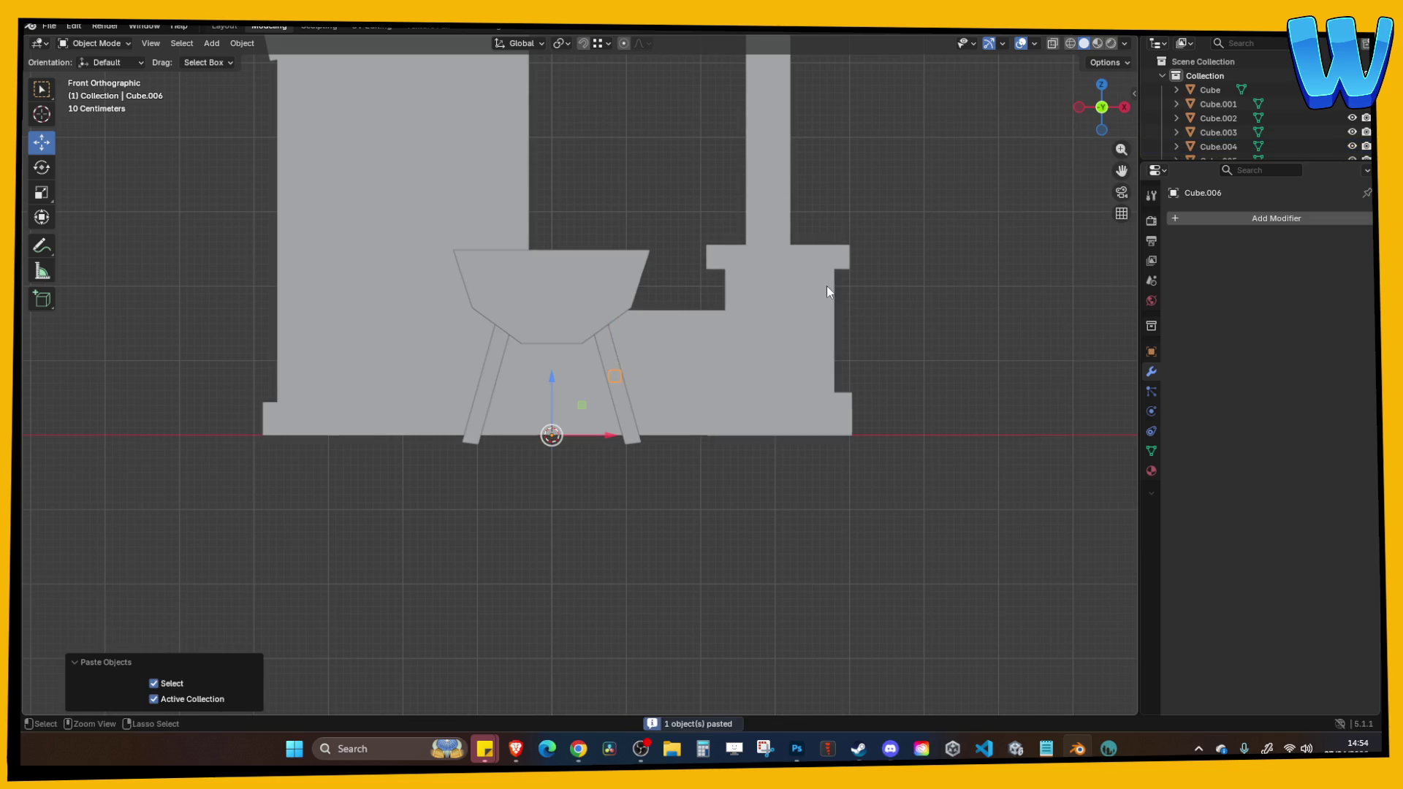
{"action": "key", "text": "ctrl+m"}
{"action": "key", "text": "y"}
{"action": "key", "text": "Return"}
{"action": "mouse_move", "coordinate": [826, 286]}
{"action": "left_mouse_down"}
{"action": "mouse_move", "coordinate": [735, 310]}
{"action": "mouse_move", "coordinate": [764, 307]}
{"action": "left_mouse_up"}
{"action": "key", "text": "Delete"}
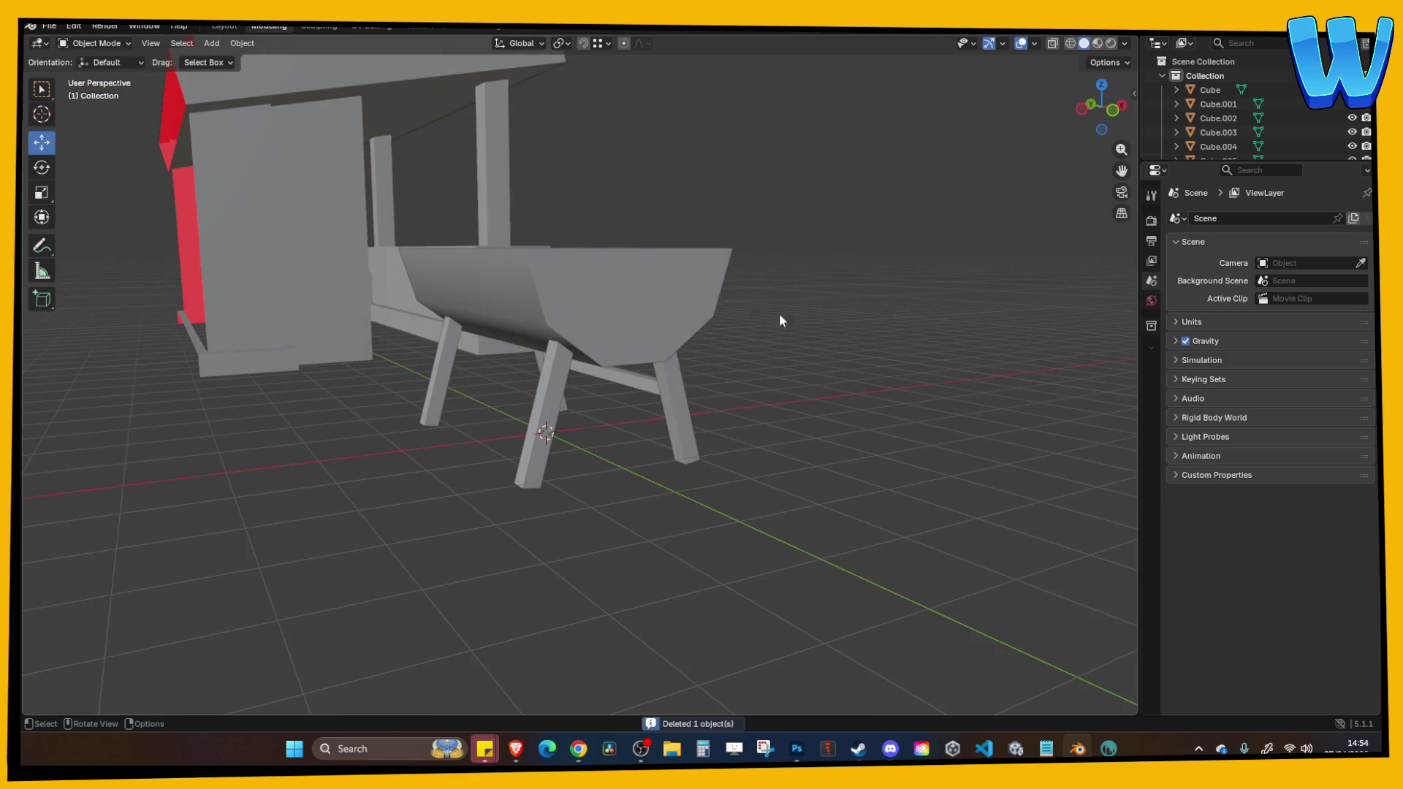
Paste the bar again and mirror it along X to the opposite side.
{"action": "key", "text": "ctrl+v"}
{"action": "key", "text": "ctrl+m"}
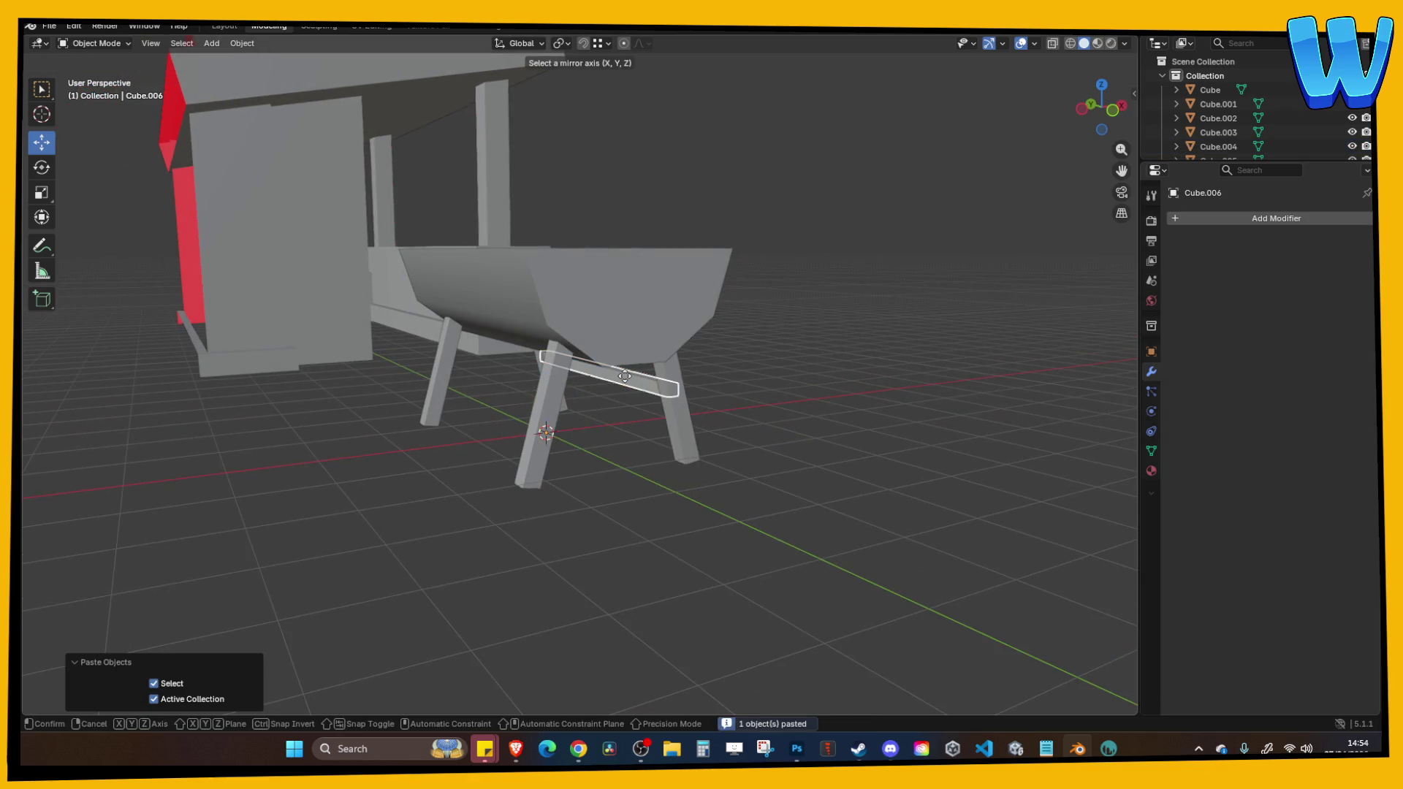
{"action": "key", "text": "x"}
{"action": "key", "text": "Return"}
{"action": "mouse_move", "coordinate": [727, 354]}
{"action": "left_mouse_down"}
{"action": "mouse_move", "coordinate": [699, 356]}
{"action": "mouse_move", "coordinate": [710, 429]}
{"action": "mouse_move", "coordinate": [630, 454]}
{"action": "mouse_move", "coordinate": [660, 484]}
{"action": "mouse_move", "coordinate": [629, 368]}
{"action": "mouse_move", "coordinate": [523, 307]}
{"action": "left_mouse_up"}
Save the file as Bar Designer.blend.
{"action": "key", "text": "ctrl+s"}
{"action": "mouse_move", "coordinate": [623, 320]}
{"action": "left_mouse_down"}
{"action": "mouse_move", "coordinate": [560, 261]}
{"action": "mouse_move", "coordinate": [542, 275]}
{"action": "left_mouse_up"}
{"action": "scroll", "coordinate": [572, 310], "scroll_direction": "up", "scroll_amount": 5}
{"action": "scroll", "coordinate": [558, 306], "scroll_direction": "down", "scroll_amount": 4}
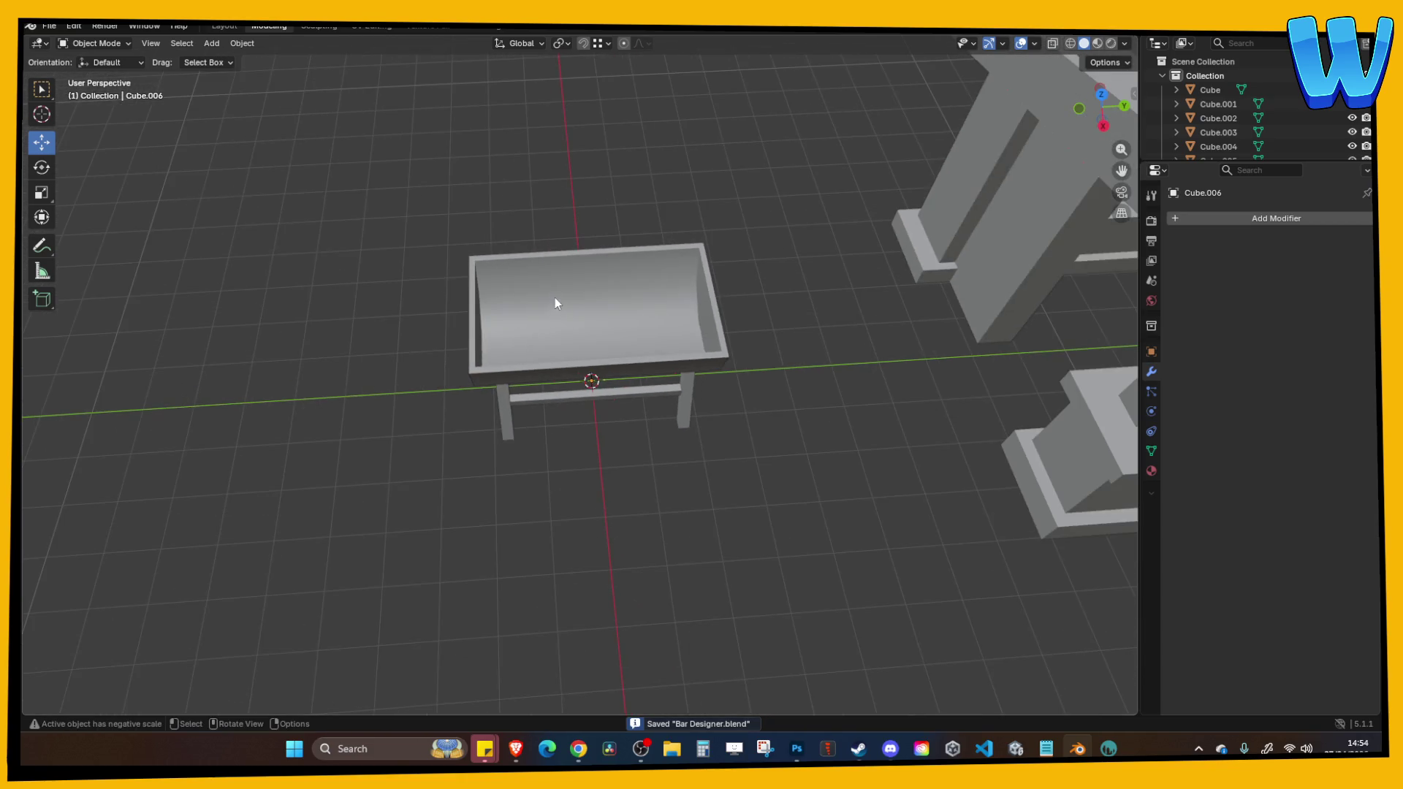
{"action": "left_click", "coordinate": [212, 43]}
{"action": "mouse_move", "coordinate": [242, 59]}
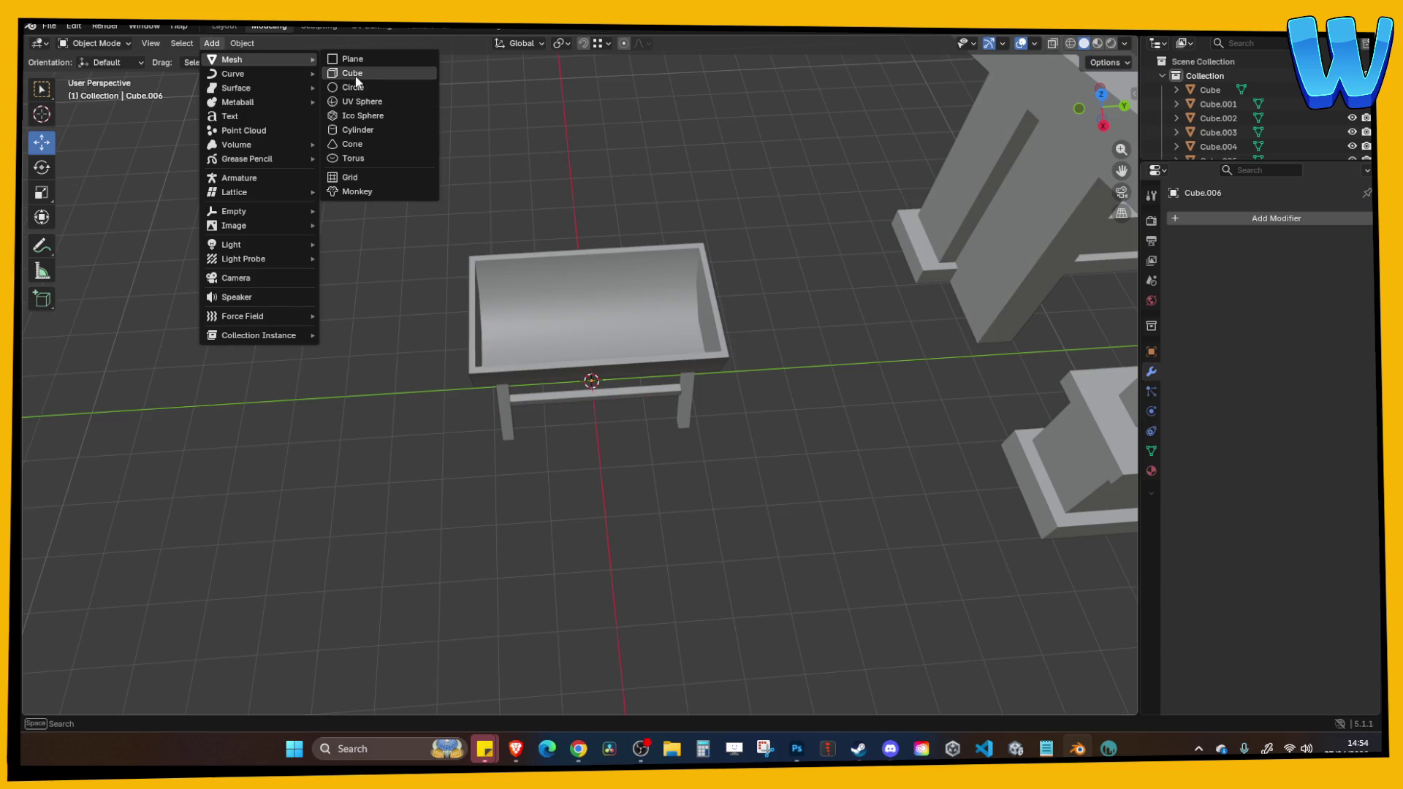
Add a 10-vertex cylinder (1 m radius, 2 m depth) at the origin from Add > Mesh.
{"action": "left_click_drag", "start_coordinate": [546, 160], "coordinate": [602, 173]}
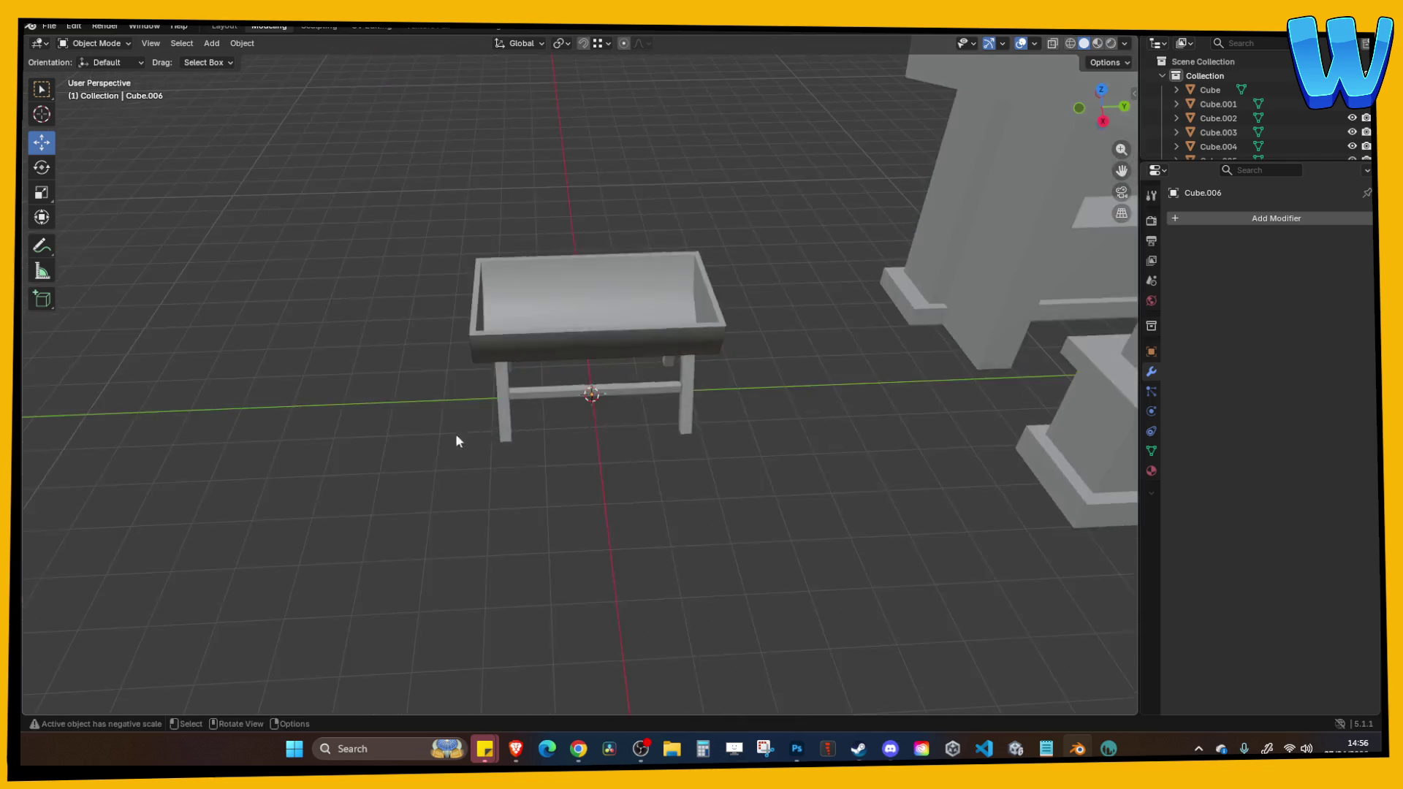
{"action": "key", "text": "Tab"}
{"action": "scroll", "coordinate": [555, 486], "scroll_direction": "up", "scroll_amount": 2}
{"action": "key", "text": "Tab"}
{"action": "mouse_move", "coordinate": [591, 443]}
{"action": "left_mouse_down"}
{"action": "mouse_move", "coordinate": [616, 461]}
{"action": "mouse_move", "coordinate": [538, 317]}
{"action": "mouse_move", "coordinate": [494, 331]}
{"action": "left_mouse_up"}
{"action": "scroll", "coordinate": [615, 461], "scroll_direction": "up", "scroll_amount": 3}
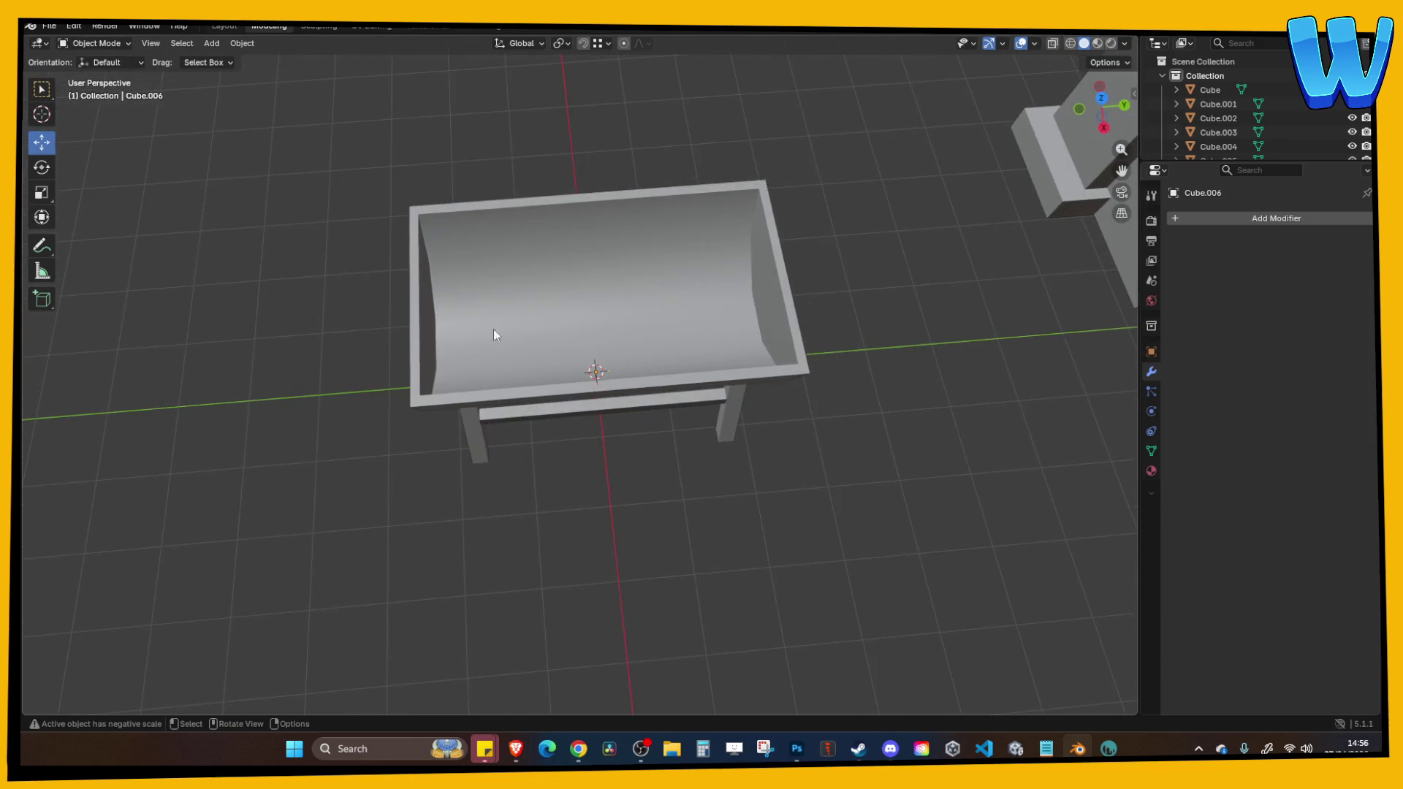
{"action": "left_click", "coordinate": [211, 43]}
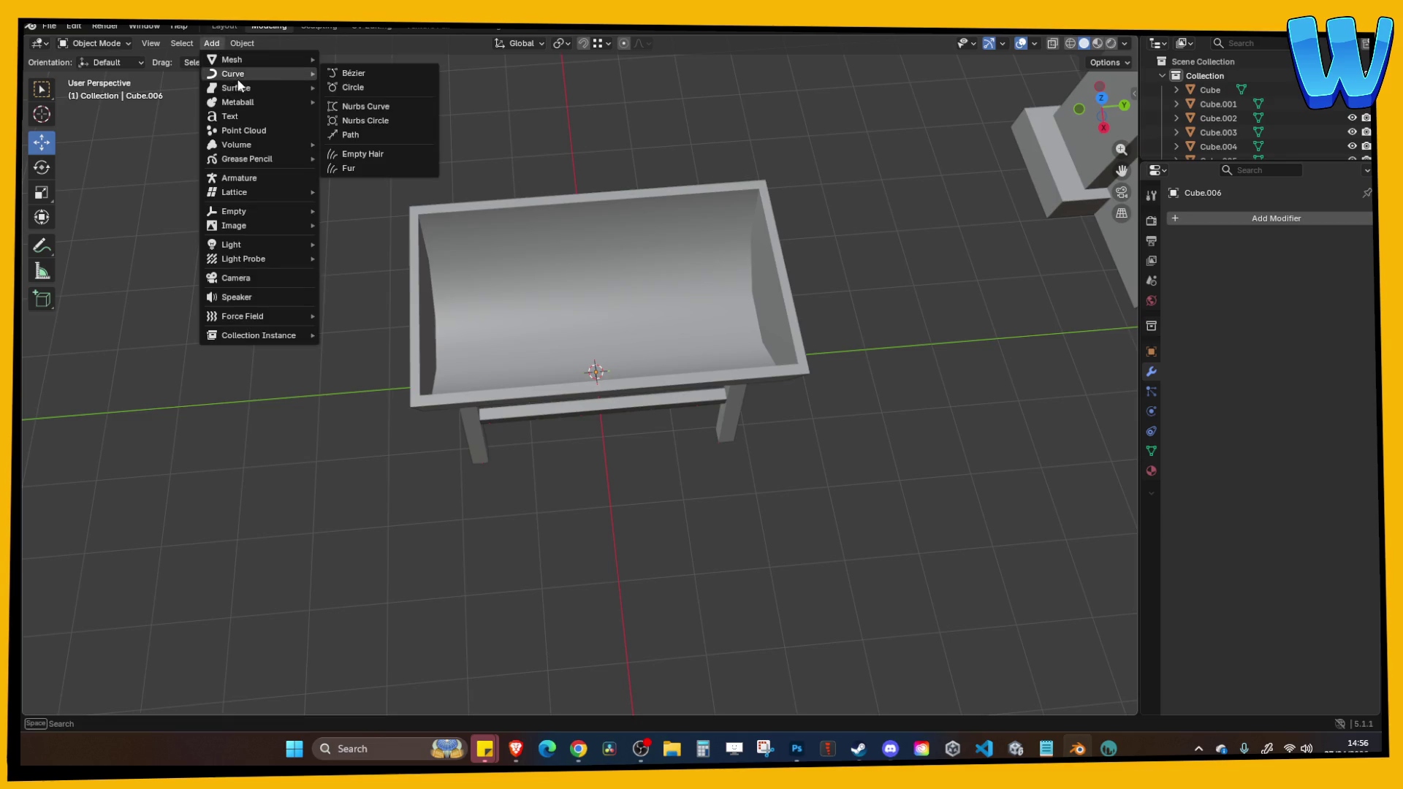
{"action": "mouse_move", "coordinate": [240, 65]}
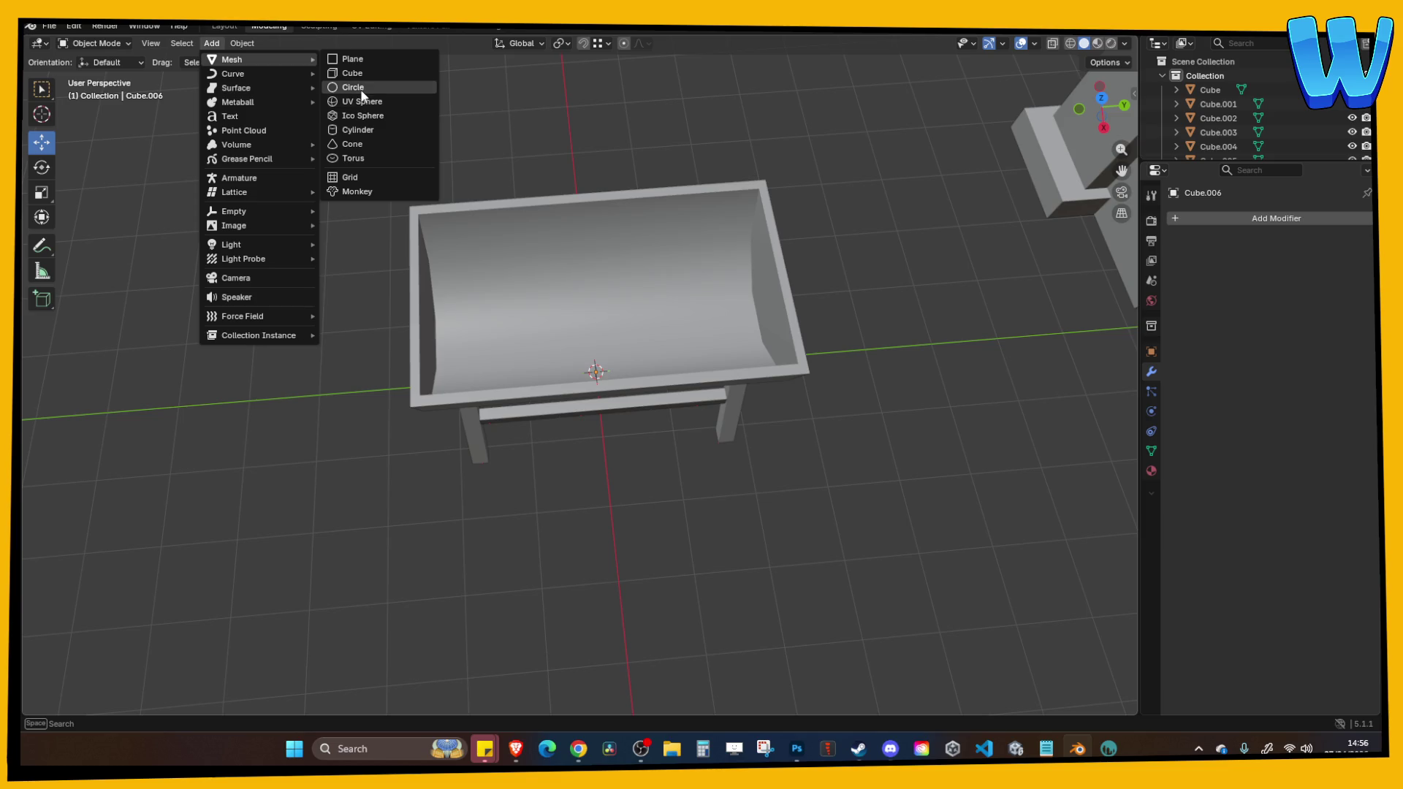
{"action": "left_click", "coordinate": [360, 135]}
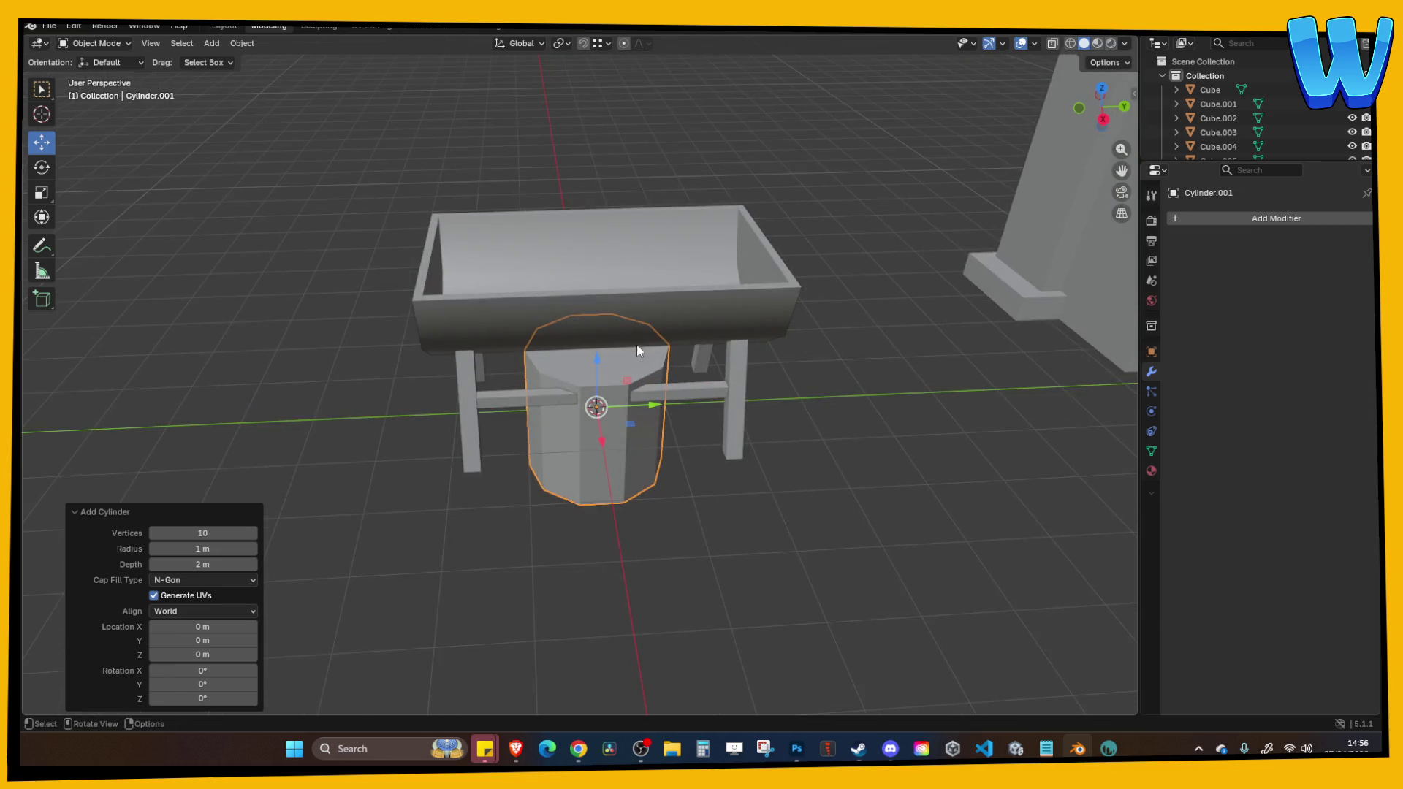
Raise the new cylinder 1.7704 m into the trough and rotate it -90° in Right view.
{"action": "key", "text": "g"}
{"action": "key", "text": "z"}
{"action": "left_click", "coordinate": [655, 299]}
{"action": "left_click", "coordinate": [1103, 123]}
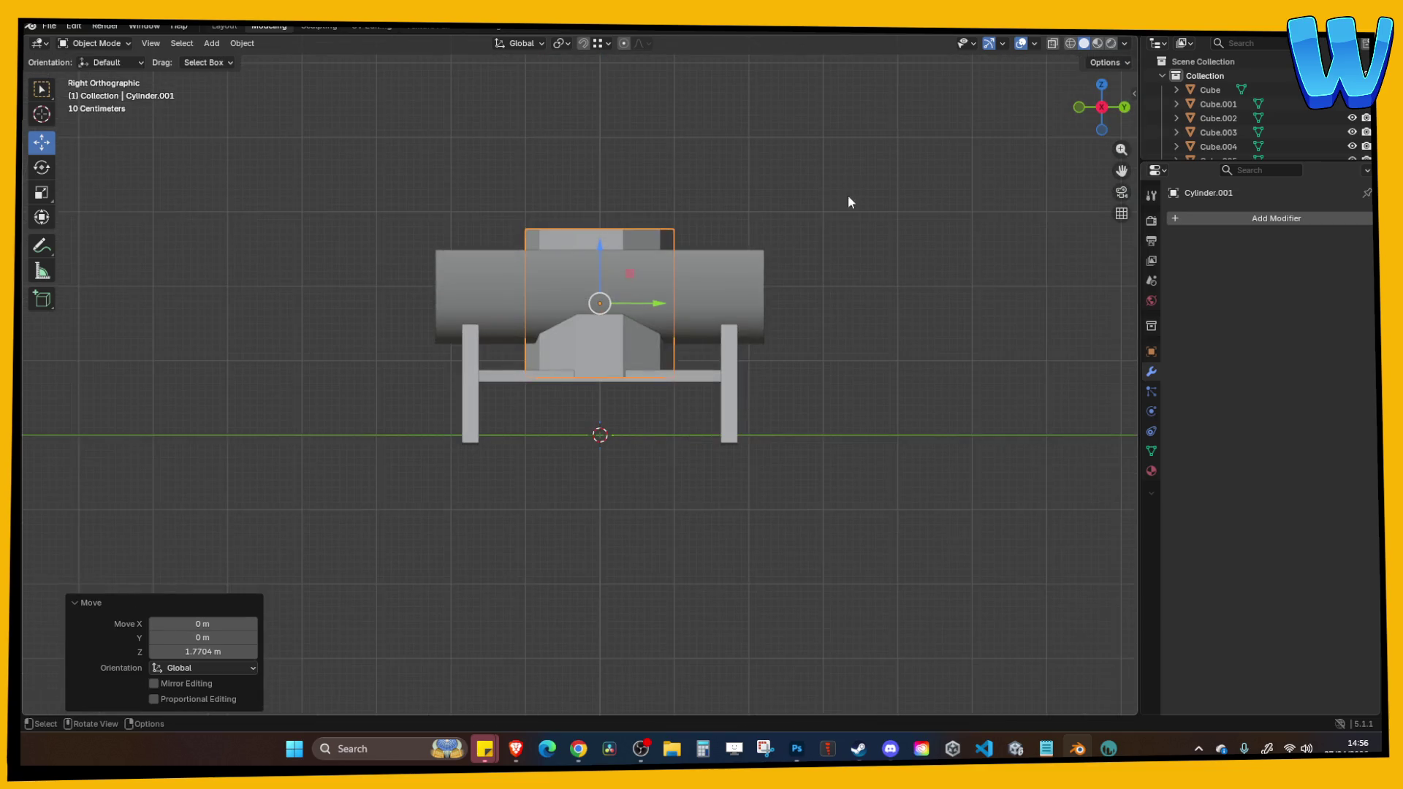
{"action": "key", "text": "r"}
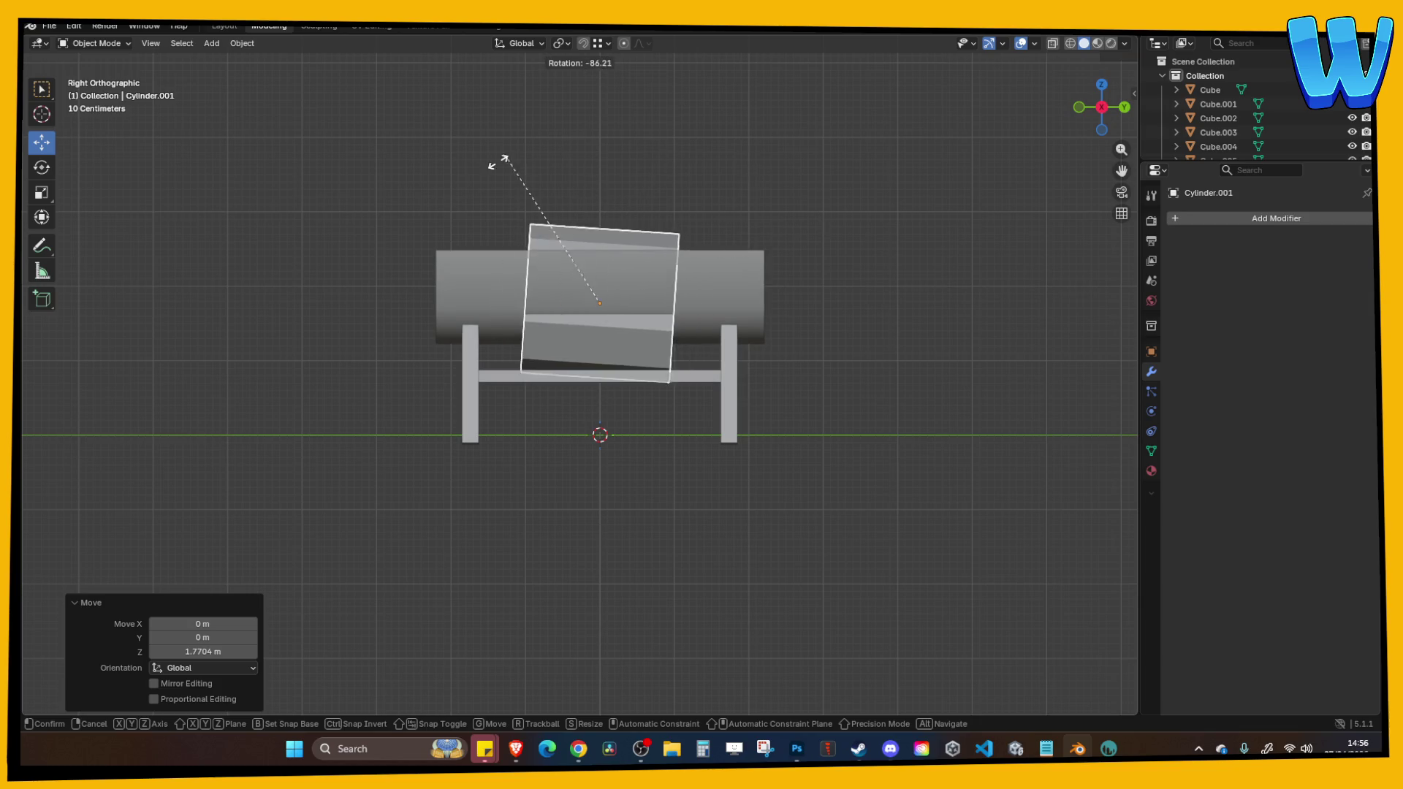
{"action": "left_click", "coordinate": [447, 335]}
{"action": "mouse_move", "coordinate": [448, 335]}
{"action": "left_mouse_down"}
{"action": "mouse_move", "coordinate": [625, 220]}
{"action": "mouse_move", "coordinate": [719, 212]}
{"action": "left_mouse_up"}
In X-ray face mode, delete the cylinder's lower faces to leave a curved shell.
{"action": "key", "text": "Tab"}
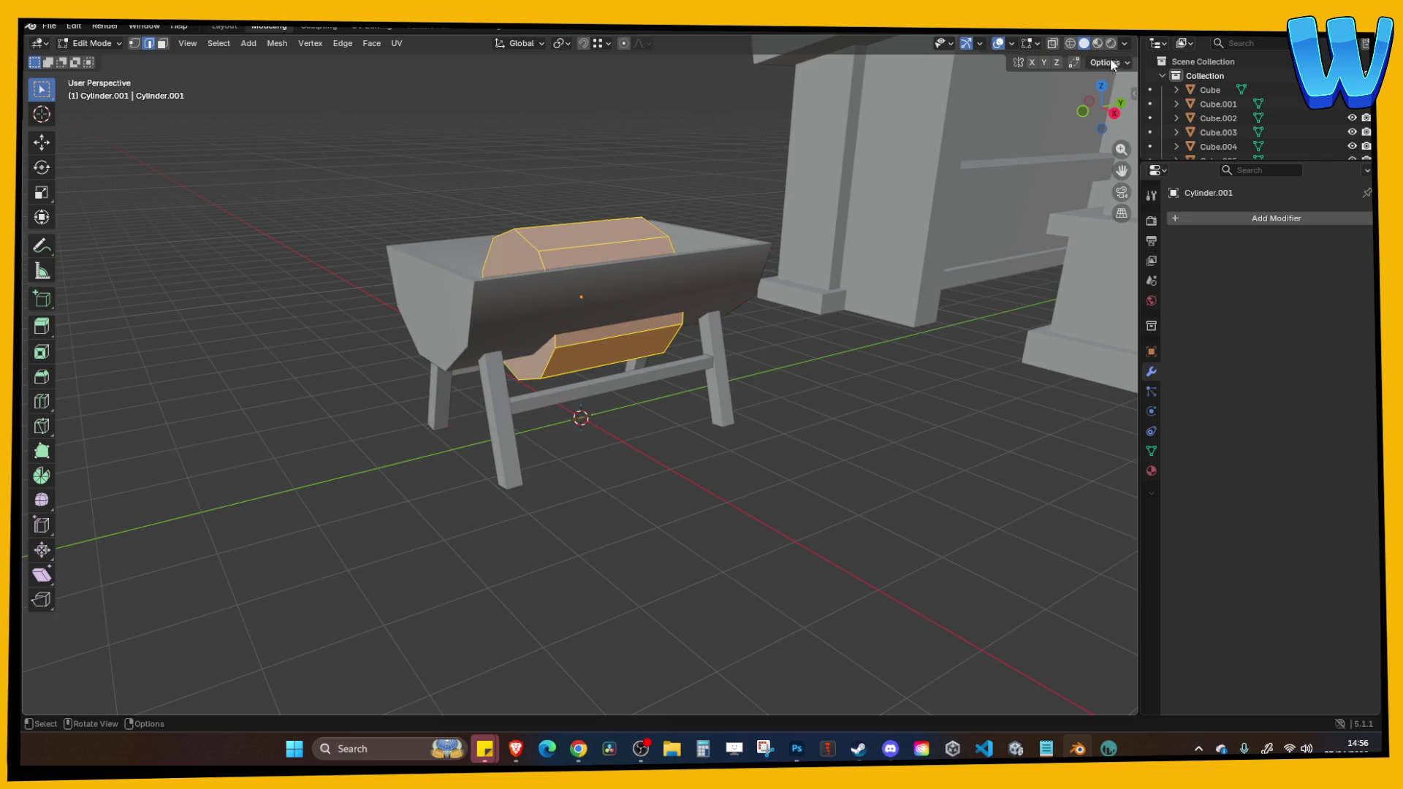
{"action": "left_click", "coordinate": [1113, 114]}
{"action": "key", "text": "Tab"}
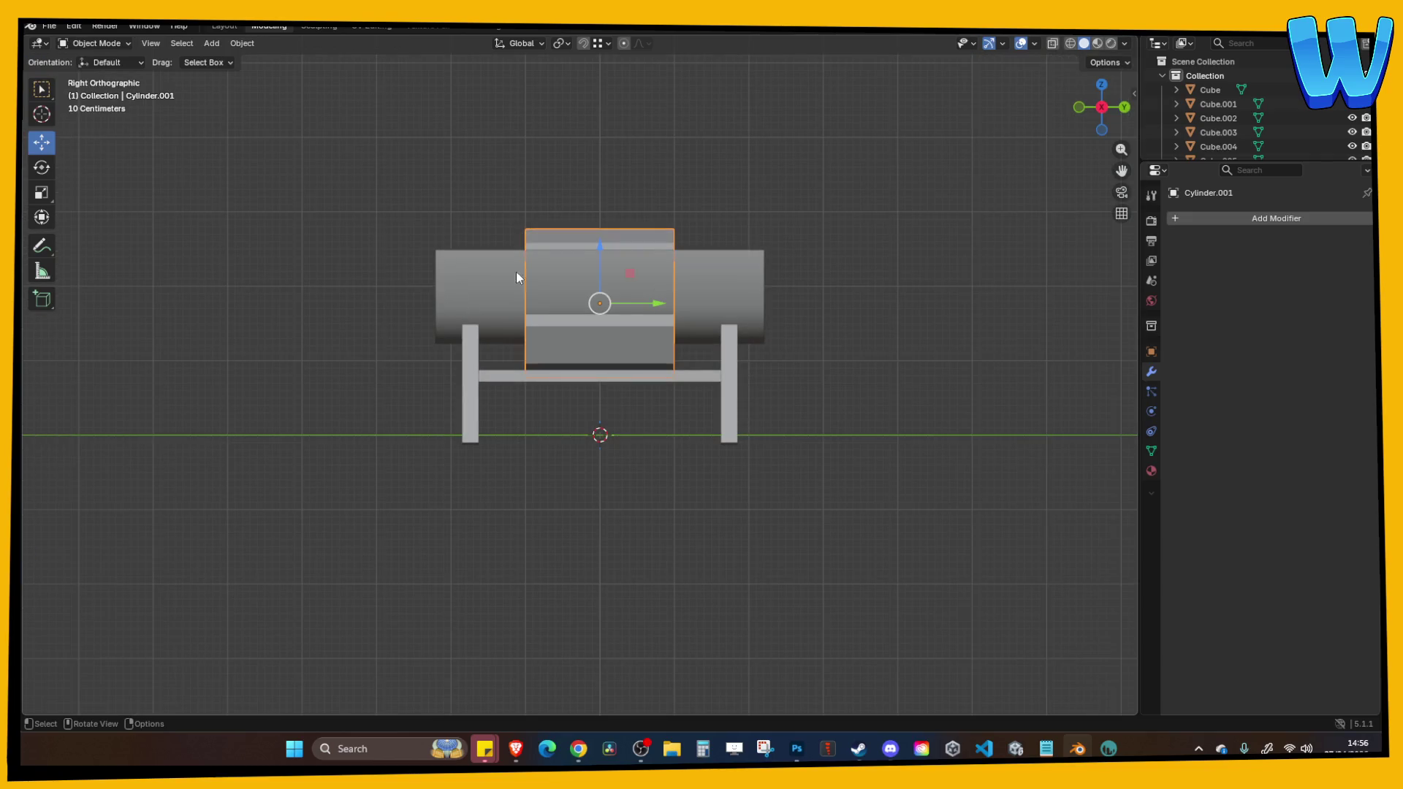
{"action": "key", "text": "Tab"}
{"action": "left_click", "coordinate": [1071, 43]}
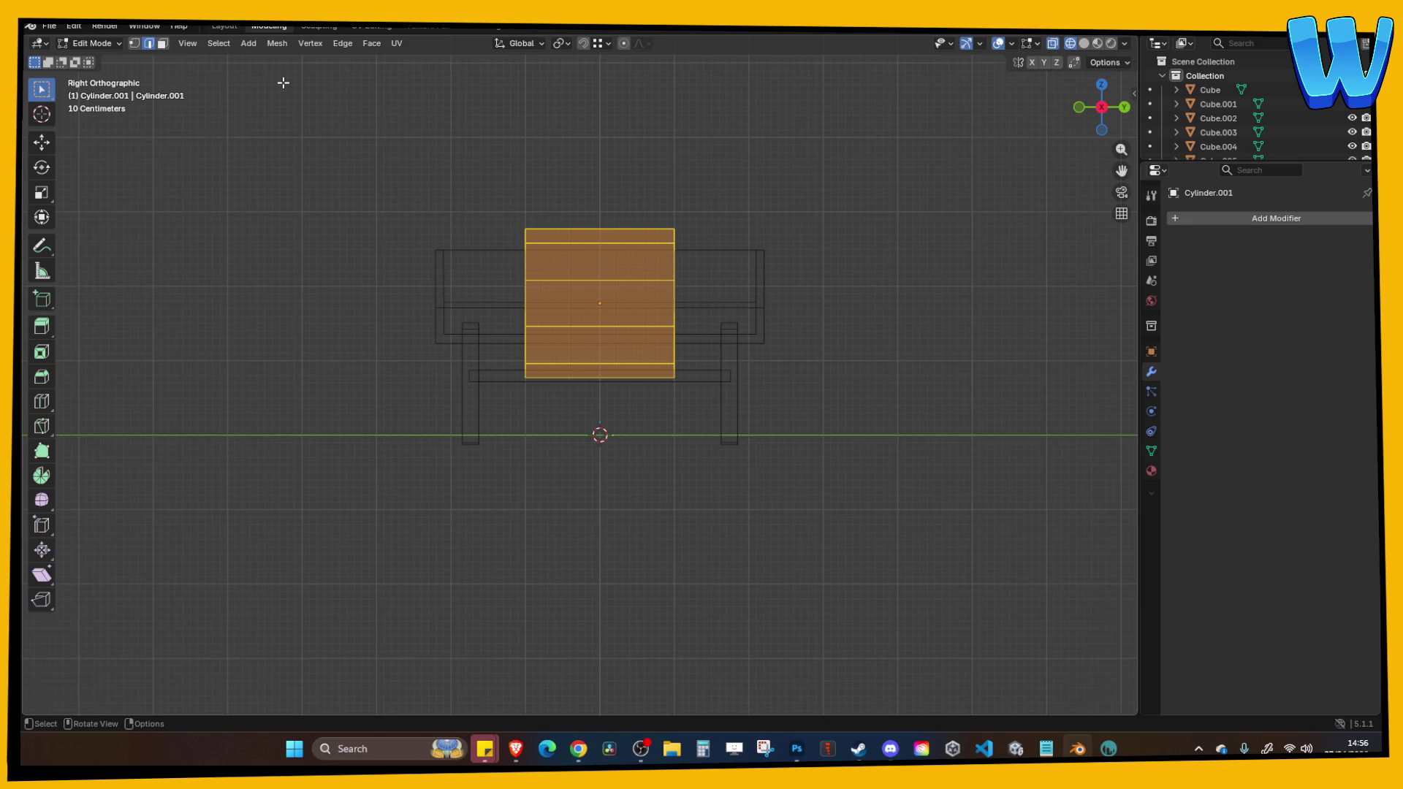
{"action": "key", "text": "3"}
{"action": "left_click_drag", "start_coordinate": [457, 283], "coordinate": [809, 413]}
{"action": "key", "text": "x"}
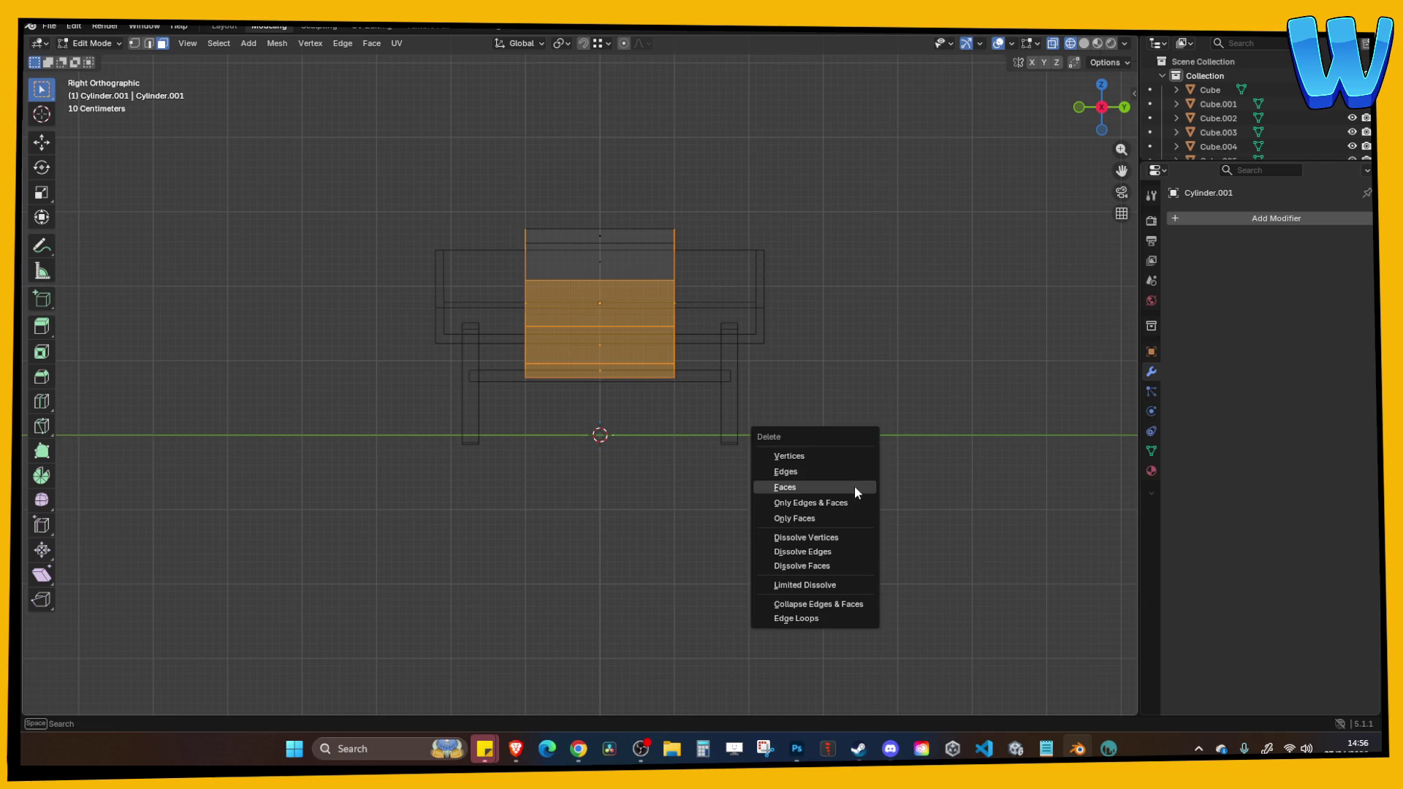
{"action": "left_click", "coordinate": [854, 485]}
{"action": "key", "text": "Tab"}
Turn X-ray off and stretch the curved piece to 2.131 along Y.
{"action": "left_click_drag", "start_coordinate": [665, 337], "coordinate": [1022, 159]}
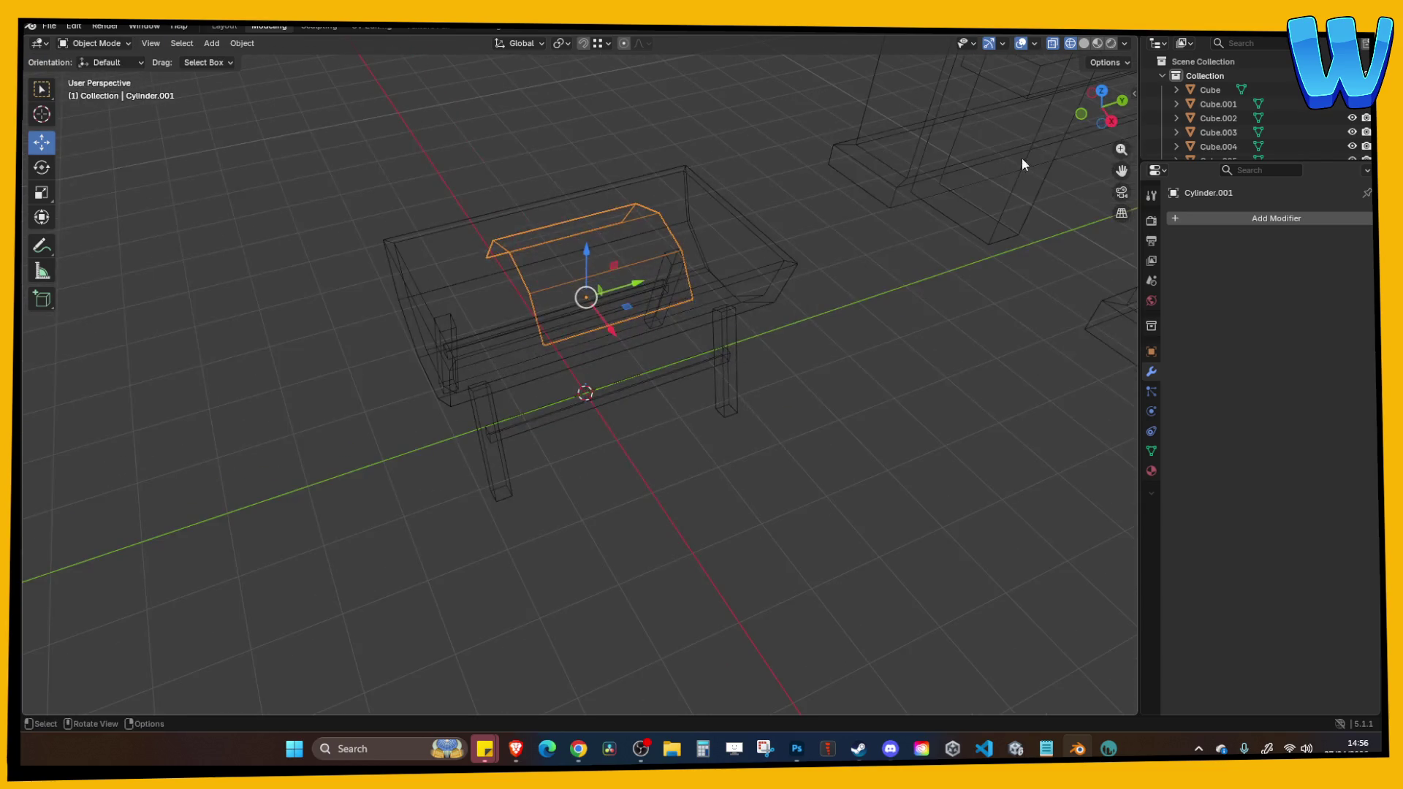
{"action": "left_click_drag", "start_coordinate": [1116, 122], "coordinate": [1090, 54]}
{"action": "left_click", "coordinate": [1083, 43]}
{"action": "left_click_drag", "start_coordinate": [877, 183], "coordinate": [755, 238]}
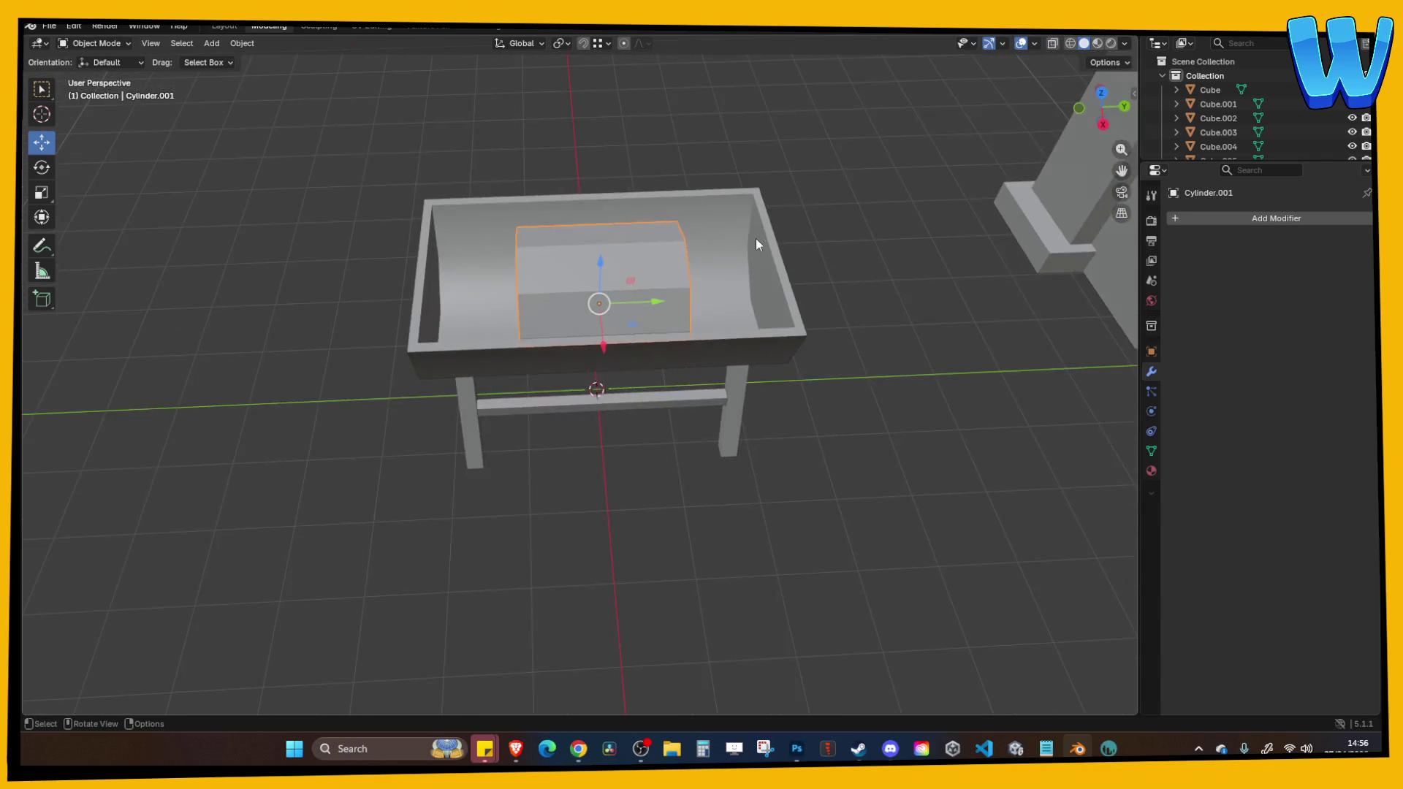
{"action": "key", "text": "s"}
{"action": "key", "text": "x"}
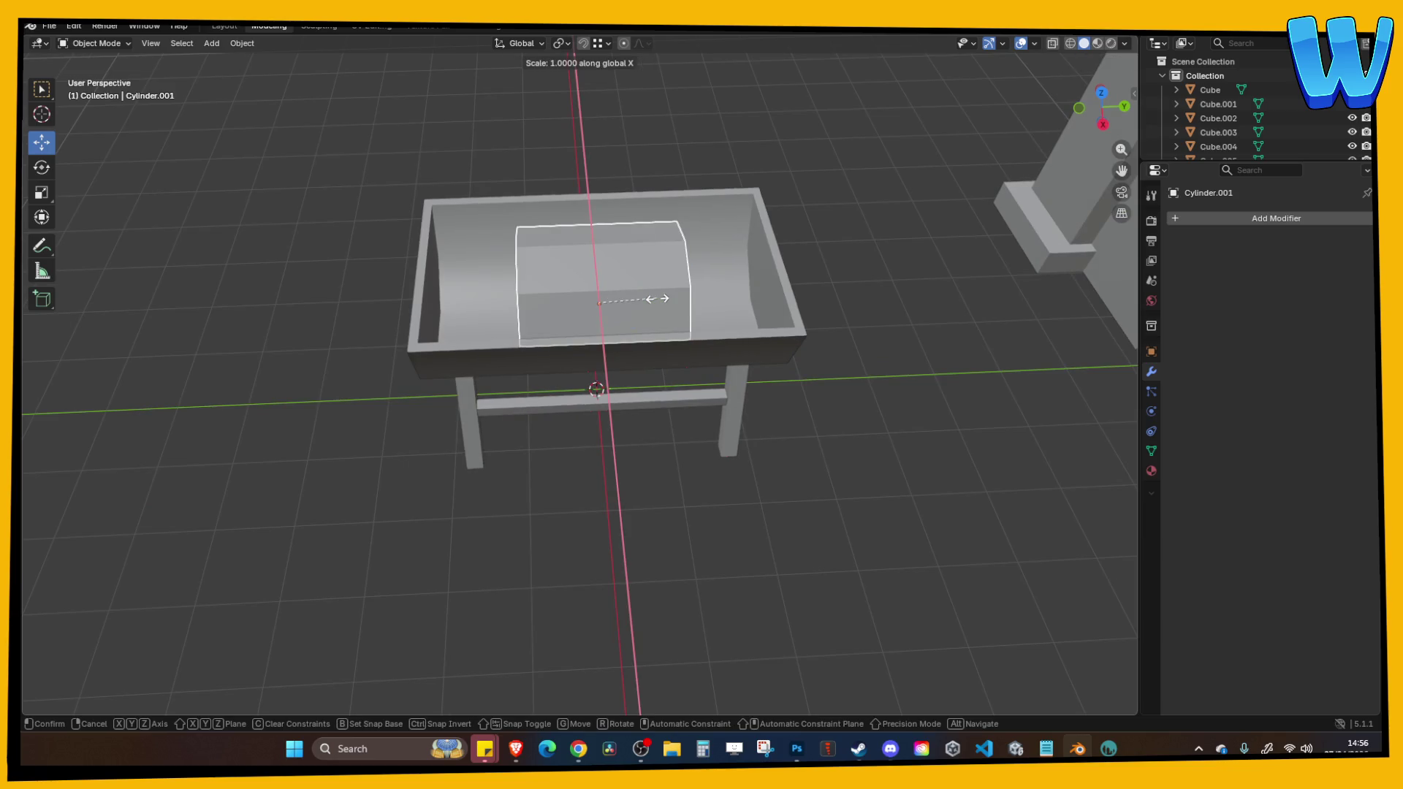
{"action": "key", "text": "y"}
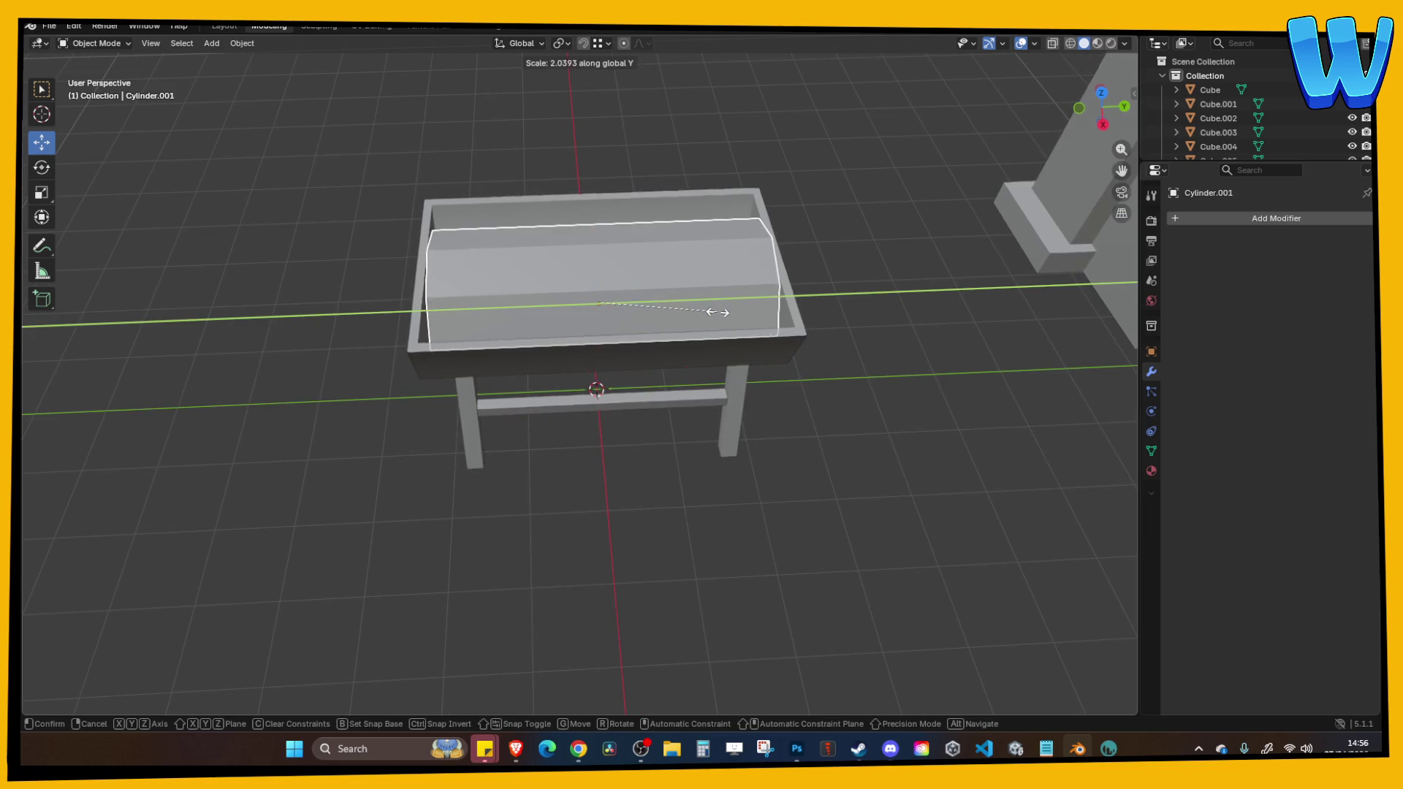
{"action": "left_click", "coordinate": [727, 317]}
Lower the curved piece 0.309 m and flatten it vertically into the trough bottom.
{"action": "mouse_move", "coordinate": [726, 316]}
{"action": "left_mouse_down"}
{"action": "mouse_move", "coordinate": [747, 276]}
{"action": "mouse_move", "coordinate": [660, 298]}
{"action": "left_mouse_up"}
{"action": "key", "text": "g"}
{"action": "key", "text": "z"}
{"action": "left_click", "coordinate": [678, 293]}
{"action": "key", "text": "s"}
{"action": "key", "text": "z"}
{"action": "left_click", "coordinate": [630, 292]}
{"action": "left_click", "coordinate": [782, 269]}
{"action": "mouse_move", "coordinate": [782, 269]}
{"action": "left_mouse_down"}
{"action": "mouse_move", "coordinate": [875, 274]}
{"action": "mouse_move", "coordinate": [714, 301]}
{"action": "mouse_move", "coordinate": [629, 292]}
{"action": "mouse_move", "coordinate": [643, 302]}
{"action": "left_mouse_up"}
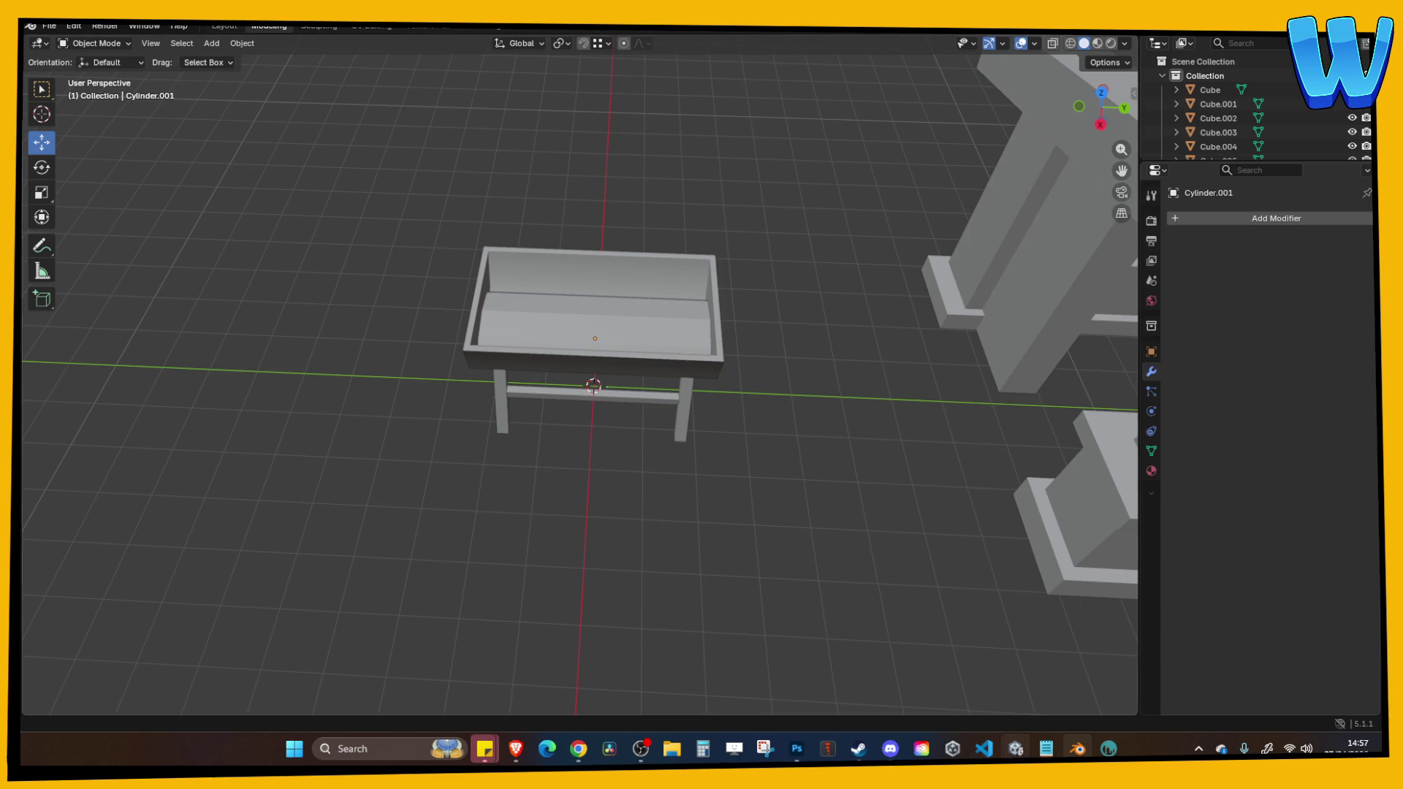
Switch to Unity and pan the Scene view to show more of the dock.
{"action": "left_click", "coordinate": [1016, 749]}
{"action": "left_click_drag", "start_coordinate": [466, 352], "coordinate": [463, 232]}
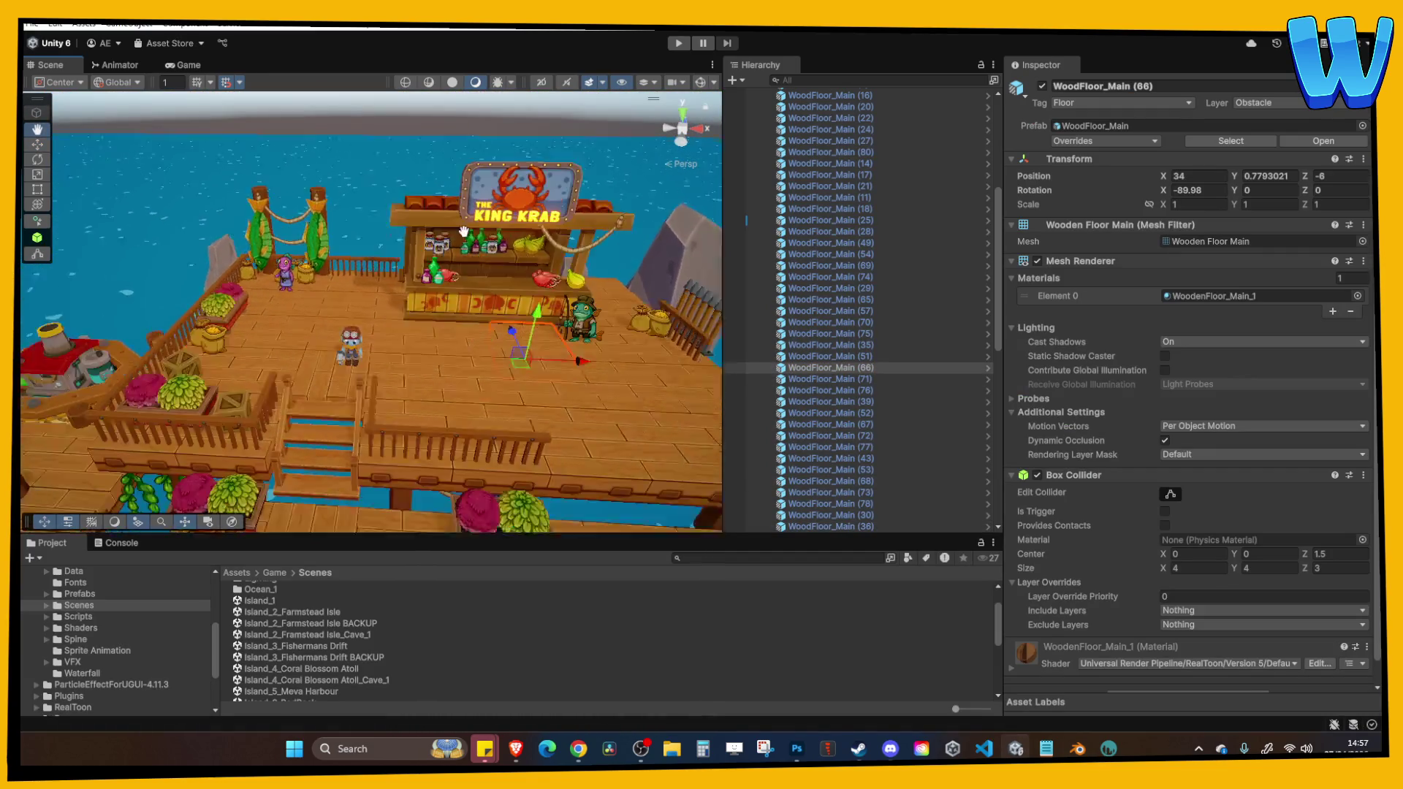
{"action": "scroll", "coordinate": [379, 226], "scroll_direction": "down", "scroll_amount": 3}
Orbit, pan and zoom the Scene view over the dock to frame the King Krab stall.
{"action": "mouse_move", "coordinate": [379, 226]}
{"action": "left_mouse_down"}
{"action": "mouse_move", "coordinate": [534, 418]}
{"action": "mouse_move", "coordinate": [480, 324]}
{"action": "left_mouse_up"}
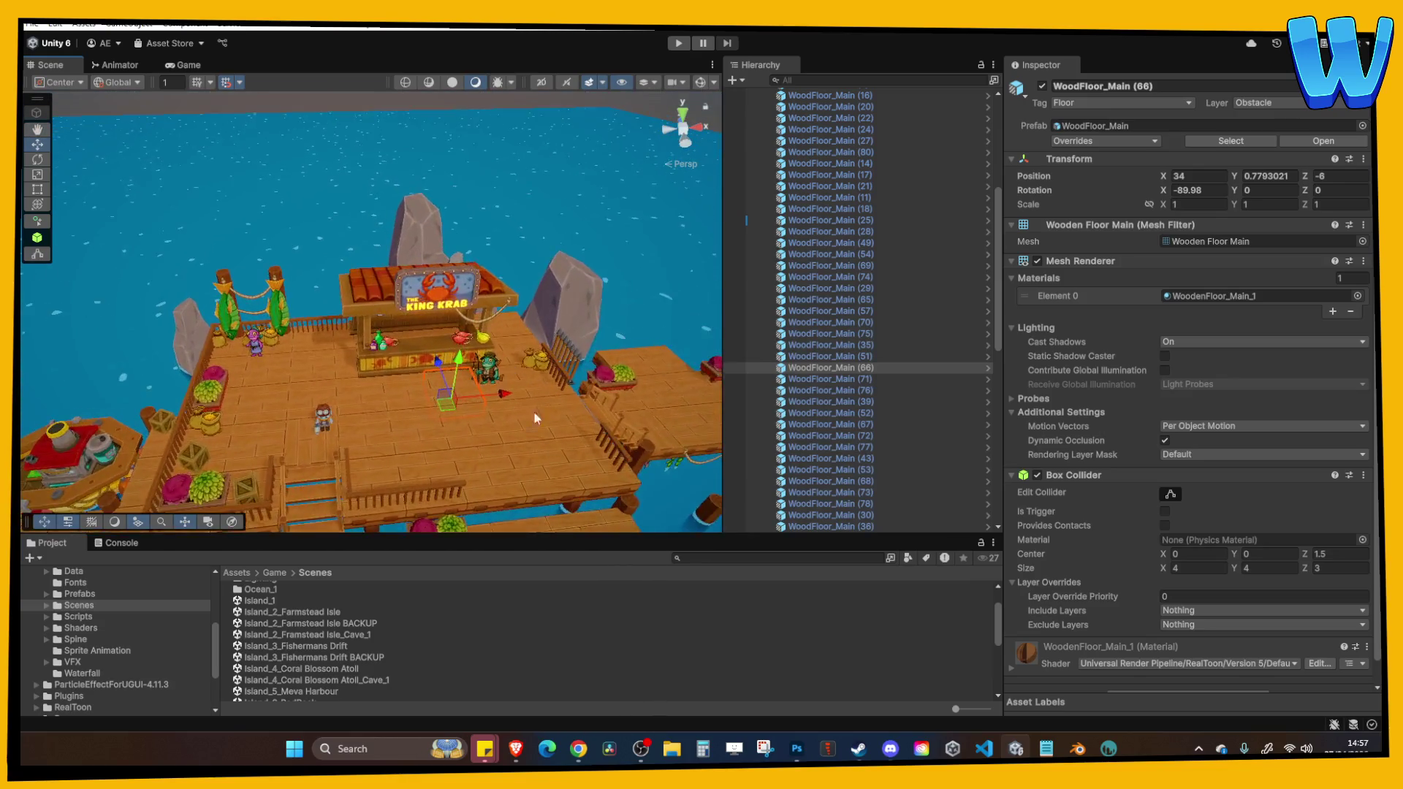
{"action": "scroll", "coordinate": [548, 437], "scroll_direction": "down", "scroll_amount": 5}
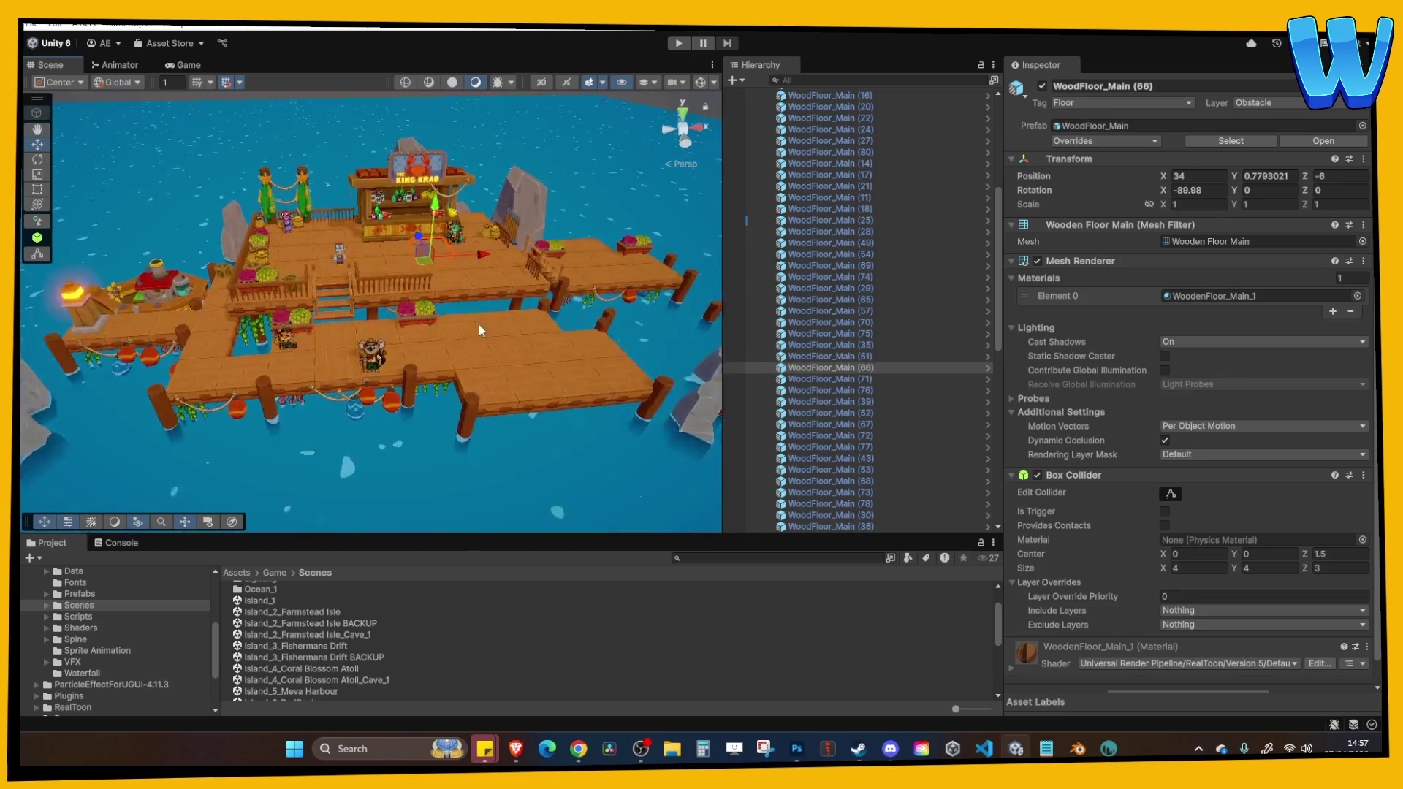
{"action": "scroll", "coordinate": [485, 326], "scroll_direction": "up", "scroll_amount": 5}
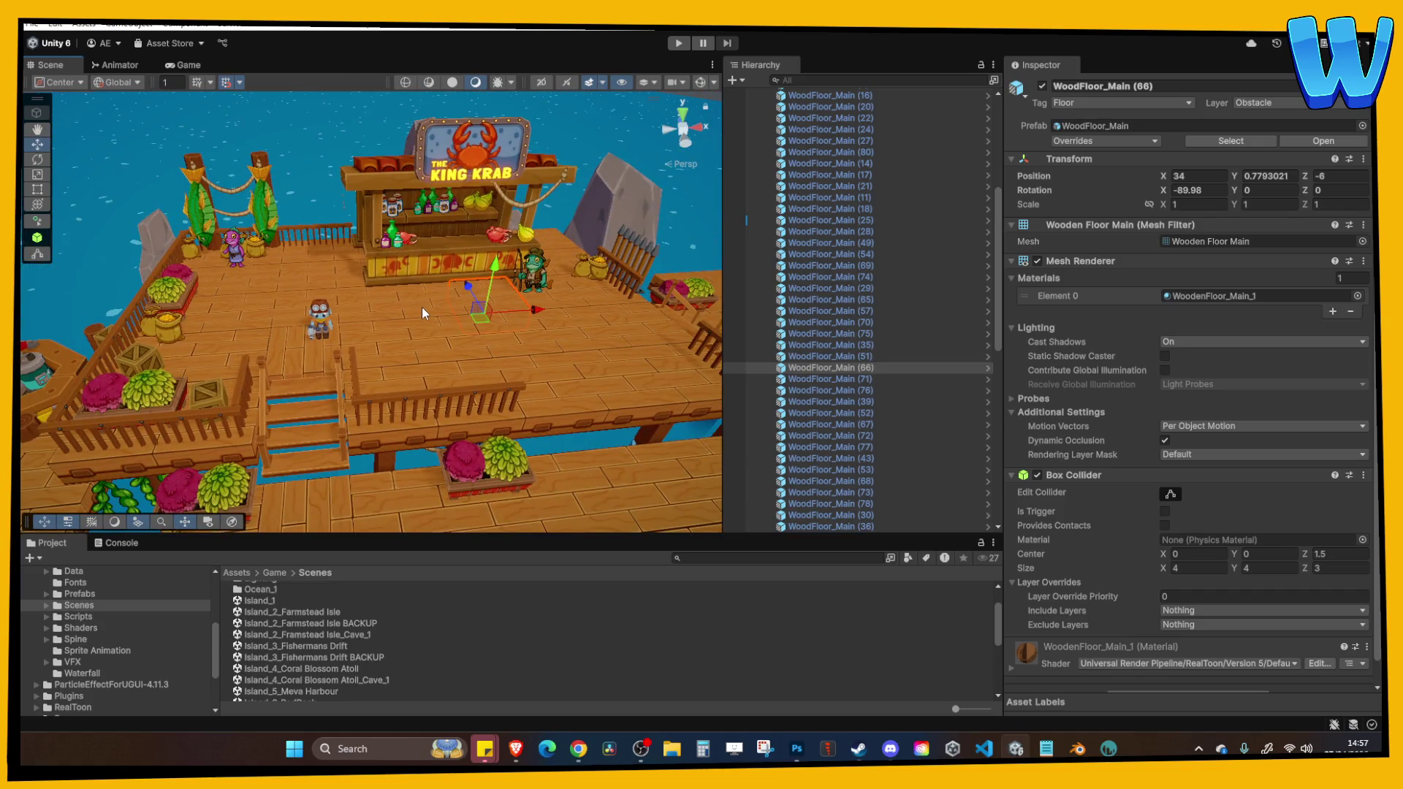
{"action": "scroll", "coordinate": [423, 307], "scroll_direction": "down", "scroll_amount": 4}
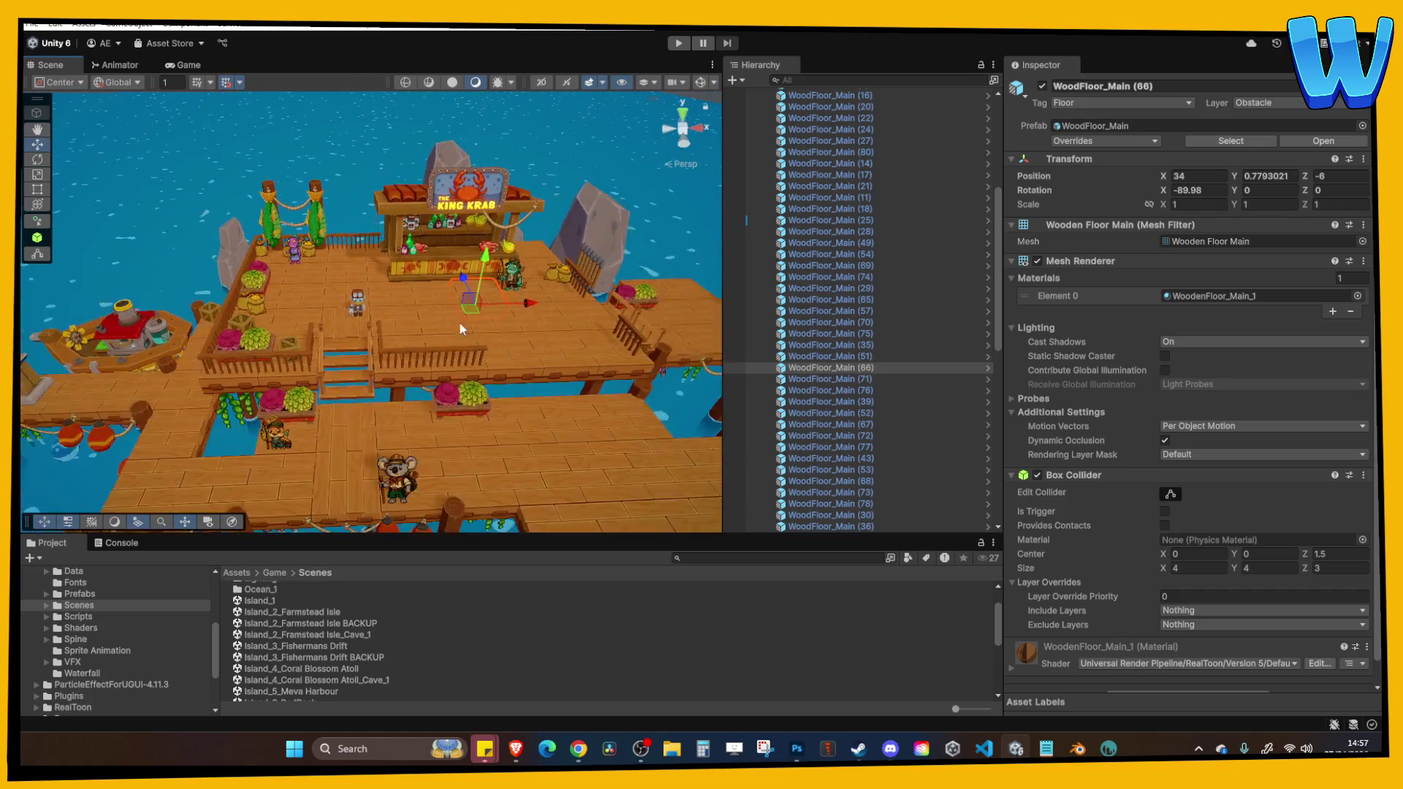
{"action": "mouse_move", "coordinate": [459, 323]}
{"action": "left_mouse_down"}
{"action": "mouse_move", "coordinate": [483, 307]}
{"action": "mouse_move", "coordinate": [470, 358]}
{"action": "left_mouse_up"}
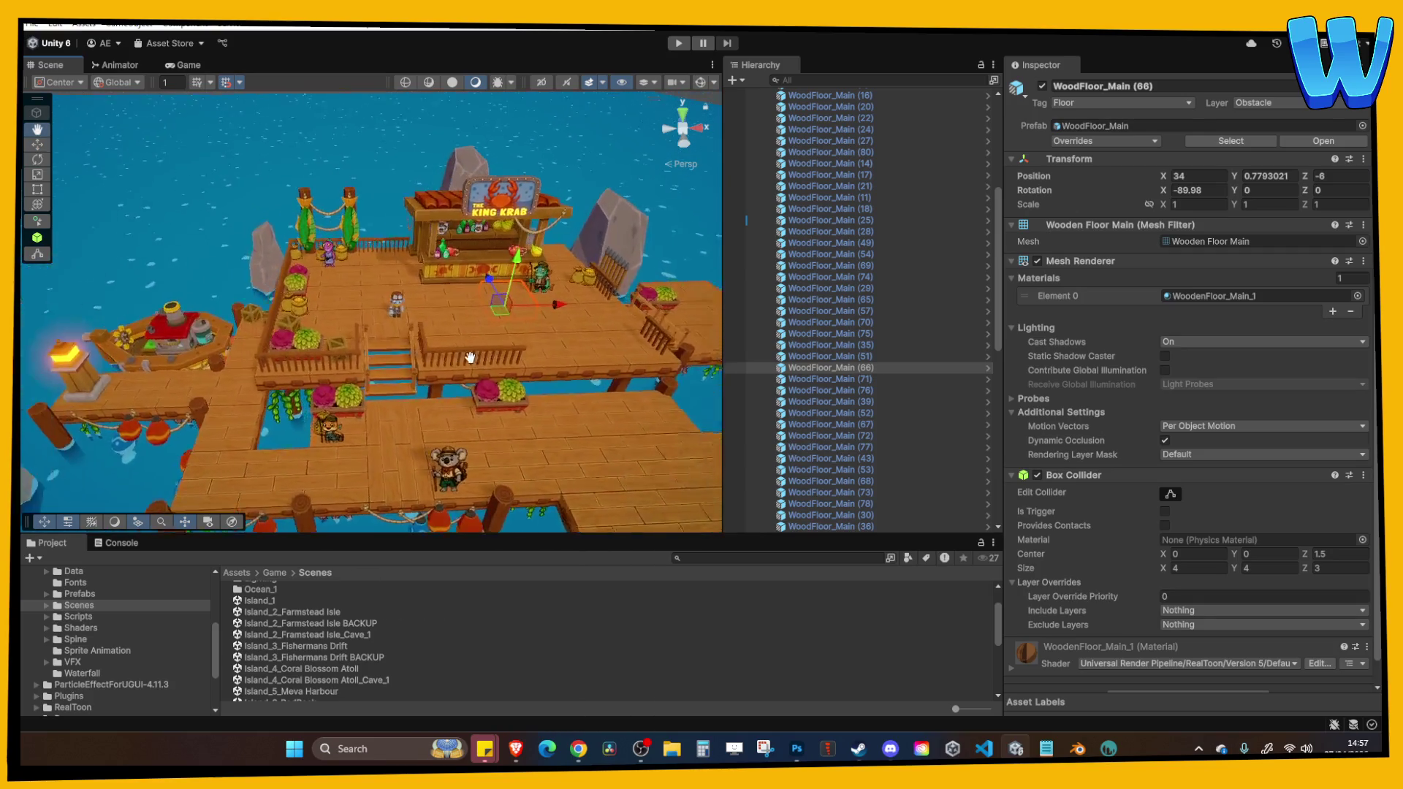
{"action": "scroll", "coordinate": [500, 354], "scroll_direction": "up", "scroll_amount": 5}
Select The King Crab Bar and look around it from several angles.
{"action": "left_click", "coordinate": [335, 313]}
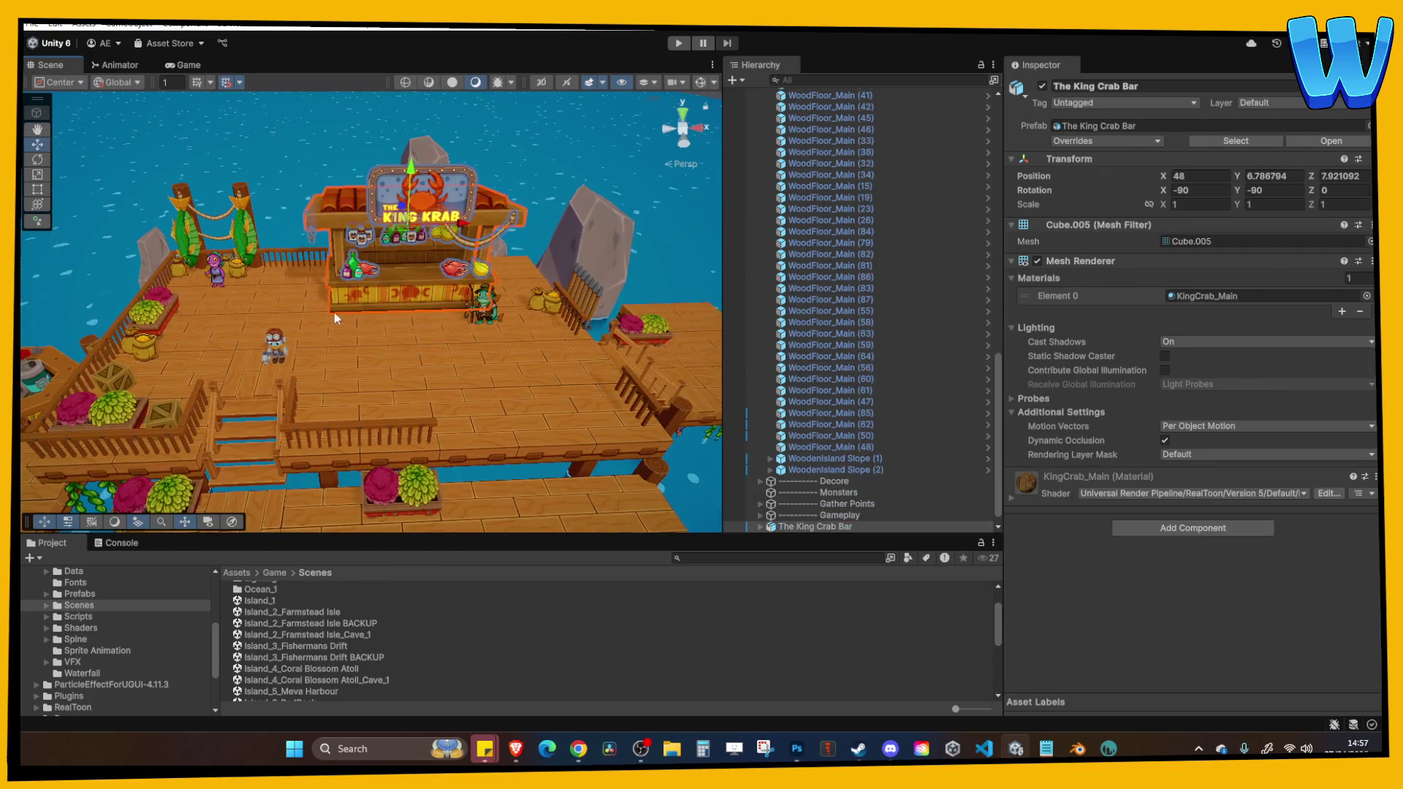
{"action": "left_click_drag", "start_coordinate": [335, 318], "coordinate": [388, 292]}
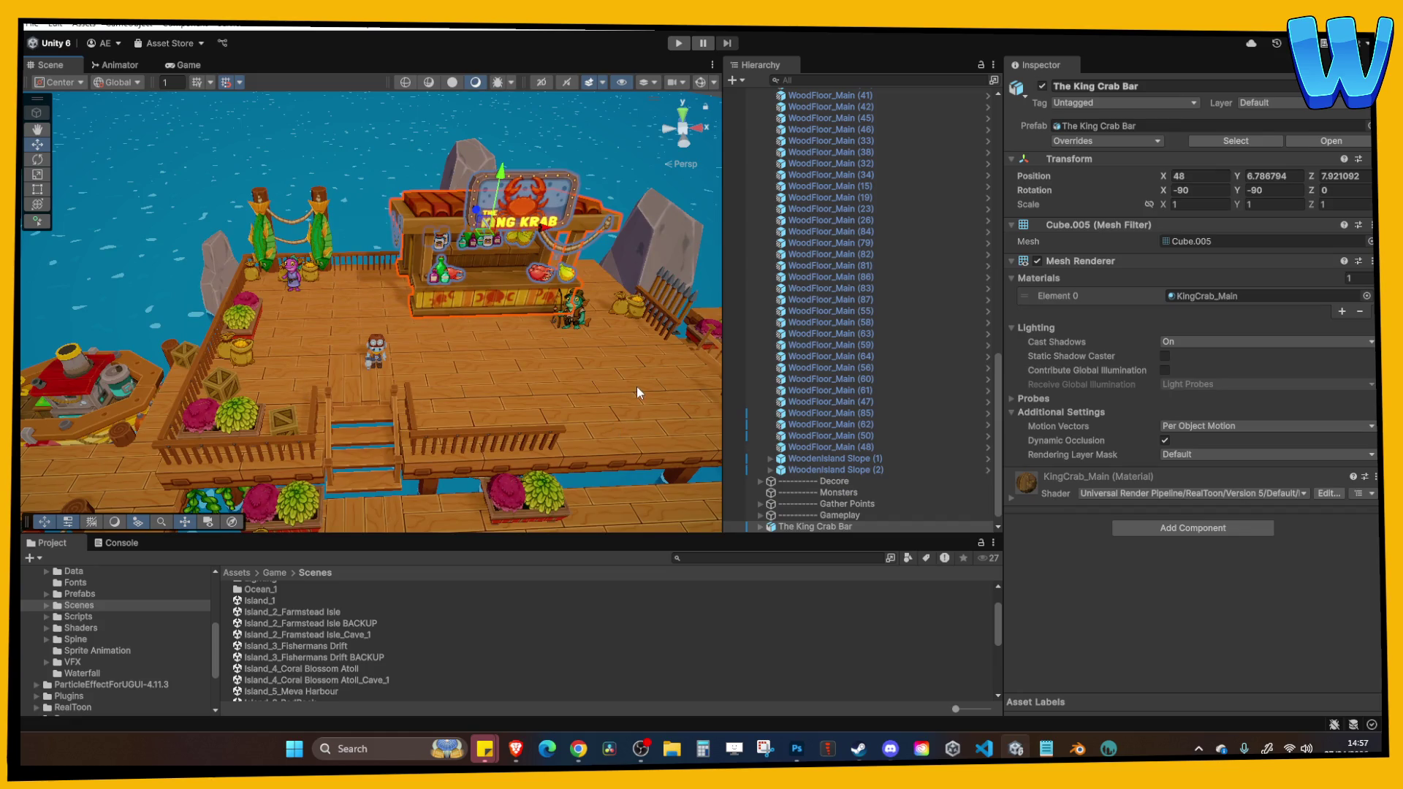
{"action": "mouse_move", "coordinate": [628, 388]}
{"action": "left_mouse_down"}
{"action": "mouse_move", "coordinate": [396, 361]}
{"action": "mouse_move", "coordinate": [314, 328]}
{"action": "mouse_move", "coordinate": [380, 187]}
{"action": "left_mouse_up"}
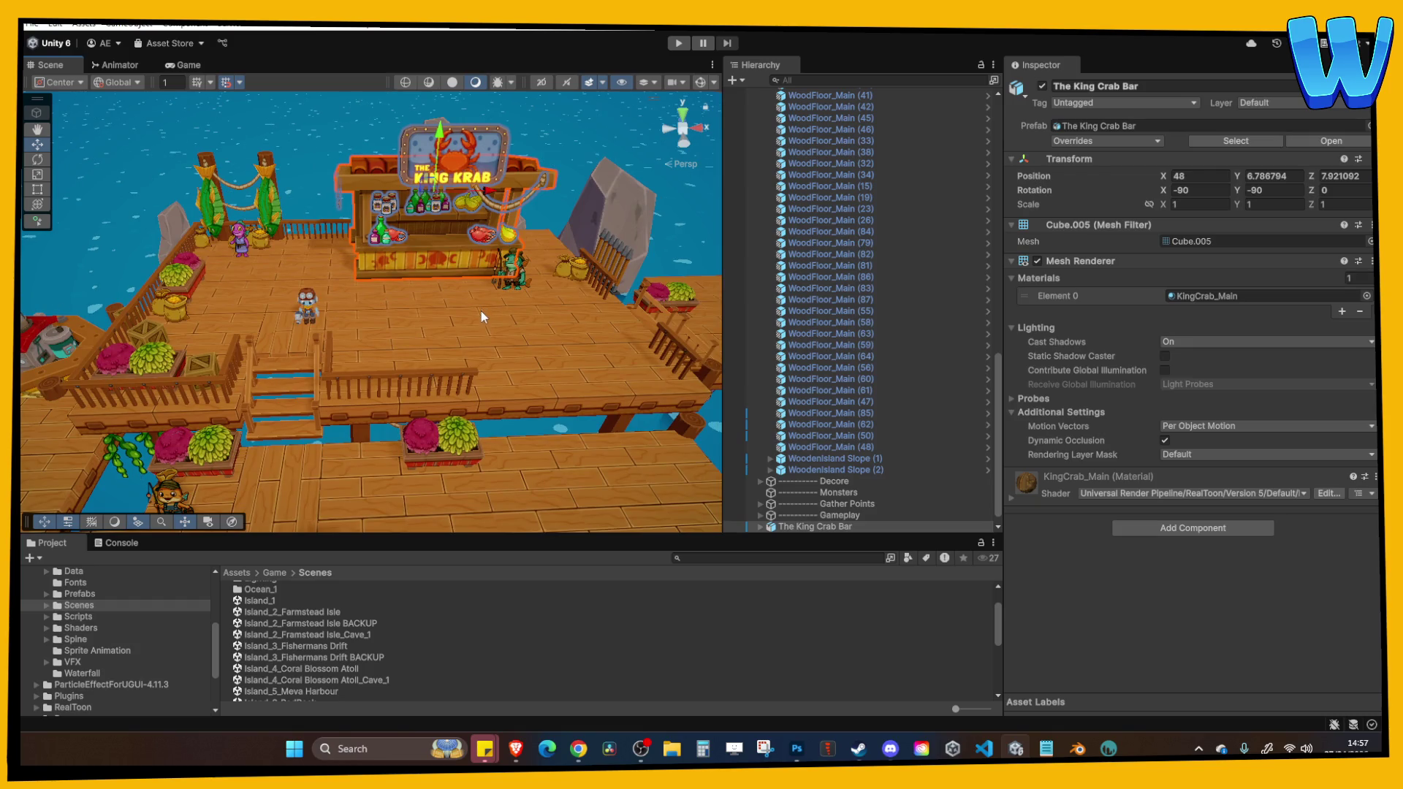
{"action": "scroll", "coordinate": [480, 310], "scroll_direction": "down", "scroll_amount": 5}
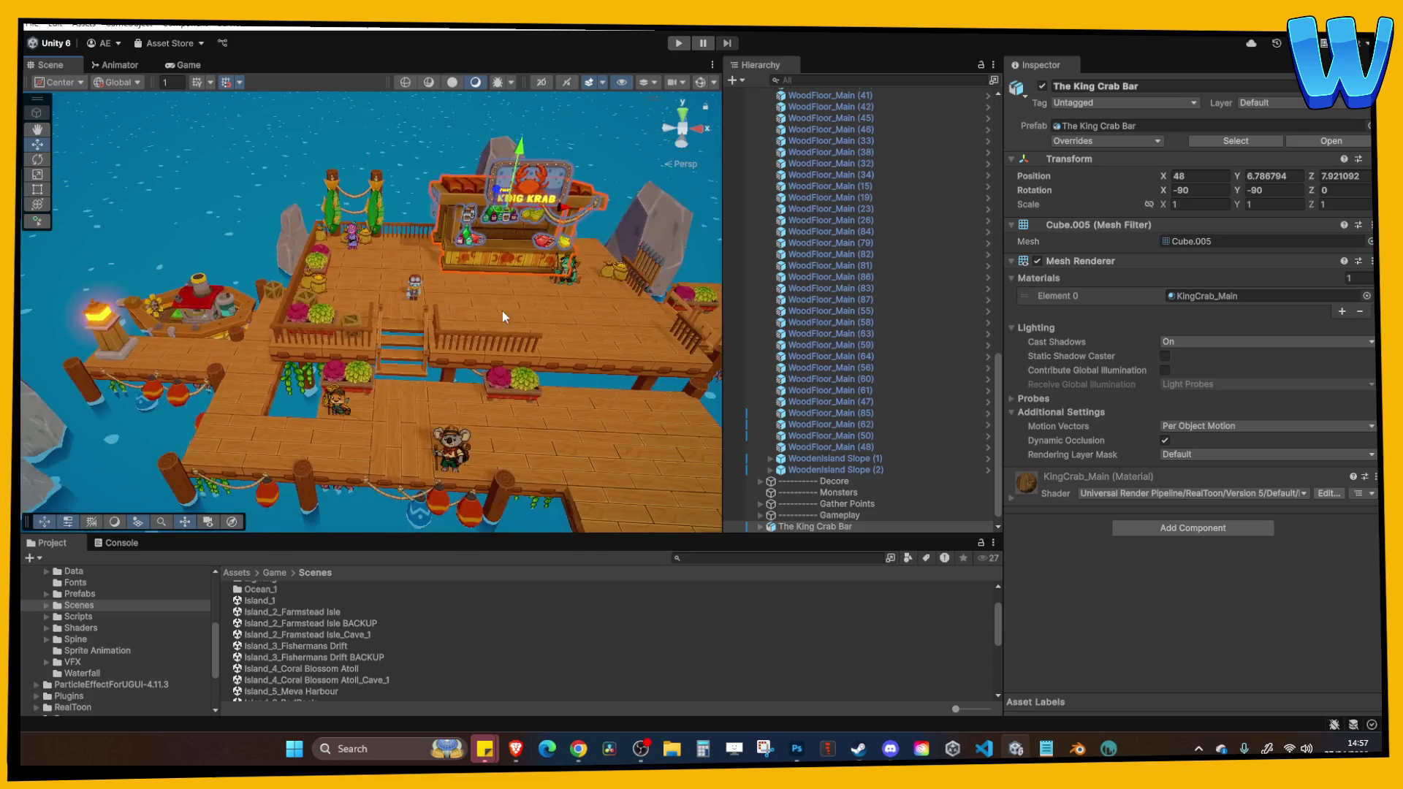
{"action": "left_click_drag", "start_coordinate": [503, 310], "coordinate": [542, 299]}
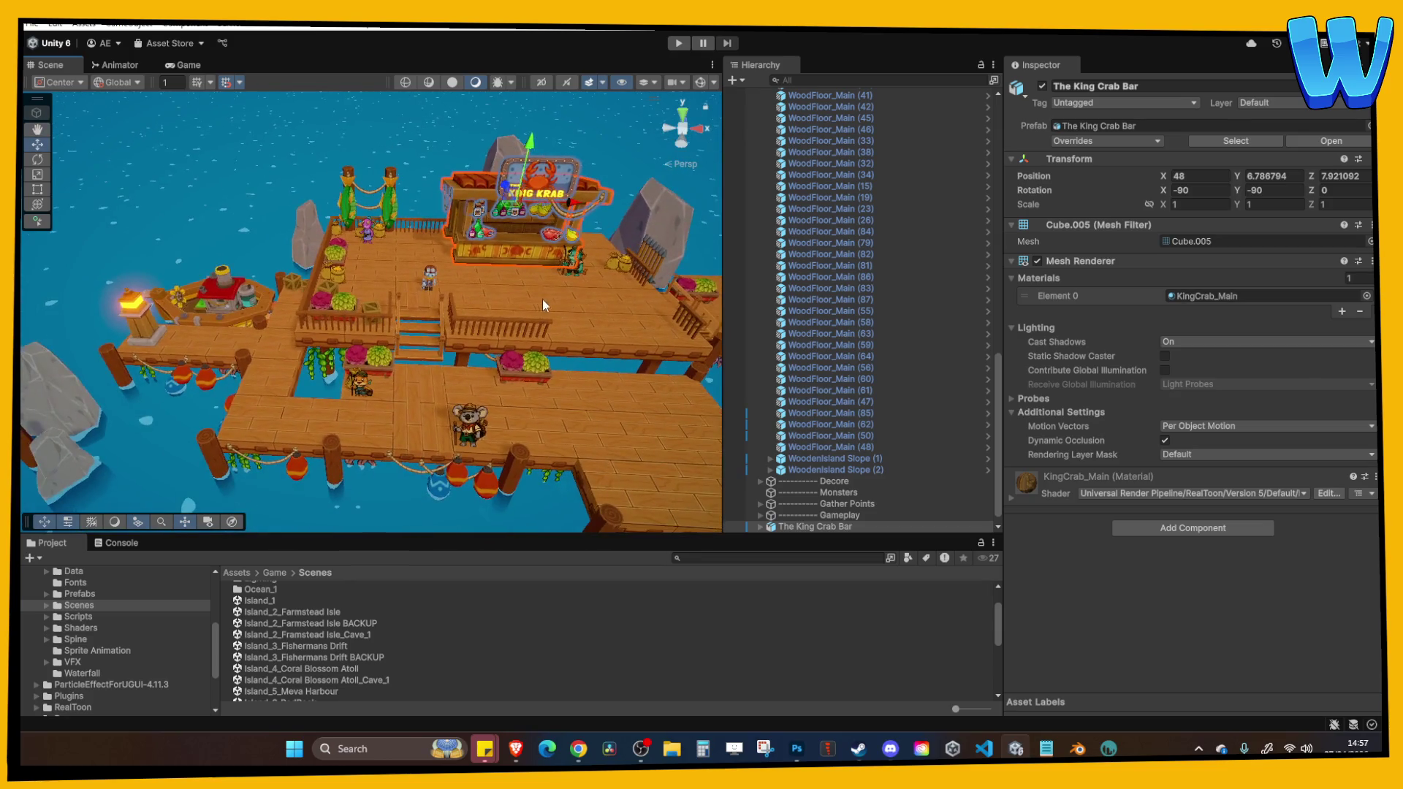
{"action": "left_click_drag", "start_coordinate": [401, 324], "coordinate": [315, 332]}
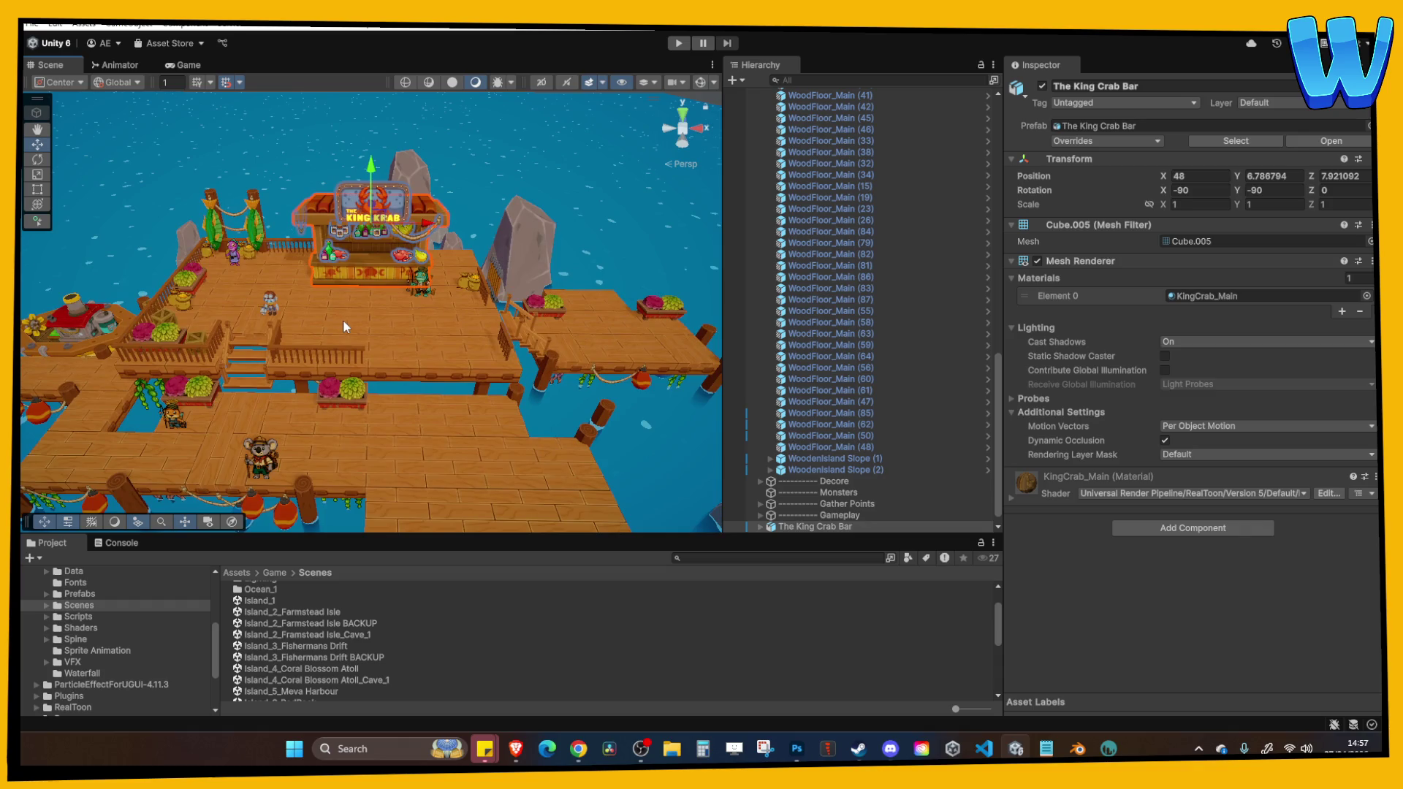
{"action": "scroll", "coordinate": [351, 333], "scroll_direction": "up", "scroll_amount": 1}
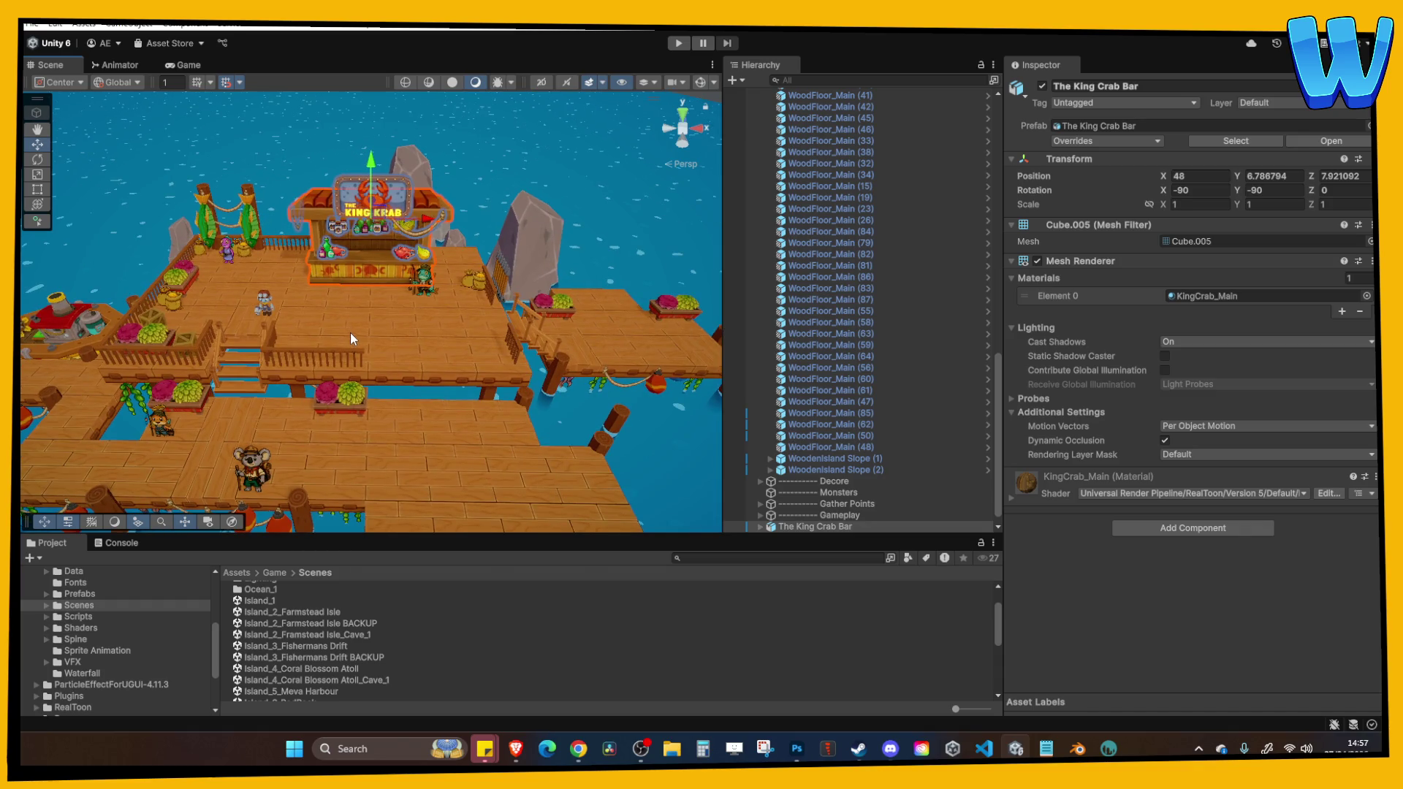
{"action": "left_click_drag", "start_coordinate": [350, 332], "coordinate": [443, 331]}
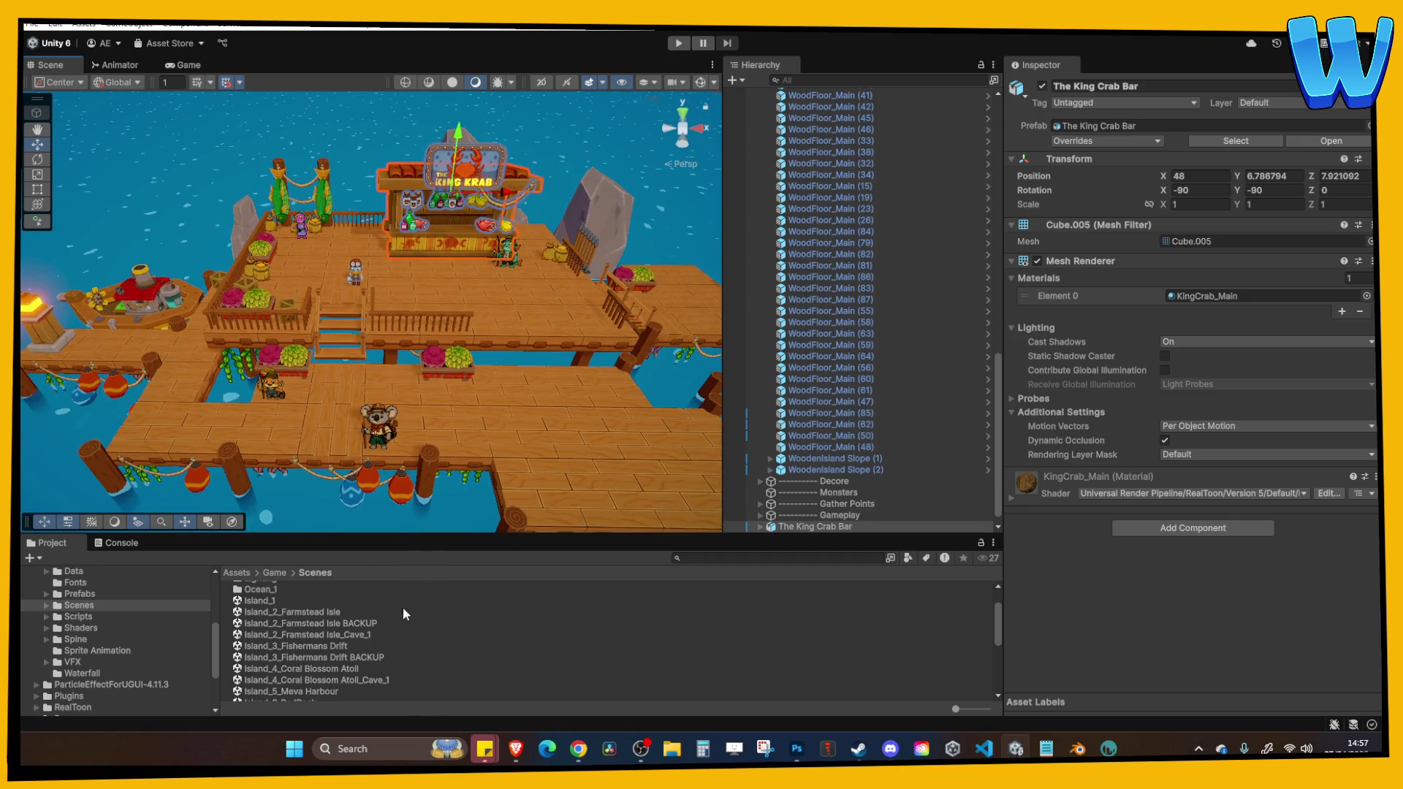
{"action": "left_click_drag", "start_coordinate": [505, 364], "coordinate": [436, 314]}
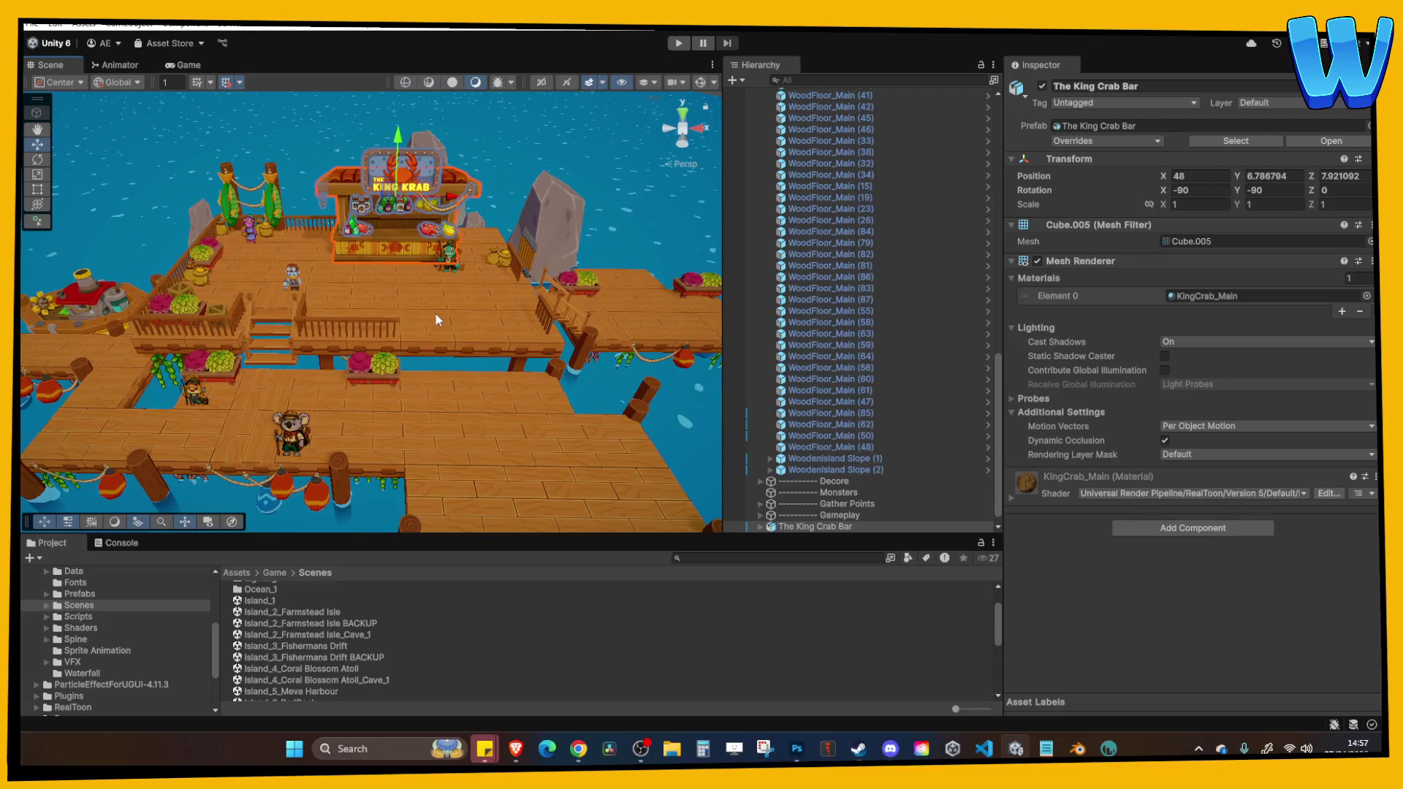
{"action": "scroll", "coordinate": [485, 317], "scroll_direction": "up", "scroll_amount": 5}
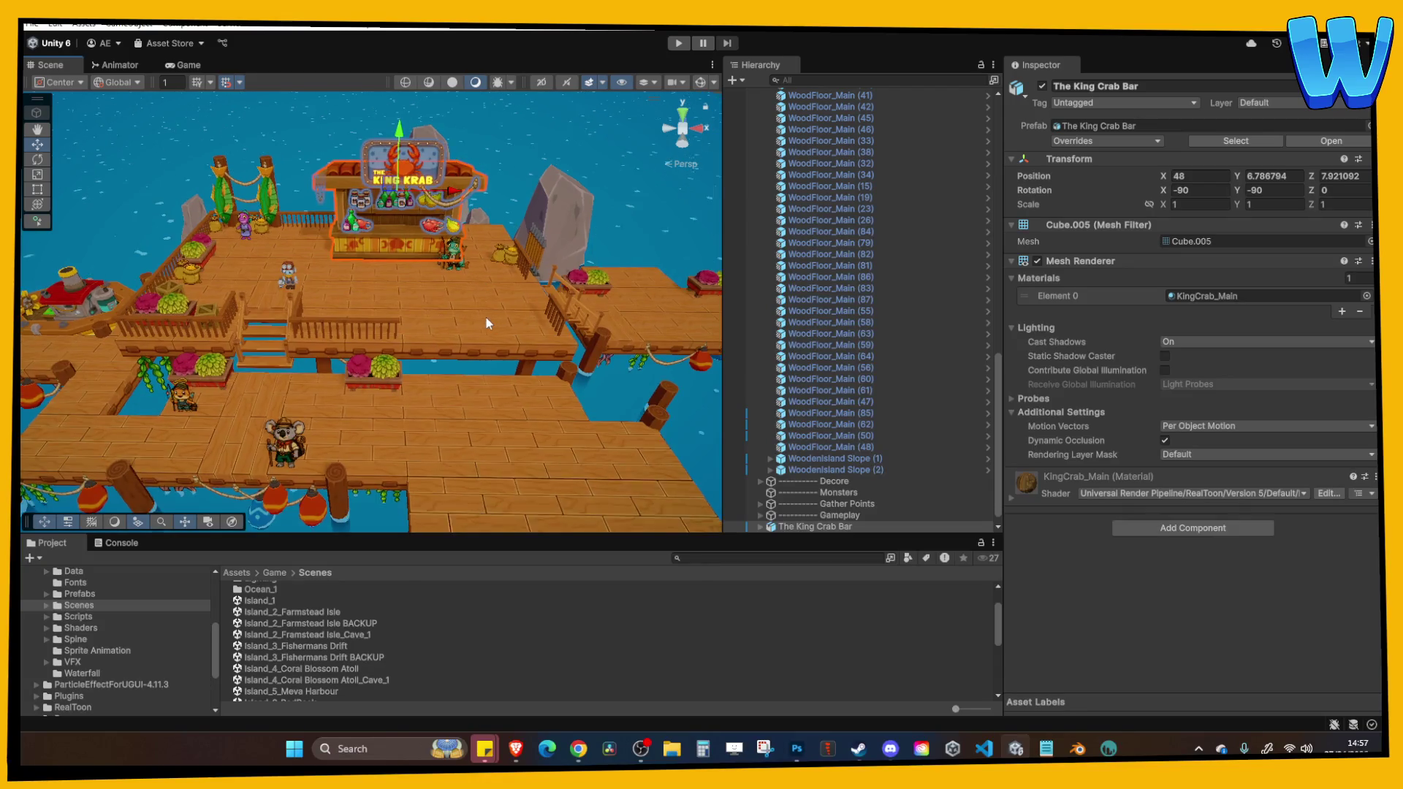
{"action": "left_click_drag", "start_coordinate": [481, 350], "coordinate": [483, 358]}
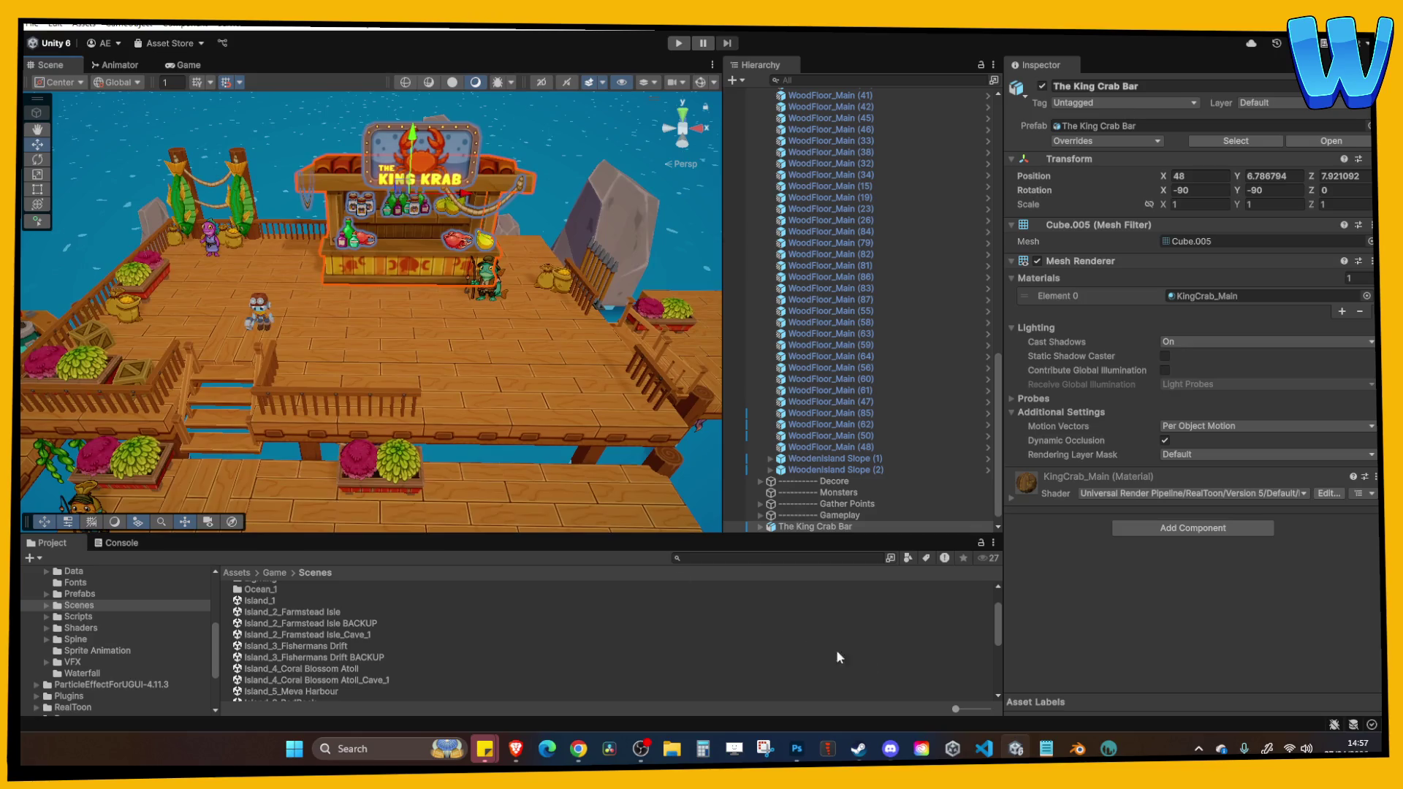
Return to Blender and orbit around the trough model.
{"action": "left_click", "coordinate": [1072, 750]}
{"action": "right_click", "coordinate": [678, 427]}
{"action": "mouse_move", "coordinate": [802, 313]}
{"action": "left_mouse_down"}
{"action": "mouse_move", "coordinate": [812, 332]}
{"action": "mouse_move", "coordinate": [765, 316]}
{"action": "mouse_move", "coordinate": [700, 352]}
{"action": "mouse_move", "coordinate": [664, 438]}
{"action": "mouse_move", "coordinate": [528, 328]}
{"action": "mouse_move", "coordinate": [596, 309]}
{"action": "mouse_move", "coordinate": [613, 270]}
{"action": "mouse_move", "coordinate": [614, 291]}
{"action": "mouse_move", "coordinate": [753, 267]}
{"action": "left_mouse_up"}
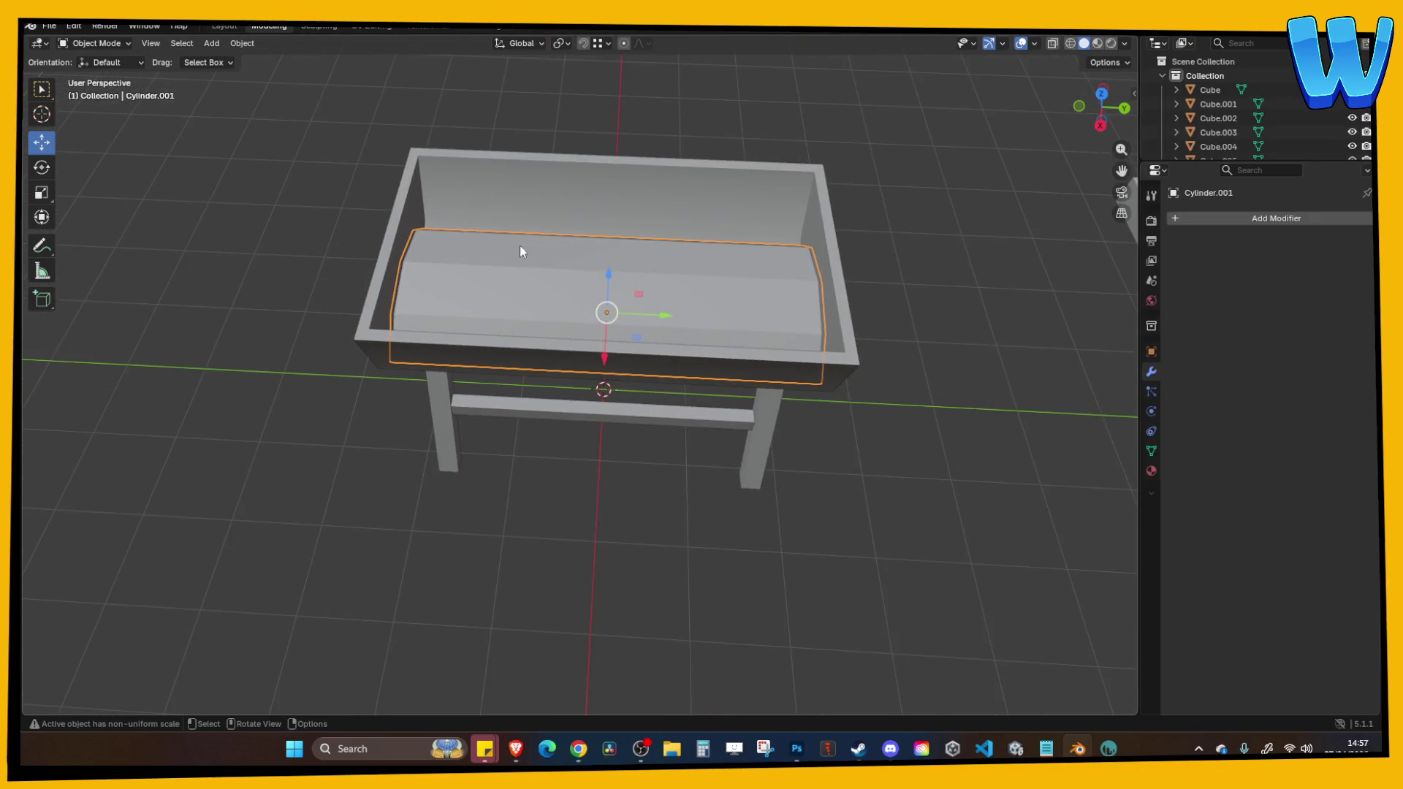
Enter Edit Mode on the trough's curved bottom with edge selection.
{"action": "scroll", "coordinate": [520, 246], "scroll_direction": "down", "scroll_amount": 5}
{"action": "left_click_drag", "start_coordinate": [445, 399], "coordinate": [517, 448]}
{"action": "left_click_drag", "start_coordinate": [762, 428], "coordinate": [802, 410]}
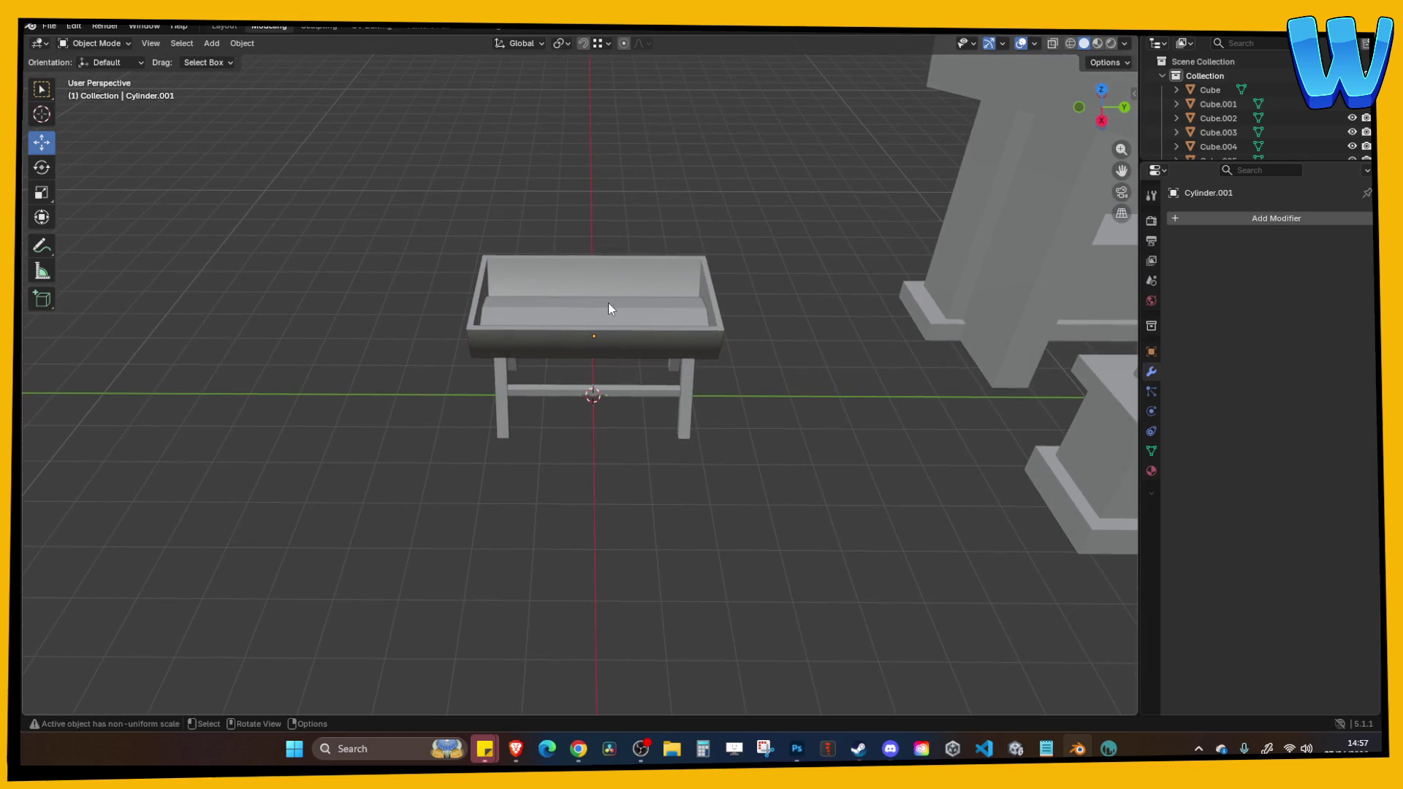
{"action": "key", "text": "Tab"}
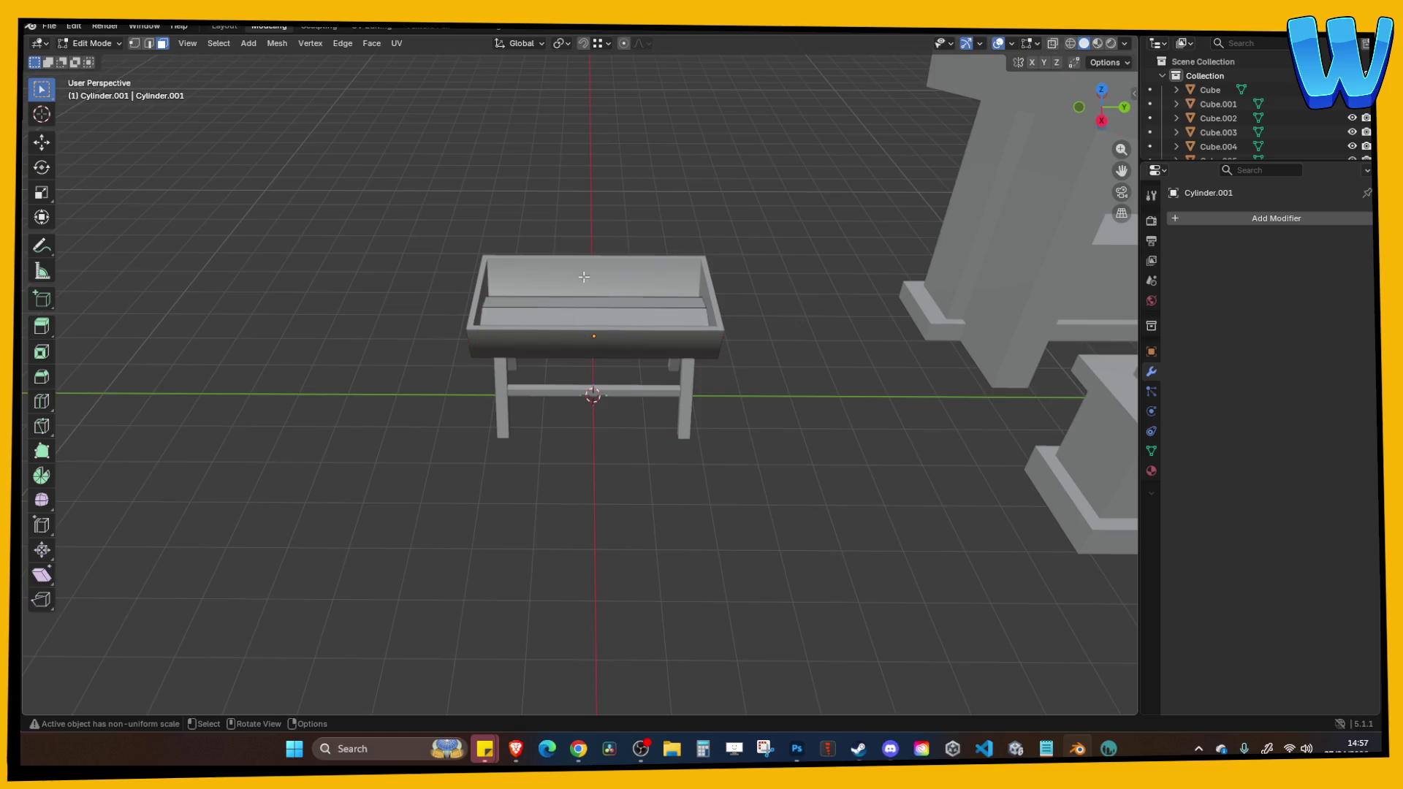
{"action": "scroll", "coordinate": [234, 159], "scroll_direction": "up", "scroll_amount": 3}
{"action": "key", "text": "2"}
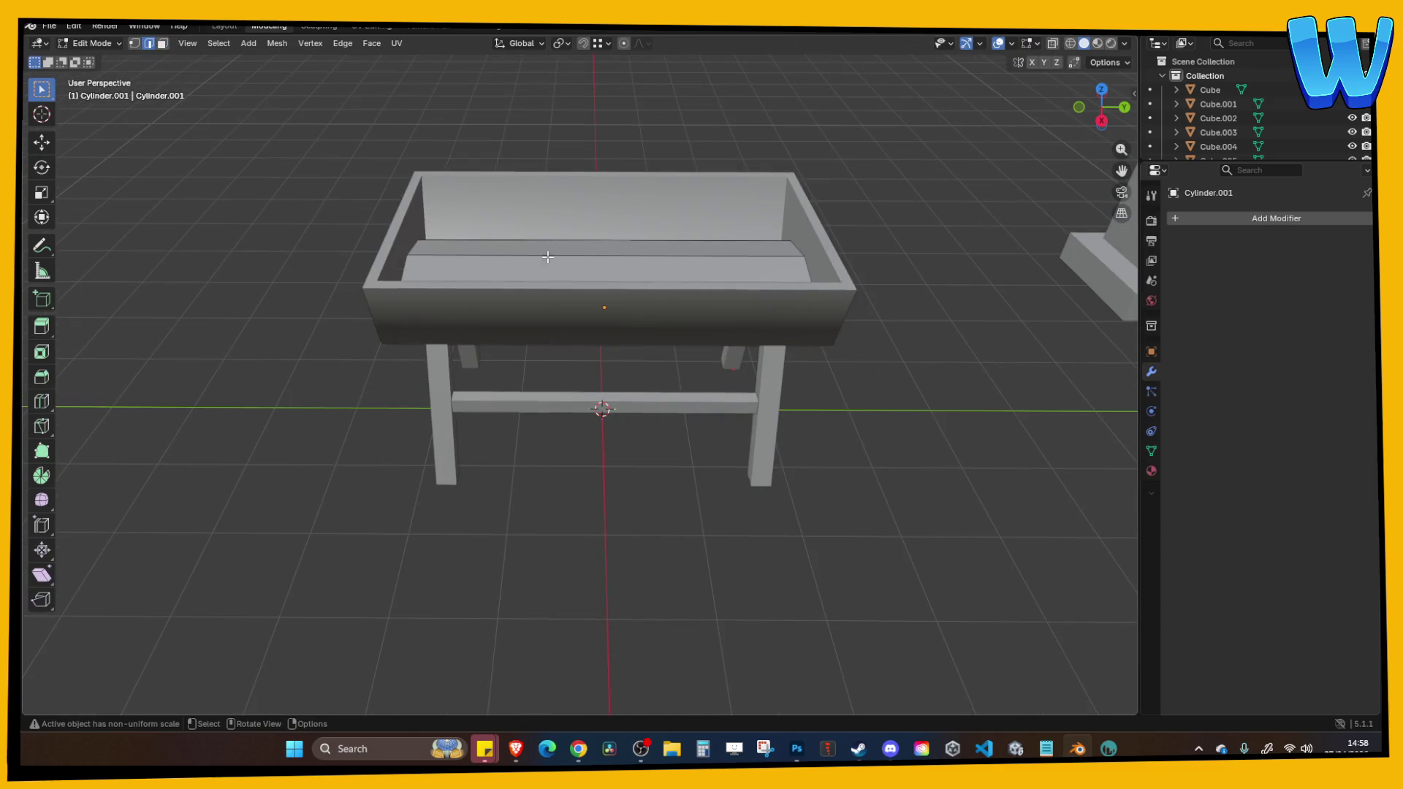
{"action": "left_click_drag", "start_coordinate": [548, 257], "coordinate": [333, 146]}
{"action": "key", "text": "Tab"}
{"action": "key", "text": "Tab"}
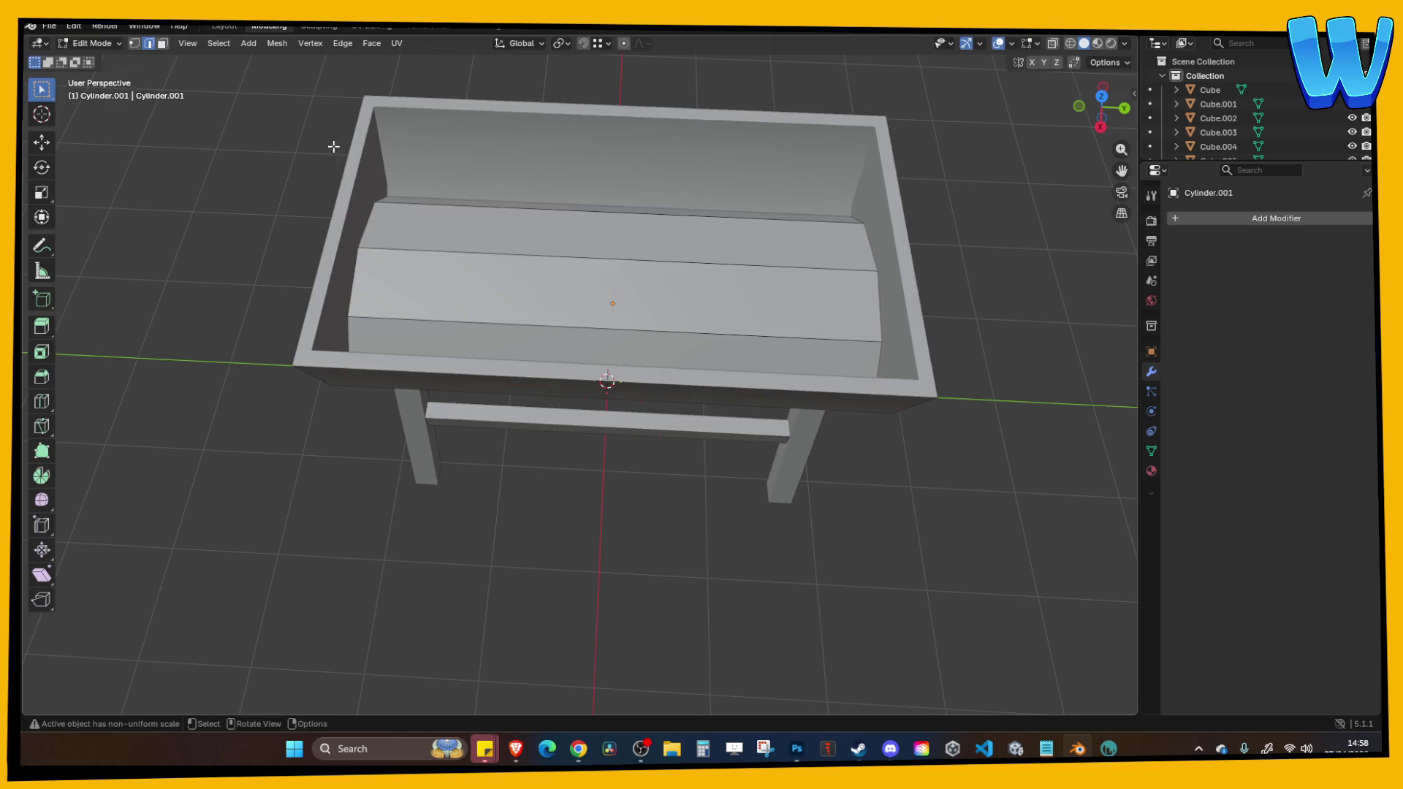
Add six loop cuts across the curved bottom and enable proportional editing.
{"action": "left_click", "coordinate": [40, 402]}
{"action": "left_click", "coordinate": [565, 241]}
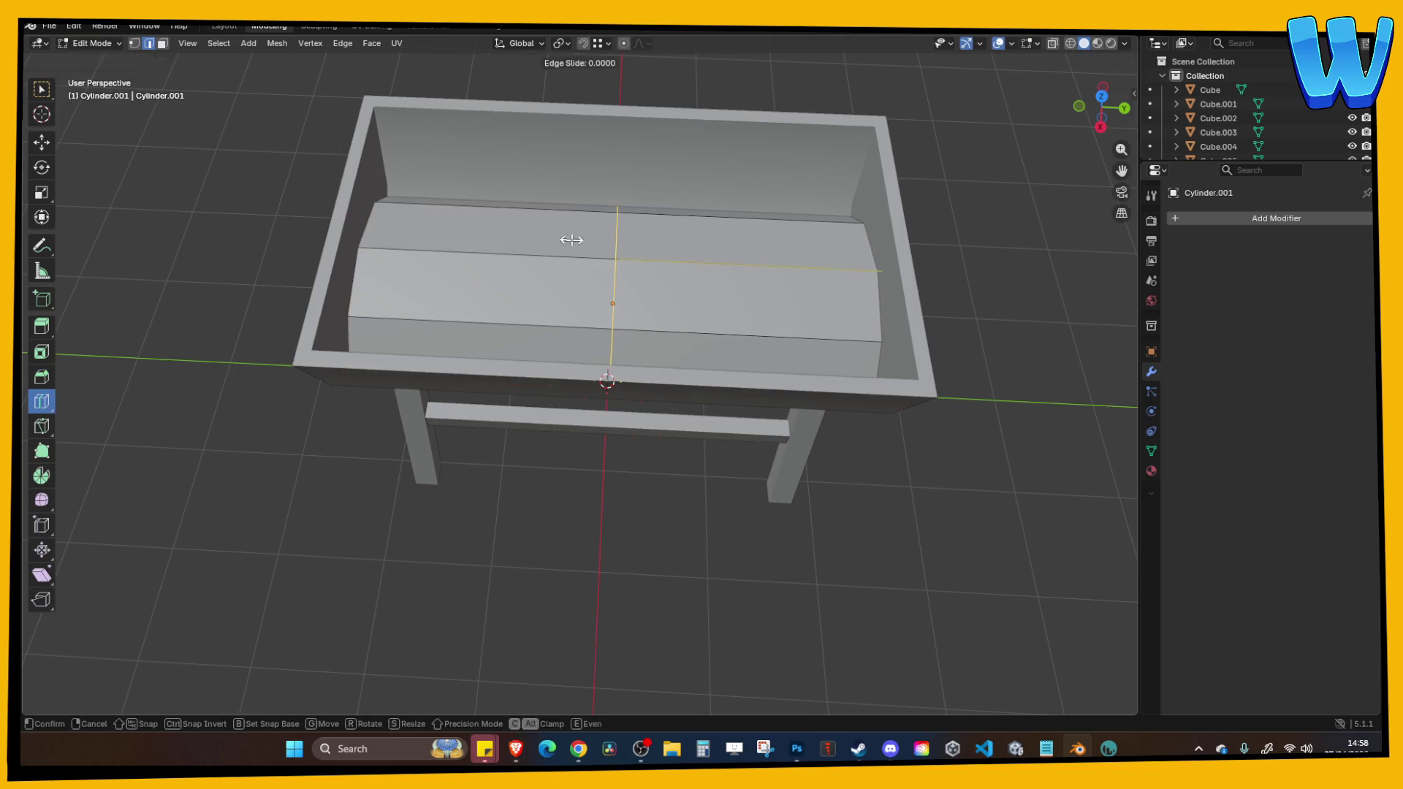
{"action": "mouse_move", "coordinate": [204, 575]}
{"action": "left_mouse_down"}
{"action": "mouse_move", "coordinate": [242, 574]}
{"action": "mouse_move", "coordinate": [214, 575]}
{"action": "left_mouse_up"}
{"action": "left_click", "coordinate": [623, 44]}
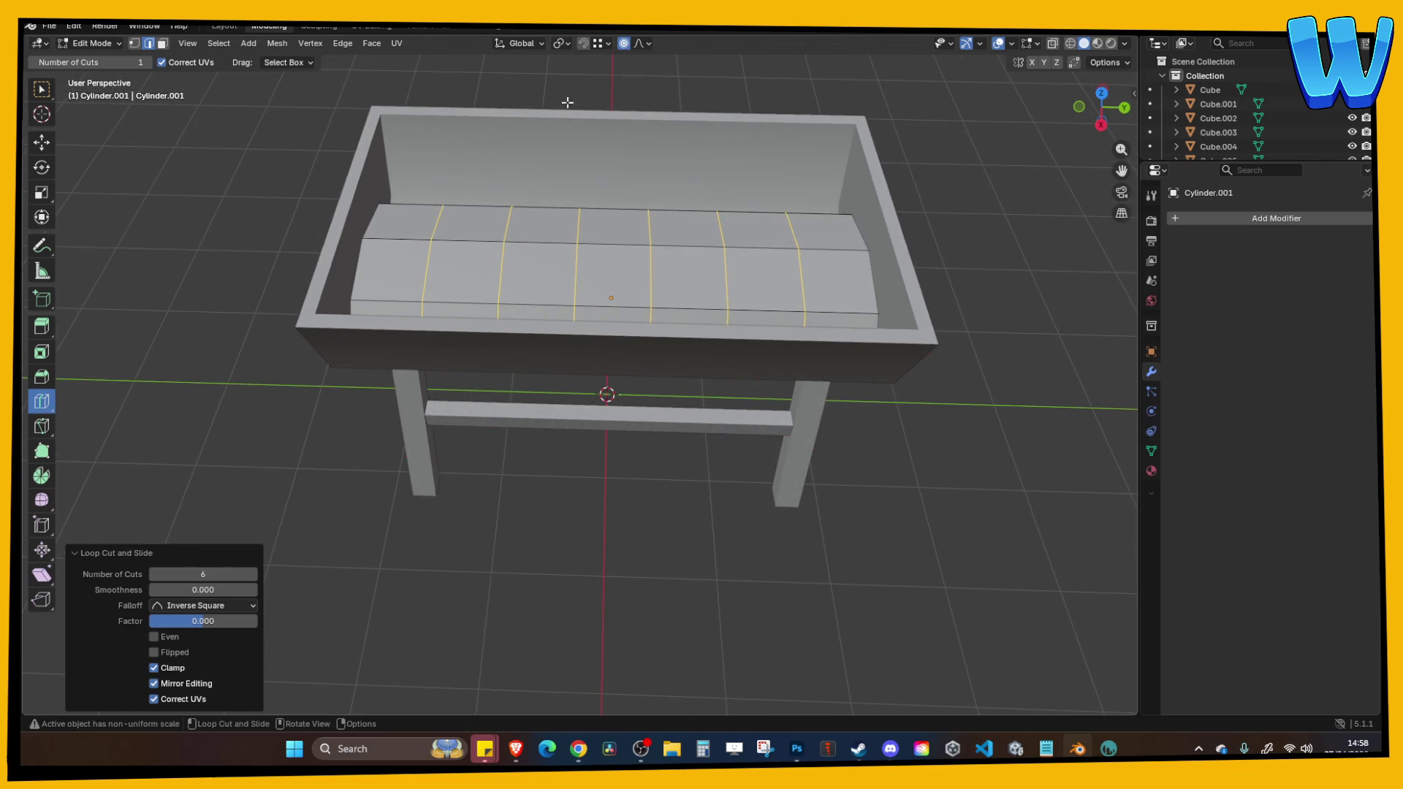
{"action": "left_click", "coordinate": [42, 92]}
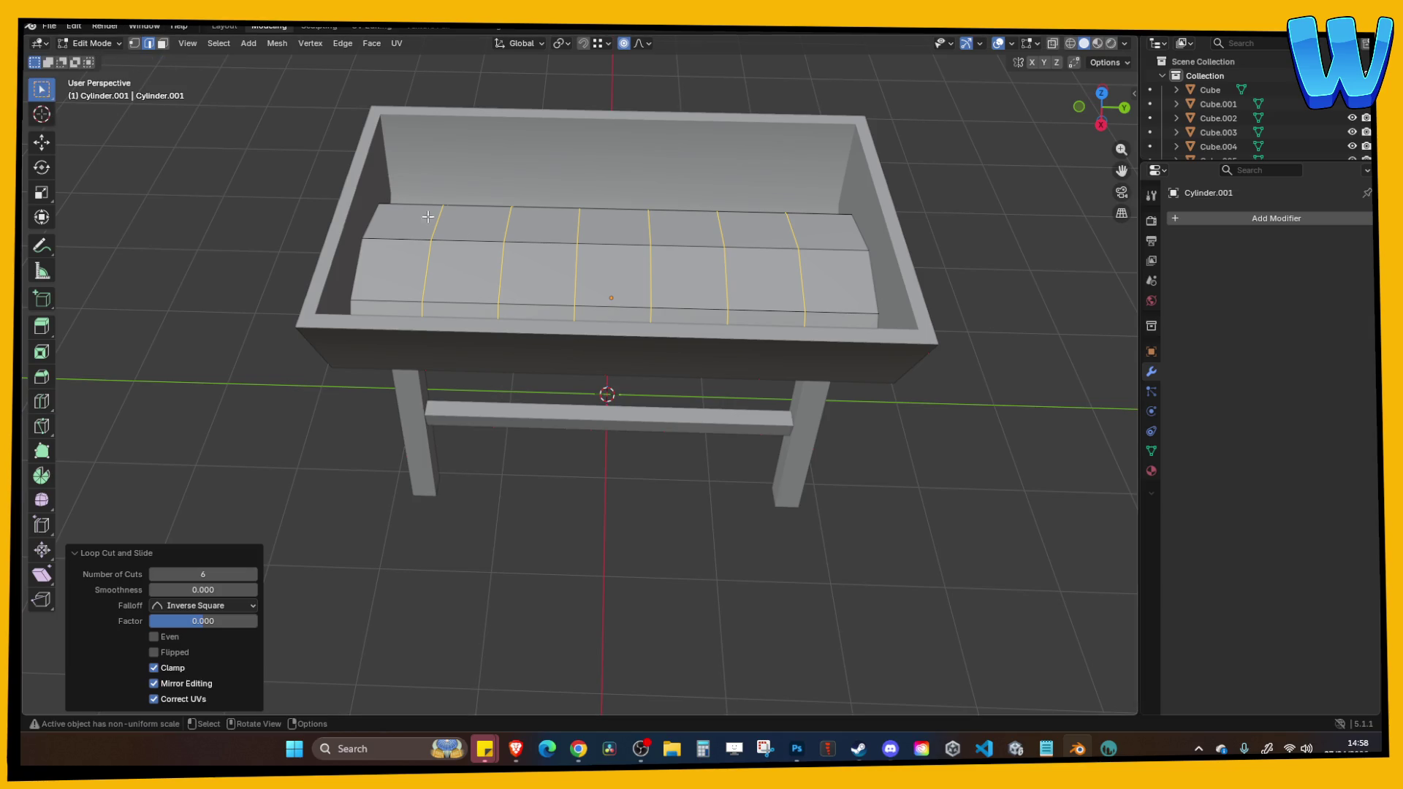
Lower a loop and a nearby edge on the bottom along Z.
{"action": "left_click", "coordinate": [511, 251]}
{"action": "key", "text": "g"}
{"action": "key", "text": "z"}
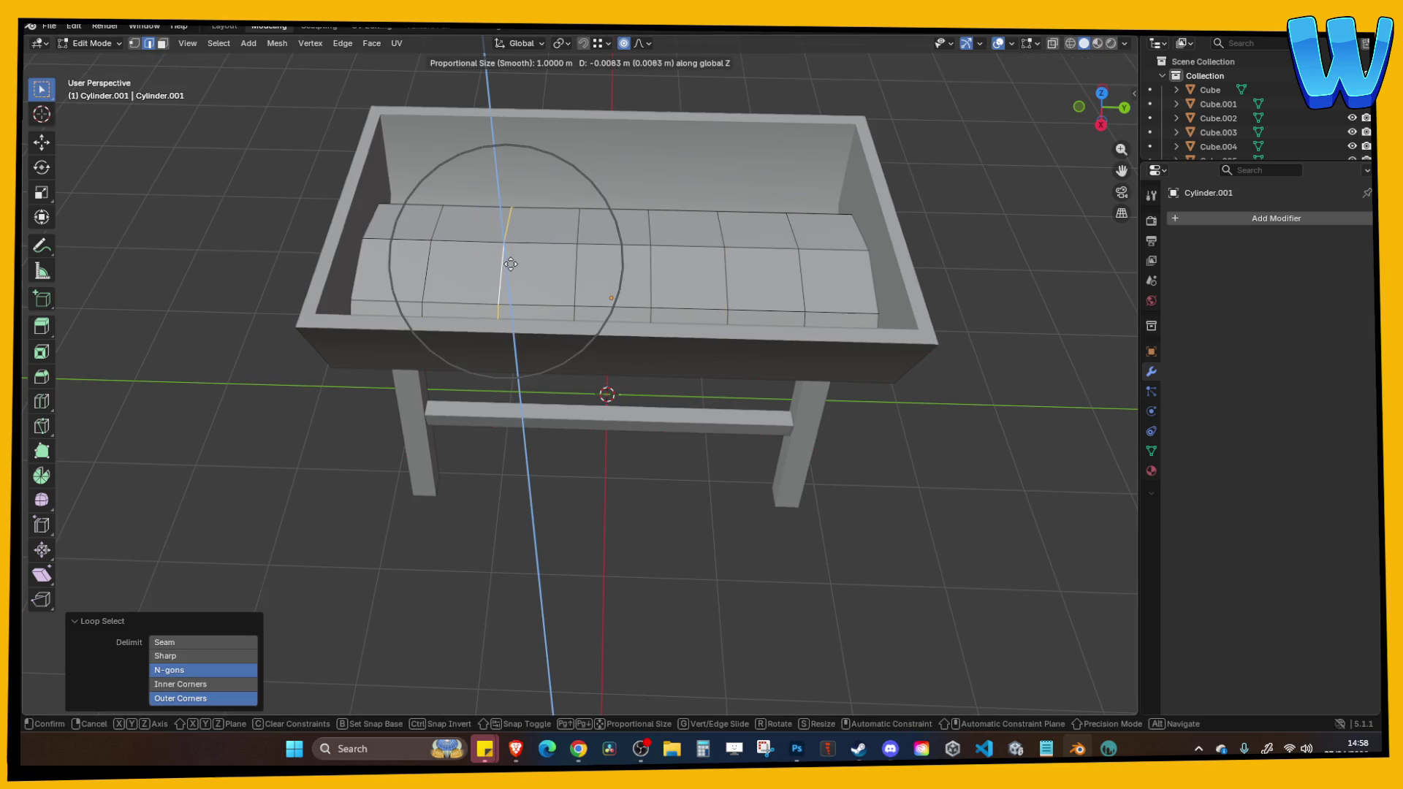
{"action": "left_click", "coordinate": [511, 273]}
{"action": "left_click", "coordinate": [631, 250]}
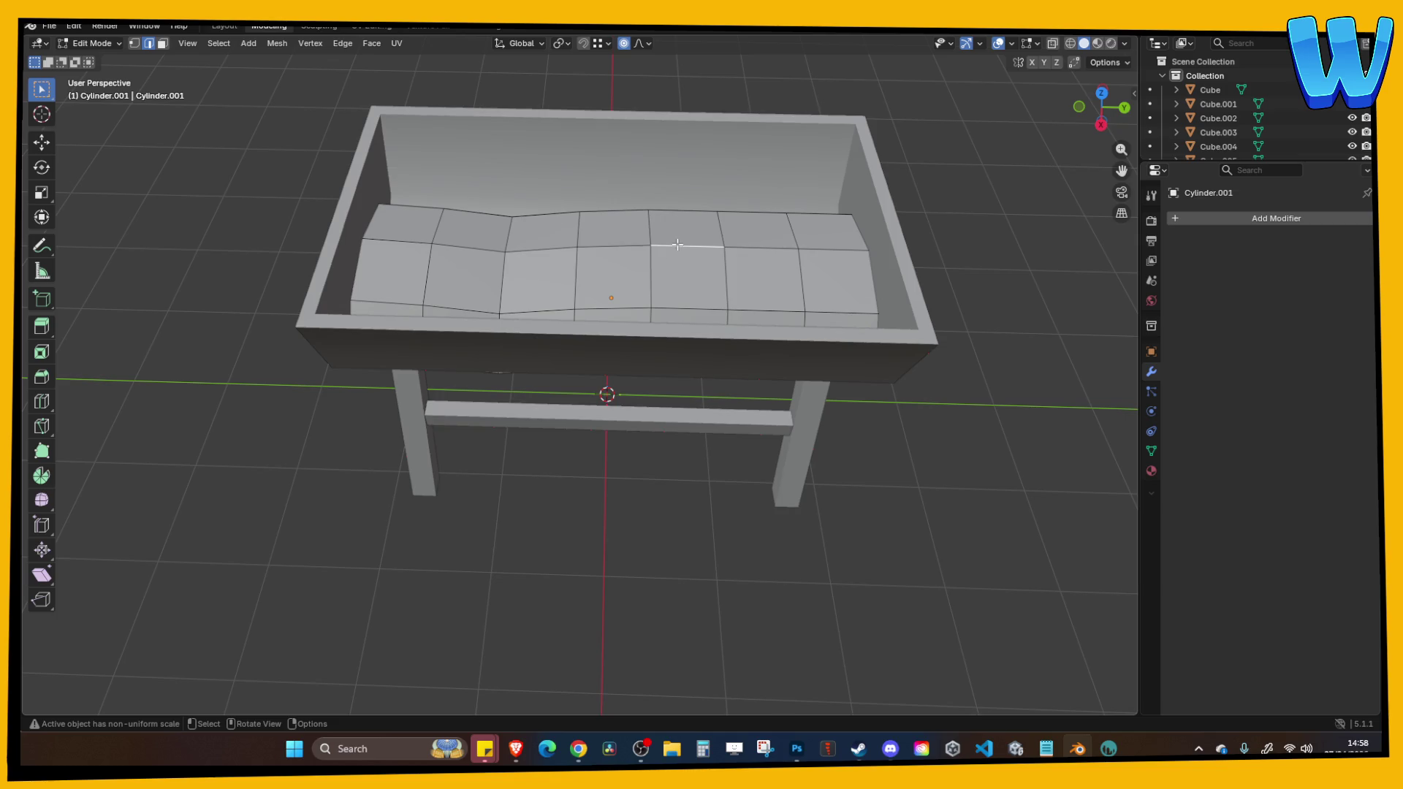
{"action": "key", "text": "g"}
{"action": "key", "text": "z"}
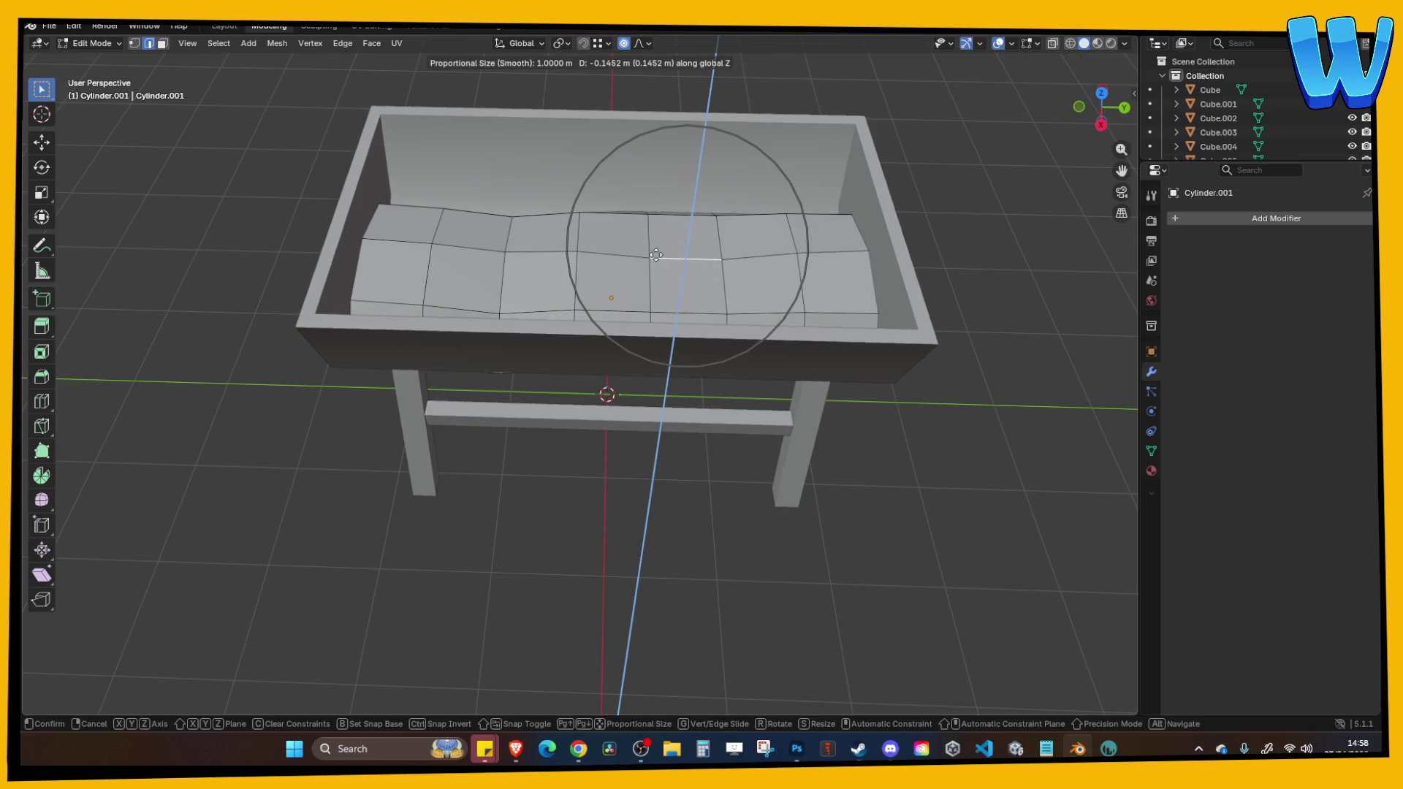
{"action": "left_click", "coordinate": [765, 255]}
Lower the right-end and left-end loops along Z.
{"action": "left_click", "coordinate": [841, 251]}
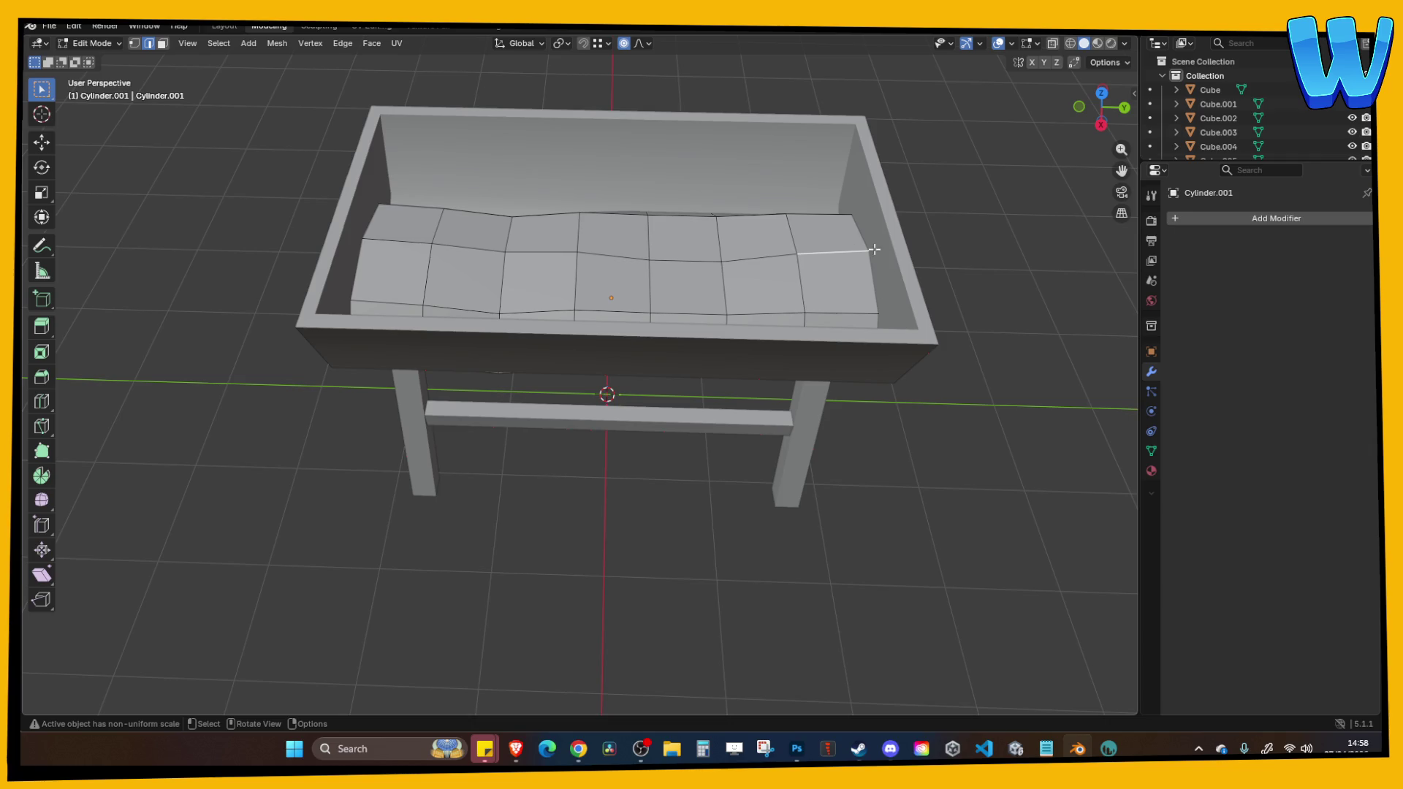
{"action": "left_click", "coordinate": [860, 239], "text": "alt"}
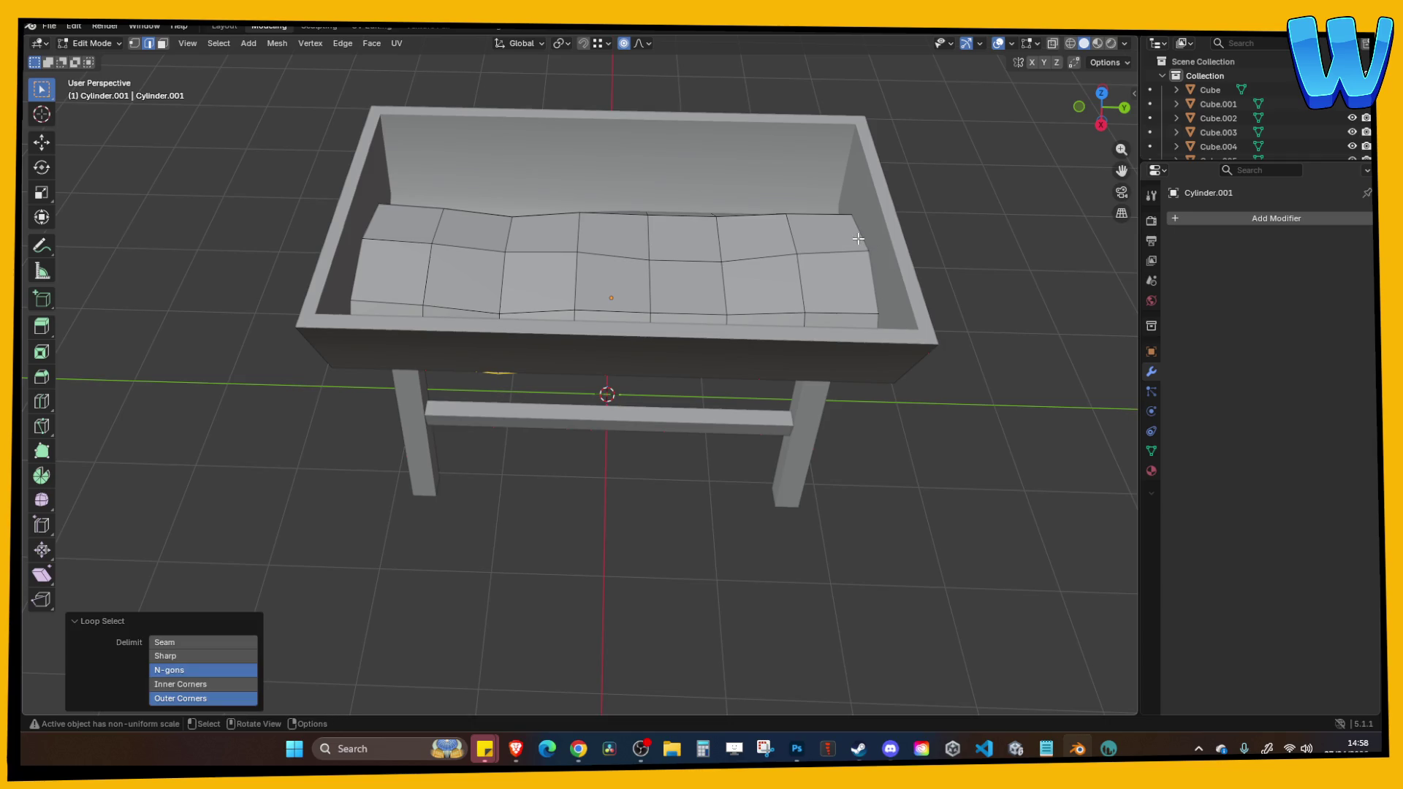
{"action": "left_click", "coordinate": [968, 219]}
{"action": "left_click", "coordinate": [863, 244], "text": "alt"}
{"action": "key", "text": "g"}
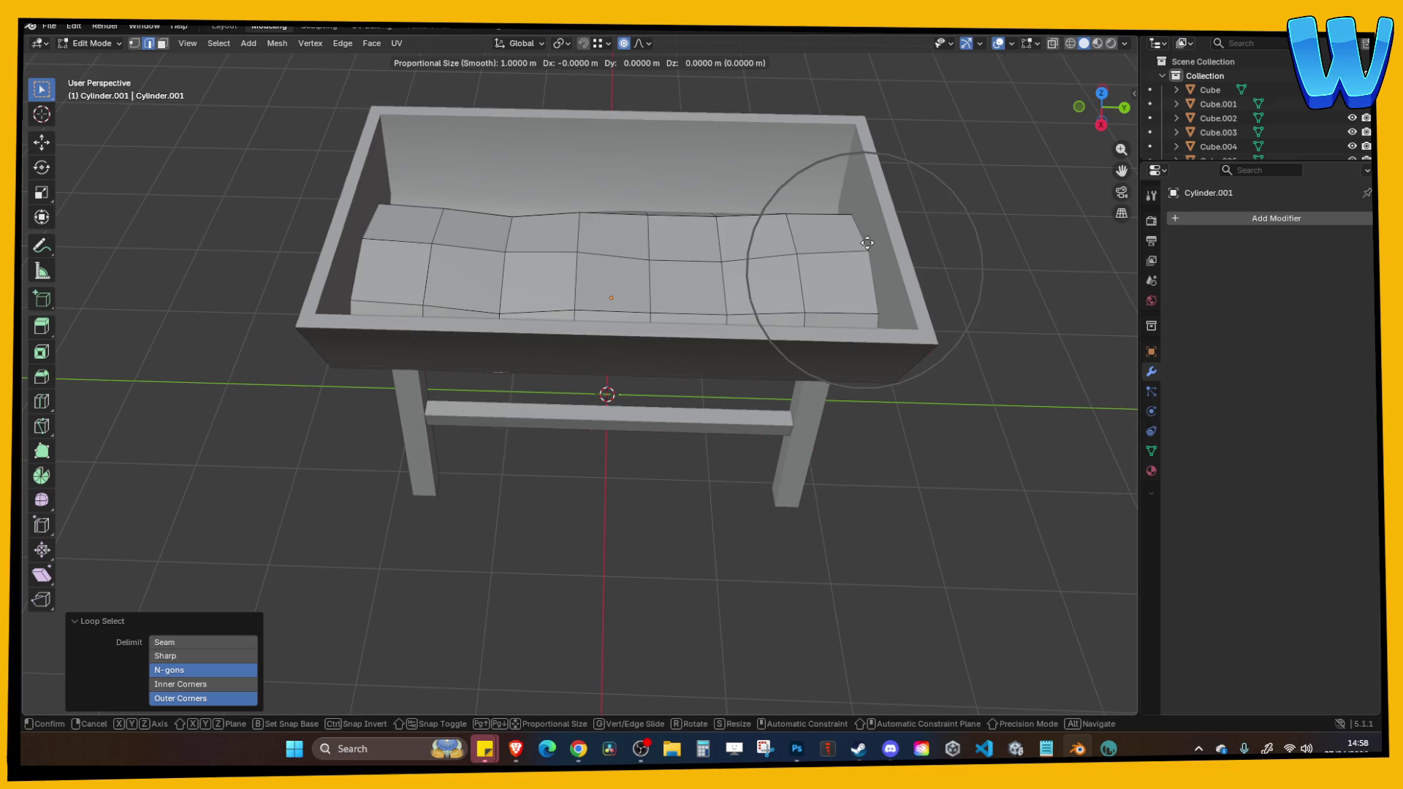
{"action": "key", "text": "z"}
{"action": "left_click", "coordinate": [866, 251]}
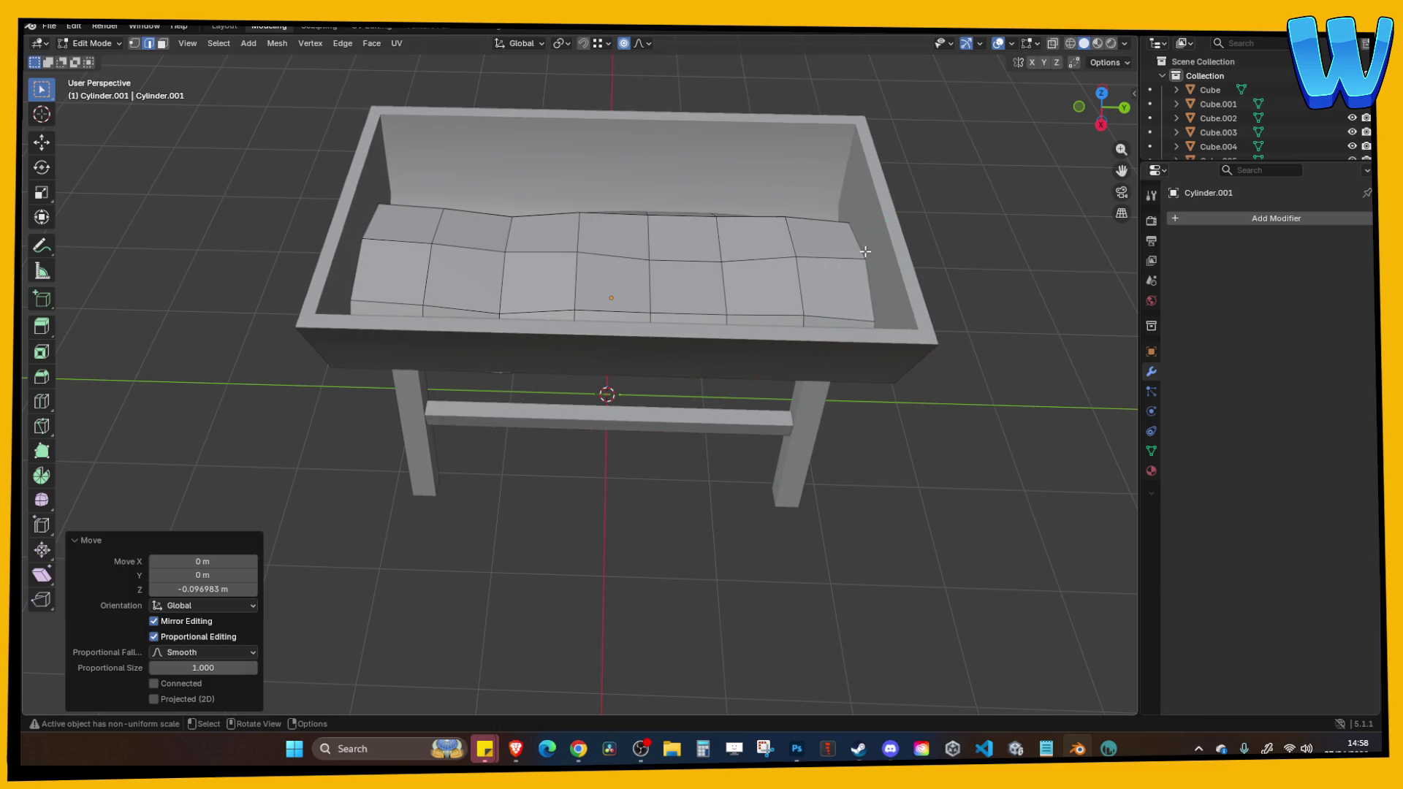
{"action": "left_click", "coordinate": [378, 224], "text": "alt"}
{"action": "key", "text": "g"}
{"action": "key", "text": "z"}
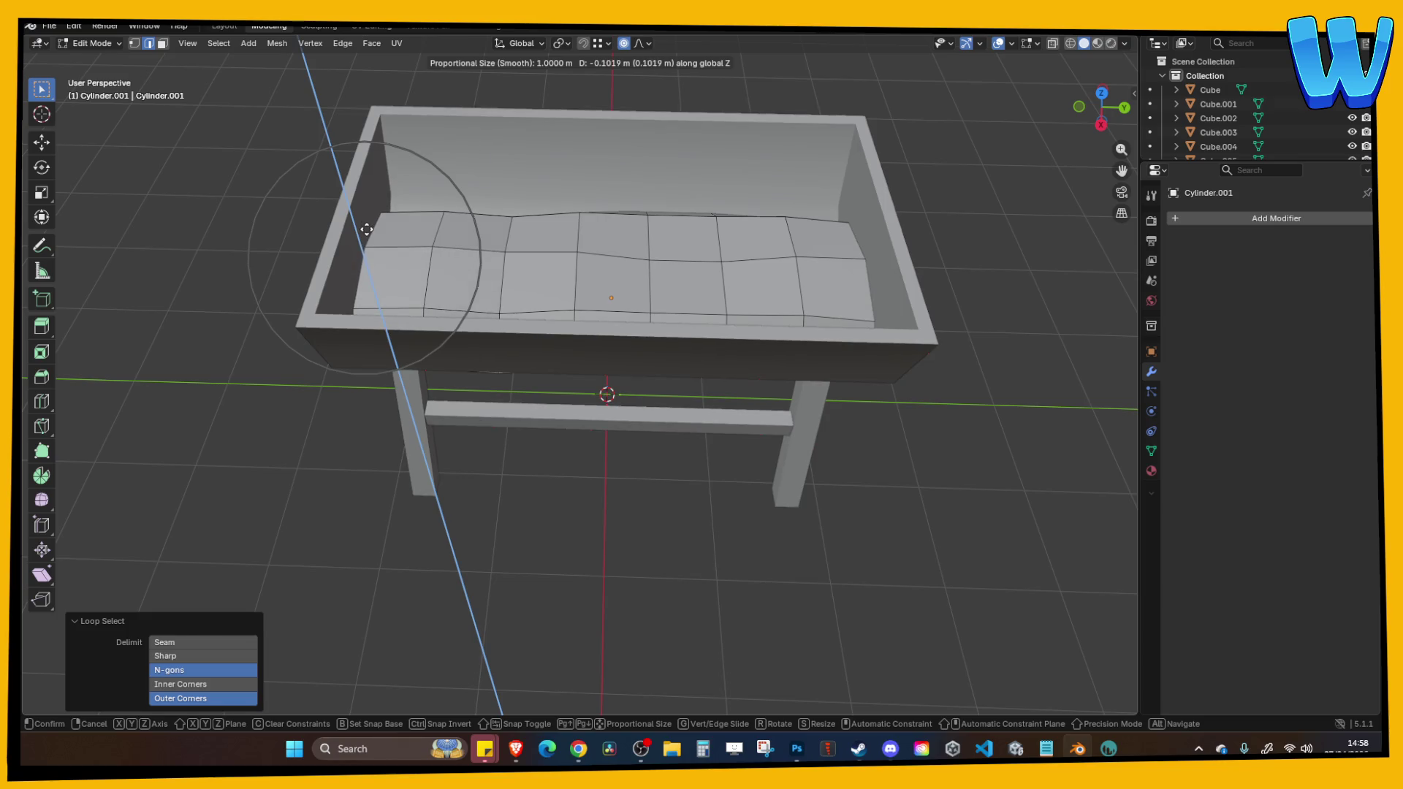
{"action": "left_click", "coordinate": [367, 228]}
{"action": "mouse_move", "coordinate": [366, 228]}
{"action": "left_mouse_down"}
{"action": "mouse_move", "coordinate": [658, 227]}
{"action": "mouse_move", "coordinate": [650, 303]}
{"action": "mouse_move", "coordinate": [790, 300]}
{"action": "left_mouse_up"}
Dip and vertically scale the middle loop, then lower and shrink the left-of-centre loop.
{"action": "left_click", "coordinate": [649, 228], "text": "alt"}
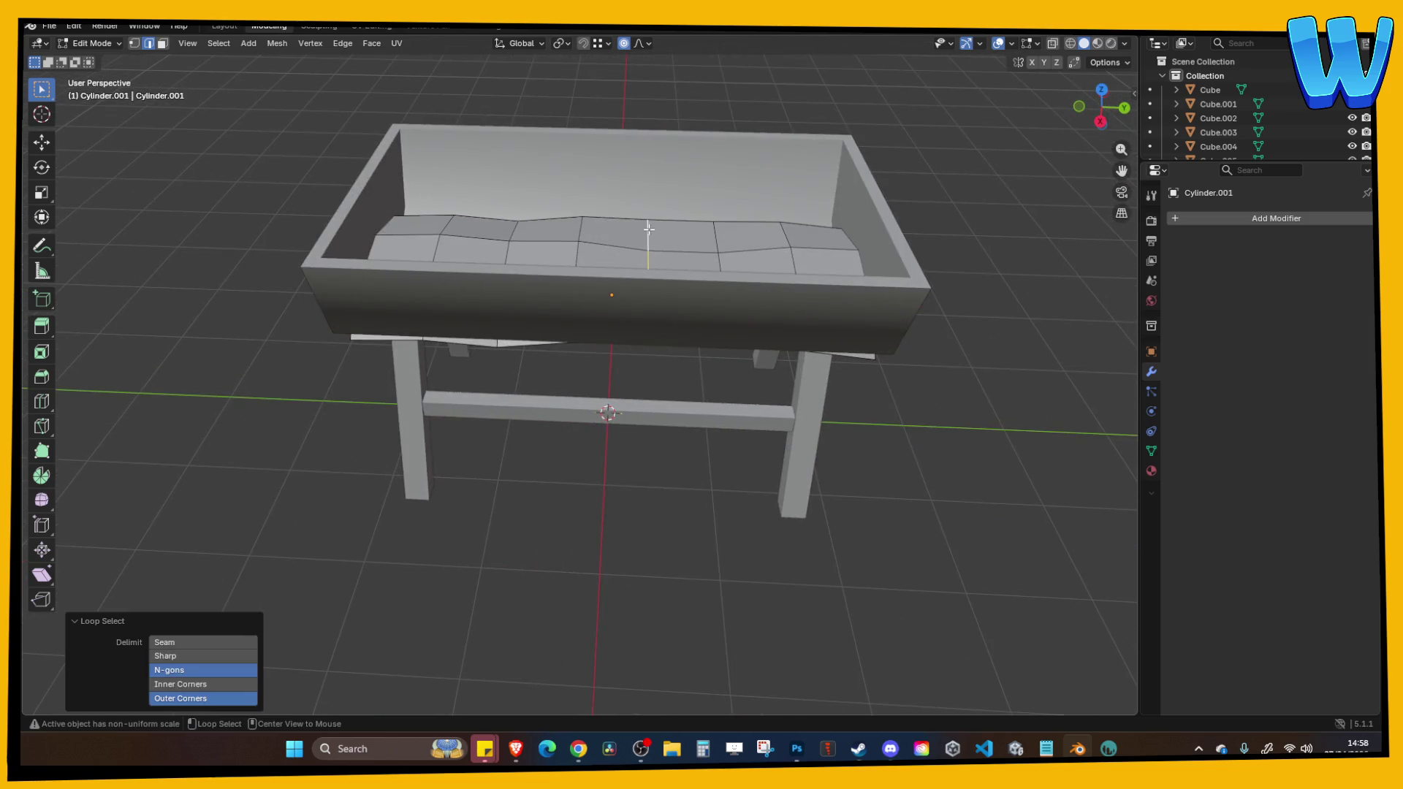
{"action": "key", "text": "g"}
{"action": "key", "text": "z"}
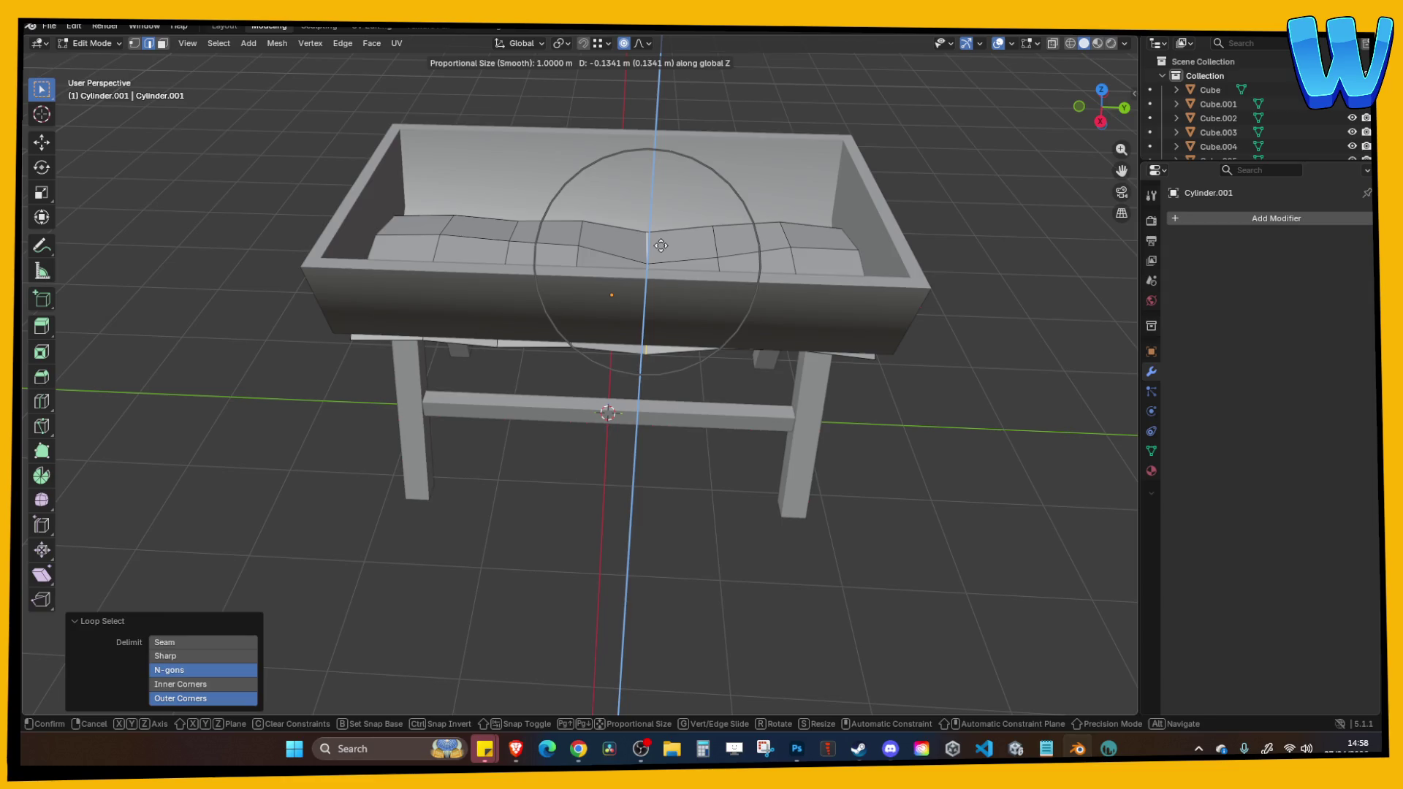
{"action": "left_click", "coordinate": [660, 246]}
{"action": "key", "text": "s"}
{"action": "key", "text": "z"}
{"action": "left_click", "coordinate": [667, 253]}
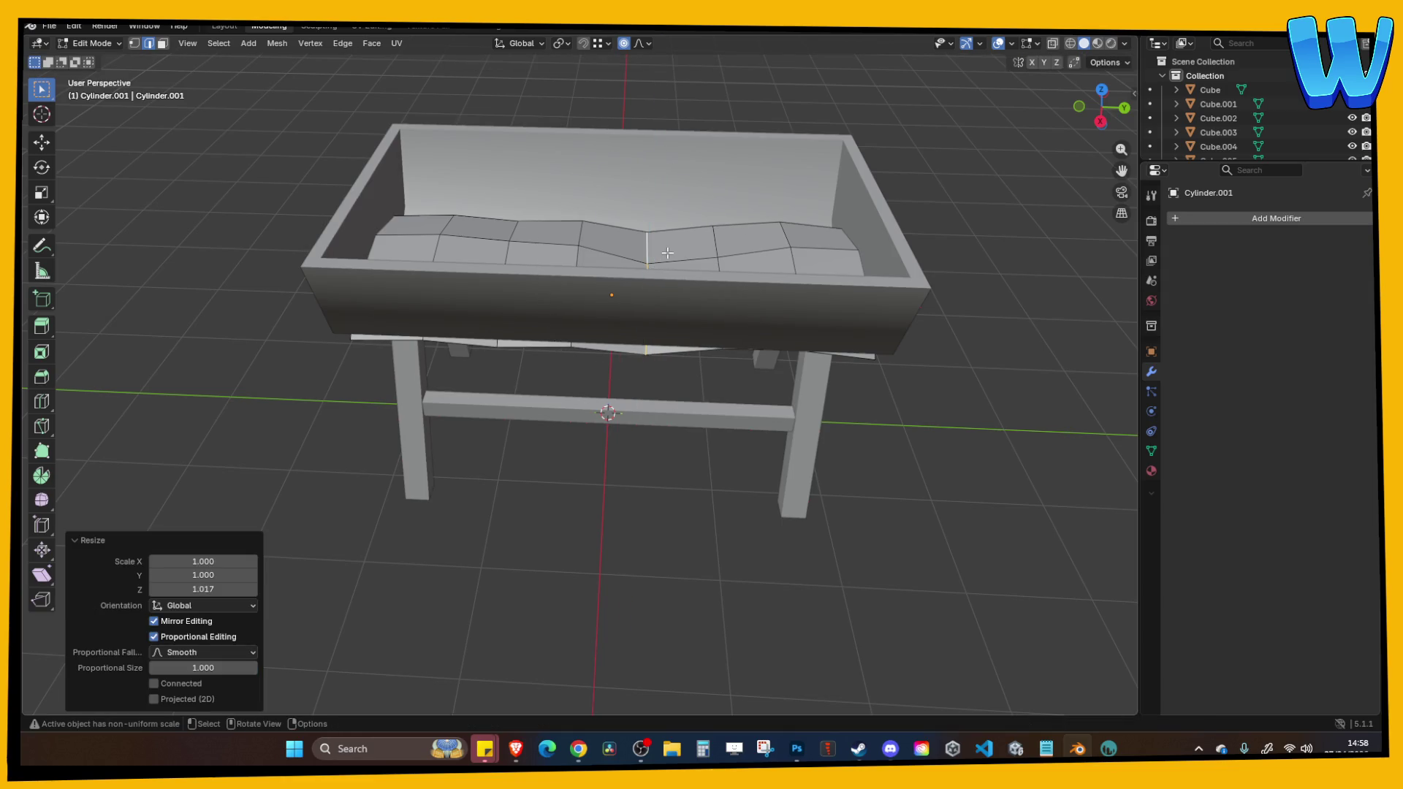
{"action": "left_click", "coordinate": [511, 232], "text": "alt"}
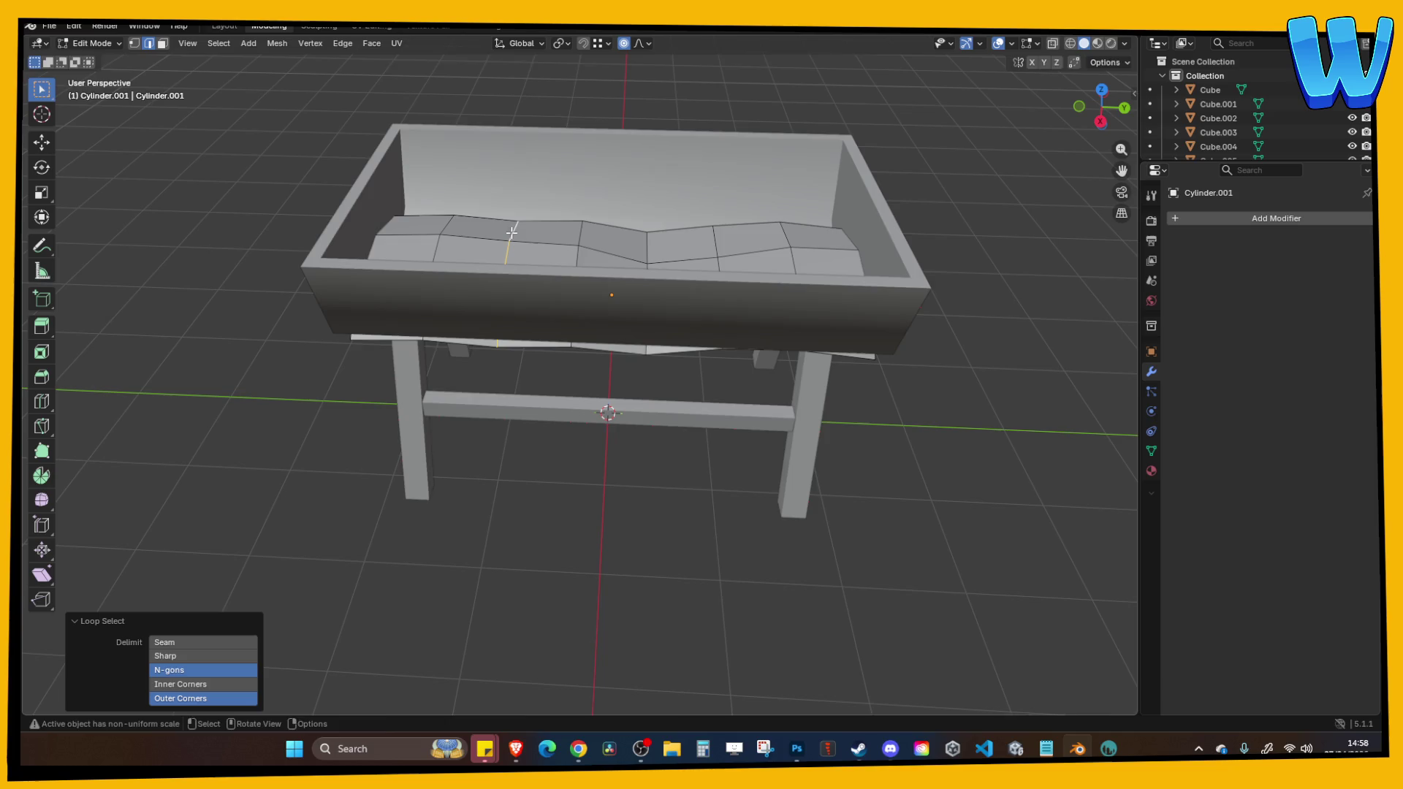
{"action": "key", "text": "g"}
{"action": "key", "text": "z"}
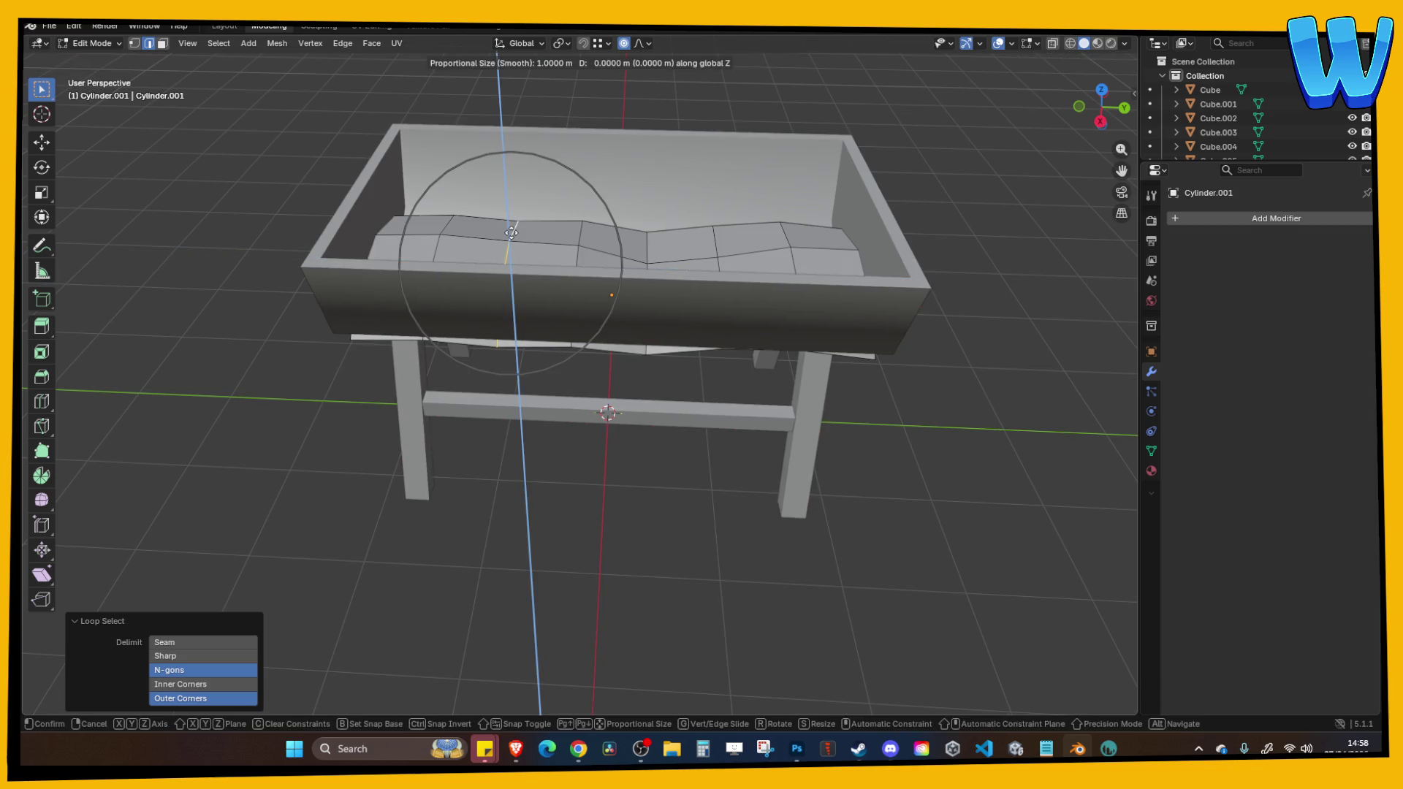
{"action": "left_click", "coordinate": [511, 241]}
{"action": "key", "text": "s"}
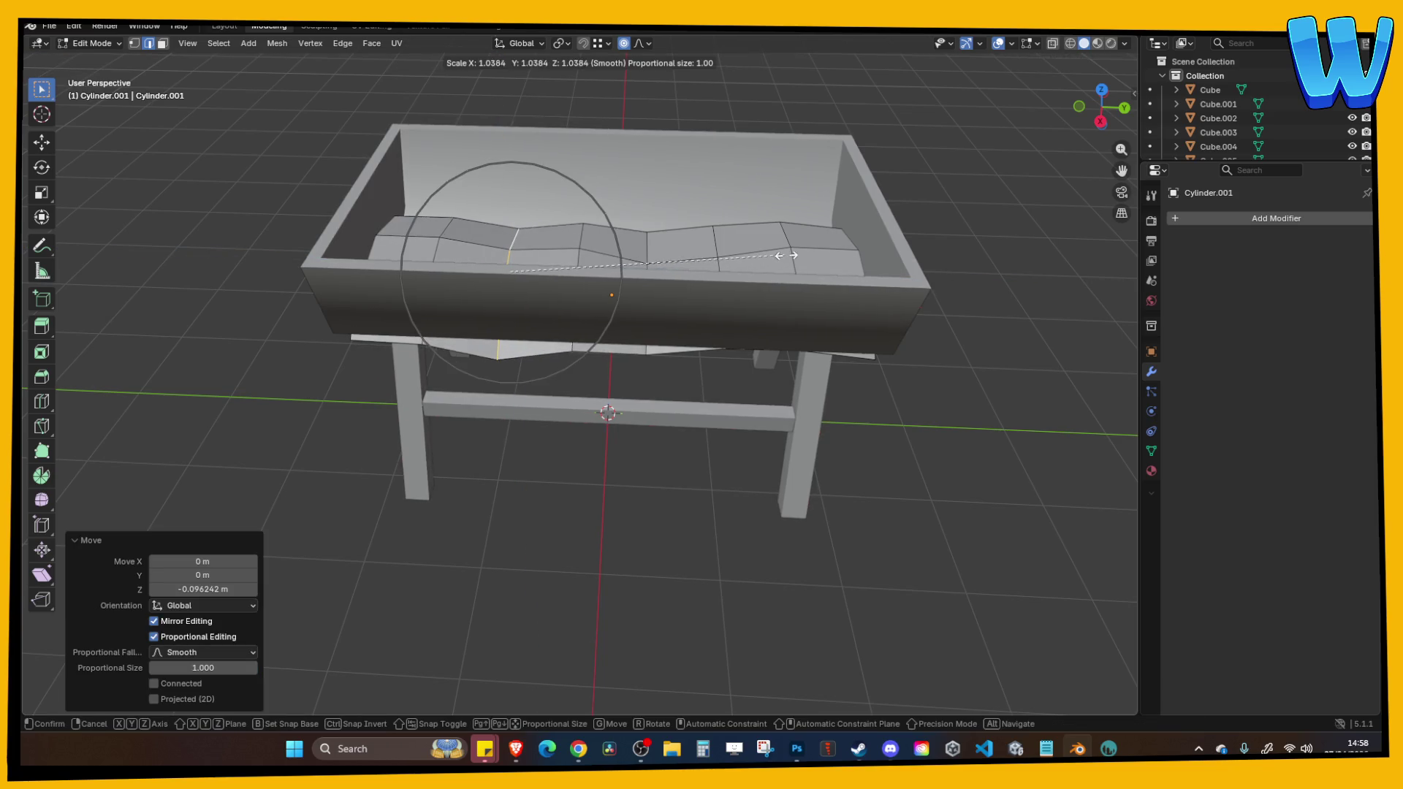
{"action": "left_click", "coordinate": [723, 259]}
Shrink and lower an edge loop near the top with smooth falloff.
{"action": "mouse_move", "coordinate": [724, 260]}
{"action": "left_mouse_down"}
{"action": "mouse_move", "coordinate": [823, 210]}
{"action": "mouse_move", "coordinate": [831, 233]}
{"action": "mouse_move", "coordinate": [752, 229]}
{"action": "mouse_move", "coordinate": [695, 183]}
{"action": "mouse_move", "coordinate": [716, 168]}
{"action": "mouse_move", "coordinate": [682, 183]}
{"action": "left_mouse_up"}
{"action": "left_click", "coordinate": [684, 176], "text": "alt"}
{"action": "key", "text": "s"}
{"action": "left_click", "coordinate": [687, 178]}
{"action": "key", "text": "g"}
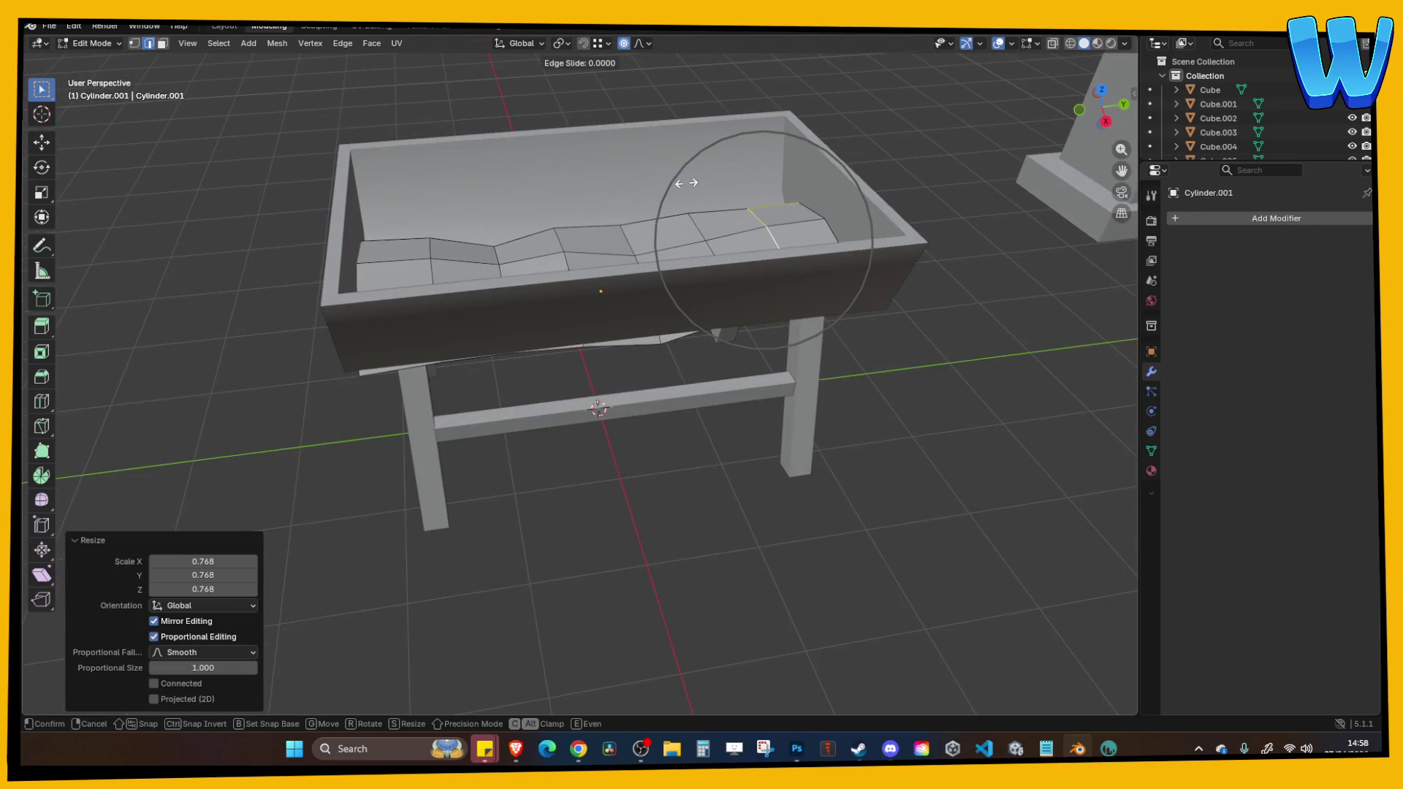
{"action": "key", "text": "z"}
{"action": "left_click", "coordinate": [685, 198]}
{"action": "mouse_move", "coordinate": [685, 199]}
{"action": "left_mouse_down"}
{"action": "mouse_move", "coordinate": [788, 228]}
{"action": "mouse_move", "coordinate": [765, 231]}
{"action": "left_mouse_up"}
In Object Mode, raise the whole wavy bottom piece higher in the trough.
{"action": "key", "text": "Tab"}
{"action": "key", "text": "g"}
{"action": "key", "text": "z"}
{"action": "left_click", "coordinate": [880, 165]}
{"action": "left_click", "coordinate": [882, 172]}
{"action": "mouse_move", "coordinate": [882, 171]}
{"action": "left_mouse_down"}
{"action": "mouse_move", "coordinate": [905, 234]}
{"action": "mouse_move", "coordinate": [710, 293]}
{"action": "left_mouse_up"}
{"action": "left_click", "coordinate": [711, 292]}
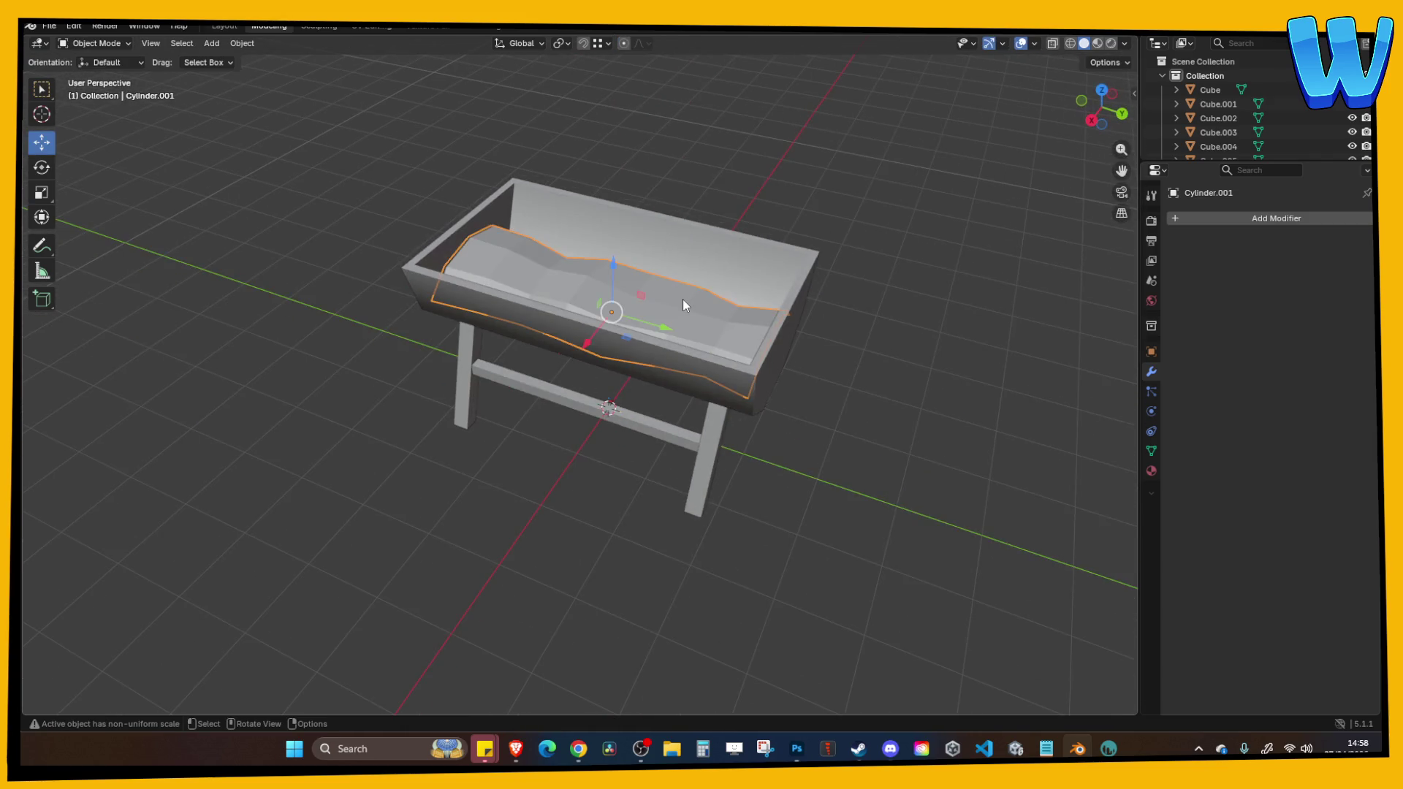
Apply Shade Smooth to the trough's wavy filler and enter Edit Mode on it.
{"action": "right_click", "coordinate": [682, 299]}
{"action": "left_click", "coordinate": [617, 240]}
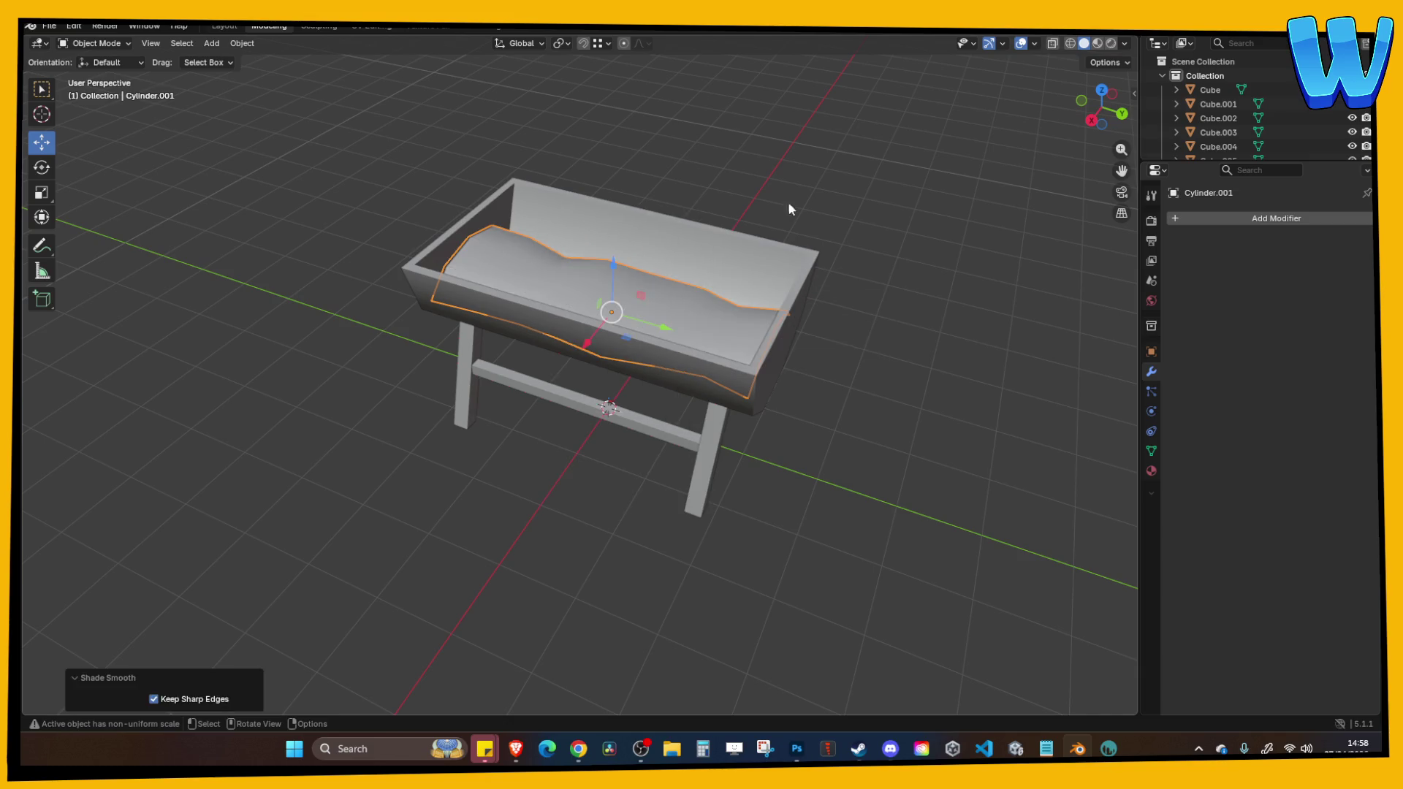
{"action": "mouse_move", "coordinate": [793, 205]}
{"action": "left_mouse_down"}
{"action": "mouse_move", "coordinate": [831, 195]}
{"action": "mouse_move", "coordinate": [633, 249]}
{"action": "left_mouse_up"}
{"action": "key", "text": "Tab"}
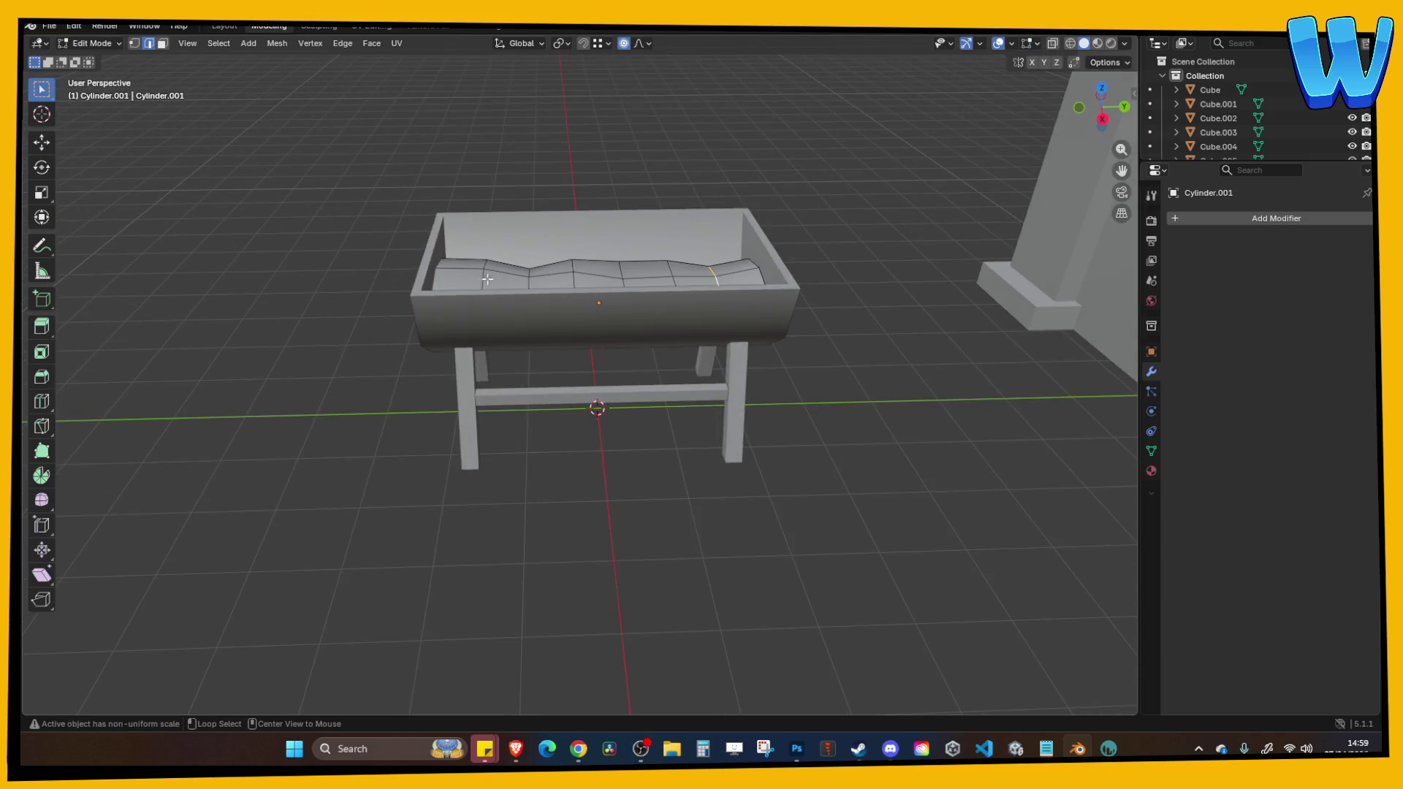
{"action": "scroll", "coordinate": [515, 229], "scroll_direction": "up", "scroll_amount": 4}
Move two lengthwise bottom edge loops up along Z with proportional falloff.
{"action": "left_click", "coordinate": [510, 315], "text": "alt"}
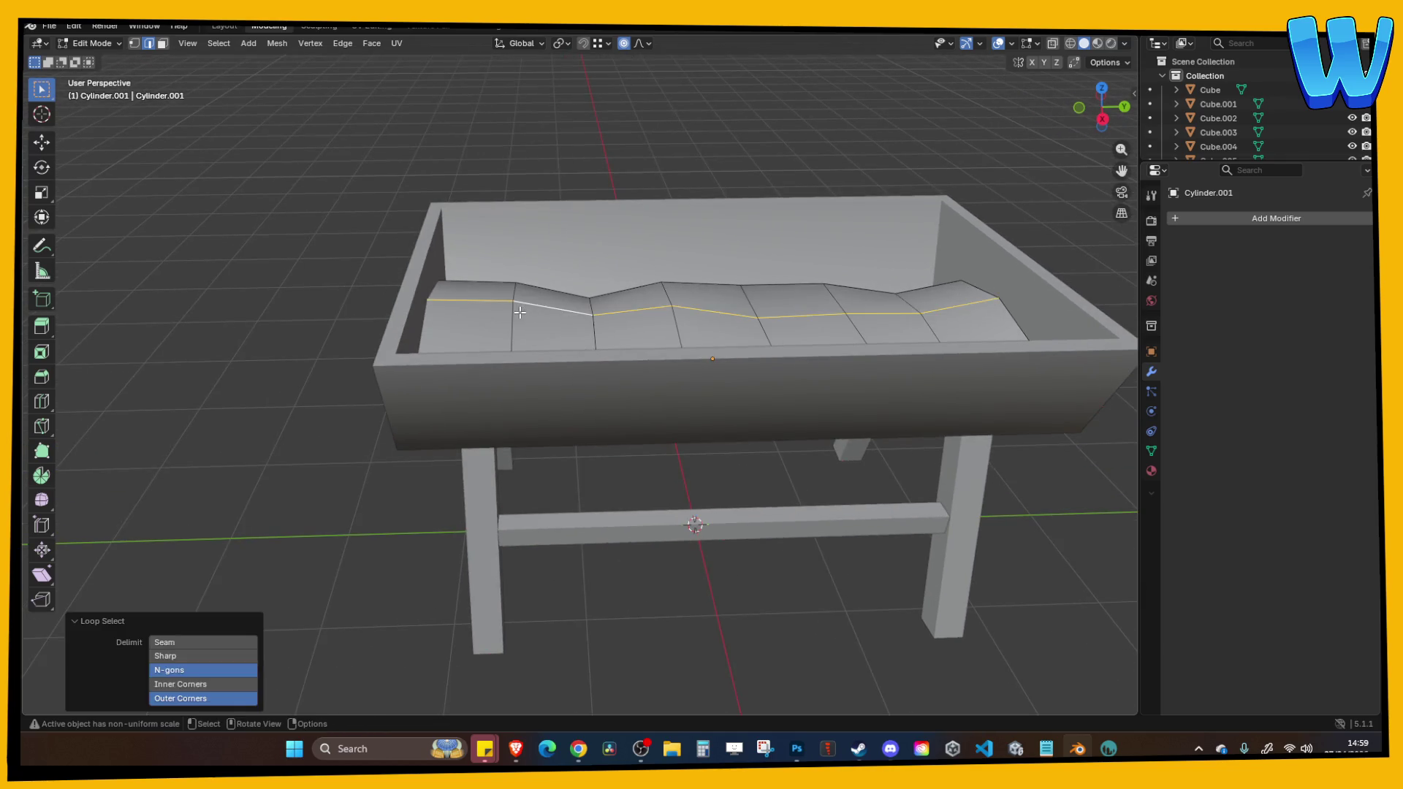
{"action": "key", "text": "g"}
{"action": "key", "text": "z"}
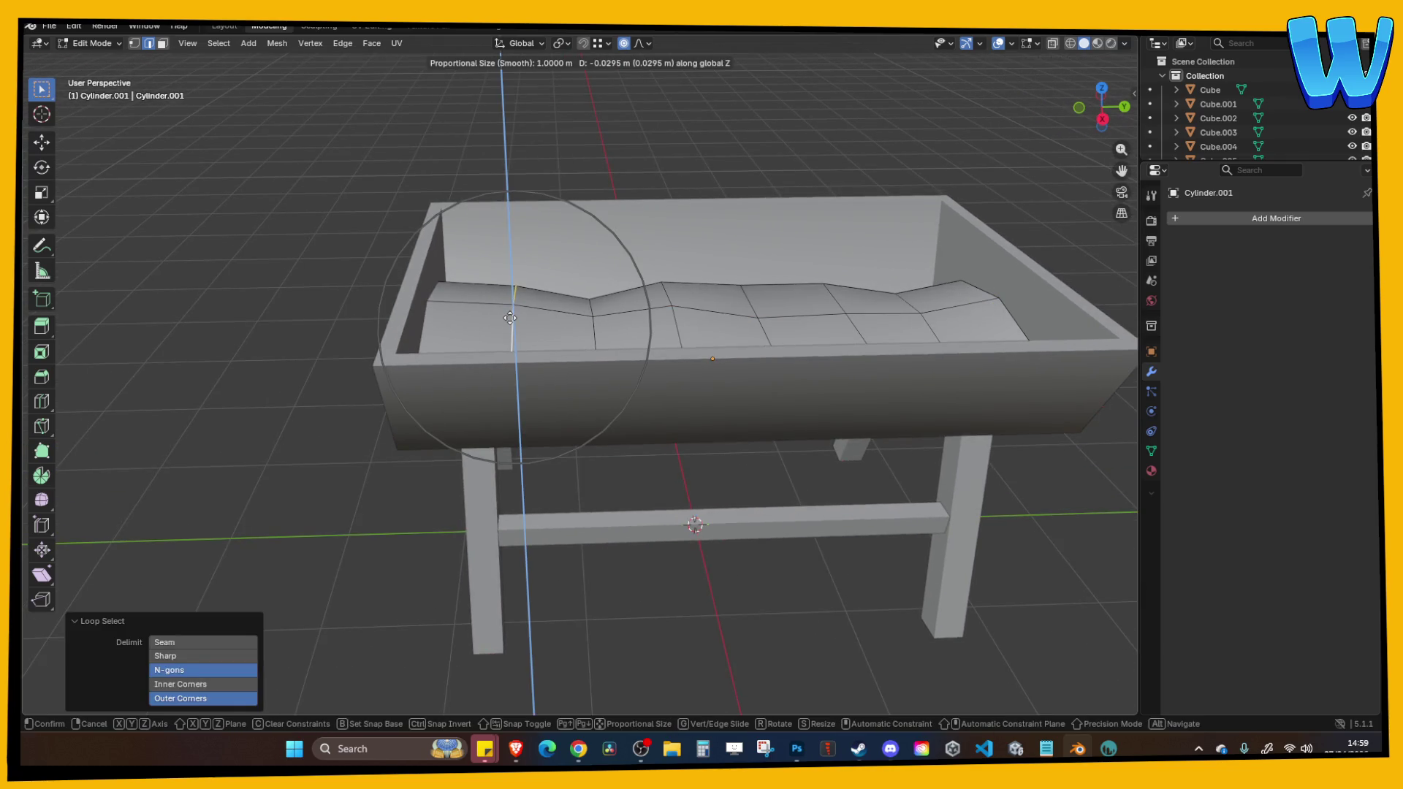
{"action": "left_click", "coordinate": [510, 310]}
{"action": "left_click", "coordinate": [435, 315], "text": "alt"}
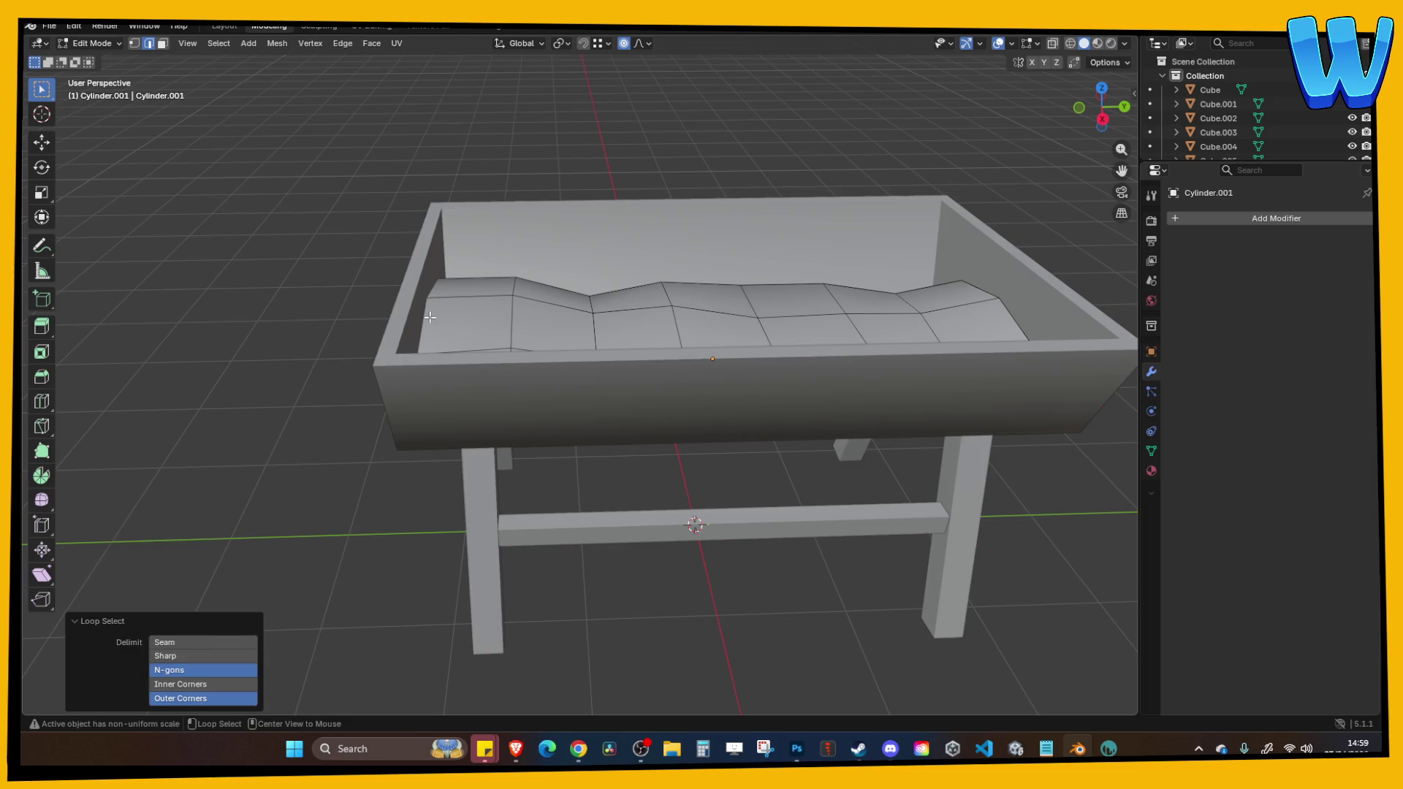
{"action": "key", "text": "g"}
{"action": "key", "text": "z"}
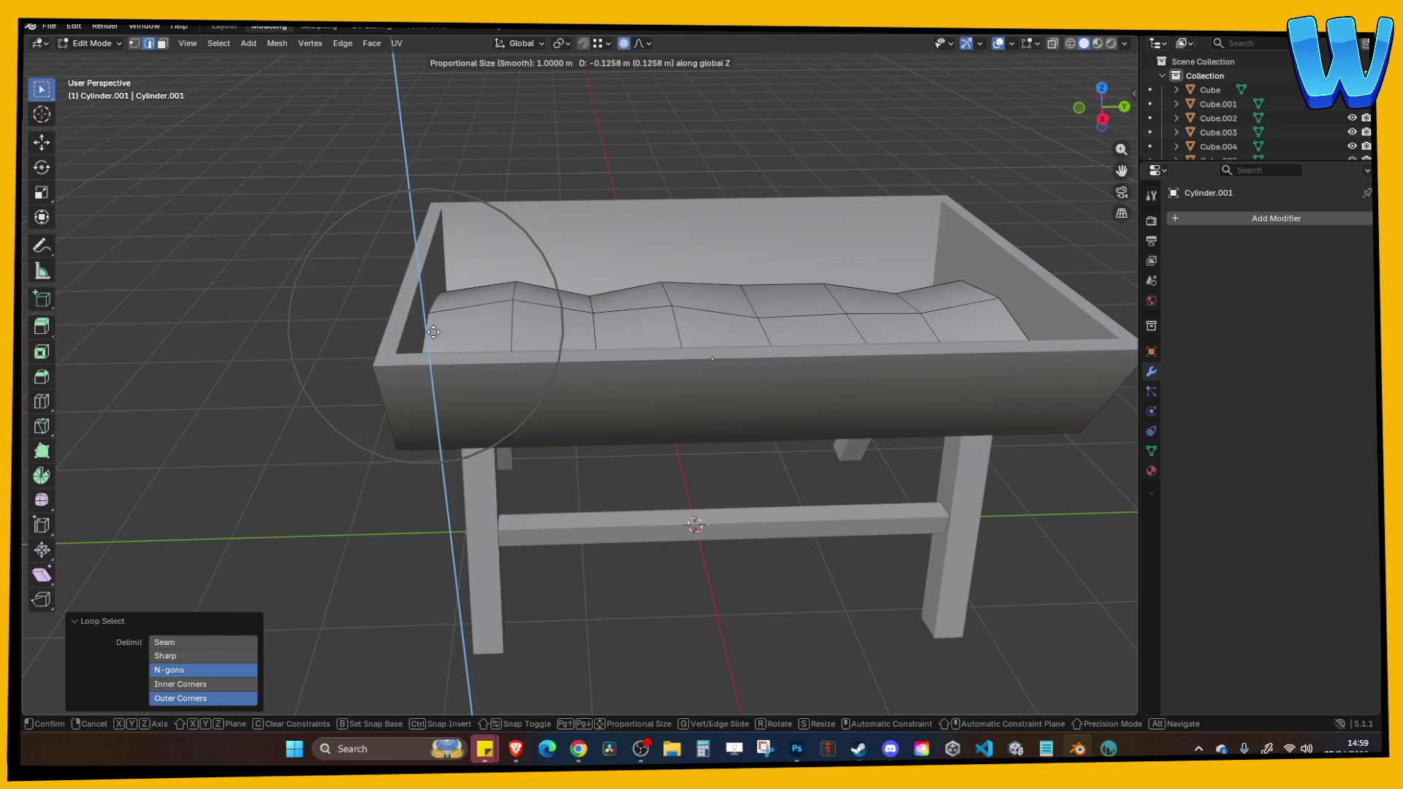
{"action": "left_click", "coordinate": [515, 146]}
Lower a crosswise loop near the middle and raise another about 0.096 m along Z.
{"action": "left_click", "coordinate": [746, 301], "text": "alt"}
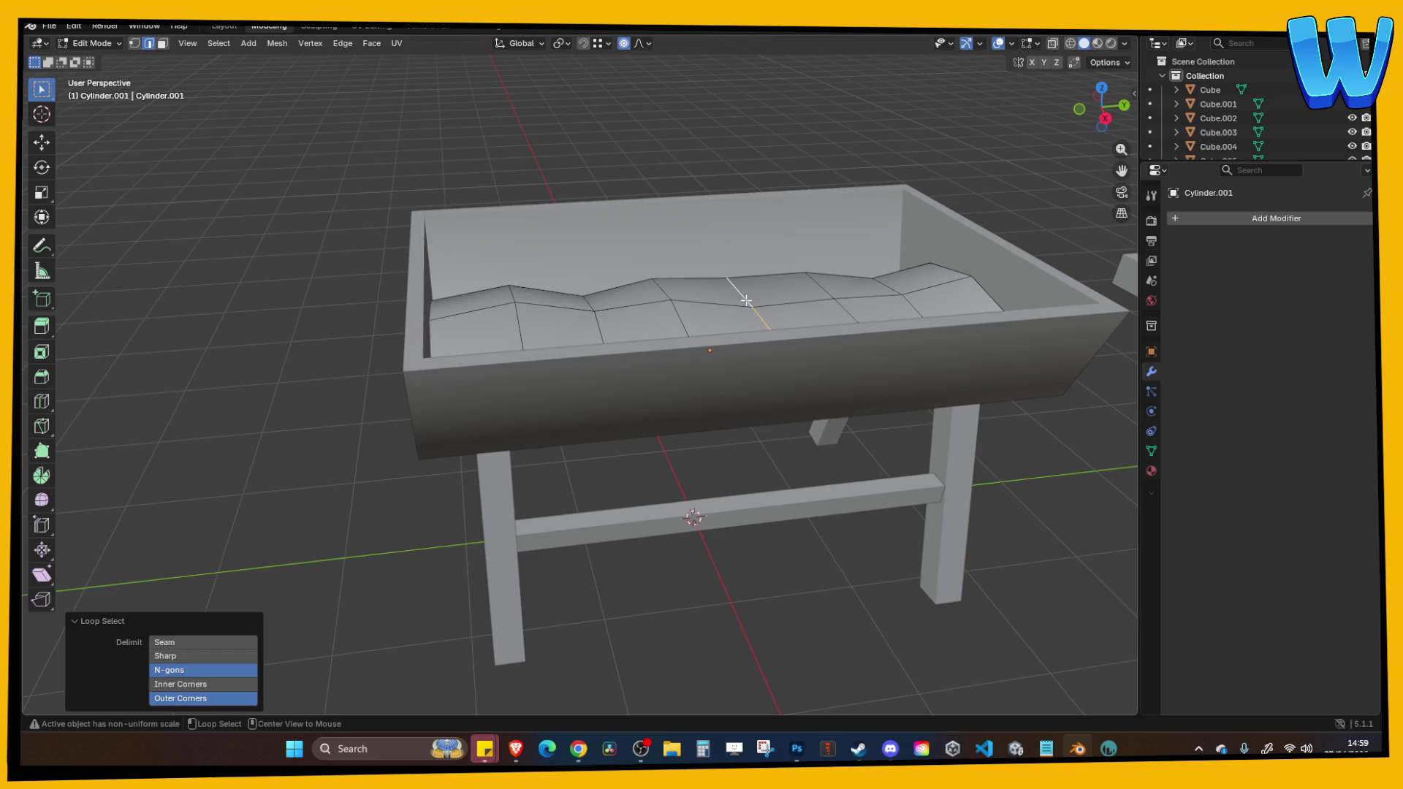
{"action": "key", "text": "g"}
{"action": "key", "text": "z"}
{"action": "left_click", "coordinate": [744, 311]}
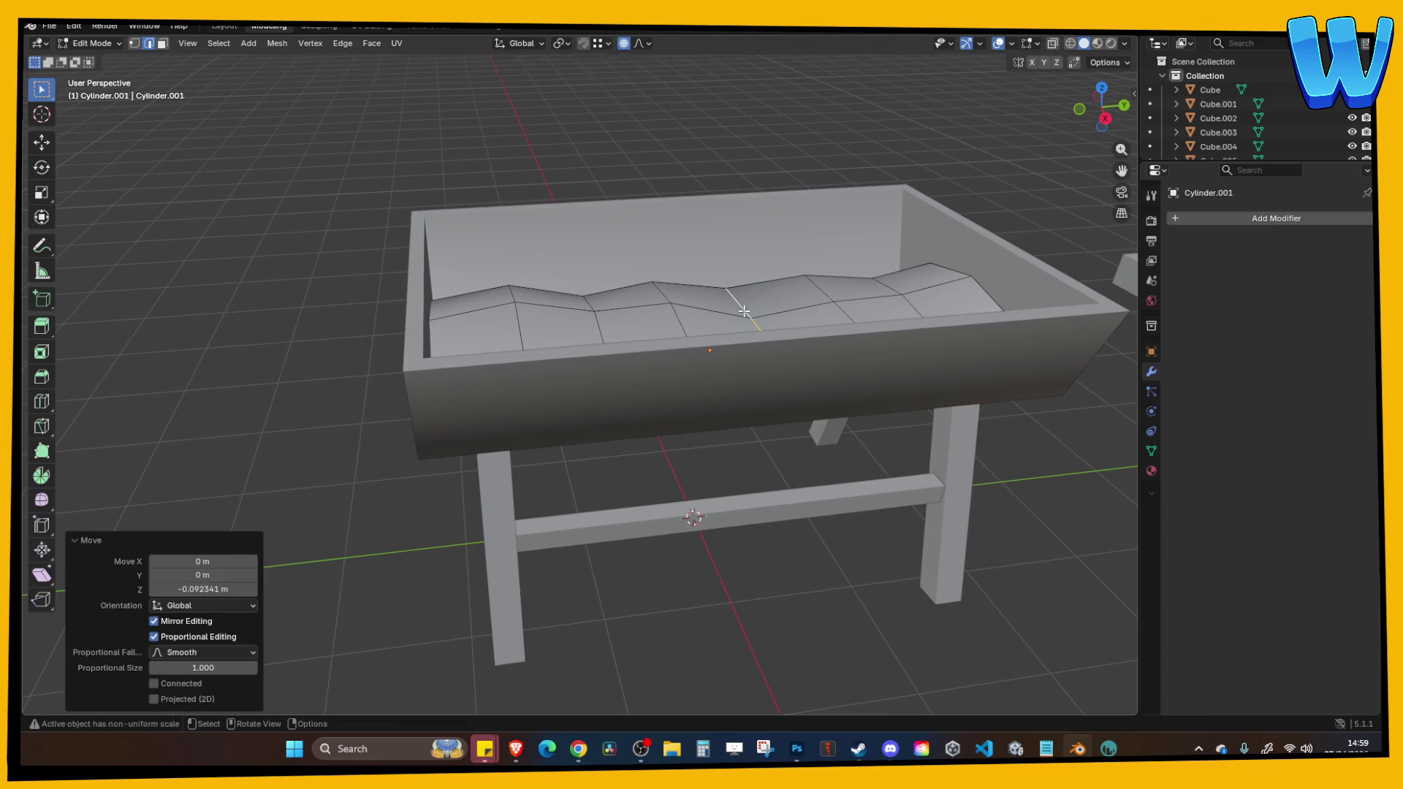
{"action": "left_click", "coordinate": [833, 293], "text": "alt"}
{"action": "key", "text": "g"}
{"action": "key", "text": "z"}
{"action": "left_click", "coordinate": [803, 151]}
{"action": "mouse_move", "coordinate": [804, 151]}
{"action": "left_mouse_down"}
{"action": "mouse_move", "coordinate": [725, 166]}
{"action": "mouse_move", "coordinate": [677, 144]}
{"action": "mouse_move", "coordinate": [878, 174]}
{"action": "mouse_move", "coordinate": [908, 165]}
{"action": "mouse_move", "coordinate": [905, 217]}
{"action": "left_mouse_up"}
Return to Object Mode and save Bar Designer.blend.
{"action": "key", "text": "Tab"}
{"action": "key", "text": "ctrl+s"}
{"action": "mouse_move", "coordinate": [875, 268]}
{"action": "left_mouse_down"}
{"action": "mouse_move", "coordinate": [834, 326]}
{"action": "mouse_move", "coordinate": [821, 313]}
{"action": "left_mouse_up"}
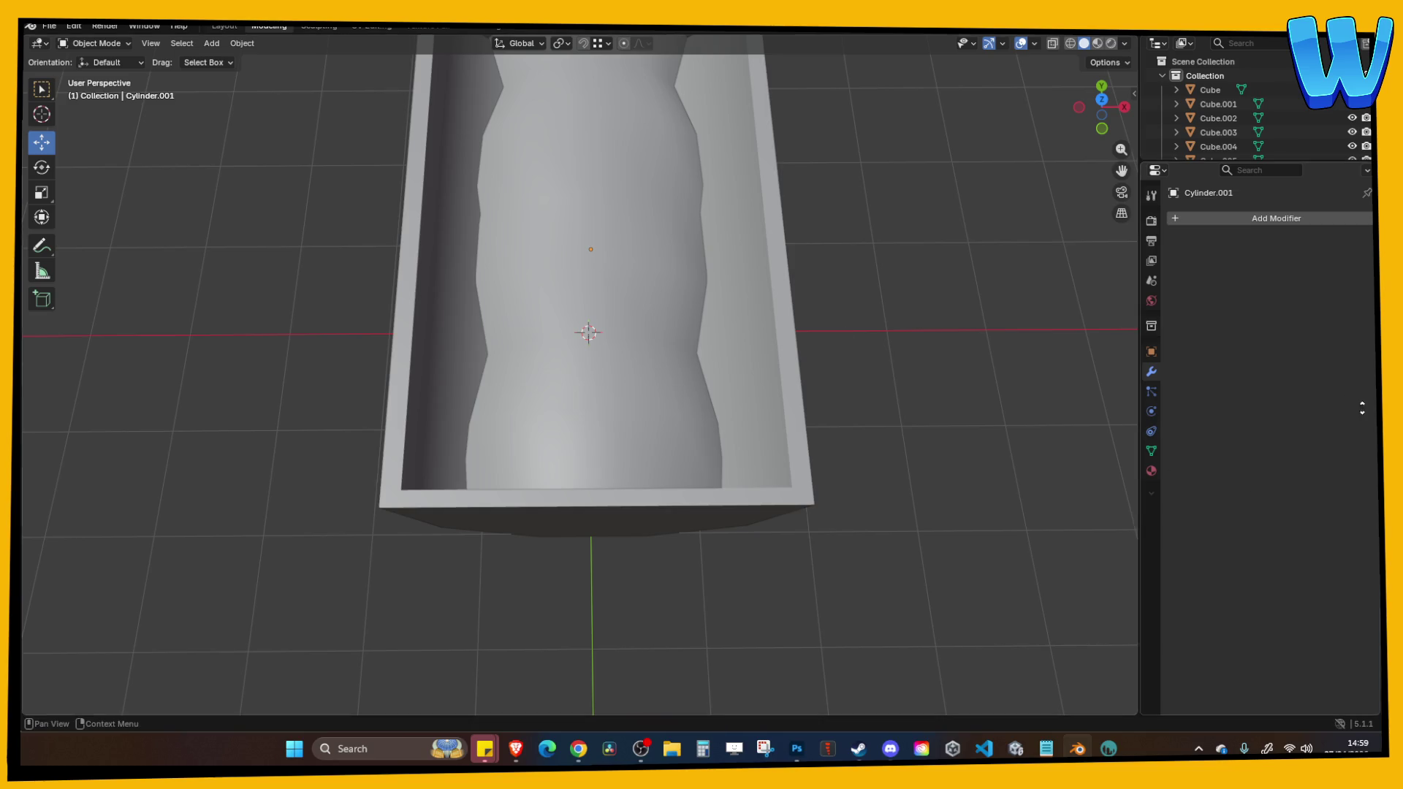
Save the file and edit all the stand's cube pieces together in face select mode.
{"action": "mouse_move", "coordinate": [962, 427]}
{"action": "left_mouse_down"}
{"action": "mouse_move", "coordinate": [902, 332]}
{"action": "mouse_move", "coordinate": [798, 341]}
{"action": "mouse_move", "coordinate": [691, 379]}
{"action": "mouse_move", "coordinate": [778, 497]}
{"action": "mouse_move", "coordinate": [842, 499]}
{"action": "mouse_move", "coordinate": [811, 495]}
{"action": "mouse_move", "coordinate": [802, 476]}
{"action": "mouse_move", "coordinate": [865, 348]}
{"action": "mouse_move", "coordinate": [758, 388]}
{"action": "left_mouse_up"}
{"action": "key", "text": "ctrl+s"}
{"action": "key", "text": "Tab"}
{"action": "key", "text": "Tab"}
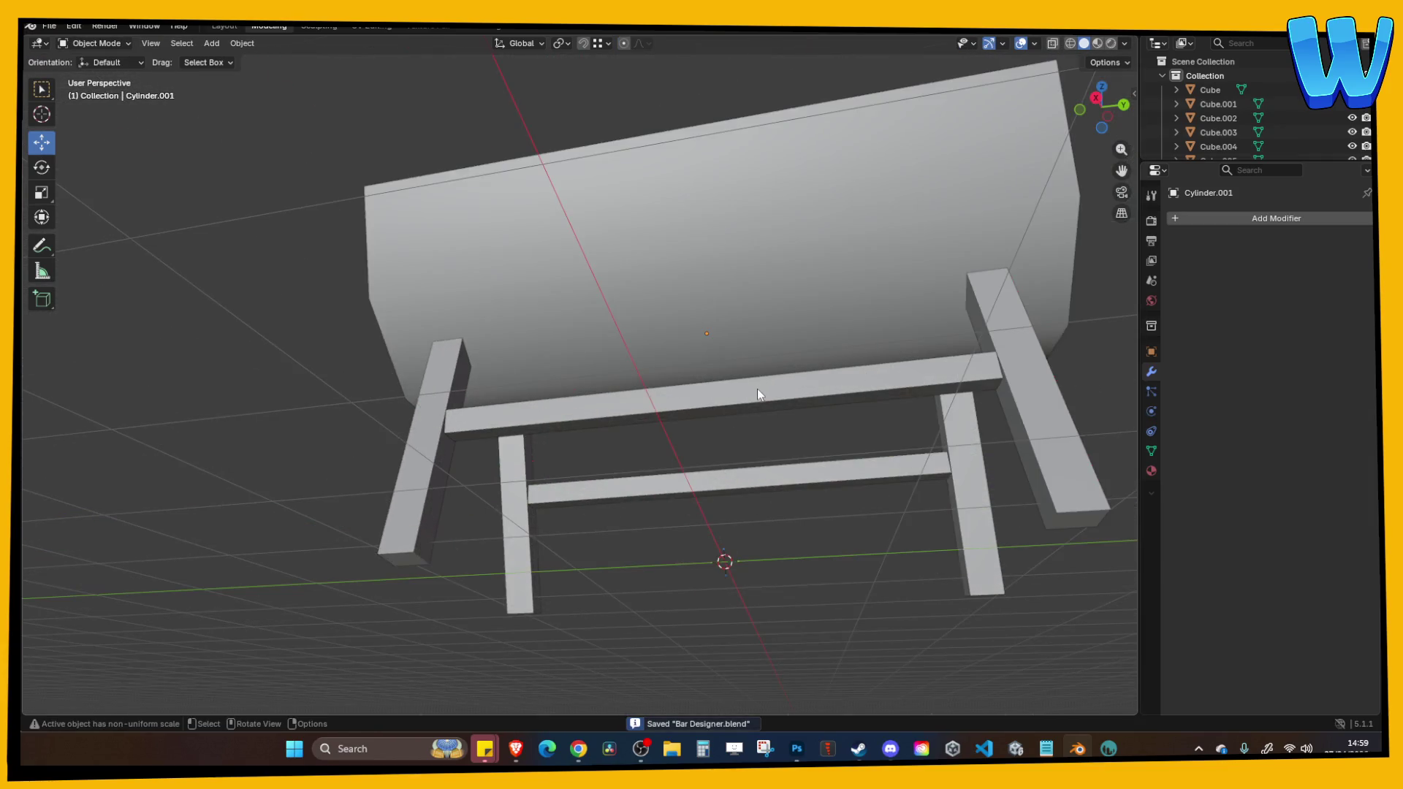
{"action": "left_click", "coordinate": [750, 385]}
{"action": "key", "text": "Tab"}
{"action": "key", "text": "Tab"}
{"action": "key", "text": "a"}
{"action": "key", "text": "Tab"}
{"action": "key", "text": "alt+a"}
{"action": "key", "text": "3"}
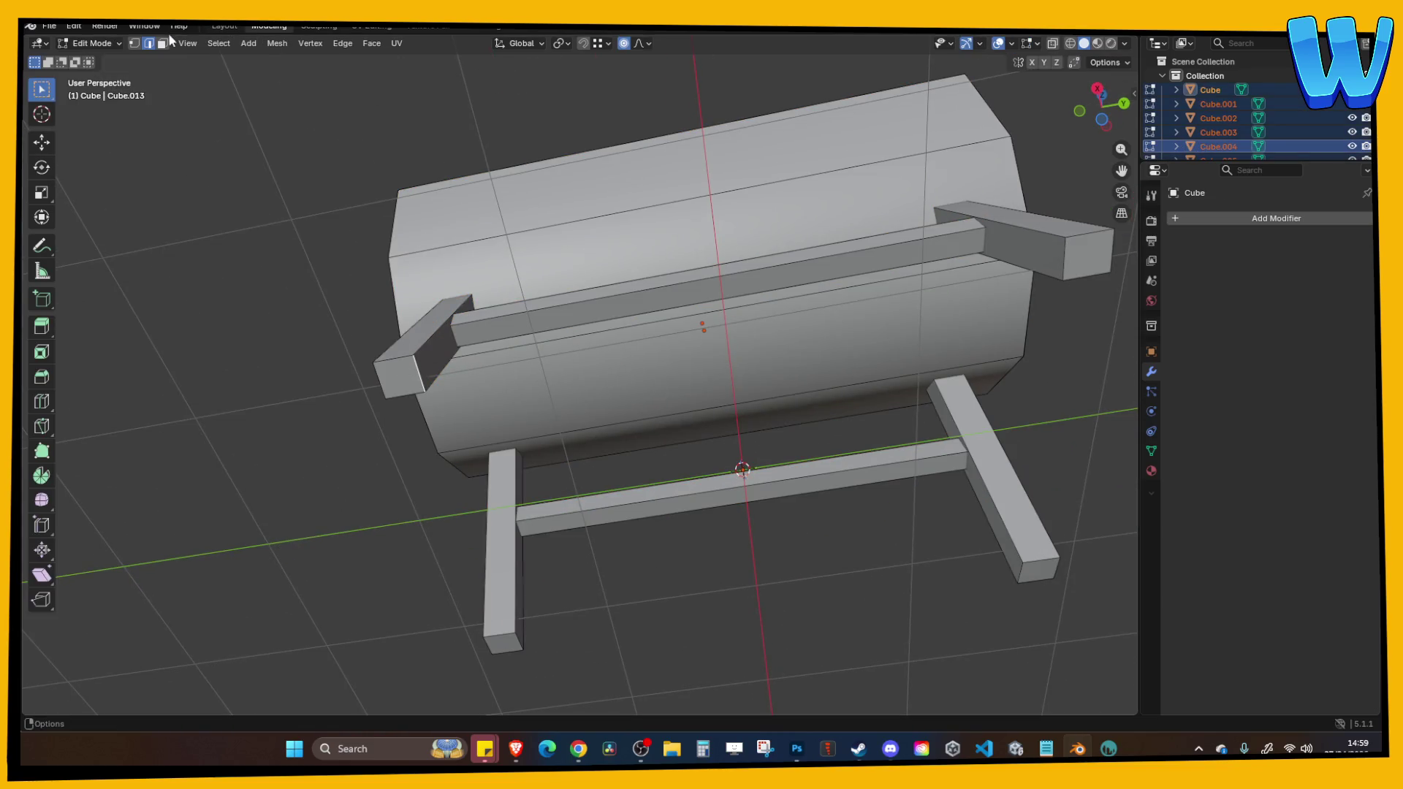
Delete the hidden arm ends, top bar face, leg bottoms and crossbar underside.
{"action": "left_click", "coordinate": [399, 376]}
{"action": "left_click", "coordinate": [482, 328], "text": "shift"}
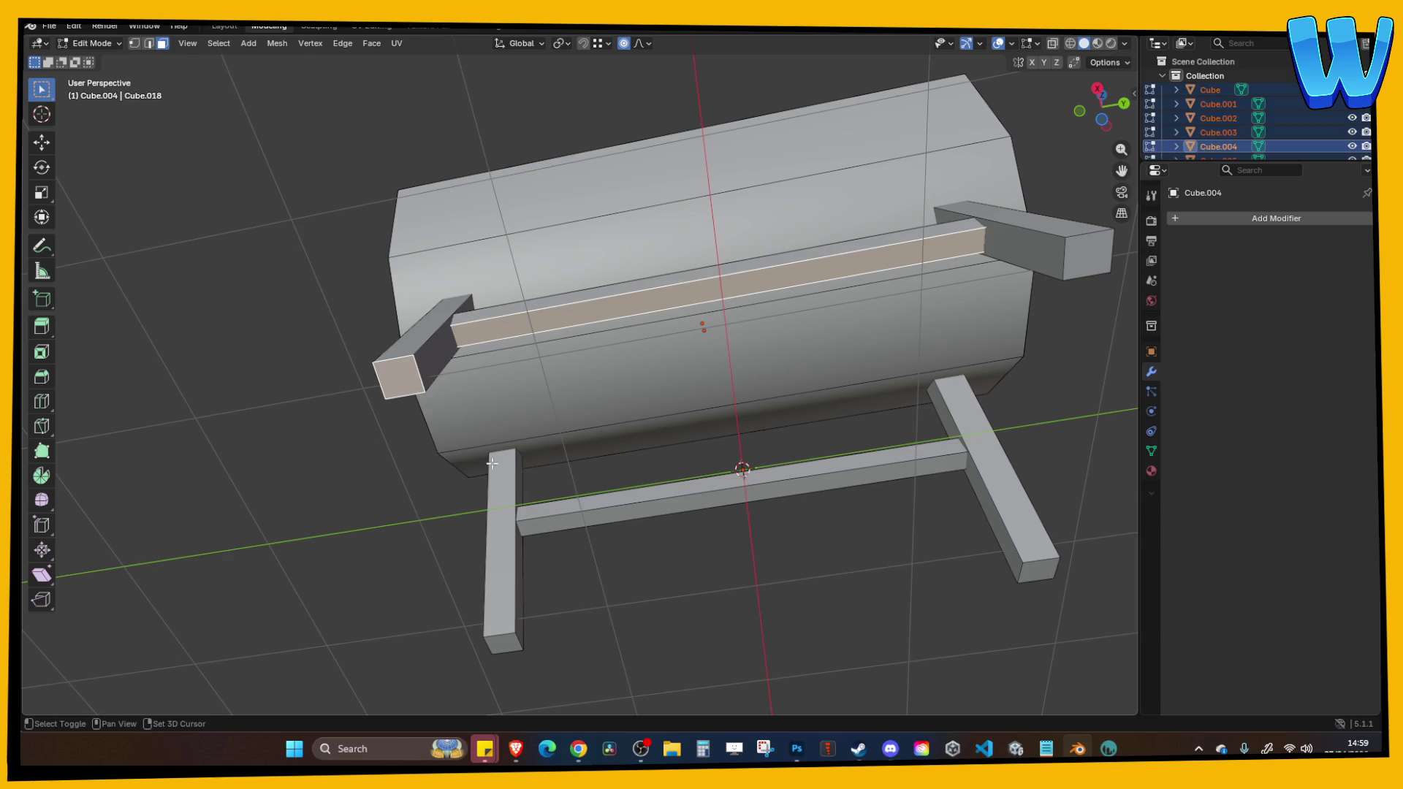
{"action": "left_click", "coordinate": [509, 647], "text": "shift"}
{"action": "left_click", "coordinate": [581, 525], "text": "shift"}
{"action": "left_click", "coordinate": [1038, 574], "text": "shift"}
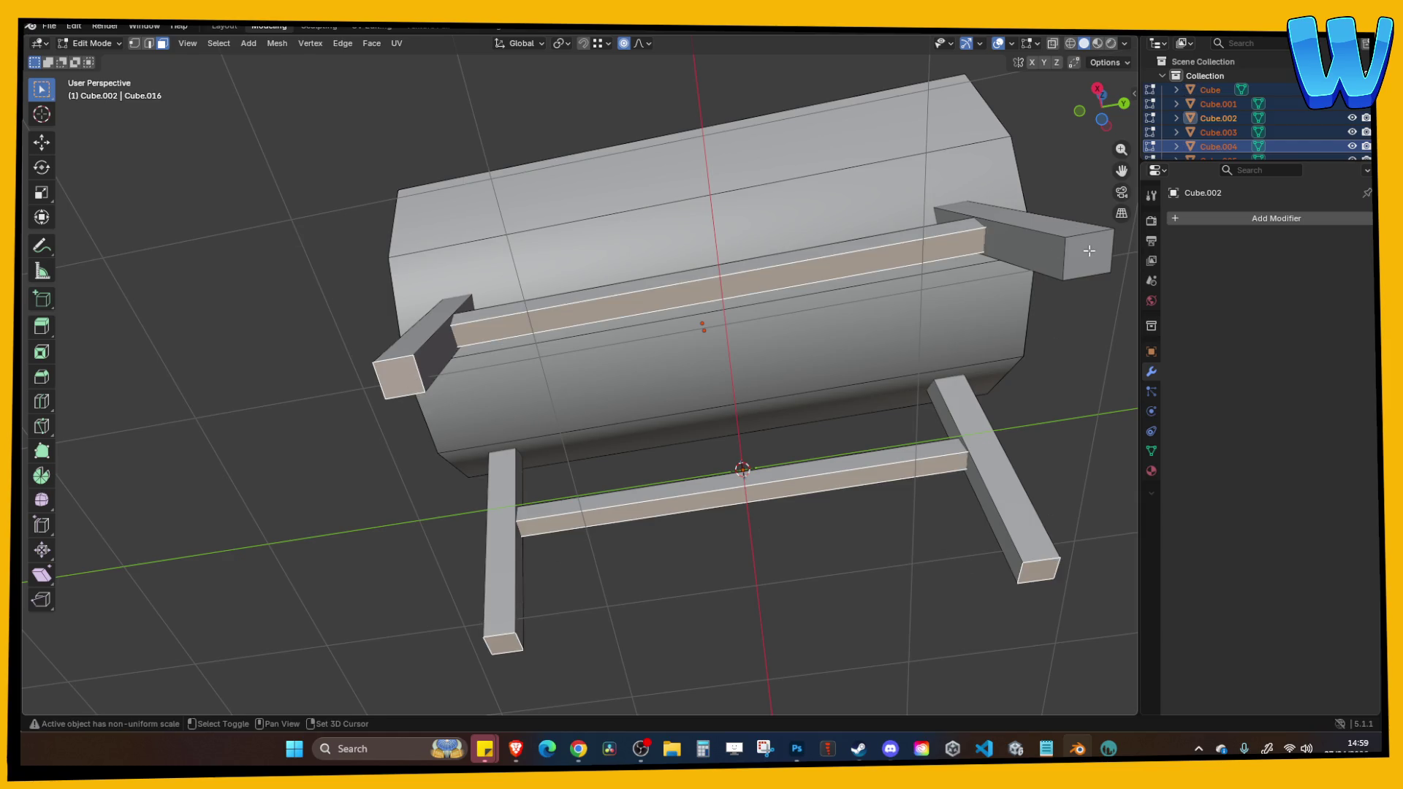
{"action": "left_click", "coordinate": [1089, 251], "text": "shift"}
{"action": "scroll", "coordinate": [1089, 250], "scroll_direction": "down", "scroll_amount": 4}
{"action": "key", "text": "x"}
{"action": "left_click", "coordinate": [1057, 286]}
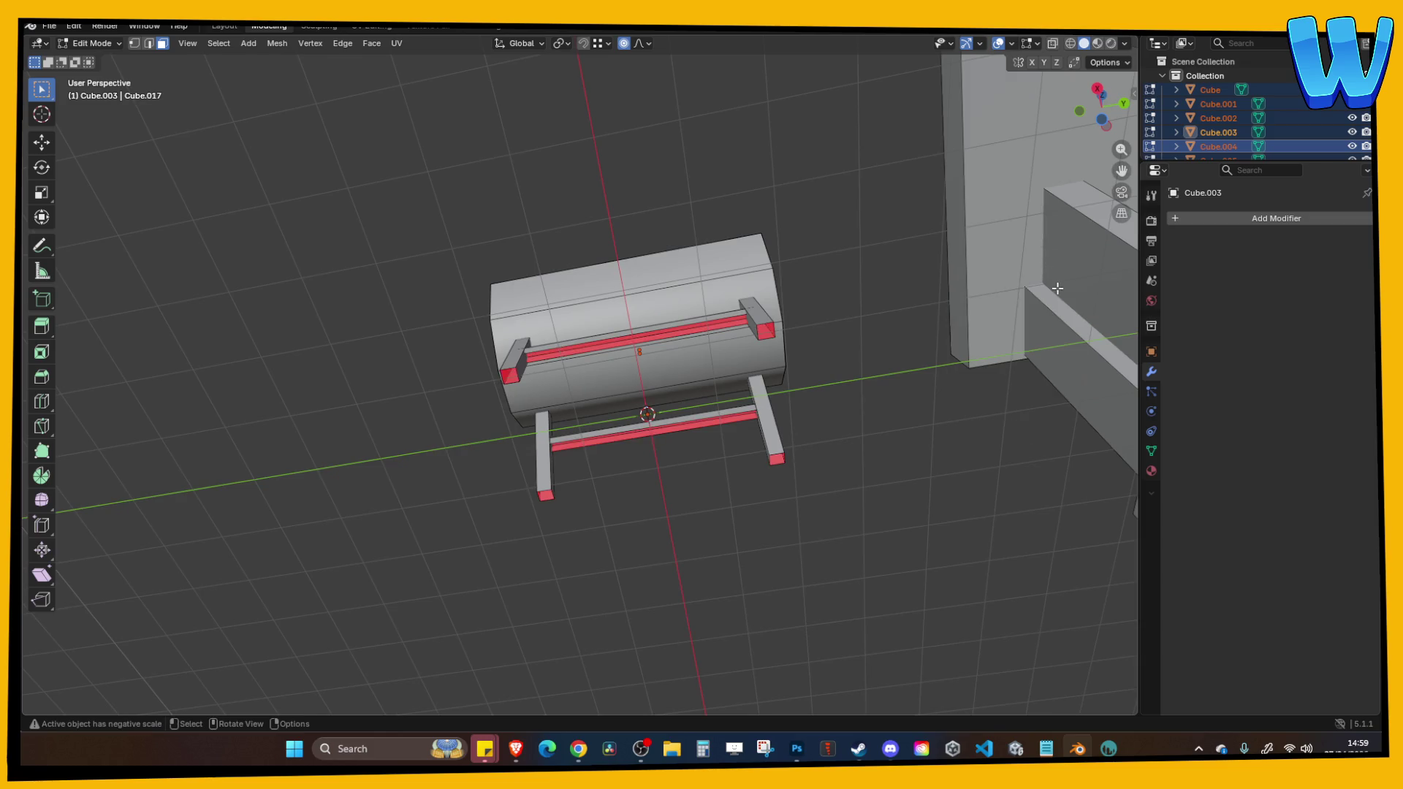
Select faces on the front crossbar, left leg and back crossbar, then a trough body face.
{"action": "mouse_move", "coordinate": [1057, 286]}
{"action": "left_mouse_down"}
{"action": "mouse_move", "coordinate": [689, 408]}
{"action": "mouse_move", "coordinate": [706, 436]}
{"action": "mouse_move", "coordinate": [783, 372]}
{"action": "mouse_move", "coordinate": [692, 392]}
{"action": "mouse_move", "coordinate": [717, 407]}
{"action": "mouse_move", "coordinate": [609, 436]}
{"action": "left_mouse_up"}
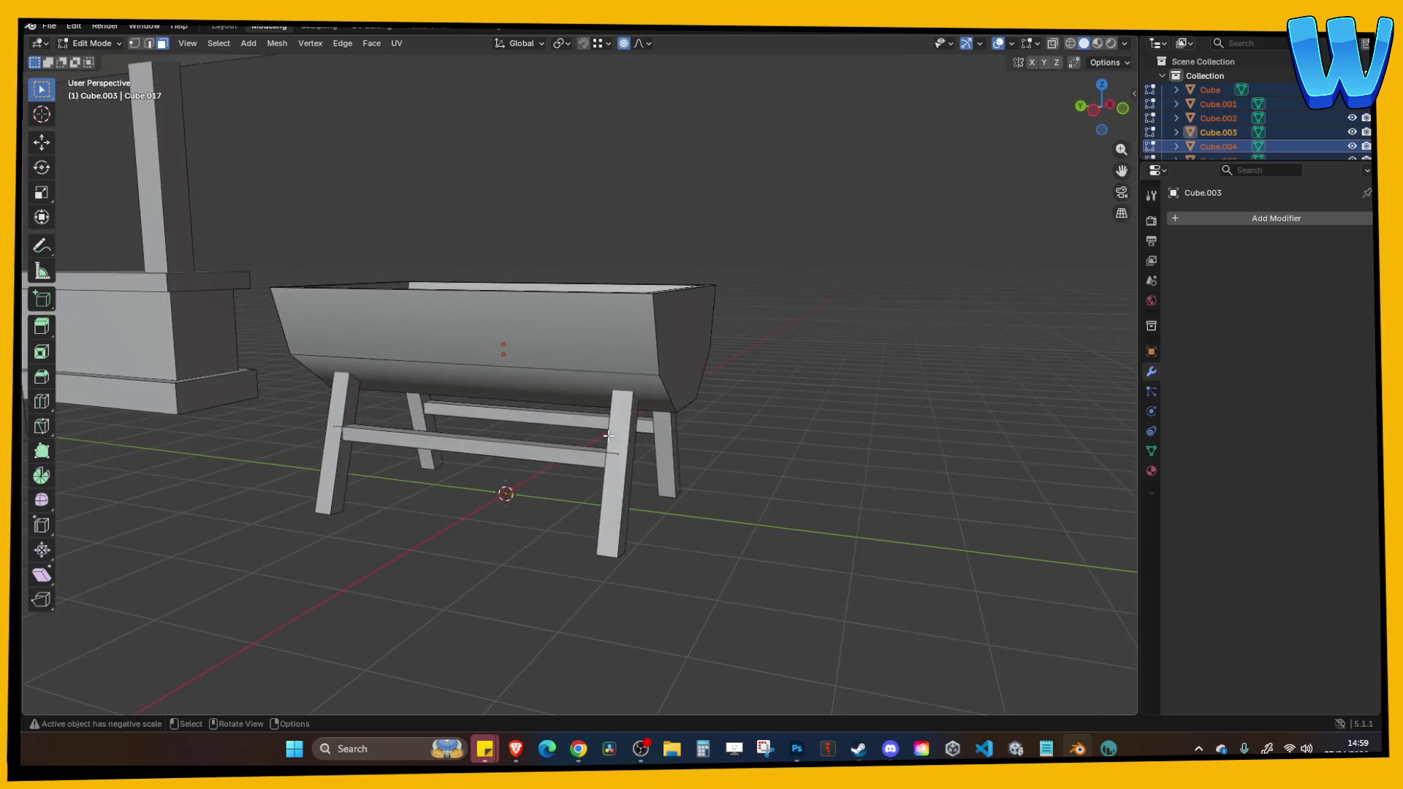
{"action": "left_click", "coordinate": [589, 452]}
{"action": "left_click", "coordinate": [340, 438], "text": "shift"}
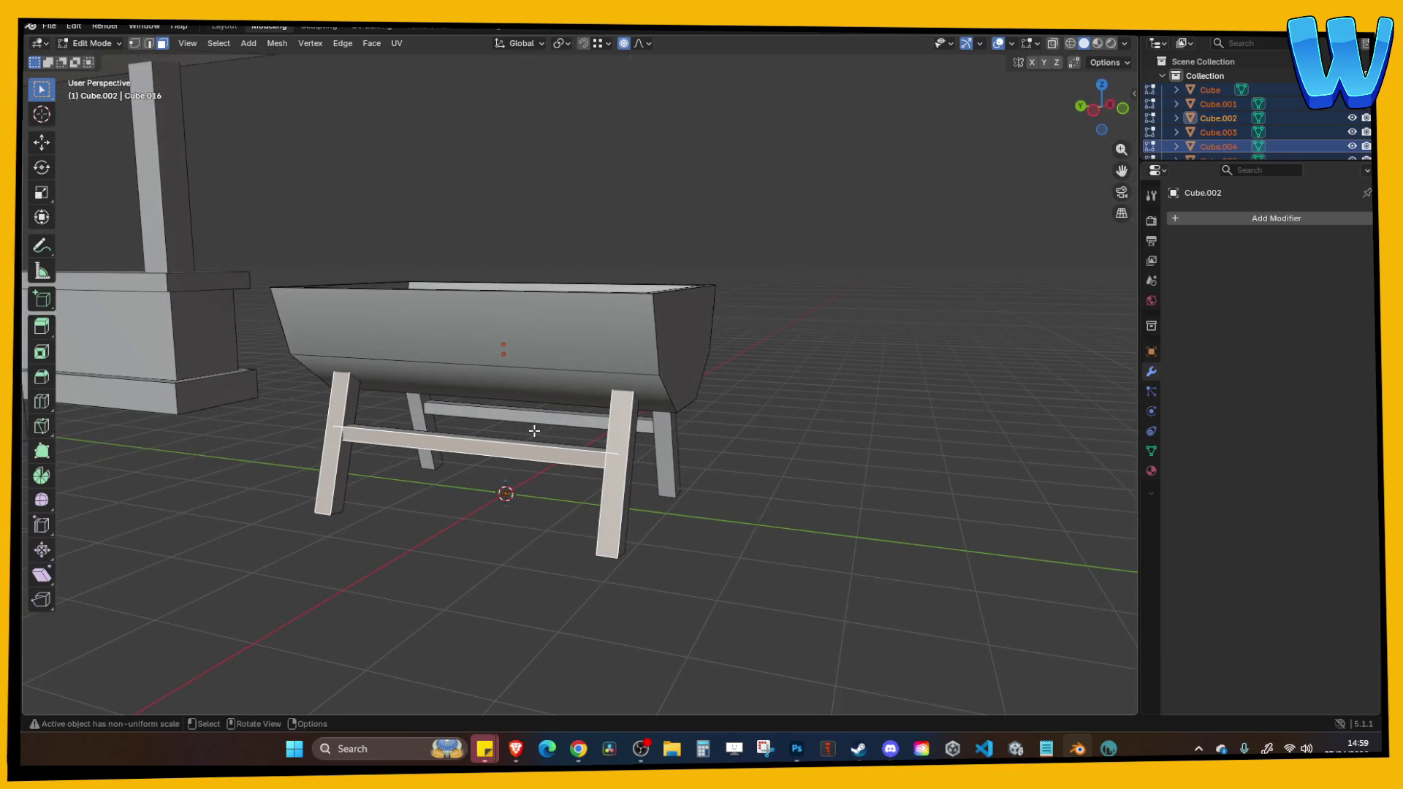
{"action": "left_click", "coordinate": [520, 415], "text": "shift"}
{"action": "mouse_move", "coordinate": [519, 415]}
{"action": "left_mouse_down"}
{"action": "mouse_move", "coordinate": [668, 416]}
{"action": "mouse_move", "coordinate": [467, 421]}
{"action": "mouse_move", "coordinate": [512, 416]}
{"action": "mouse_move", "coordinate": [457, 405]}
{"action": "left_mouse_up"}
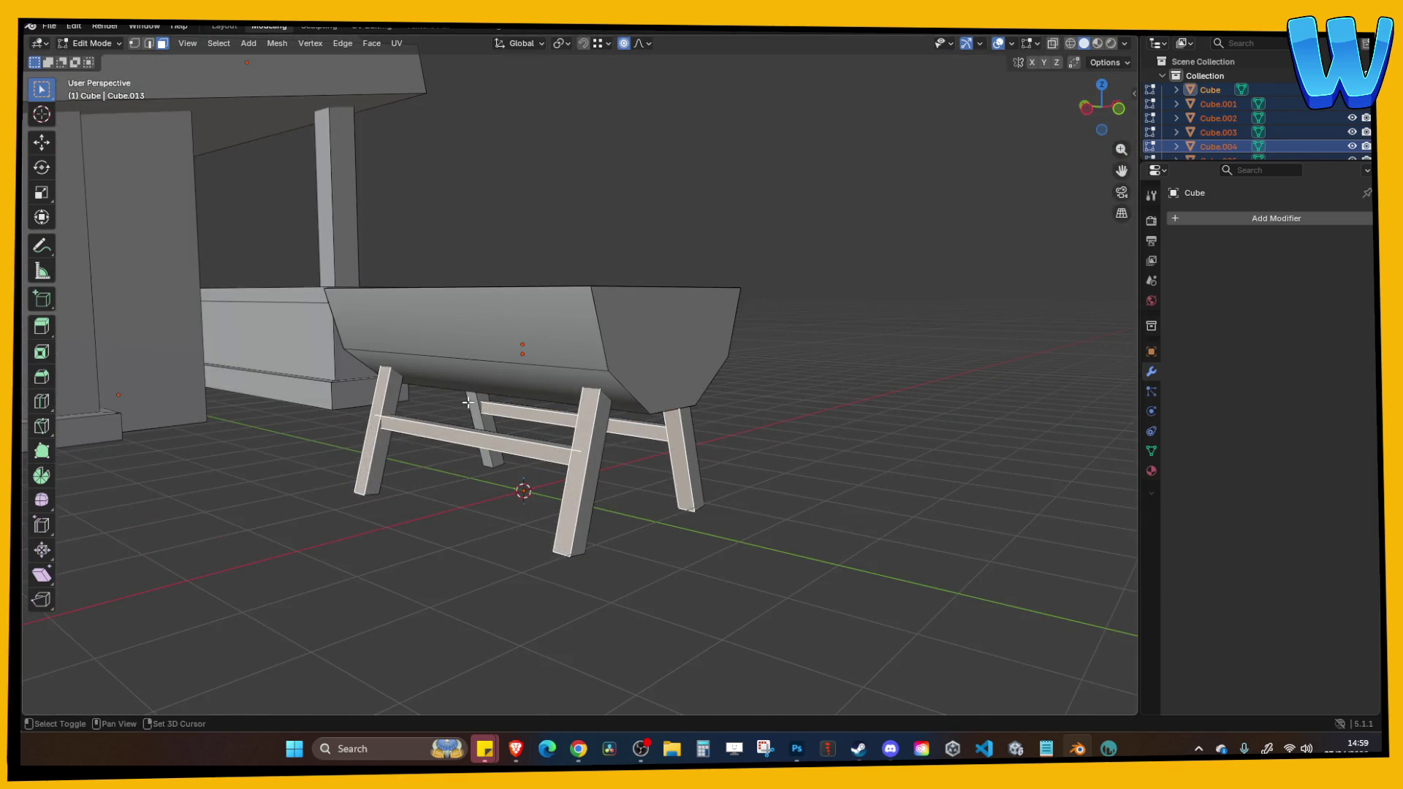
{"action": "right_click", "coordinate": [487, 392]}
{"action": "left_click", "coordinate": [487, 392]}
{"action": "mouse_move", "coordinate": [607, 380]}
{"action": "left_mouse_down"}
{"action": "mouse_move", "coordinate": [731, 349]}
{"action": "mouse_move", "coordinate": [690, 384]}
{"action": "mouse_move", "coordinate": [760, 420]}
{"action": "mouse_move", "coordinate": [810, 443]}
{"action": "mouse_move", "coordinate": [921, 435]}
{"action": "mouse_move", "coordinate": [748, 407]}
{"action": "left_mouse_up"}
{"action": "left_click", "coordinate": [621, 388]}
Delete the selected trough body face and return to Object Mode.
{"action": "left_click_drag", "start_coordinate": [621, 388], "coordinate": [611, 410]}
{"action": "key", "text": "x"}
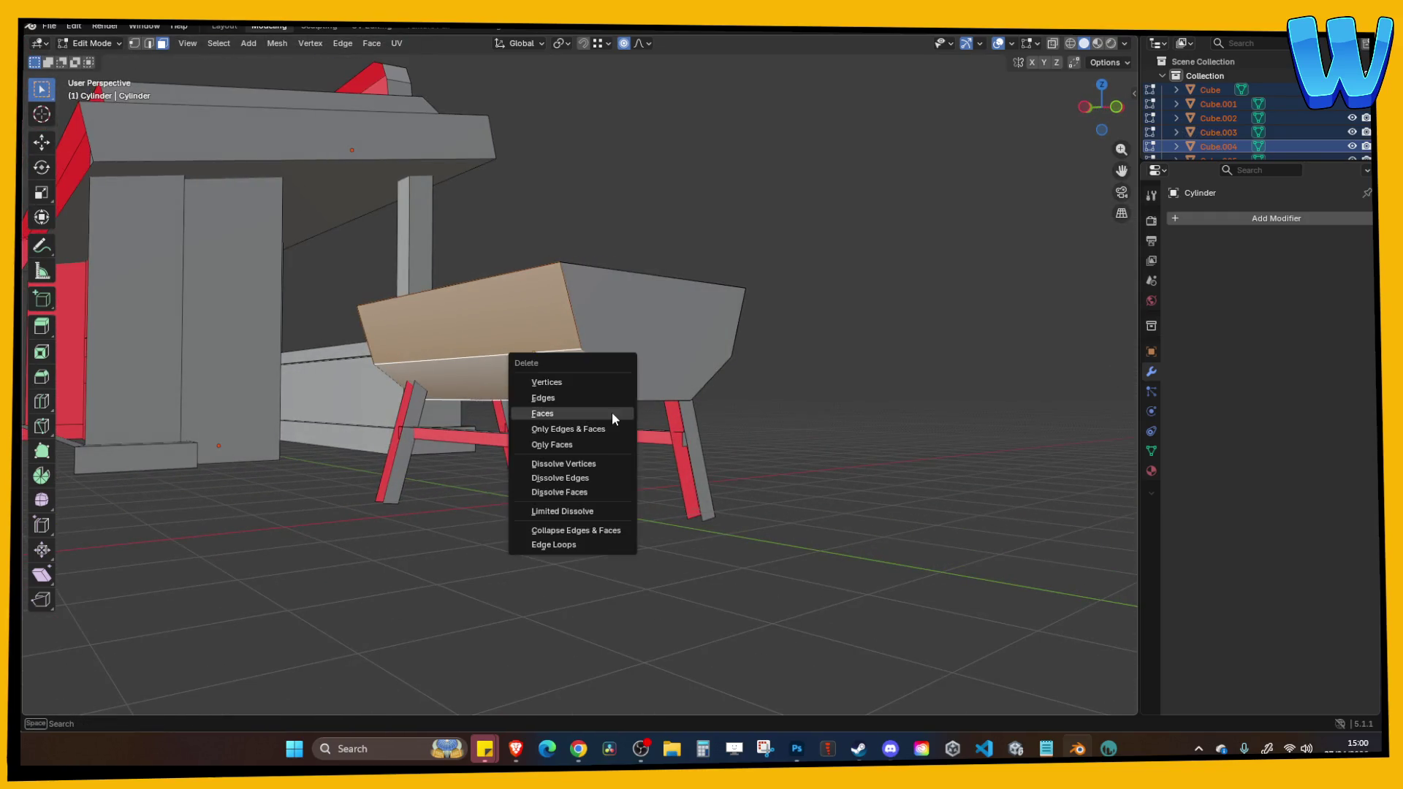
{"action": "left_click", "coordinate": [612, 411]}
{"action": "mouse_move", "coordinate": [701, 336]}
{"action": "left_mouse_down"}
{"action": "mouse_move", "coordinate": [625, 395]}
{"action": "mouse_move", "coordinate": [570, 401]}
{"action": "left_mouse_up"}
{"action": "key", "text": "Tab"}
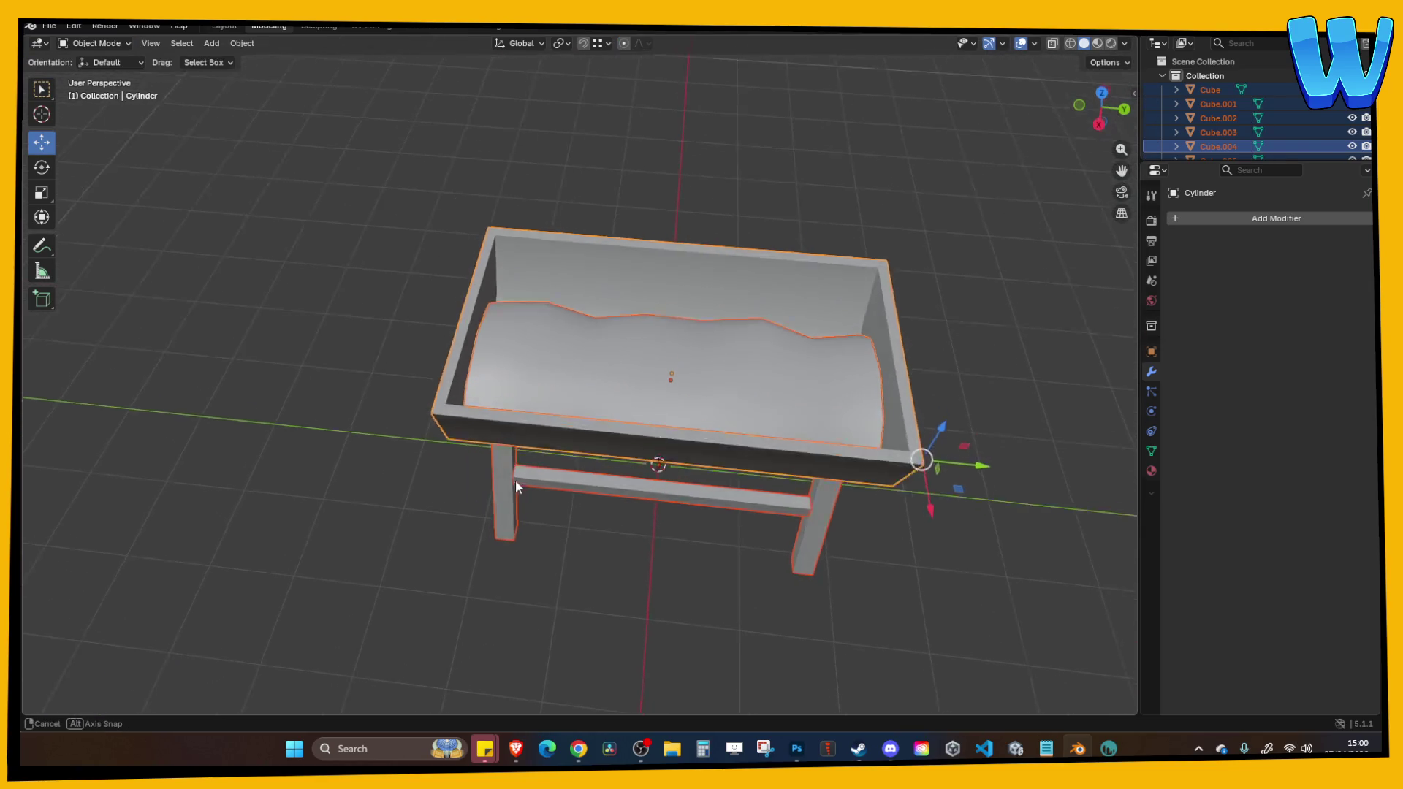
{"action": "left_click_drag", "start_coordinate": [515, 487], "coordinate": [558, 486]}
{"action": "scroll", "coordinate": [558, 486], "scroll_direction": "up", "scroll_amount": 4}
Inspect the wavy bottom mesh in wireframe, then go back to solid shading and Object Mode.
{"action": "key", "text": "Tab"}
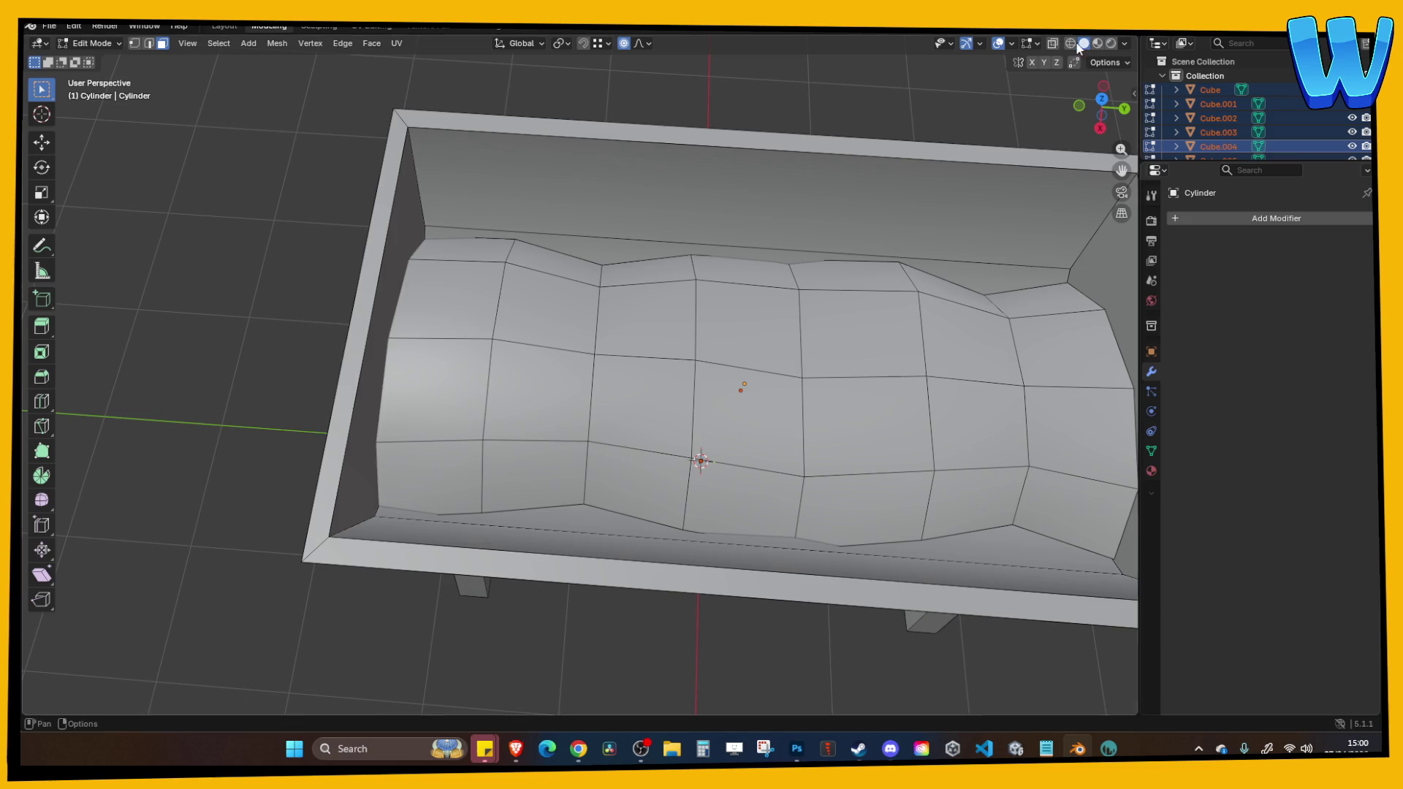
{"action": "left_click", "coordinate": [1070, 42]}
{"action": "left_click", "coordinate": [639, 373]}
{"action": "mouse_move", "coordinate": [639, 373]}
{"action": "left_mouse_down"}
{"action": "mouse_move", "coordinate": [701, 364]}
{"action": "mouse_move", "coordinate": [708, 264]}
{"action": "left_mouse_up"}
{"action": "key", "text": "a"}
{"action": "key", "text": "ctrl+z"}
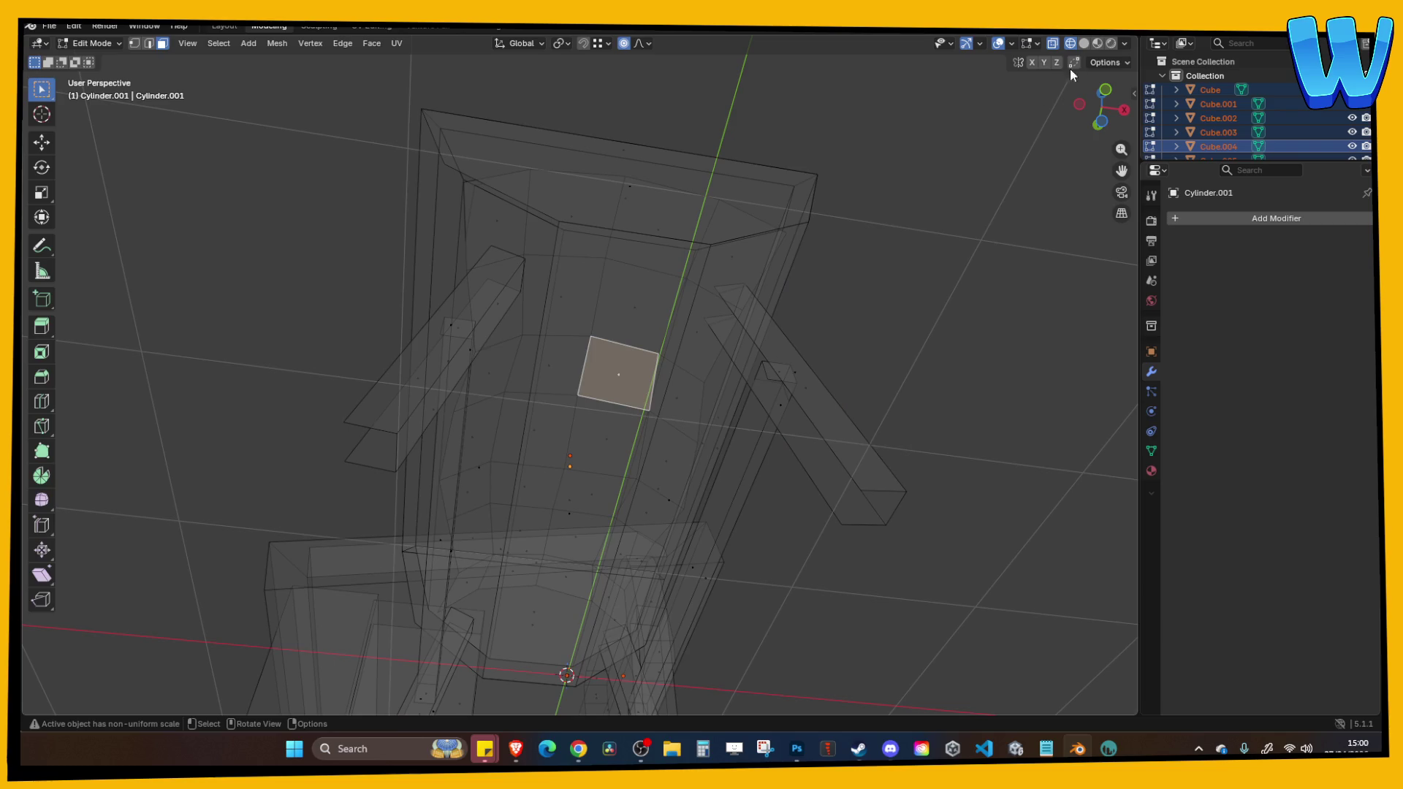
{"action": "key", "text": "shift+z"}
{"action": "key", "text": "Tab"}
Check the trough body in Edit Mode, deselect it and save Bar Designer.blend.
{"action": "left_click", "coordinate": [582, 481]}
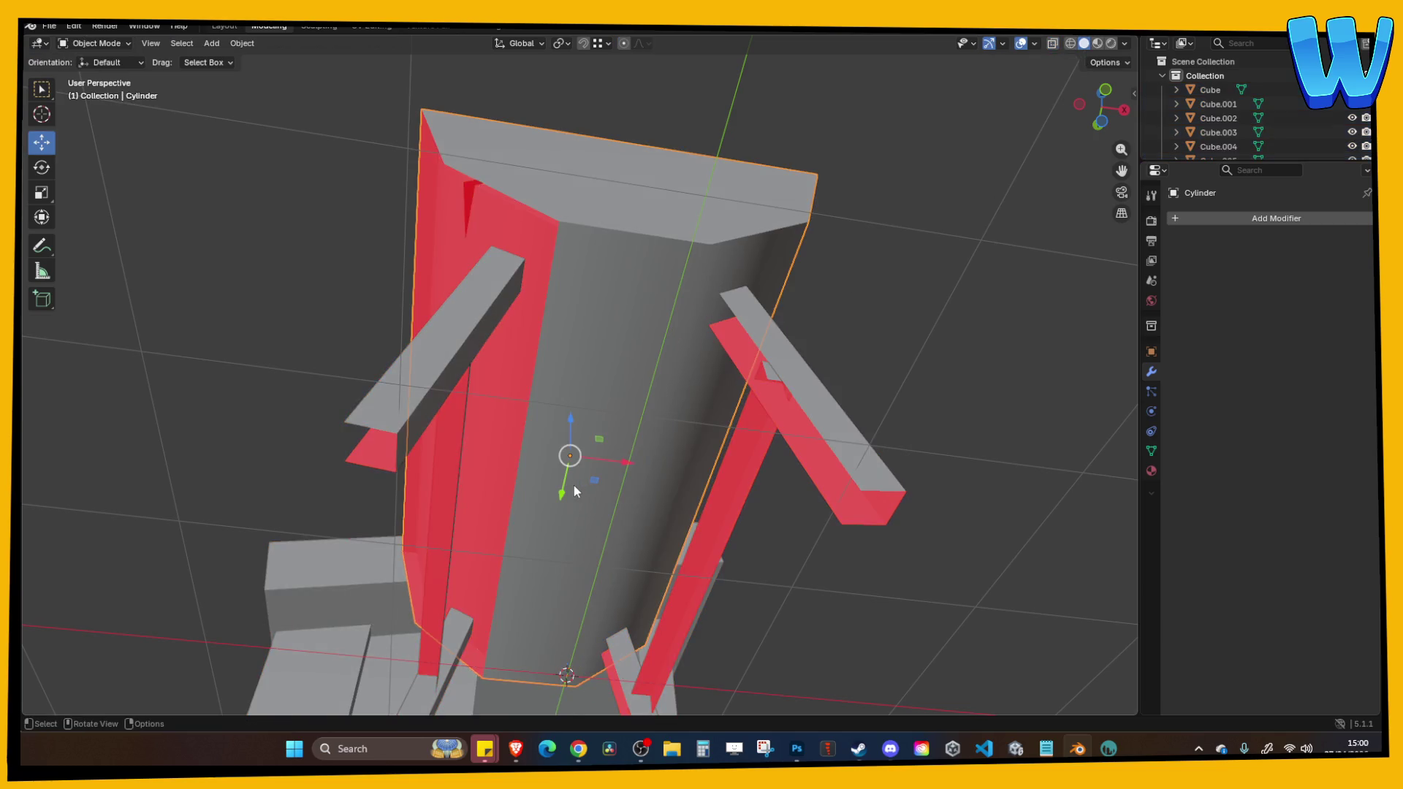
{"action": "key", "text": "Tab"}
{"action": "scroll", "coordinate": [598, 472], "scroll_direction": "down", "scroll_amount": 10}
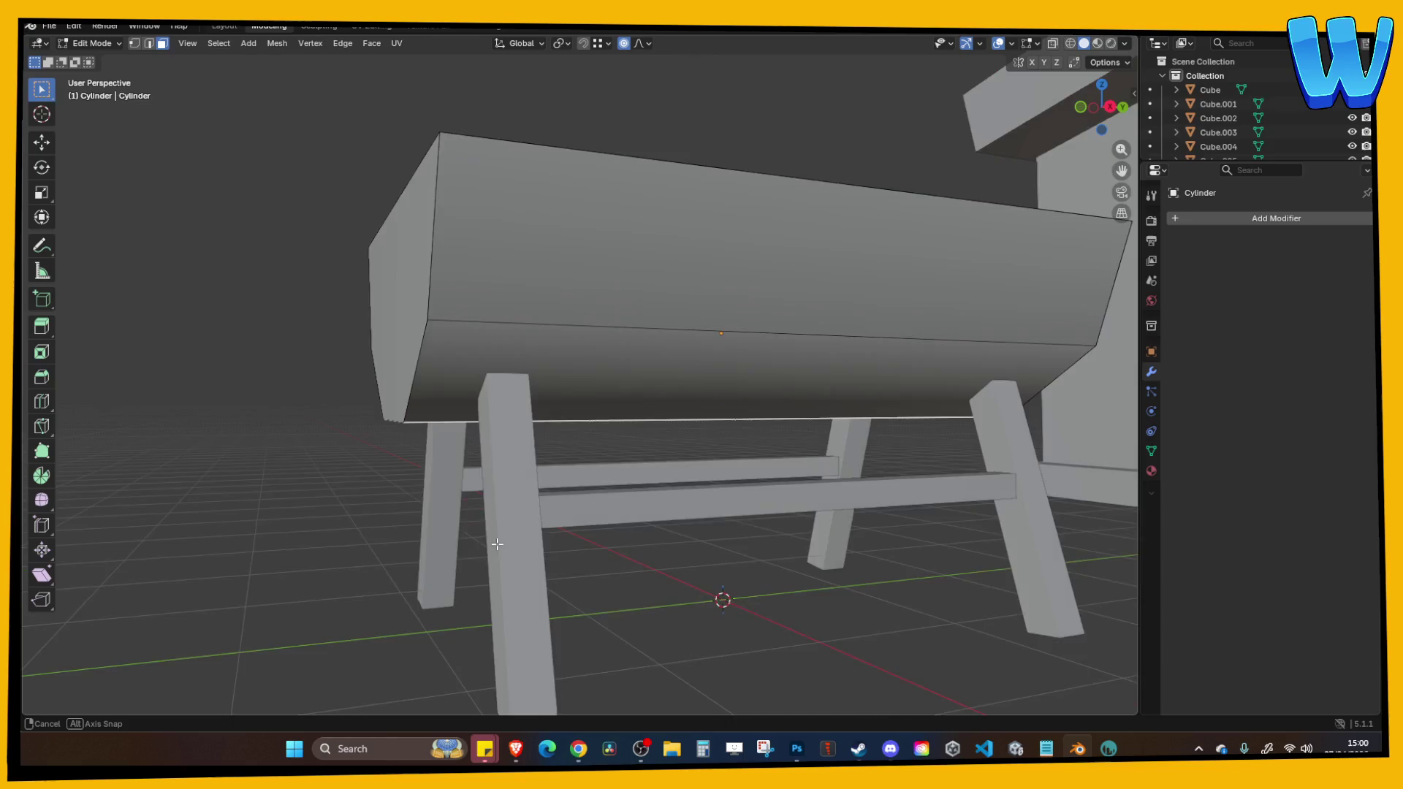
{"action": "key", "text": "Tab"}
{"action": "left_click", "coordinate": [449, 503]}
{"action": "key", "text": "ctrl+s"}
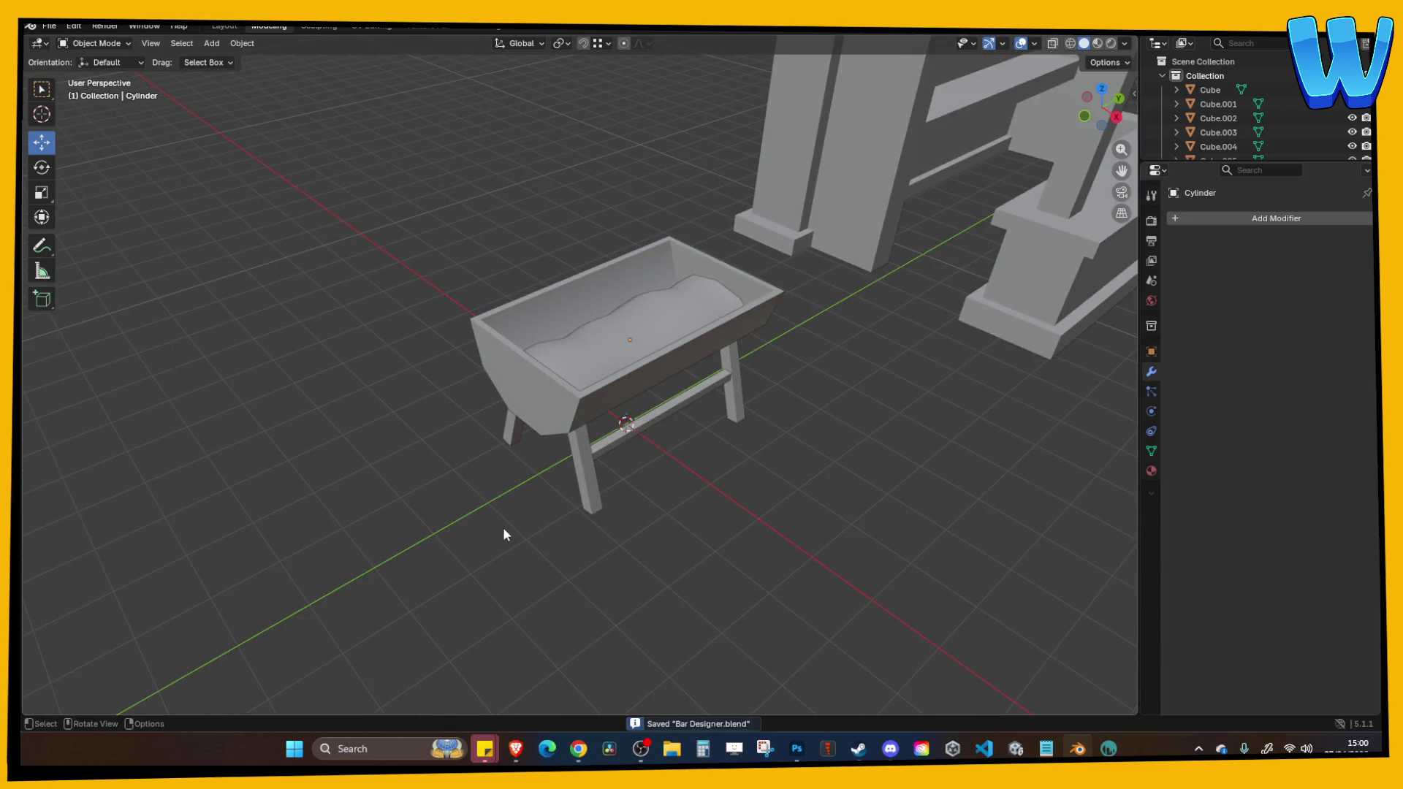
{"action": "mouse_move", "coordinate": [504, 536]}
{"action": "left_mouse_down"}
{"action": "mouse_move", "coordinate": [442, 502]}
{"action": "mouse_move", "coordinate": [685, 466]}
{"action": "left_mouse_up"}
{"action": "scroll", "coordinate": [685, 466], "scroll_direction": "up", "scroll_amount": 5}
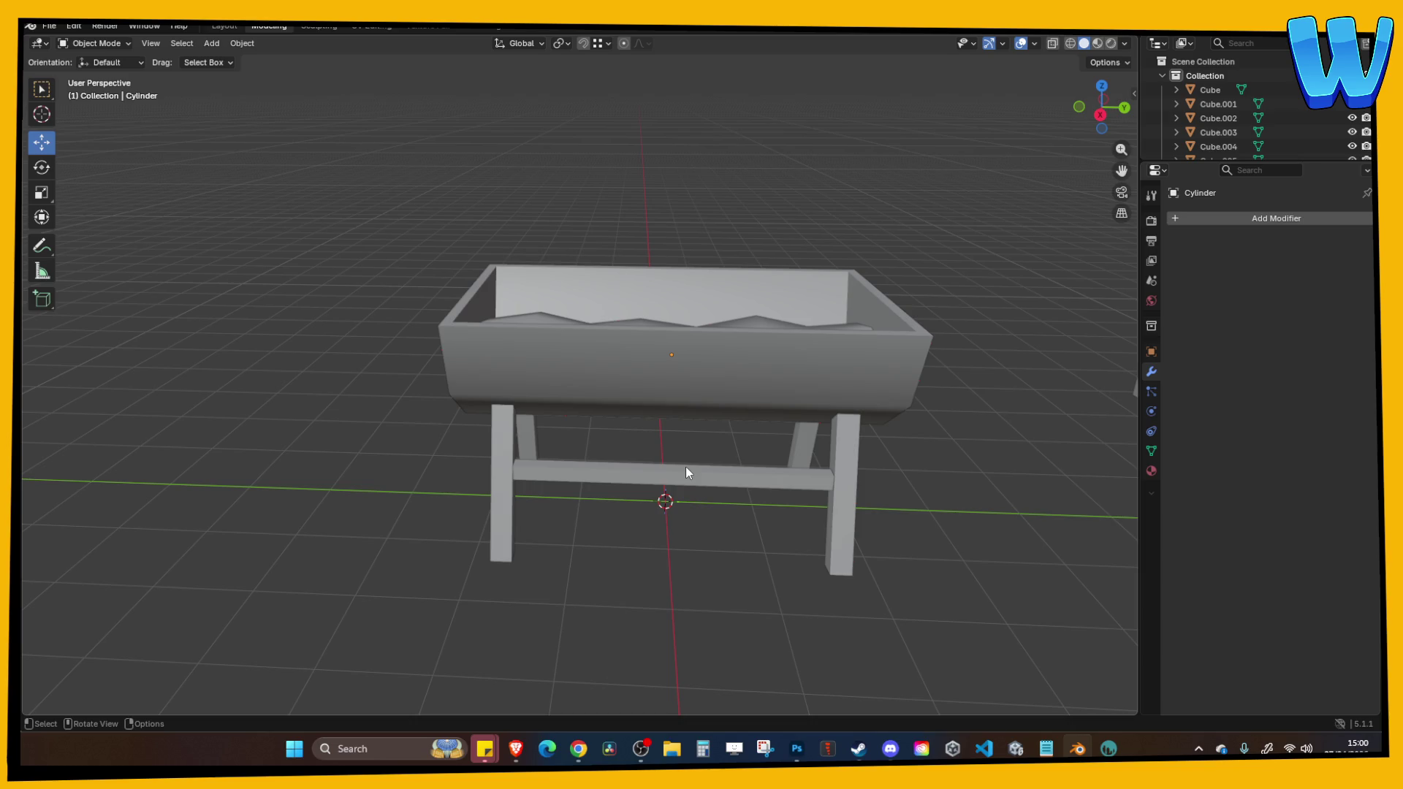
Select both the front and back crossbars of the trough's stand.
{"action": "mouse_move", "coordinate": [670, 472]}
{"action": "left_mouse_down"}
{"action": "mouse_move", "coordinate": [709, 471]}
{"action": "mouse_move", "coordinate": [715, 505]}
{"action": "mouse_move", "coordinate": [774, 516]}
{"action": "left_mouse_up"}
{"action": "scroll", "coordinate": [773, 516], "scroll_direction": "up", "scroll_amount": 1}
{"action": "left_click", "coordinate": [637, 488]}
{"action": "key", "text": "Tab"}
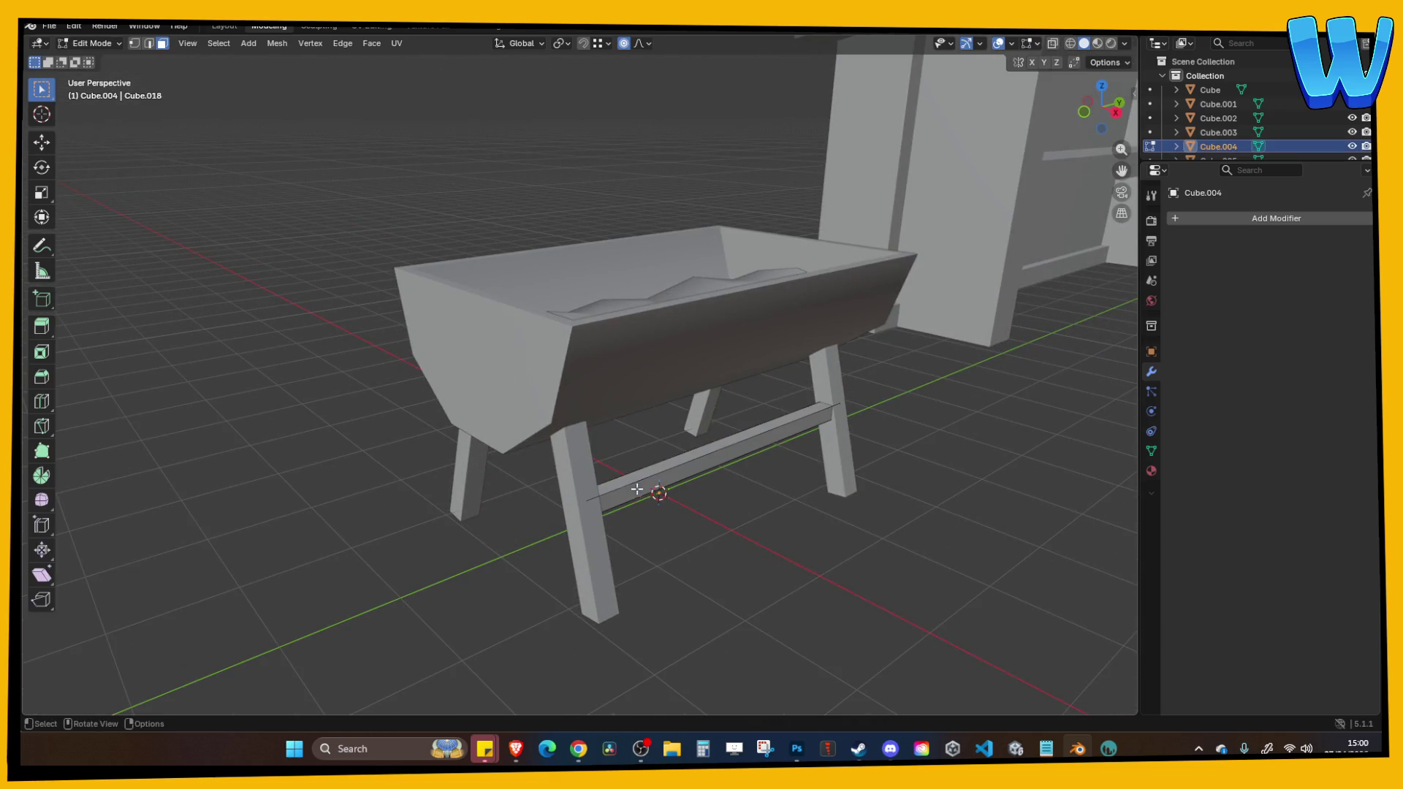
{"action": "left_click_drag", "start_coordinate": [1025, 106], "coordinate": [665, 418]}
{"action": "key", "text": "Tab"}
{"action": "left_click", "coordinate": [490, 441]}
{"action": "mouse_move", "coordinate": [496, 441]}
{"action": "left_mouse_down"}
{"action": "mouse_move", "coordinate": [649, 456]}
{"action": "mouse_move", "coordinate": [660, 442]}
{"action": "mouse_move", "coordinate": [671, 465]}
{"action": "left_mouse_up"}
{"action": "left_click", "coordinate": [651, 436]}
{"action": "key", "text": "Tab"}
{"action": "key", "text": "Tab"}
{"action": "left_click", "coordinate": [624, 542]}
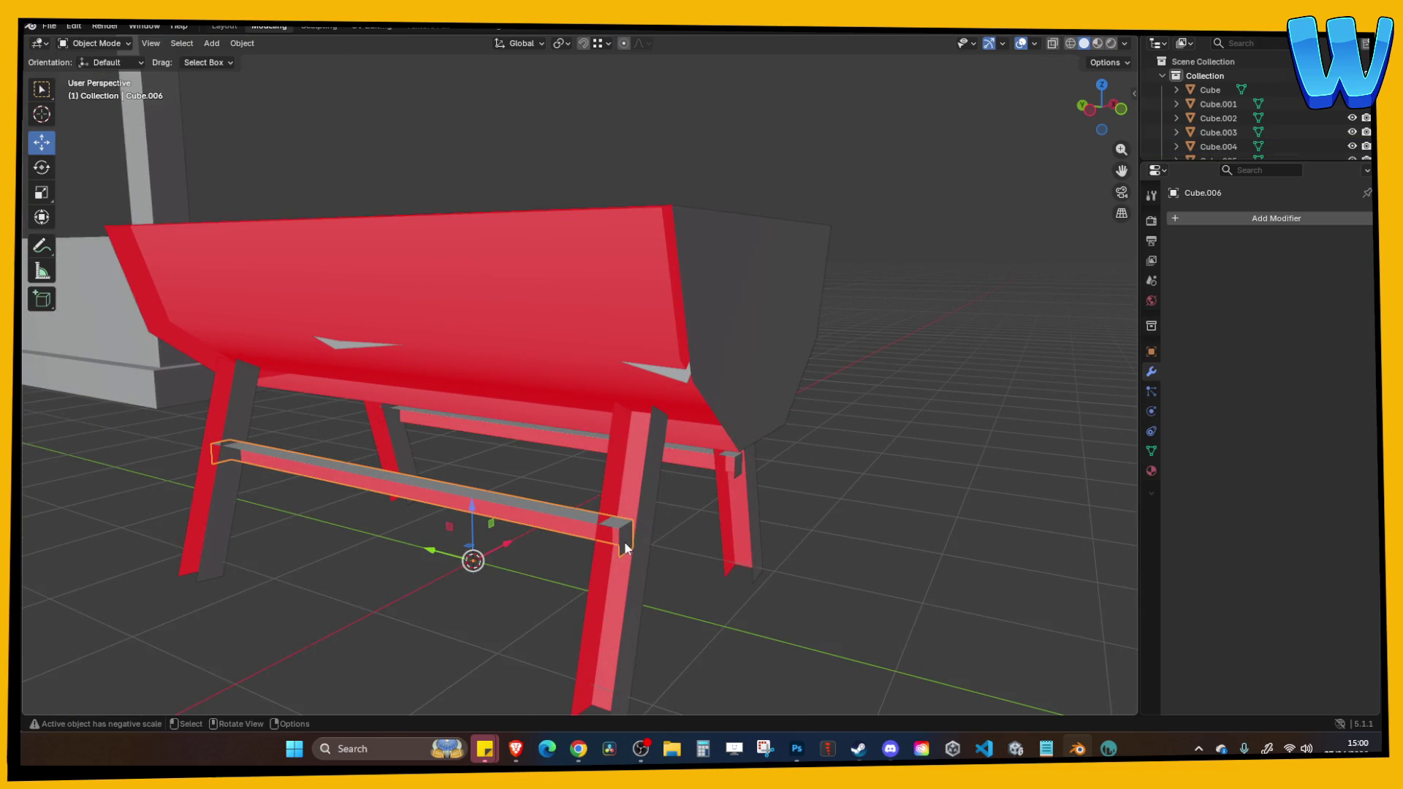
{"action": "left_click", "coordinate": [519, 427], "text": "shift"}
{"action": "key", "text": "Tab"}
{"action": "key", "text": "Tab"}
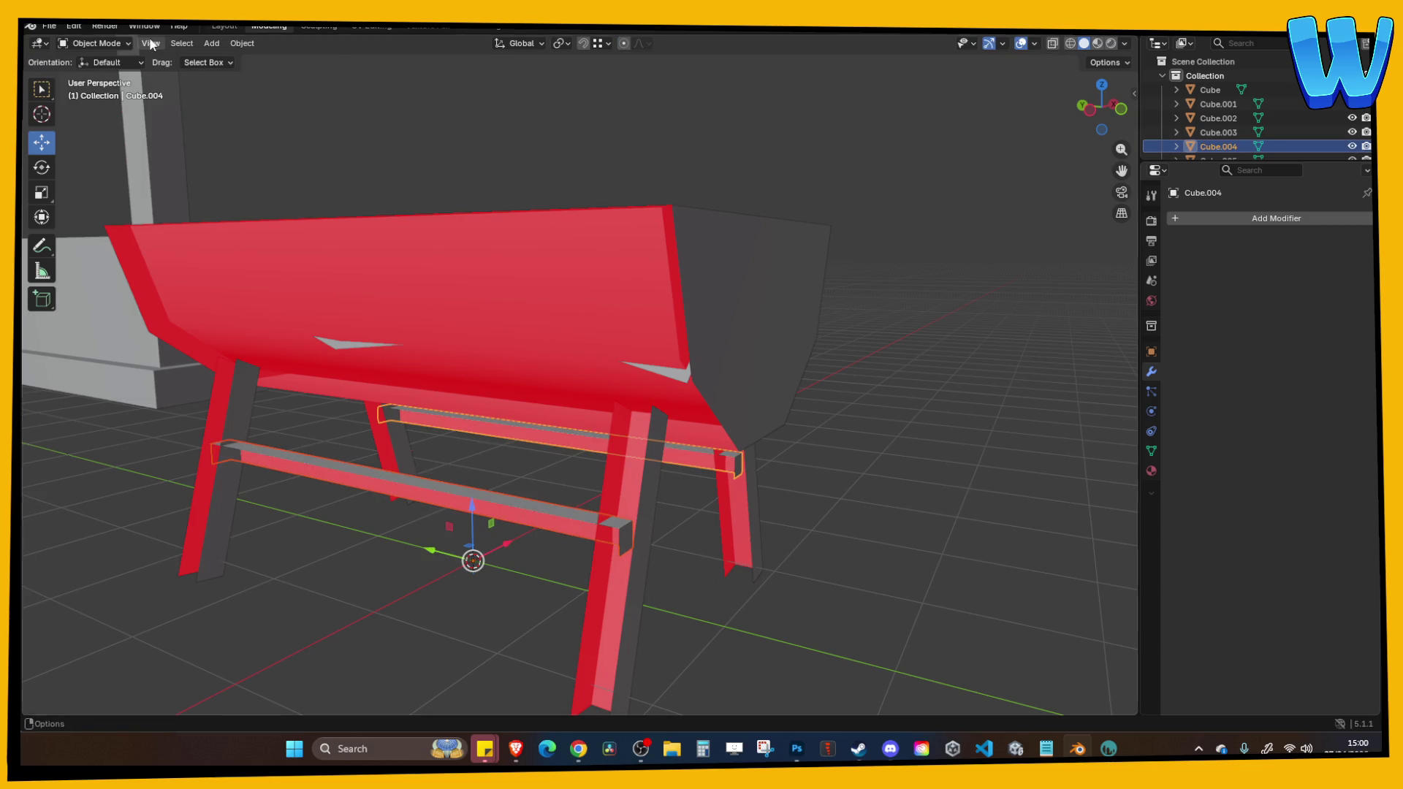
In Edit Mode, delete the unwanted faces of both crossbars and return to Object Mode.
{"action": "key", "text": "Tab"}
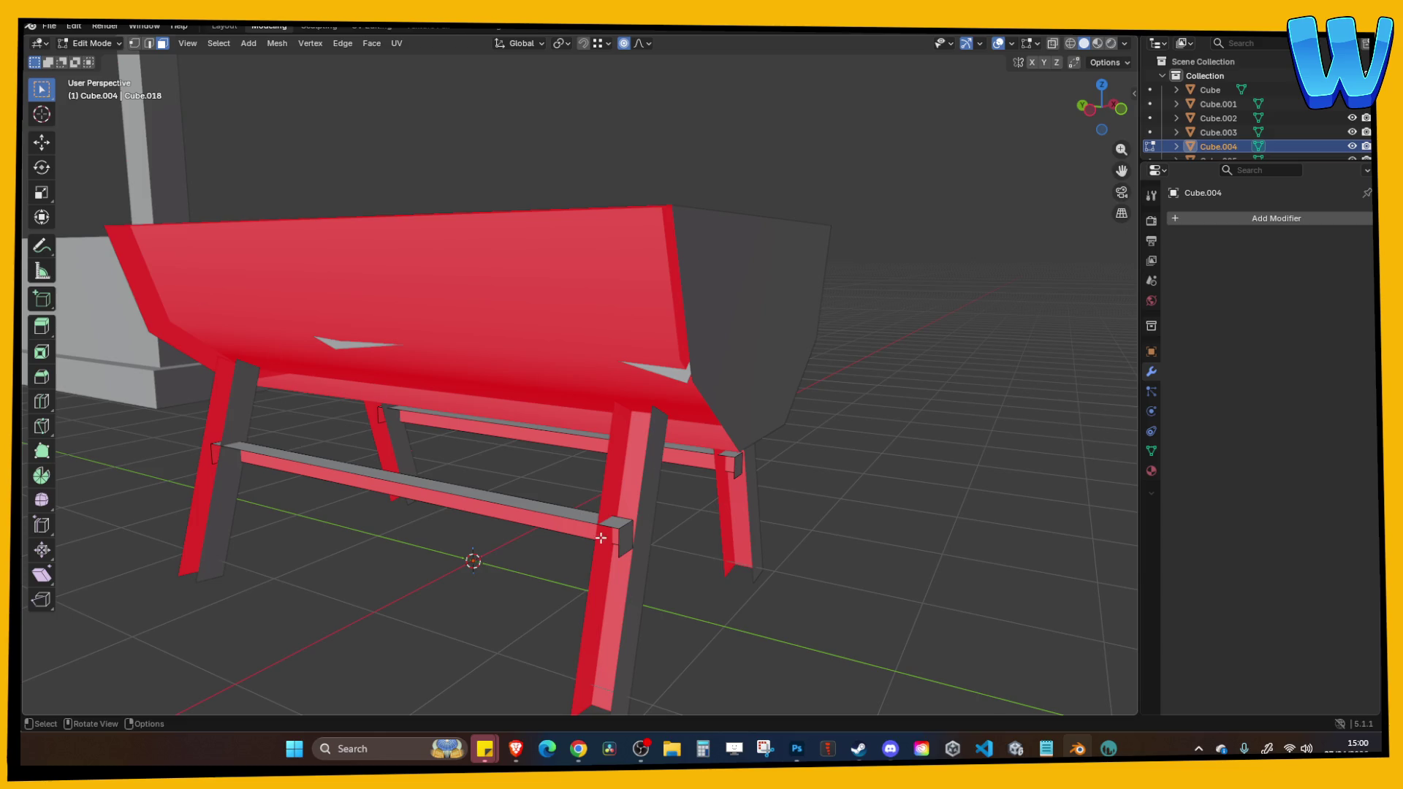
{"action": "left_click_drag", "start_coordinate": [601, 538], "coordinate": [584, 533]}
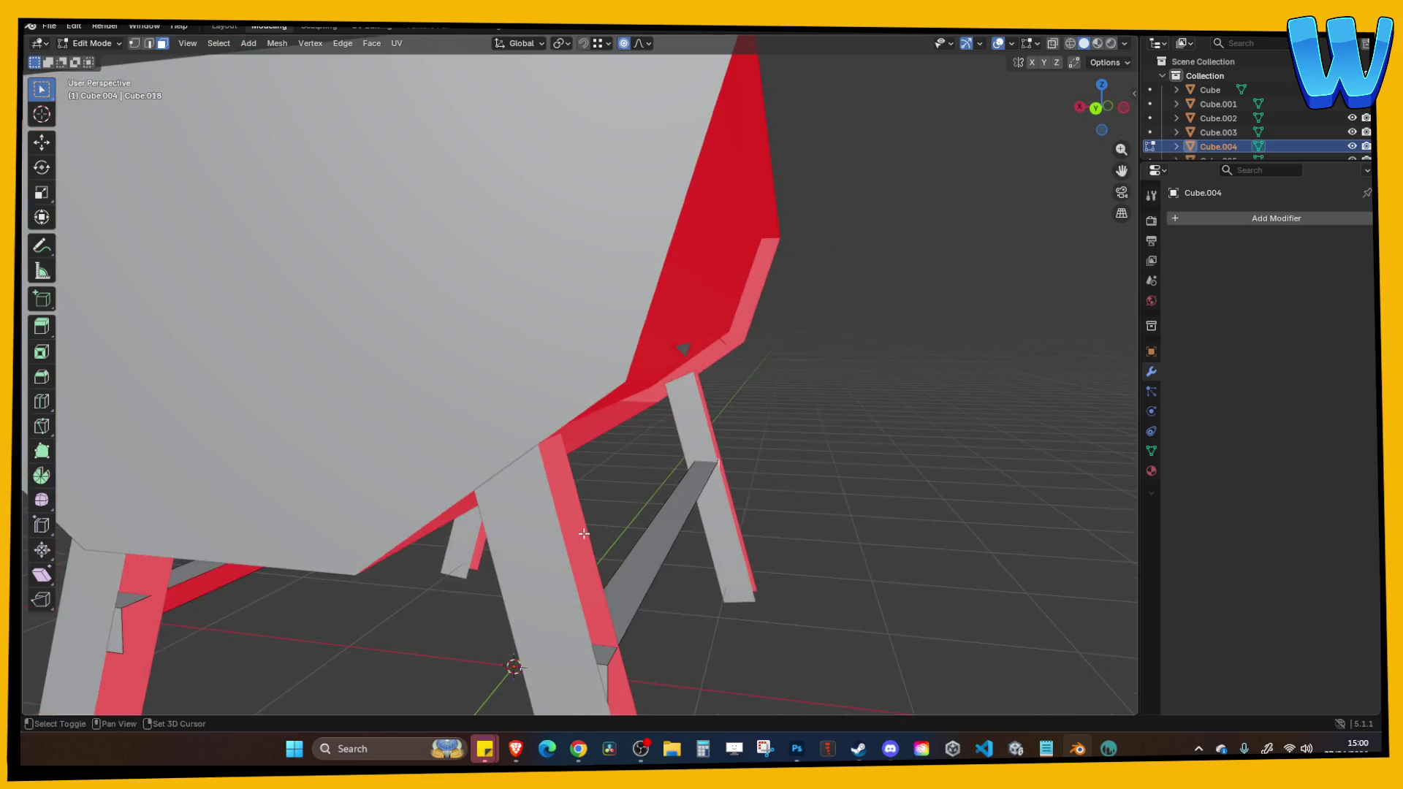
{"action": "scroll", "coordinate": [584, 533], "scroll_direction": "down", "scroll_amount": 2}
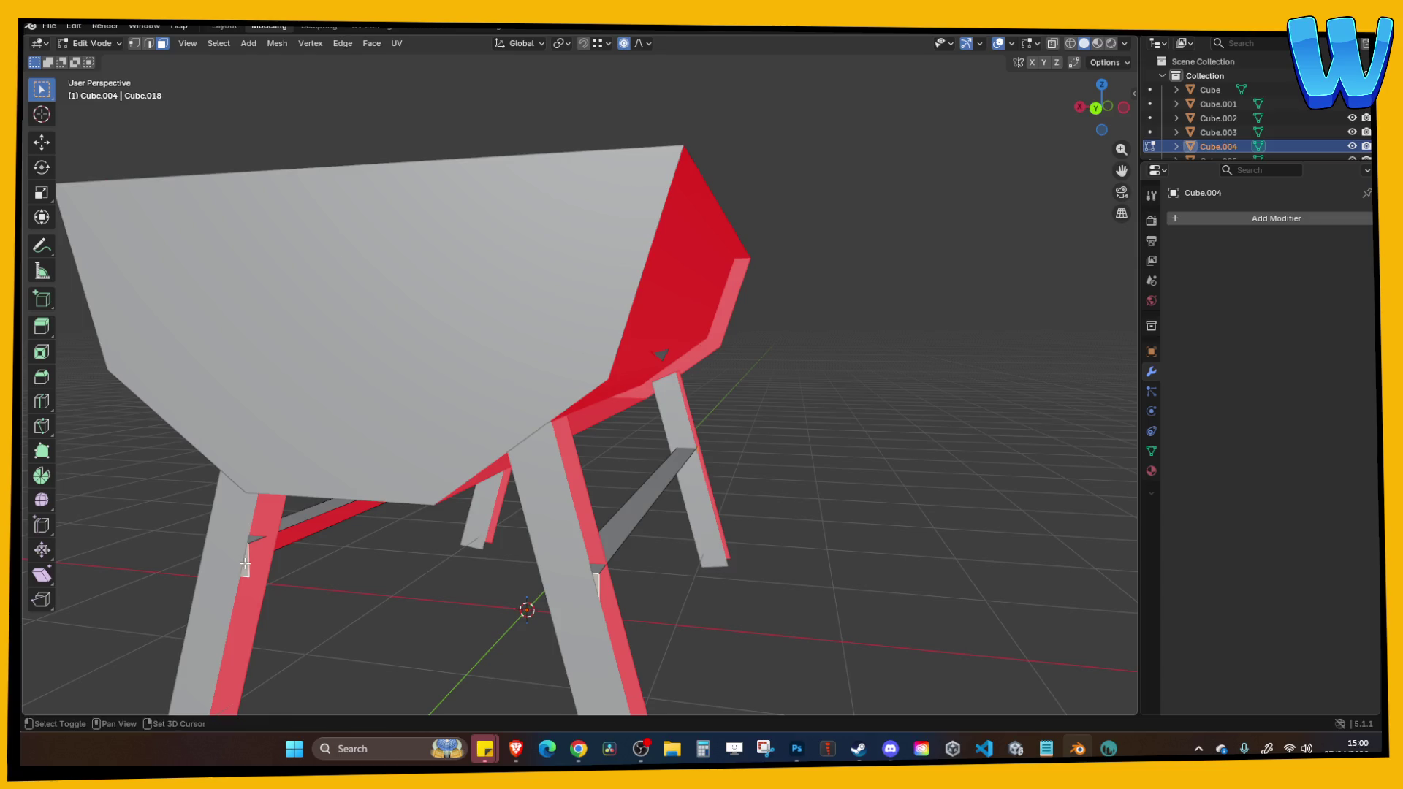
{"action": "key", "text": "x"}
{"action": "left_click", "coordinate": [260, 538]}
{"action": "key", "text": "Tab"}
{"action": "mouse_move", "coordinate": [193, 547]}
{"action": "left_mouse_down"}
{"action": "mouse_move", "coordinate": [371, 536]}
{"action": "mouse_move", "coordinate": [272, 506]}
{"action": "mouse_move", "coordinate": [329, 509]}
{"action": "mouse_move", "coordinate": [320, 479]}
{"action": "mouse_move", "coordinate": [589, 533]}
{"action": "mouse_move", "coordinate": [751, 537]}
{"action": "left_mouse_up"}
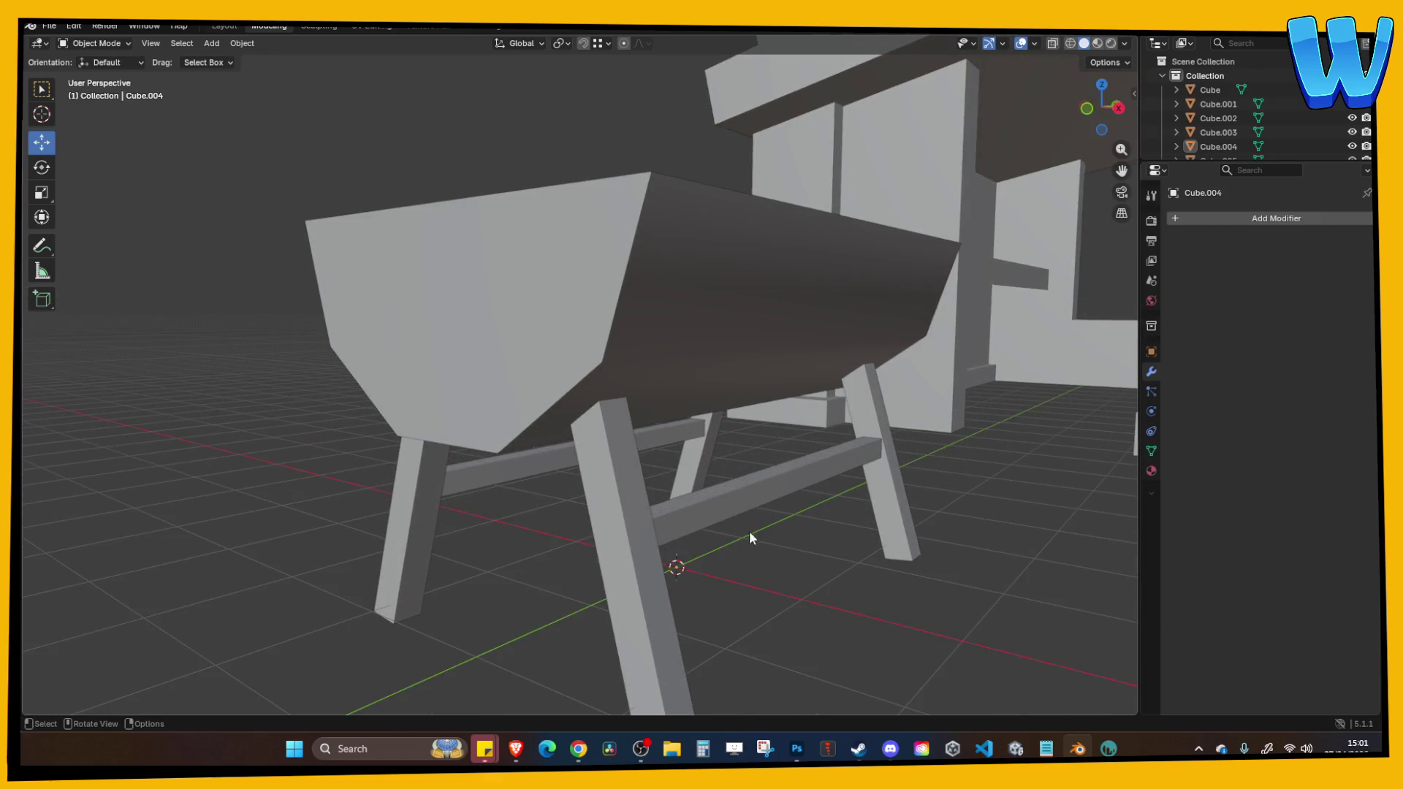
Set both crossbars' origins to their geometry centres.
{"action": "left_click", "coordinate": [769, 524]}
{"action": "key", "text": "KP_5"}
{"action": "left_click", "coordinate": [1086, 108]}
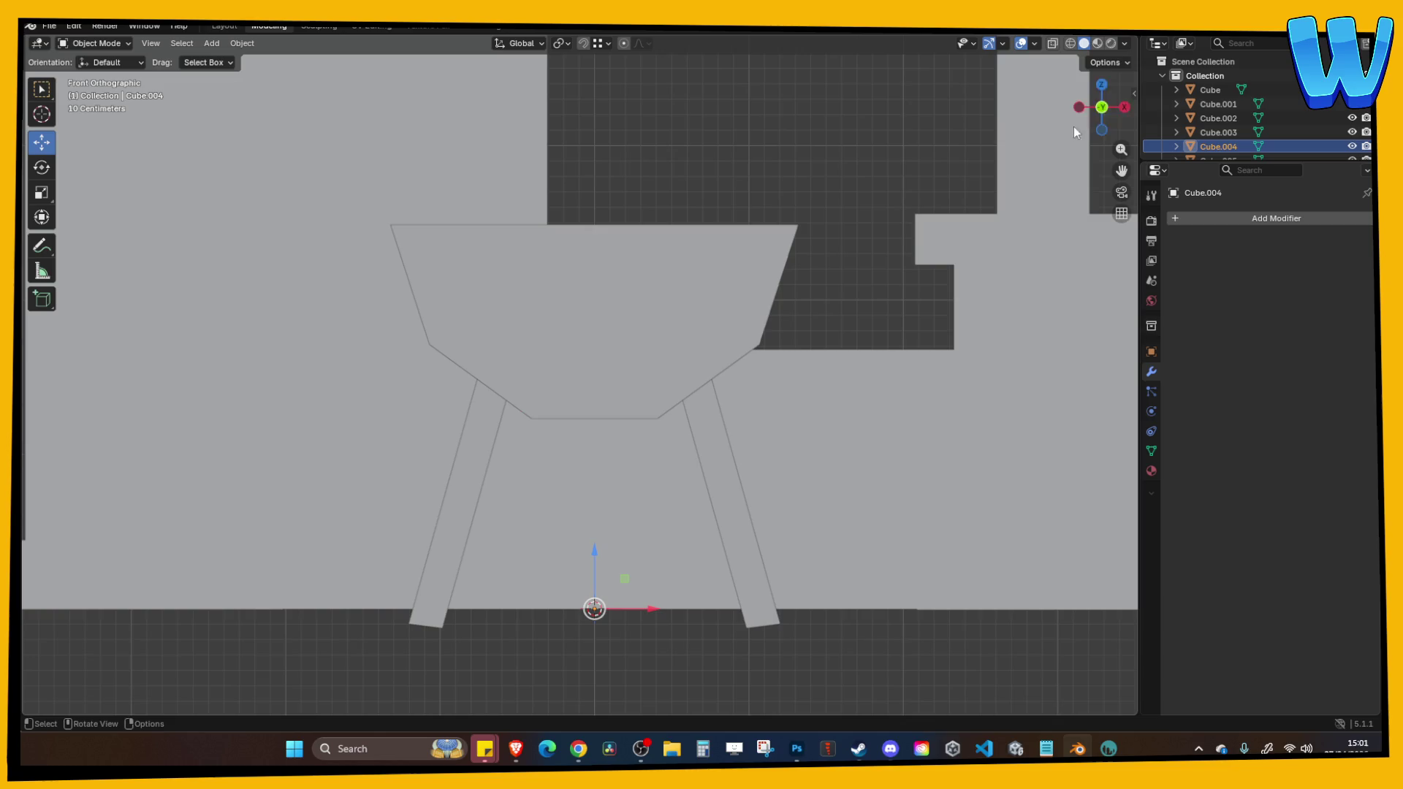
{"action": "left_click", "coordinate": [1098, 43]}
{"action": "scroll", "coordinate": [871, 223], "scroll_direction": "up", "scroll_amount": 2}
{"action": "left_click", "coordinate": [1080, 44]}
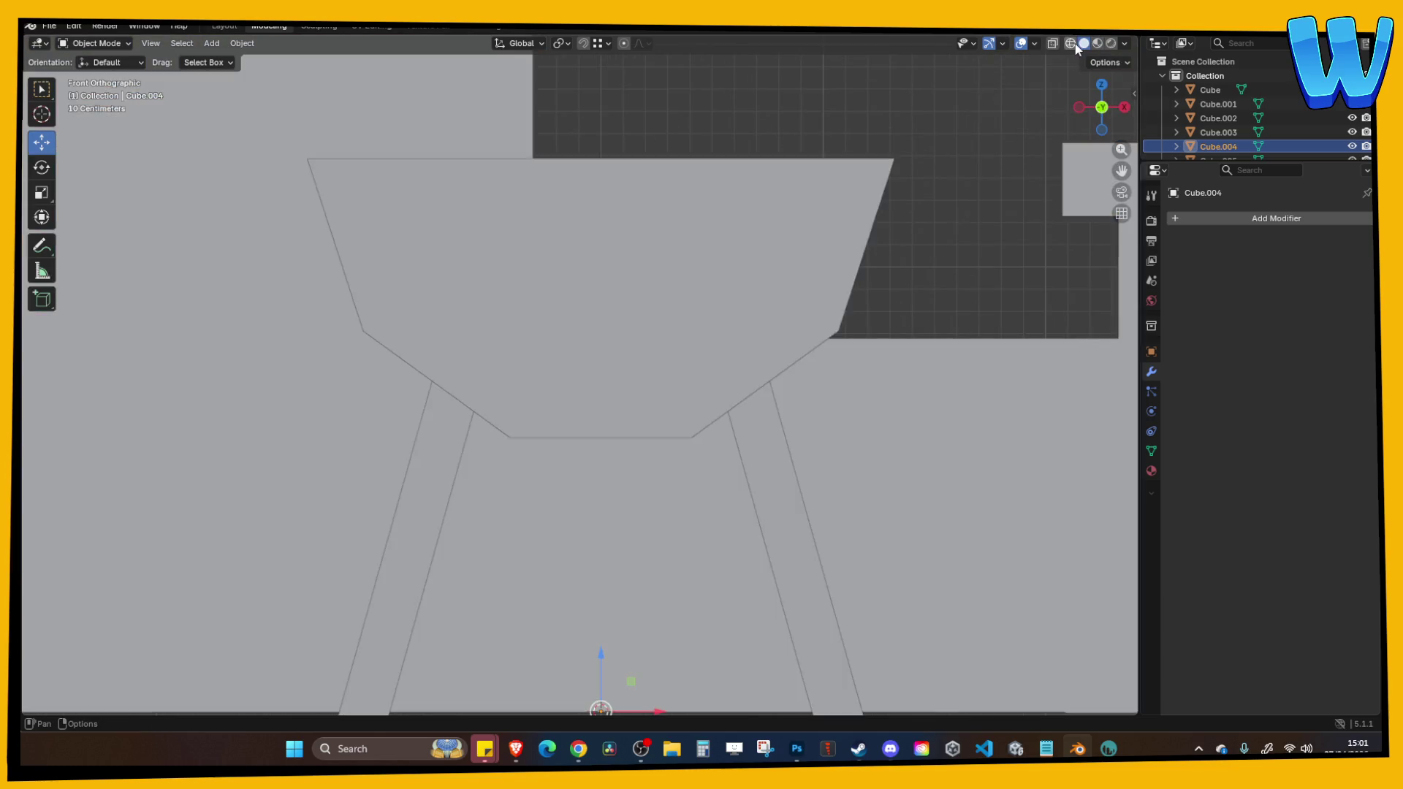
{"action": "left_click", "coordinate": [1072, 44]}
{"action": "key", "text": "r"}
{"action": "left_click", "coordinate": [804, 483]}
{"action": "key", "text": "ctrl+z"}
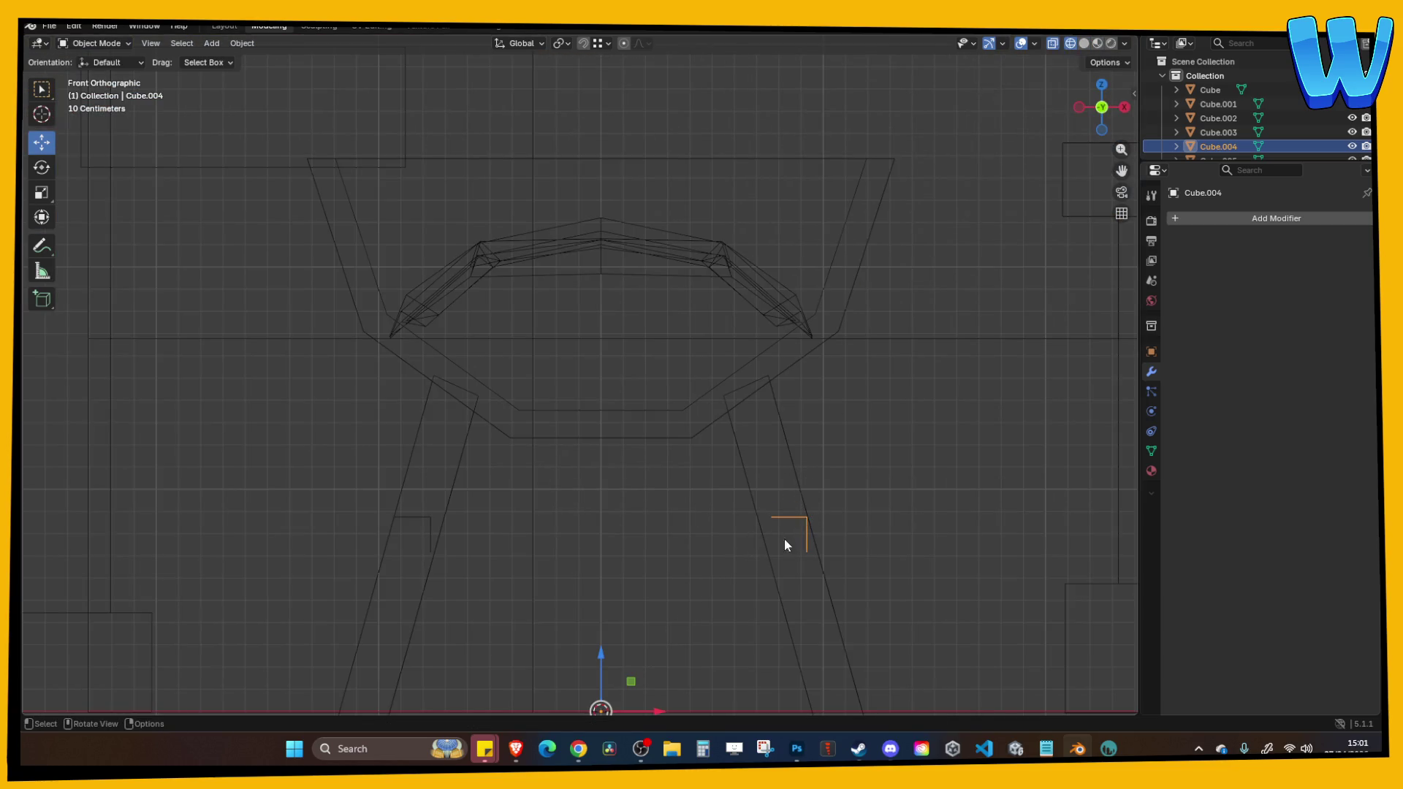
{"action": "left_click_drag", "start_coordinate": [494, 541], "coordinate": [528, 558]}
{"action": "left_click", "coordinate": [458, 556], "text": "shift"}
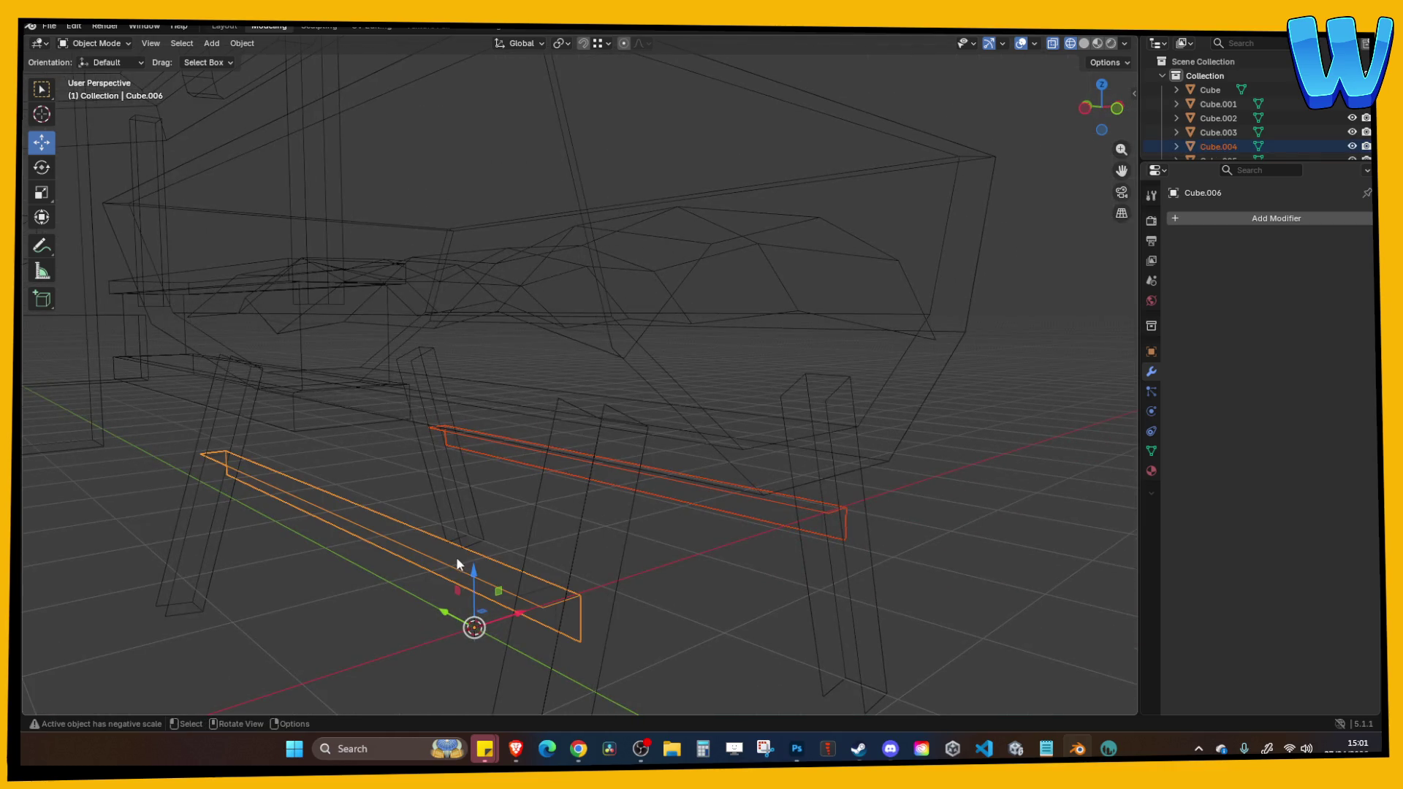
{"action": "right_click", "coordinate": [456, 557]}
{"action": "mouse_move", "coordinate": [415, 515]}
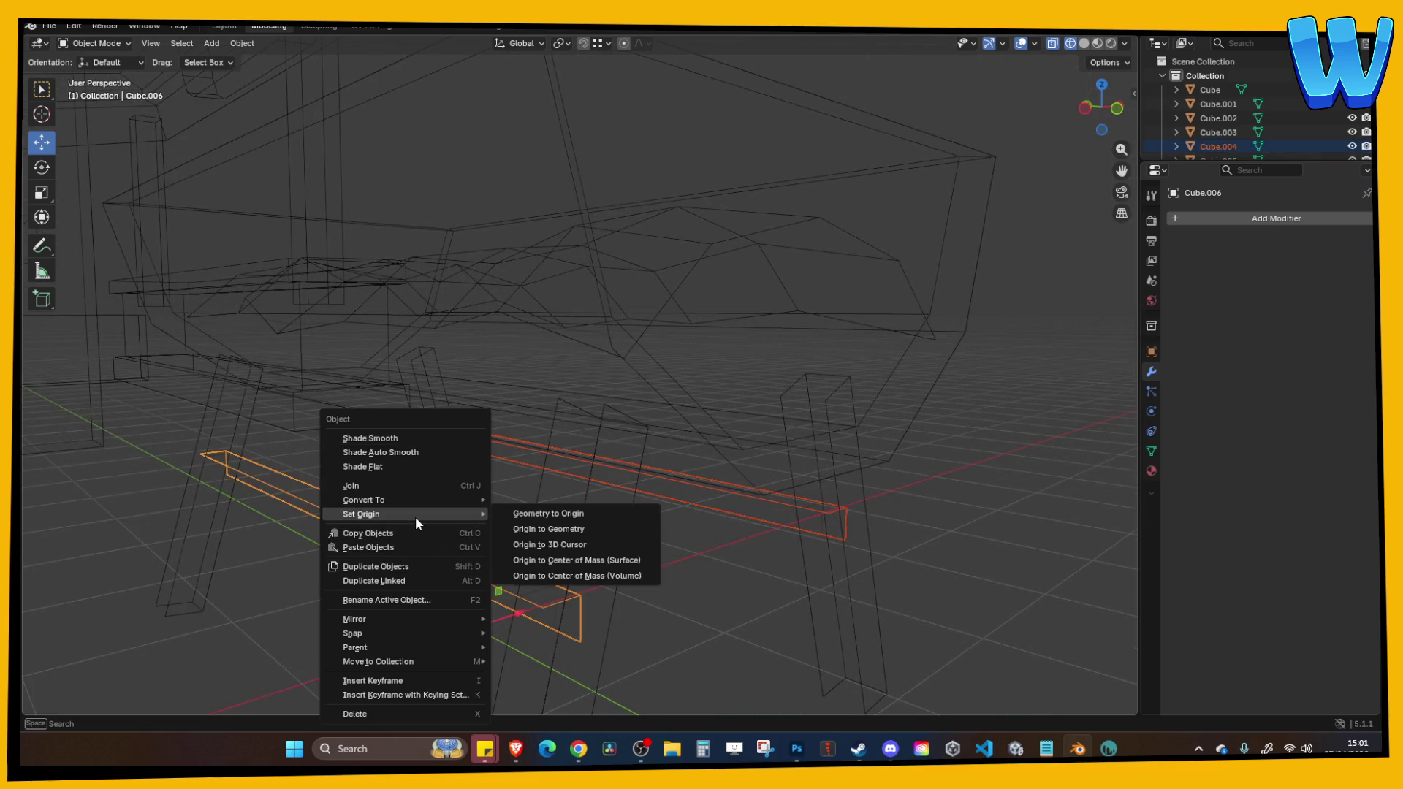
{"action": "left_click", "coordinate": [586, 526]}
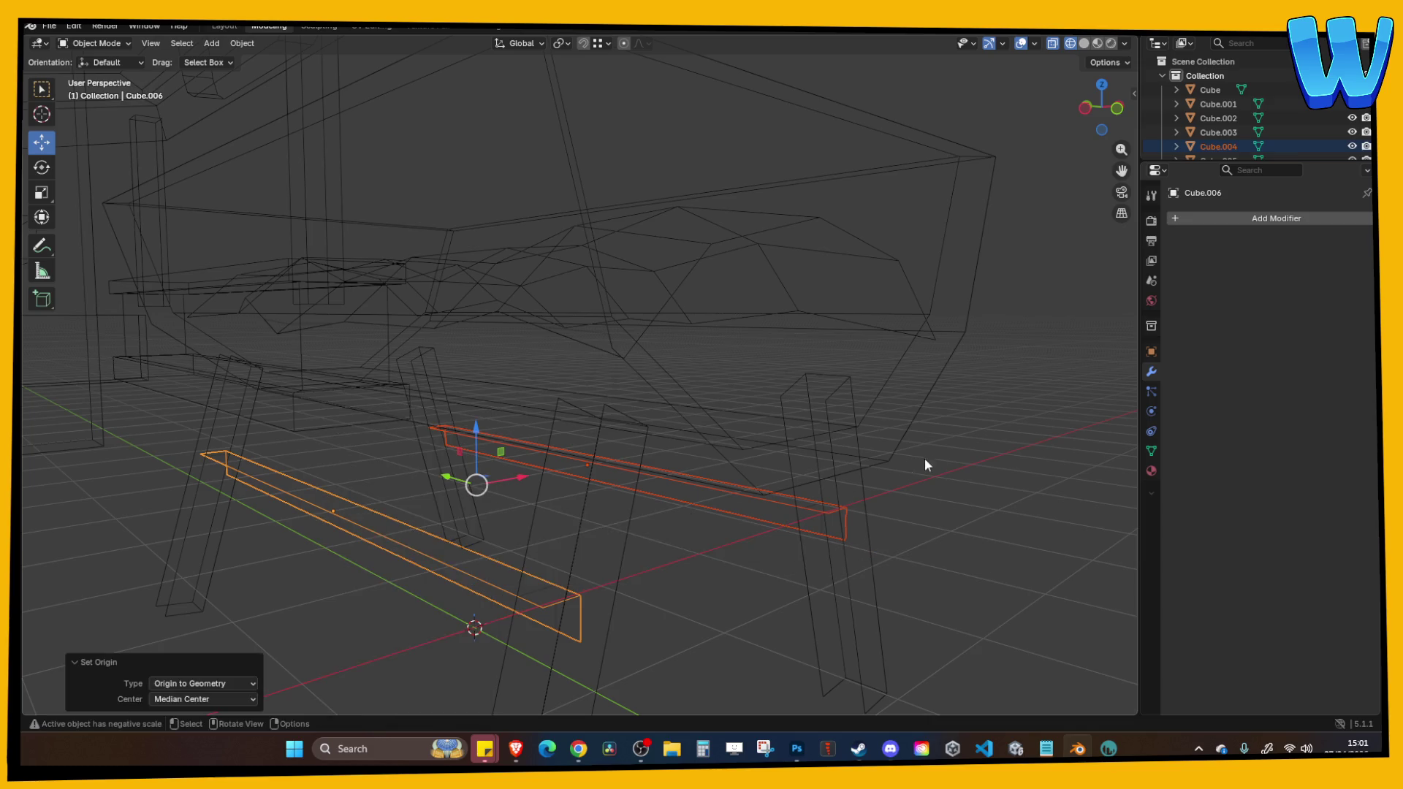
In front orthographic view, nudge Cube.004 and Cube.006 slightly along X to align the stand.
{"action": "left_click_drag", "start_coordinate": [924, 457], "coordinate": [923, 514]}
{"action": "key", "text": "Tab"}
{"action": "left_click_drag", "start_coordinate": [1102, 109], "coordinate": [793, 376]}
{"action": "mouse_move", "coordinate": [1101, 109]}
{"action": "left_mouse_down"}
{"action": "mouse_move", "coordinate": [786, 313]}
{"action": "mouse_move", "coordinate": [854, 374]}
{"action": "mouse_move", "coordinate": [864, 330]}
{"action": "left_mouse_up"}
{"action": "left_click", "coordinate": [1108, 107]}
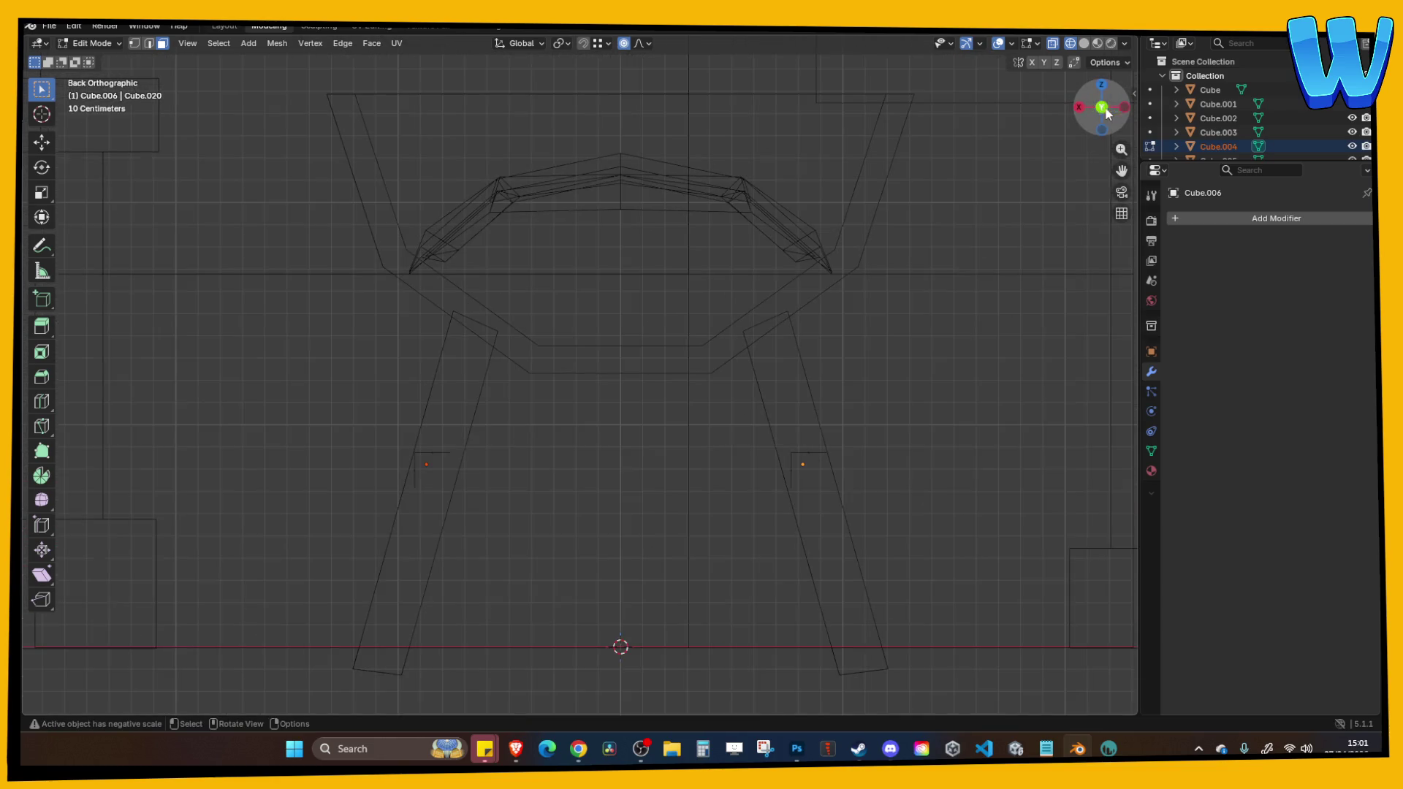
{"action": "left_click", "coordinate": [1085, 108]}
{"action": "left_click", "coordinate": [1085, 104]}
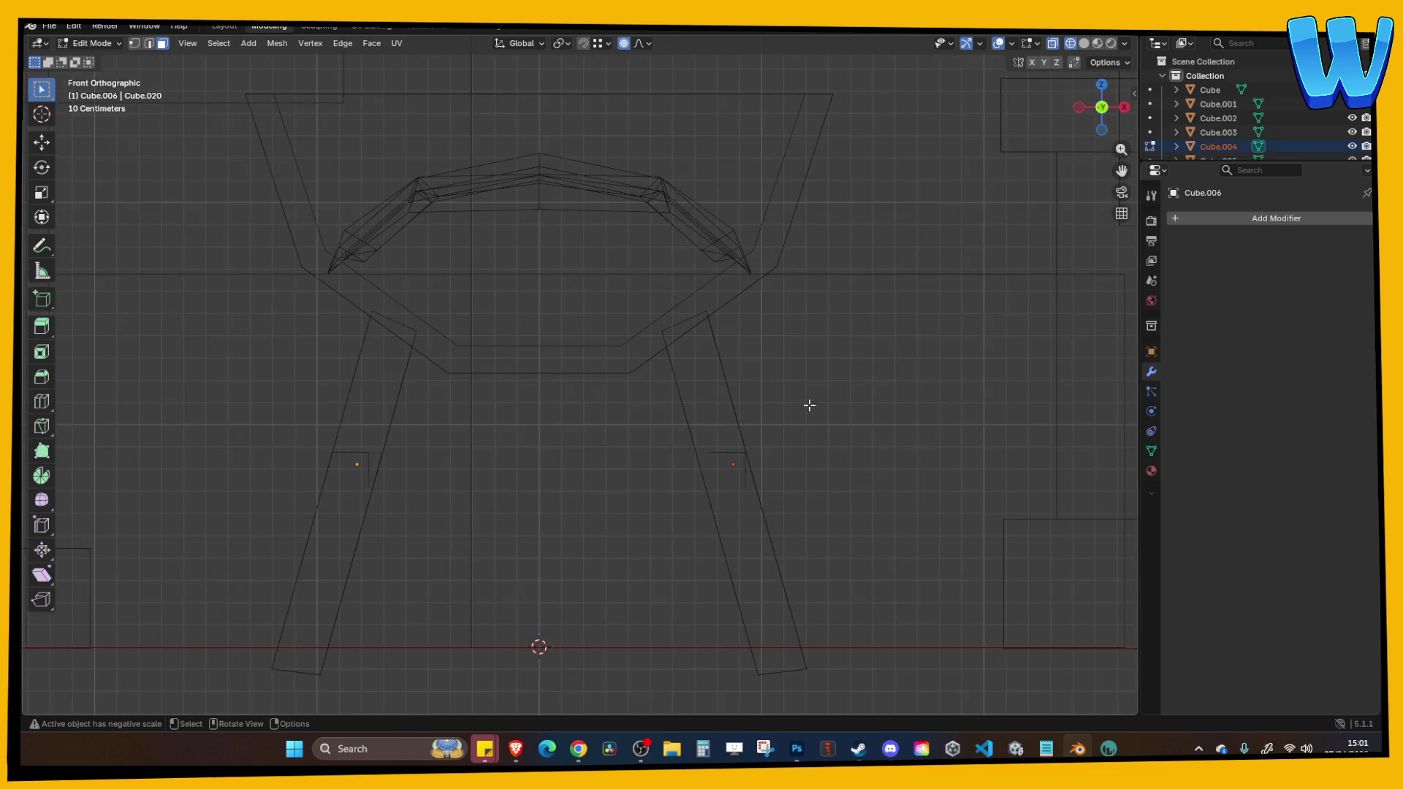
{"action": "key", "text": "Tab"}
{"action": "left_click", "coordinate": [724, 463]}
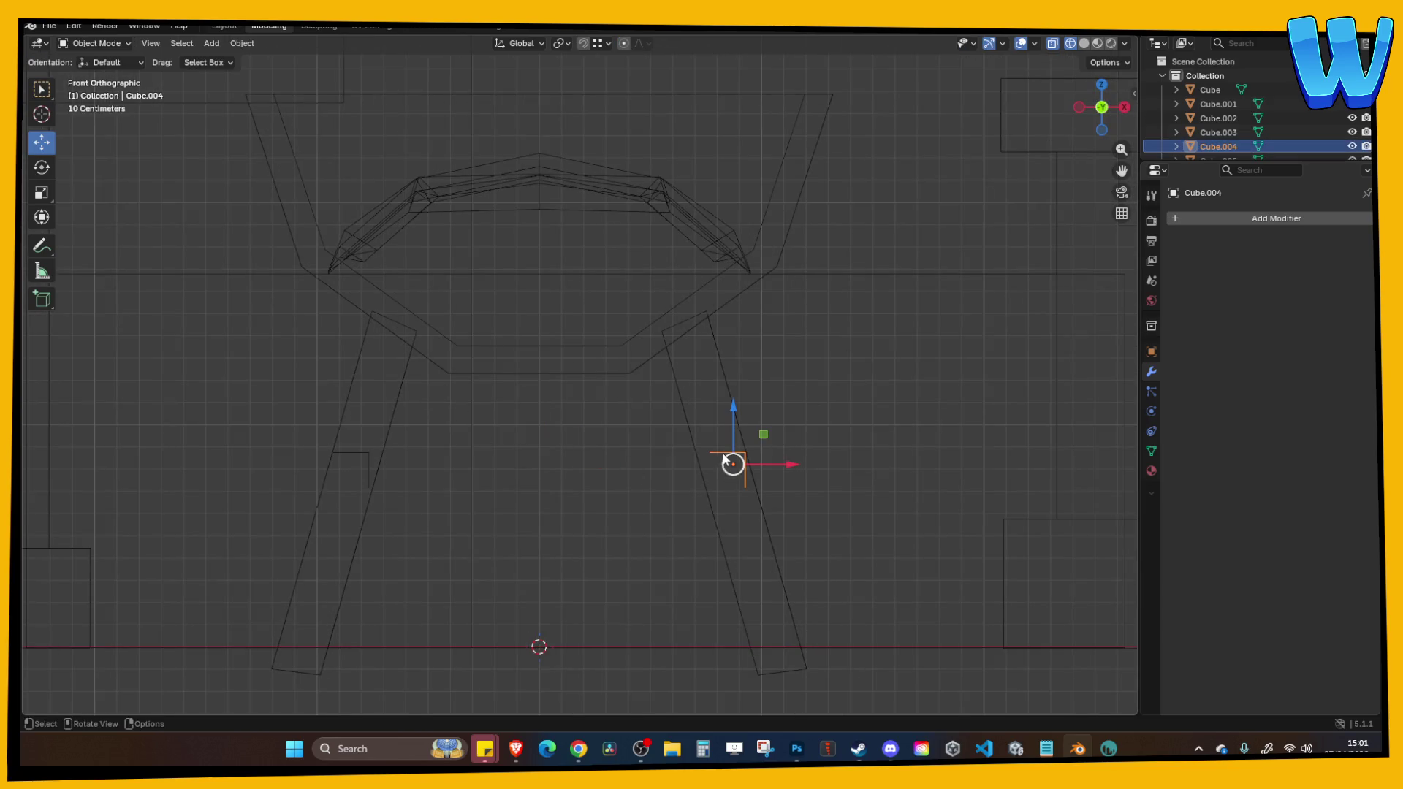
{"action": "left_click_drag", "start_coordinate": [790, 473], "coordinate": [783, 472]}
{"action": "left_click", "coordinate": [366, 463]}
{"action": "left_click_drag", "start_coordinate": [393, 464], "coordinate": [397, 466]}
{"action": "left_click", "coordinate": [880, 417]}
Check the stand in solid shading and save Bar Designer.blend.
{"action": "left_click_drag", "start_coordinate": [880, 417], "coordinate": [755, 417]}
{"action": "key", "text": "Tab"}
{"action": "left_click", "coordinate": [1084, 43]}
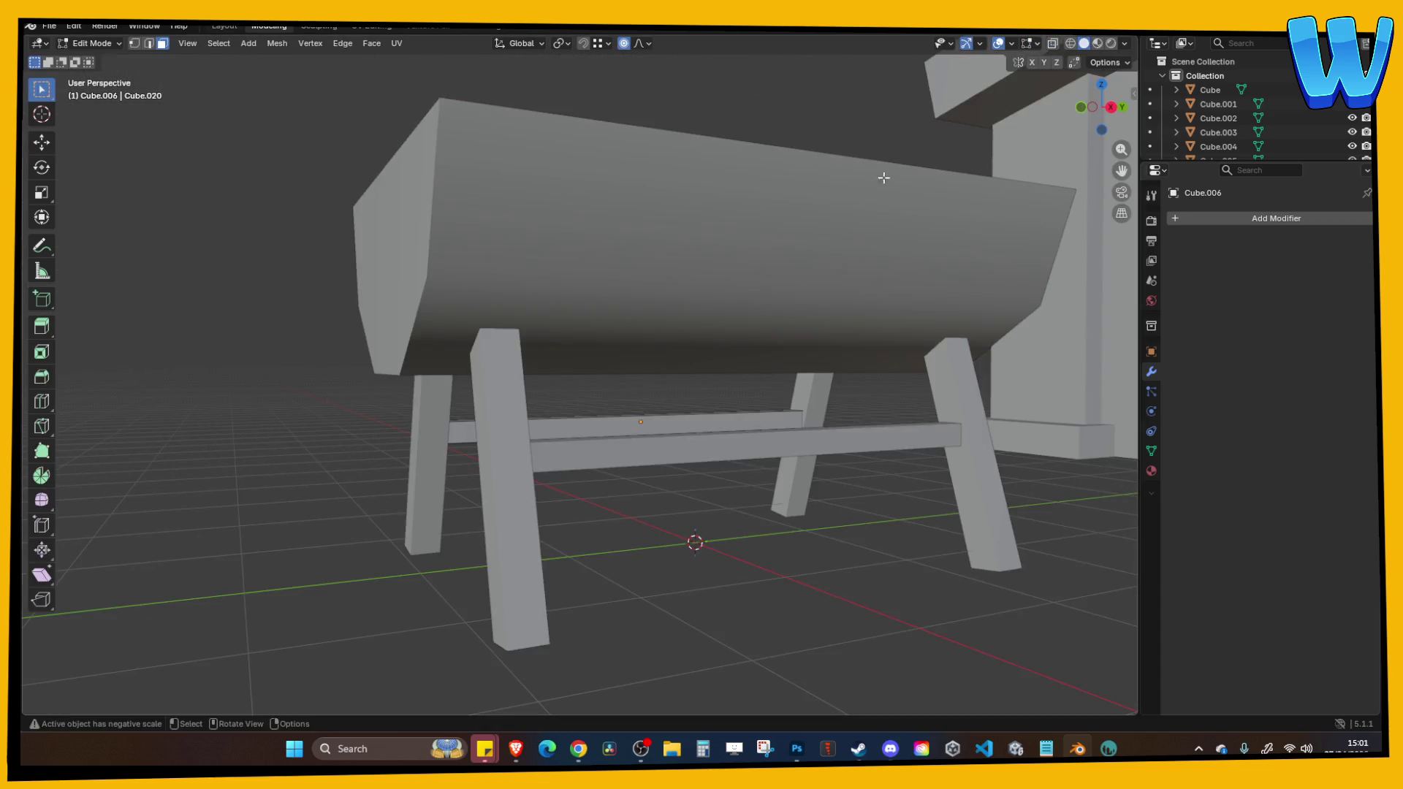
{"action": "scroll", "coordinate": [804, 212], "scroll_direction": "up", "scroll_amount": 5}
{"action": "mouse_move", "coordinate": [645, 235]}
{"action": "left_mouse_down"}
{"action": "mouse_move", "coordinate": [671, 199]}
{"action": "mouse_move", "coordinate": [518, 336]}
{"action": "left_mouse_up"}
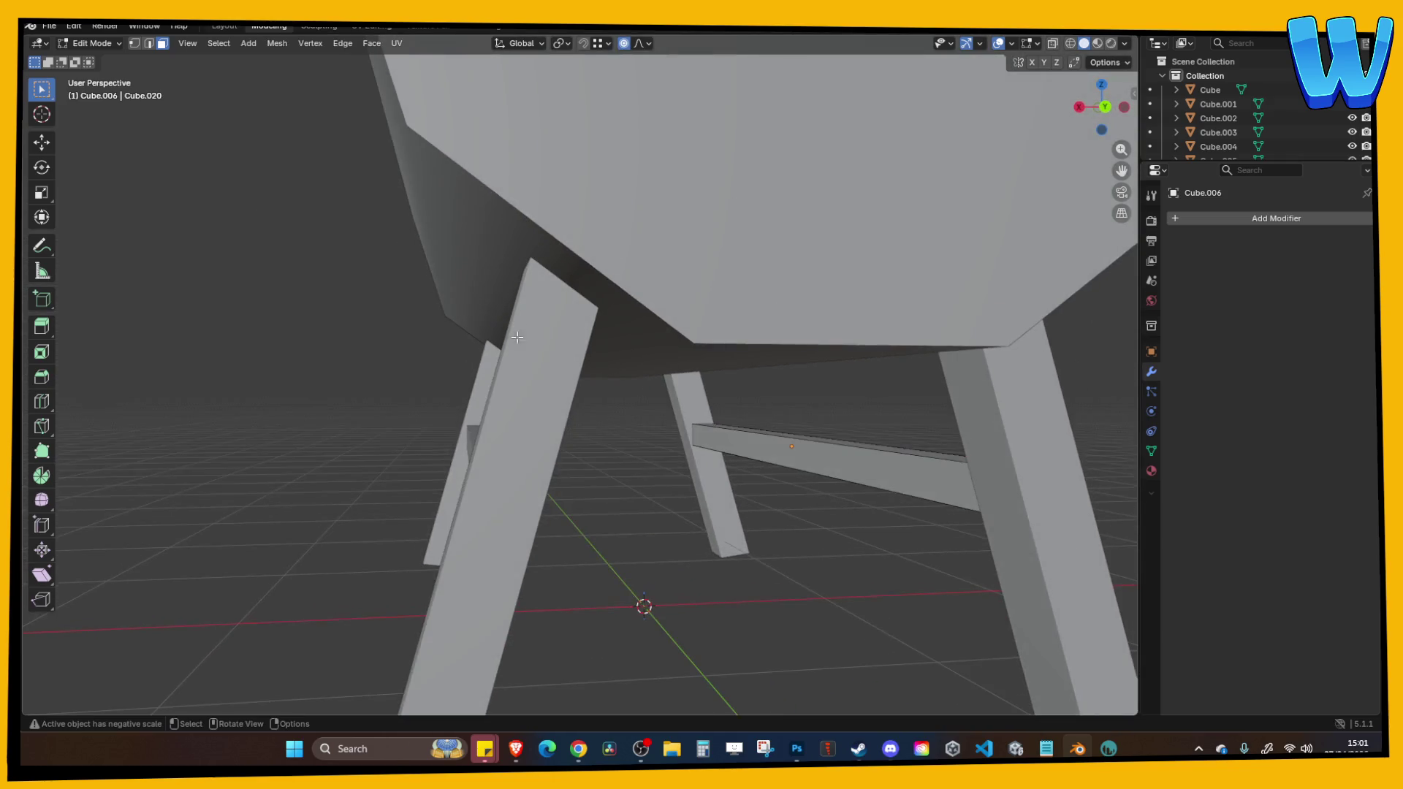
{"action": "key", "text": "Tab"}
{"action": "left_click_drag", "start_coordinate": [468, 445], "coordinate": [503, 455]}
{"action": "scroll", "coordinate": [480, 430], "scroll_direction": "down", "scroll_amount": 5}
{"action": "mouse_move", "coordinate": [456, 405]}
{"action": "left_mouse_down"}
{"action": "mouse_move", "coordinate": [637, 465]}
{"action": "mouse_move", "coordinate": [777, 485]}
{"action": "mouse_move", "coordinate": [726, 508]}
{"action": "mouse_move", "coordinate": [690, 402]}
{"action": "left_mouse_up"}
{"action": "key", "text": "ctrl+s"}
{"action": "left_click", "coordinate": [651, 371]}
{"action": "left_click", "coordinate": [646, 399], "text": "shift"}
Join the stand parts into the trough object with Ctrl+J.
{"action": "key", "text": "a"}
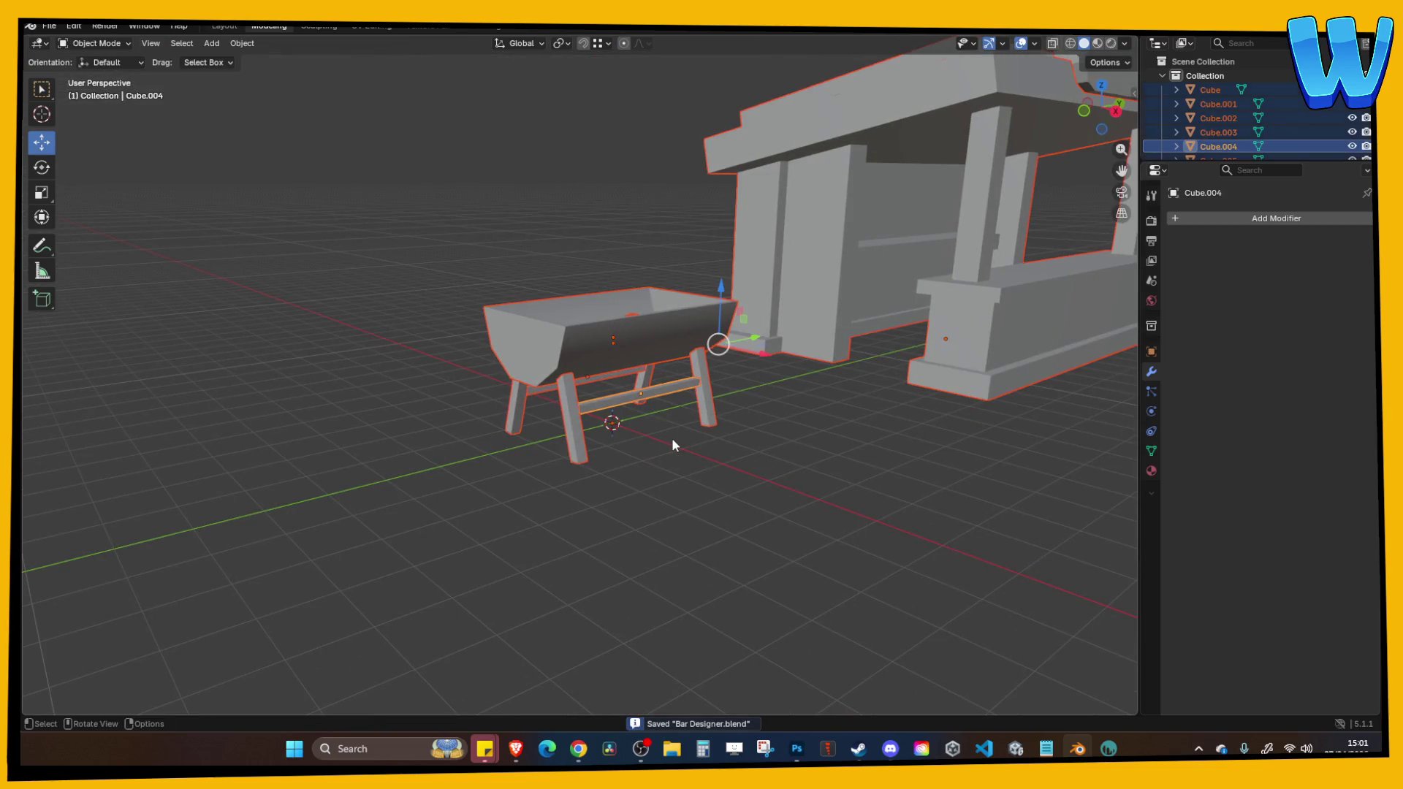
{"action": "left_click", "coordinate": [634, 336], "text": "shift"}
{"action": "left_click_drag", "start_coordinate": [767, 501], "coordinate": [471, 300]}
{"action": "left_click_drag", "start_coordinate": [570, 351], "coordinate": [815, 507]}
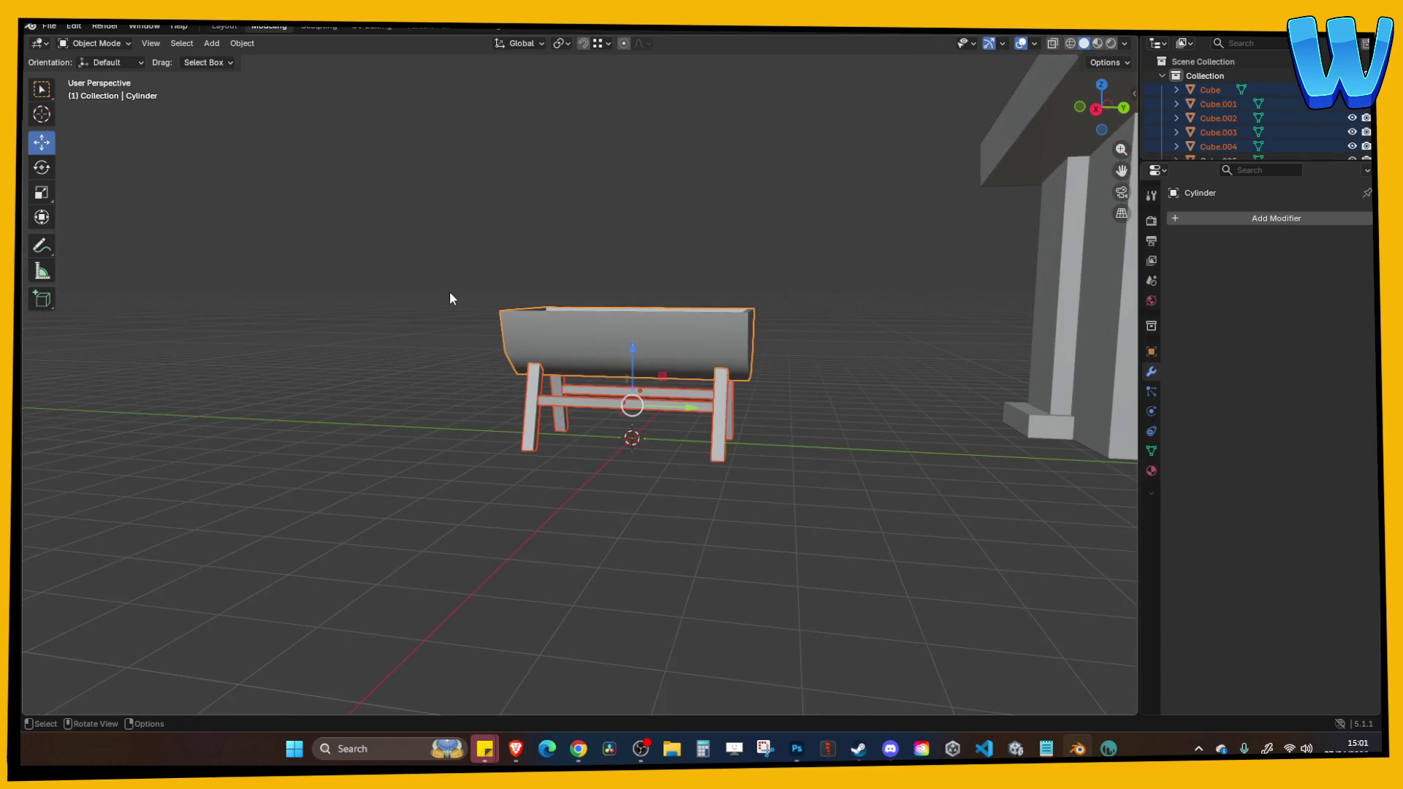
{"action": "key", "text": "ctrl+j"}
{"action": "left_click", "coordinate": [420, 205]}
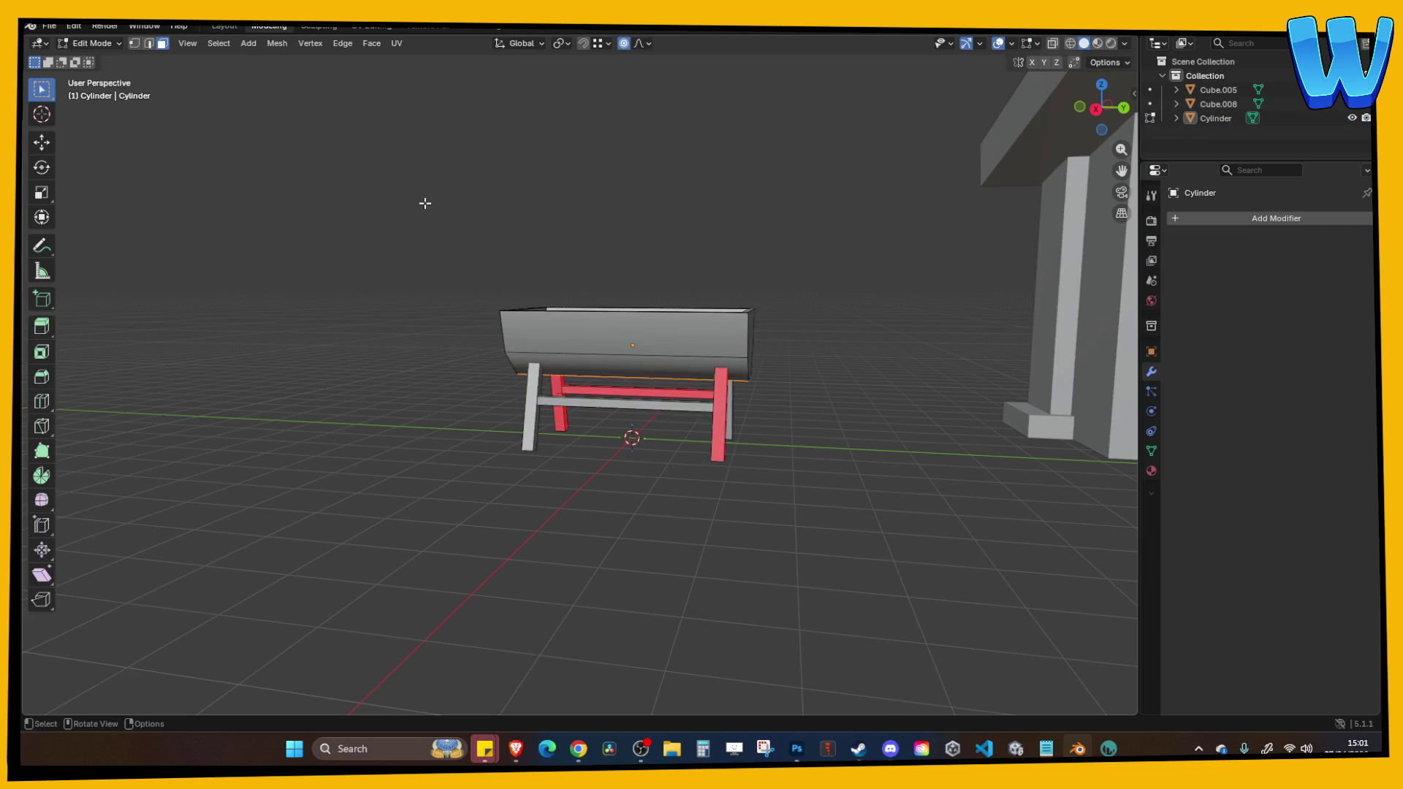
{"action": "scroll", "coordinate": [851, 413], "scroll_direction": "up", "scroll_amount": 3}
Flip the normals of the inside-out legs and crossbar.
{"action": "left_click", "coordinate": [850, 407]}
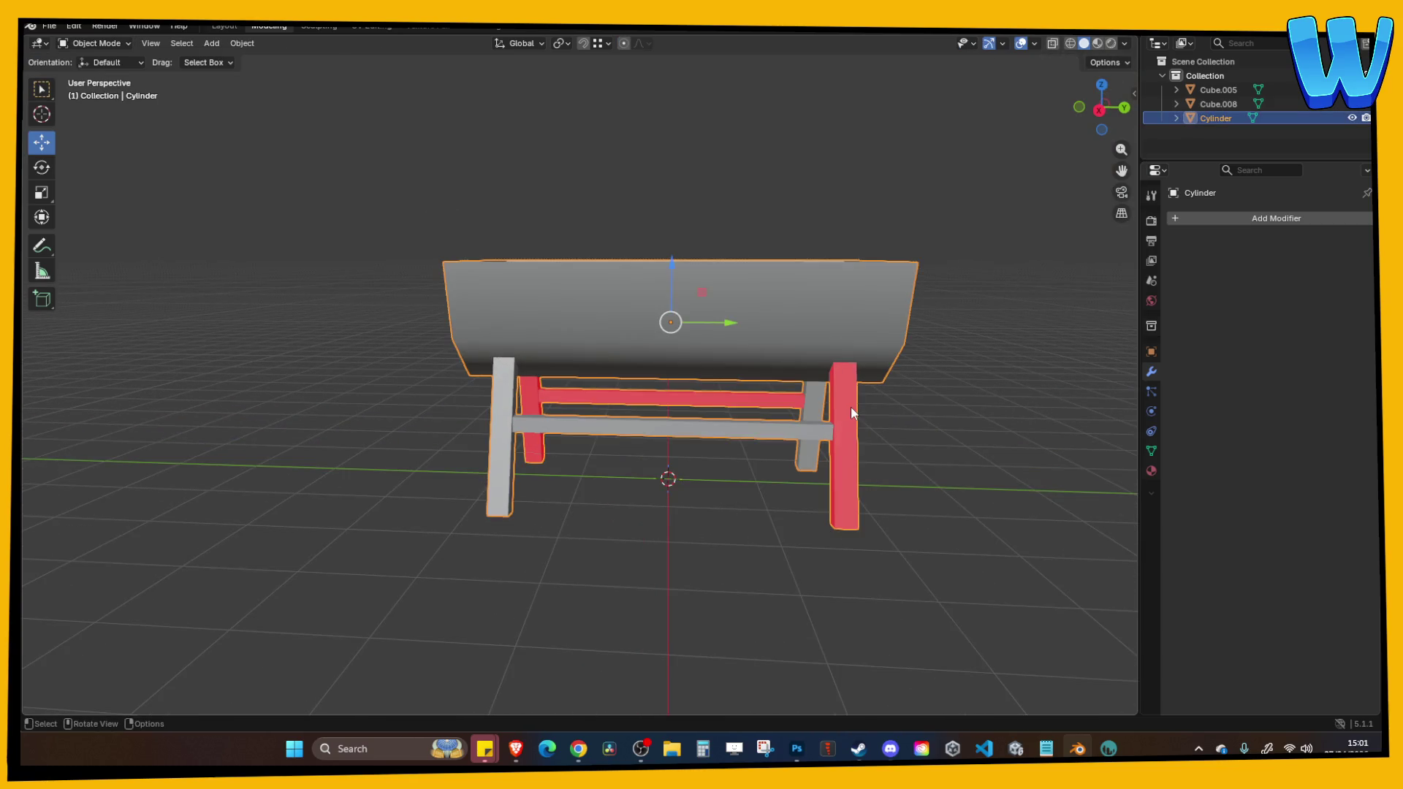
{"action": "key", "text": "Tab"}
{"action": "key", "text": "l"}
{"action": "key", "text": "l"}
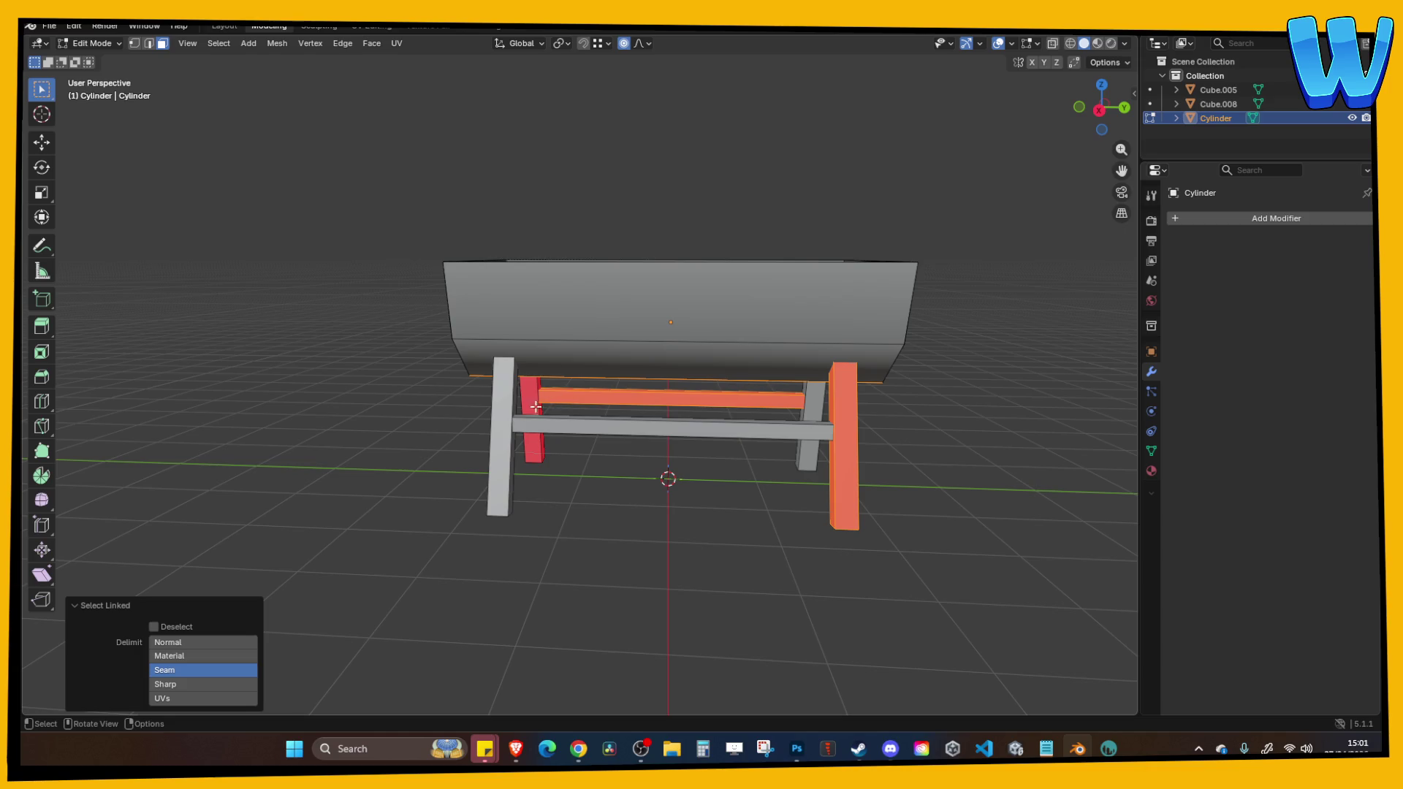
{"action": "key", "text": "l"}
{"action": "left_click", "coordinate": [291, 43]}
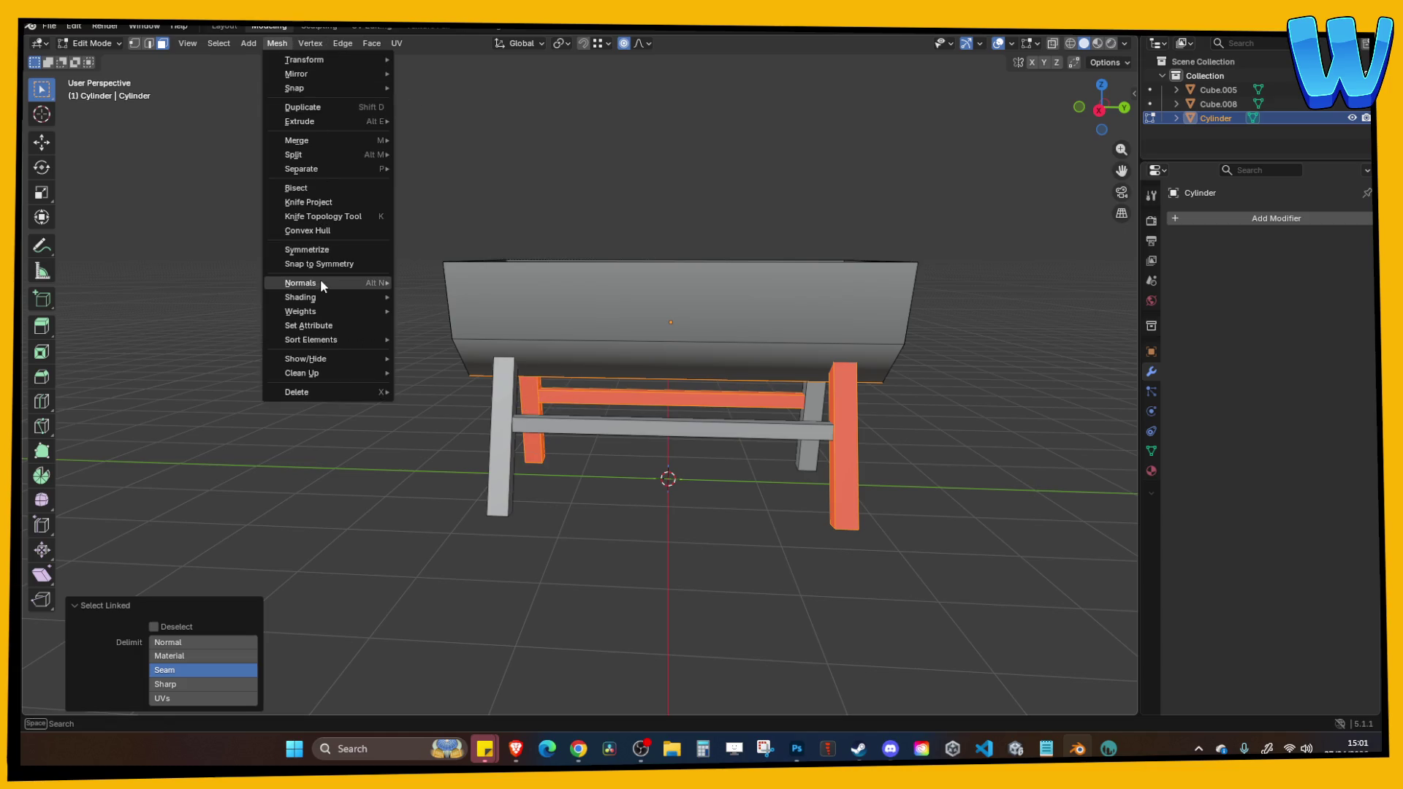
{"action": "mouse_move", "coordinate": [319, 280]}
{"action": "left_click", "coordinate": [435, 279]}
{"action": "left_click_drag", "start_coordinate": [552, 151], "coordinate": [611, 240]}
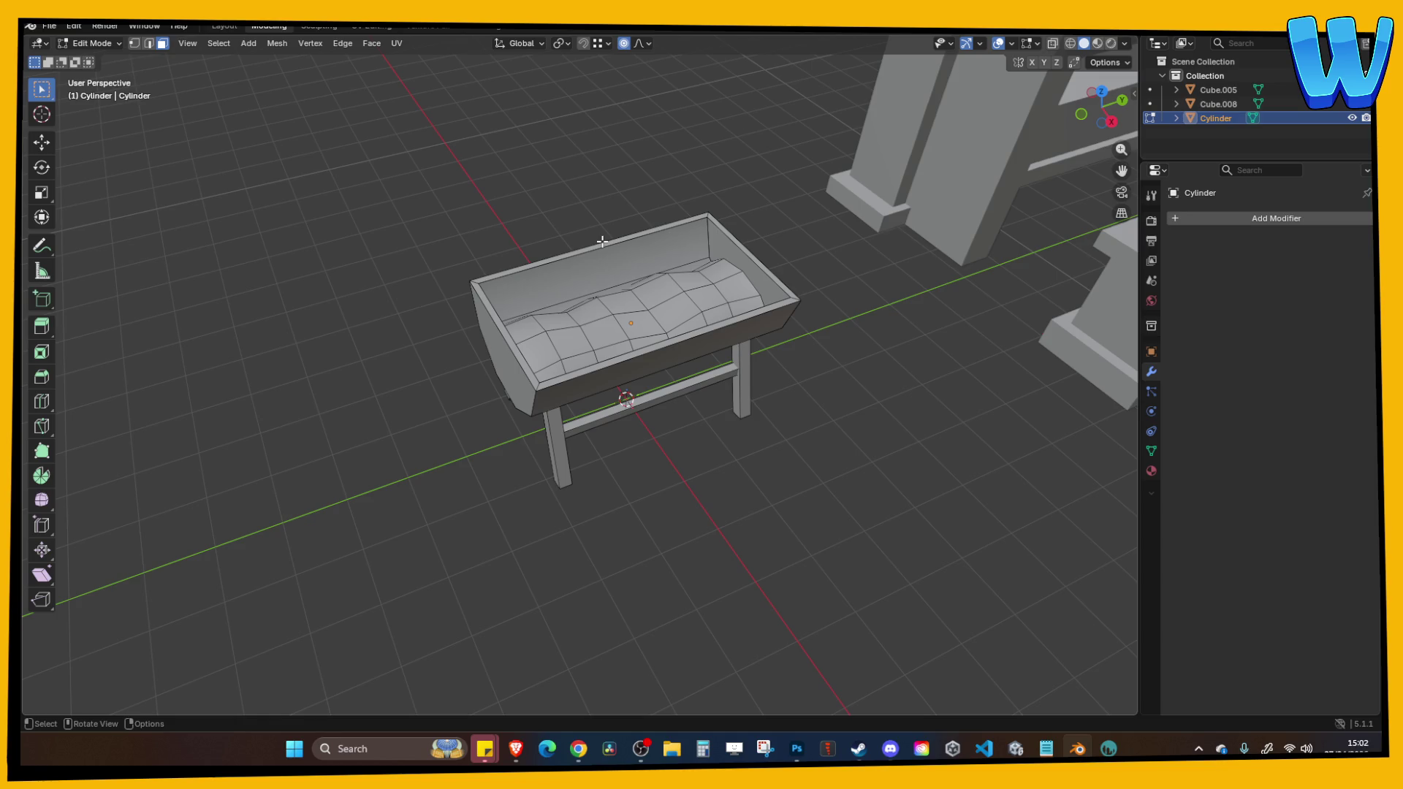
{"action": "key", "text": "Tab"}
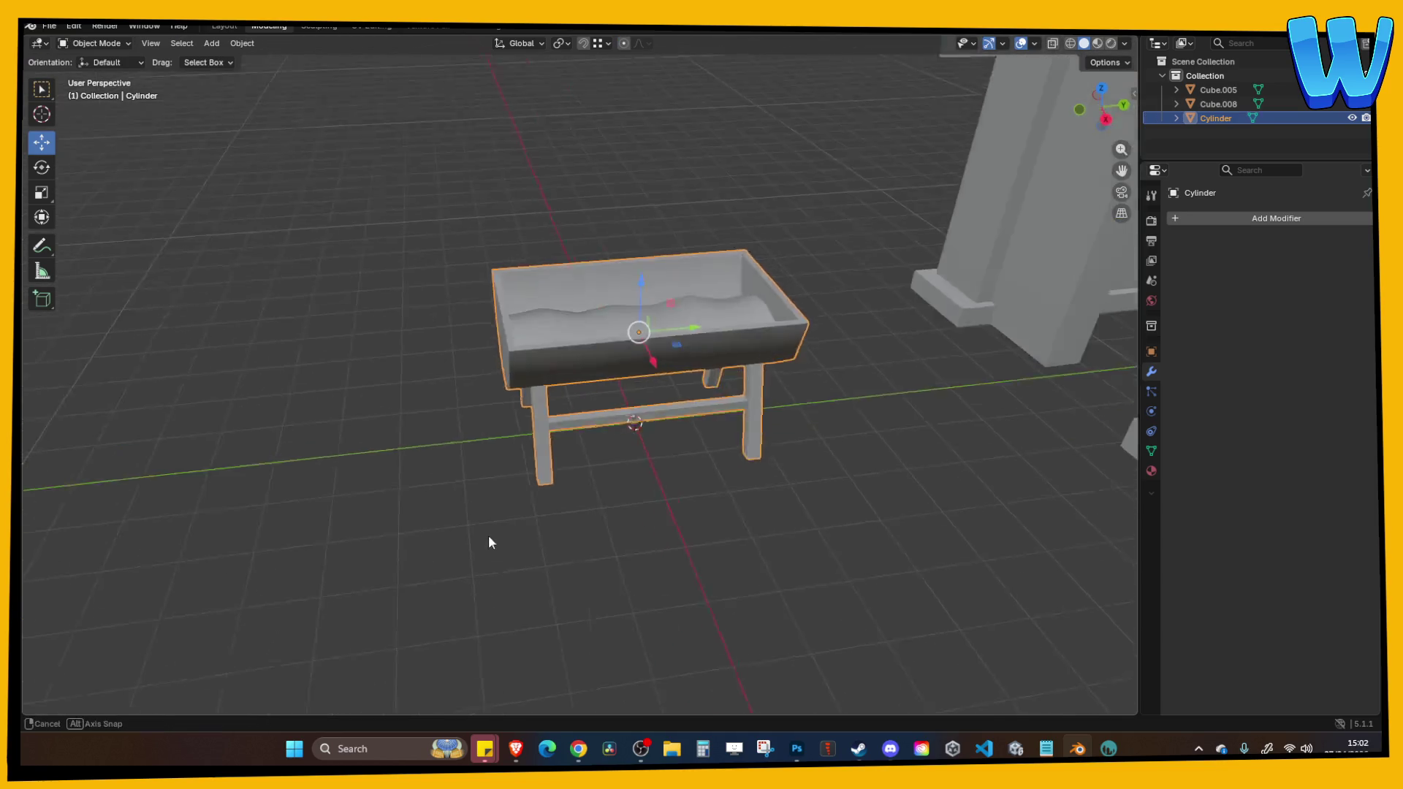
{"action": "left_click_drag", "start_coordinate": [510, 527], "coordinate": [546, 493]}
{"action": "key", "text": "ctrl+s"}
{"action": "key", "text": "Tab"}
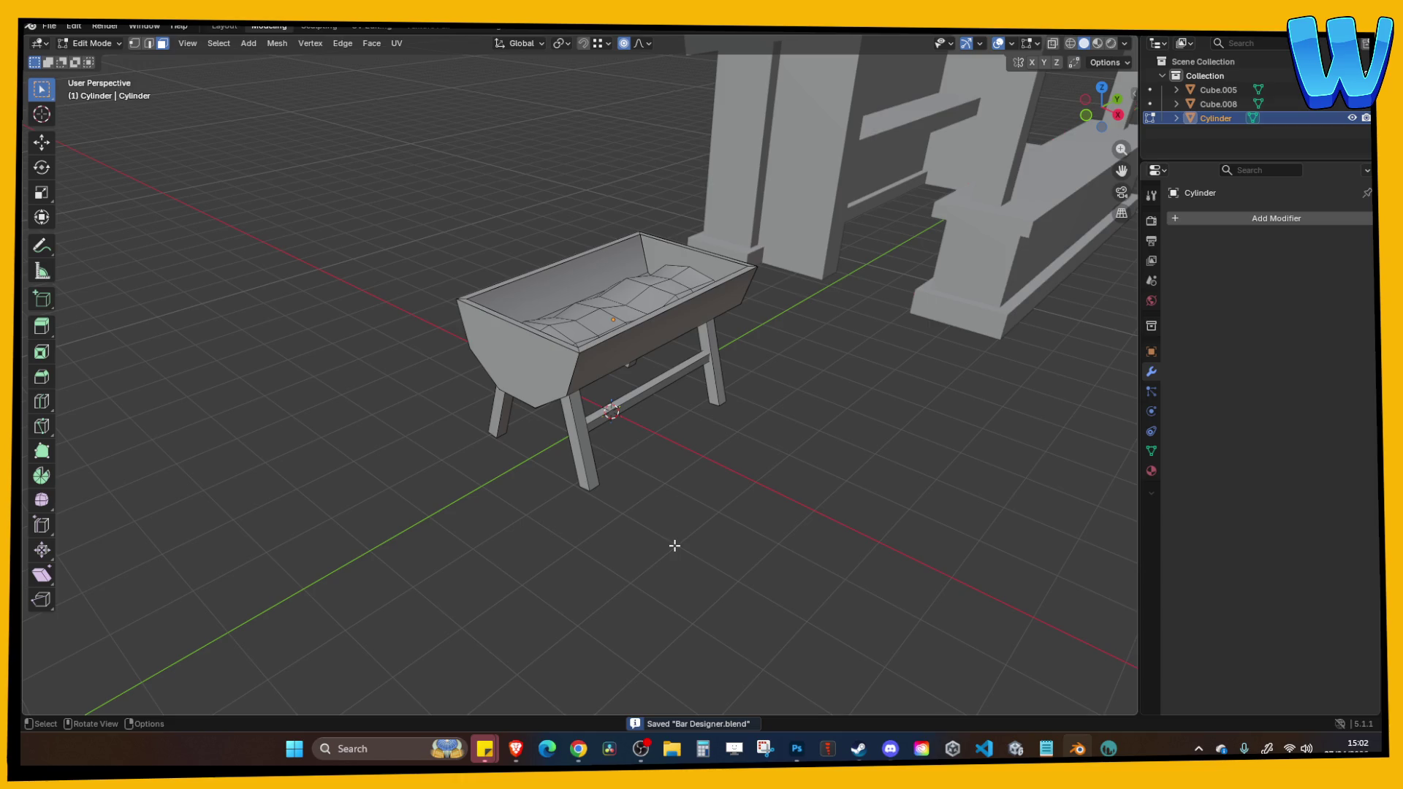
{"action": "mouse_move", "coordinate": [679, 539]}
{"action": "left_mouse_down"}
{"action": "mouse_move", "coordinate": [658, 551]}
{"action": "mouse_move", "coordinate": [693, 548]}
{"action": "left_mouse_up"}
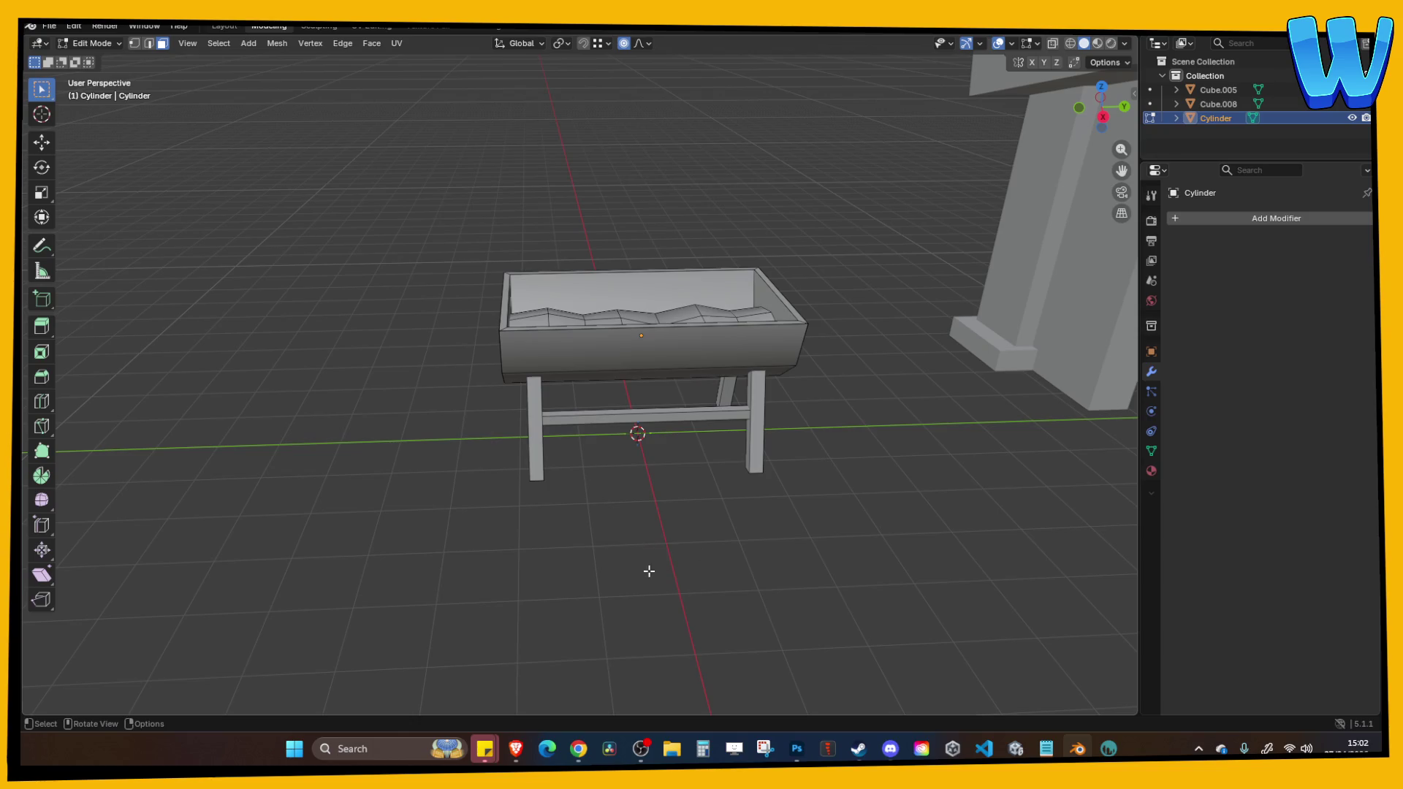
{"action": "left_click_drag", "start_coordinate": [628, 581], "coordinate": [590, 603]}
{"action": "mouse_move", "coordinate": [513, 583]}
{"action": "left_mouse_down"}
{"action": "mouse_move", "coordinate": [548, 558]}
{"action": "mouse_move", "coordinate": [708, 533]}
{"action": "mouse_move", "coordinate": [774, 540]}
{"action": "mouse_move", "coordinate": [611, 367]}
{"action": "mouse_move", "coordinate": [779, 400]}
{"action": "mouse_move", "coordinate": [690, 401]}
{"action": "mouse_move", "coordinate": [734, 431]}
{"action": "mouse_move", "coordinate": [619, 431]}
{"action": "mouse_move", "coordinate": [695, 452]}
{"action": "mouse_move", "coordinate": [671, 371]}
{"action": "mouse_move", "coordinate": [749, 428]}
{"action": "mouse_move", "coordinate": [723, 416]}
{"action": "left_mouse_up"}
{"action": "key", "text": "Tab"}
{"action": "left_click", "coordinate": [611, 367]}
{"action": "key", "text": "s"}
{"action": "key", "text": "x"}
{"action": "left_click", "coordinate": [793, 403]}
{"action": "left_click", "coordinate": [792, 403]}
{"action": "left_click", "coordinate": [671, 371]}
{"action": "key", "text": "s"}
{"action": "key", "text": "x"}
{"action": "left_click", "coordinate": [717, 408]}
{"action": "key", "text": "ctrl+z"}
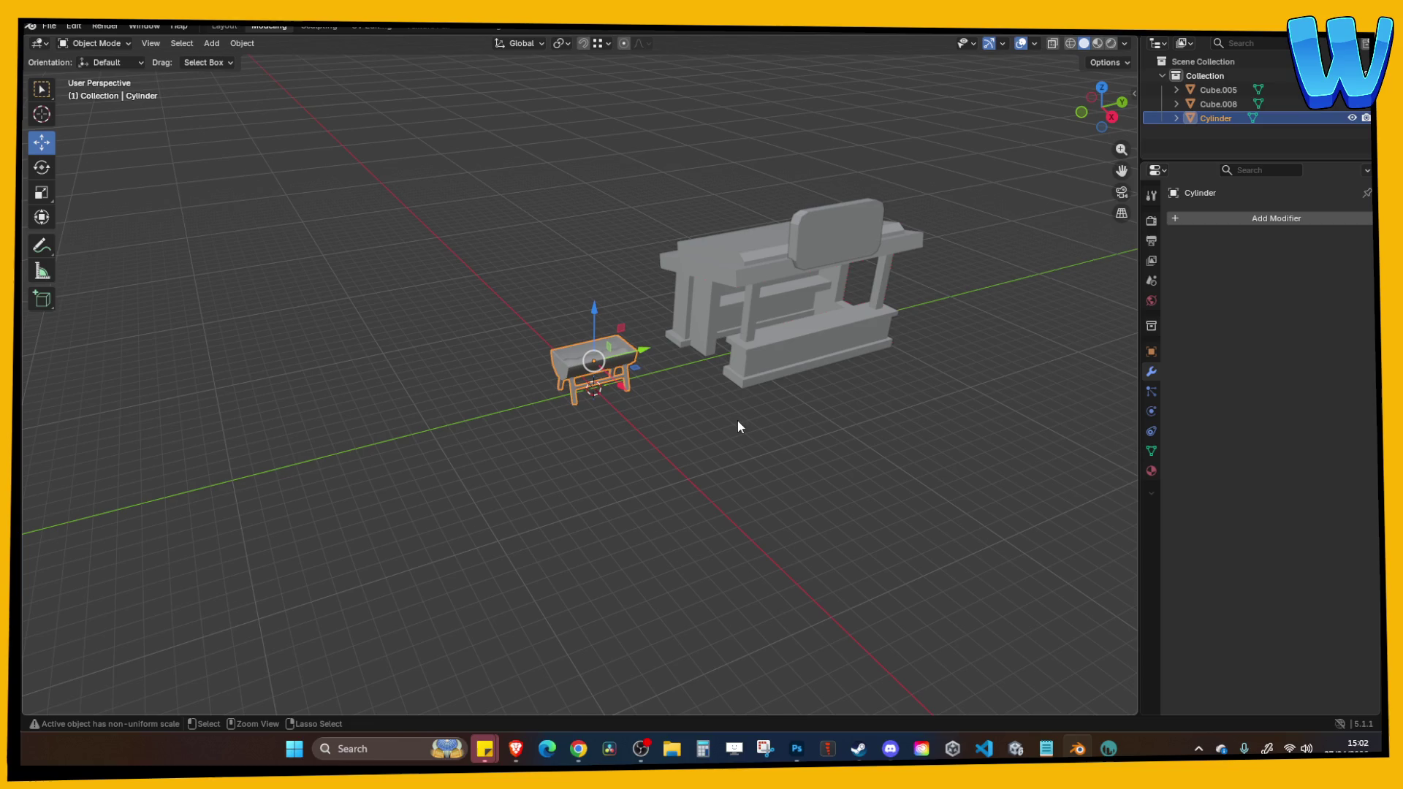
{"action": "key", "text": "ctrl+s"}
{"action": "left_click", "coordinate": [762, 464]}
{"action": "scroll", "coordinate": [620, 477], "scroll_direction": "up", "scroll_amount": 3}
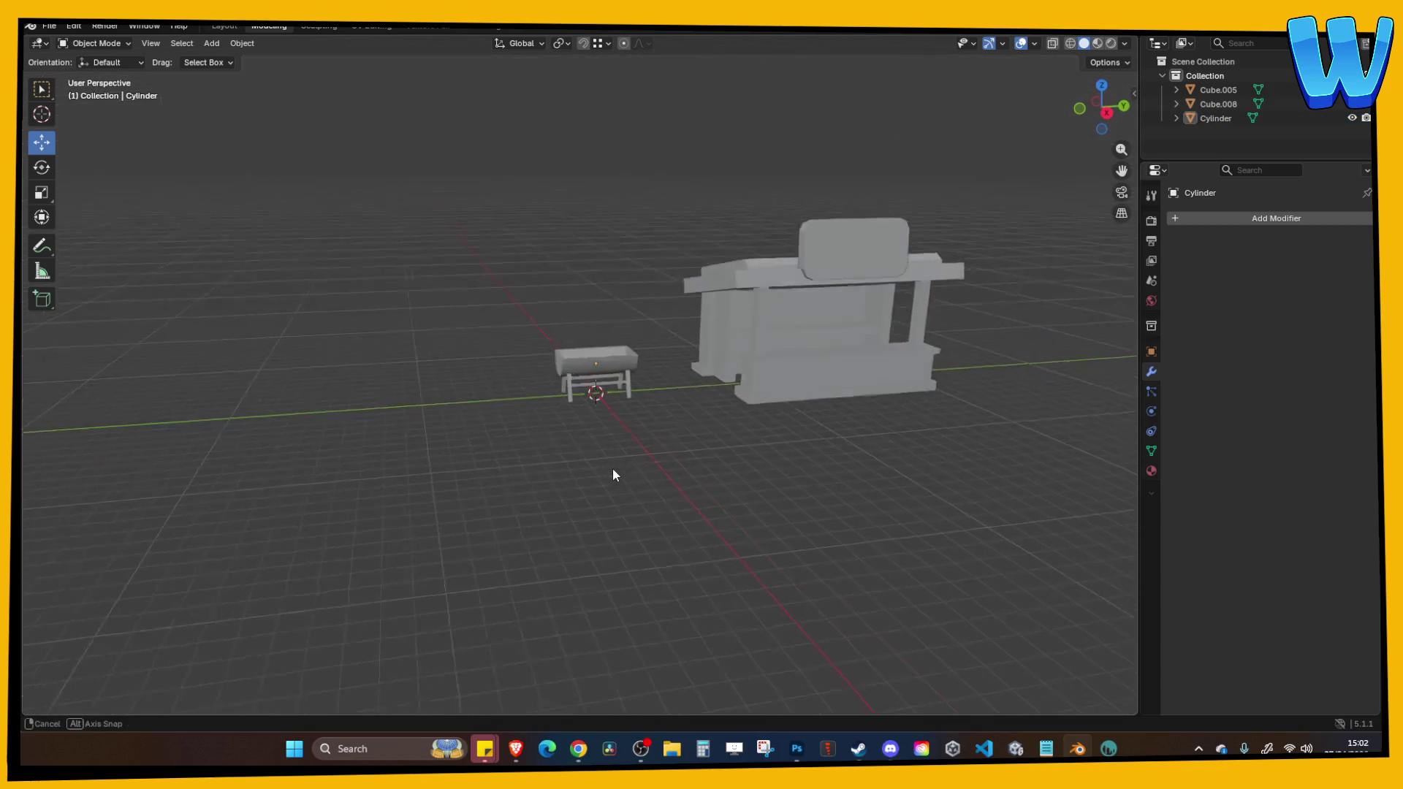
{"action": "scroll", "coordinate": [623, 470], "scroll_direction": "up", "scroll_amount": 5}
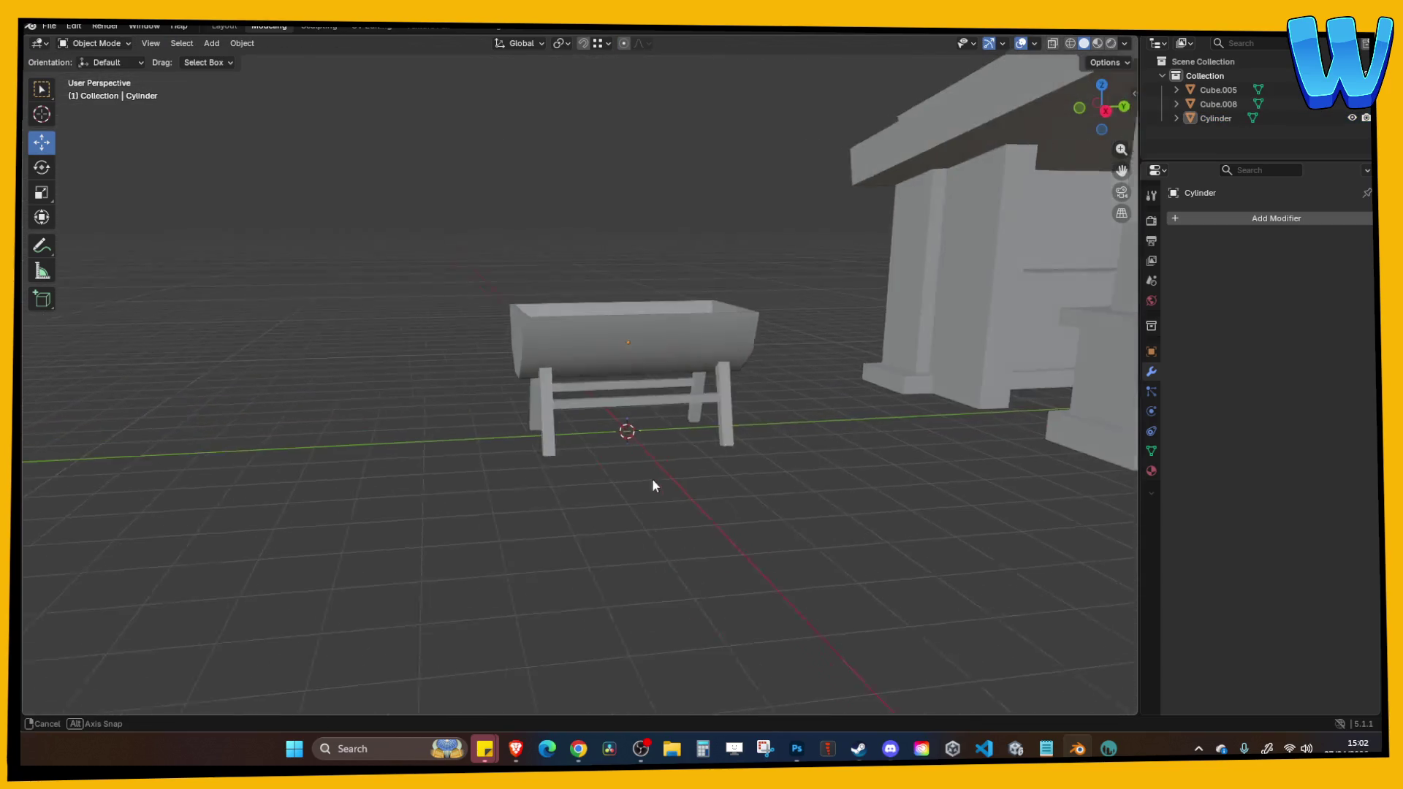
{"action": "key", "text": "ctrl+s"}
{"action": "left_click", "coordinate": [622, 339]}
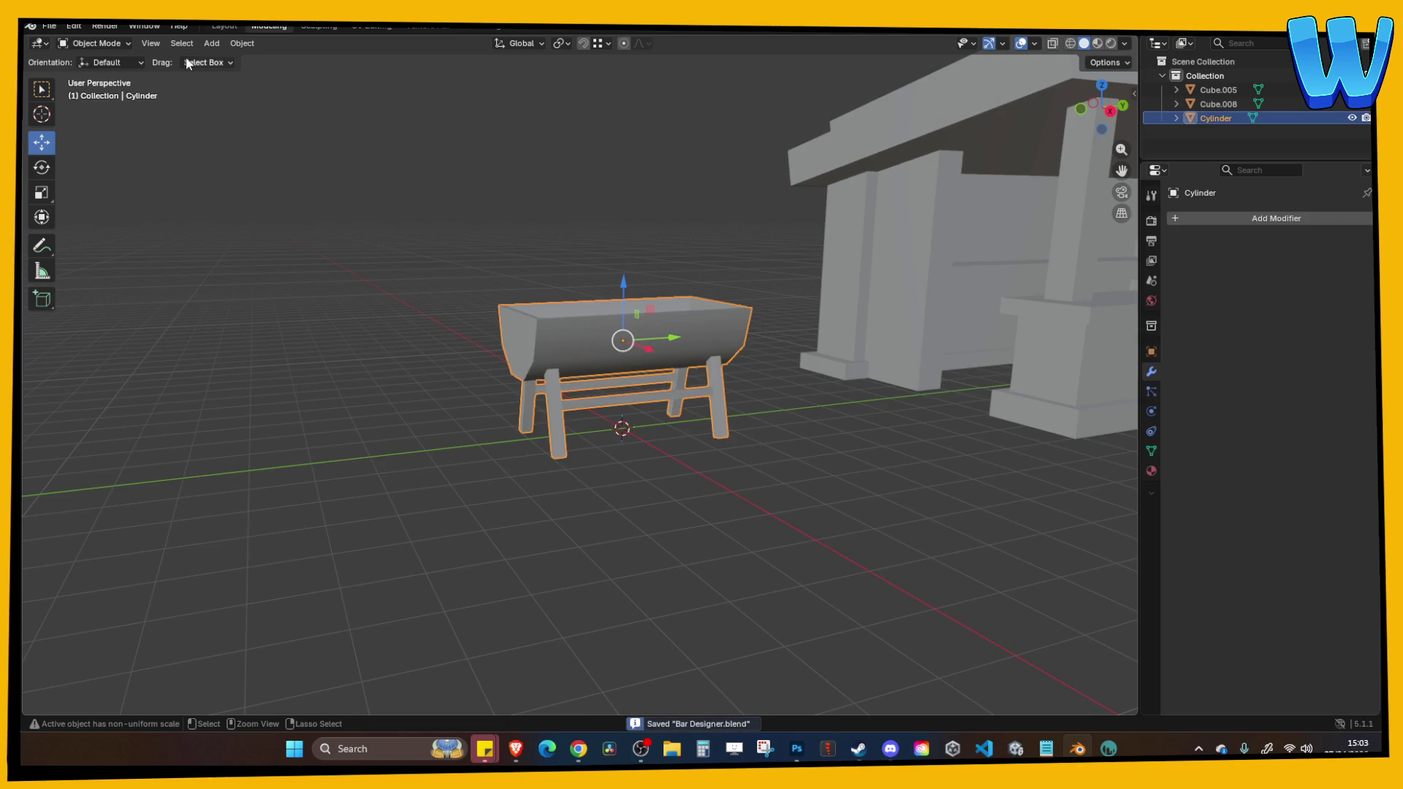
Export the trough as BBQ.fbx into The King Crab folder.
{"action": "left_click", "coordinate": [50, 28]}
{"action": "mouse_move", "coordinate": [107, 242]}
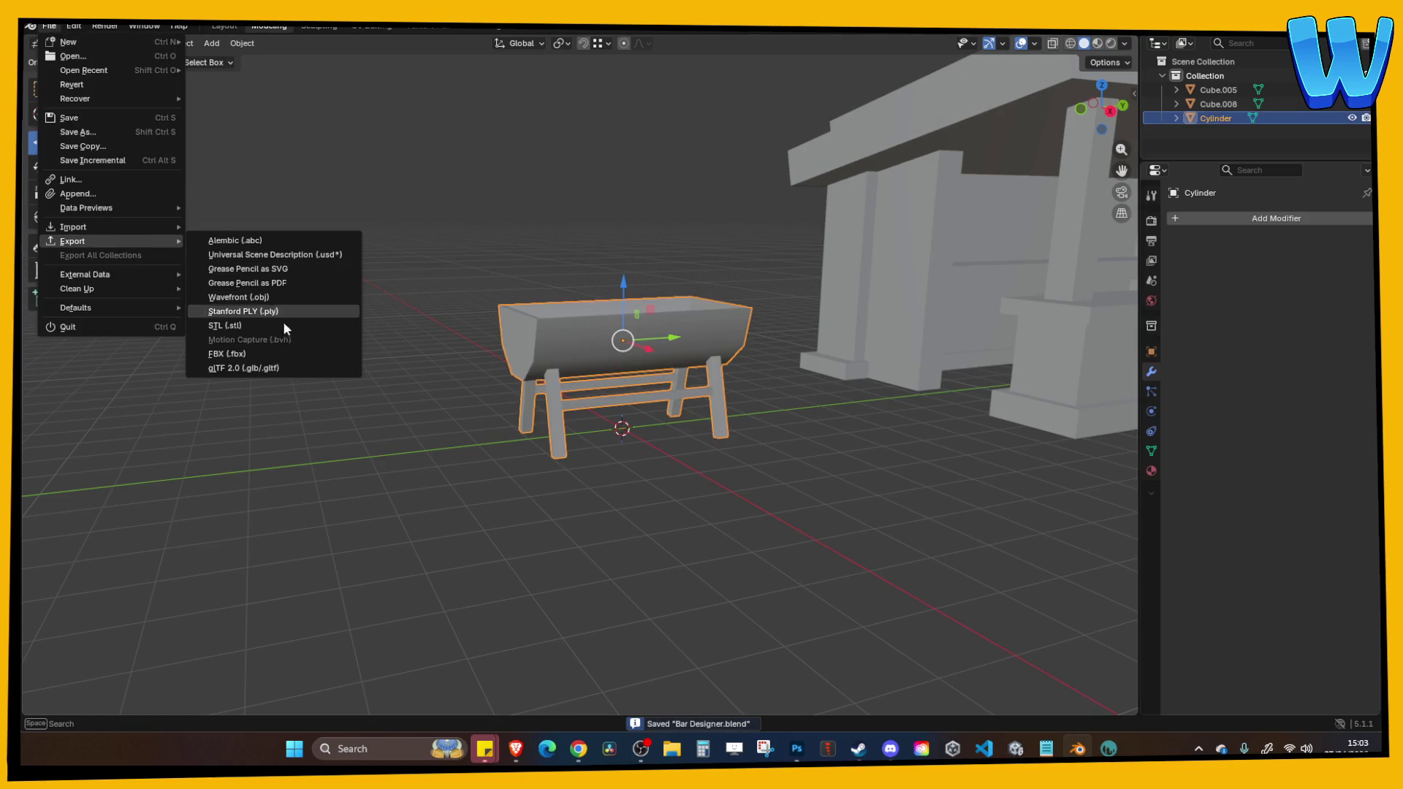
{"action": "left_click", "coordinate": [264, 357]}
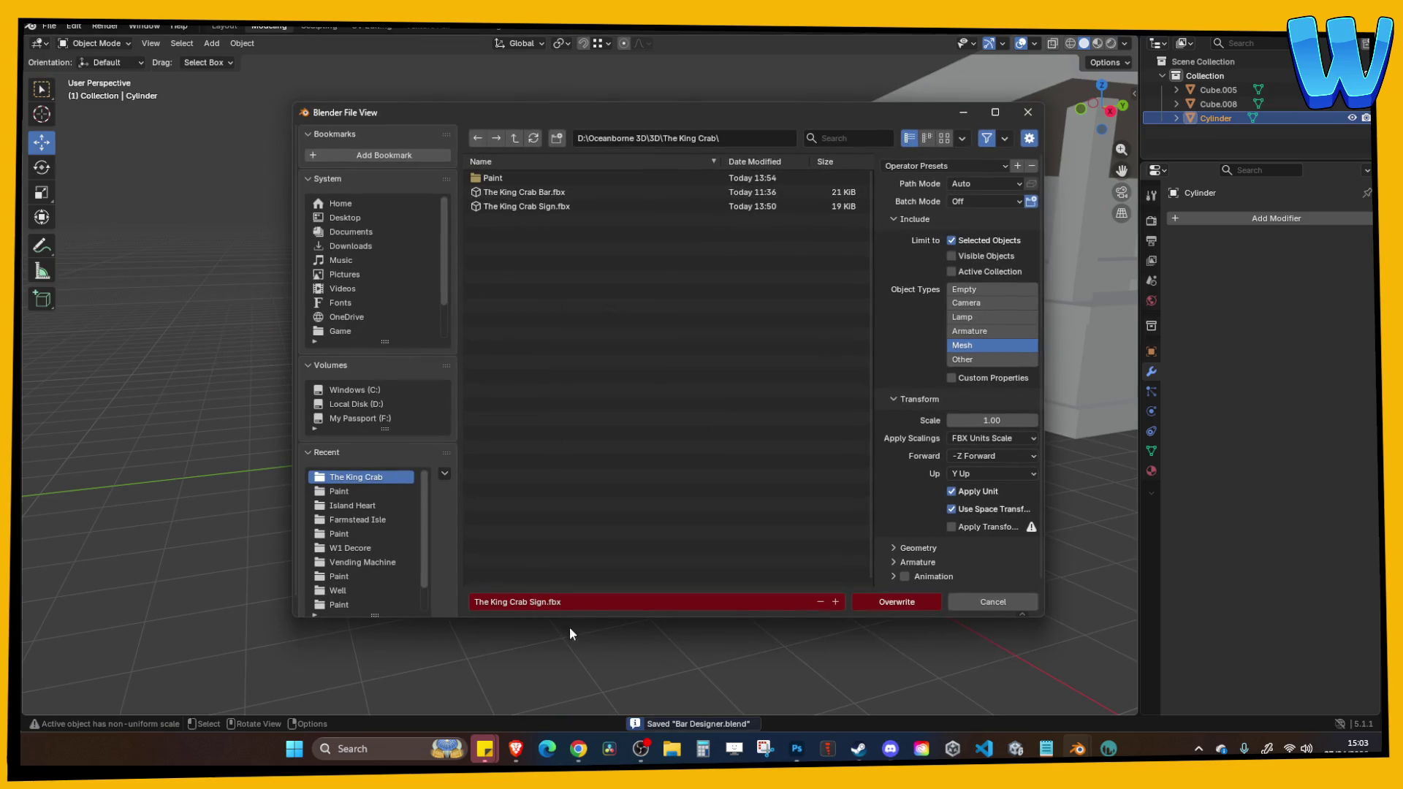
{"action": "left_click", "coordinate": [593, 609]}
{"action": "type", "text": "BBQ"}
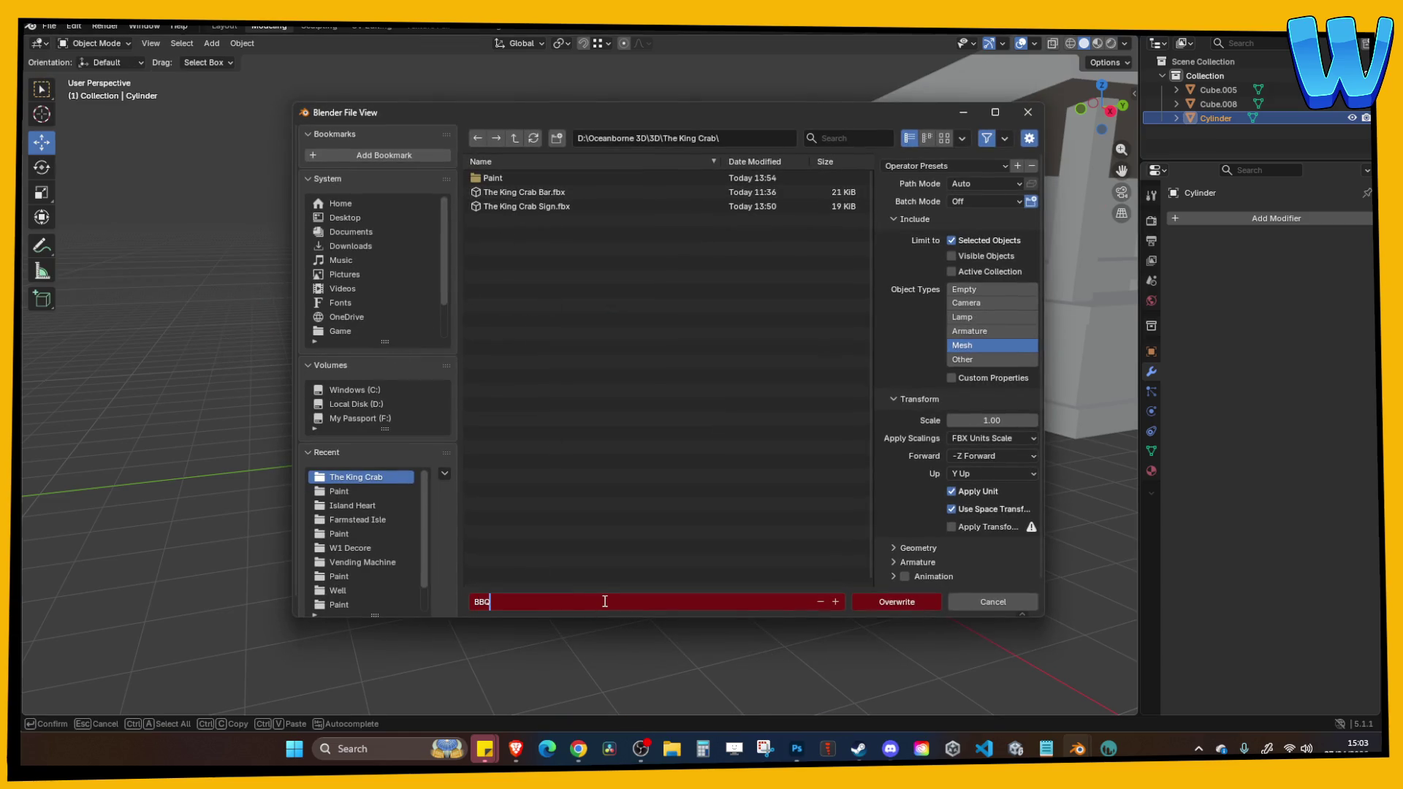
{"action": "key", "text": "Return"}
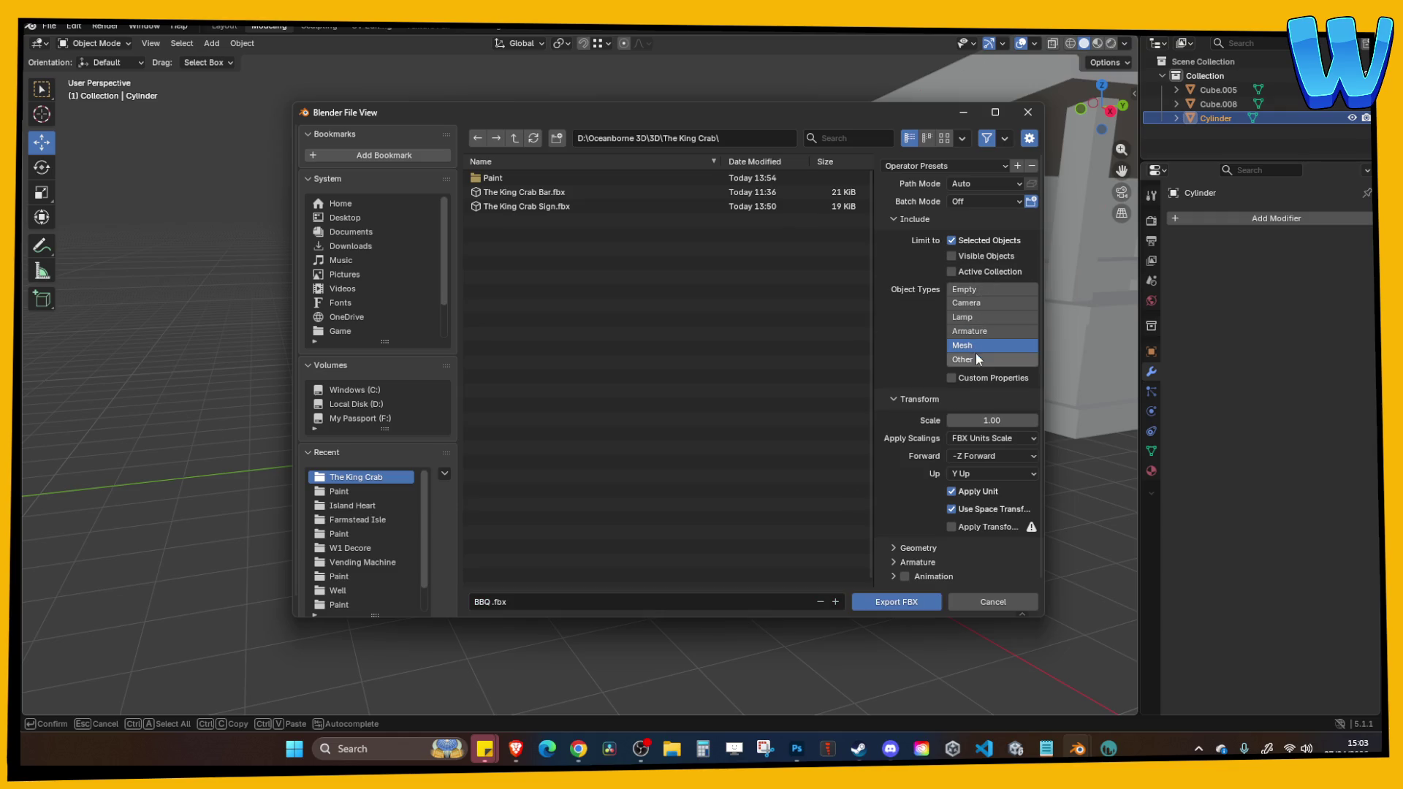
{"action": "left_click", "coordinate": [902, 604]}
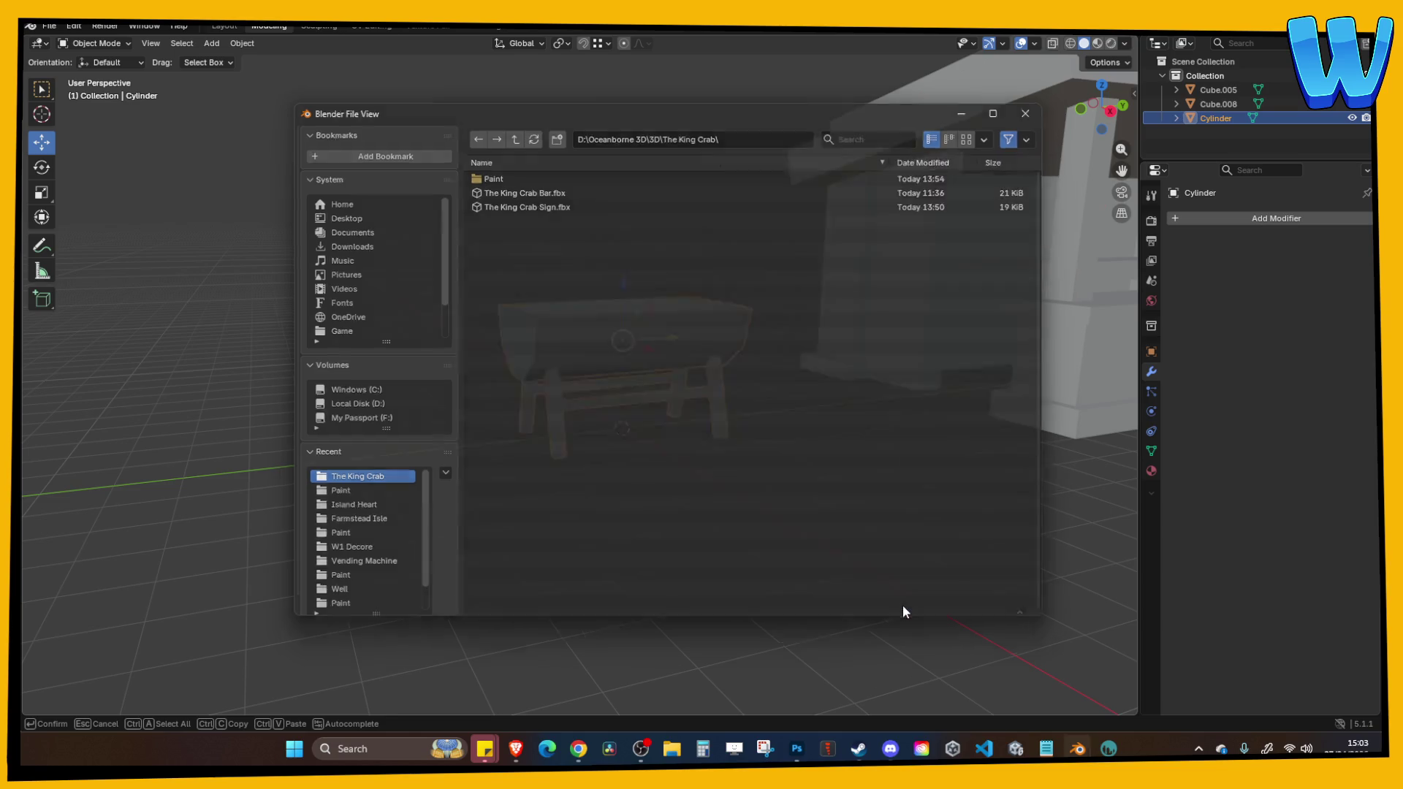
{"action": "left_click", "coordinate": [1019, 751]}
Open Assets > Game > 3D Art > Zone_Wooden Island in Unity's Project panel, enlarge it, and launch File Explorer.
{"action": "scroll", "coordinate": [95, 633], "scroll_direction": "up", "scroll_amount": 5}
{"action": "left_click", "coordinate": [55, 639]}
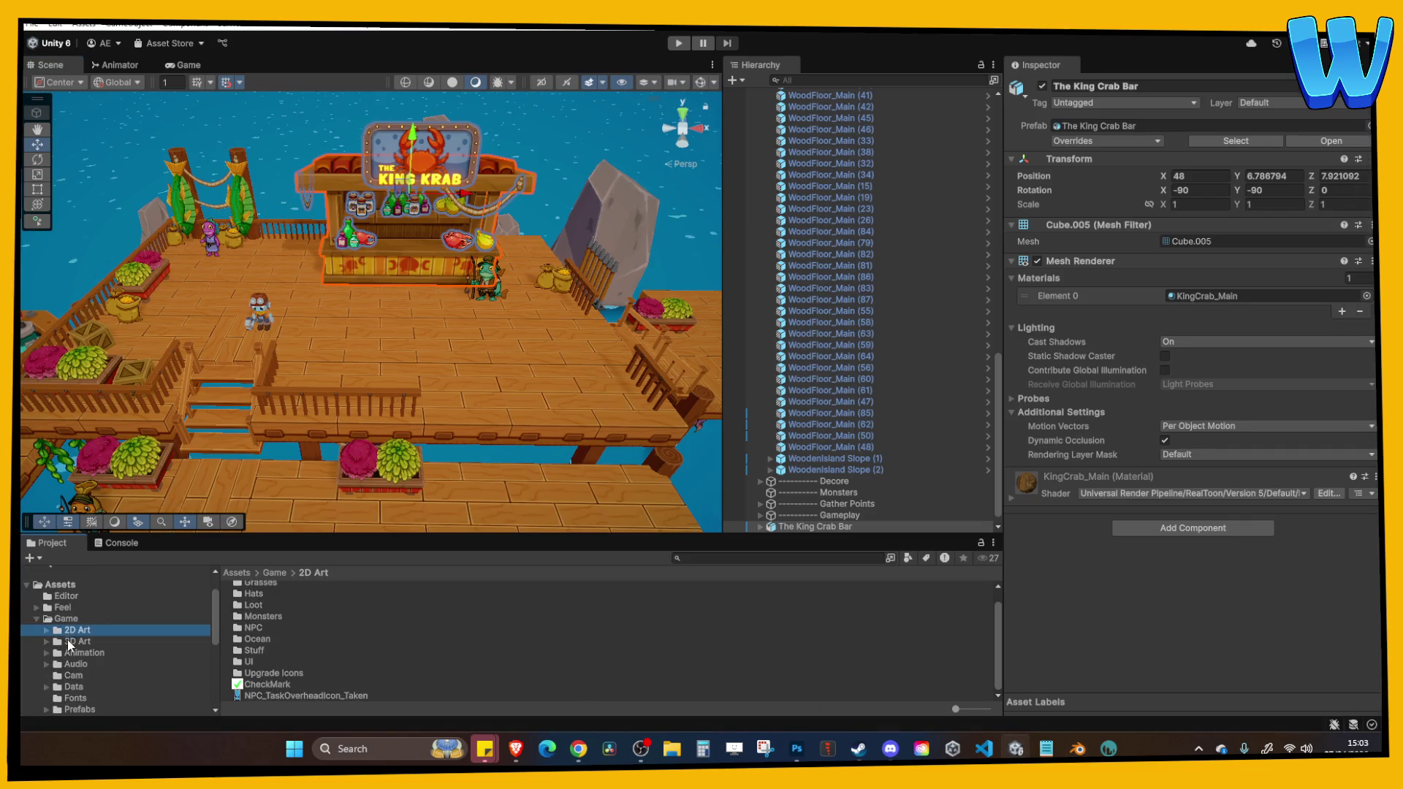
{"action": "scroll", "coordinate": [343, 631], "scroll_direction": "down", "scroll_amount": 5}
{"action": "left_click", "coordinate": [309, 685]}
{"action": "double_click", "coordinate": [309, 685]}
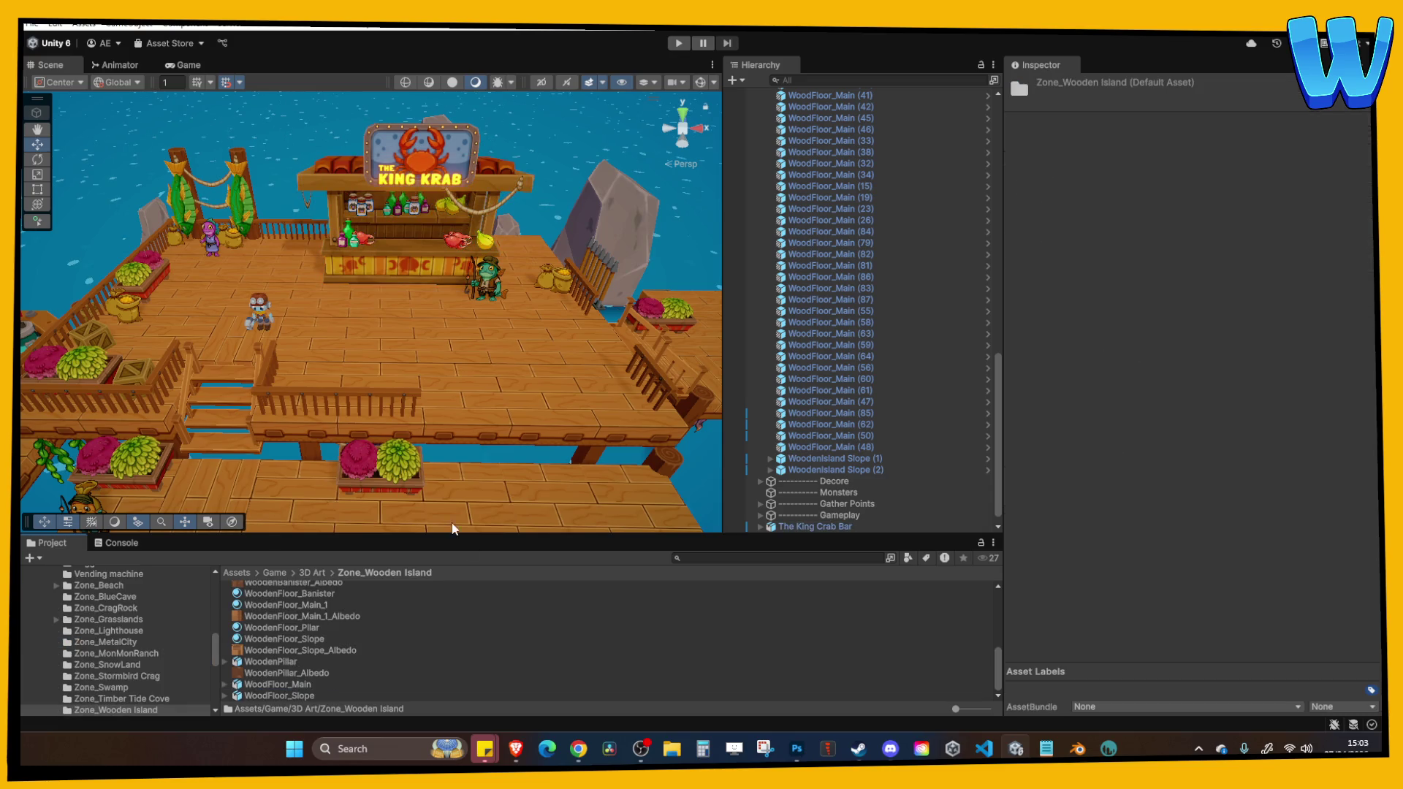
{"action": "left_click_drag", "start_coordinate": [479, 537], "coordinate": [478, 414]}
{"action": "left_click", "coordinate": [672, 751]}
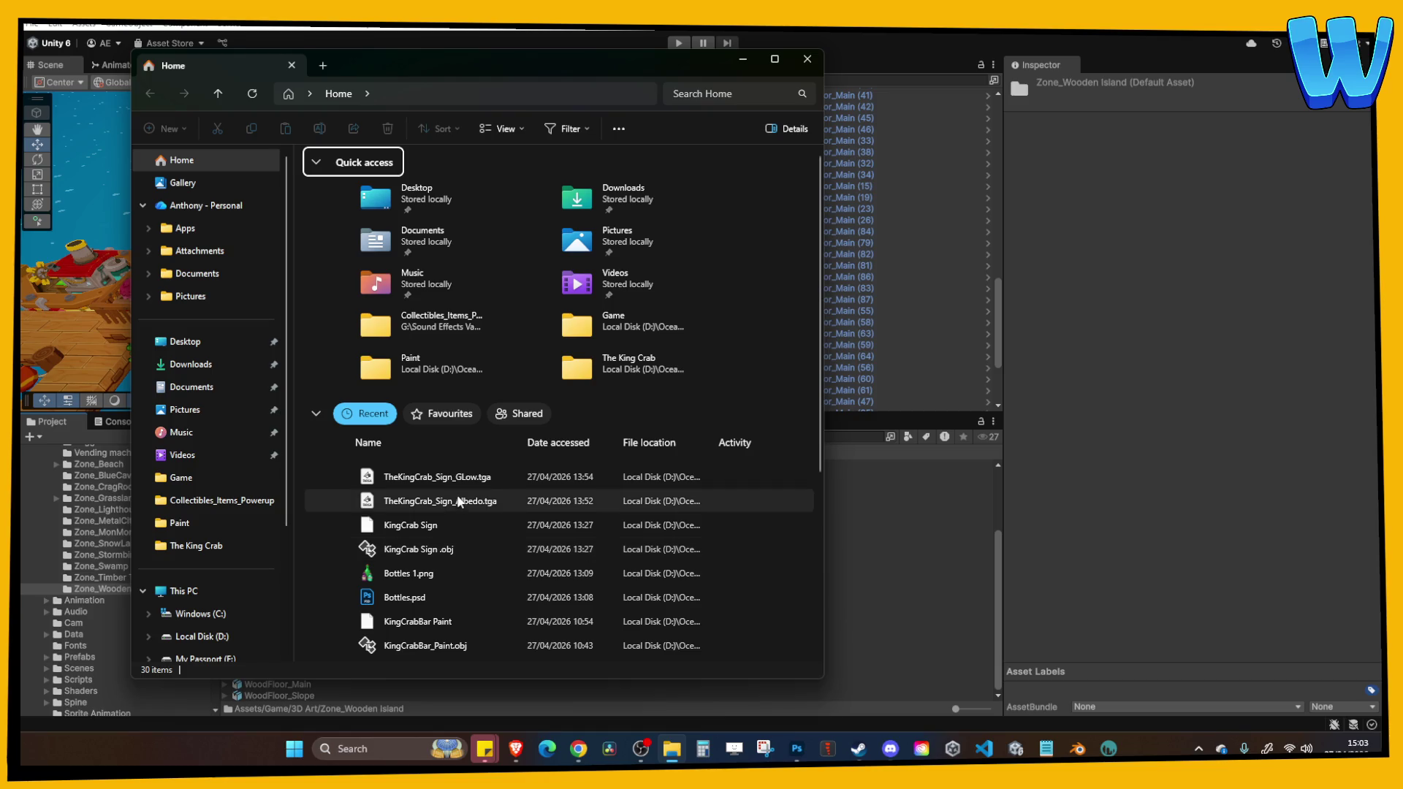
Reach The King Crab folder via a recent texture's file location and drag BBQ.fbx into Zone_Wooden Island.
{"action": "left_click", "coordinate": [445, 480]}
{"action": "right_click", "coordinate": [444, 480]}
{"action": "left_click", "coordinate": [563, 242]}
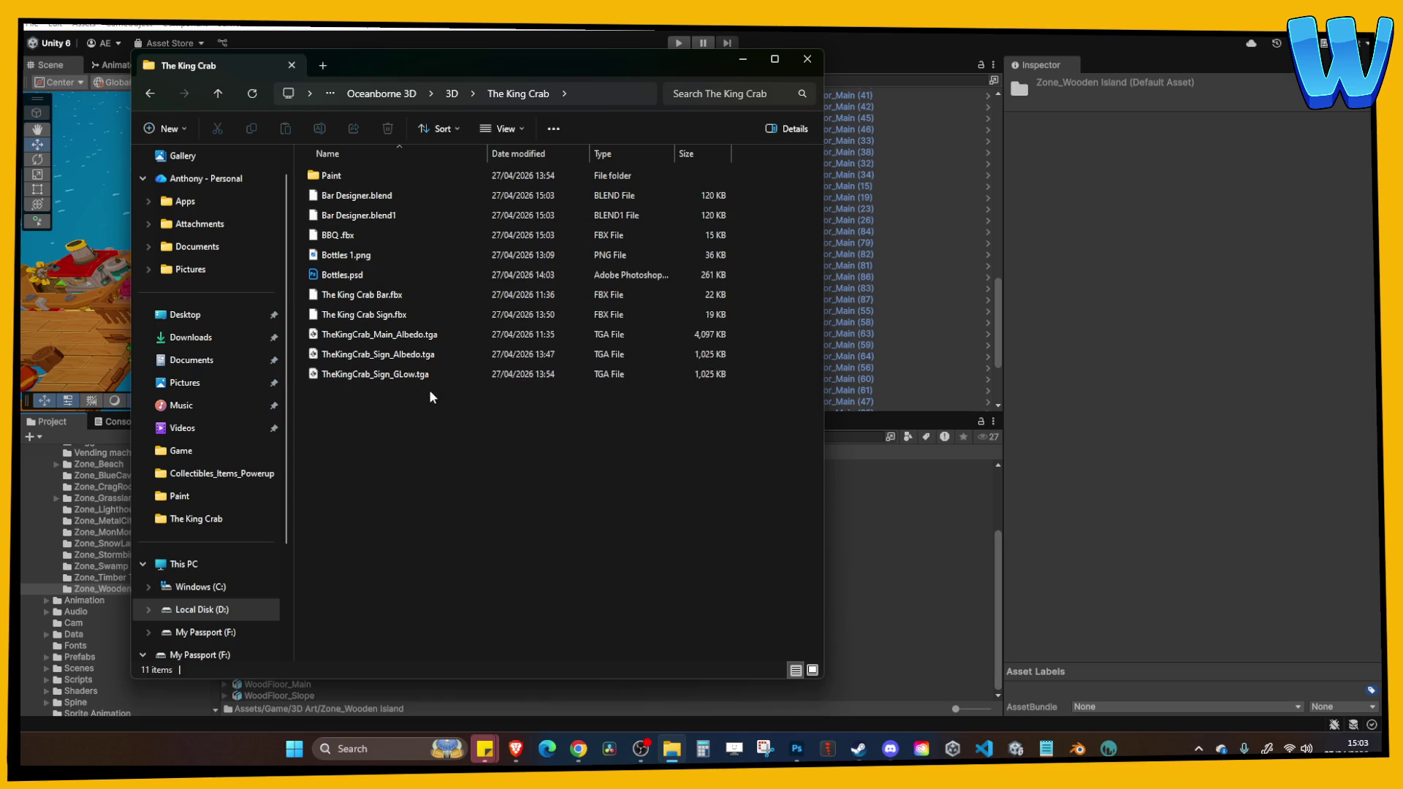
{"action": "mouse_move", "coordinate": [344, 235]}
{"action": "left_mouse_down"}
{"action": "mouse_move", "coordinate": [614, 484]}
{"action": "mouse_move", "coordinate": [862, 589]}
{"action": "left_mouse_up"}
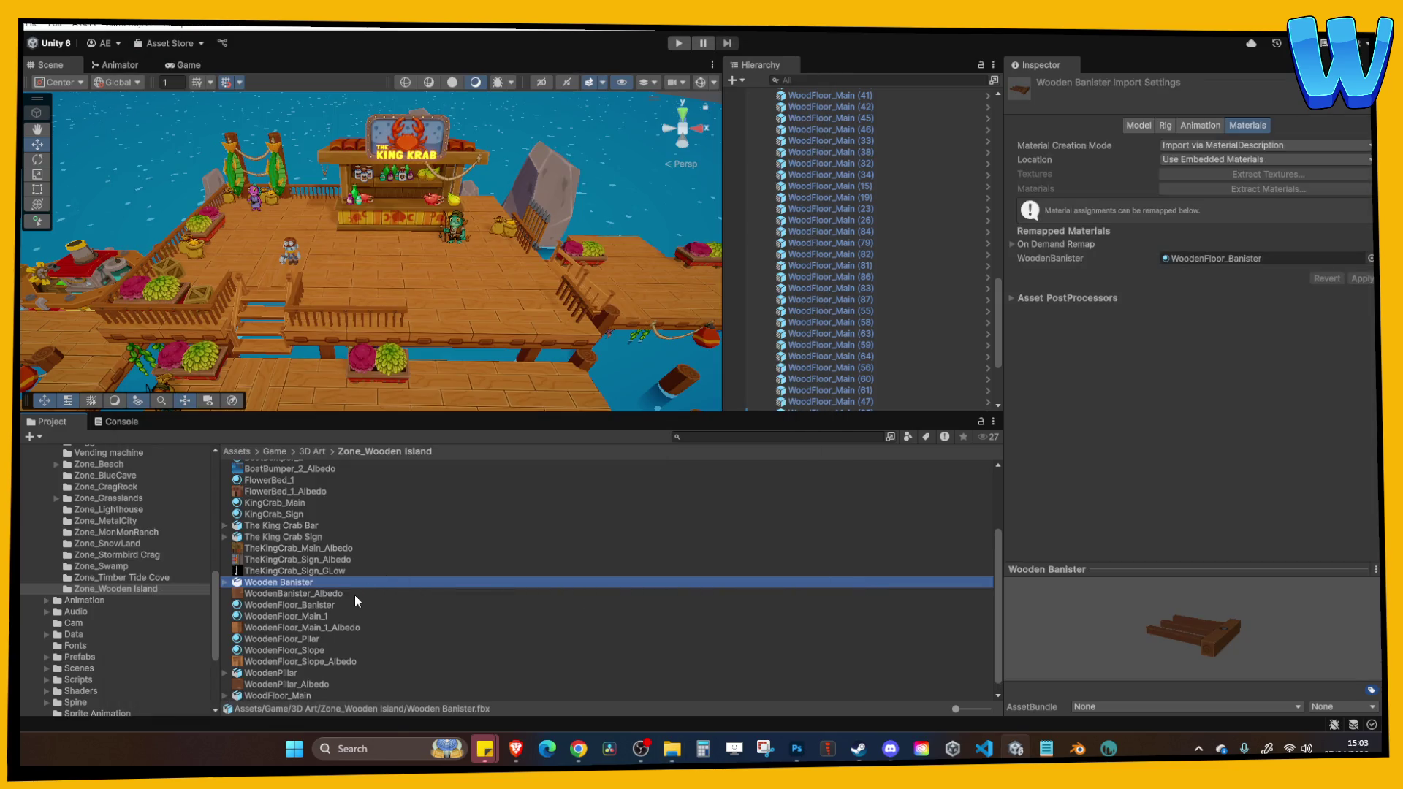
Set the placed BBQ object's Y rotation to -90.
{"action": "left_click", "coordinate": [331, 548]}
{"action": "scroll", "coordinate": [332, 550], "scroll_direction": "up", "scroll_amount": 3}
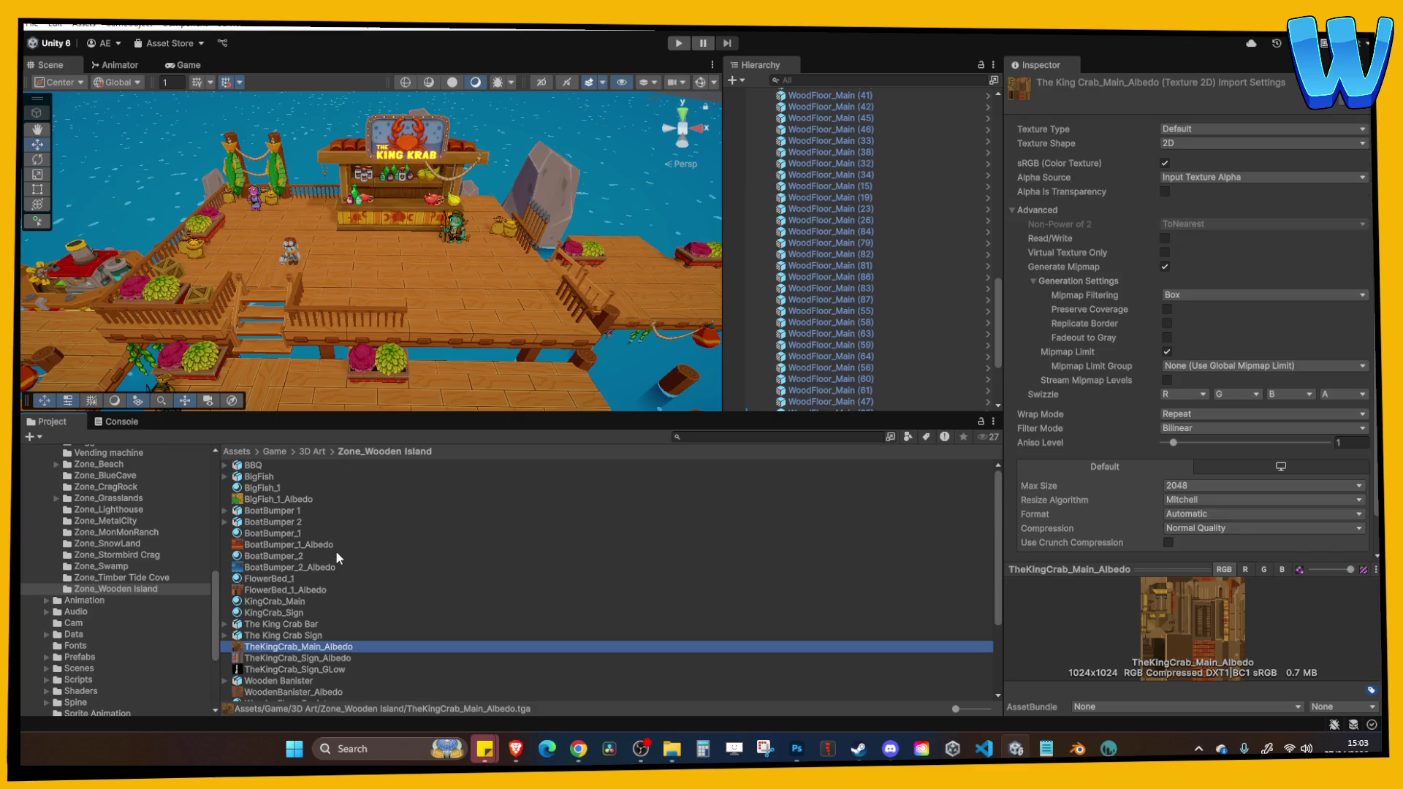
{"action": "left_click", "coordinate": [304, 223]}
{"action": "left_click", "coordinate": [1210, 190]}
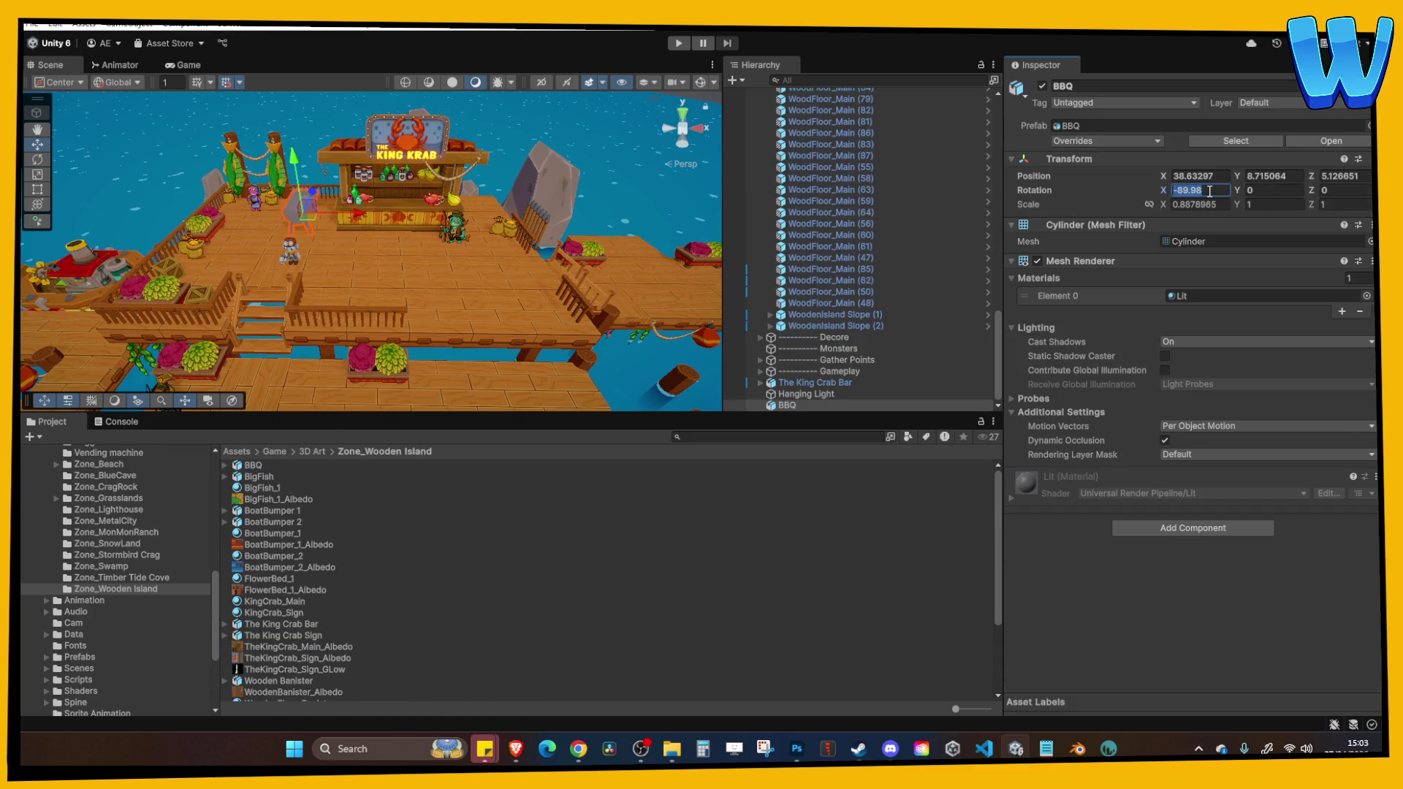
{"action": "left_click", "coordinate": [1264, 190]}
{"action": "type", "text": "-"}
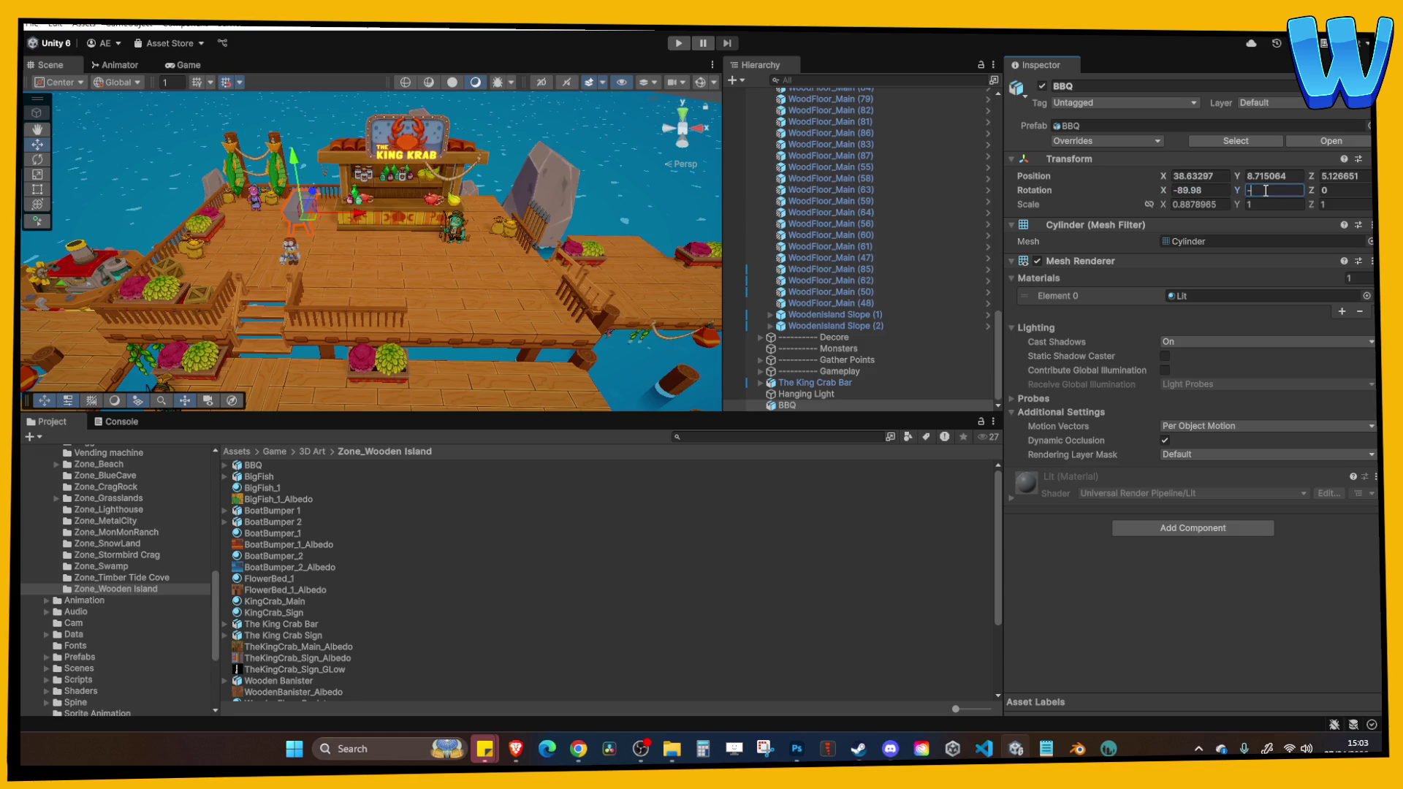
{"action": "type", "text": "90f"}
Slide the BBQ beside the King Krab booth, lower it onto the deck, and start Play.
{"action": "scroll", "coordinate": [376, 262], "scroll_direction": "down", "scroll_amount": 3}
{"action": "scroll", "coordinate": [499, 267], "scroll_direction": "up", "scroll_amount": 2}
{"action": "left_click_drag", "start_coordinate": [405, 286], "coordinate": [355, 278]}
{"action": "key", "text": "f"}
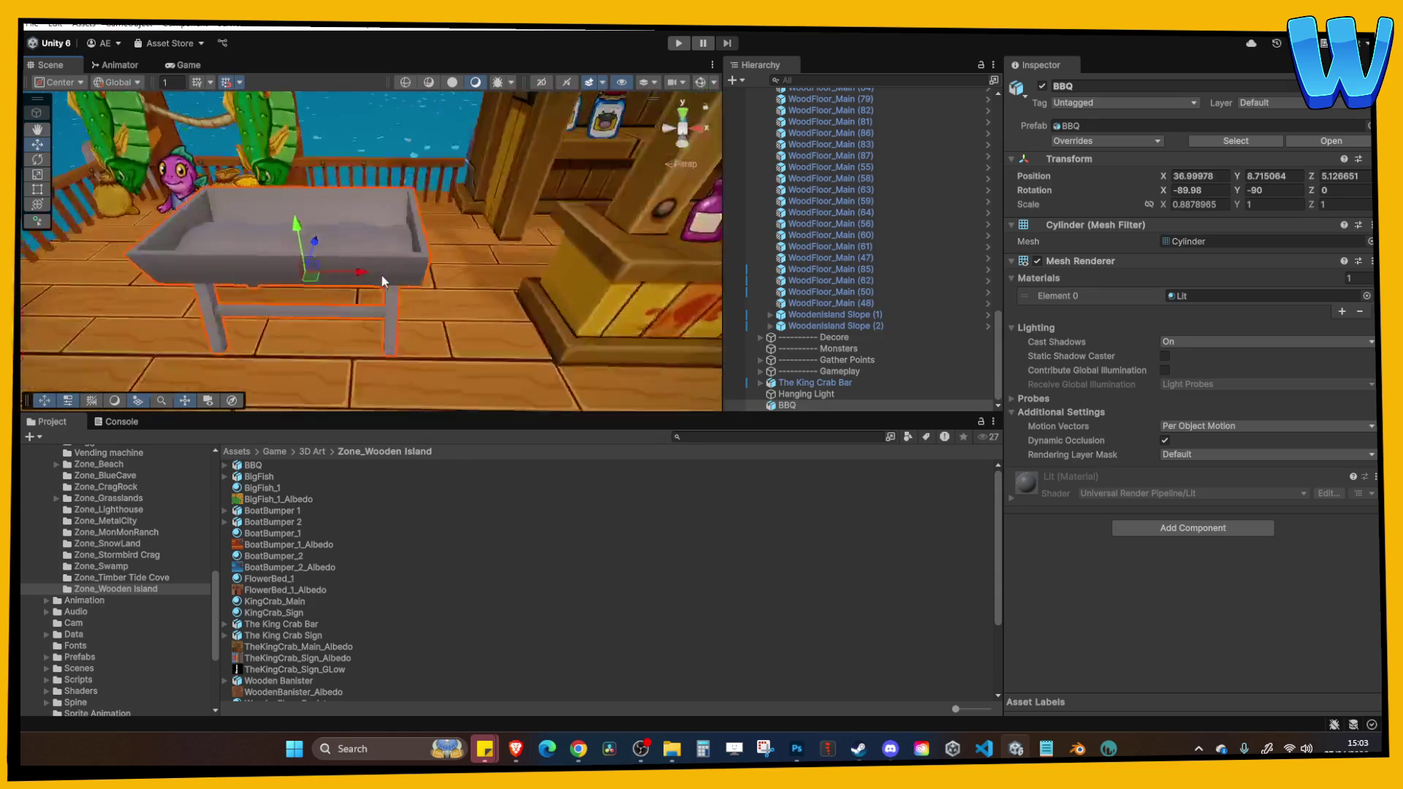
{"action": "scroll", "coordinate": [361, 276], "scroll_direction": "down", "scroll_amount": 5}
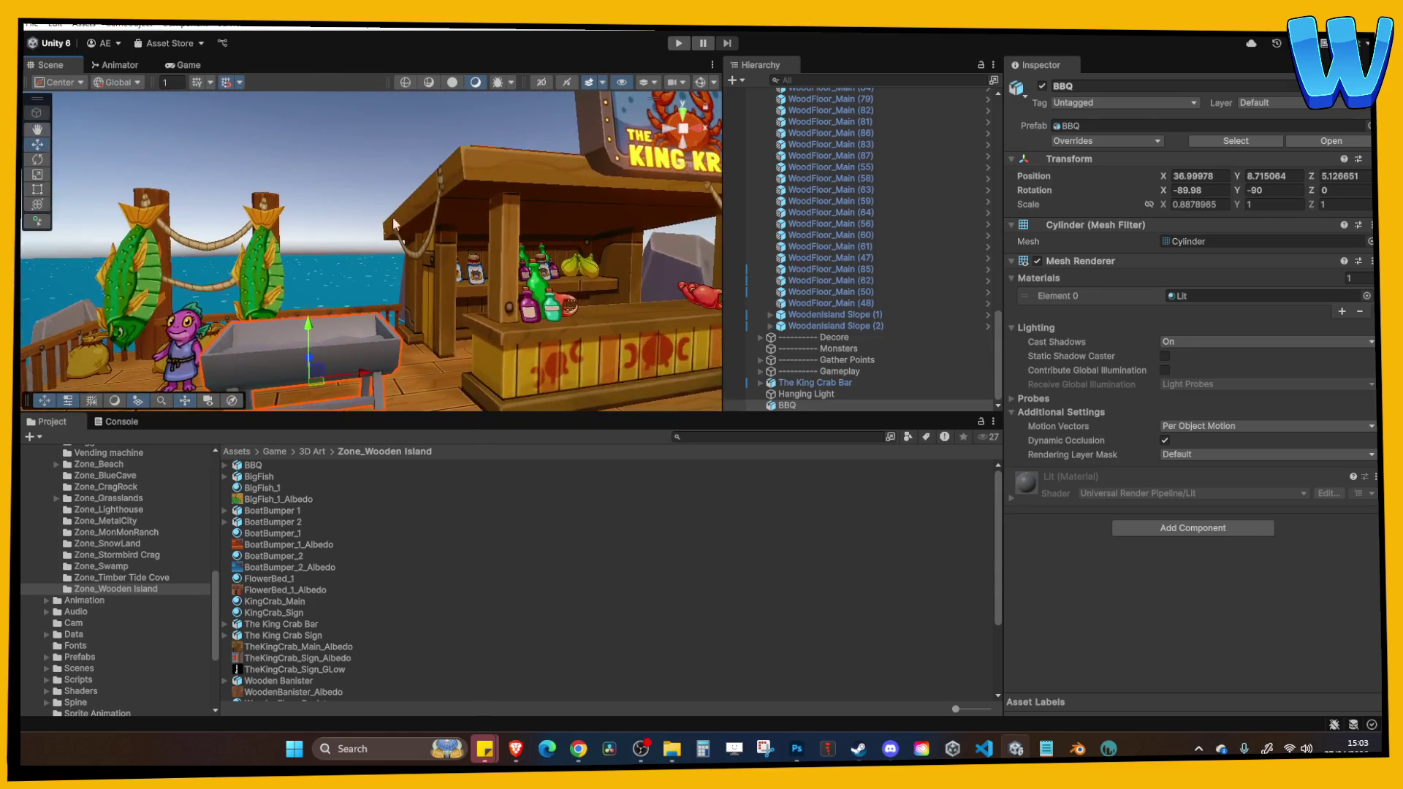
{"action": "scroll", "coordinate": [414, 251], "scroll_direction": "down", "scroll_amount": 4}
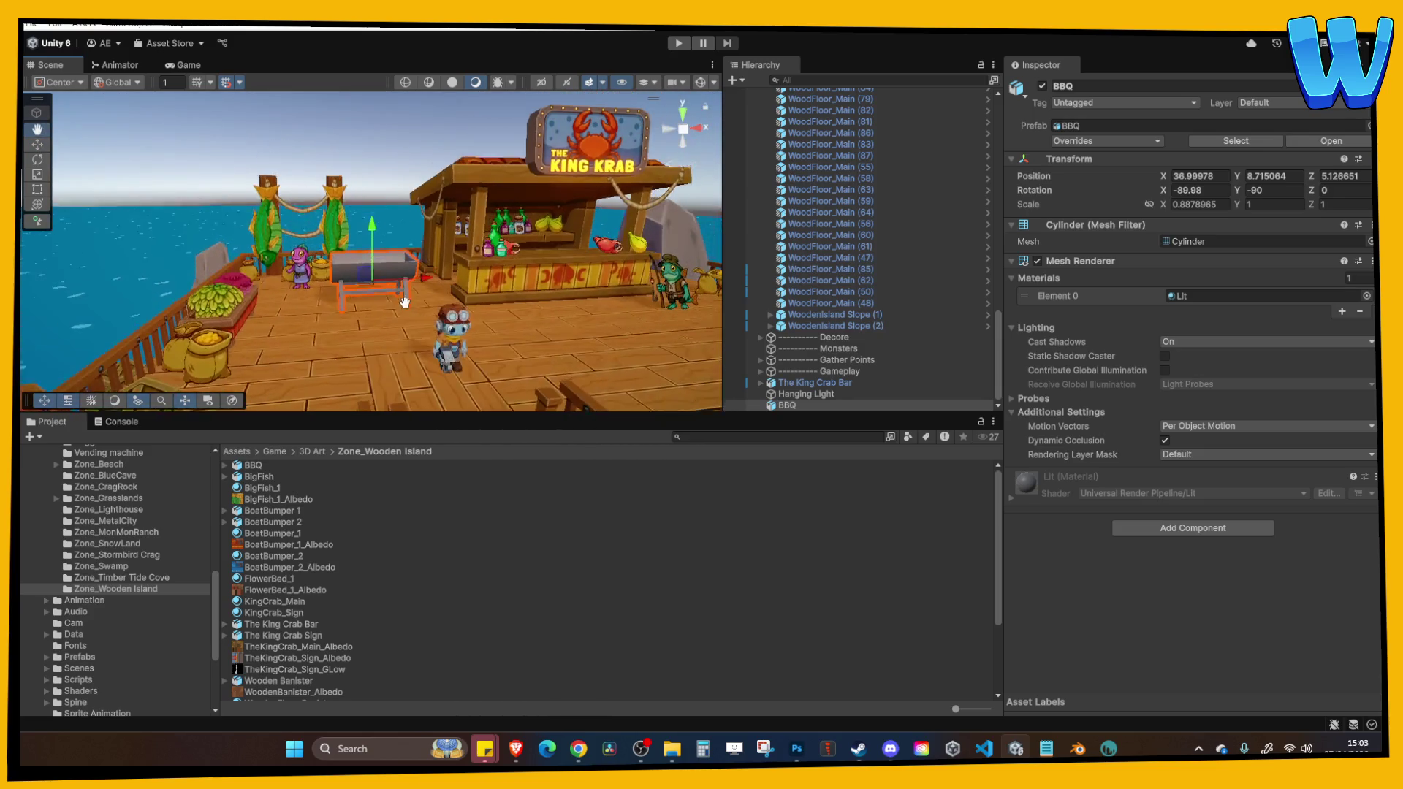
{"action": "mouse_move", "coordinate": [372, 221]}
{"action": "left_mouse_down"}
{"action": "mouse_move", "coordinate": [372, 232]}
{"action": "mouse_move", "coordinate": [373, 215]}
{"action": "left_mouse_up"}
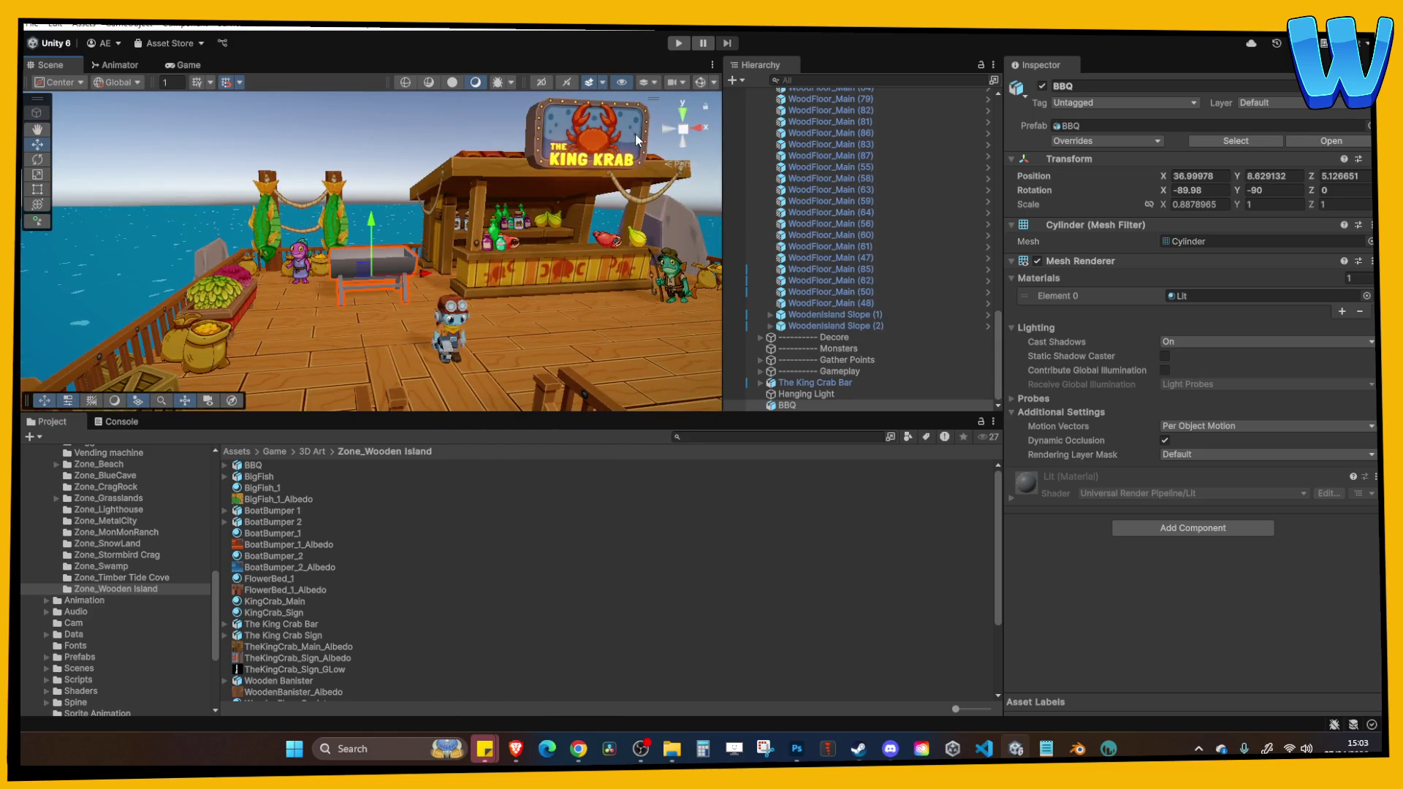
{"action": "left_click", "coordinate": [678, 43]}
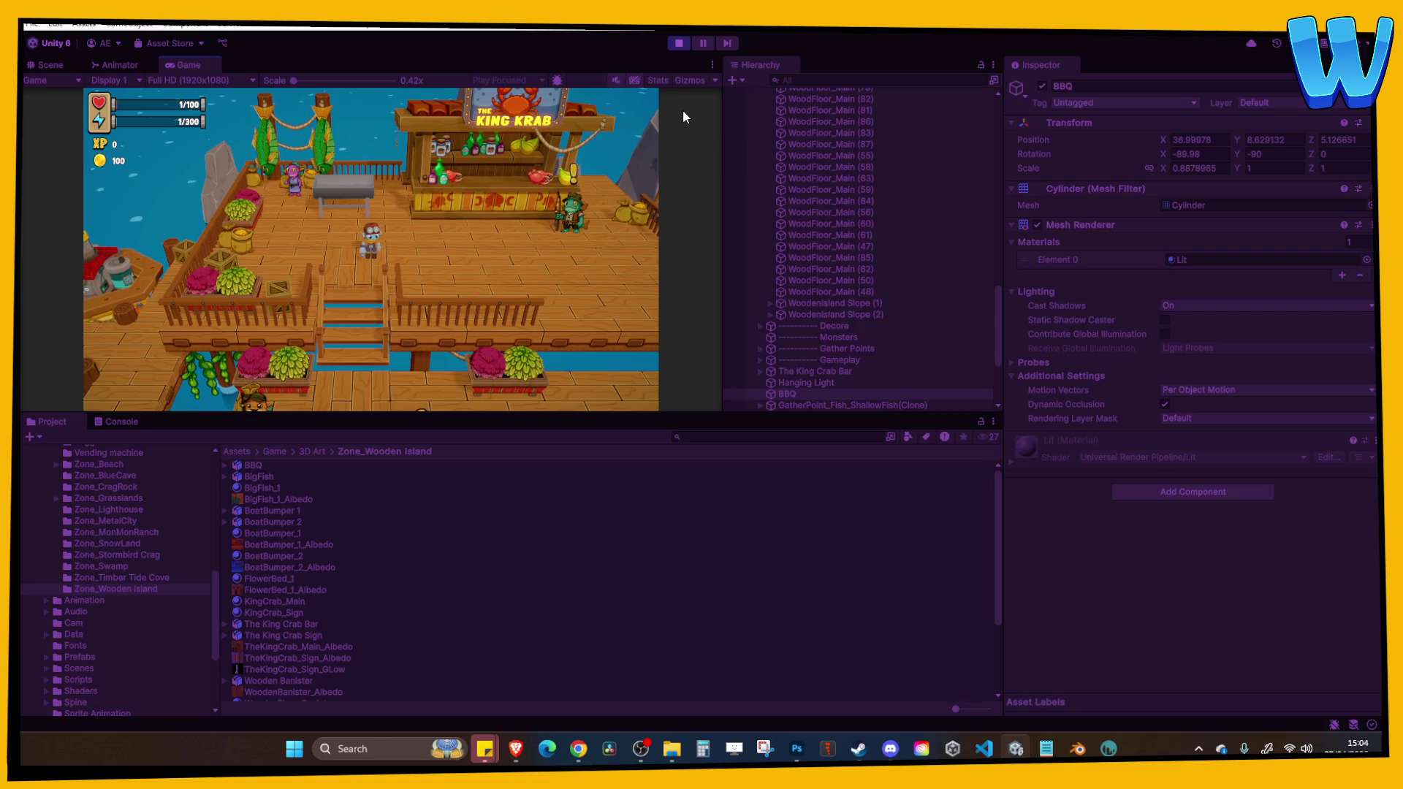
Maximize the Game view to preview the BBQ, stop playing, and switch to 3DCoat.
{"action": "left_click", "coordinate": [712, 65]}
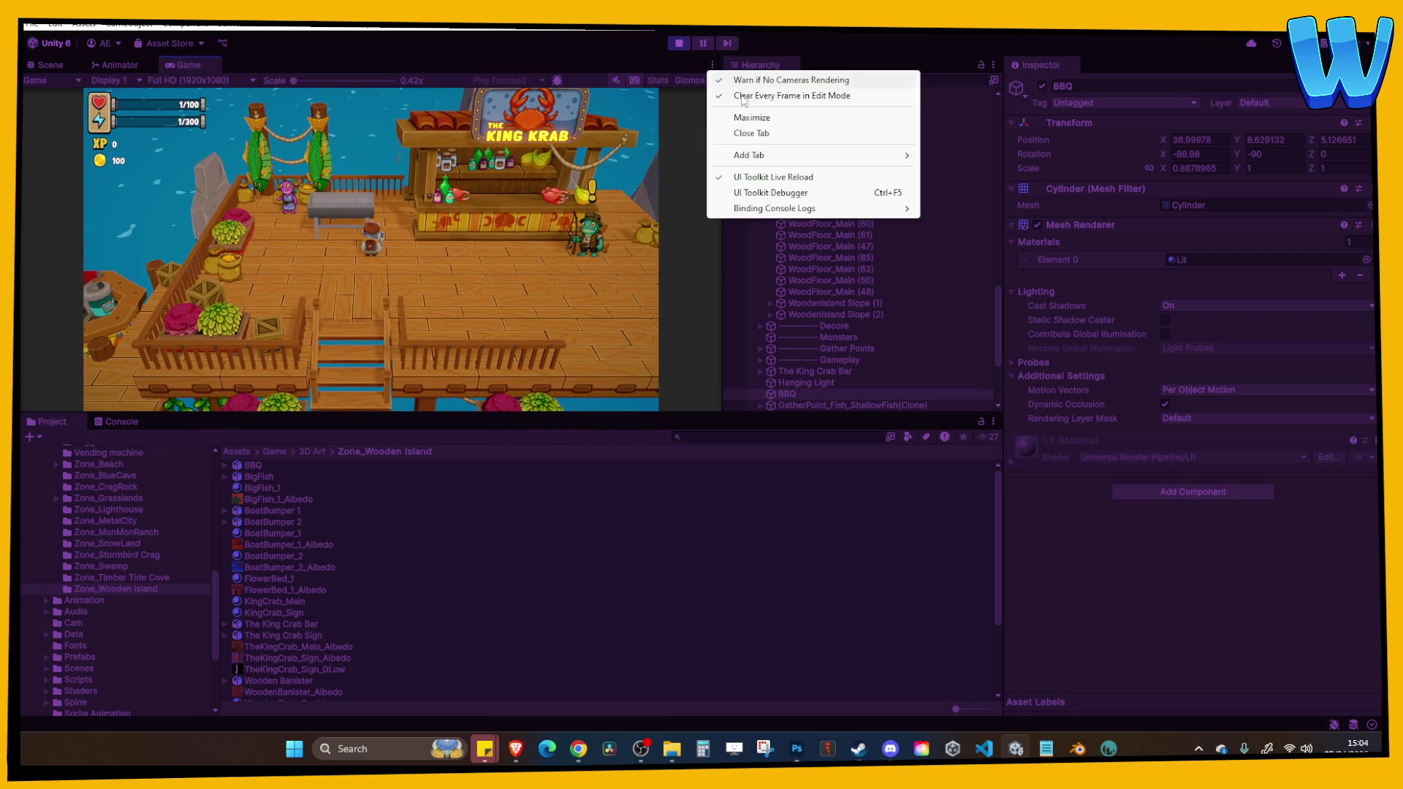
{"action": "left_click", "coordinate": [753, 116]}
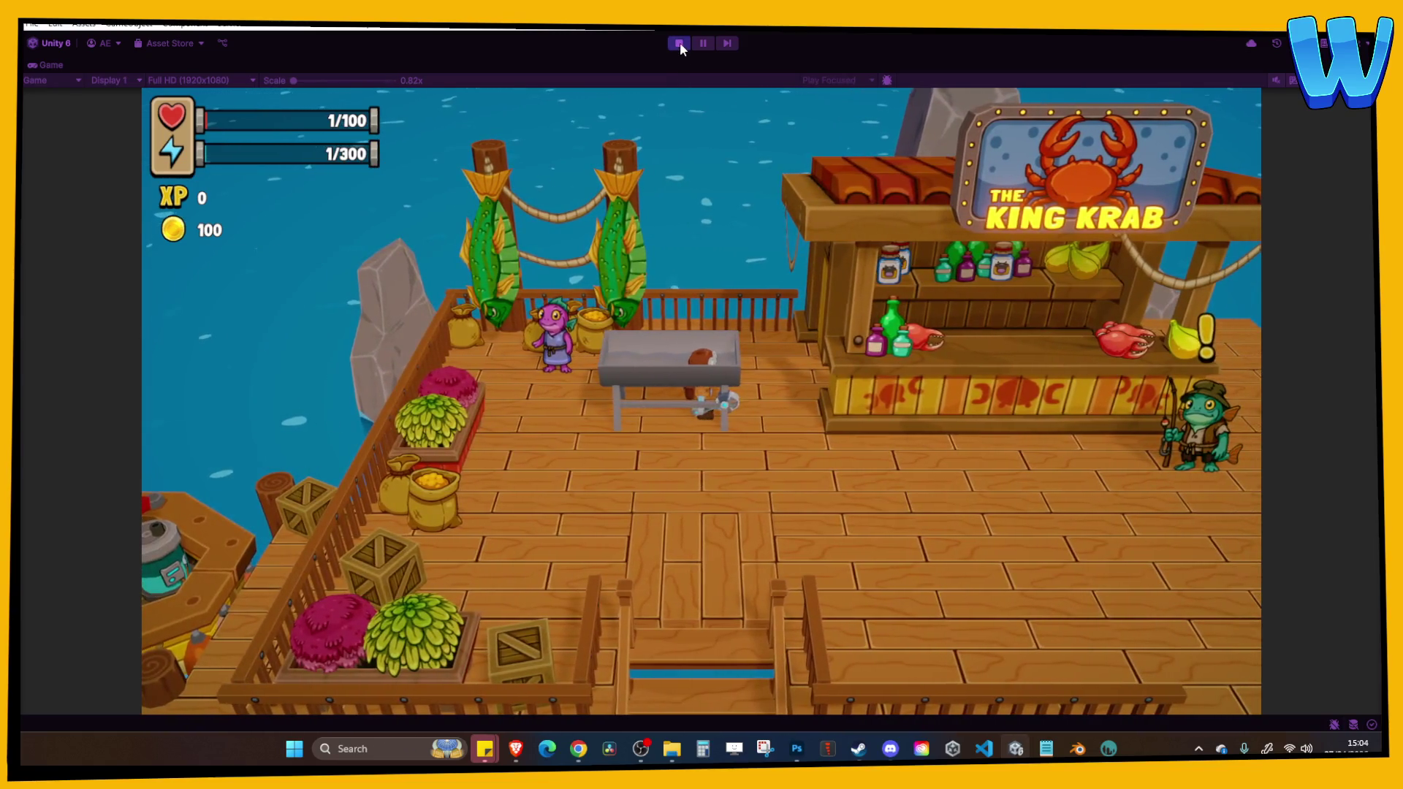
{"action": "left_click", "coordinate": [679, 43]}
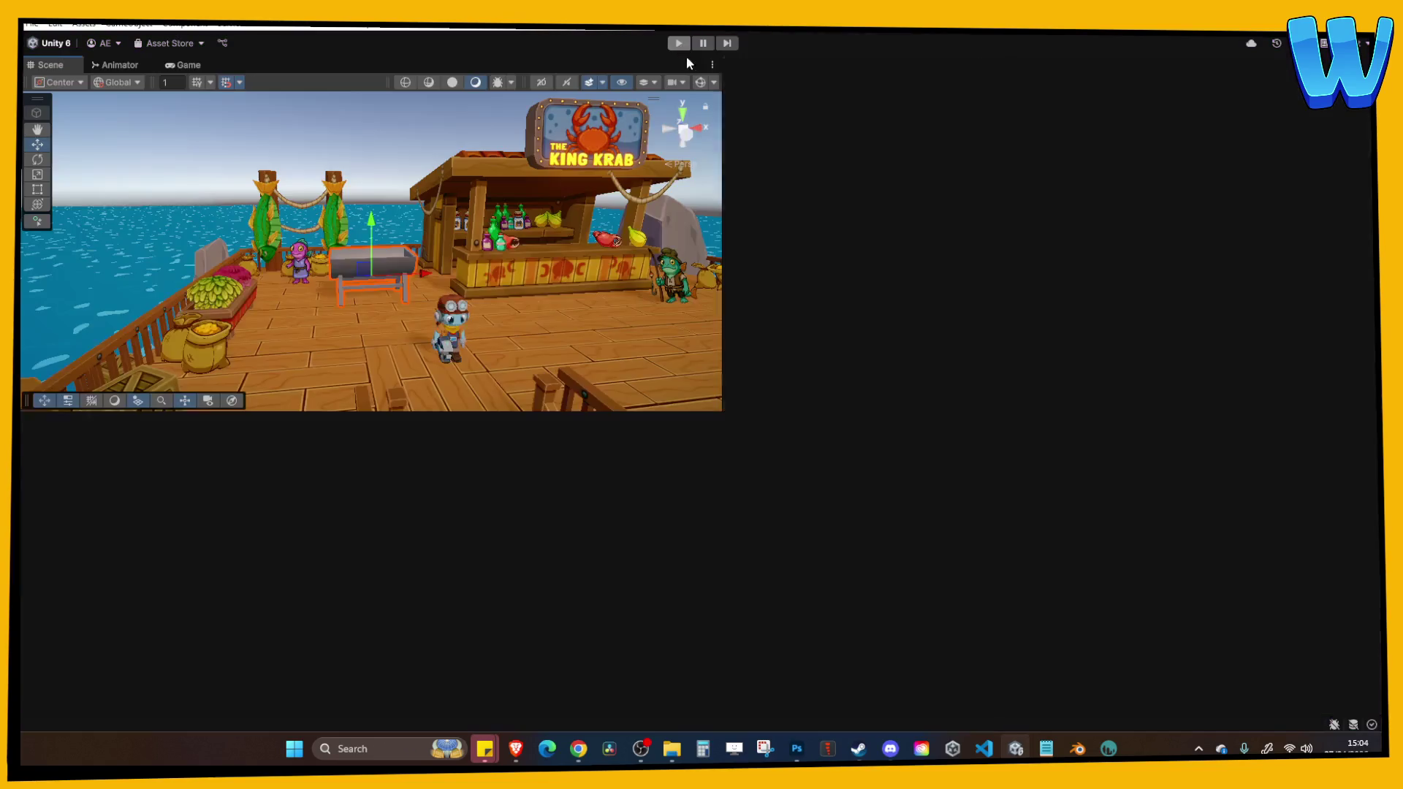
{"action": "mouse_move", "coordinate": [1108, 749]}
{"action": "left_click", "coordinate": [1108, 676]}
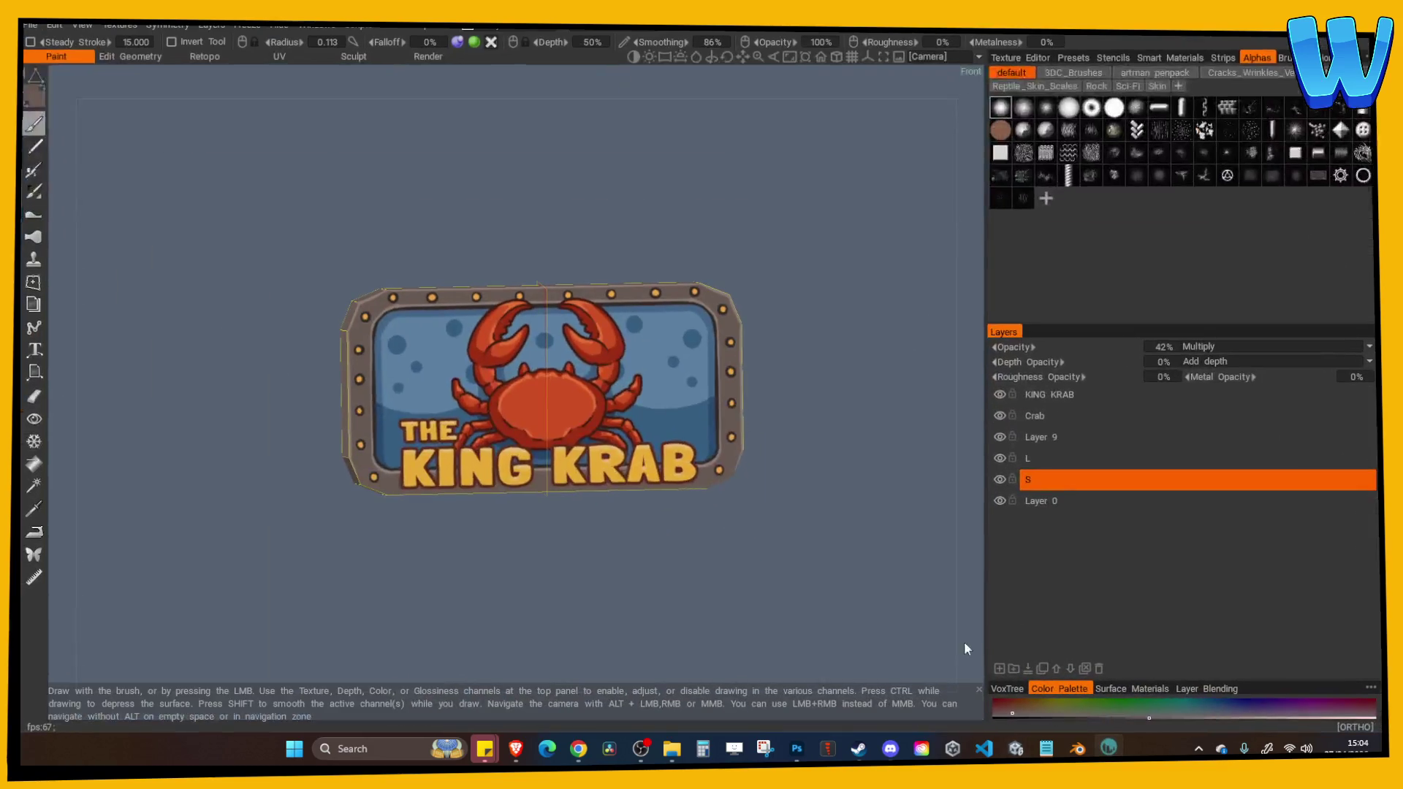
Back in Blender, select the trough and undo the earlier leg edits.
{"action": "left_click", "coordinate": [1077, 749]}
{"action": "left_click", "coordinate": [725, 458]}
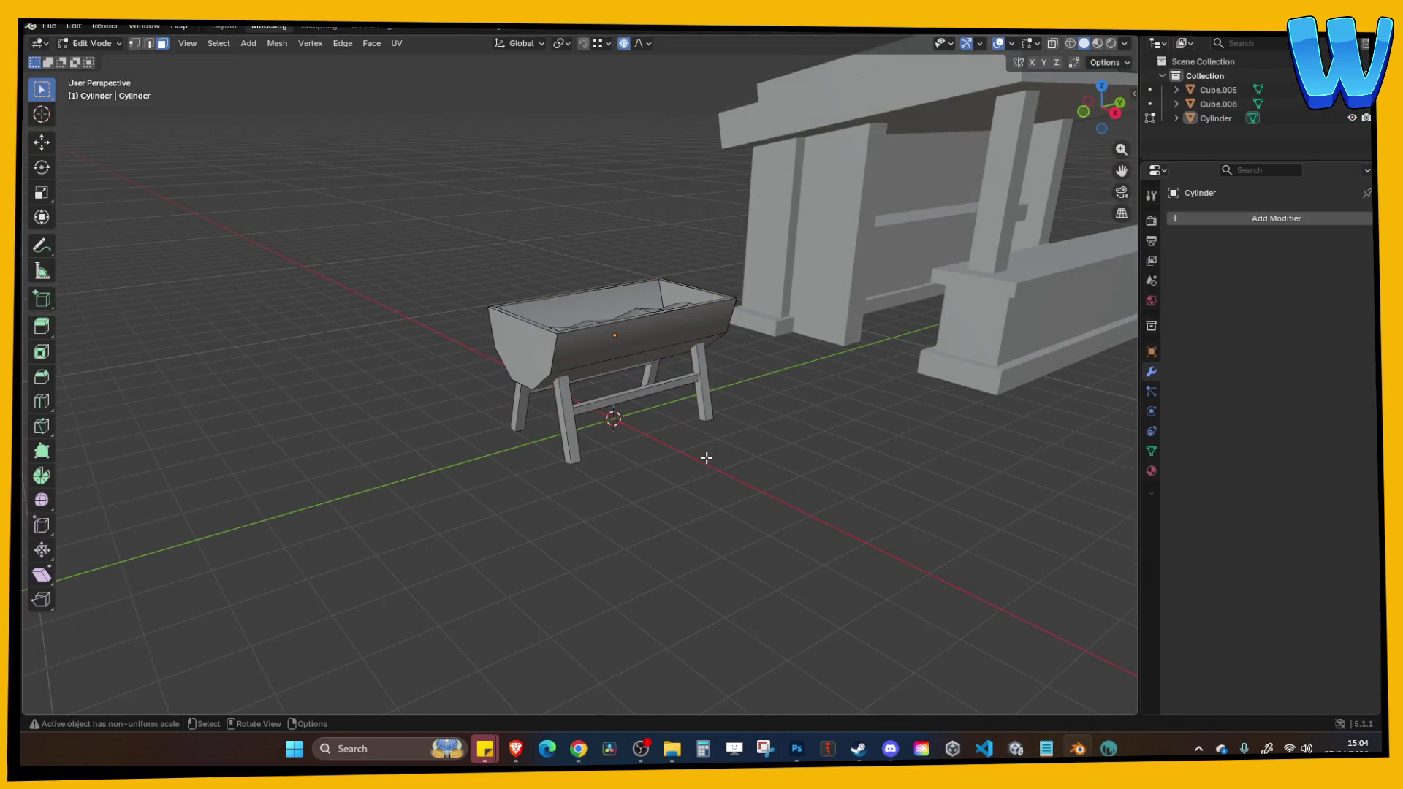
{"action": "key", "text": "Tab"}
{"action": "key", "text": "Tab"}
{"action": "left_click", "coordinate": [574, 409]}
{"action": "left_click", "coordinate": [590, 408], "text": "ctrl"}
{"action": "left_click", "coordinate": [589, 411]}
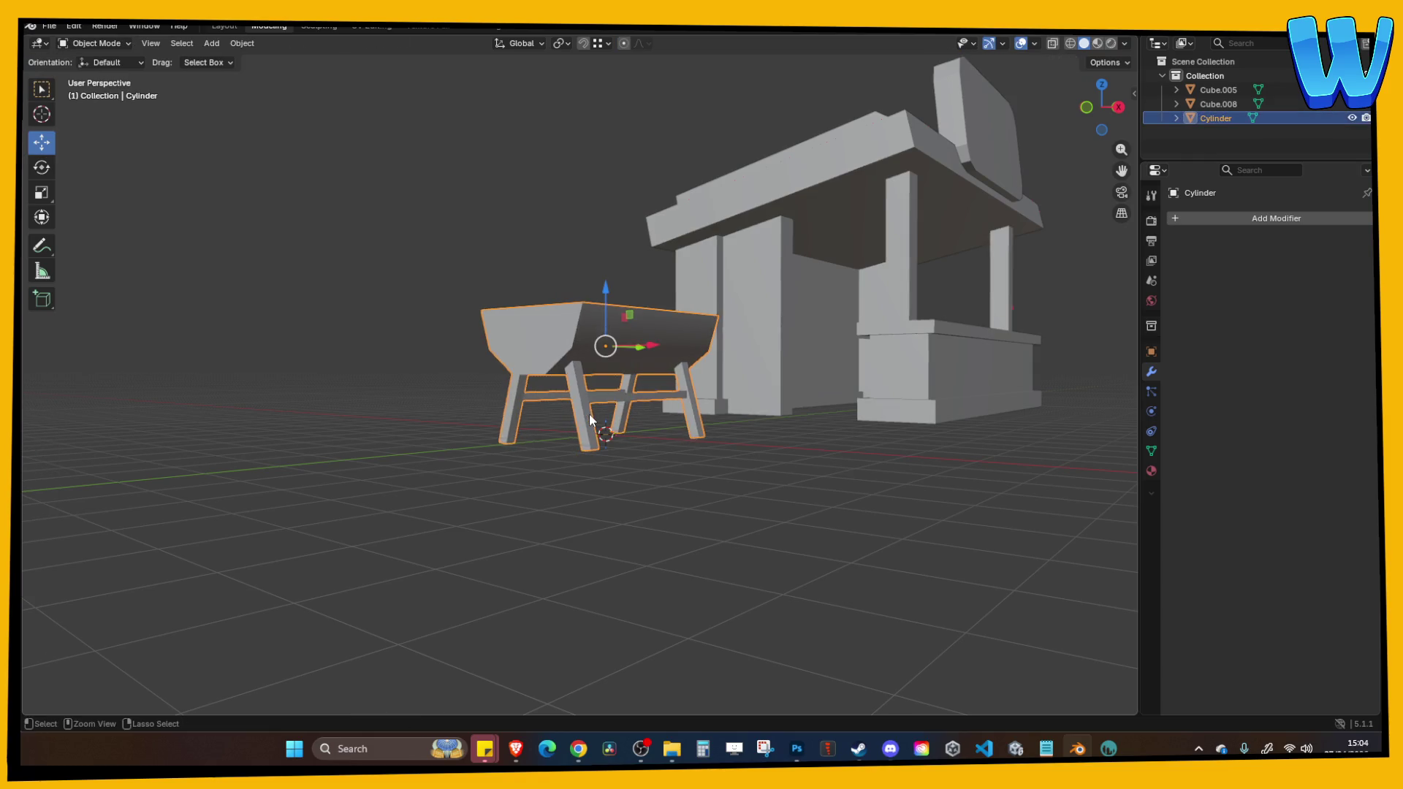
{"action": "key", "text": "Tab"}
{"action": "key", "text": "Tab"}
{"action": "key", "text": "Tab"}
{"action": "key", "text": "Tab"}
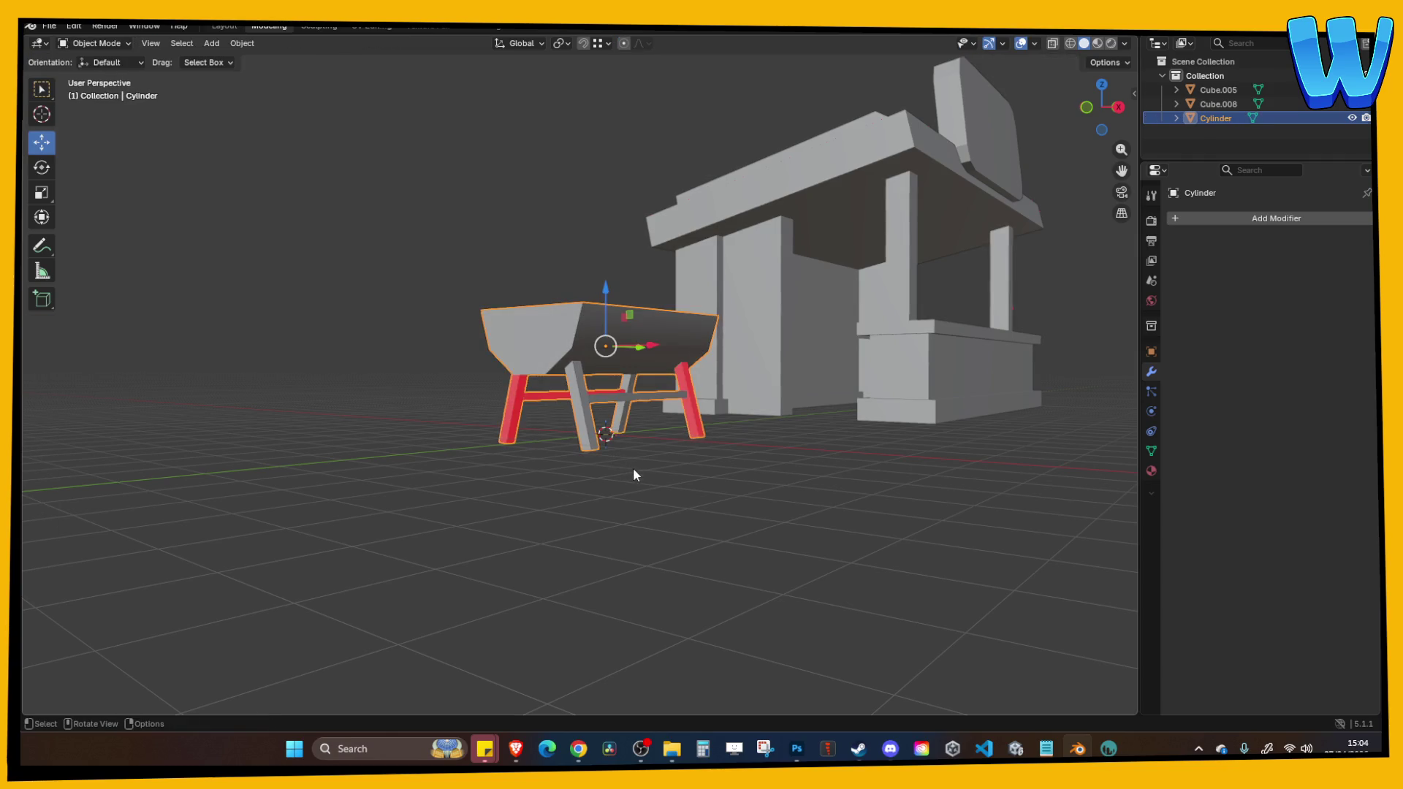
{"action": "key", "text": "Tab"}
{"action": "left_click", "coordinate": [651, 487]}
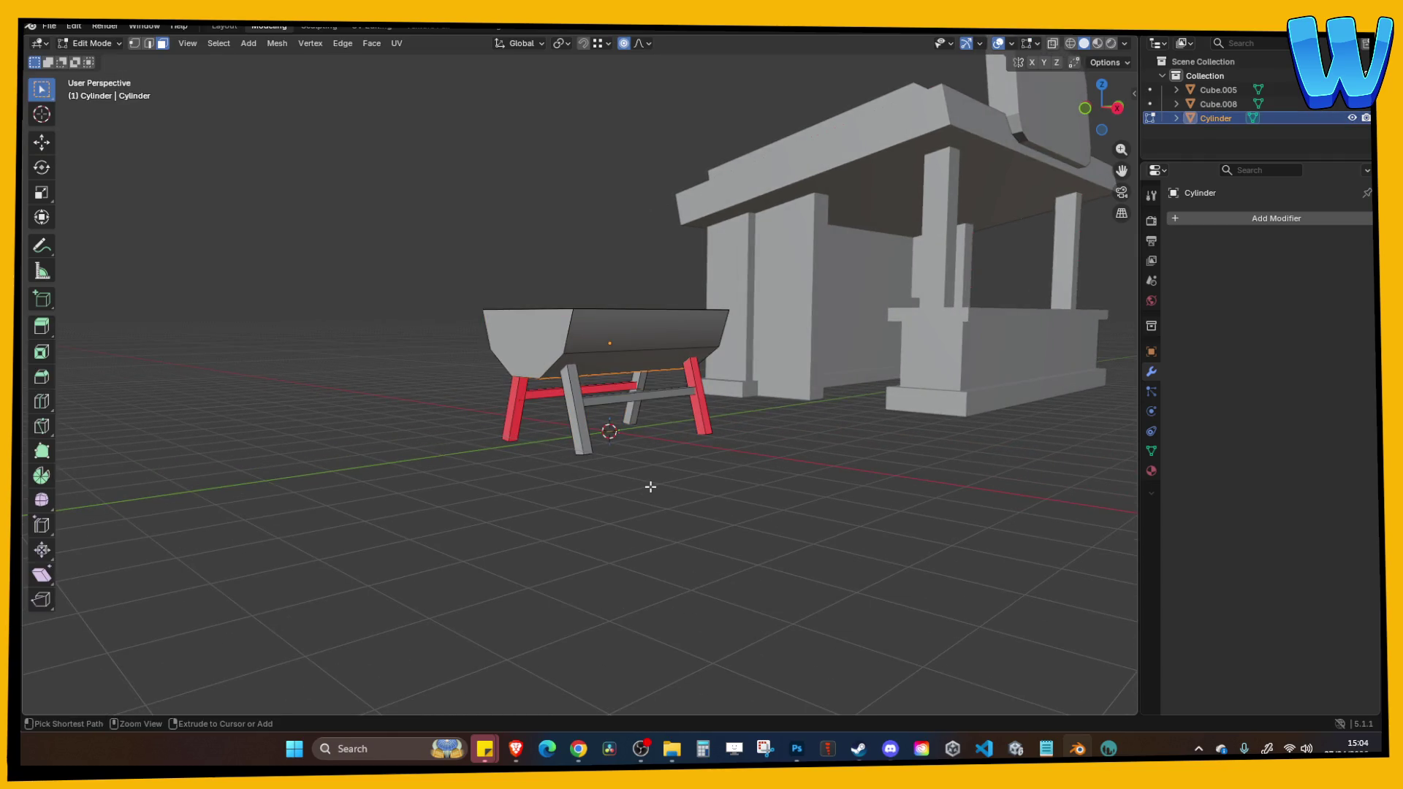
{"action": "key", "text": "Tab"}
{"action": "left_click", "coordinate": [650, 487]}
{"action": "key", "text": "ctrl+z"}
{"action": "key", "text": "ctrl+z"}
{"action": "key", "text": "ctrl+z"}
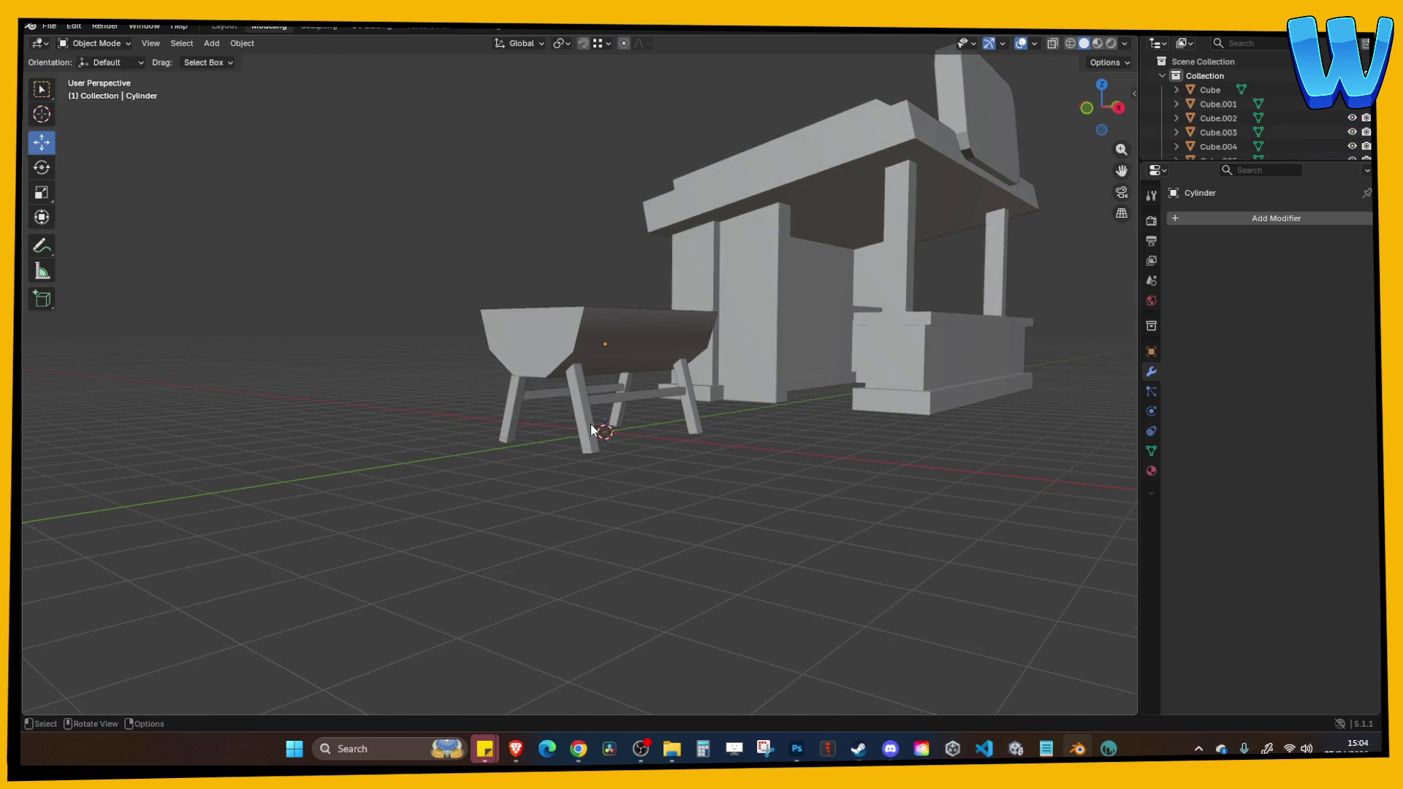
Select all leg pieces and the crossbar and scale them vertically to 0.672.
{"action": "left_click", "coordinate": [576, 410]}
{"action": "left_click", "coordinate": [700, 397], "text": "shift"}
{"action": "left_click", "coordinate": [587, 393], "text": "shift"}
{"action": "left_click", "coordinate": [535, 407], "text": "shift"}
{"action": "left_click", "coordinate": [649, 376], "text": "shift"}
{"action": "key", "text": "s"}
{"action": "key", "text": "z"}
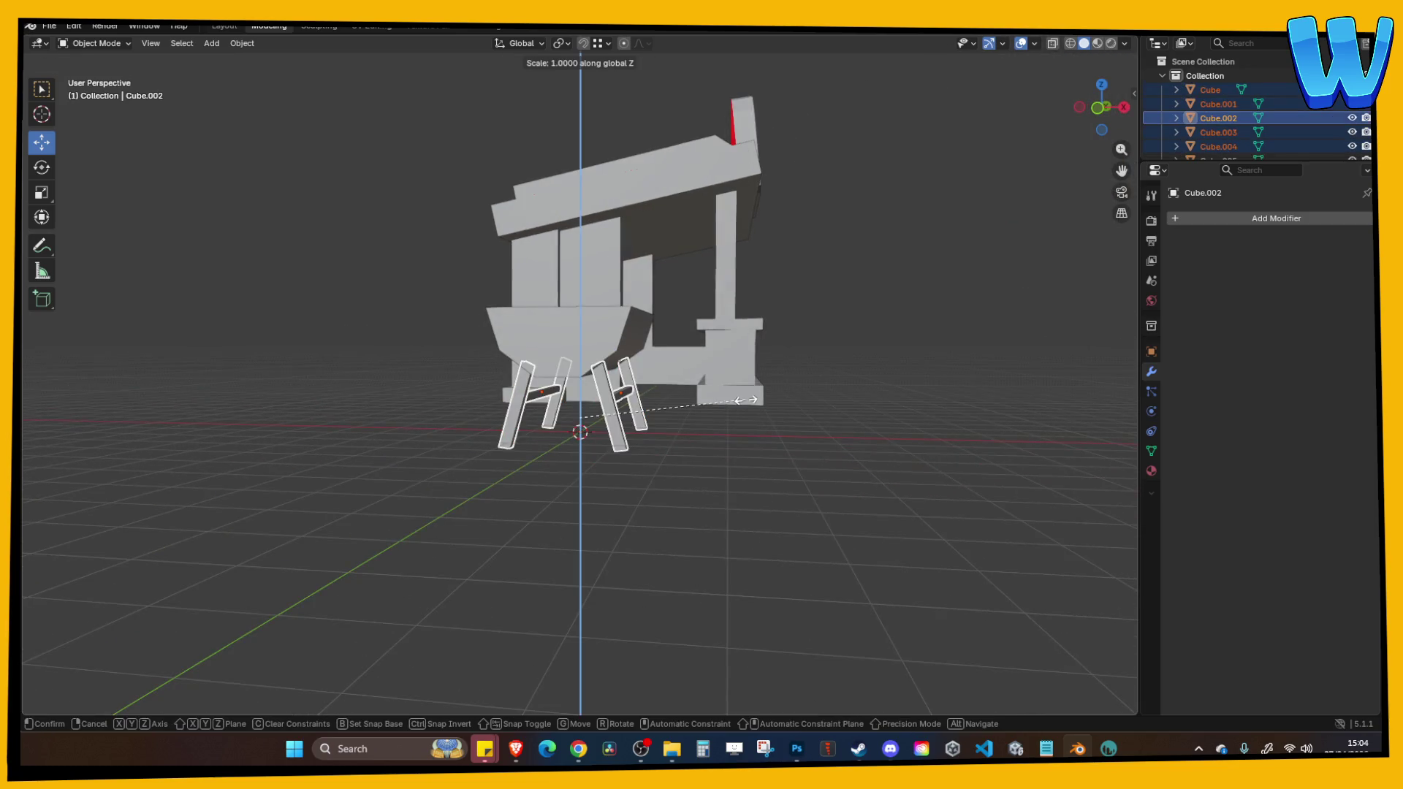
{"action": "left_click", "coordinate": [692, 448]}
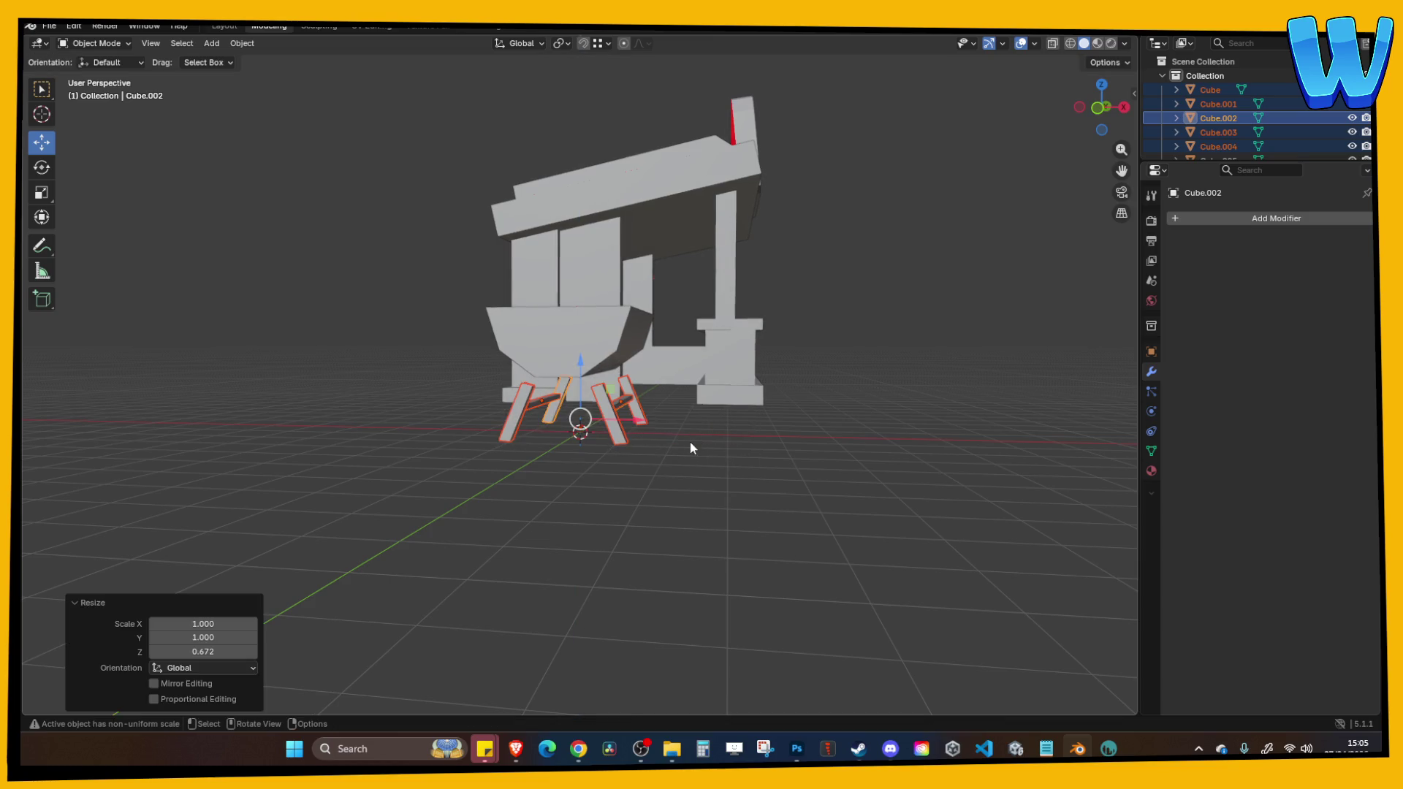
{"action": "left_click", "coordinate": [749, 449]}
{"action": "scroll", "coordinate": [651, 465], "scroll_direction": "up", "scroll_amount": 5}
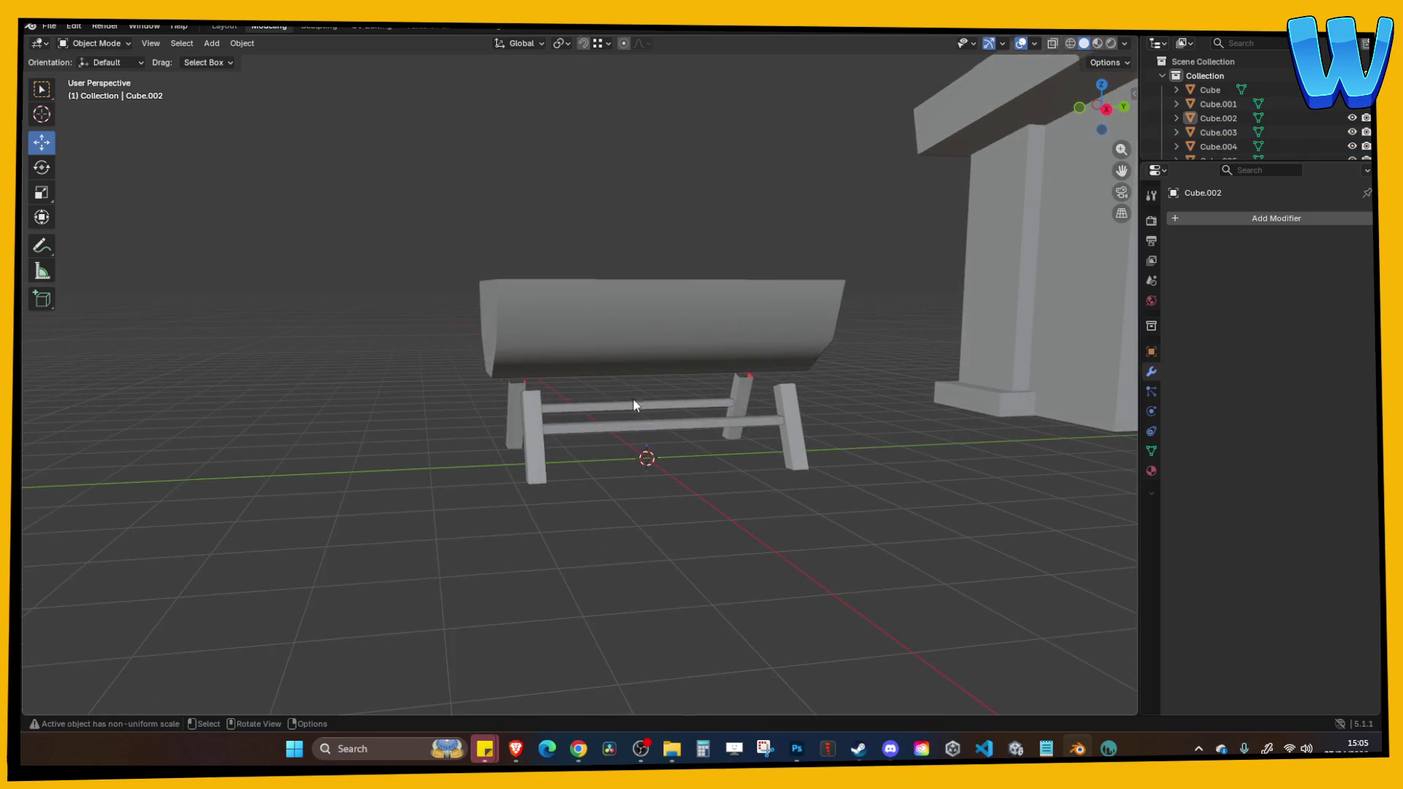
Lower the trough body and its inner filling down onto the shortened legs.
{"action": "left_click", "coordinate": [619, 347]}
{"action": "mouse_move", "coordinate": [634, 279]}
{"action": "left_mouse_down"}
{"action": "mouse_move", "coordinate": [635, 310]}
{"action": "mouse_move", "coordinate": [608, 295]}
{"action": "left_mouse_up"}
{"action": "left_click", "coordinate": [608, 323]}
{"action": "mouse_move", "coordinate": [843, 439]}
{"action": "left_mouse_down"}
{"action": "mouse_move", "coordinate": [756, 384]}
{"action": "mouse_move", "coordinate": [736, 410]}
{"action": "mouse_move", "coordinate": [648, 314]}
{"action": "left_mouse_up"}
{"action": "left_click", "coordinate": [691, 393]}
{"action": "left_click_drag", "start_coordinate": [743, 497], "coordinate": [712, 533]}
{"action": "scroll", "coordinate": [714, 535], "scroll_direction": "down", "scroll_amount": 3}
{"action": "scroll", "coordinate": [587, 492], "scroll_direction": "up", "scroll_amount": 6}
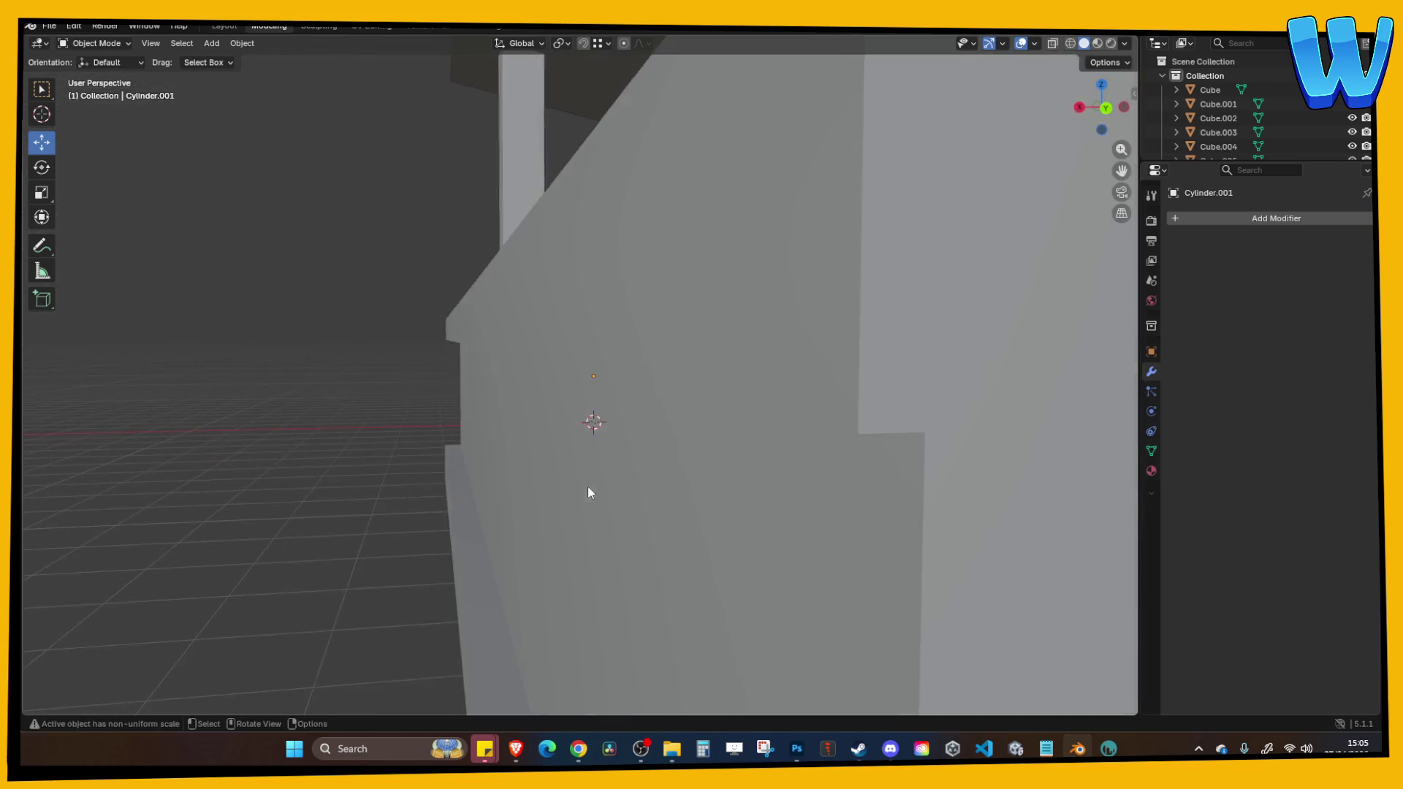
Box-select every part of the table model and save the Blender file.
{"action": "scroll", "coordinate": [629, 512], "scroll_direction": "down", "scroll_amount": 5}
{"action": "scroll", "coordinate": [585, 530], "scroll_direction": "up", "scroll_amount": 5}
{"action": "mouse_move", "coordinate": [582, 533]}
{"action": "left_mouse_down"}
{"action": "mouse_move", "coordinate": [749, 526]}
{"action": "mouse_move", "coordinate": [824, 498]}
{"action": "mouse_move", "coordinate": [831, 511]}
{"action": "mouse_move", "coordinate": [625, 539]}
{"action": "mouse_move", "coordinate": [663, 479]}
{"action": "mouse_move", "coordinate": [482, 278]}
{"action": "left_mouse_up"}
{"action": "scroll", "coordinate": [622, 512], "scroll_direction": "down", "scroll_amount": 3}
{"action": "key", "text": "ctrl+s"}
{"action": "scroll", "coordinate": [614, 475], "scroll_direction": "up", "scroll_amount": 3}
{"action": "key", "text": "a"}
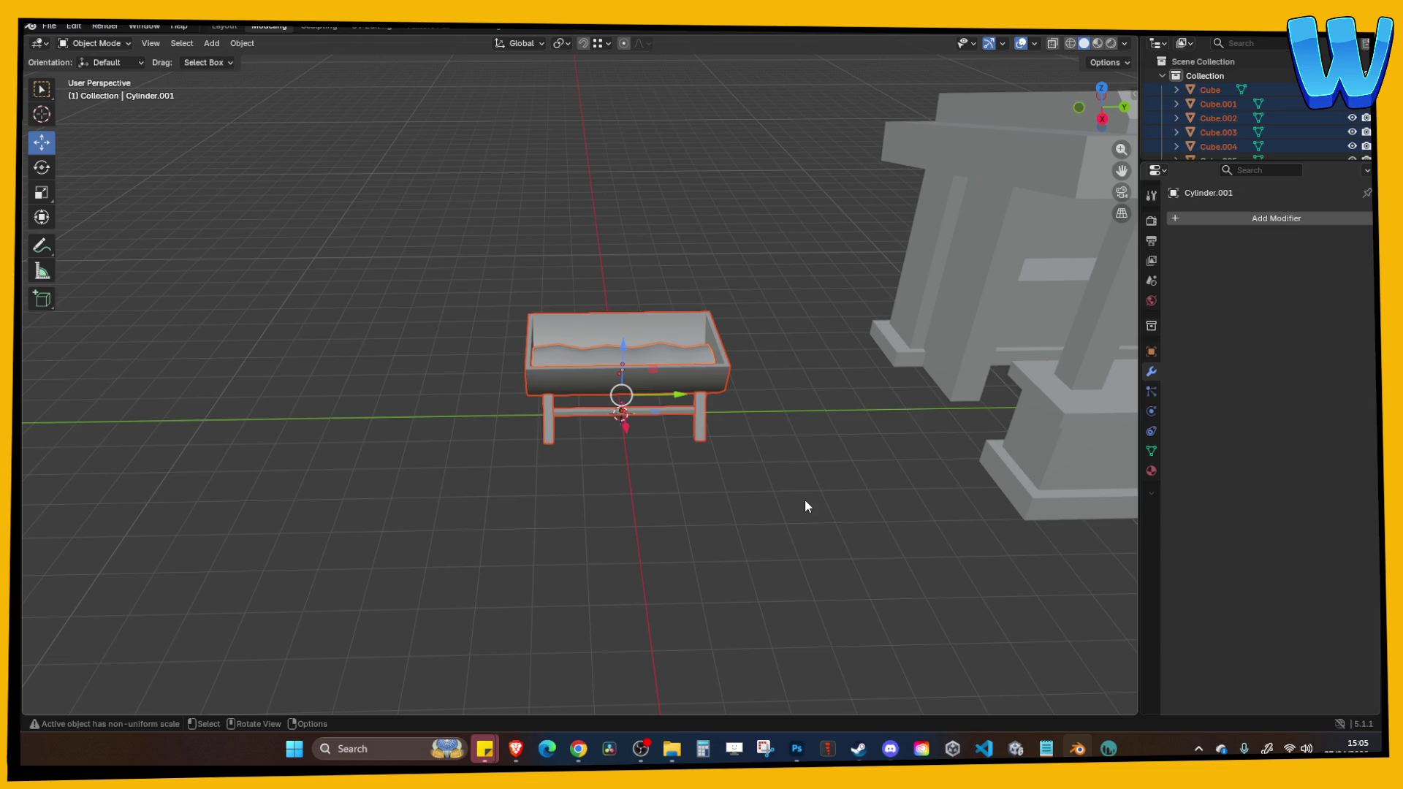
{"action": "mouse_move", "coordinate": [331, 234]}
{"action": "left_mouse_down"}
{"action": "mouse_move", "coordinate": [741, 478]}
{"action": "mouse_move", "coordinate": [690, 400]}
{"action": "mouse_move", "coordinate": [716, 424]}
{"action": "mouse_move", "coordinate": [568, 334]}
{"action": "left_mouse_up"}
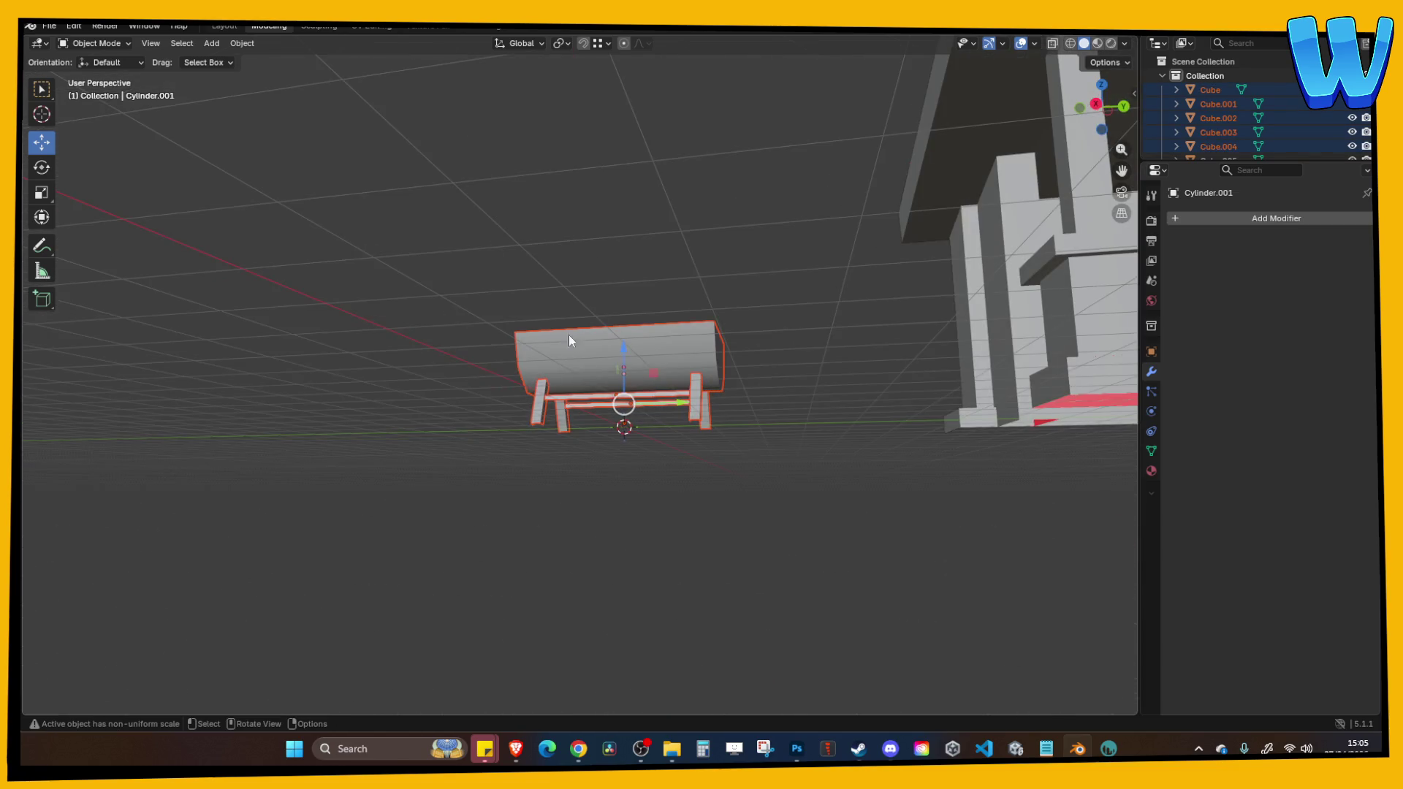
{"action": "key", "text": "ctrl+s"}
Export the selection as FBX, overwriting BBQ .fbx in The King Crab folder.
{"action": "left_click_drag", "start_coordinate": [539, 276], "coordinate": [433, 185]}
{"action": "left_click", "coordinate": [30, 25]}
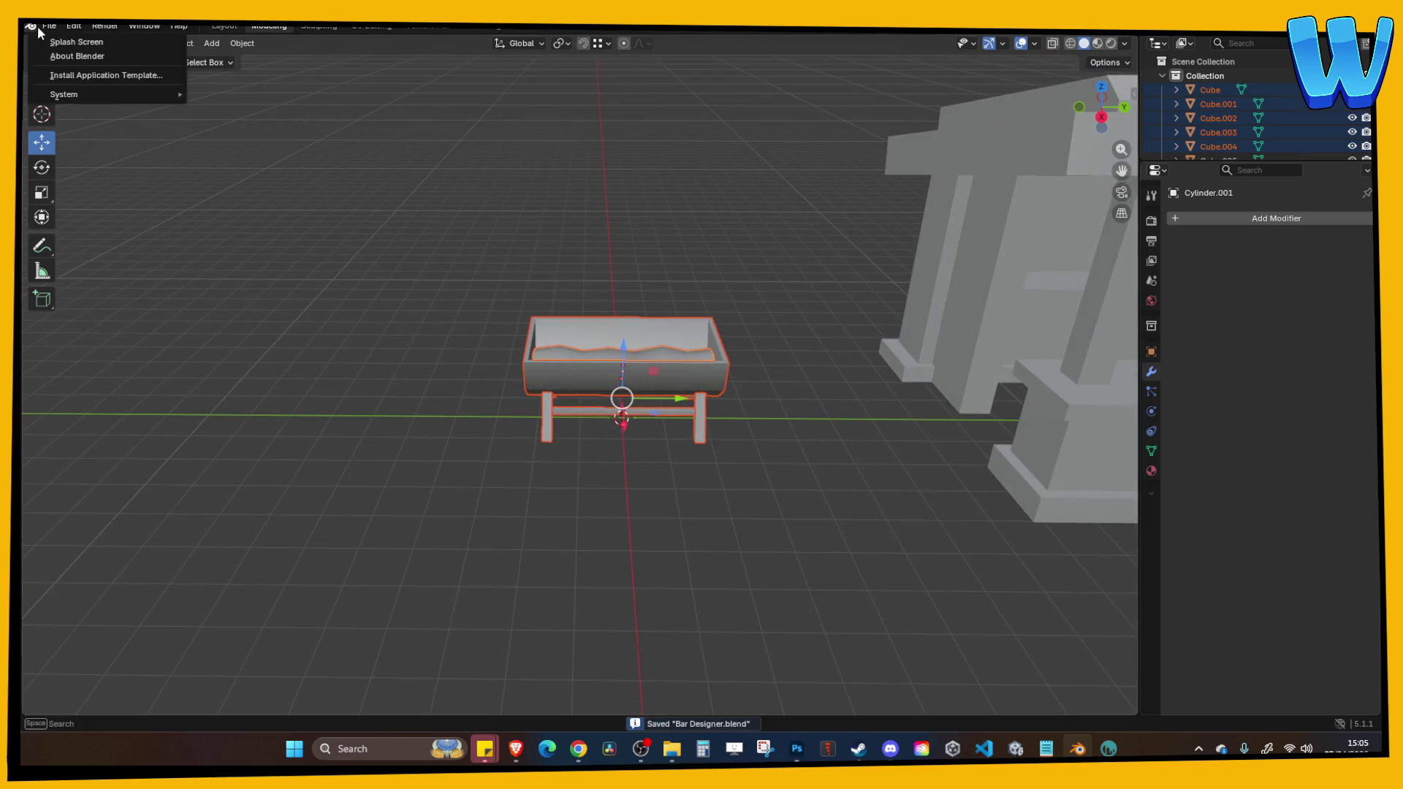
{"action": "mouse_move", "coordinate": [49, 26]}
{"action": "mouse_move", "coordinate": [158, 242]}
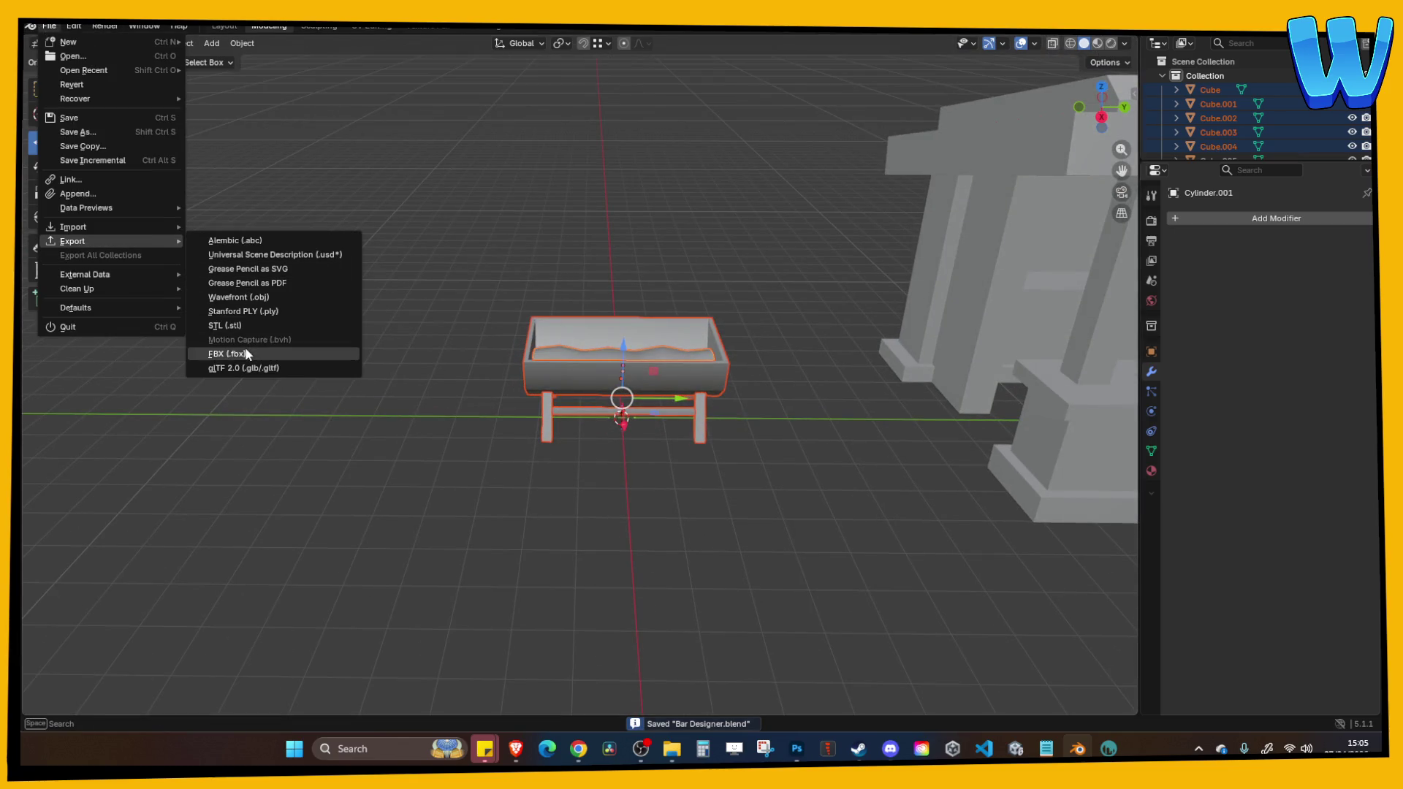
{"action": "left_click", "coordinate": [227, 354]}
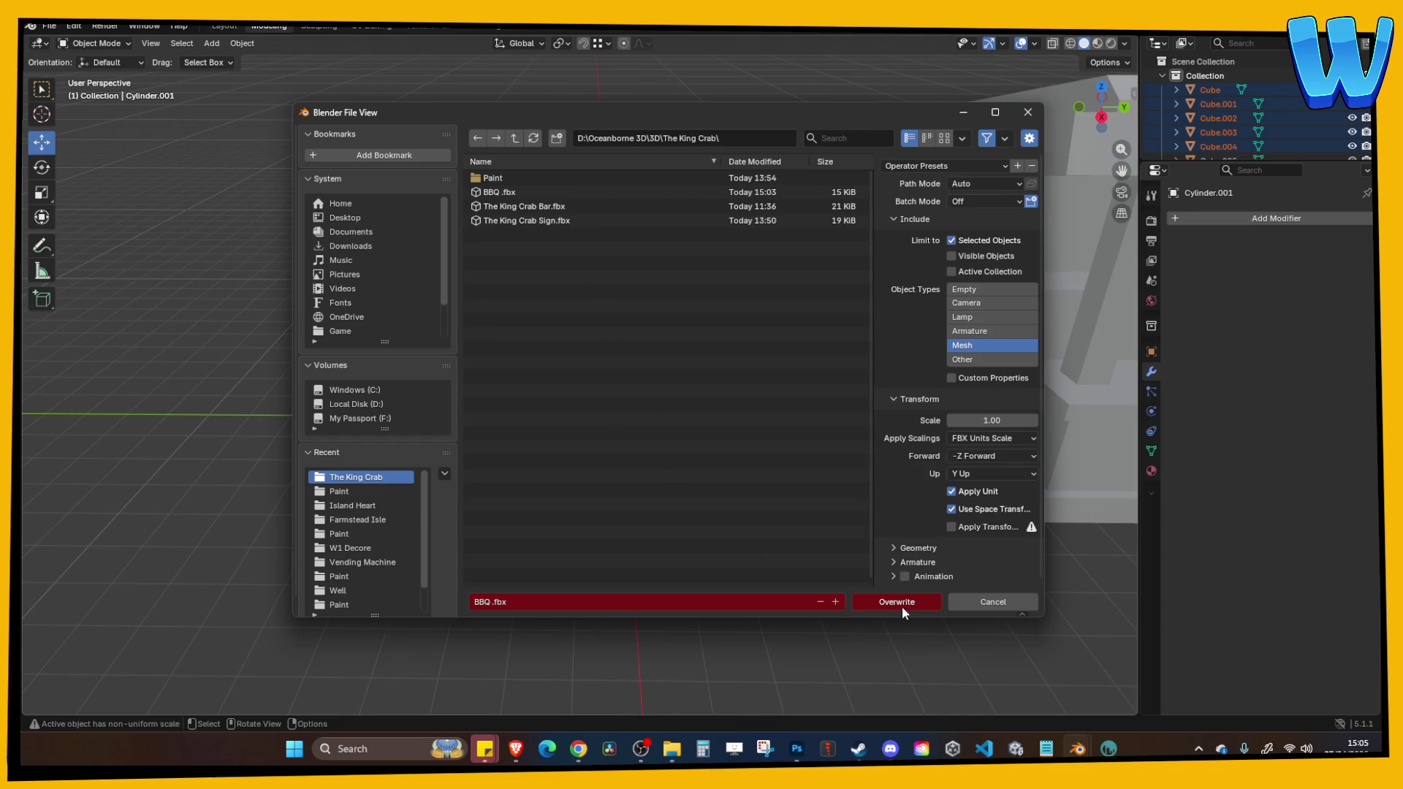
{"action": "left_click", "coordinate": [902, 604]}
{"action": "left_click", "coordinate": [1013, 746]}
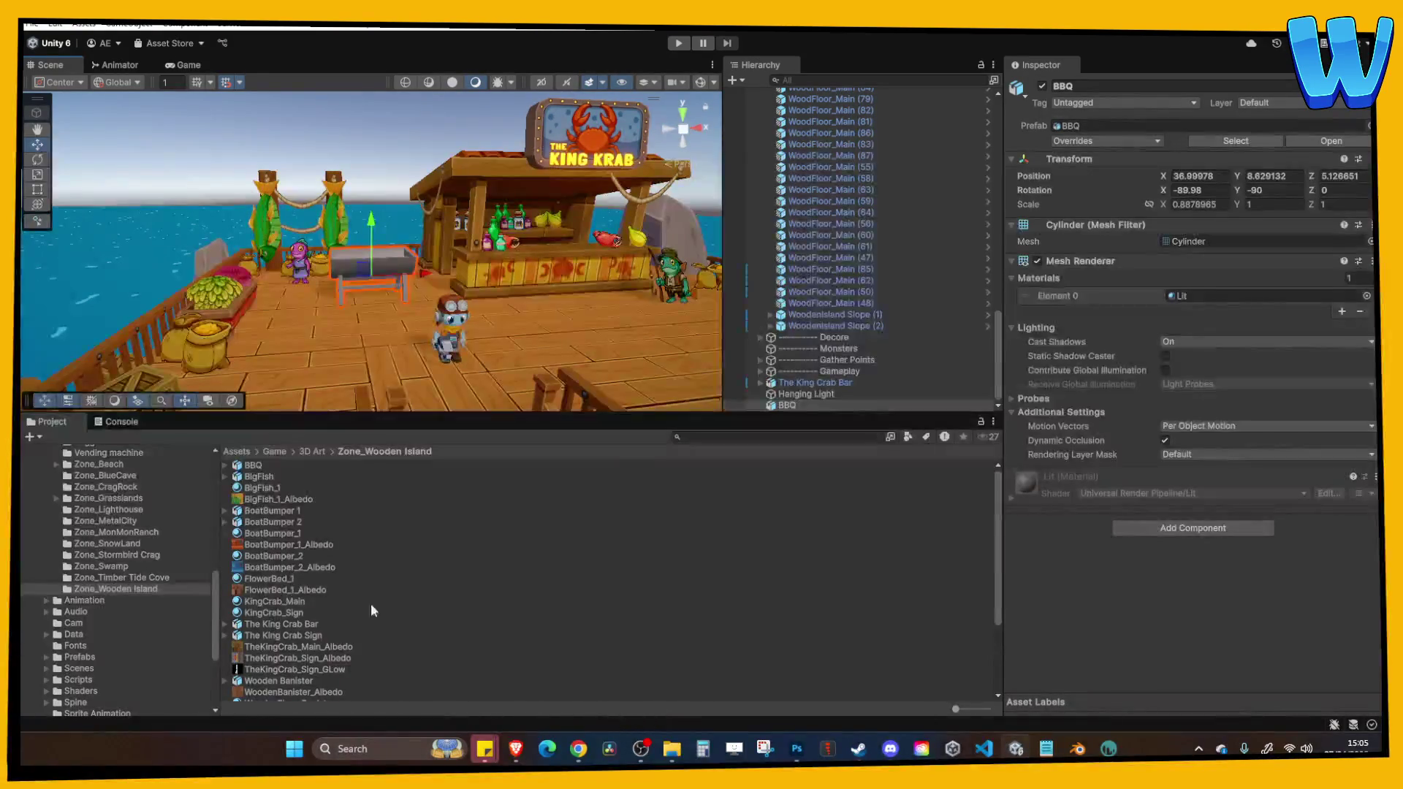
{"action": "left_click", "coordinate": [669, 749]}
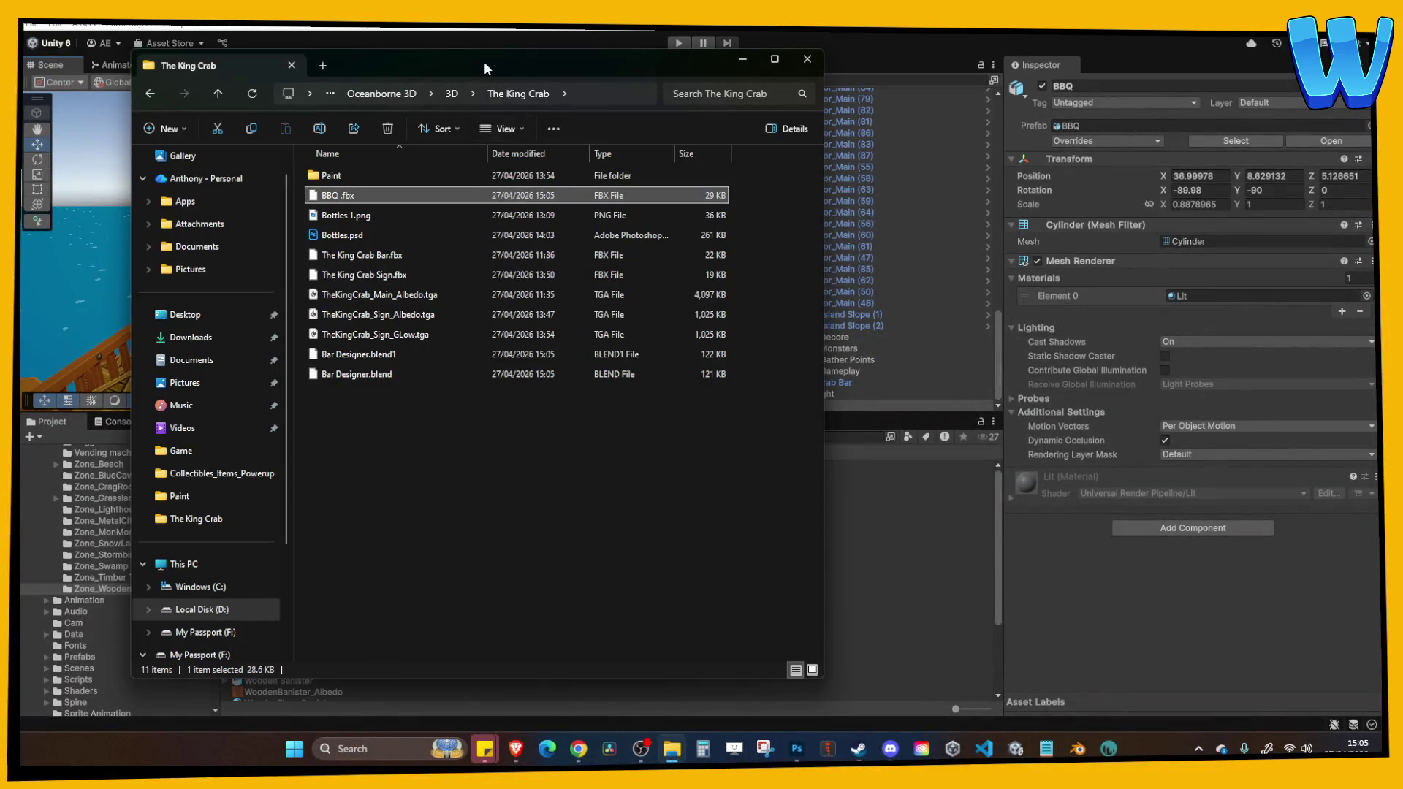
Reveal the Zone_Wooden Island folder on disk via the BoatBumper_2 asset in Unity.
{"action": "left_click_drag", "start_coordinate": [484, 62], "coordinate": [907, 56]}
{"action": "left_click", "coordinate": [304, 559]}
{"action": "right_click", "coordinate": [304, 559]}
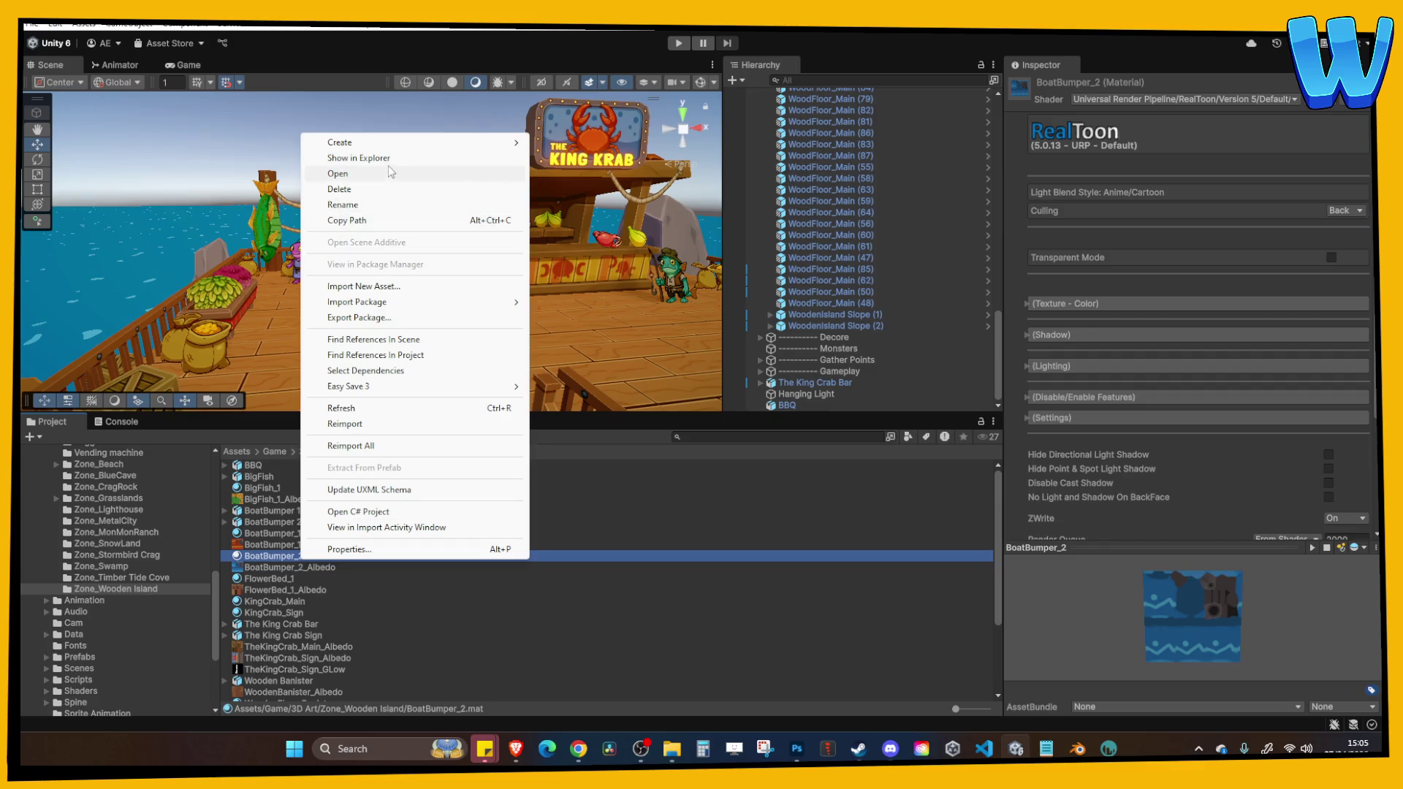
{"action": "left_click", "coordinate": [360, 158]}
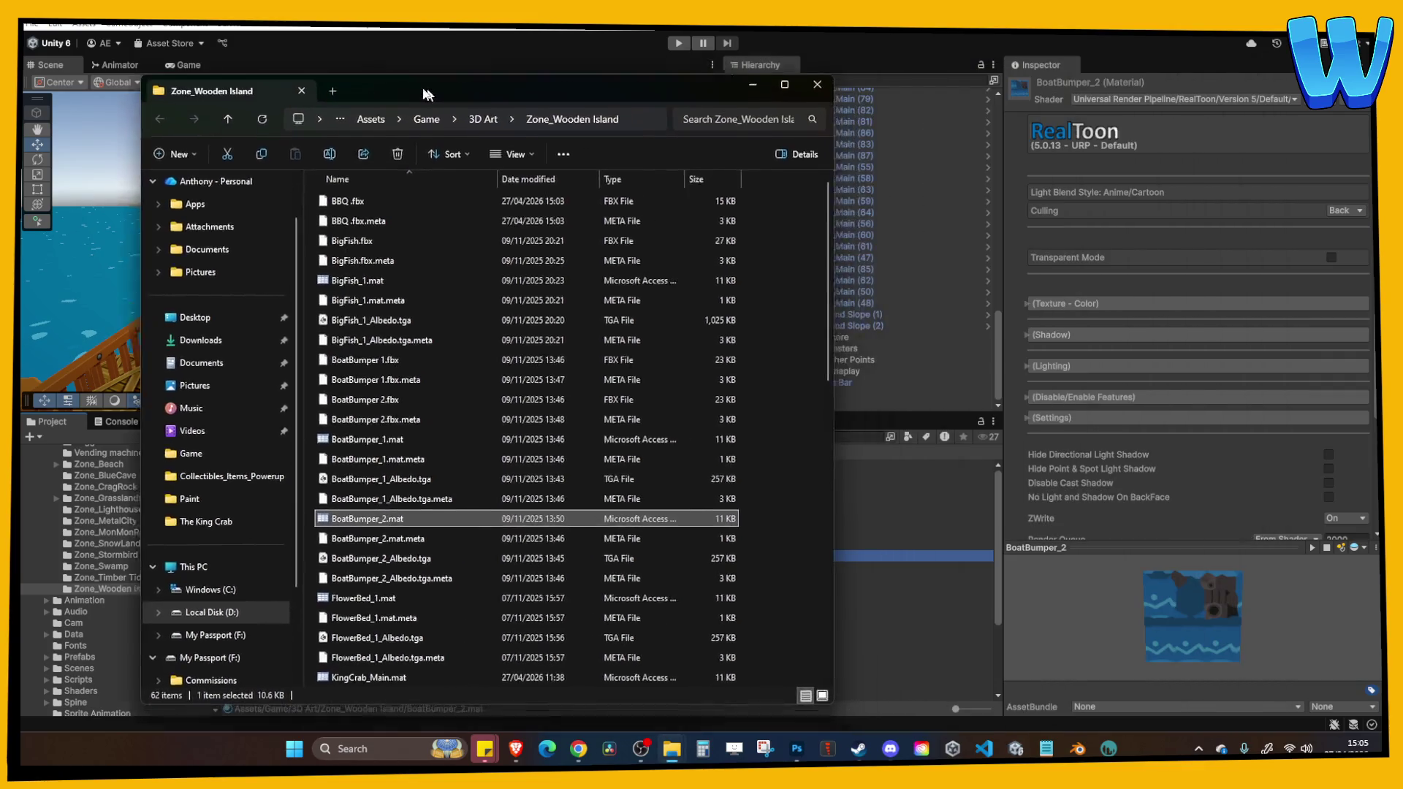
{"action": "left_click_drag", "start_coordinate": [428, 93], "coordinate": [393, 80]}
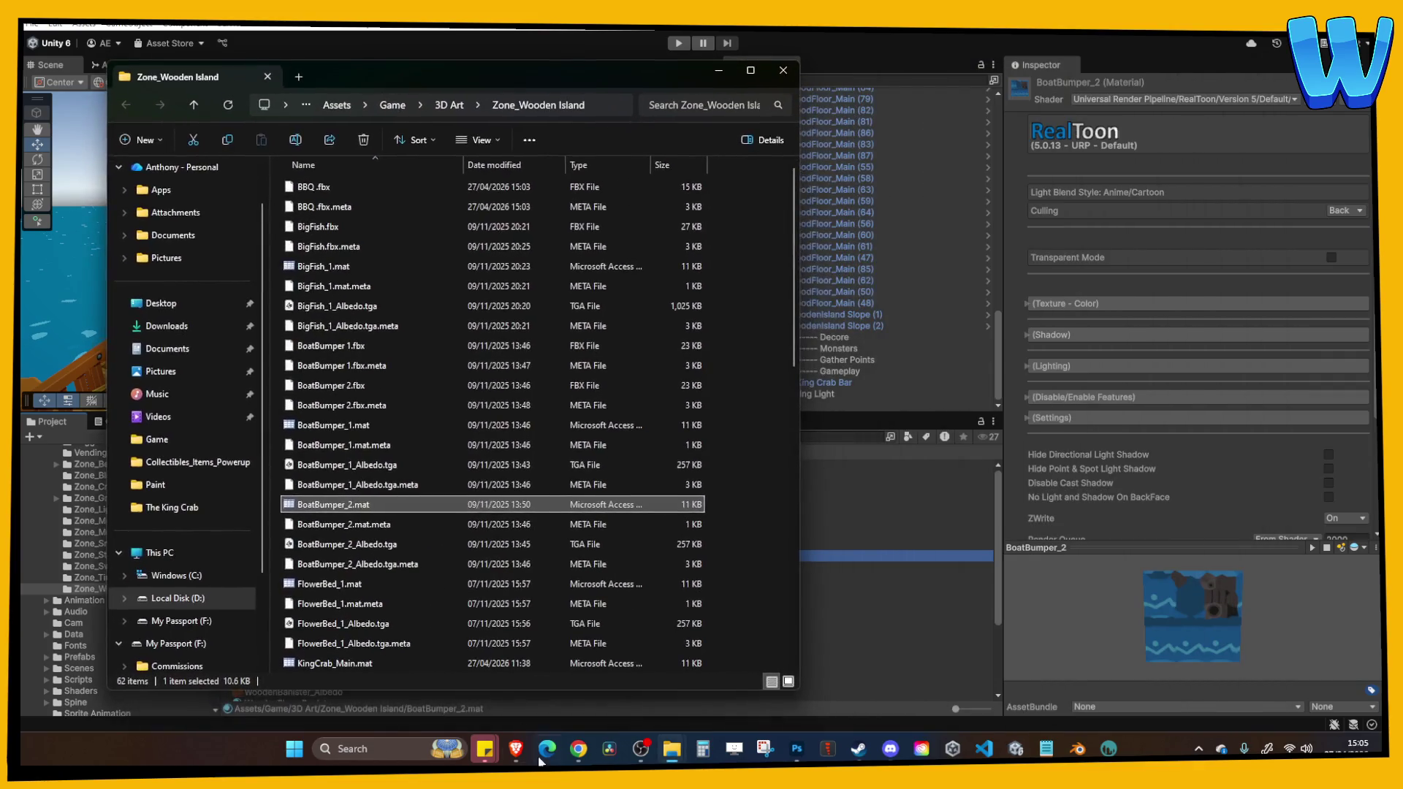
Drag BBQ .fbx from The King Crab into Zone_Wooden Island, replacing the old copy.
{"action": "mouse_move", "coordinate": [661, 752]}
{"action": "left_click", "coordinate": [660, 700]}
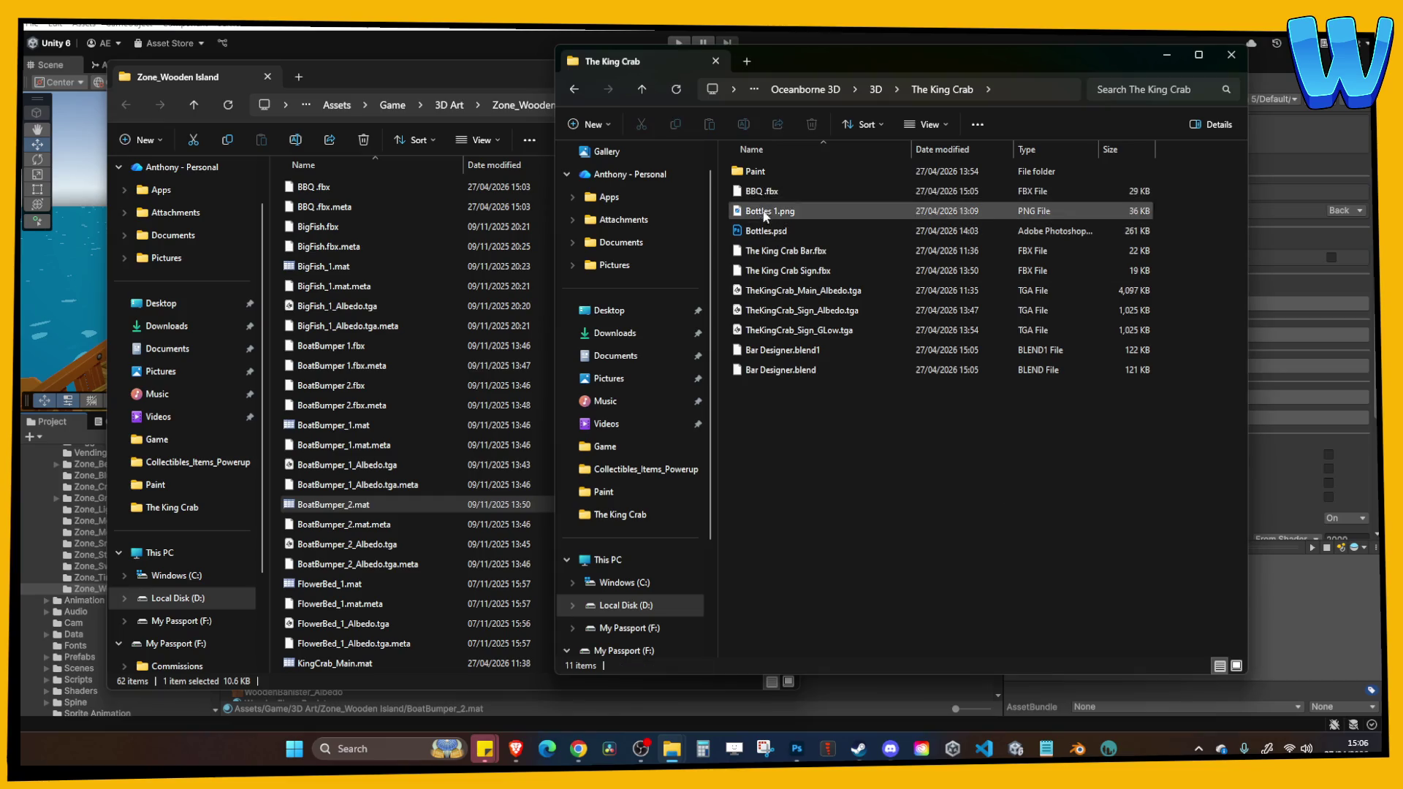
{"action": "left_click_drag", "start_coordinate": [764, 198], "coordinate": [390, 357]}
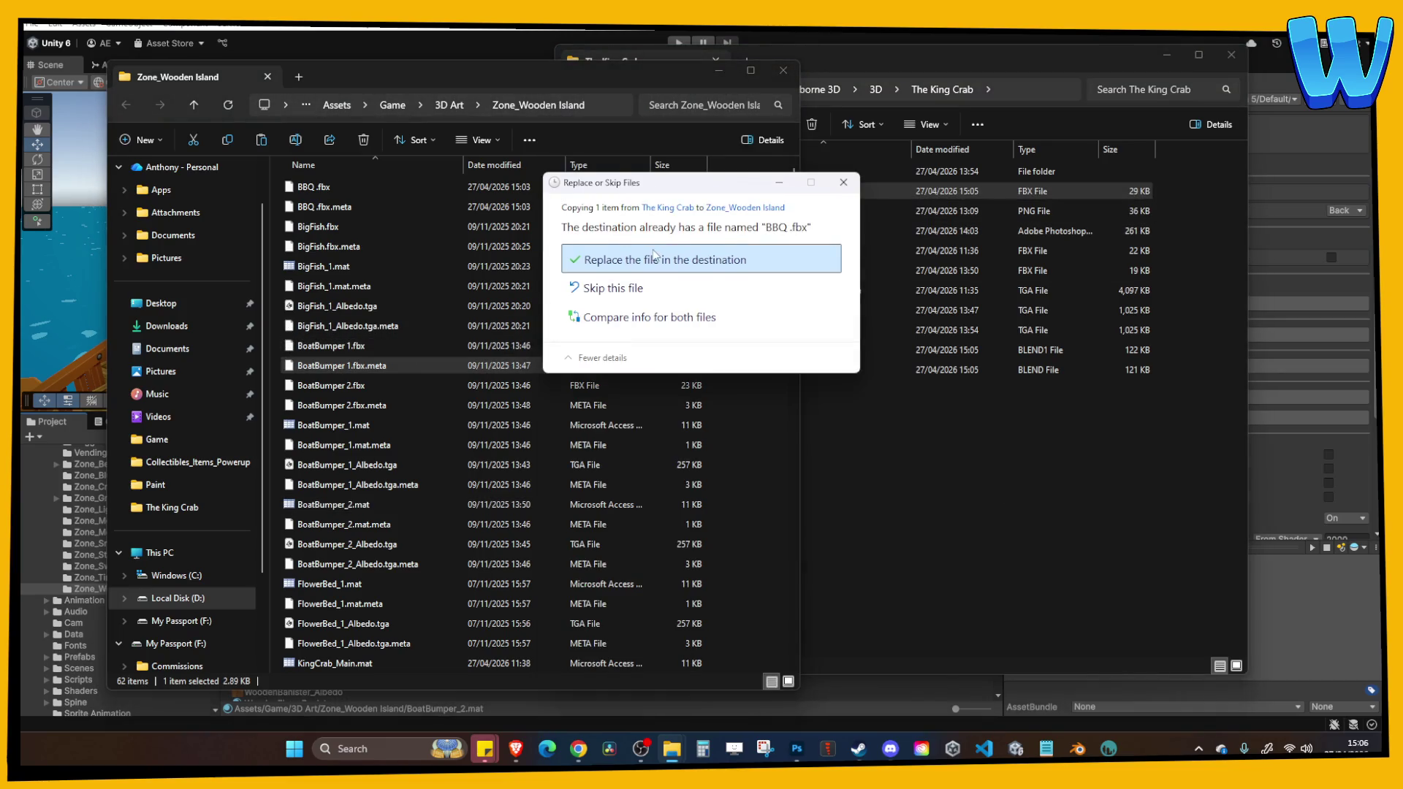
{"action": "left_click", "coordinate": [629, 259]}
{"action": "key", "text": "alt+Tab"}
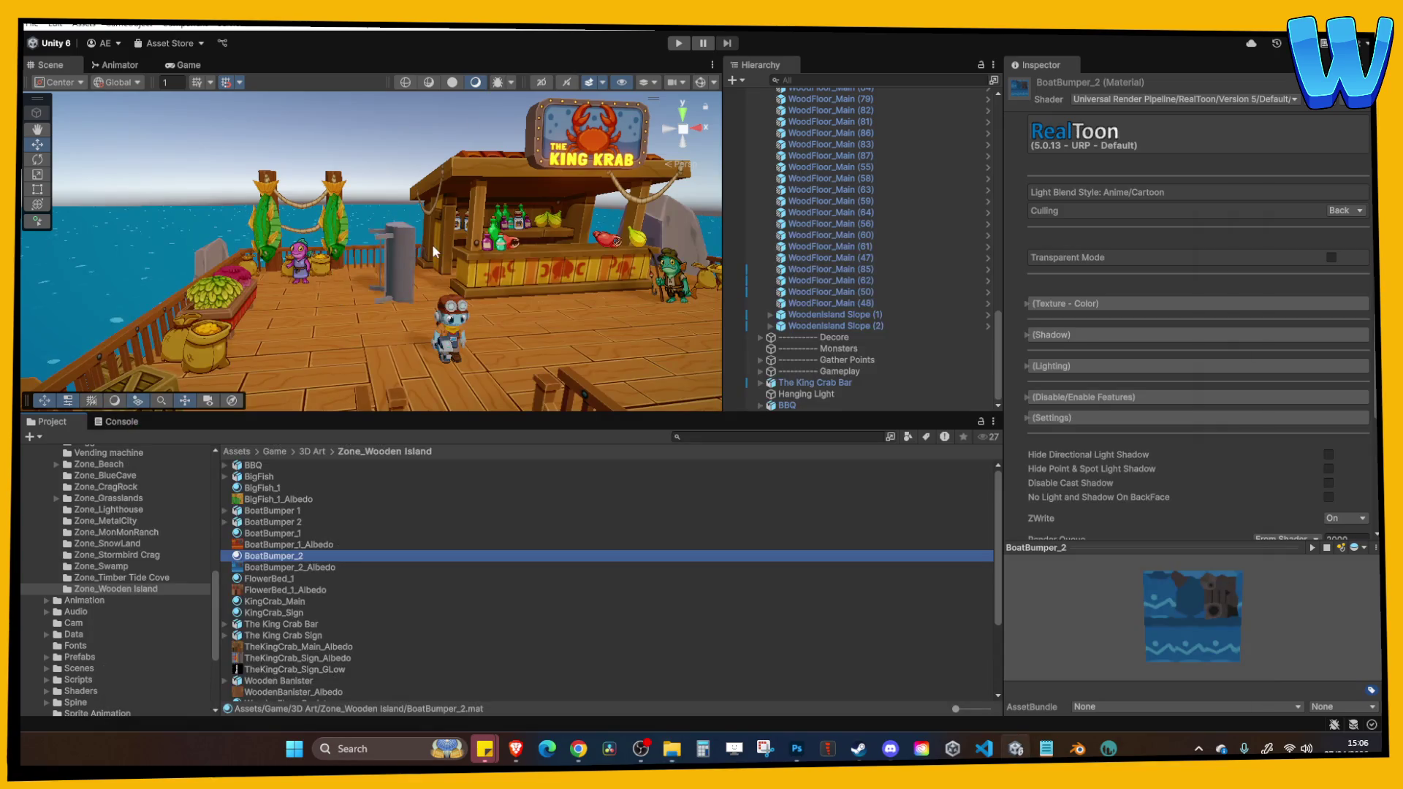
{"action": "left_click", "coordinate": [1272, 189]}
Set the BBQ's X rotation to 0, leaving its Y rotation unchanged.
{"action": "type", "text": "0"}
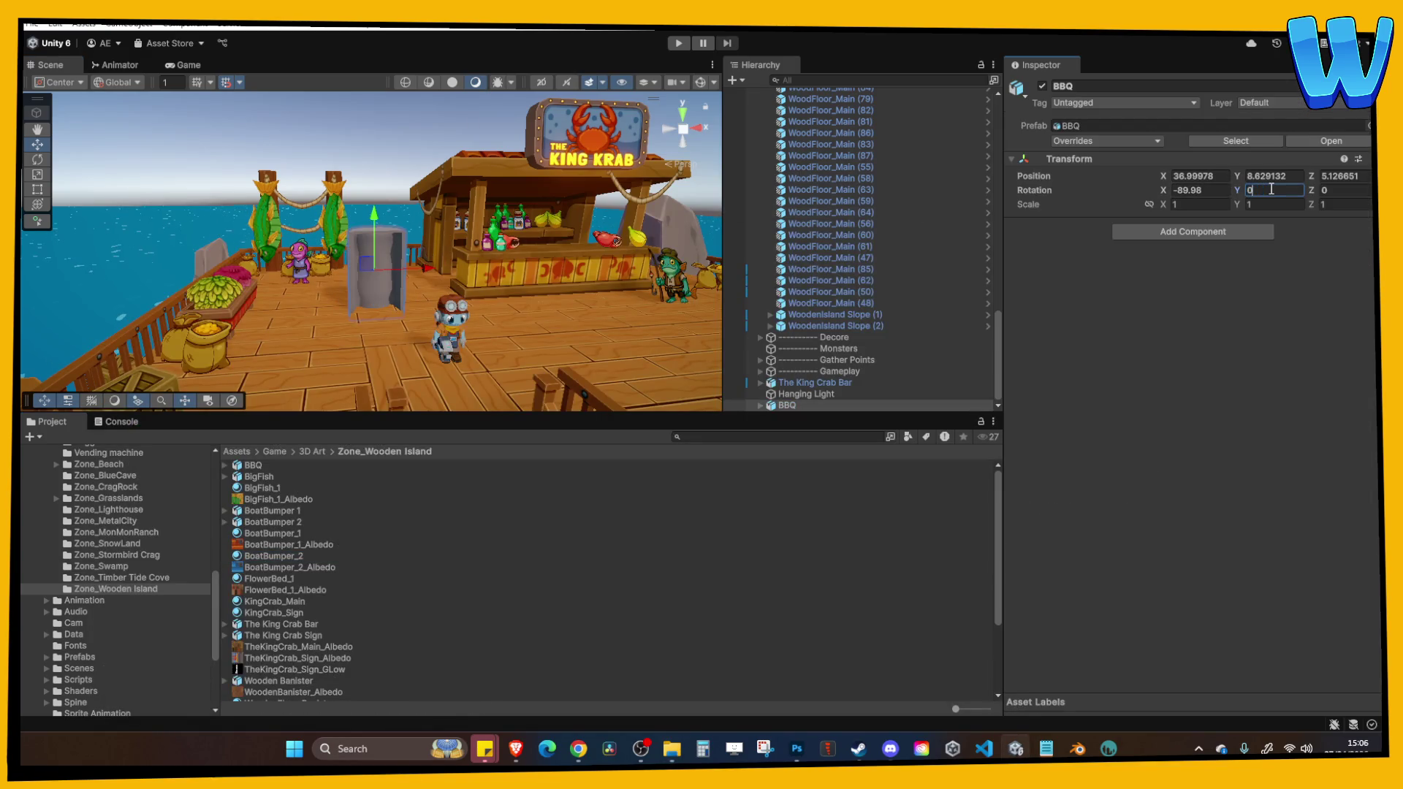
{"action": "key", "text": "Escape"}
{"action": "left_click", "coordinate": [1200, 190]}
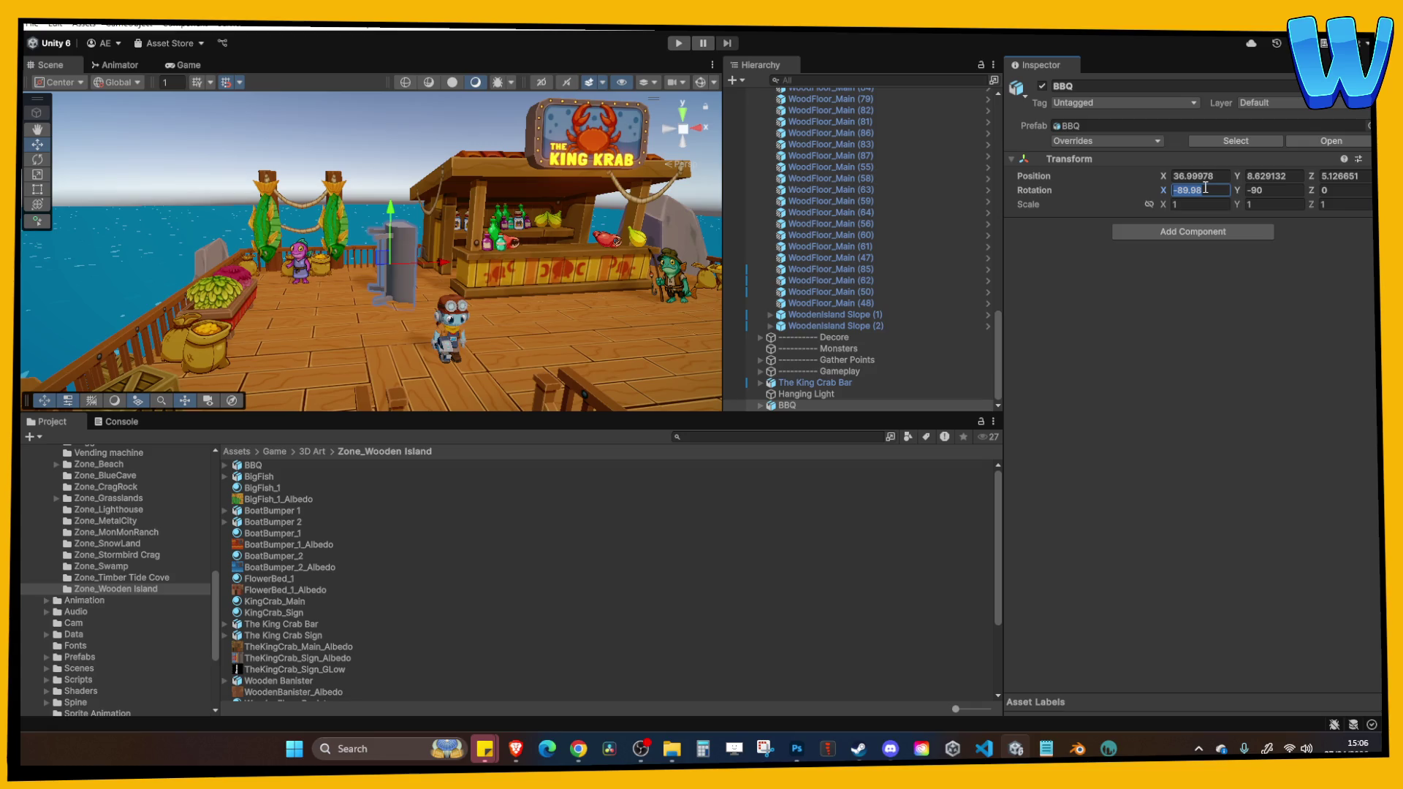
{"action": "type", "text": "0"}
Lower the BBQ onto the deck at Y position 6.63.
{"action": "left_click_drag", "start_coordinate": [526, 314], "coordinate": [494, 344]}
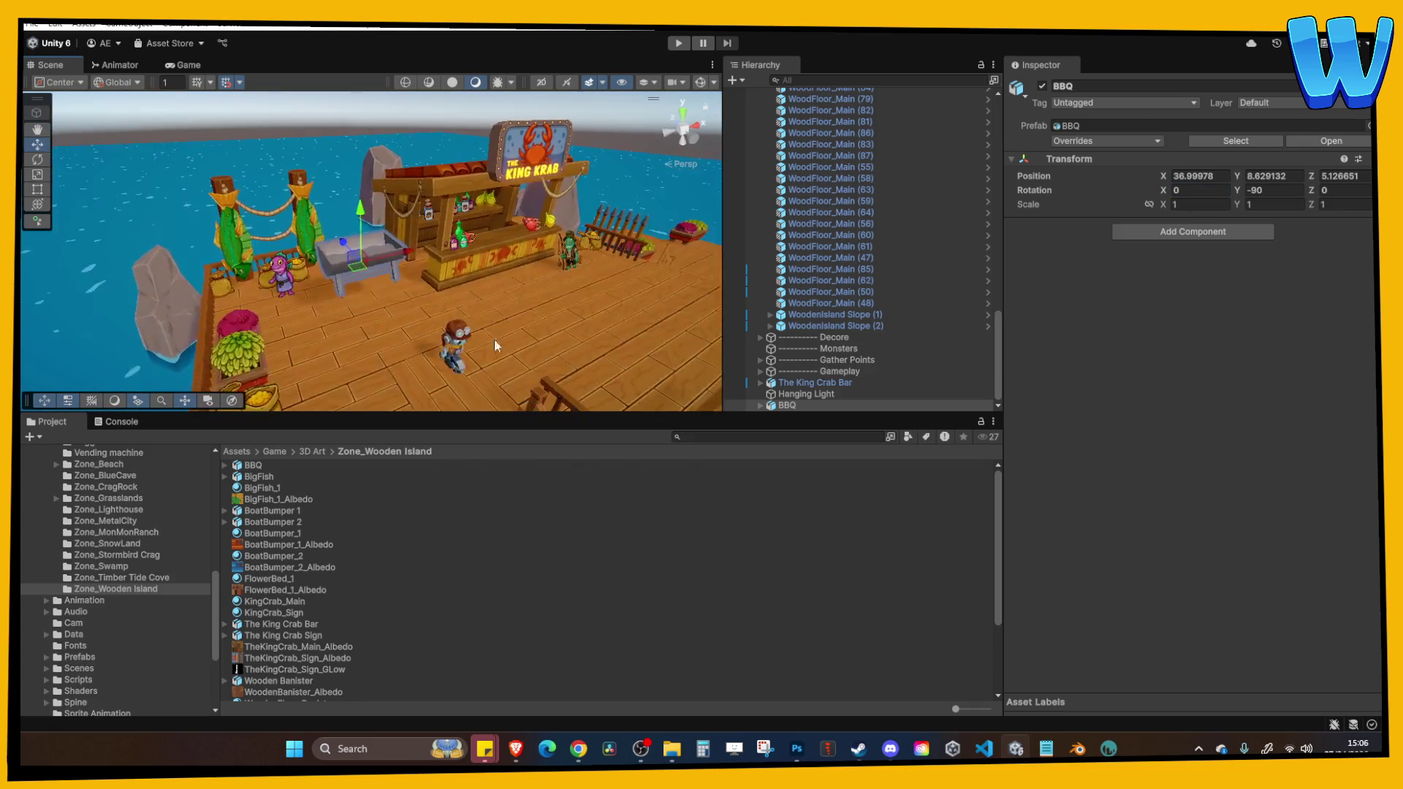
{"action": "left_click_drag", "start_coordinate": [365, 216], "coordinate": [365, 248]}
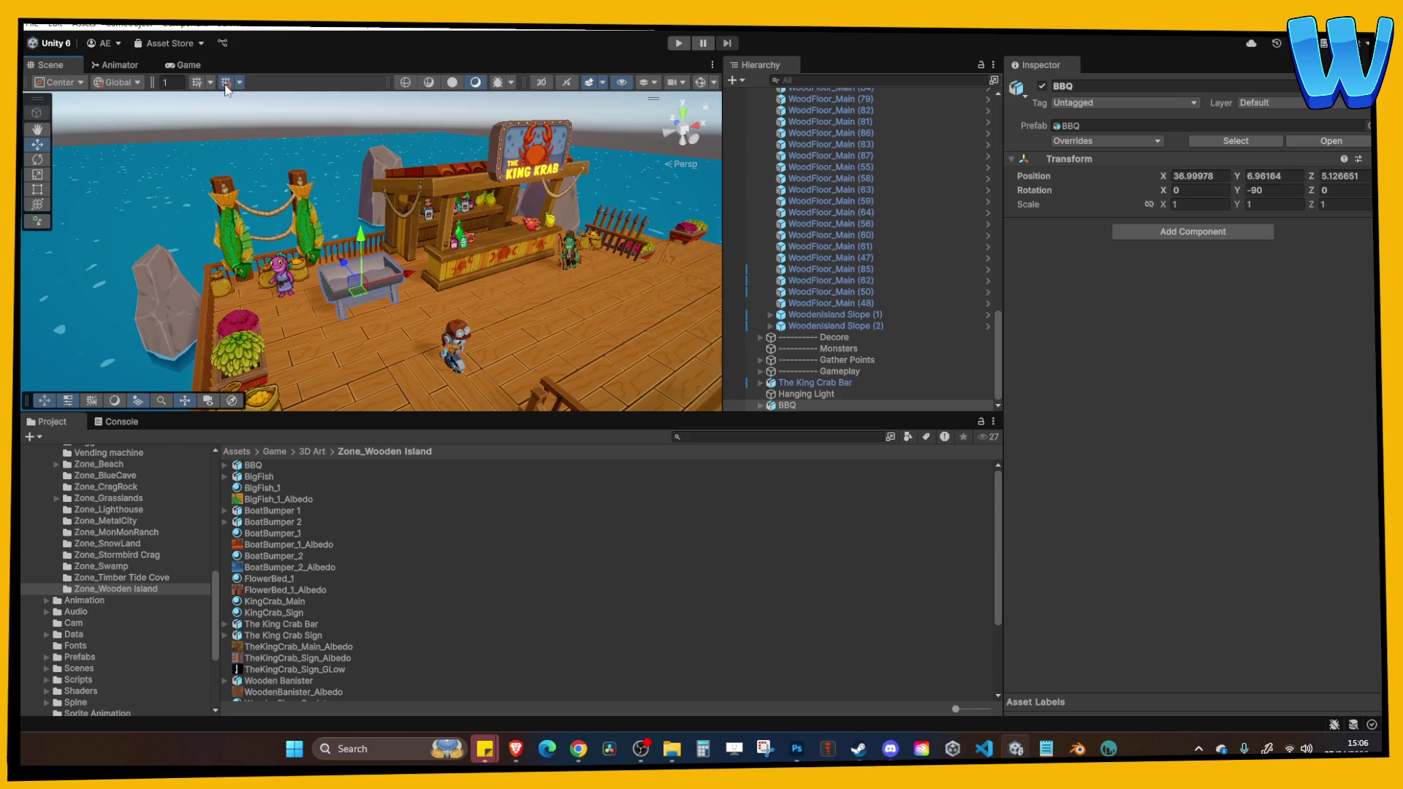
{"action": "left_click_drag", "start_coordinate": [375, 272], "coordinate": [376, 277]}
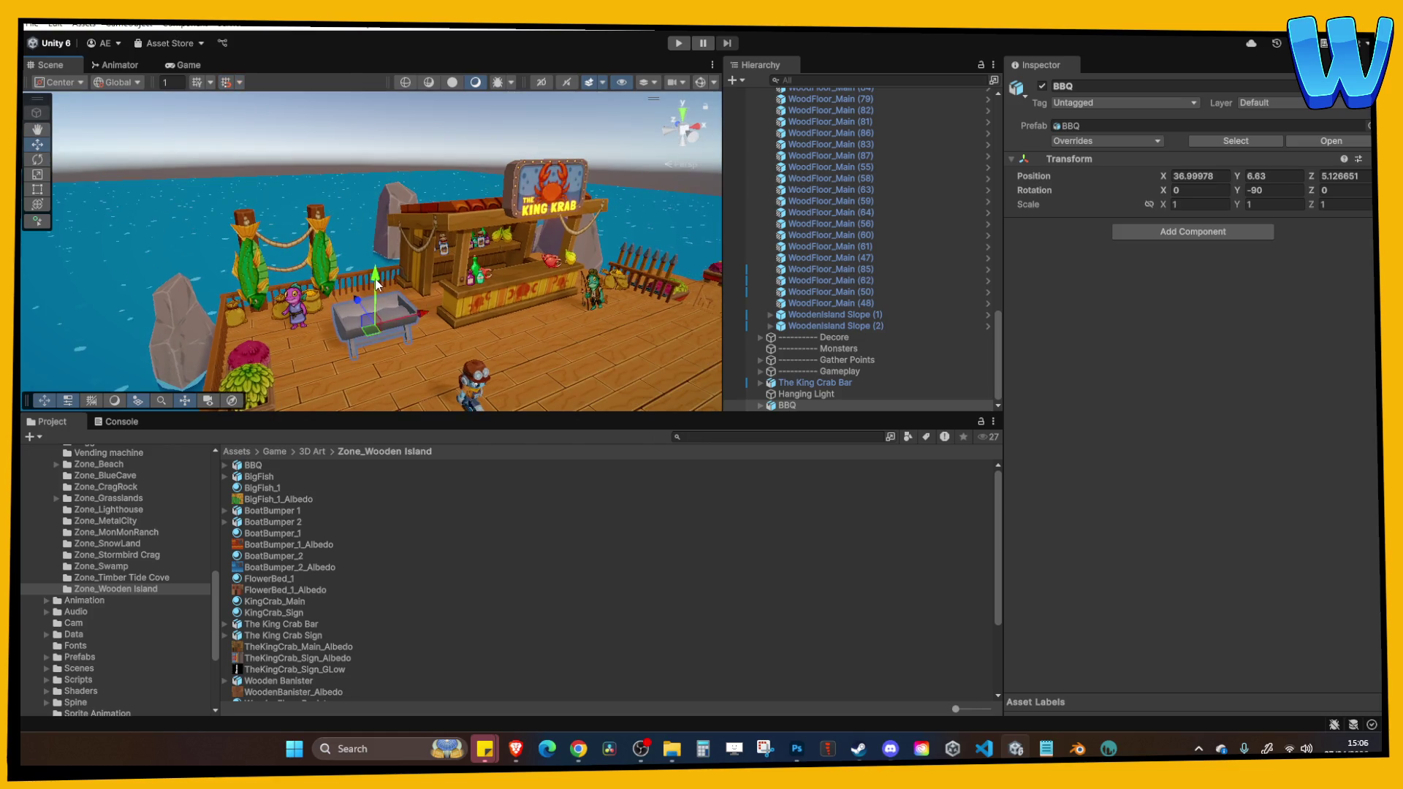
{"action": "key", "text": "f"}
{"action": "left_click", "coordinate": [679, 44]}
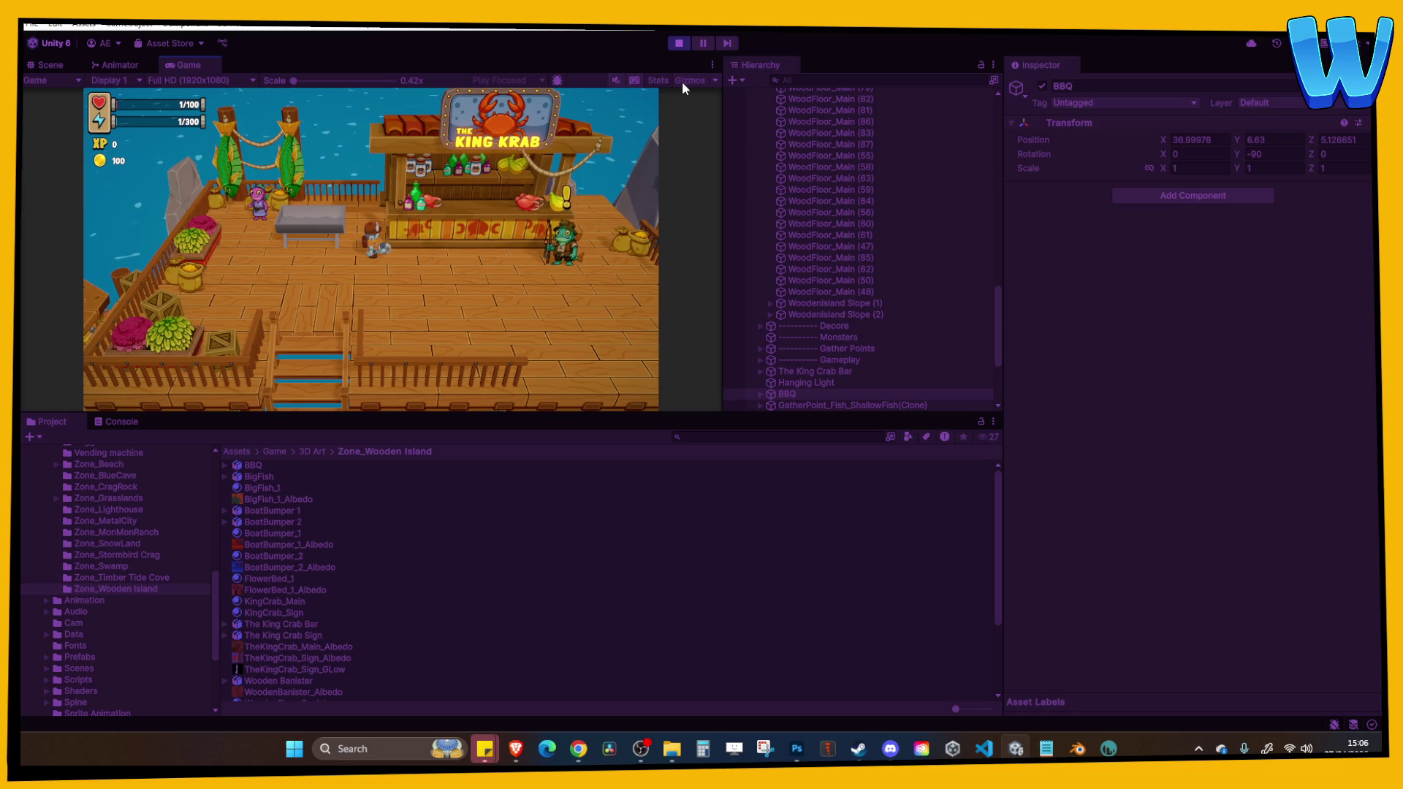
{"action": "key", "text": "a"}
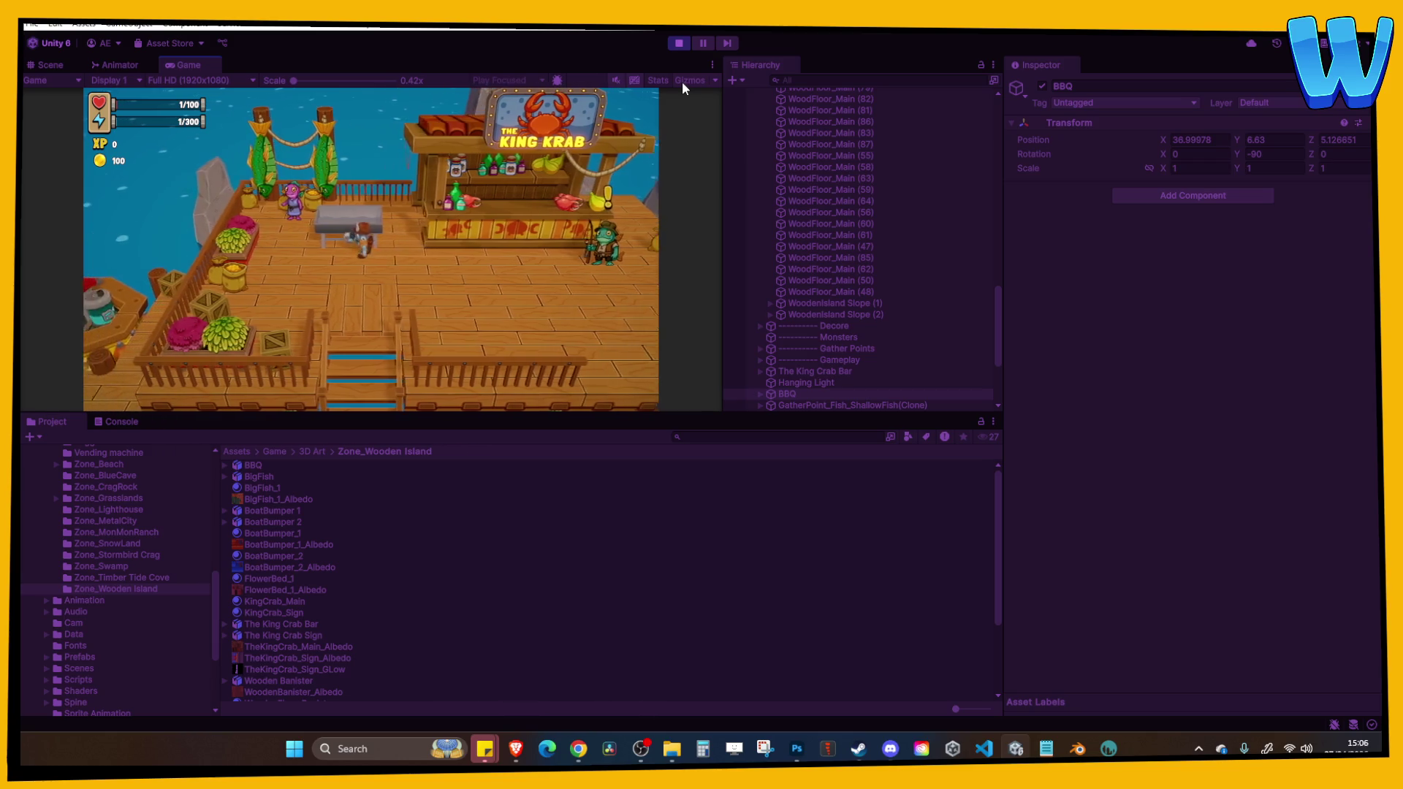
{"action": "left_click", "coordinate": [712, 64]}
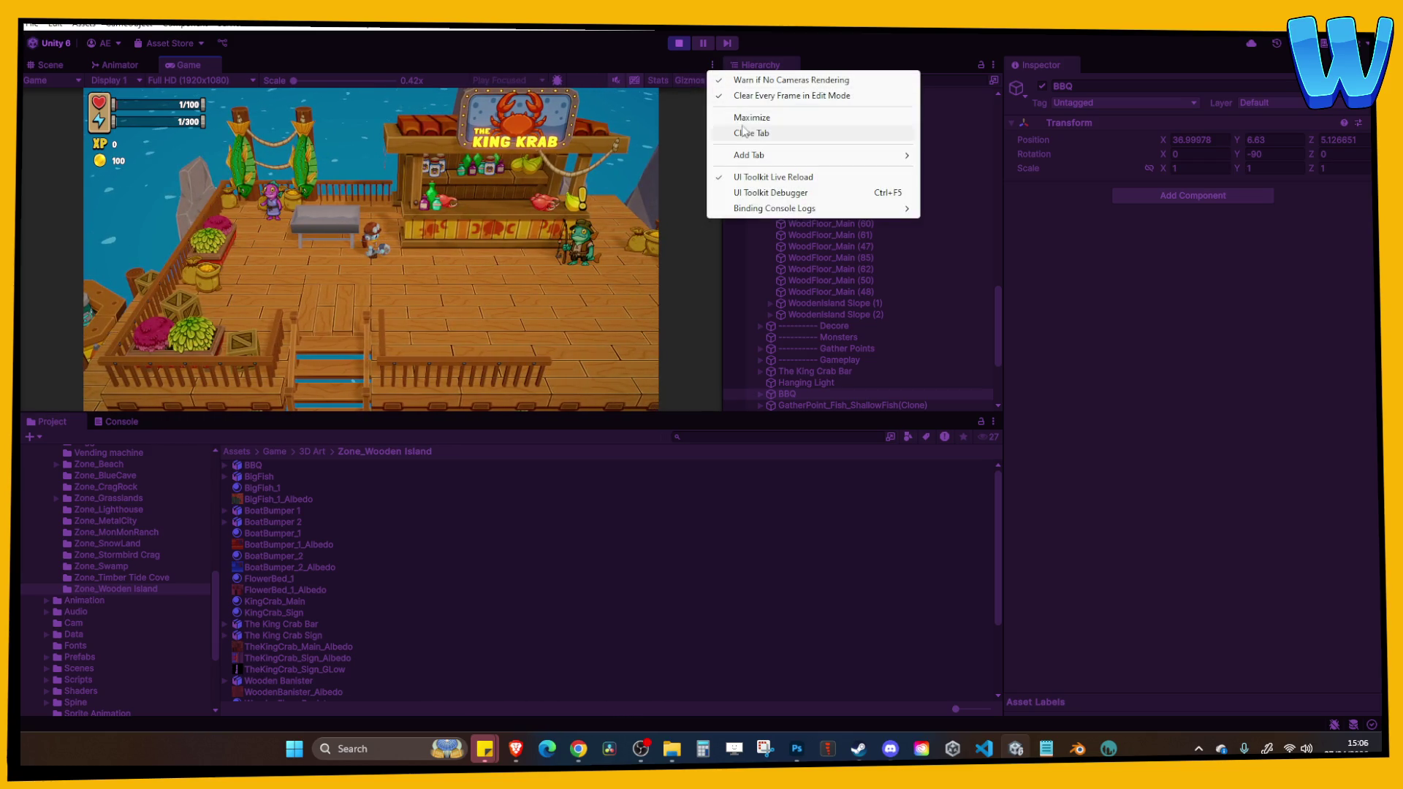
{"action": "left_click", "coordinate": [747, 118]}
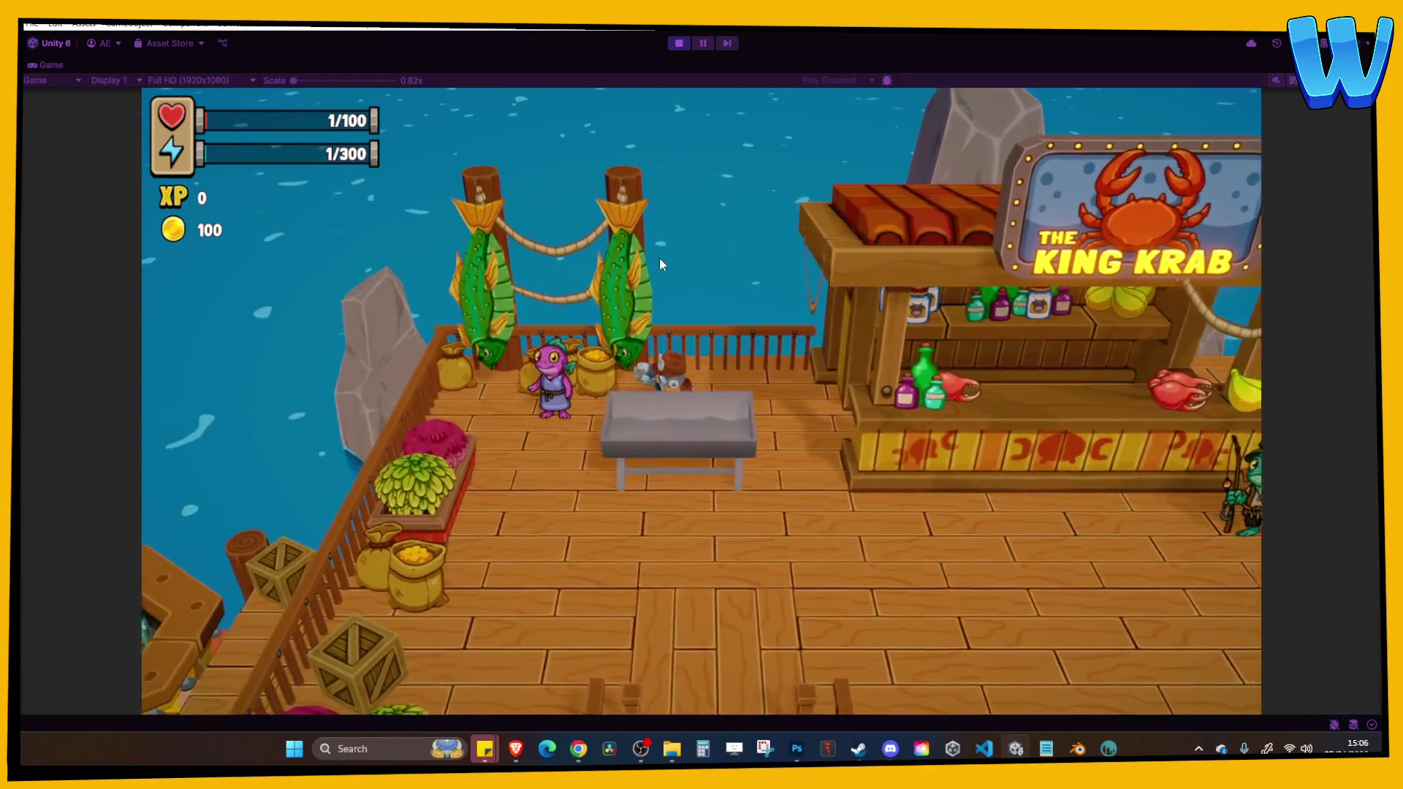
{"action": "key", "text": "s"}
{"action": "key", "text": "s"}
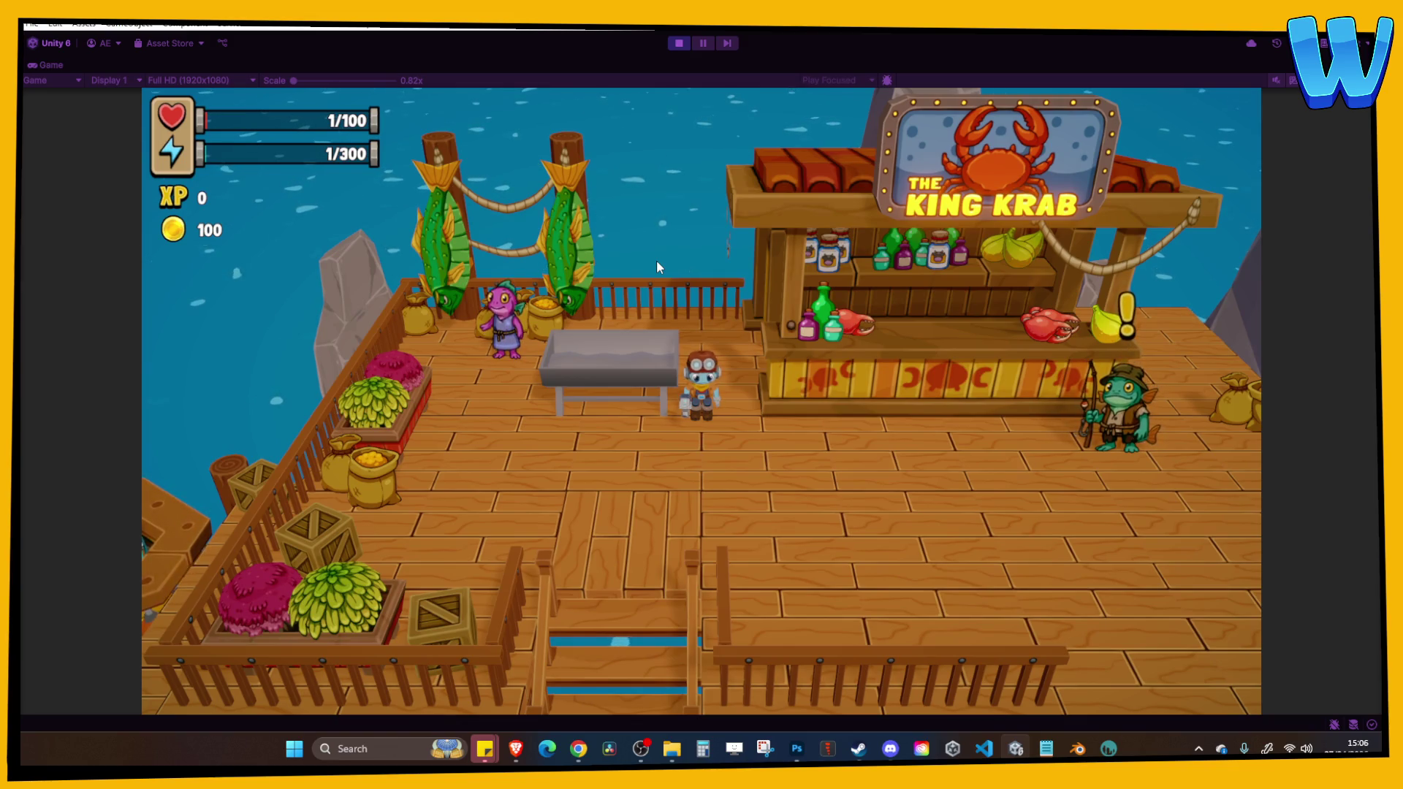
{"action": "key", "text": "s"}
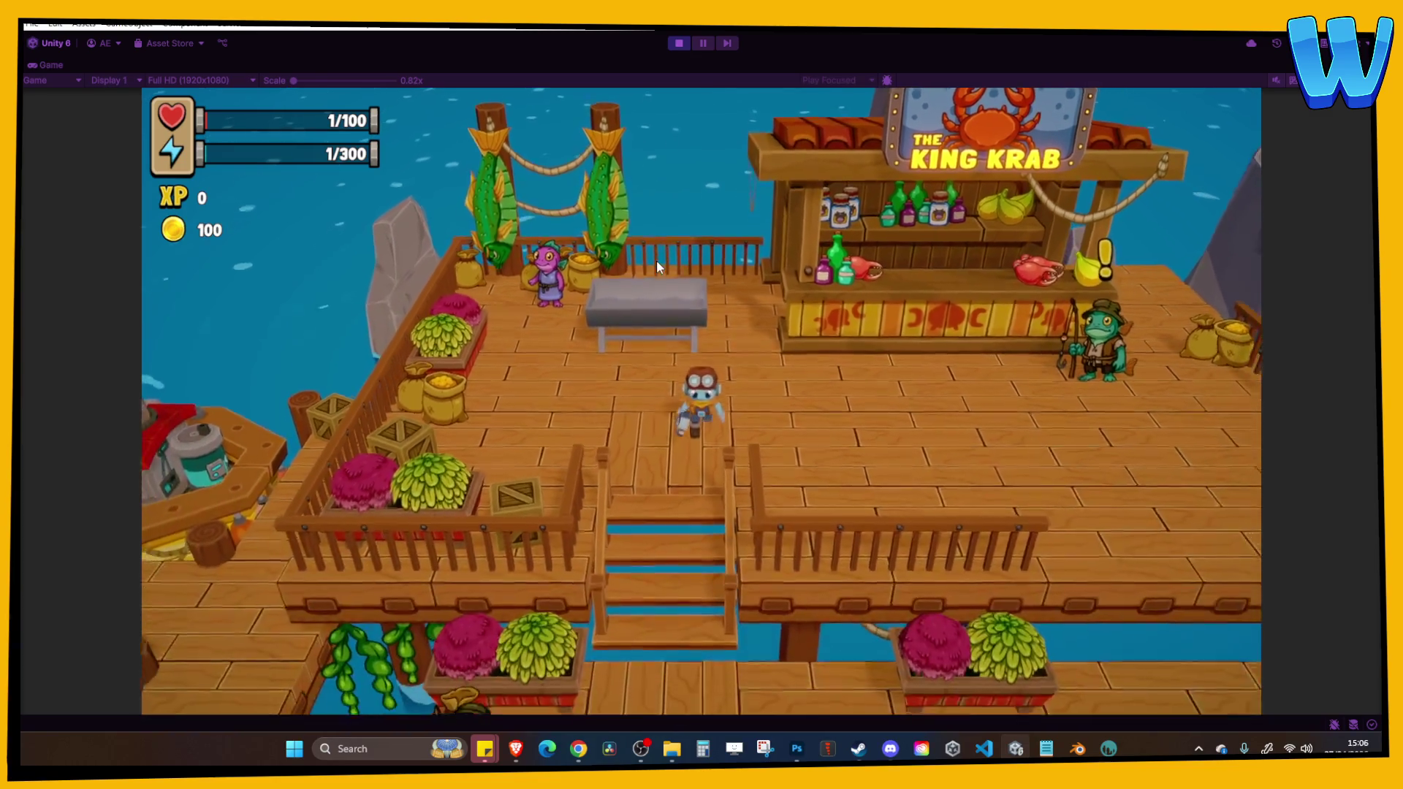
{"action": "key", "text": "d"}
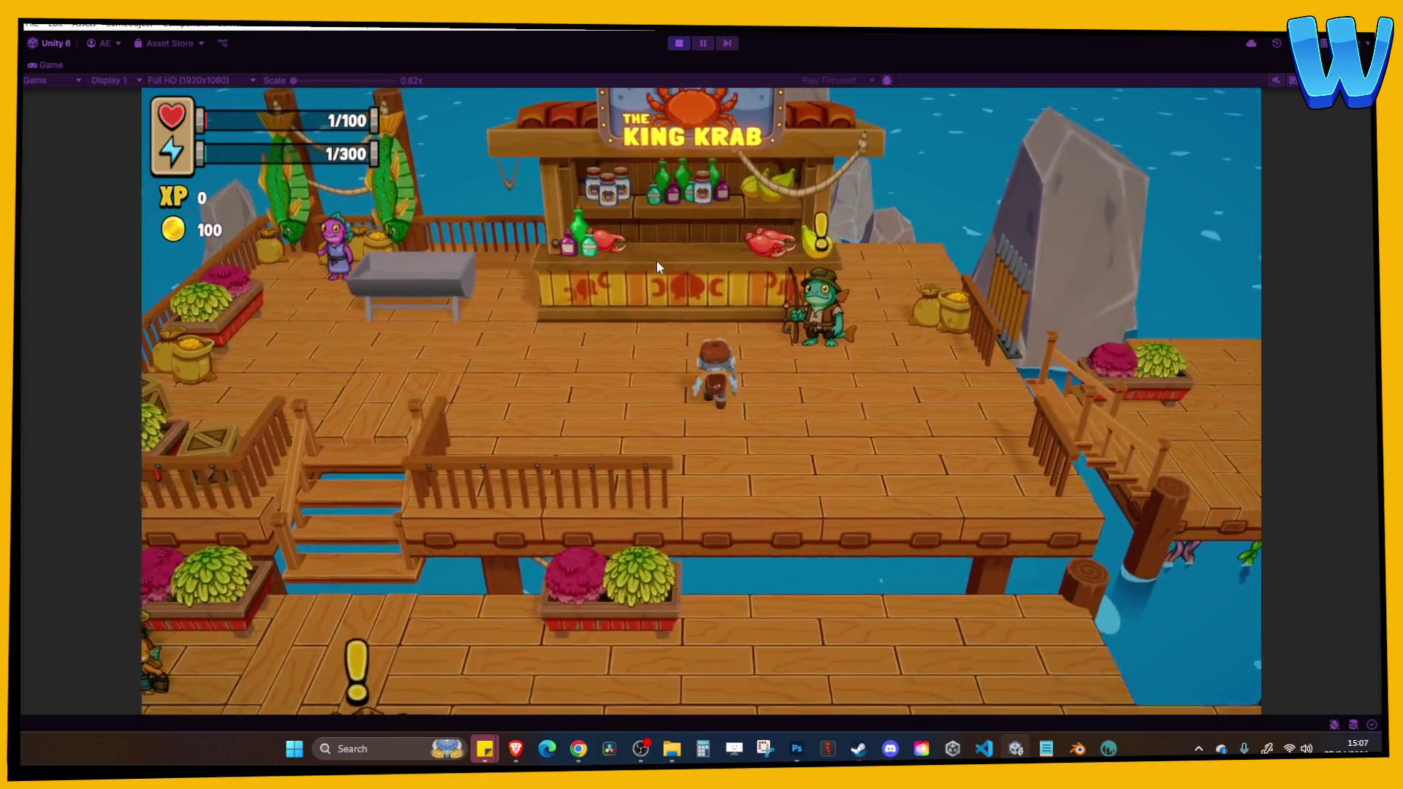
{"action": "key", "text": "w"}
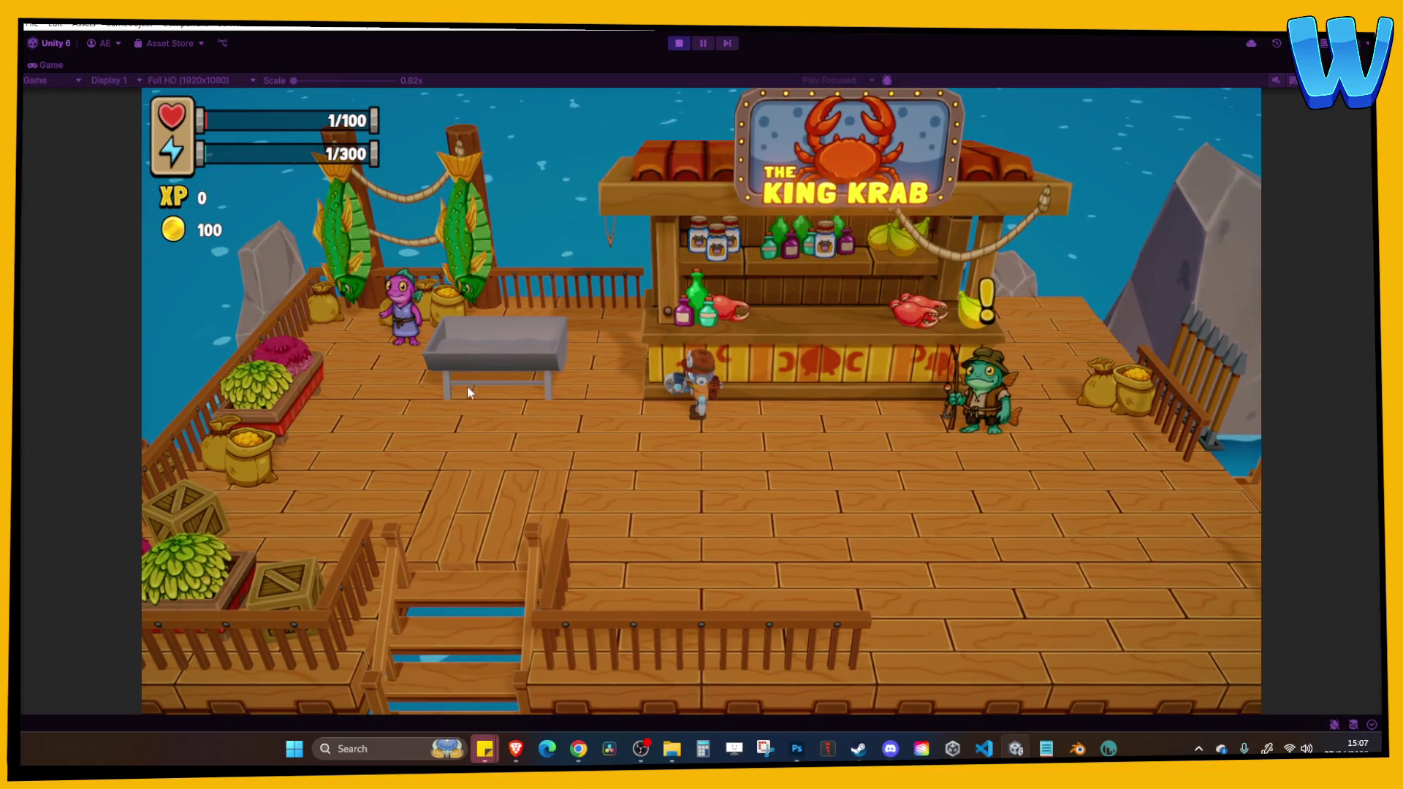
{"action": "left_click", "coordinate": [679, 44]}
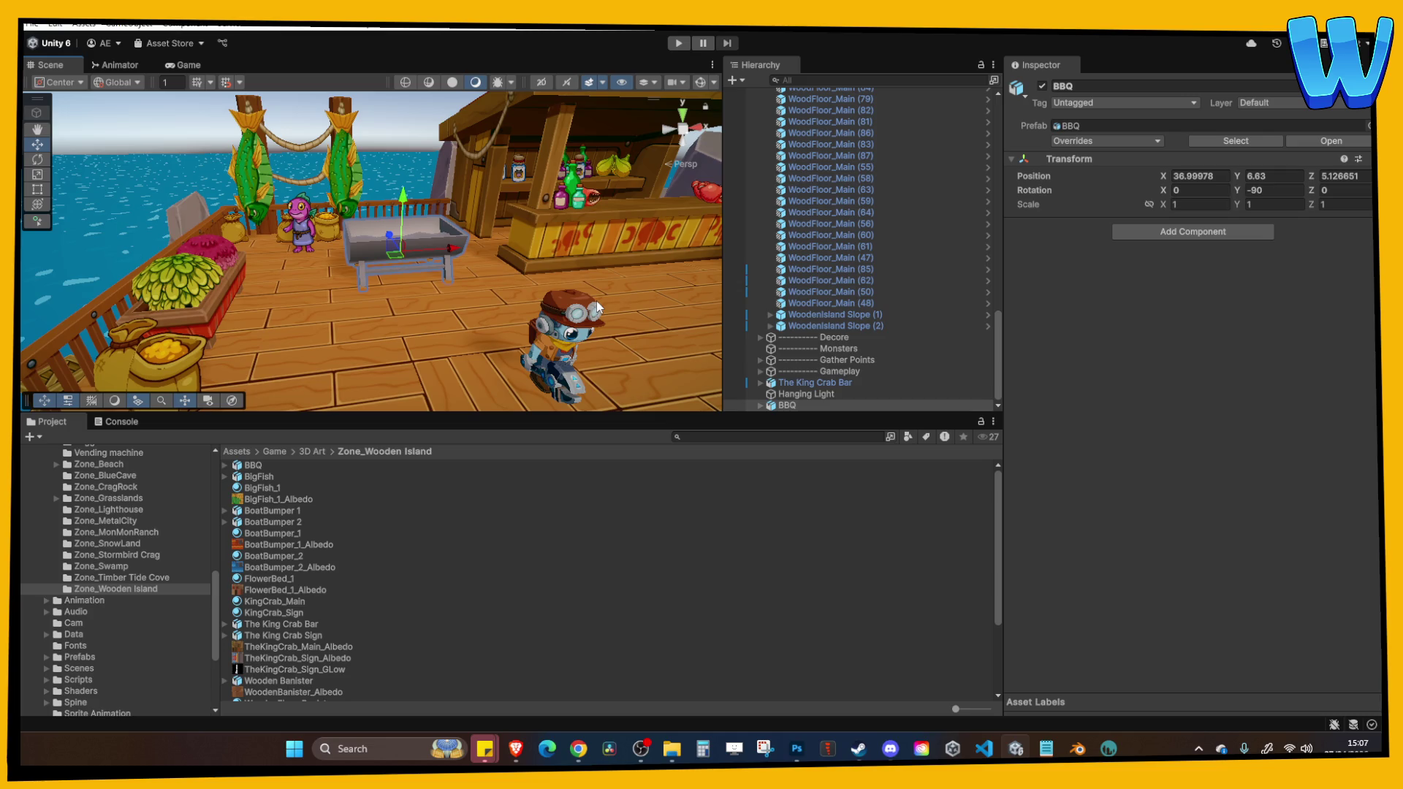
{"action": "left_click", "coordinate": [380, 274]}
Play the game, walk the character left, stop it, and return to Blender.
{"action": "left_click", "coordinate": [679, 43]}
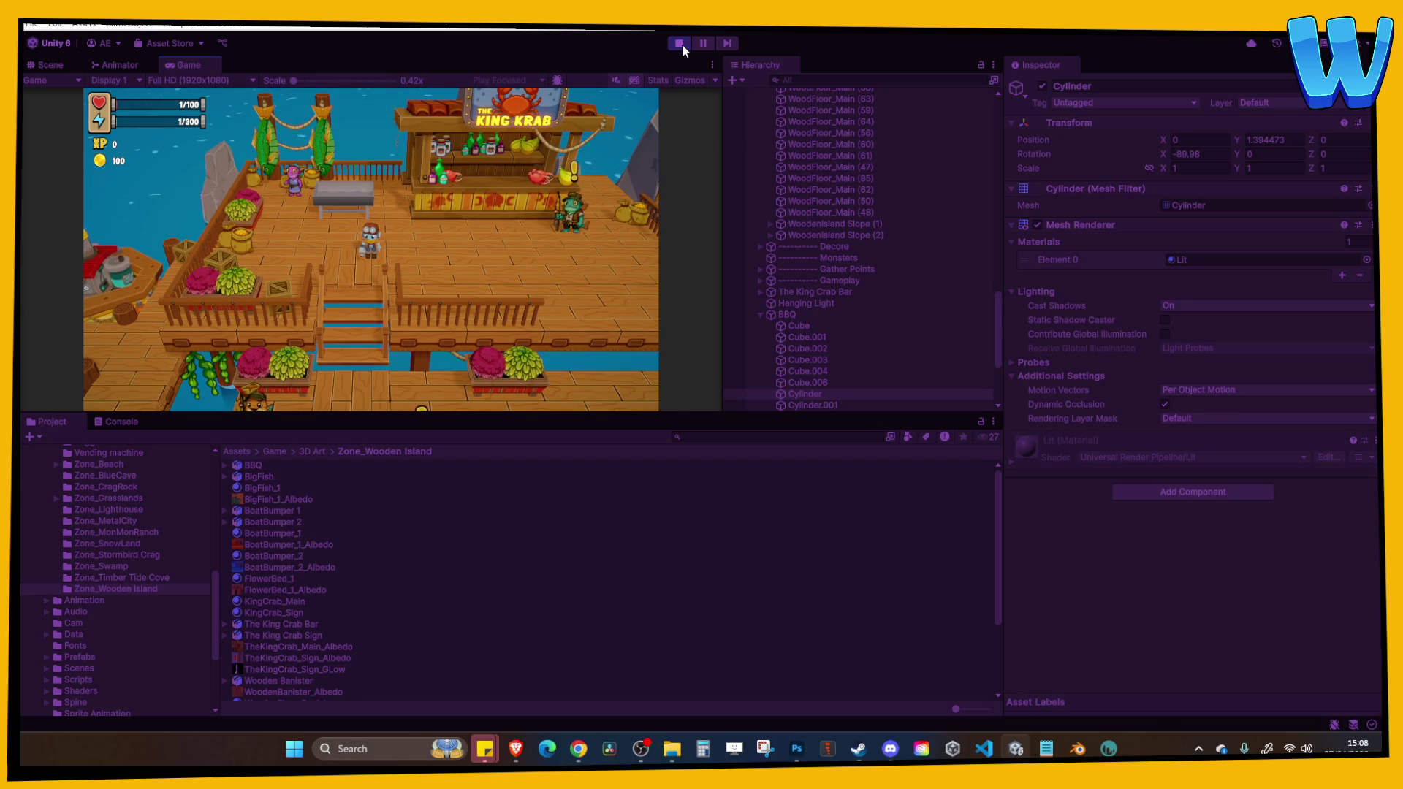
{"action": "key", "text": "a"}
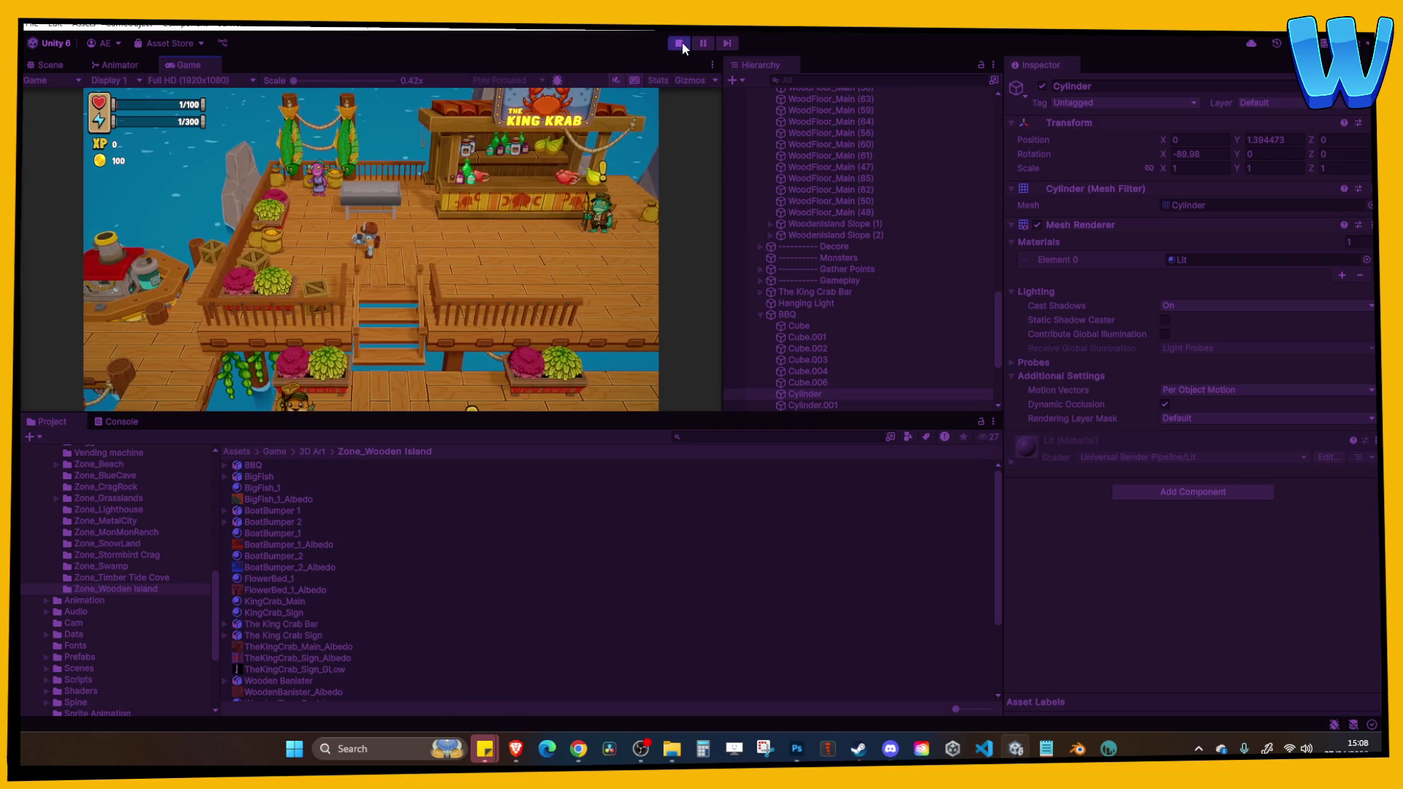
{"action": "left_click", "coordinate": [679, 42]}
{"action": "left_click", "coordinate": [1077, 749]}
{"action": "scroll", "coordinate": [593, 440], "scroll_direction": "up", "scroll_amount": 3}
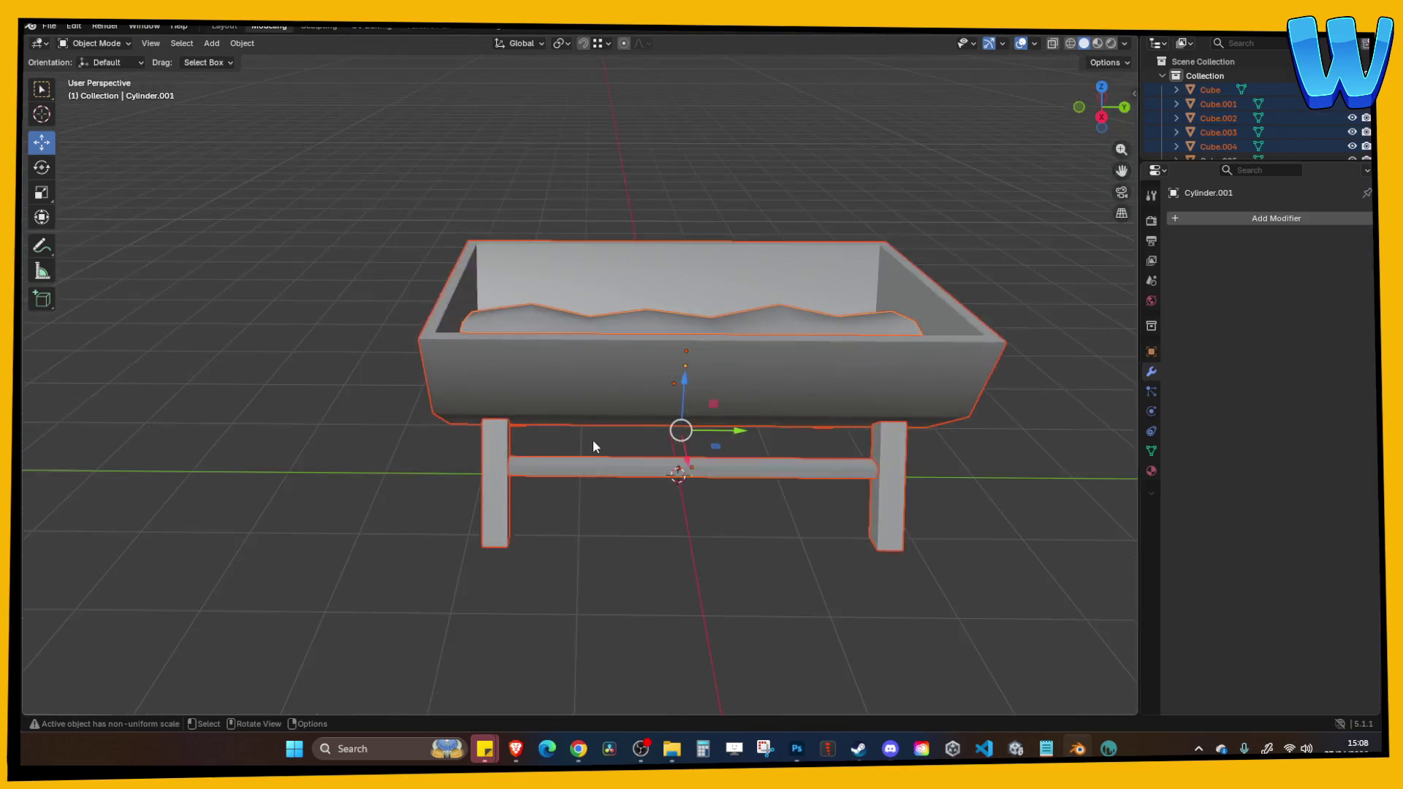
Select crossbars Cube.004 and Cube.006 and raise them along the vertical axis.
{"action": "left_click", "coordinate": [643, 448]}
{"action": "scroll", "coordinate": [672, 450], "scroll_direction": "up", "scroll_amount": 2}
{"action": "left_click", "coordinate": [687, 439]}
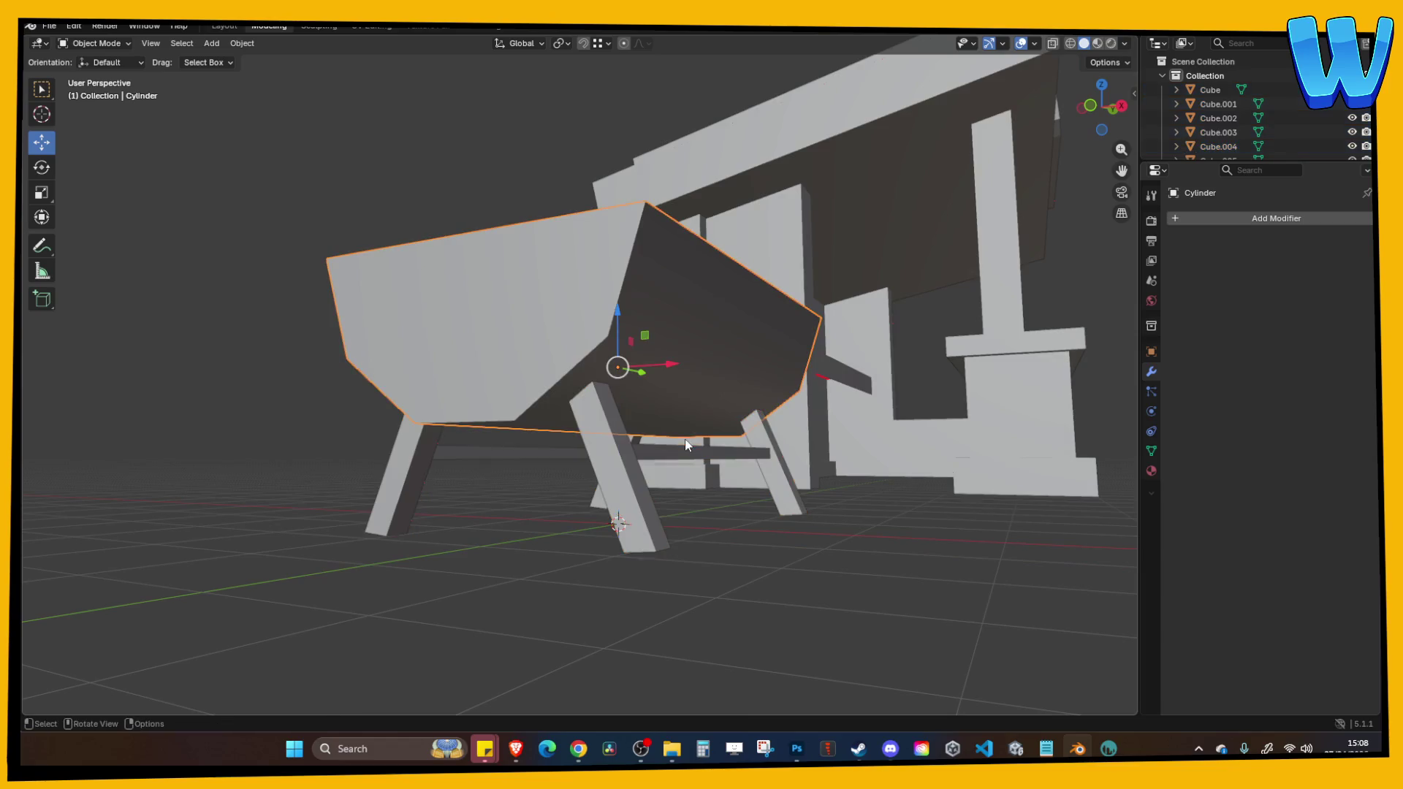
{"action": "key", "text": "Tab"}
{"action": "key", "text": "Tab"}
{"action": "left_click", "coordinate": [720, 581]}
{"action": "left_click", "coordinate": [694, 467]}
{"action": "left_click", "coordinate": [521, 454], "text": "shift"}
{"action": "key", "text": "g"}
{"action": "key", "text": "z"}
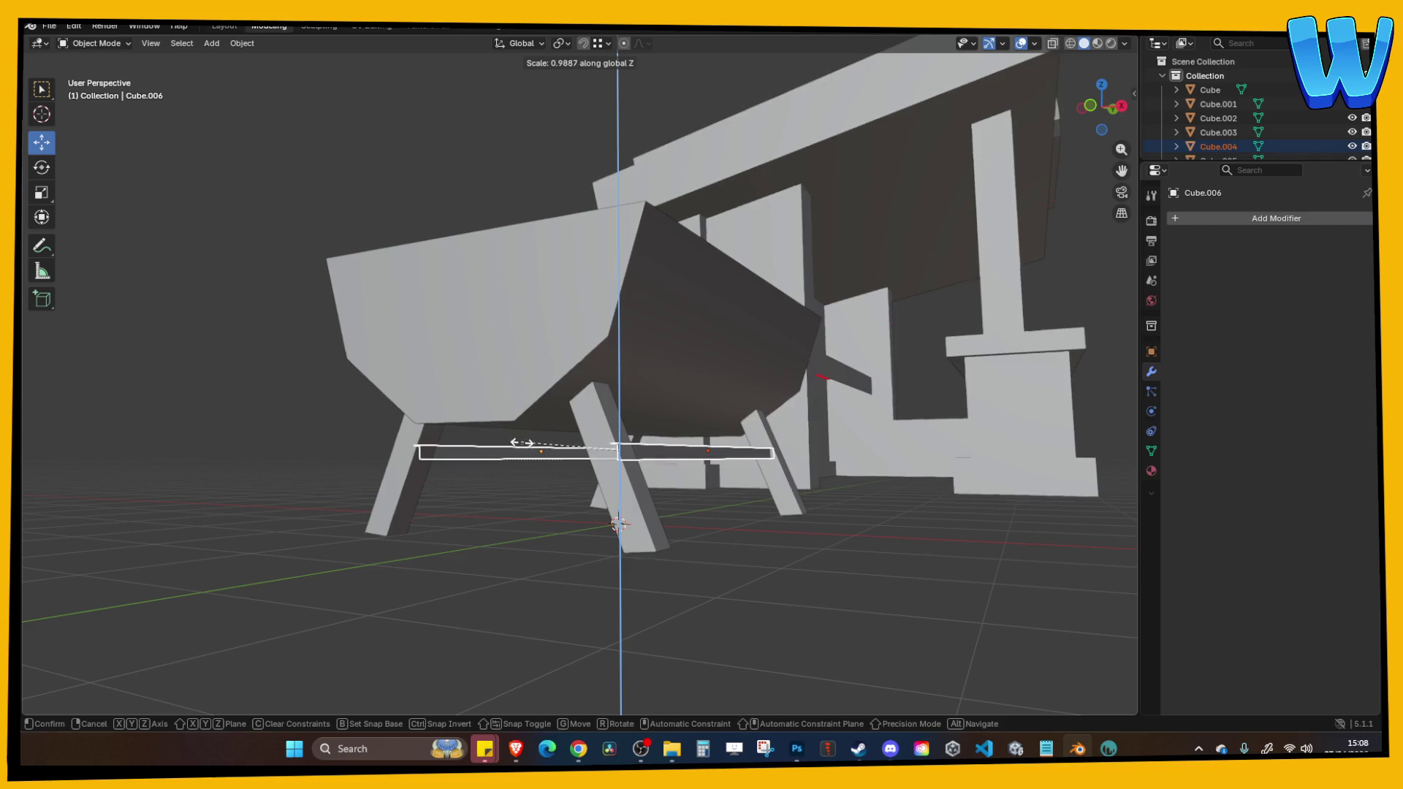
{"action": "left_click", "coordinate": [532, 423]}
{"action": "key", "text": "g"}
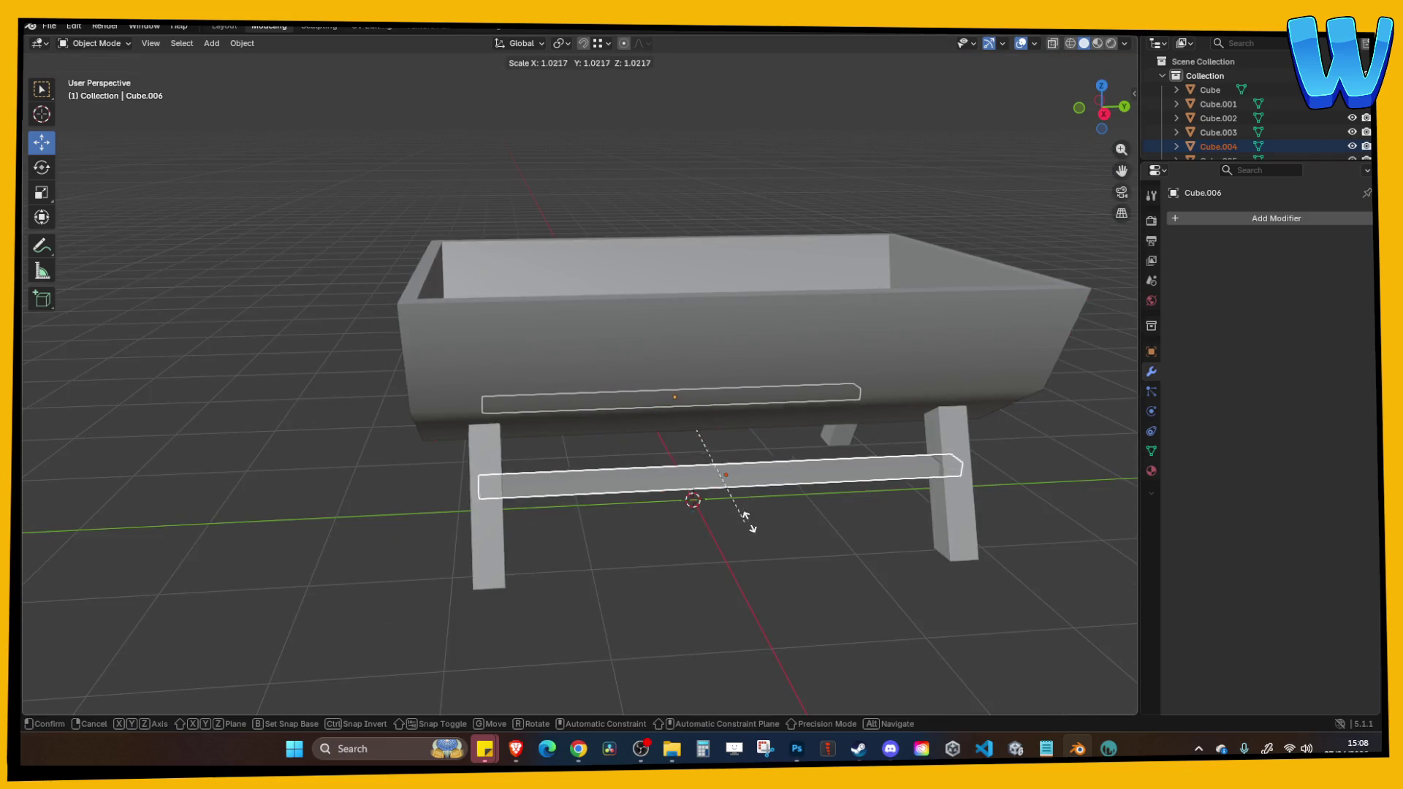
{"action": "left_click", "coordinate": [800, 502]}
{"action": "key", "text": "ctrl+z"}
Try resizing the lower bars, undoing the Shift+Y resize and cancelling the even one.
{"action": "key", "text": "s"}
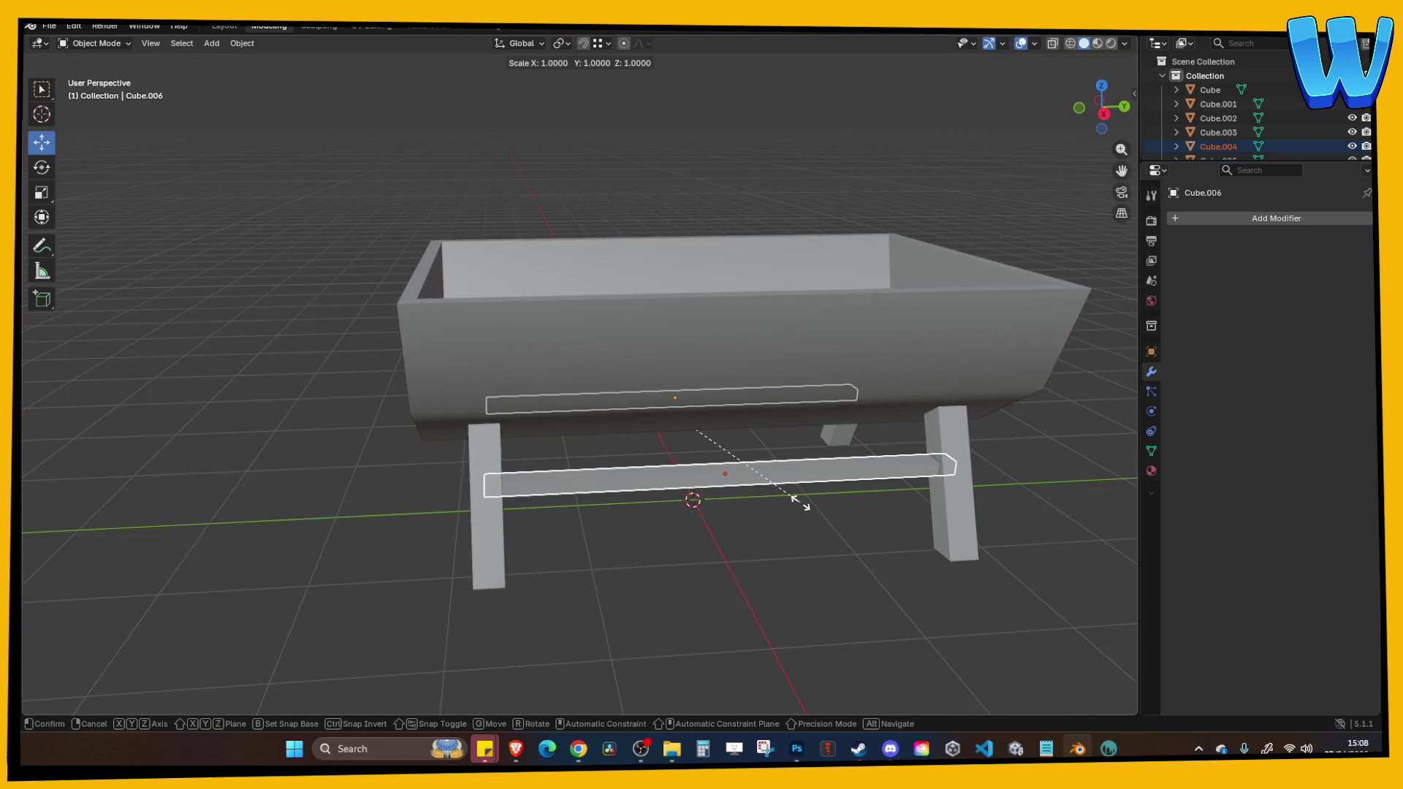
{"action": "key", "text": "shift+y"}
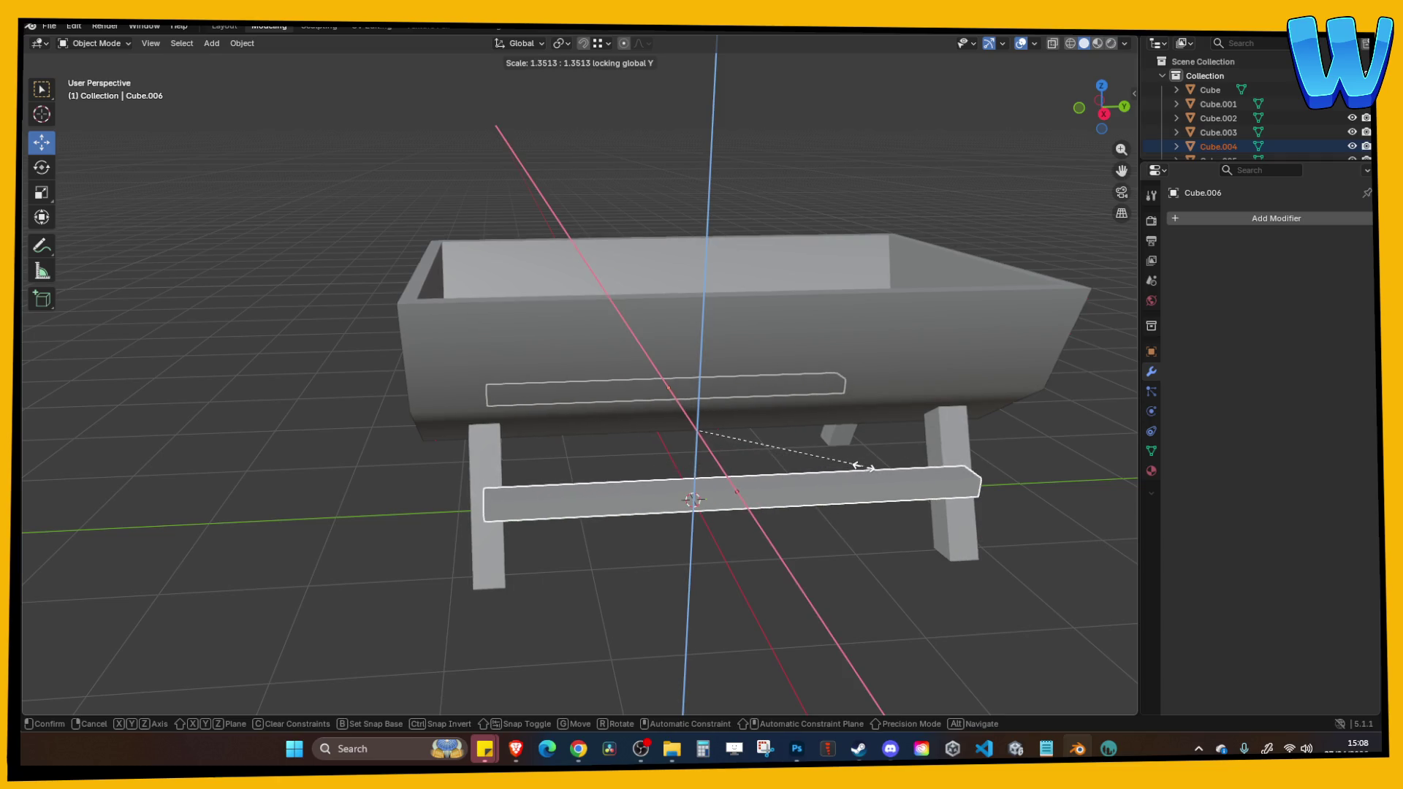
{"action": "left_click", "coordinate": [865, 473]}
{"action": "key", "text": "ctrl+z"}
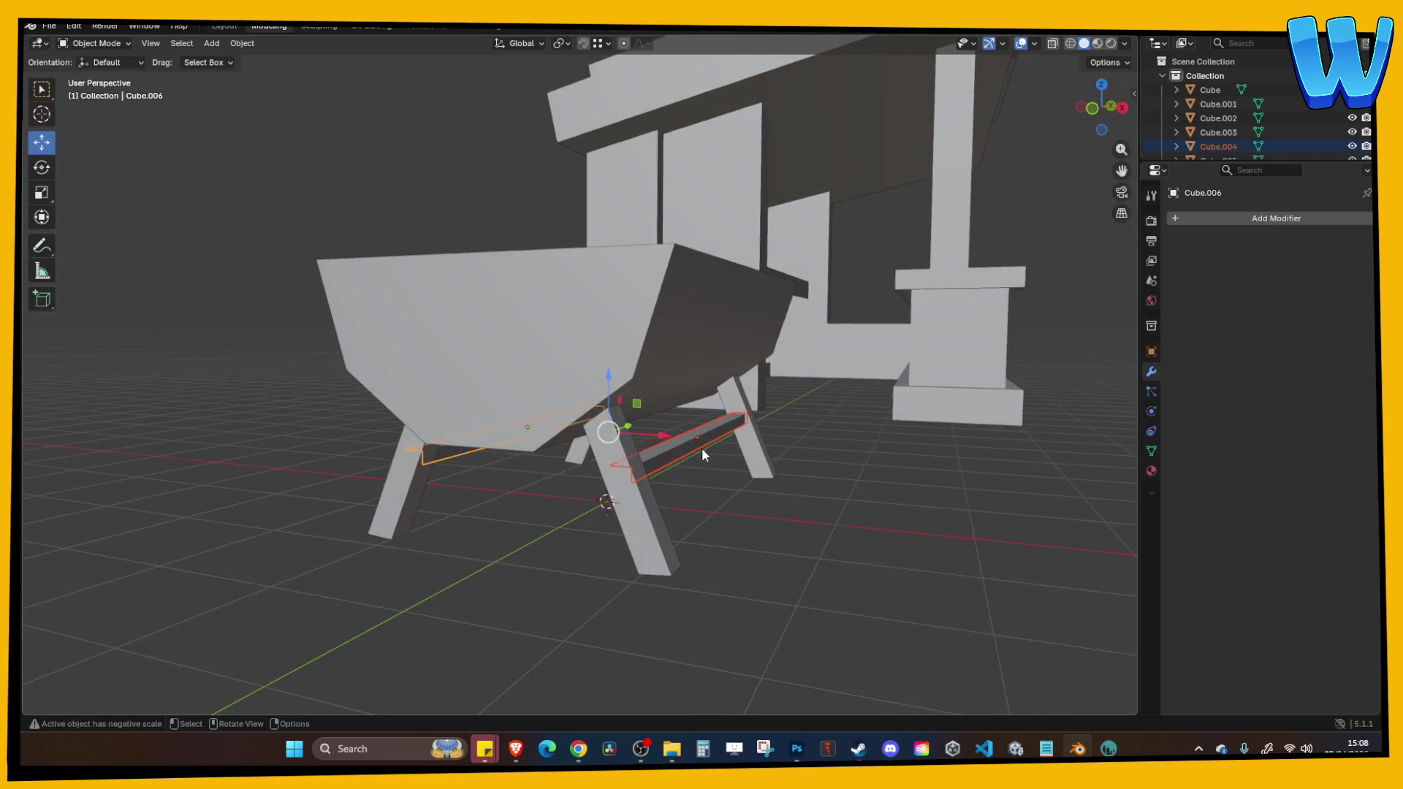
{"action": "left_click", "coordinate": [702, 447]}
{"action": "key", "text": "s"}
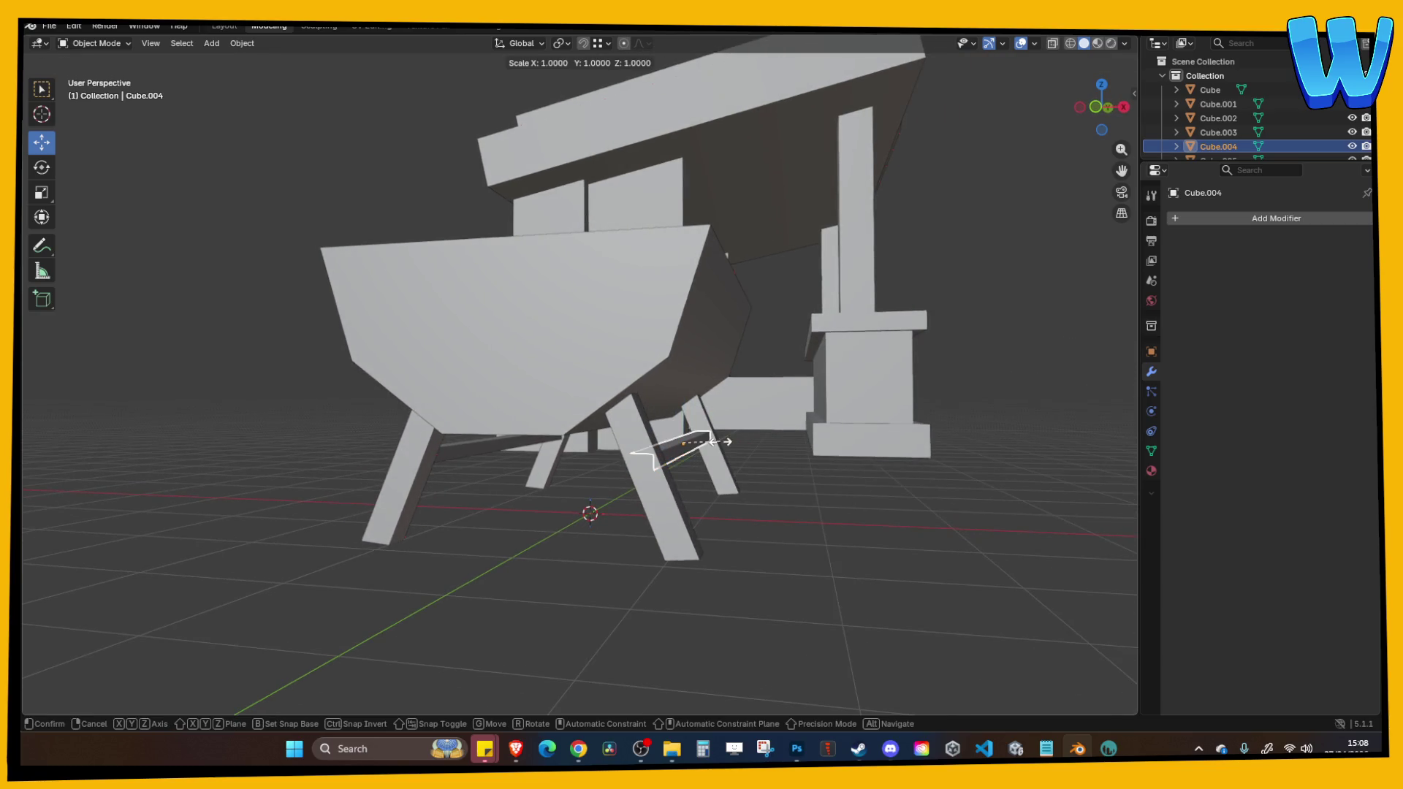
{"action": "right_click", "coordinate": [740, 434]}
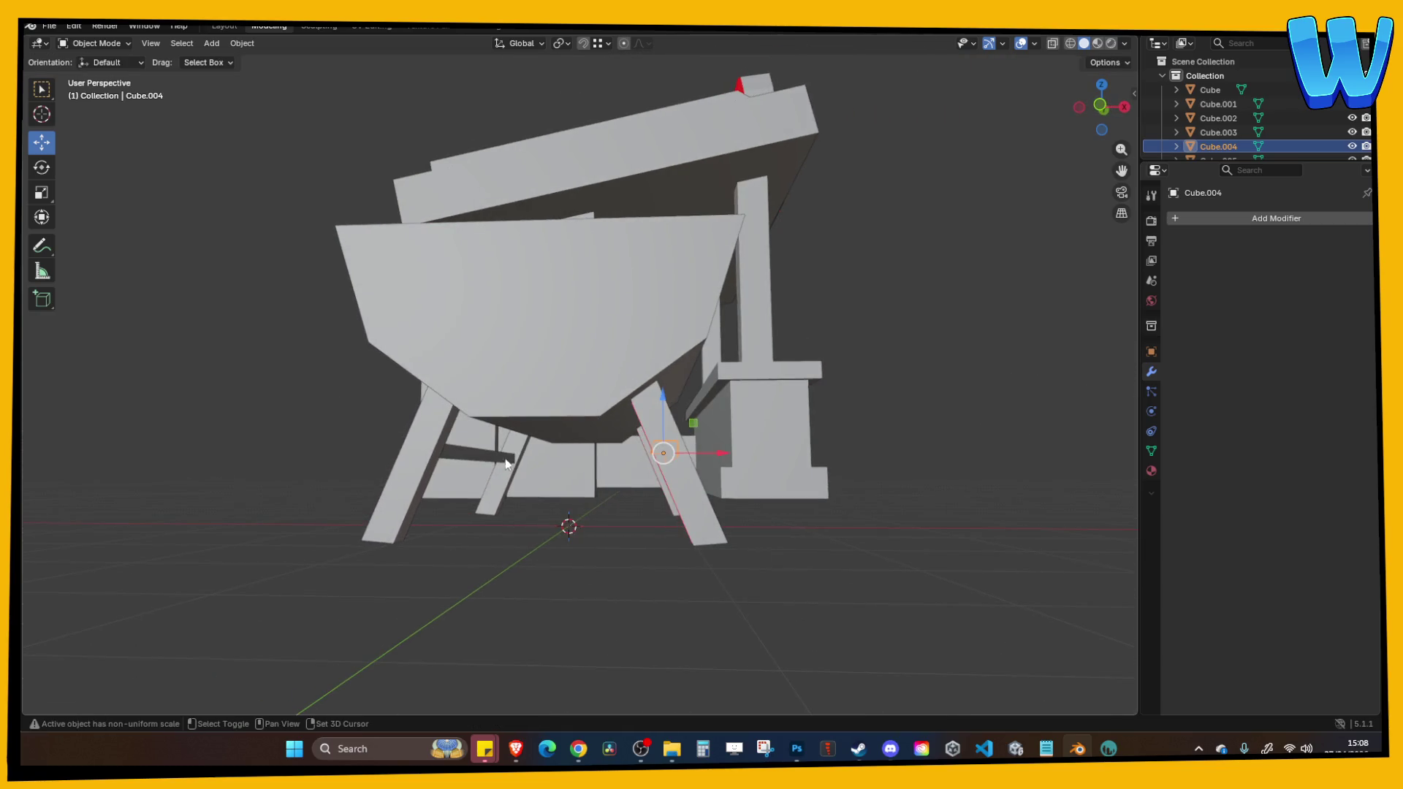
Scale the left lower bar taller along Z and save the file.
{"action": "left_click", "coordinate": [495, 457]}
{"action": "key", "text": "s"}
{"action": "key", "text": "z"}
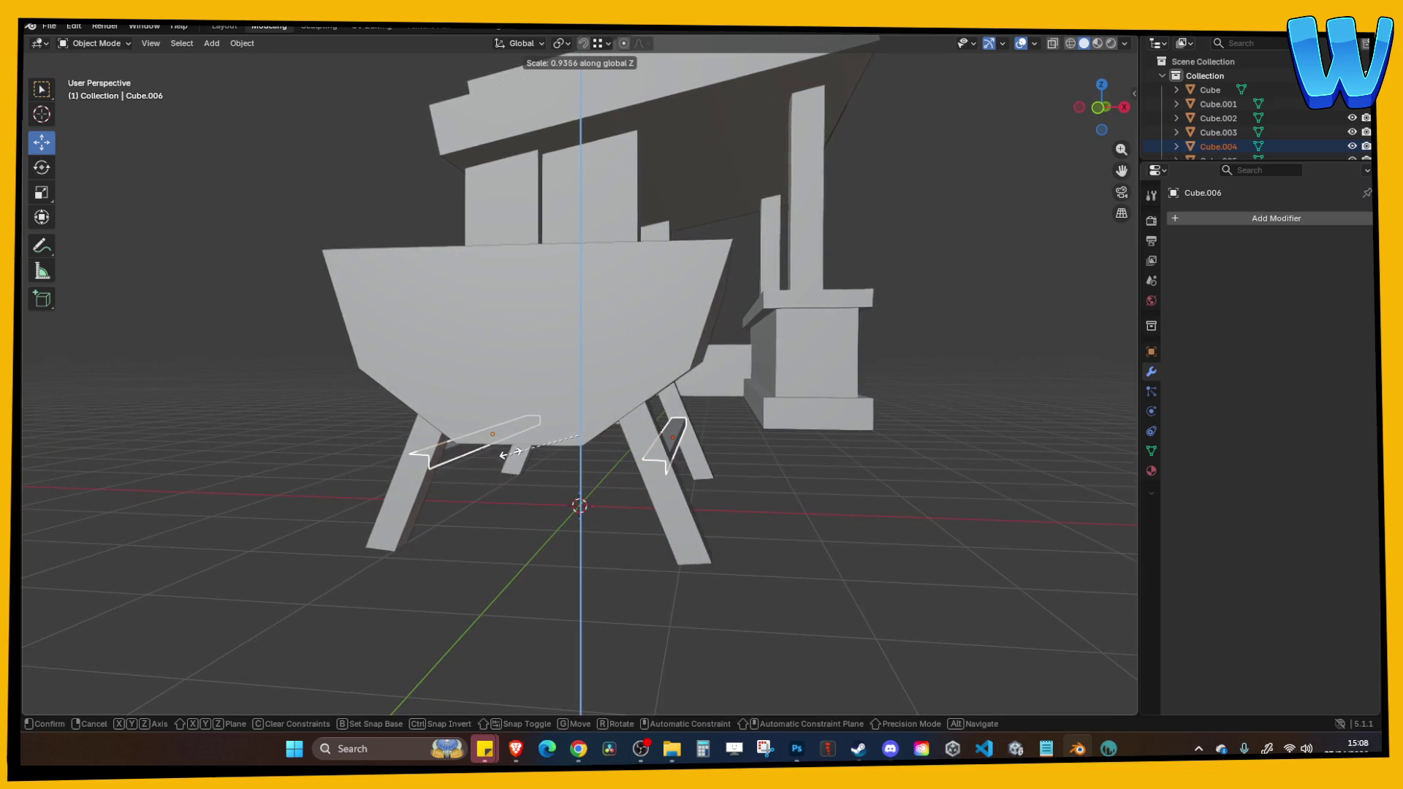
{"action": "left_click", "coordinate": [559, 462]}
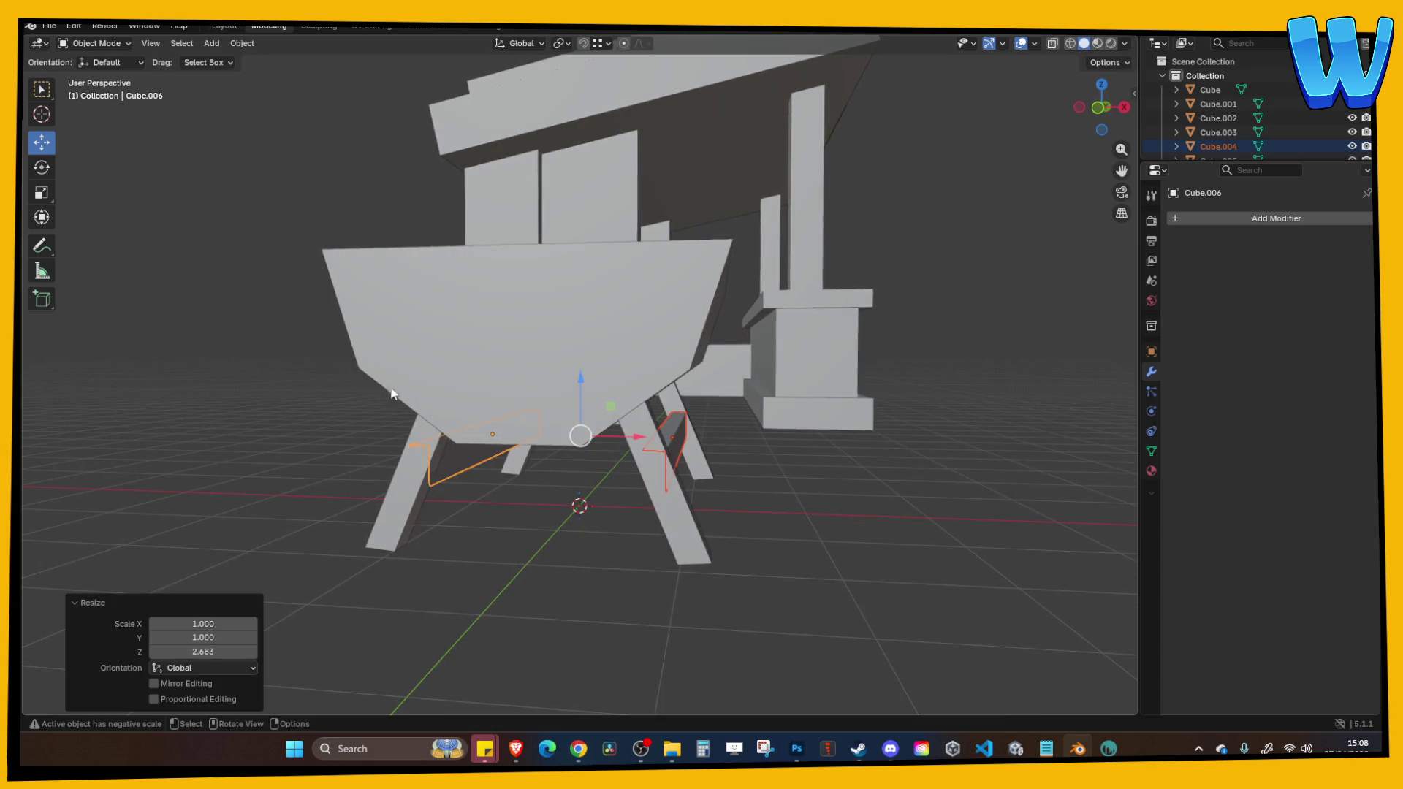
{"action": "mouse_move", "coordinate": [823, 513]}
{"action": "left_mouse_down"}
{"action": "mouse_move", "coordinate": [702, 502]}
{"action": "mouse_move", "coordinate": [548, 515]}
{"action": "mouse_move", "coordinate": [467, 489]}
{"action": "mouse_move", "coordinate": [696, 535]}
{"action": "mouse_move", "coordinate": [654, 505]}
{"action": "mouse_move", "coordinate": [706, 509]}
{"action": "left_mouse_up"}
{"action": "key", "text": "ctrl+s"}
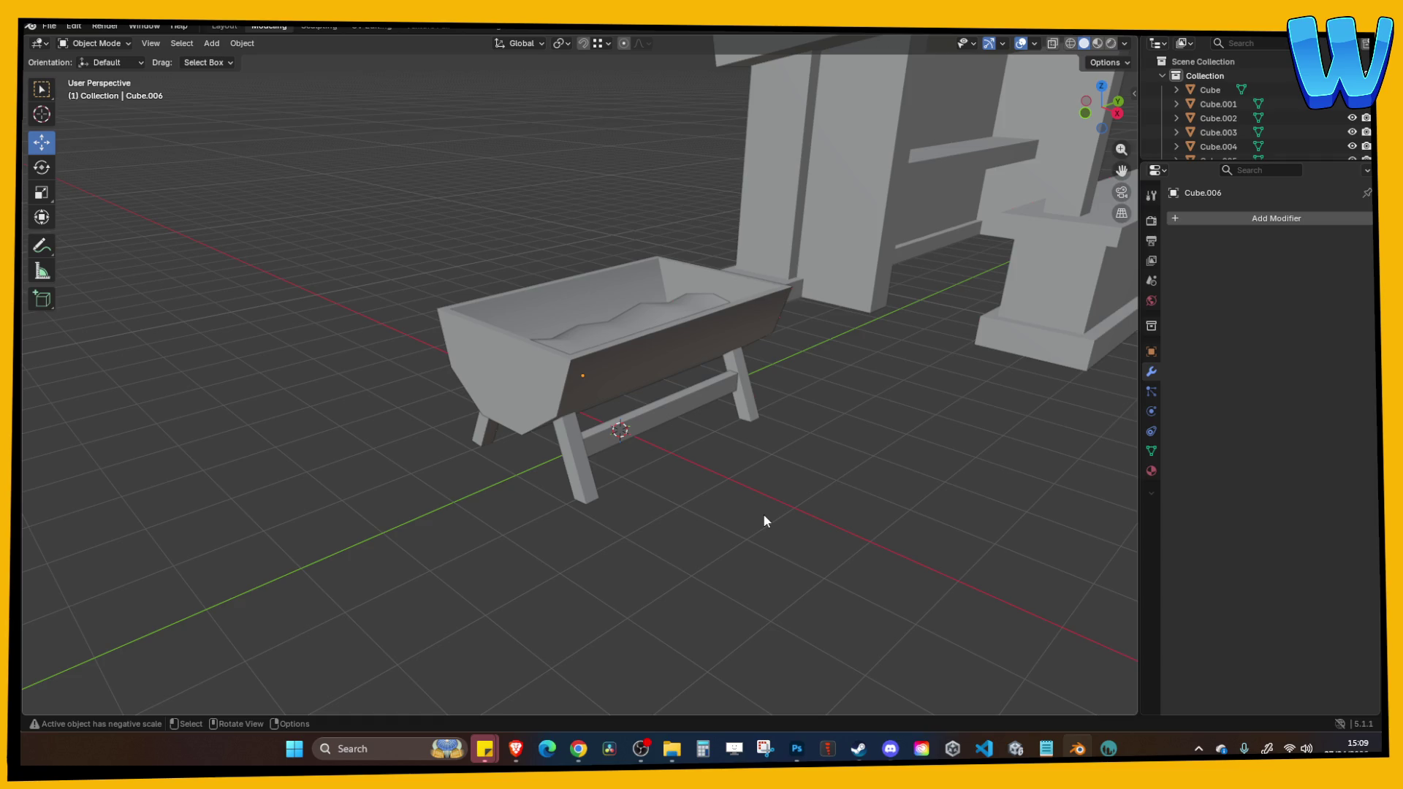
{"action": "left_click", "coordinate": [559, 44]}
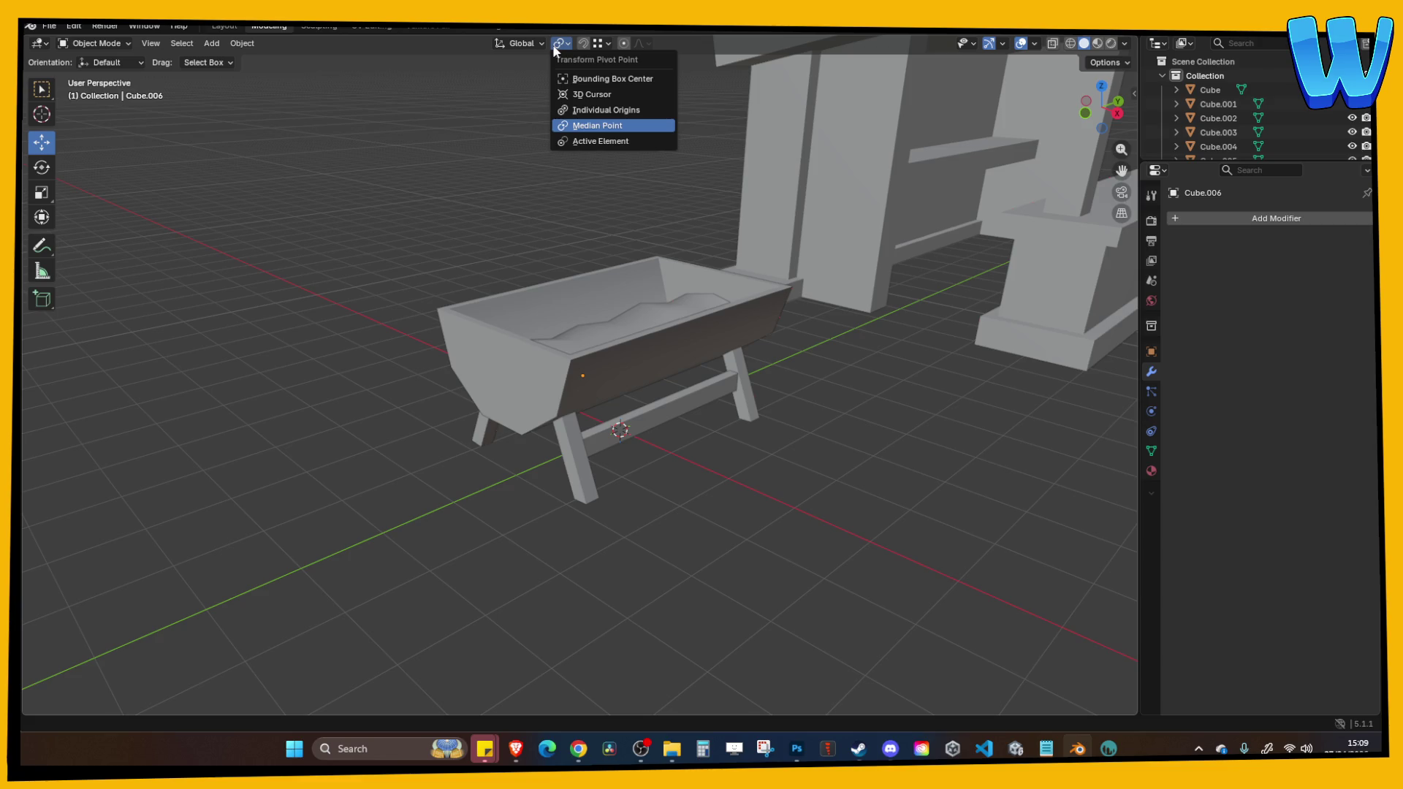
{"action": "left_click", "coordinate": [553, 45]}
{"action": "left_click", "coordinate": [560, 45]}
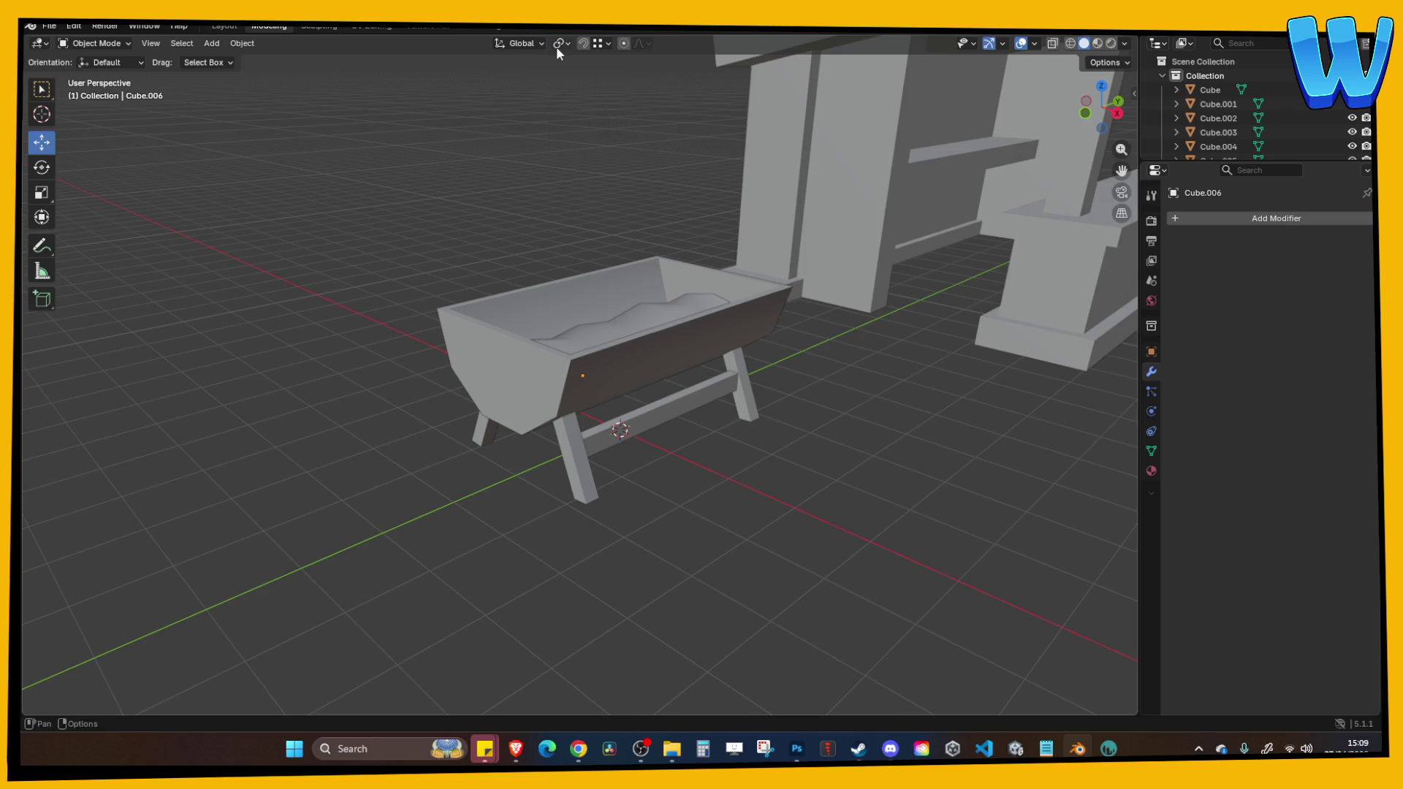
{"action": "left_click_drag", "start_coordinate": [495, 155], "coordinate": [472, 184]}
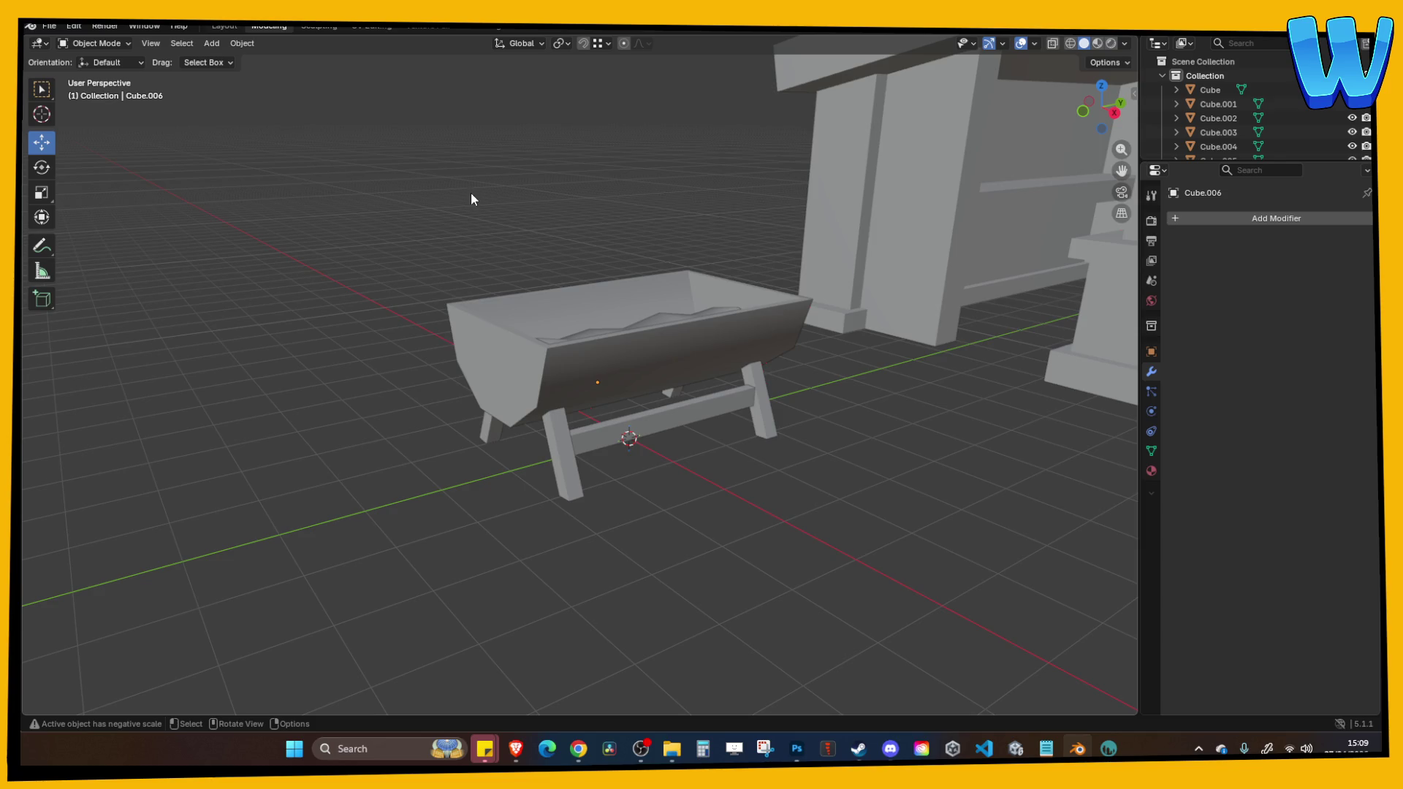
{"action": "left_click", "coordinate": [560, 41]}
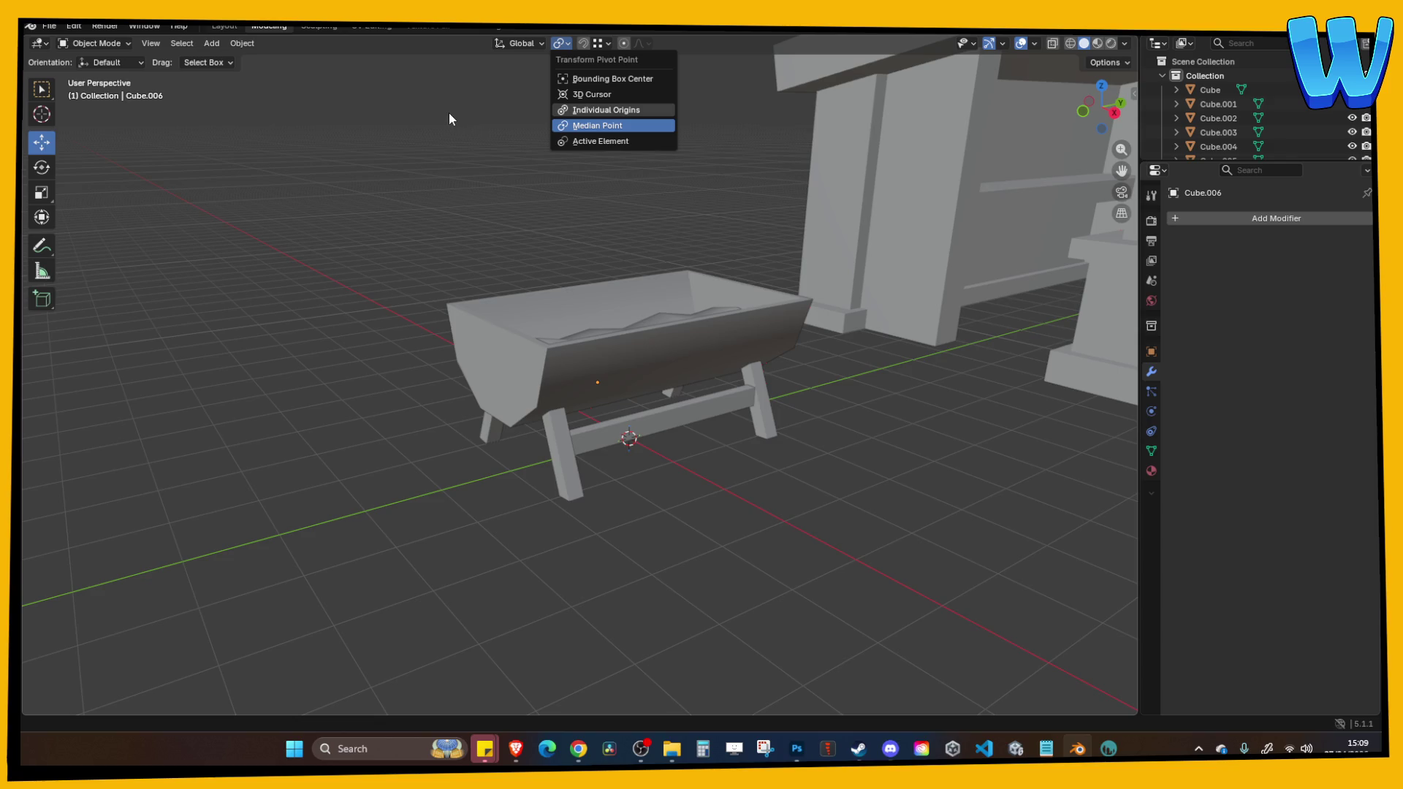
{"action": "left_click", "coordinate": [555, 44]}
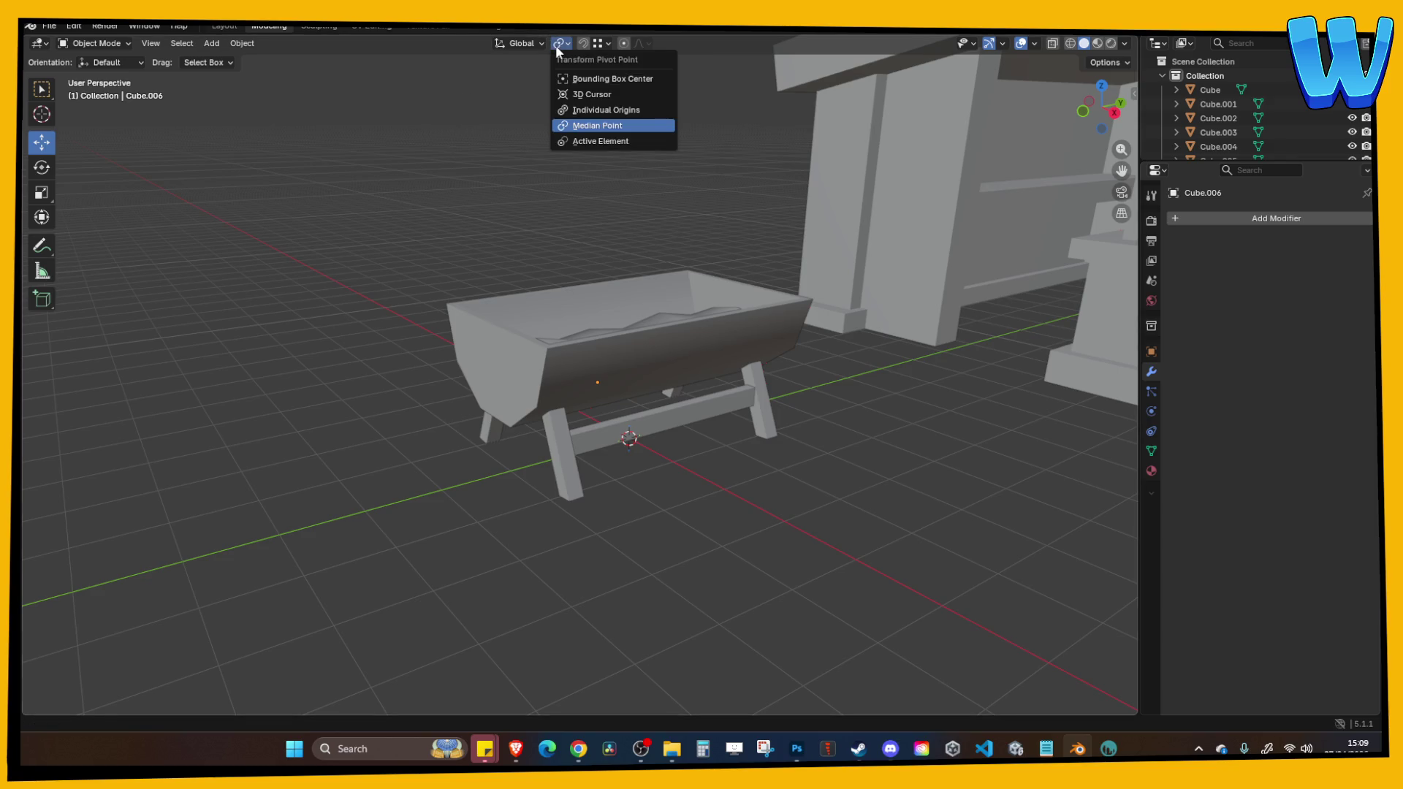
{"action": "left_click", "coordinate": [552, 42]}
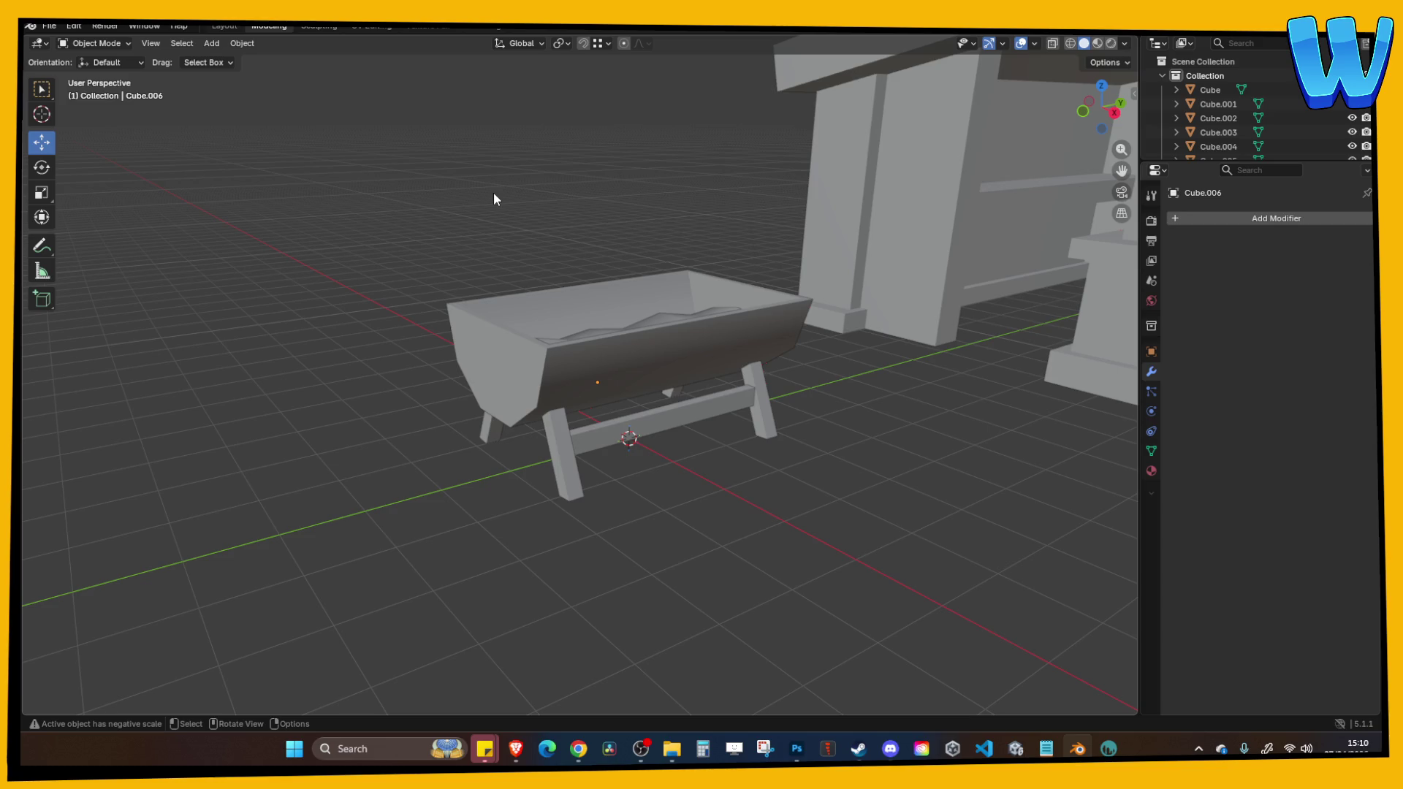
{"action": "mouse_move", "coordinate": [494, 191]}
{"action": "left_mouse_down"}
{"action": "mouse_move", "coordinate": [438, 213]}
{"action": "mouse_move", "coordinate": [520, 228]}
{"action": "left_mouse_up"}
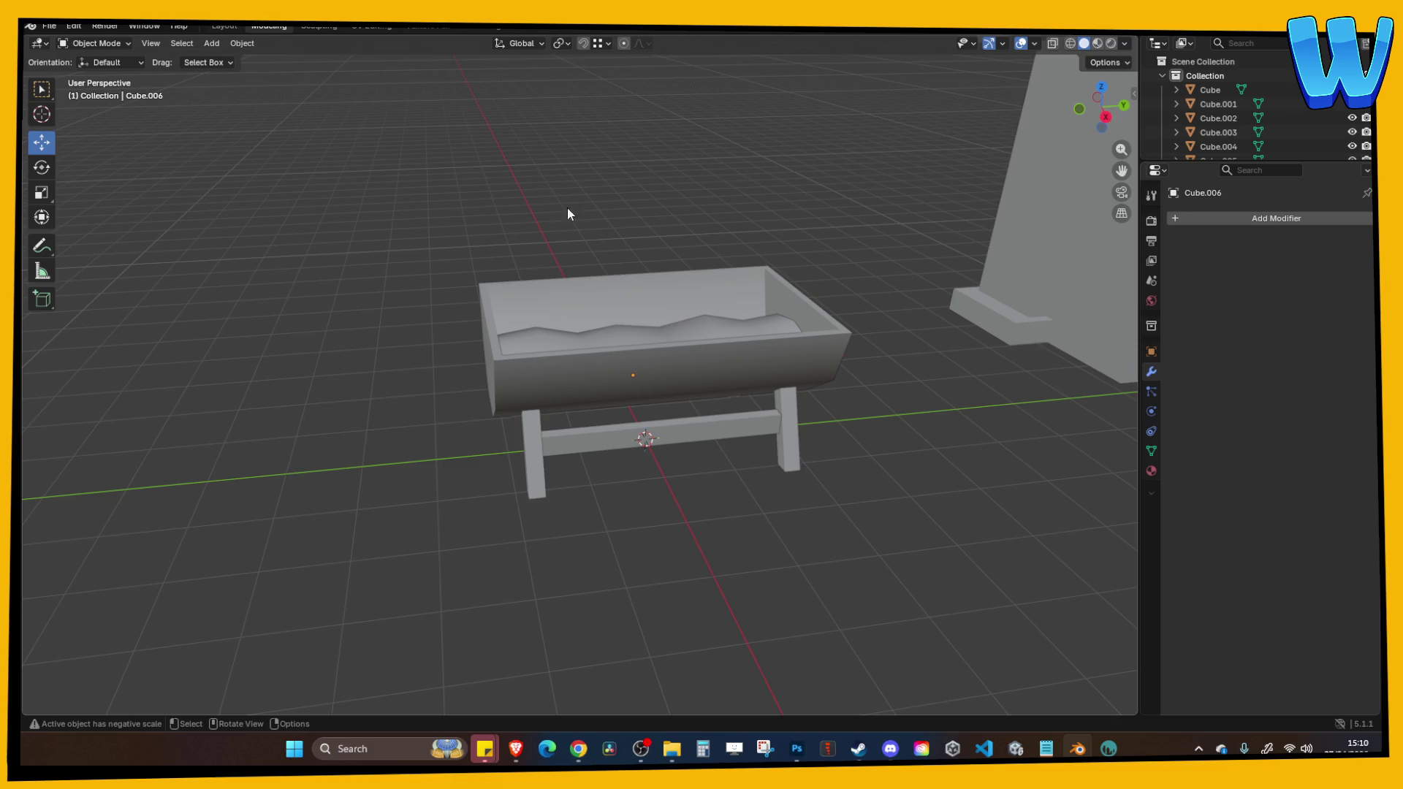
Select all the trough's parts and save the file.
{"action": "left_click_drag", "start_coordinate": [567, 208], "coordinate": [566, 199]}
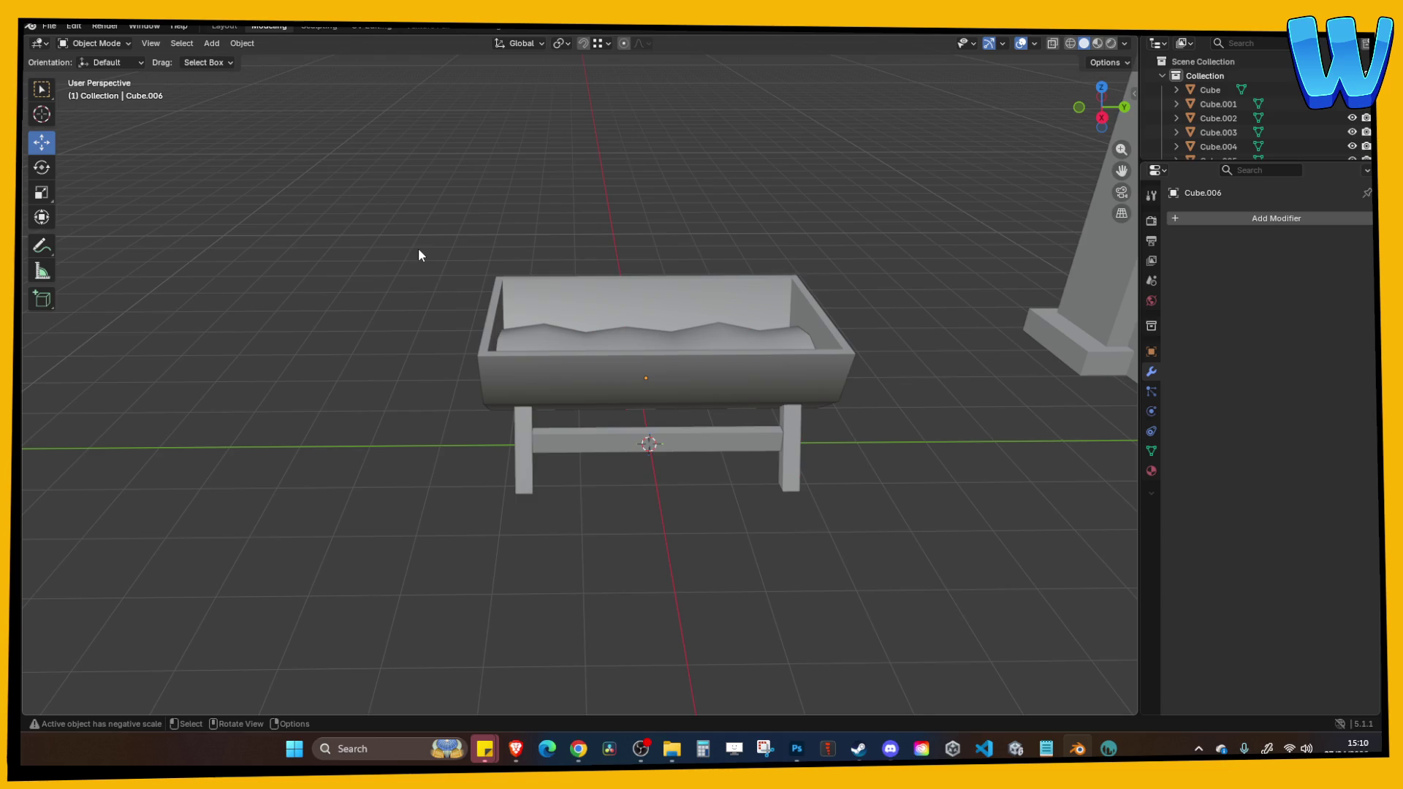
{"action": "left_click_drag", "start_coordinate": [374, 208], "coordinate": [381, 214]}
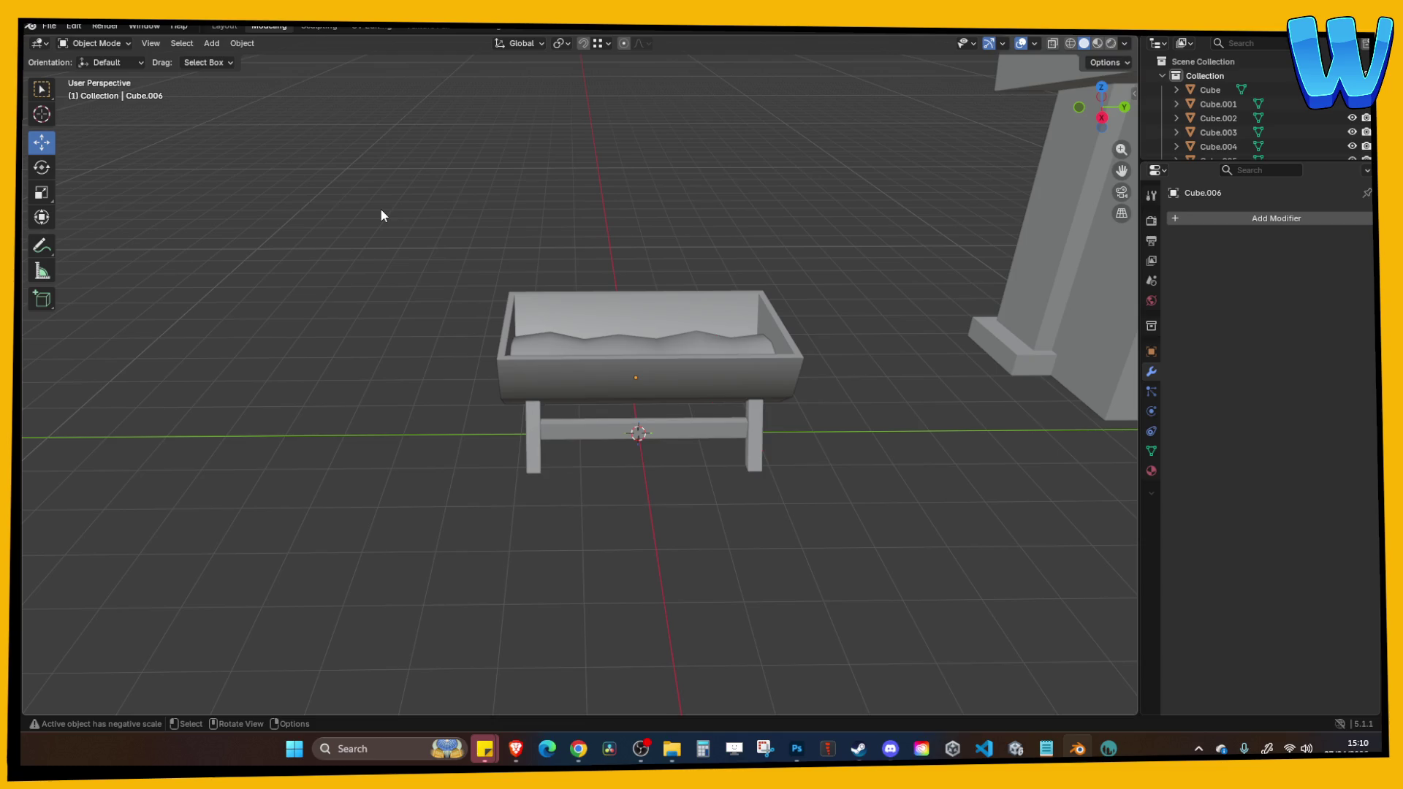
{"action": "left_click_drag", "start_coordinate": [333, 203], "coordinate": [810, 456]}
{"action": "key", "text": "ctrl+s"}
{"action": "mouse_move", "coordinate": [449, 296]}
{"action": "left_mouse_down"}
{"action": "mouse_move", "coordinate": [504, 257]}
{"action": "mouse_move", "coordinate": [471, 260]}
{"action": "mouse_move", "coordinate": [556, 306]}
{"action": "left_mouse_up"}
{"action": "key", "text": "Tab"}
{"action": "scroll", "coordinate": [516, 548], "scroll_direction": "up", "scroll_amount": 5}
{"action": "key", "text": "Tab"}
{"action": "mouse_move", "coordinate": [529, 568]}
{"action": "left_mouse_down"}
{"action": "mouse_move", "coordinate": [539, 472]}
{"action": "mouse_move", "coordinate": [549, 548]}
{"action": "mouse_move", "coordinate": [446, 542]}
{"action": "mouse_move", "coordinate": [563, 555]}
{"action": "mouse_move", "coordinate": [477, 506]}
{"action": "mouse_move", "coordinate": [408, 516]}
{"action": "mouse_move", "coordinate": [553, 489]}
{"action": "mouse_move", "coordinate": [527, 420]}
{"action": "mouse_move", "coordinate": [541, 440]}
{"action": "mouse_move", "coordinate": [550, 424]}
{"action": "mouse_move", "coordinate": [567, 467]}
{"action": "left_mouse_up"}
Scale a small leg piece into a thin plate and delete the lower crossbar.
{"action": "left_click", "coordinate": [472, 467]}
{"action": "key", "text": "s"}
{"action": "left_click", "coordinate": [505, 462]}
{"action": "scroll", "coordinate": [408, 516], "scroll_direction": "down", "scroll_amount": 3}
{"action": "left_click", "coordinate": [523, 414]}
{"action": "key", "text": "Delete"}
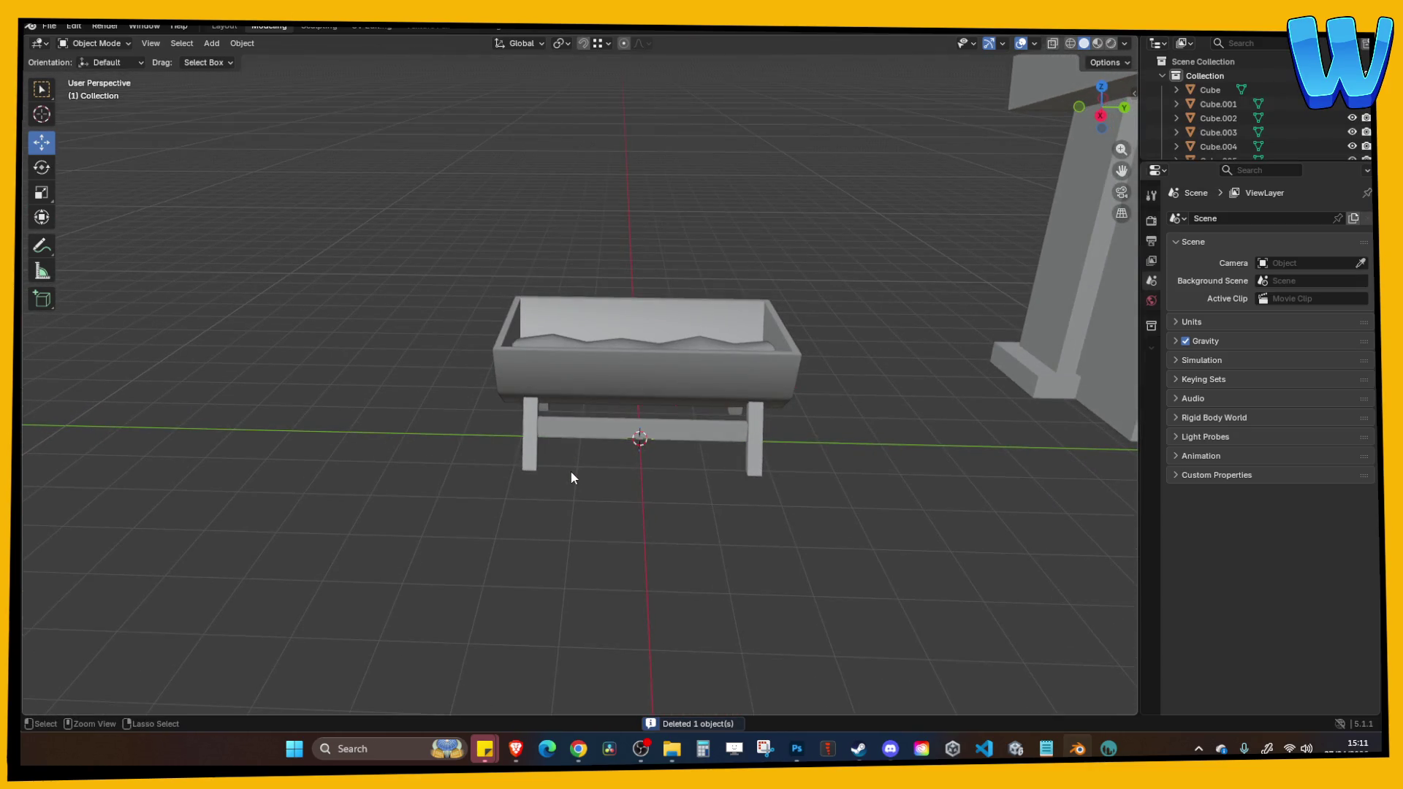
Save, then export the selected trough as FBX over BBQ .fbx.
{"action": "key", "text": "ctrl+s"}
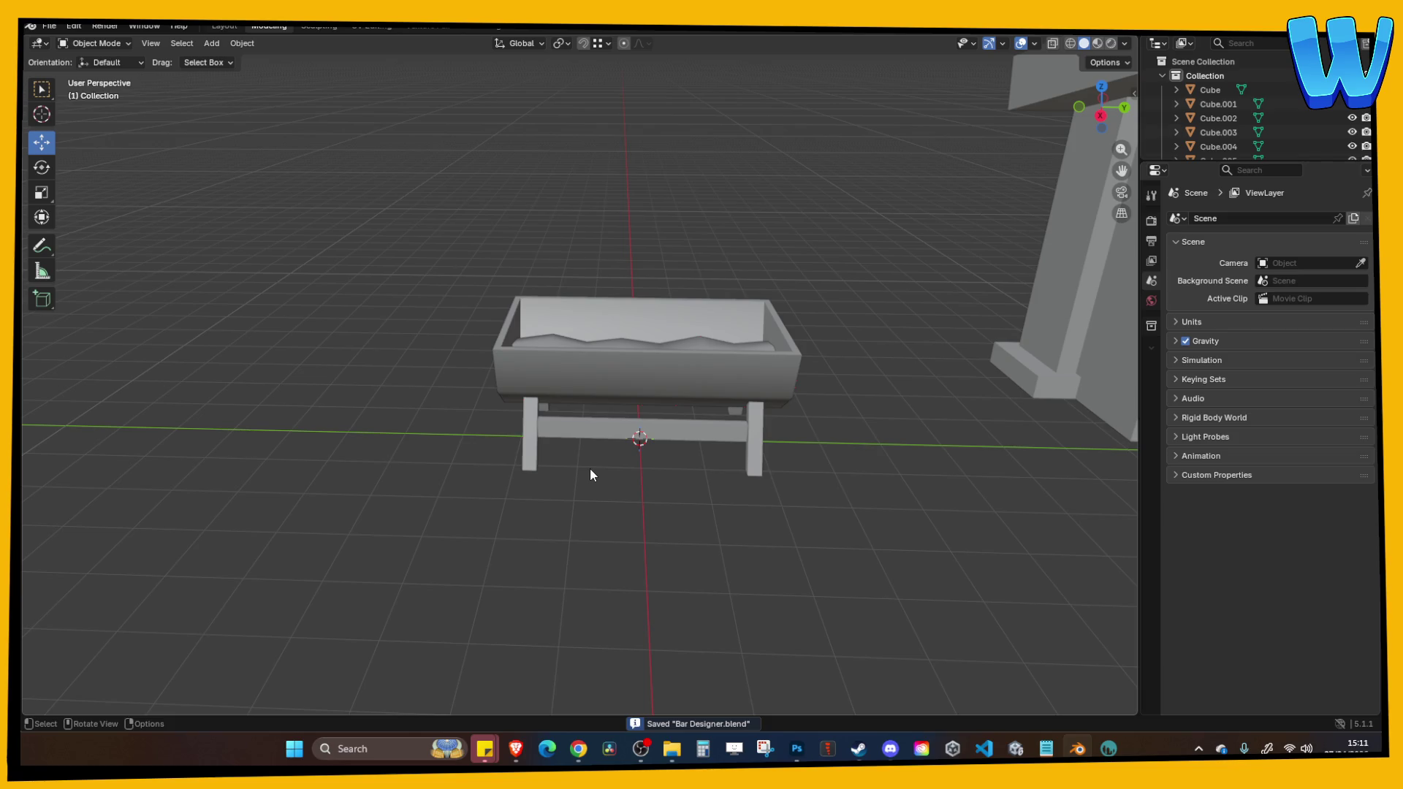
{"action": "left_click_drag", "start_coordinate": [426, 209], "coordinate": [776, 462]}
{"action": "left_click", "coordinate": [51, 25]}
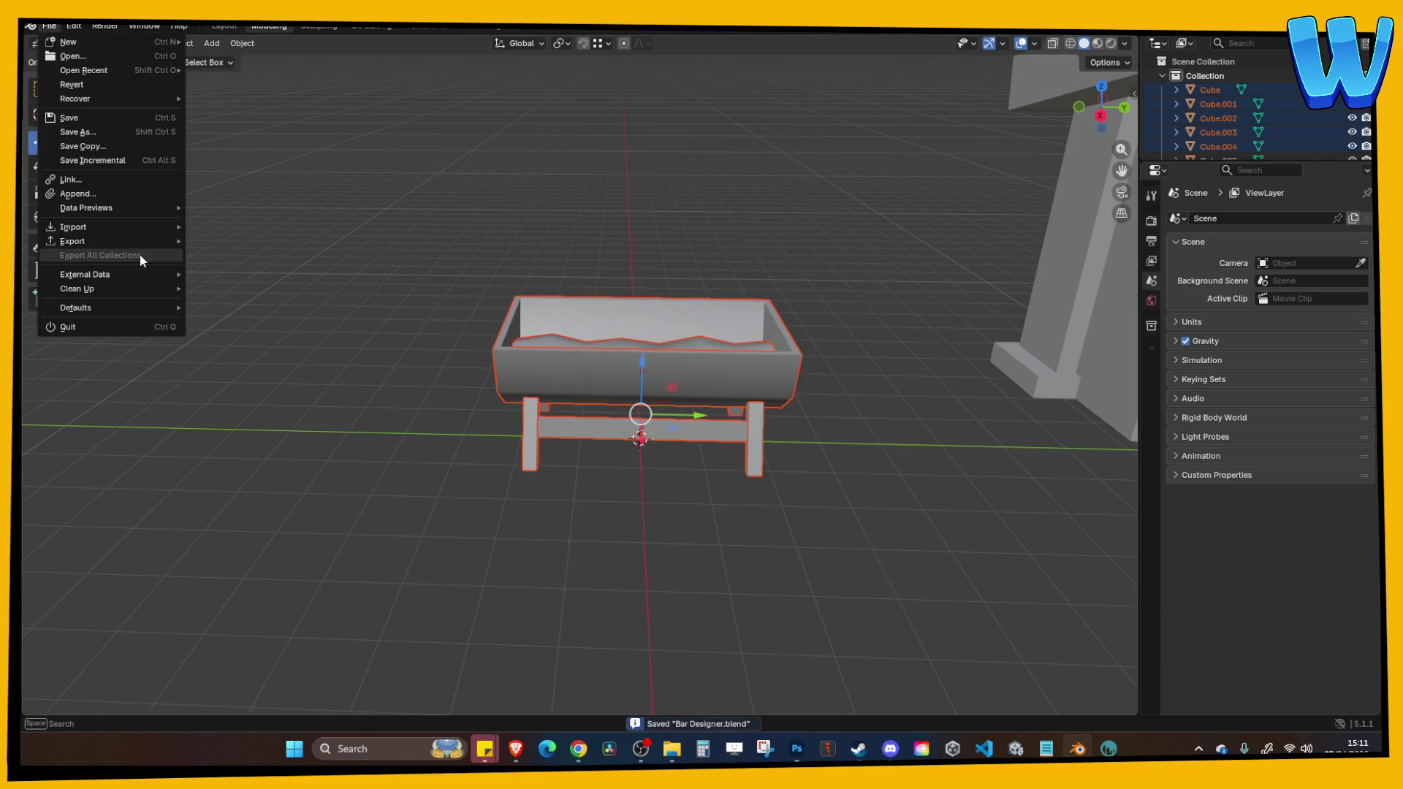
{"action": "mouse_move", "coordinate": [167, 247]}
{"action": "left_click", "coordinate": [233, 353]}
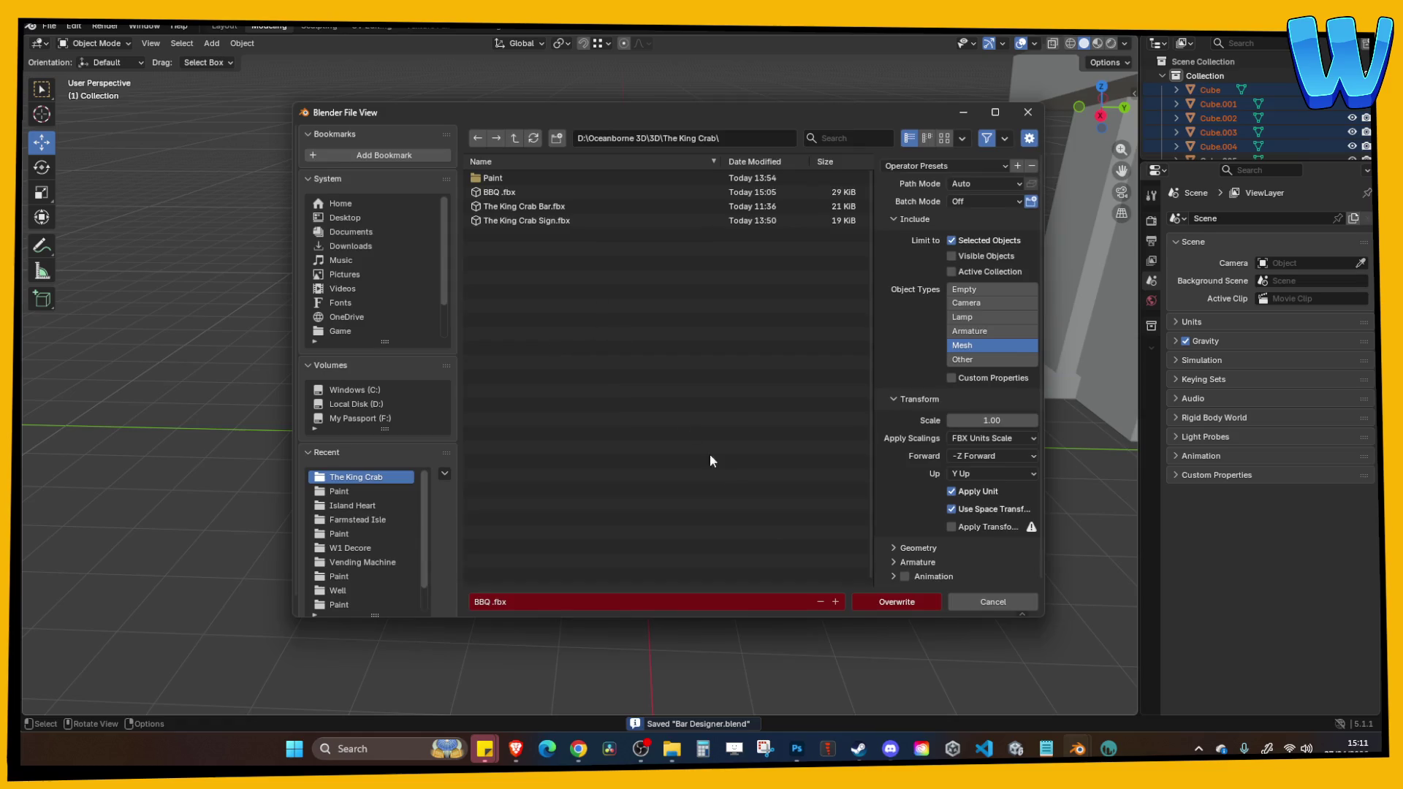
{"action": "key", "text": "Return"}
{"action": "left_click", "coordinate": [621, 161]}
{"action": "left_click", "coordinate": [1034, 43]}
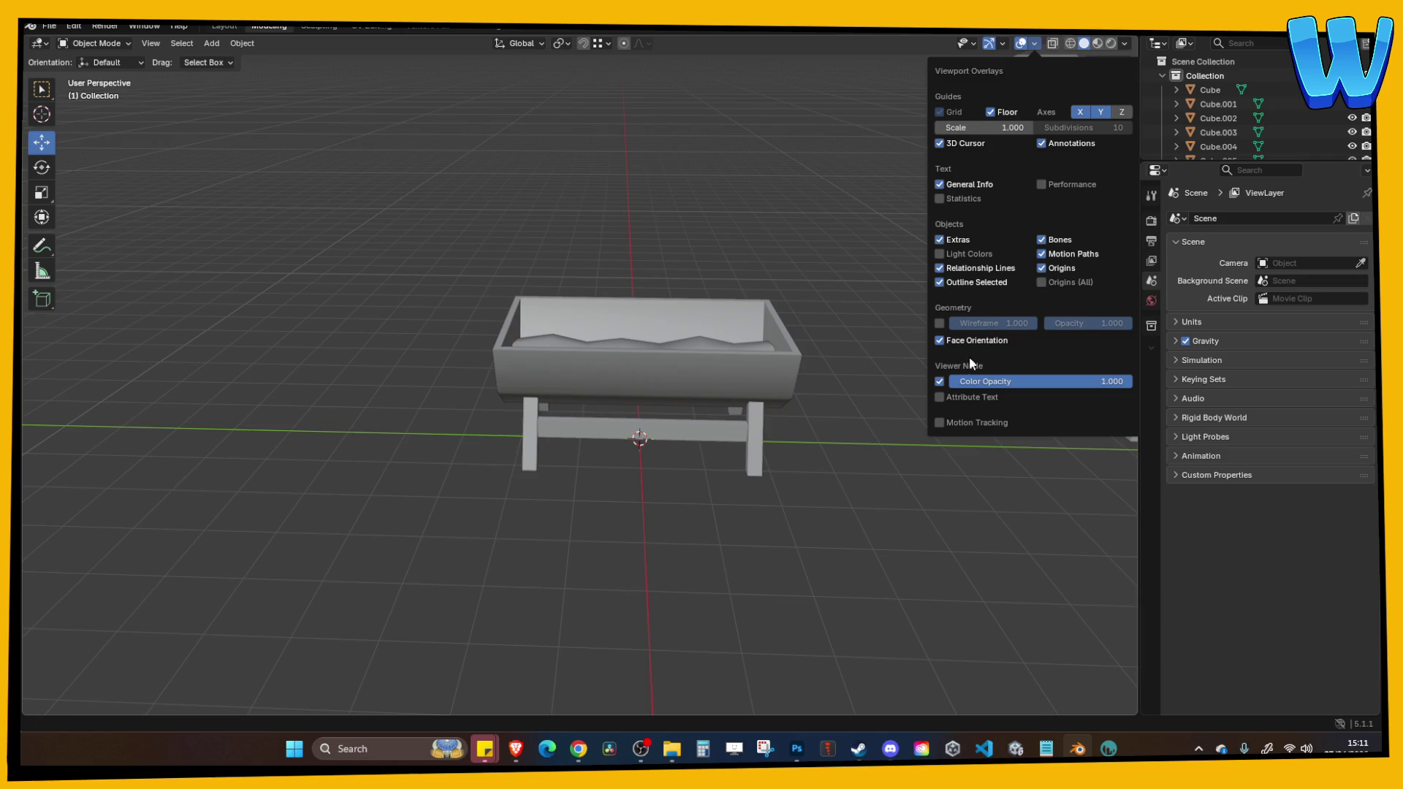
{"action": "left_click_drag", "start_coordinate": [578, 246], "coordinate": [602, 271]}
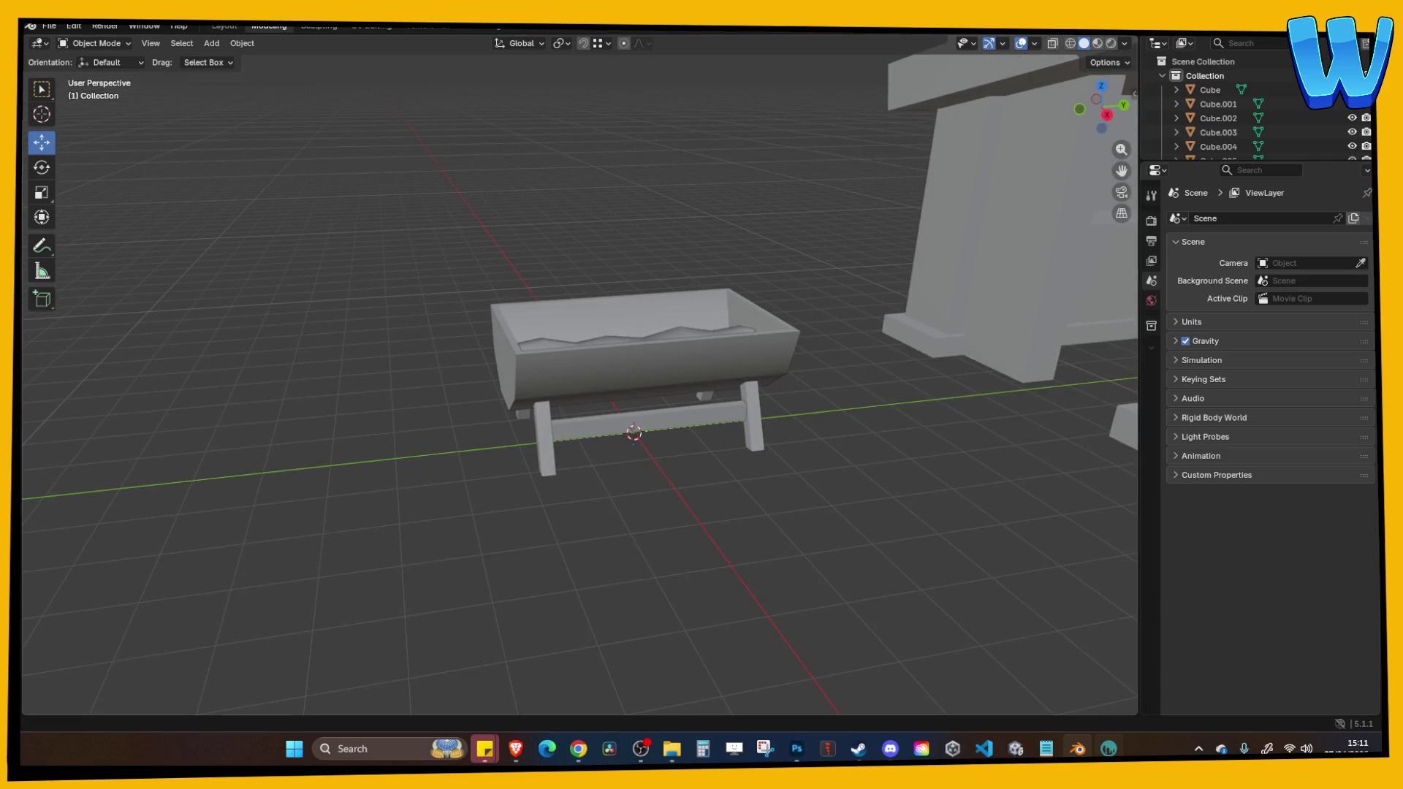
Copy BBQ .fbx from The King Crab into Zone_Wooden Island, replacing the existing file.
{"action": "left_click", "coordinate": [1016, 748]}
{"action": "mouse_move", "coordinate": [672, 748]}
{"action": "left_click", "coordinate": [726, 708]}
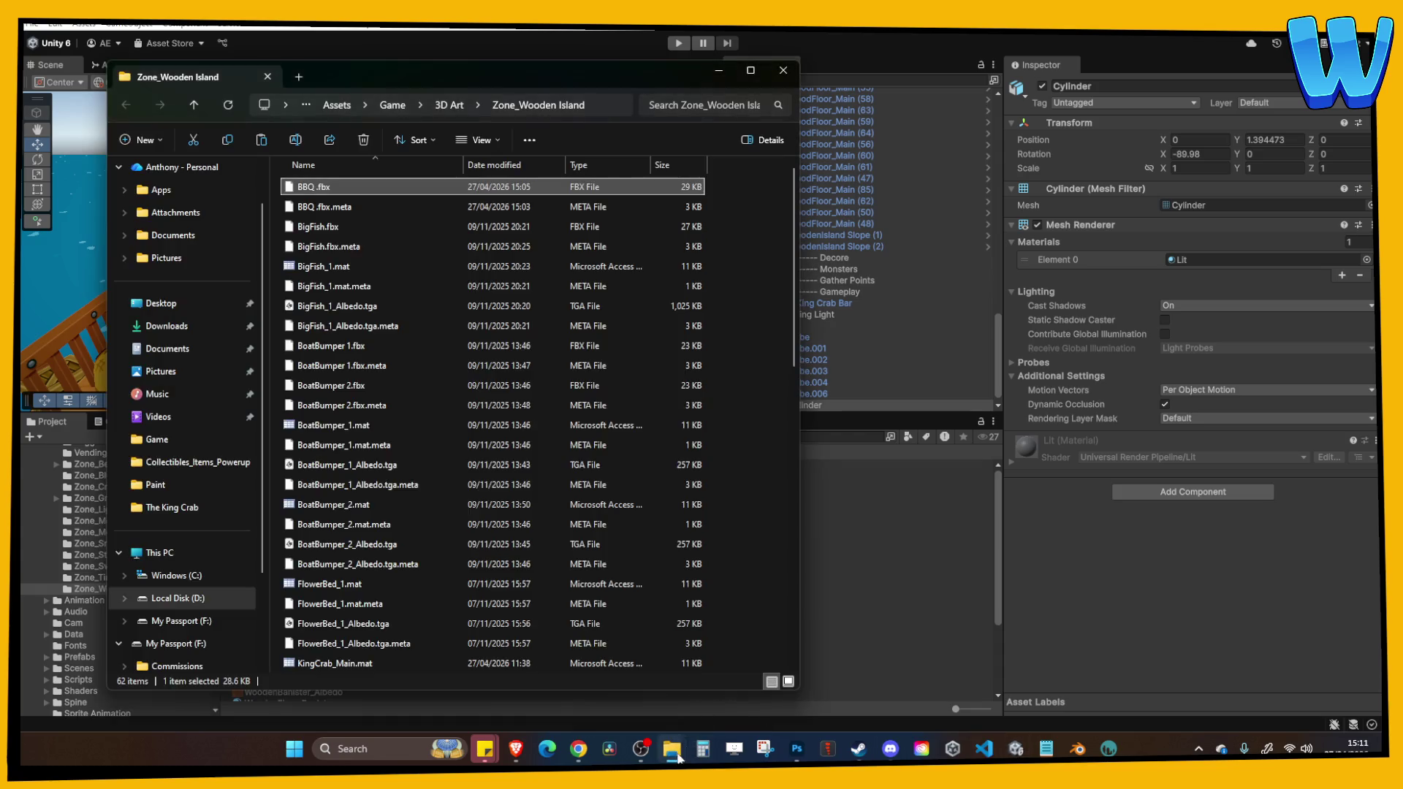
{"action": "left_click", "coordinate": [623, 680]}
{"action": "left_click_drag", "start_coordinate": [775, 196], "coordinate": [511, 306]}
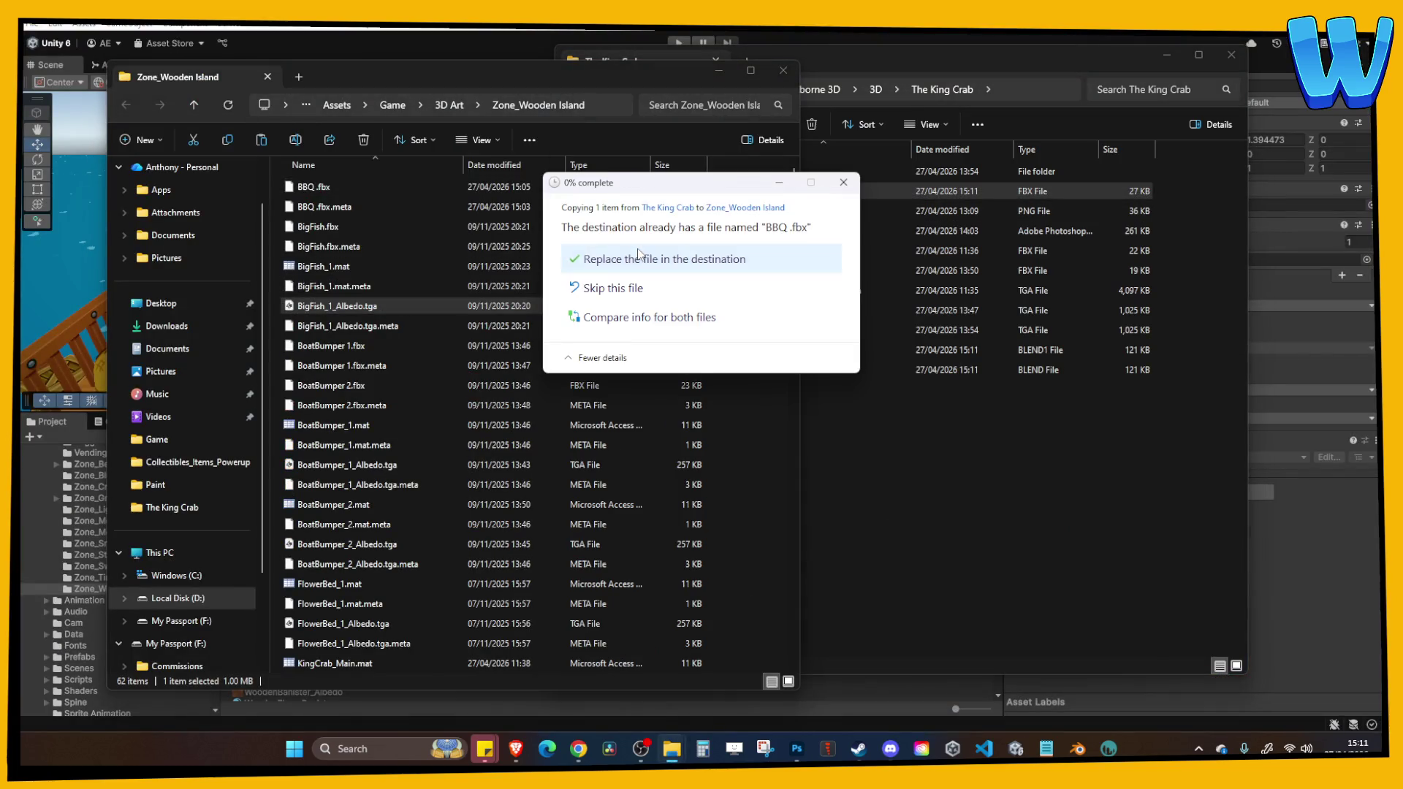
{"action": "left_click", "coordinate": [643, 259]}
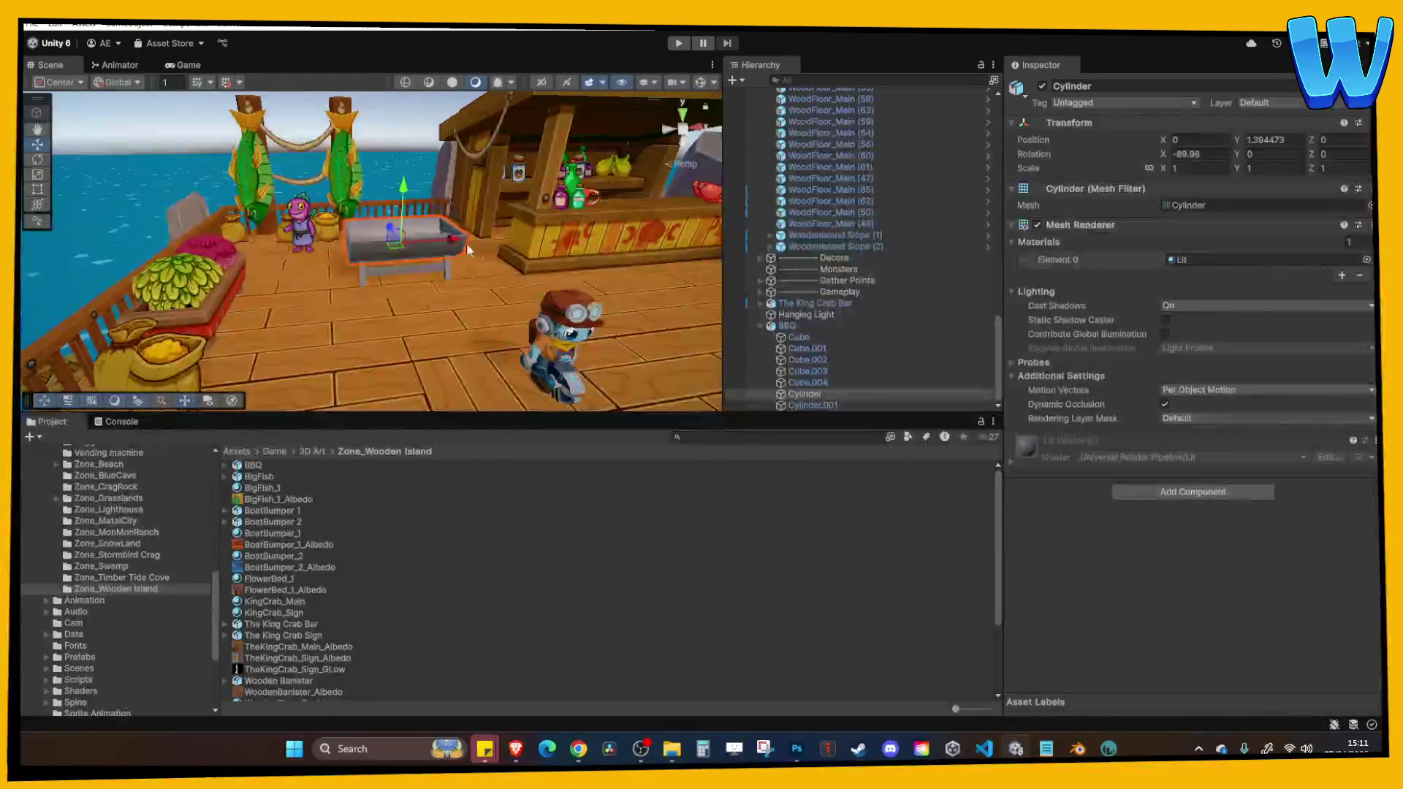
Select the BBQ in the Scene view, nudge it beside the bar, and start Play.
{"action": "scroll", "coordinate": [463, 270], "scroll_direction": "up", "scroll_amount": 5}
{"action": "left_click", "coordinate": [488, 290]}
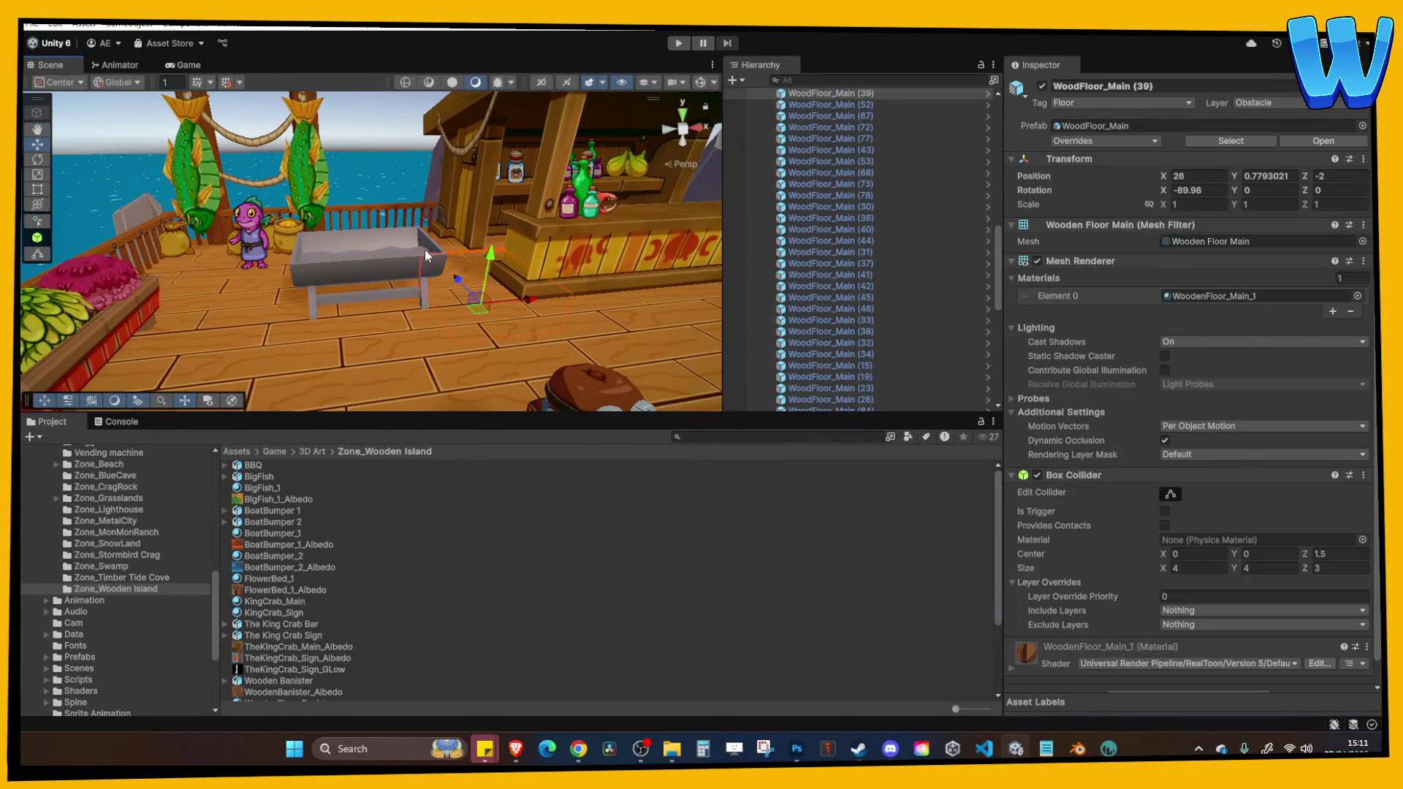
{"action": "left_click", "coordinate": [427, 255]}
{"action": "left_click_drag", "start_coordinate": [402, 232], "coordinate": [379, 218]}
{"action": "left_click", "coordinate": [678, 44]}
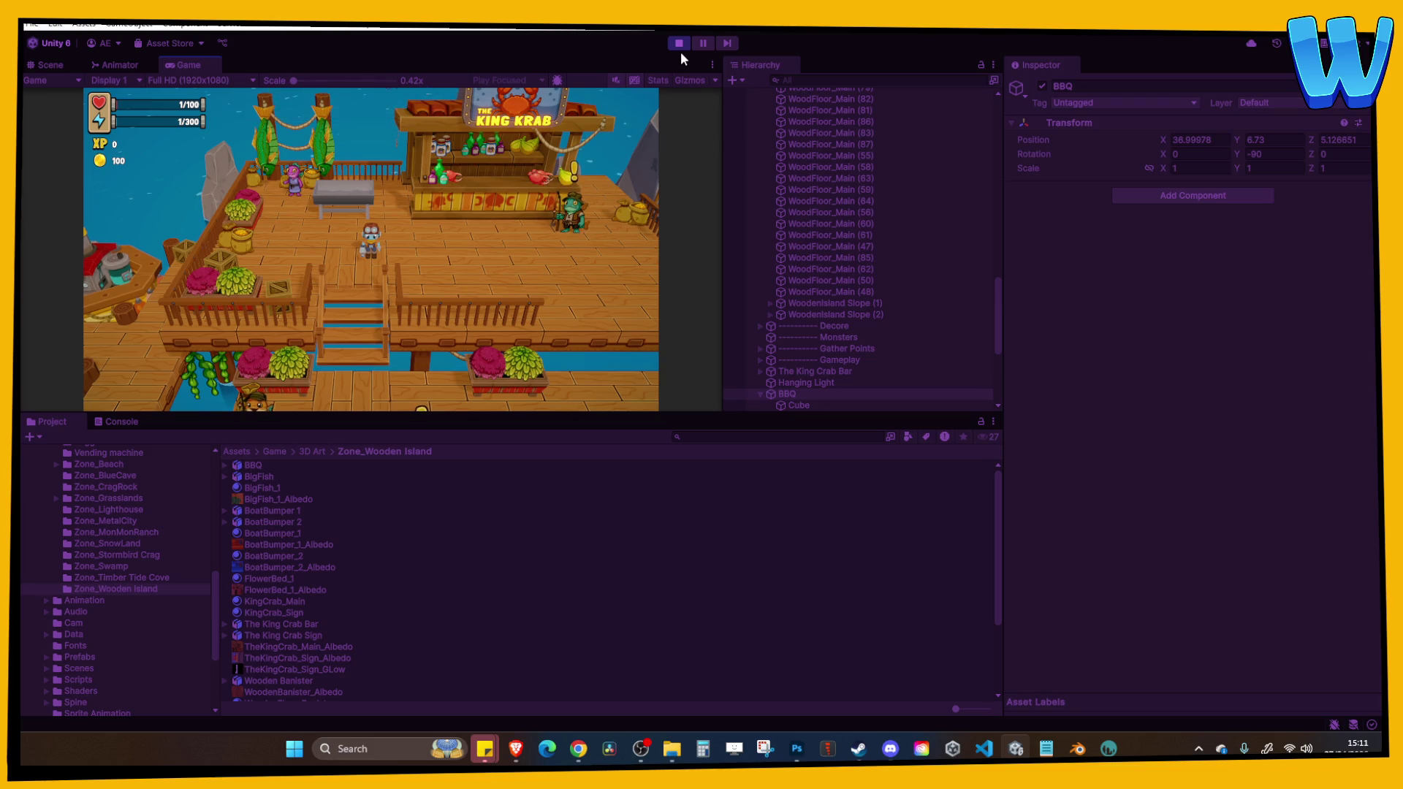
Walk the player toward the BBQ, then stop, replay, and stop the game again.
{"action": "key", "text": "w"}
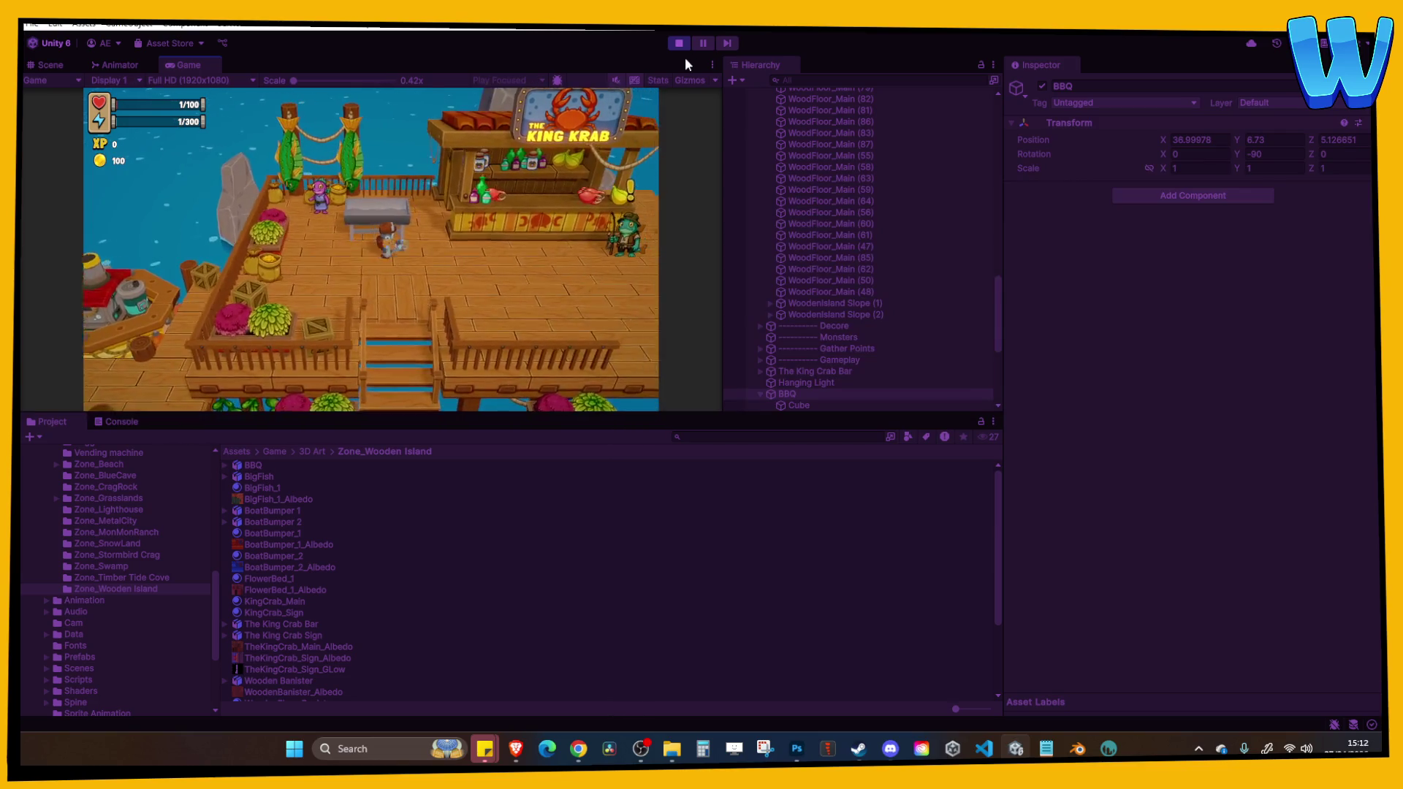
{"action": "left_click", "coordinate": [673, 46]}
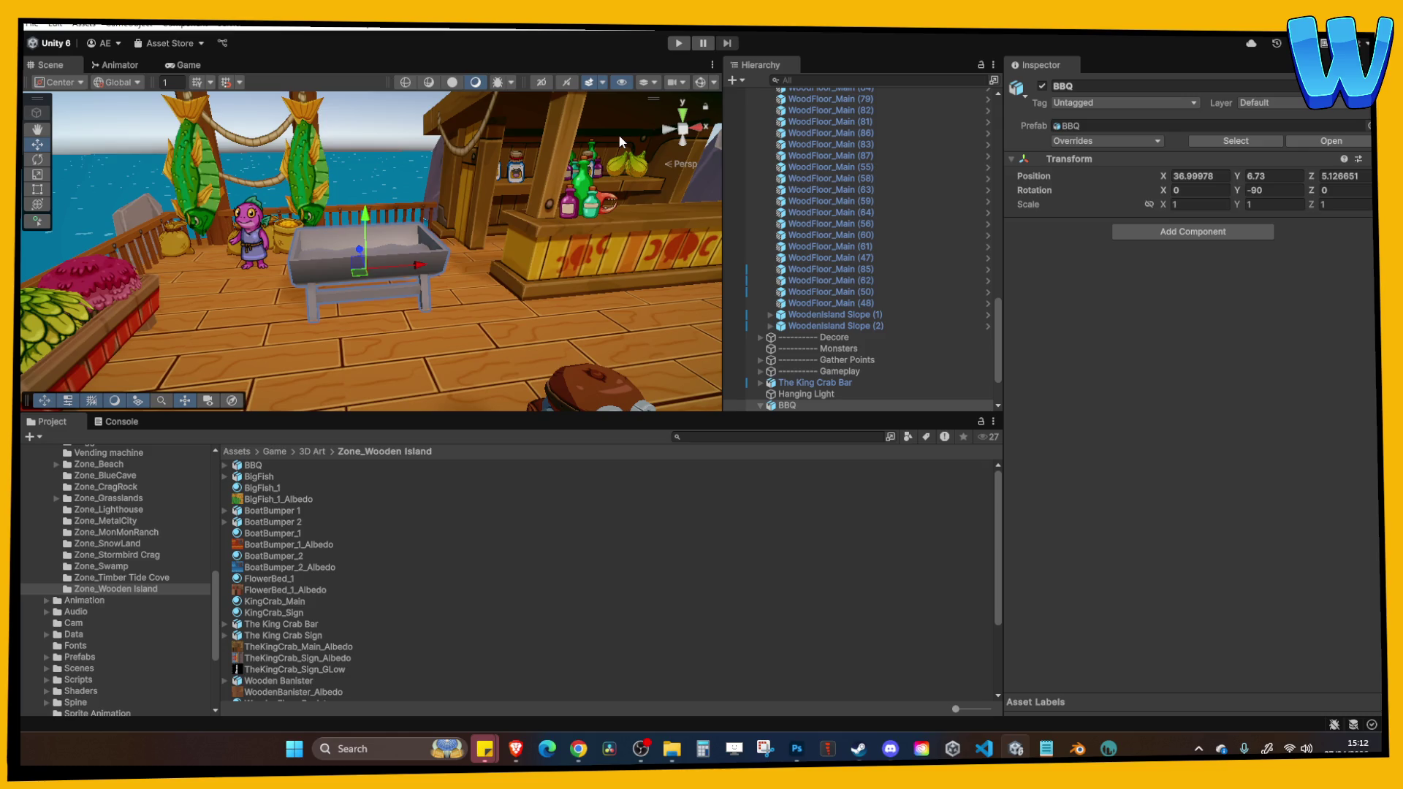
{"action": "left_click", "coordinate": [678, 43]}
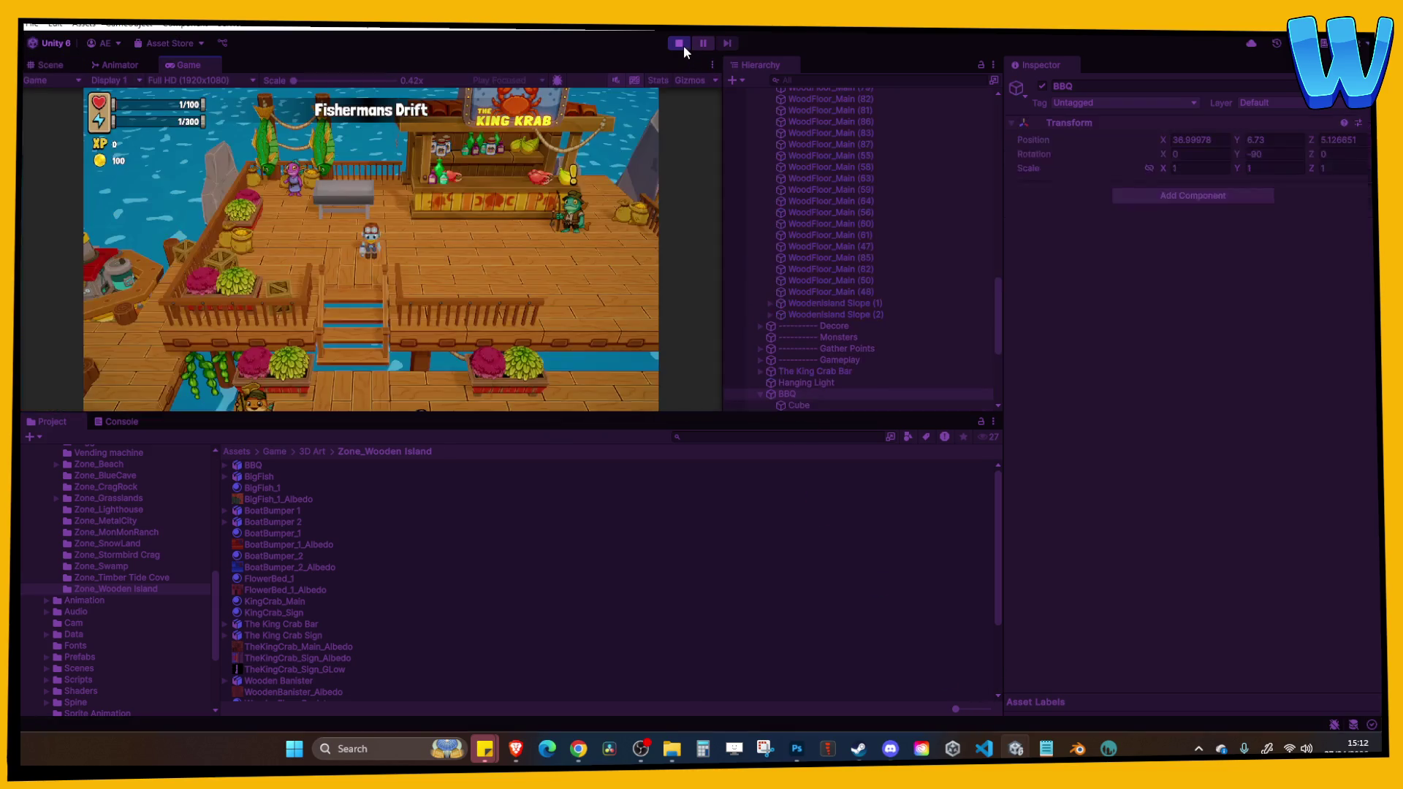
{"action": "left_click", "coordinate": [682, 44]}
{"action": "left_click", "coordinate": [554, 287]}
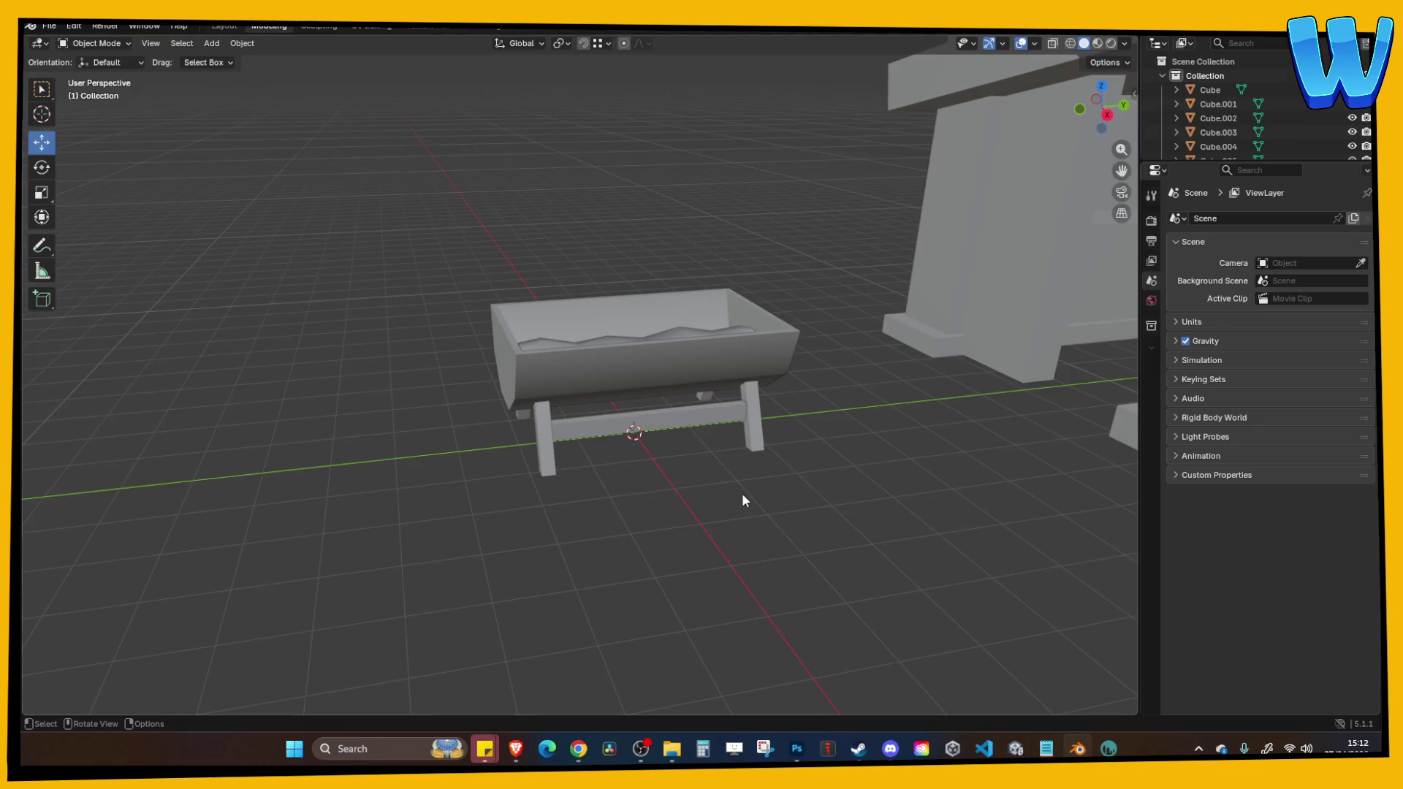
Box-select the trough body, legs and crossbar and join them into one object.
{"action": "left_click", "coordinate": [682, 353]}
{"action": "key", "text": "a"}
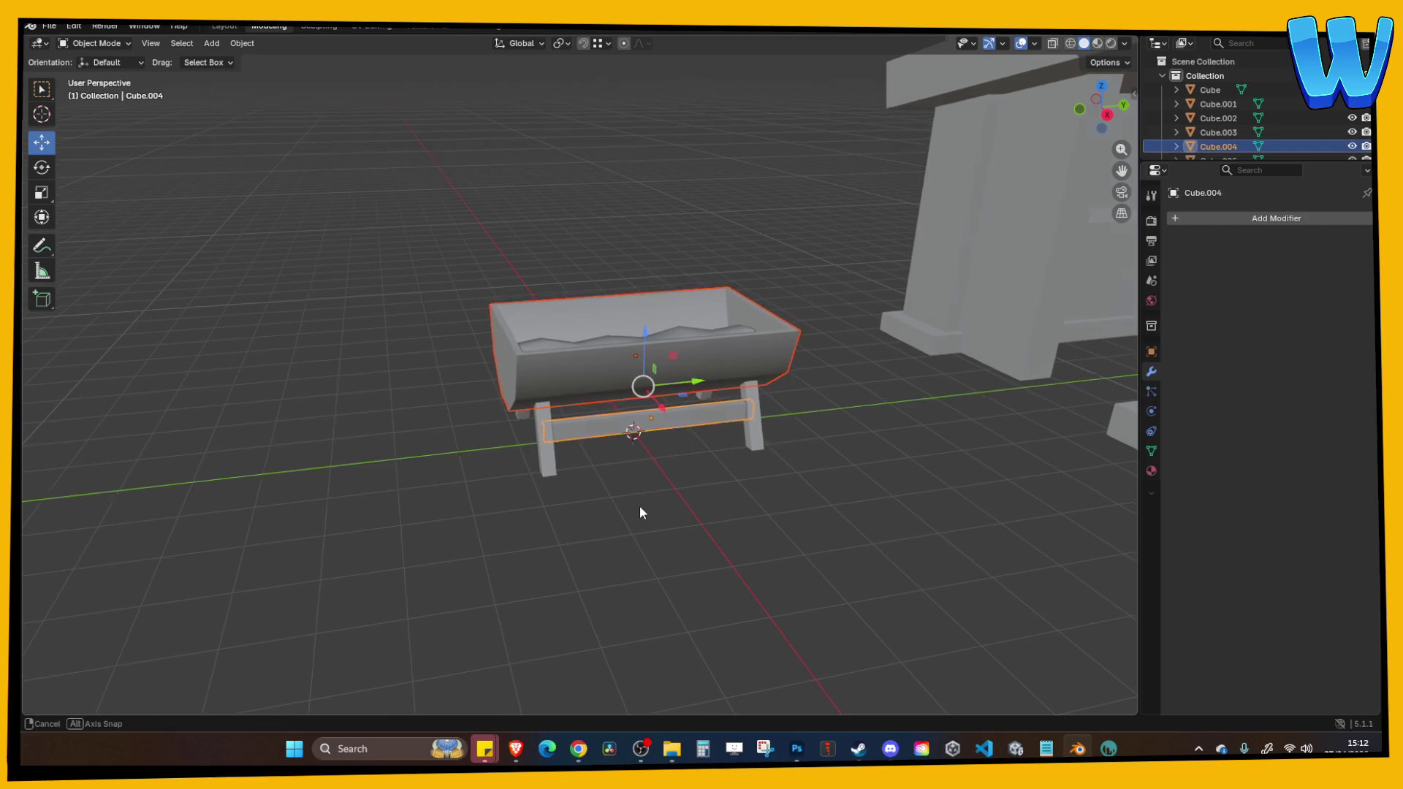
{"action": "left_click", "coordinate": [679, 505]}
{"action": "mouse_move", "coordinate": [447, 269]}
{"action": "left_mouse_down"}
{"action": "mouse_move", "coordinate": [585, 410]}
{"action": "mouse_move", "coordinate": [796, 576]}
{"action": "left_mouse_up"}
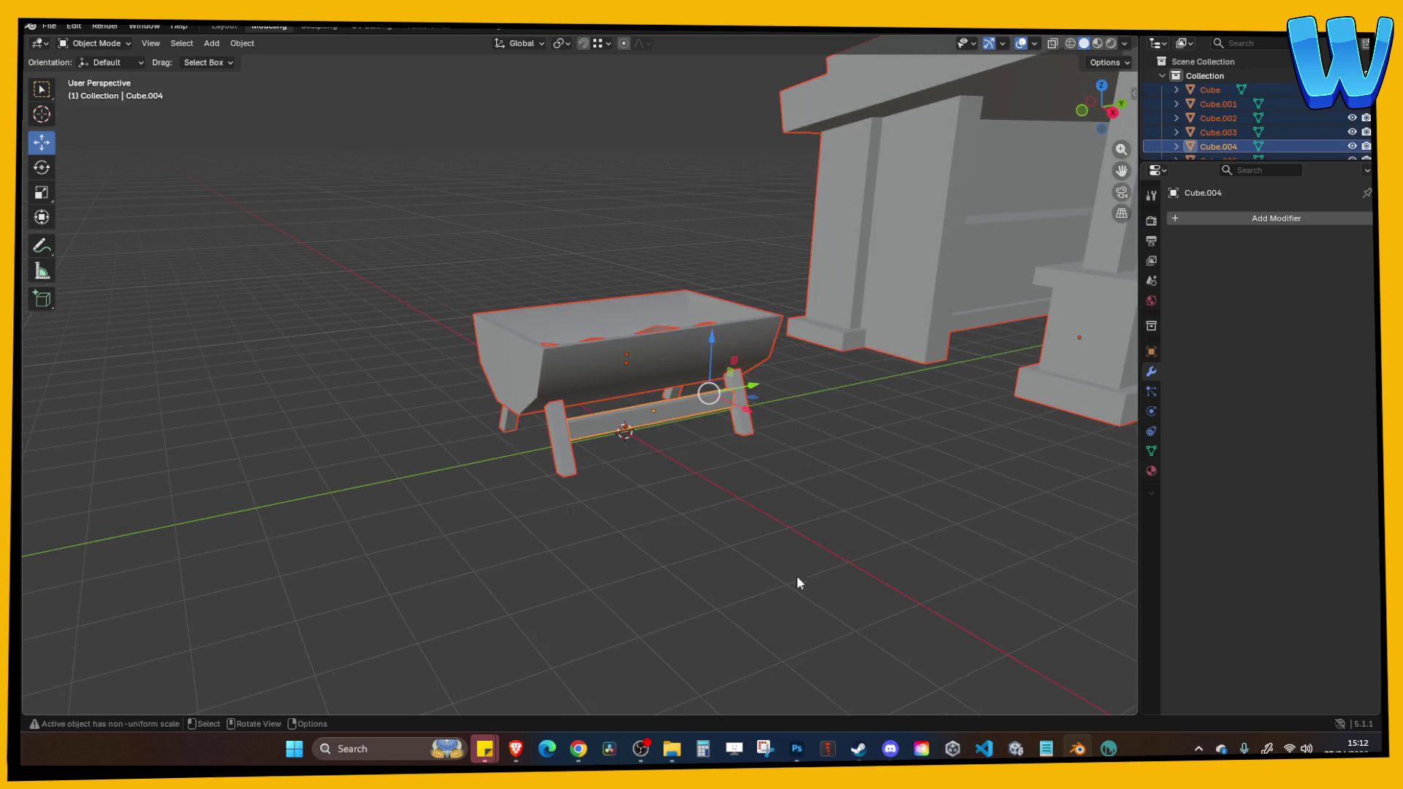
{"action": "left_click", "coordinate": [881, 395]}
{"action": "mouse_move", "coordinate": [320, 200]}
{"action": "left_mouse_down"}
{"action": "mouse_move", "coordinate": [797, 581]}
{"action": "mouse_move", "coordinate": [741, 567]}
{"action": "mouse_move", "coordinate": [802, 597]}
{"action": "mouse_move", "coordinate": [766, 458]}
{"action": "left_mouse_up"}
{"action": "key", "text": "ctrl+j"}
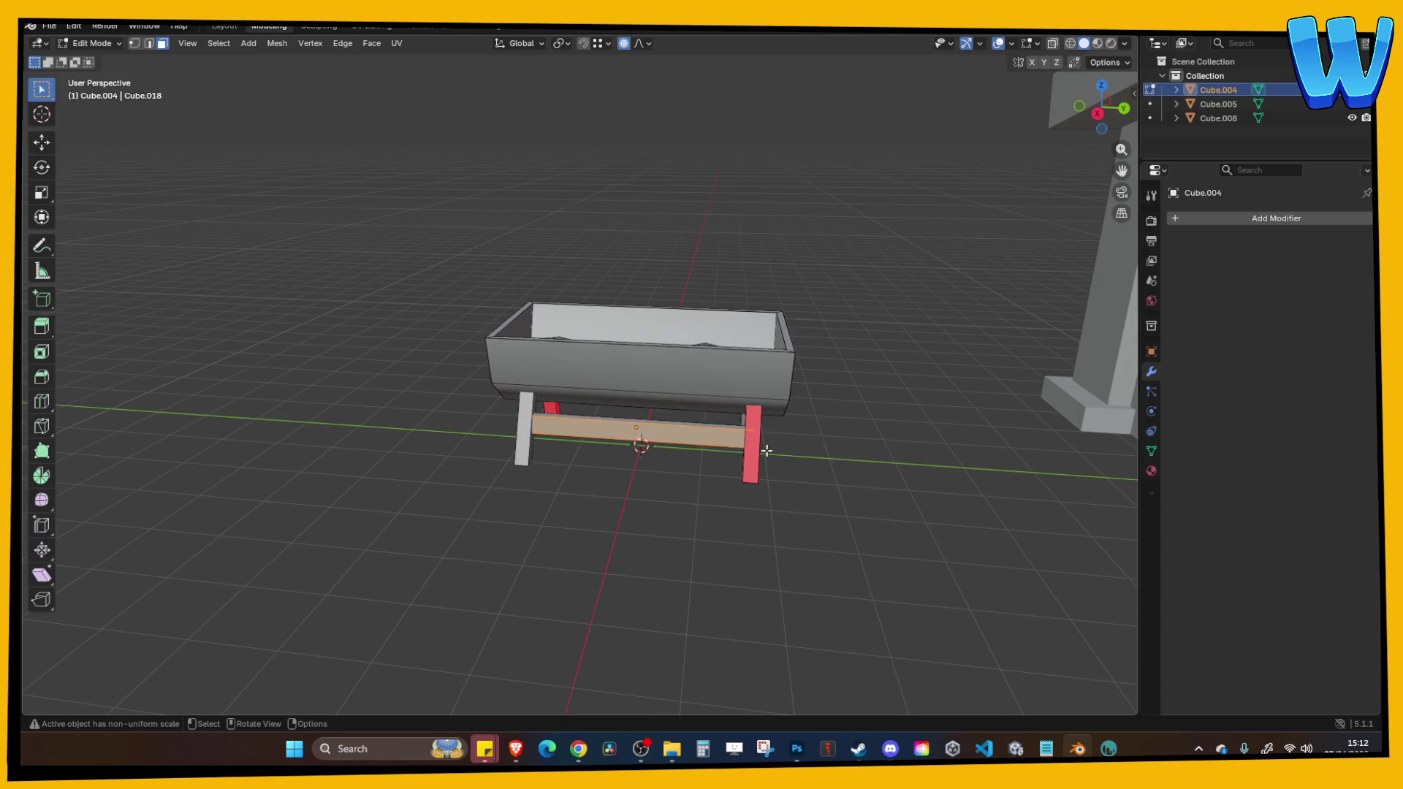
Select both legs in Edit Mode and flip their normals.
{"action": "key", "text": "l"}
{"action": "left_click_drag", "start_coordinate": [717, 491], "coordinate": [784, 476]}
{"action": "key", "text": "l"}
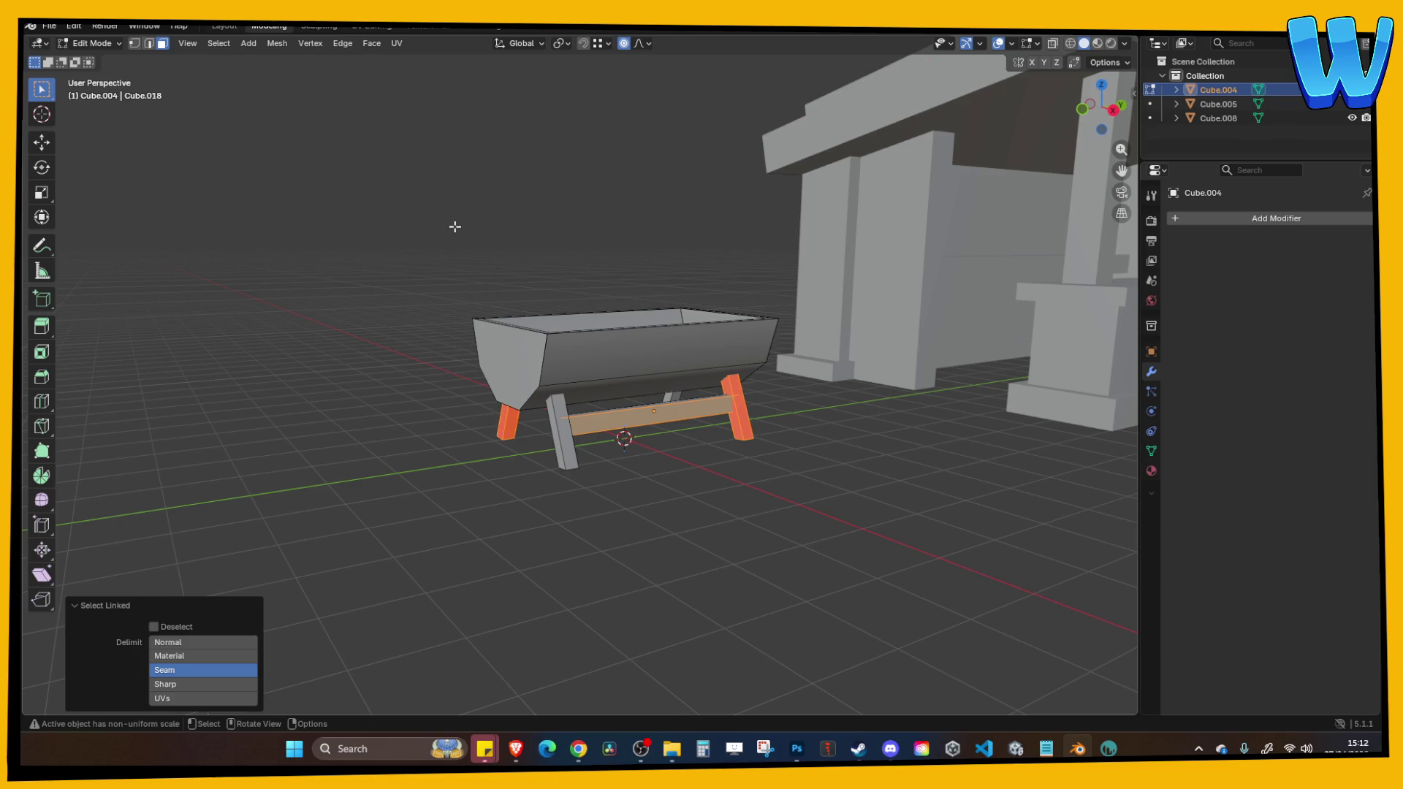
{"action": "left_click", "coordinate": [277, 43]}
{"action": "mouse_move", "coordinate": [314, 296]}
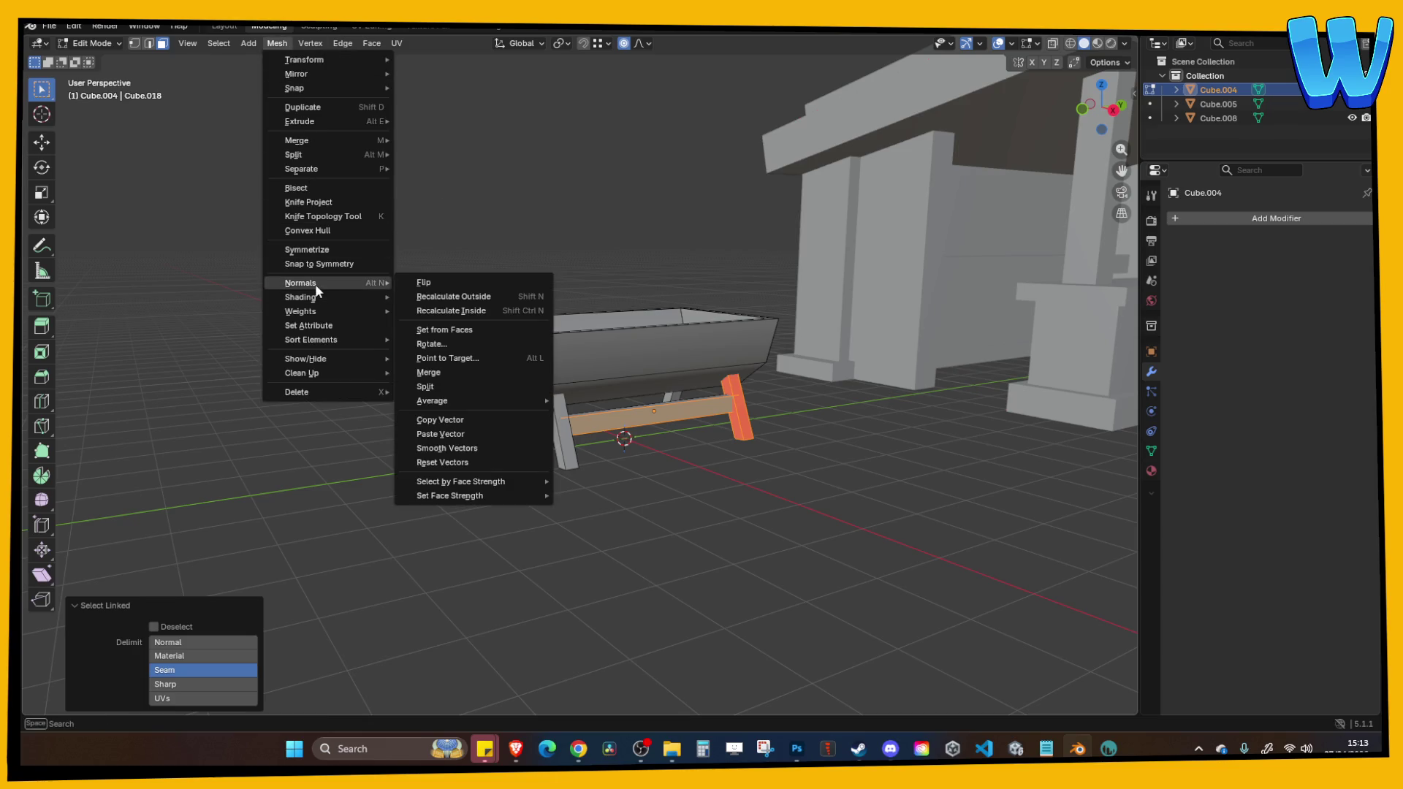
{"action": "left_click", "coordinate": [449, 280]}
{"action": "left_click_drag", "start_coordinate": [623, 432], "coordinate": [611, 417]}
{"action": "key", "text": "Tab"}
Reselect the right leg and flip the leg normals again.
{"action": "key", "text": "Tab"}
{"action": "key", "text": "Tab"}
{"action": "key", "text": "Tab"}
{"action": "key", "text": "ctrl+l"}
{"action": "left_click", "coordinate": [634, 474]}
{"action": "key", "text": "Tab"}
{"action": "key", "text": "Tab"}
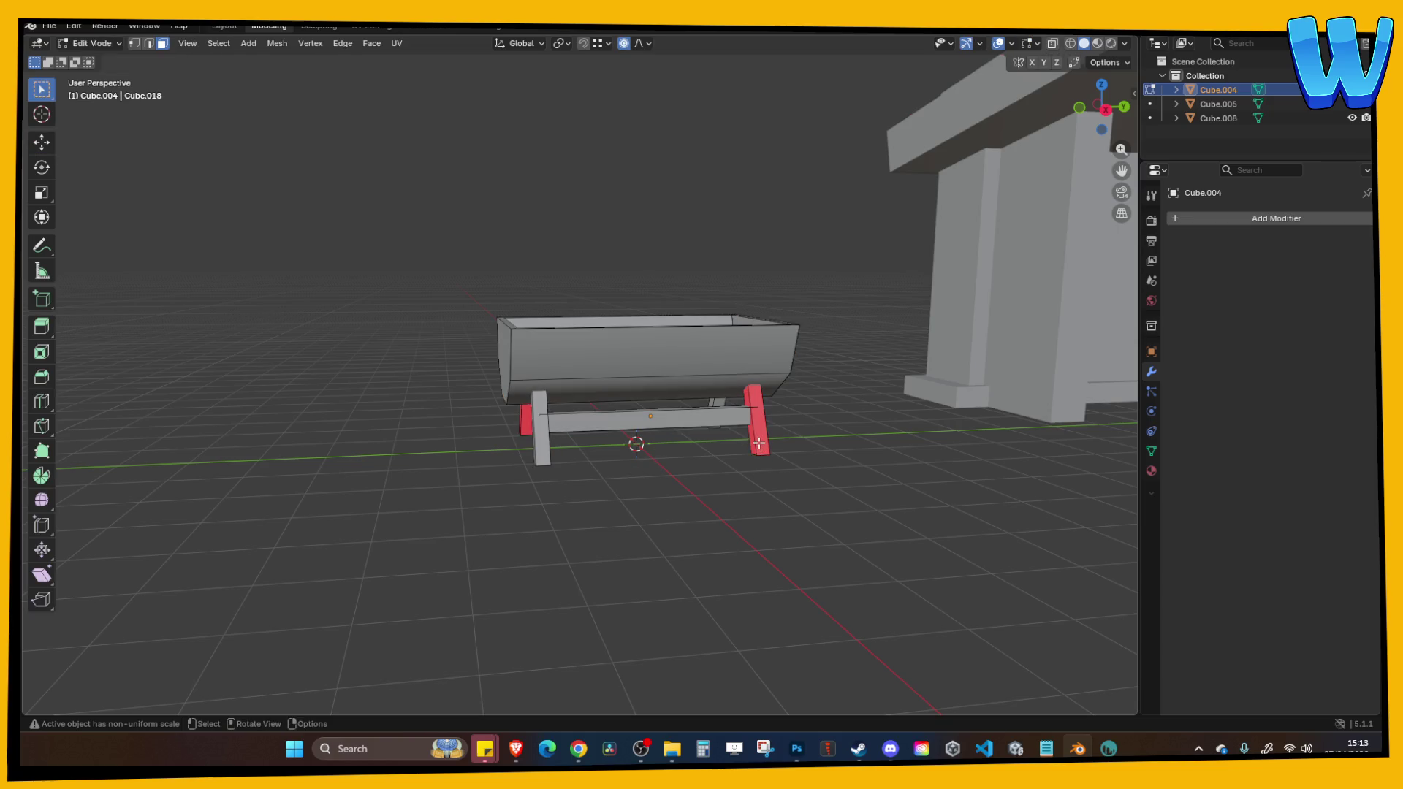
{"action": "key", "text": "l"}
{"action": "key", "text": "l"}
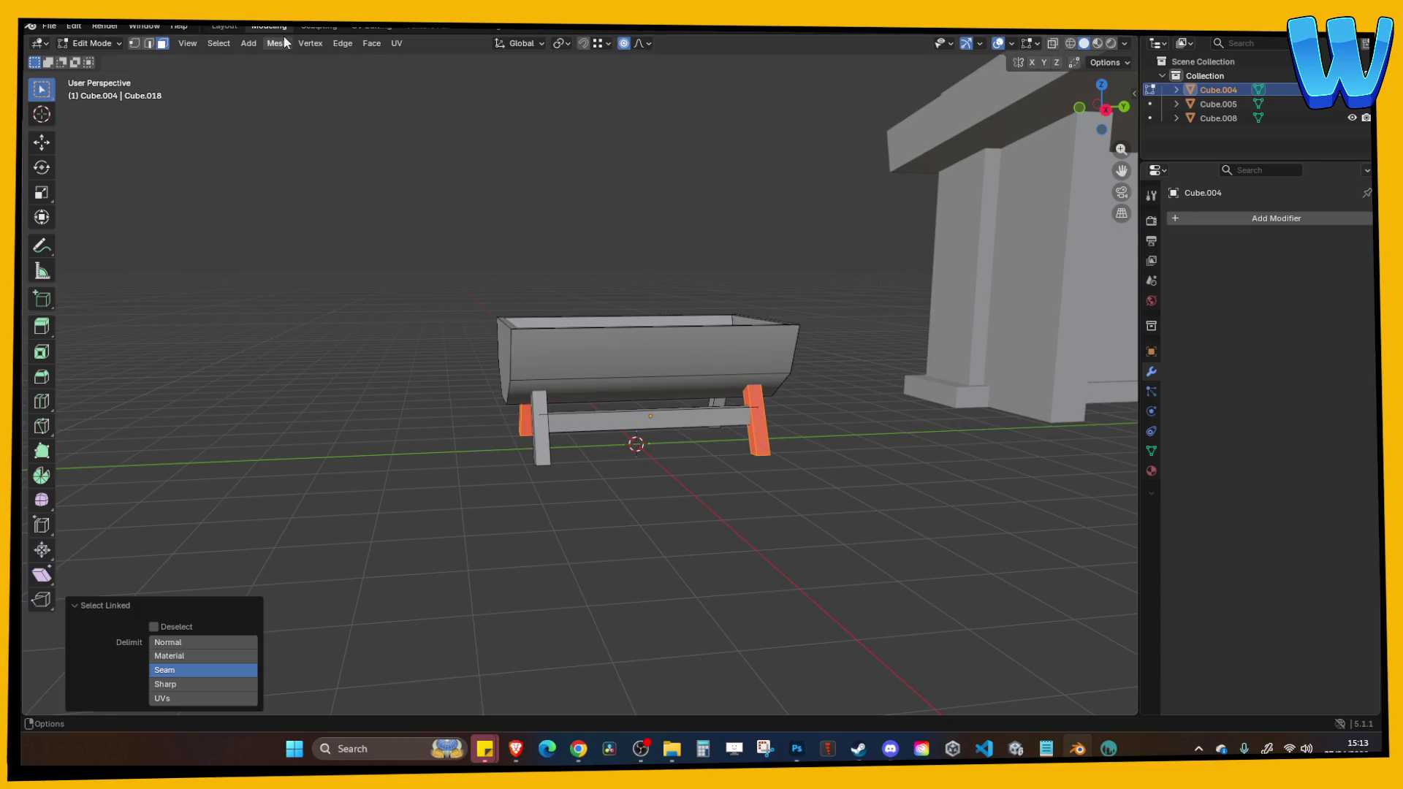
{"action": "left_click", "coordinate": [277, 43]}
{"action": "mouse_move", "coordinate": [398, 283]}
{"action": "left_click", "coordinate": [479, 280]}
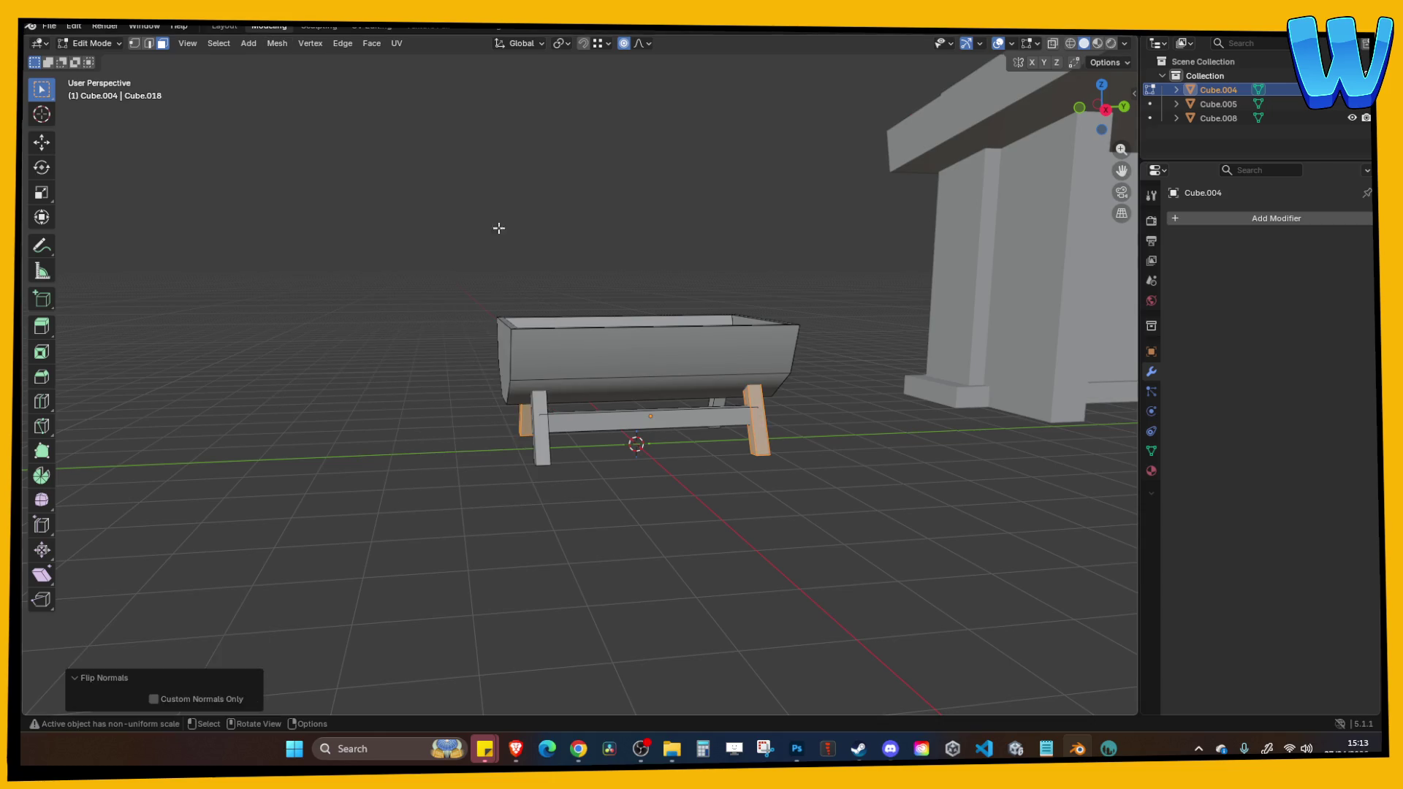
{"action": "scroll", "coordinate": [741, 438], "scroll_direction": "up", "scroll_amount": 5}
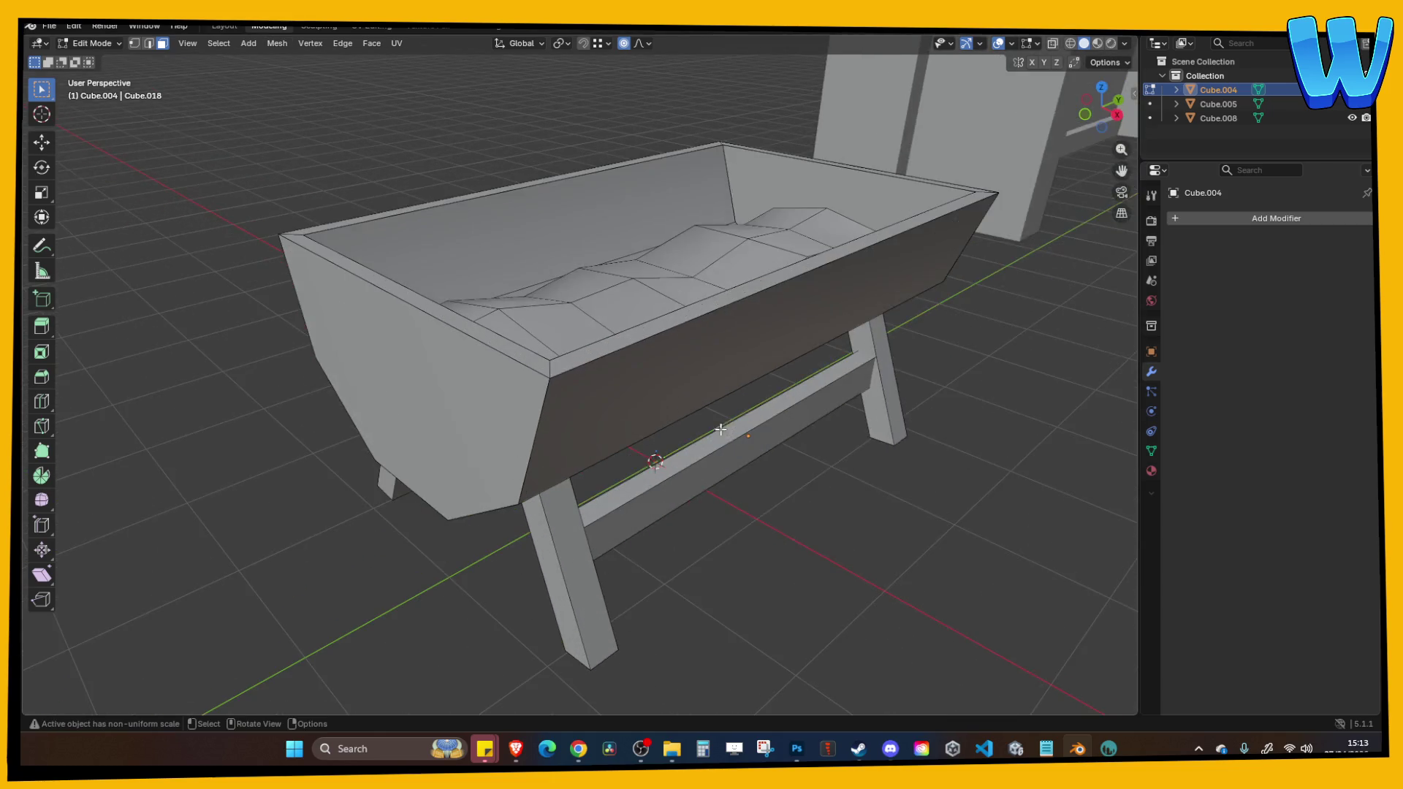
{"action": "key", "text": "Tab"}
{"action": "key", "text": "g"}
{"action": "key", "text": "Escape"}
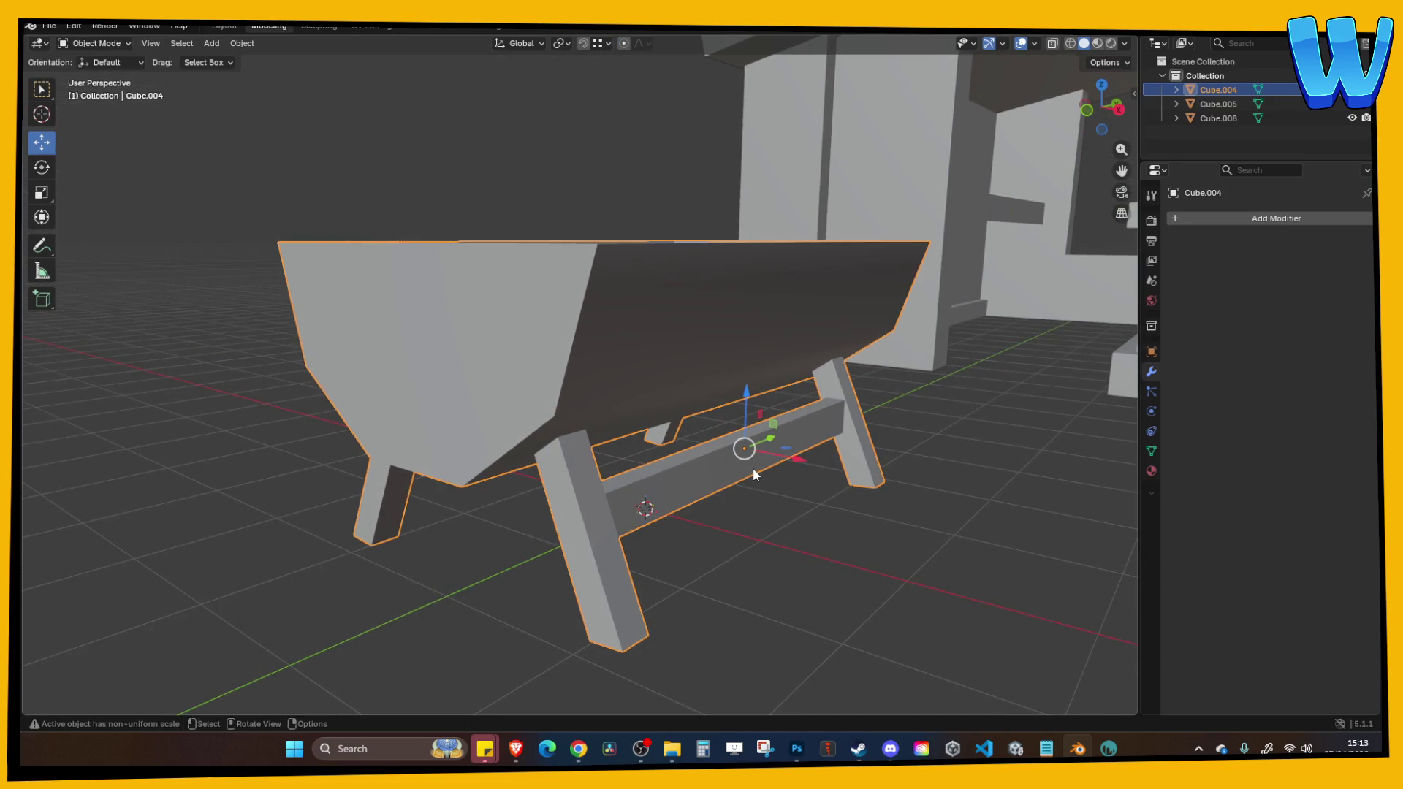
Select and inspect the crossbar mesh, undoing stray selection clicks.
{"action": "key", "text": "Tab"}
{"action": "key", "text": "l"}
{"action": "key", "text": "Tab"}
{"action": "left_click", "coordinate": [797, 454]}
{"action": "key", "text": "ctrl+z"}
{"action": "left_click", "coordinate": [801, 513]}
{"action": "key", "text": "ctrl+z"}
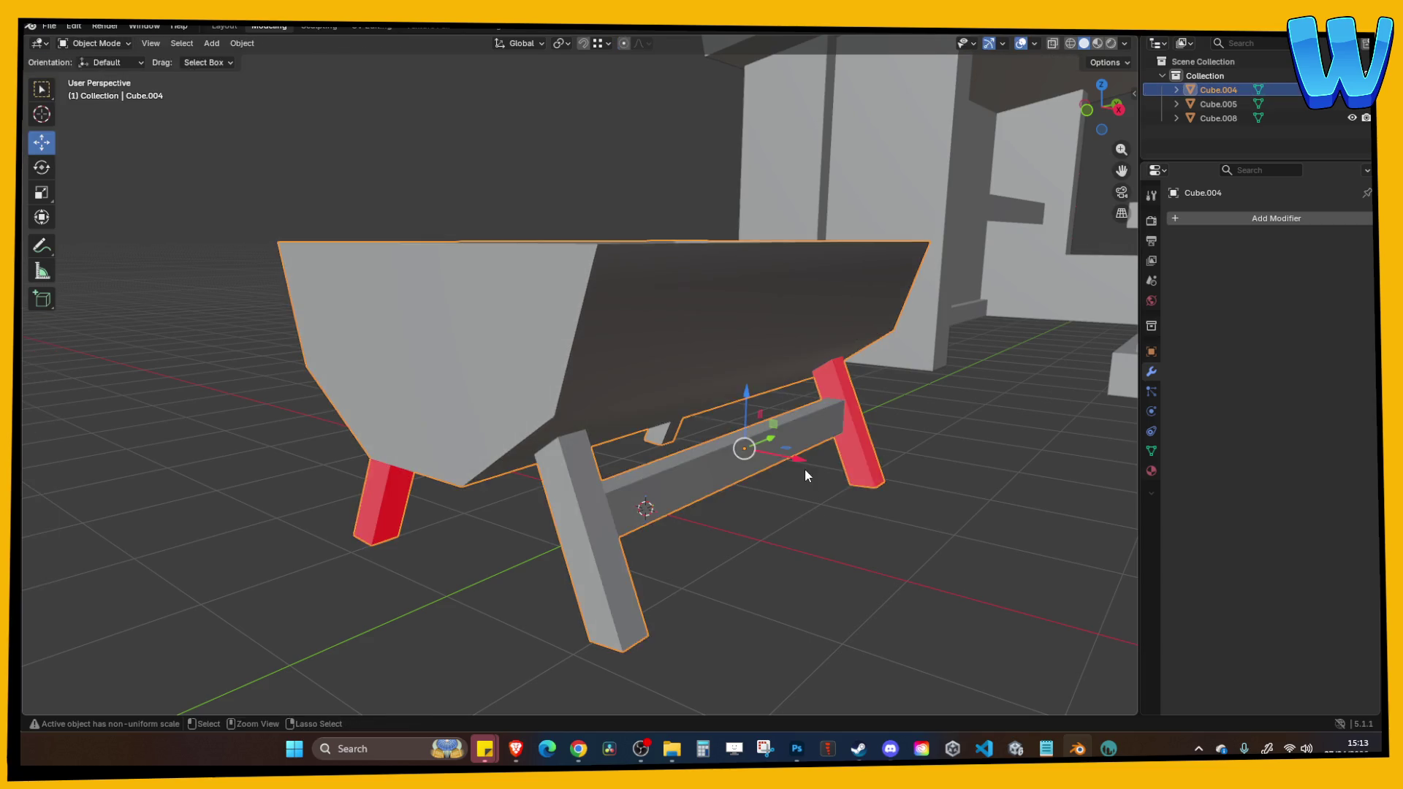
{"action": "key", "text": "Tab"}
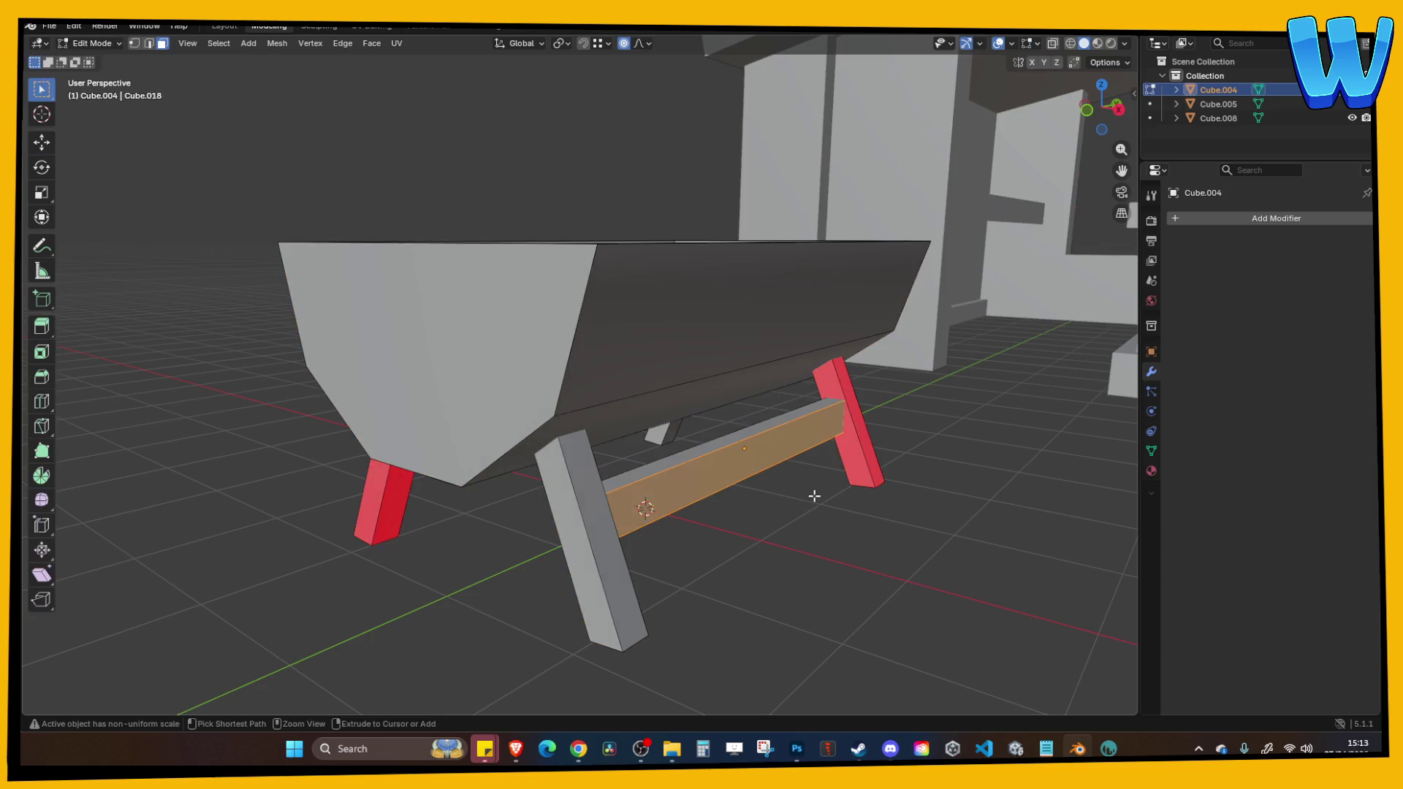
{"action": "key", "text": "Tab"}
Select the trough object Cube.004 and slide it along the X axis.
{"action": "left_click", "coordinate": [814, 492]}
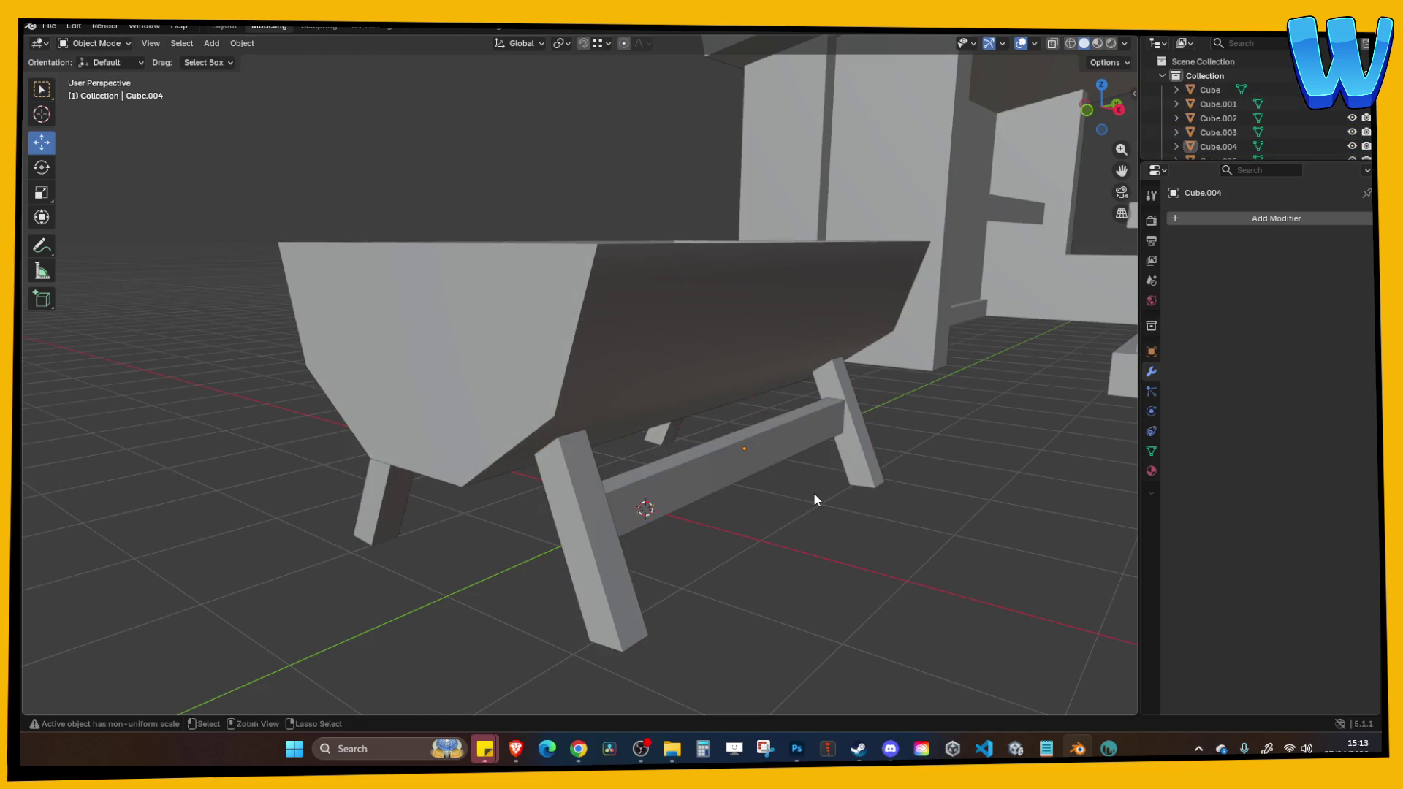
{"action": "left_click", "coordinate": [776, 443]}
{"action": "left_click_drag", "start_coordinate": [796, 456], "coordinate": [796, 456]}
{"action": "left_click", "coordinate": [817, 515]}
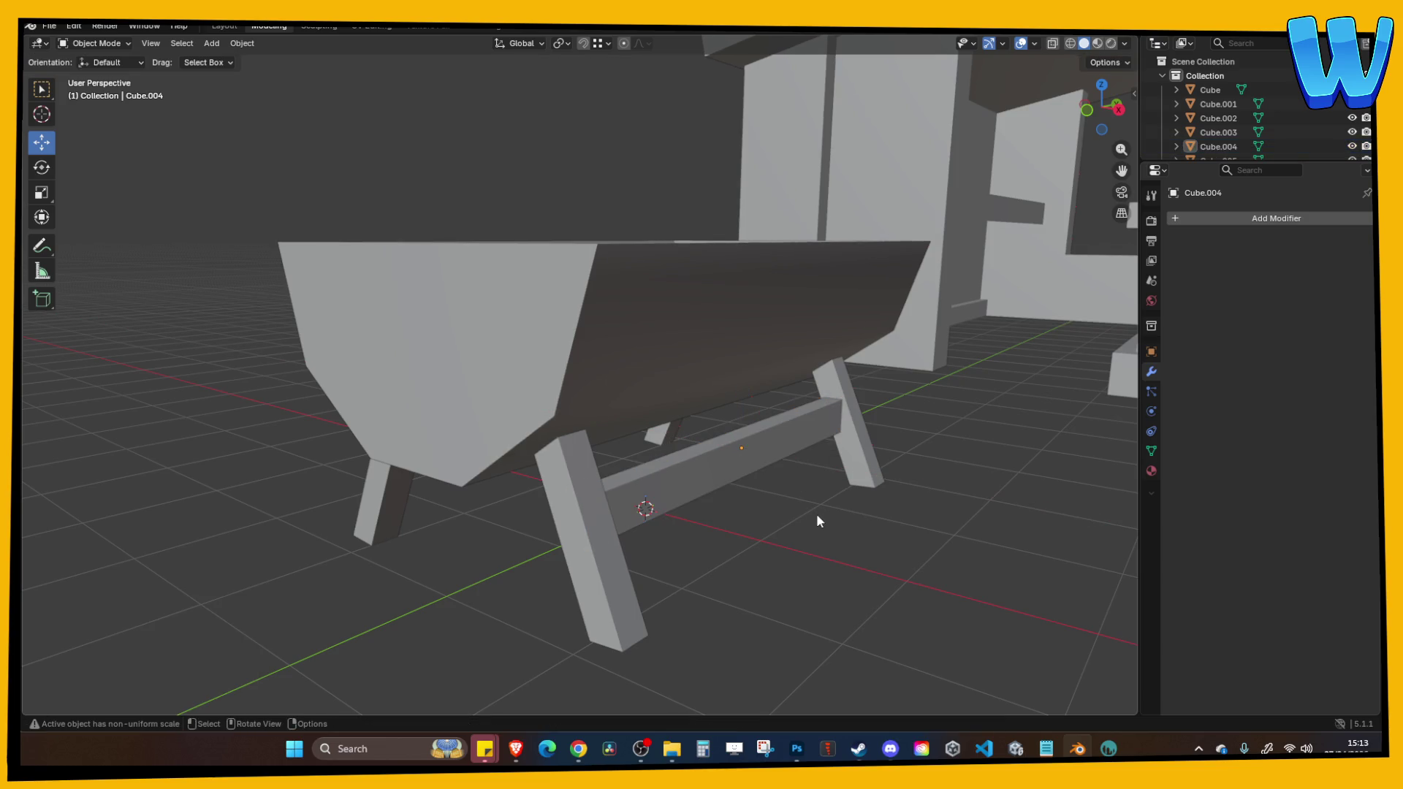
Select the whole right leg in Edit Mode and flip its normals.
{"action": "key", "text": "Tab"}
{"action": "key", "text": "Tab"}
{"action": "scroll", "coordinate": [765, 462], "scroll_direction": "down", "scroll_amount": 5}
{"action": "left_click_drag", "start_coordinate": [403, 224], "coordinate": [837, 567]}
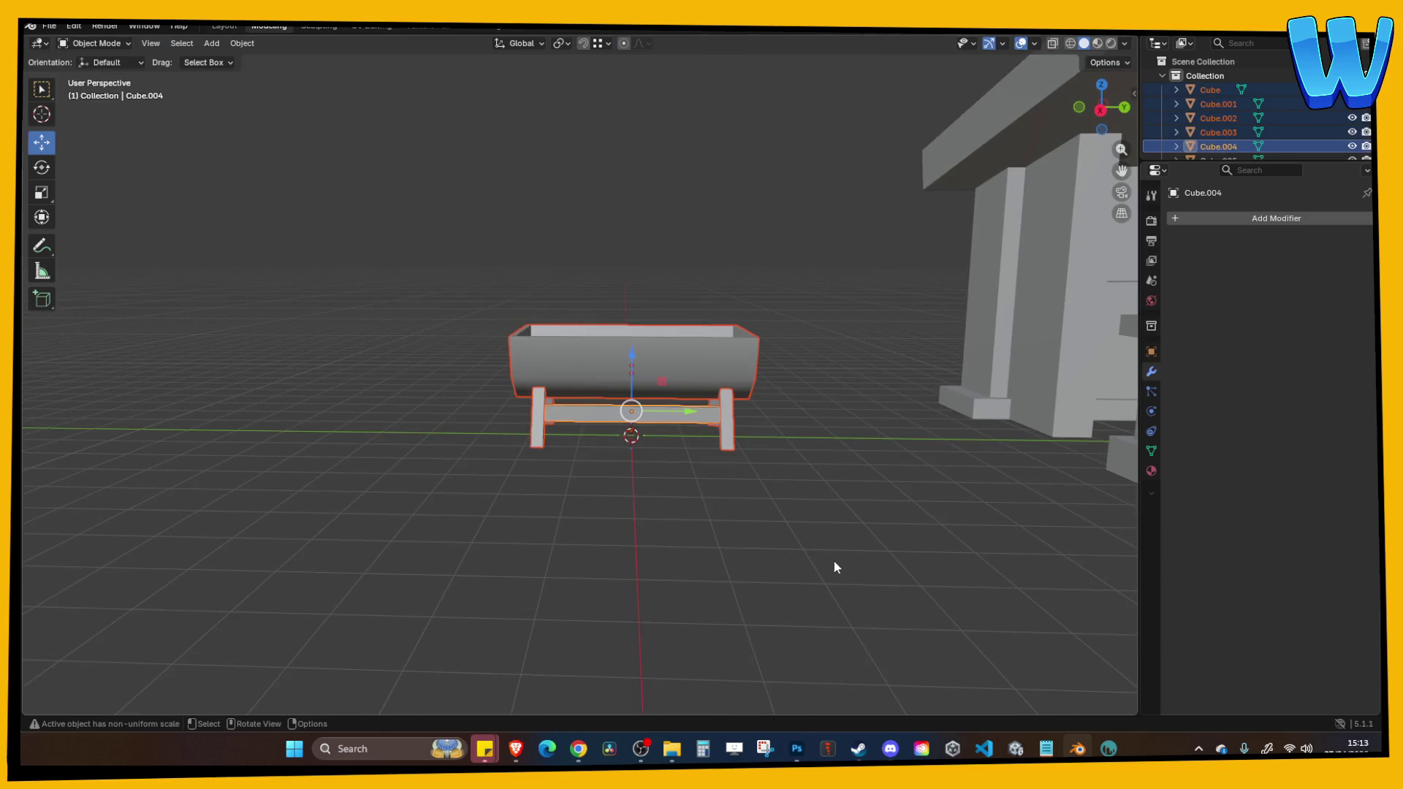
{"action": "key", "text": "KP_Divide"}
{"action": "key", "text": "Tab"}
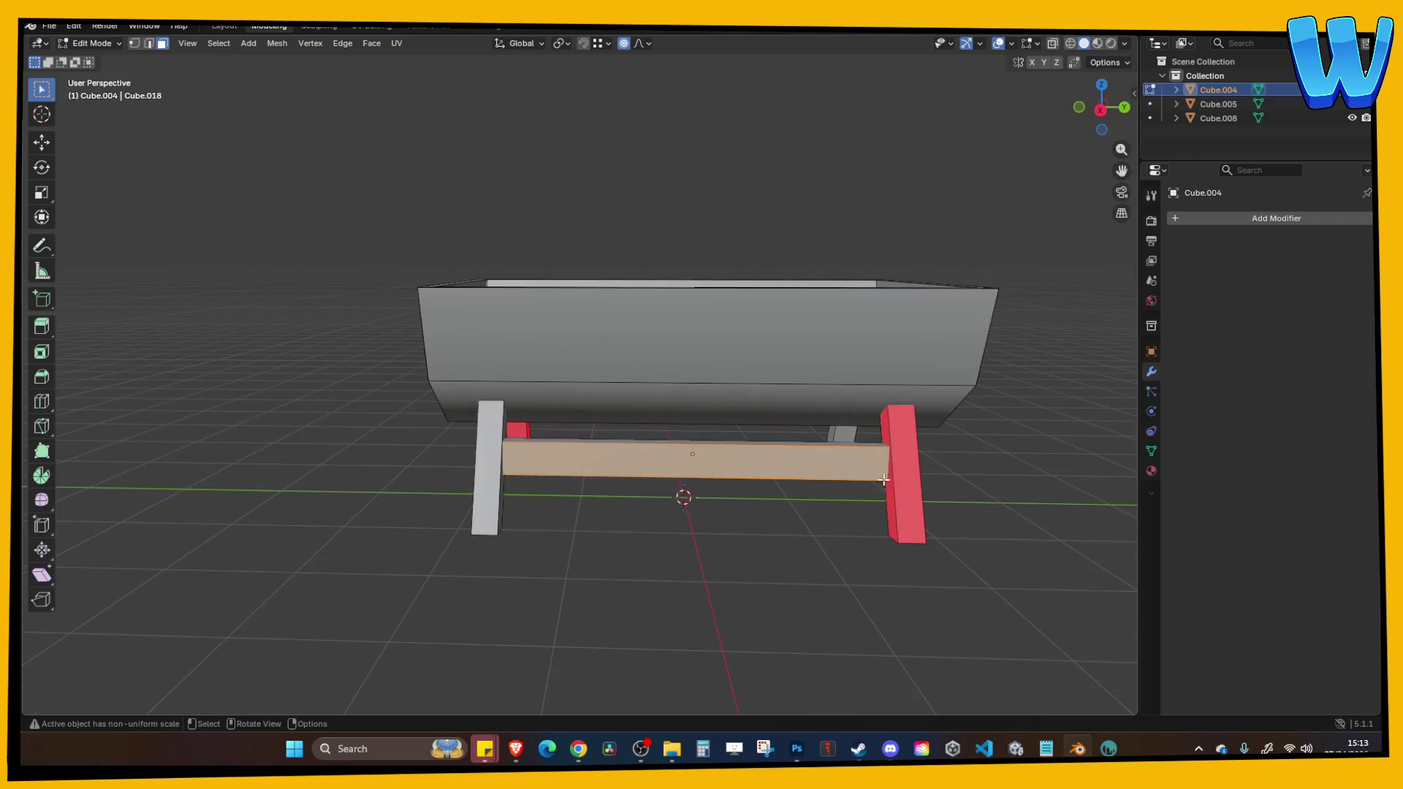
{"action": "left_click", "coordinate": [954, 428]}
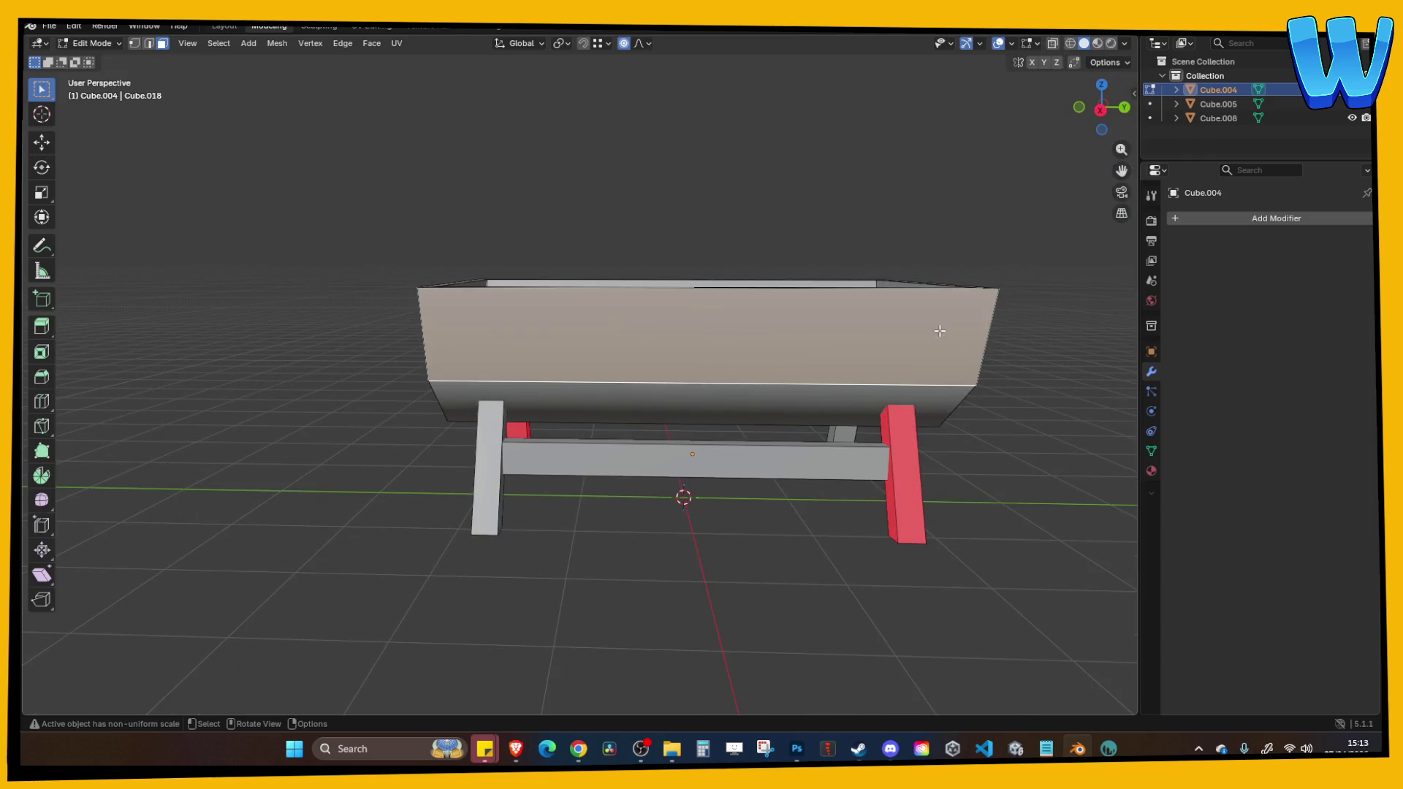
{"action": "left_click", "coordinate": [921, 485]}
{"action": "key", "text": "l"}
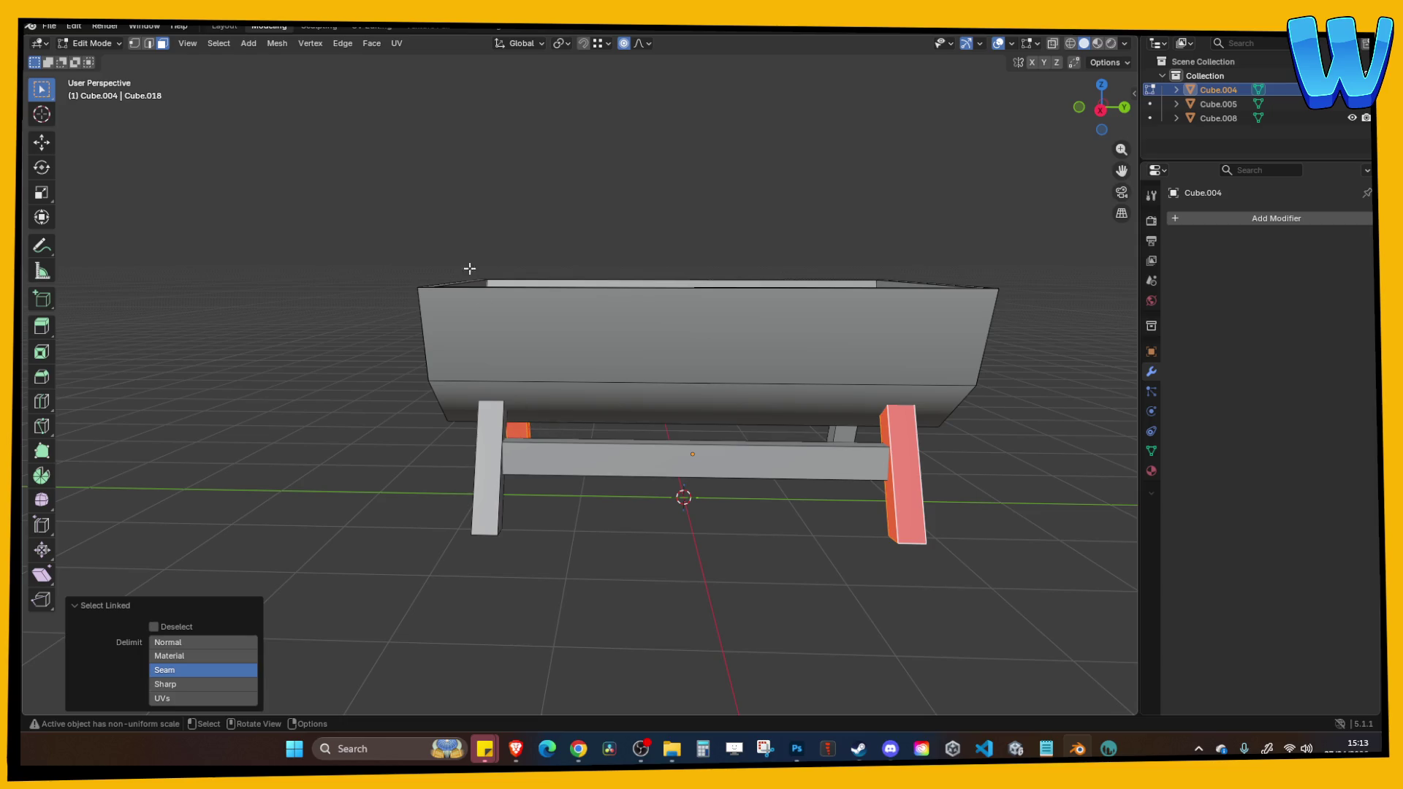
{"action": "left_click", "coordinate": [277, 44]}
{"action": "mouse_move", "coordinate": [289, 75]}
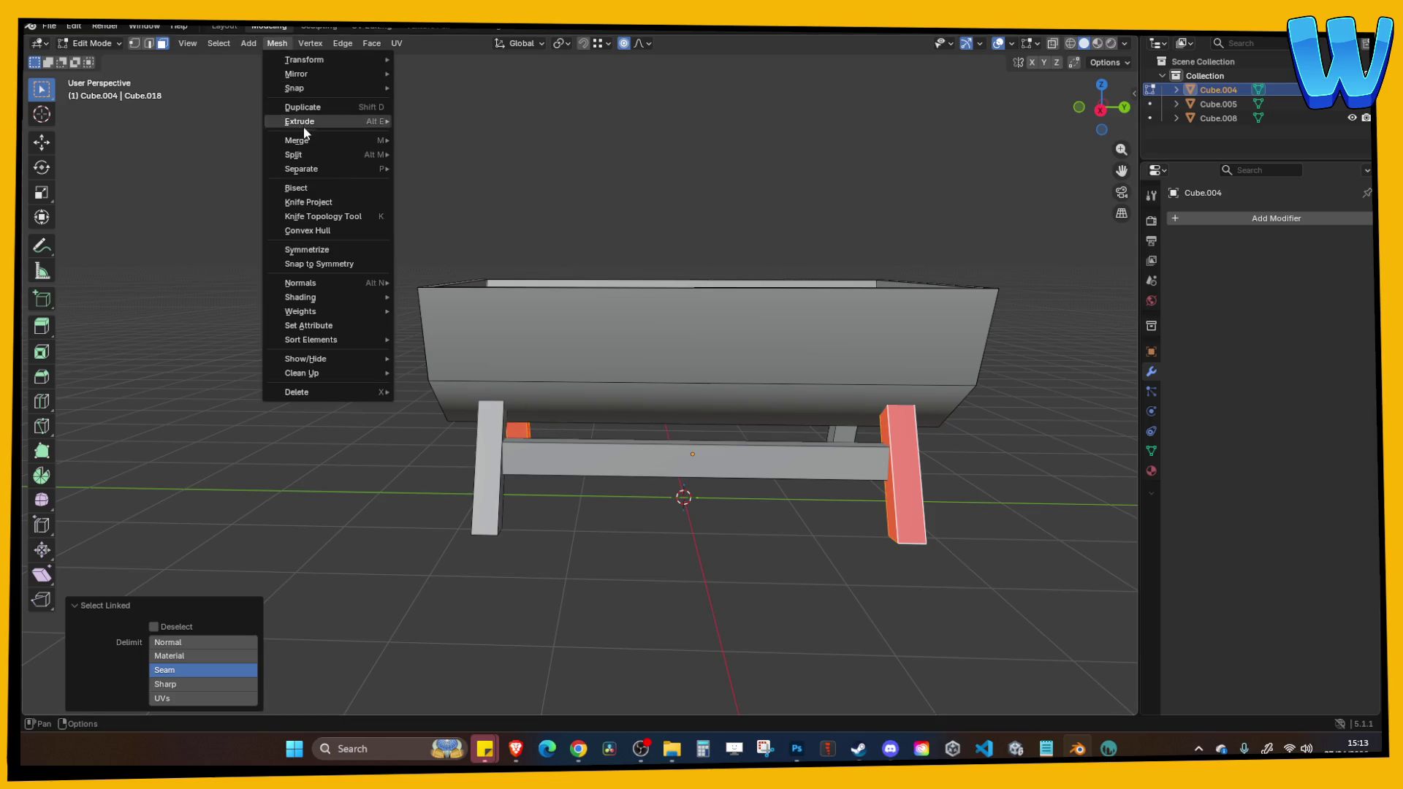
{"action": "mouse_move", "coordinate": [321, 283]}
{"action": "left_click", "coordinate": [421, 283]}
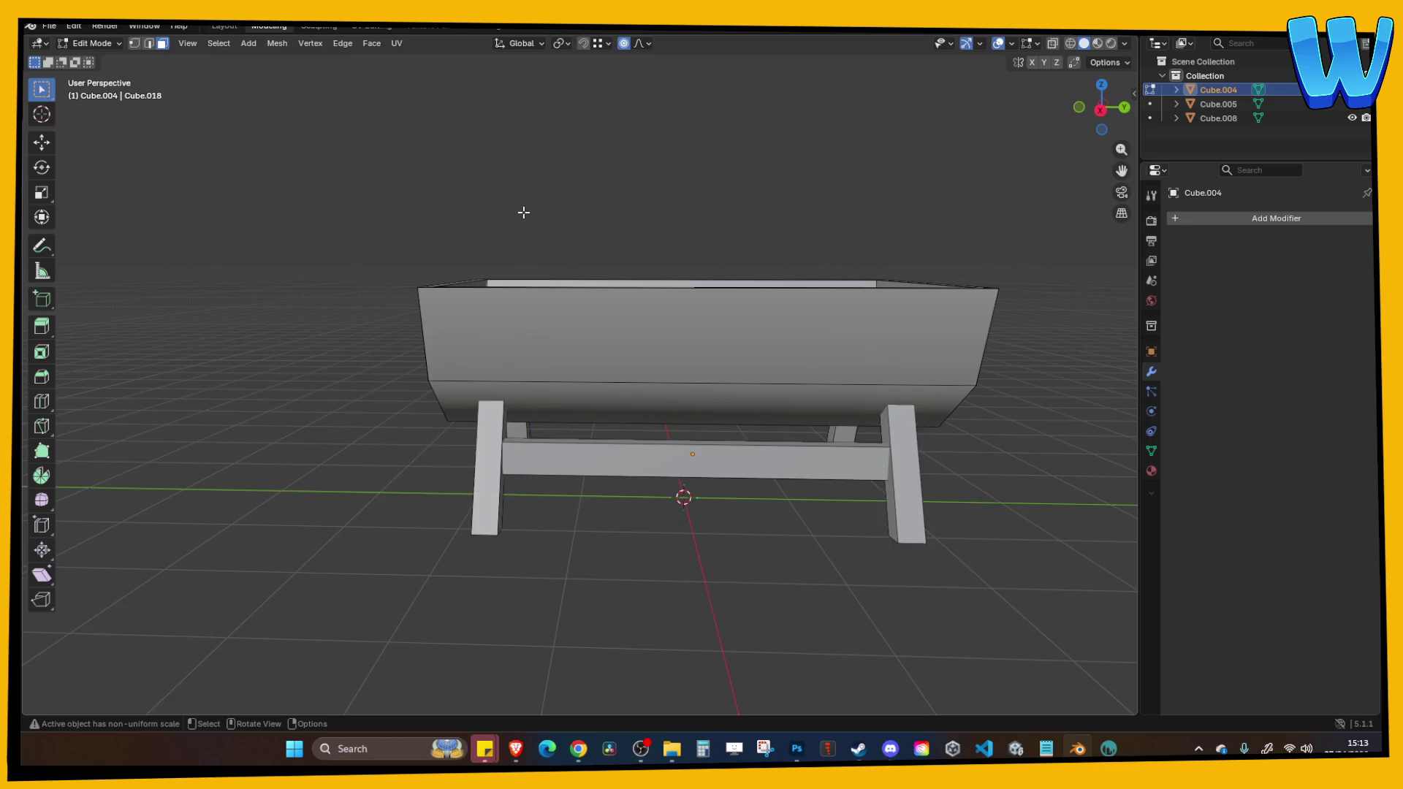
{"action": "left_click_drag", "start_coordinate": [523, 212], "coordinate": [563, 219]}
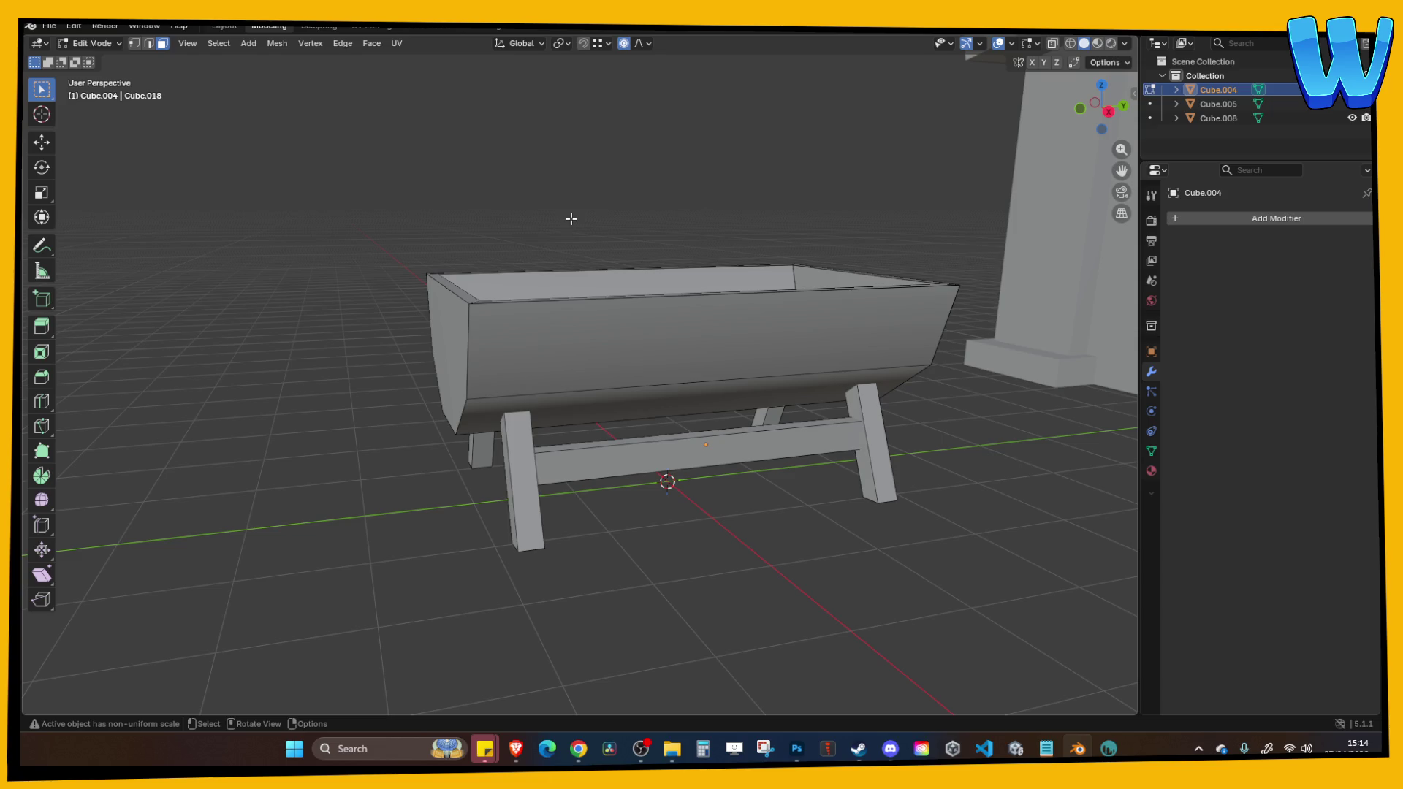
Select all the trough's faces and save Bar Designer.blend.
{"action": "scroll", "coordinate": [402, 133], "scroll_direction": "down", "scroll_amount": 3}
{"action": "mouse_move", "coordinate": [401, 134]}
{"action": "left_mouse_down"}
{"action": "mouse_move", "coordinate": [478, 251]}
{"action": "mouse_move", "coordinate": [442, 266]}
{"action": "mouse_move", "coordinate": [787, 370]}
{"action": "mouse_move", "coordinate": [801, 414]}
{"action": "mouse_move", "coordinate": [752, 415]}
{"action": "left_mouse_up"}
{"action": "scroll", "coordinate": [459, 257], "scroll_direction": "up", "scroll_amount": 3}
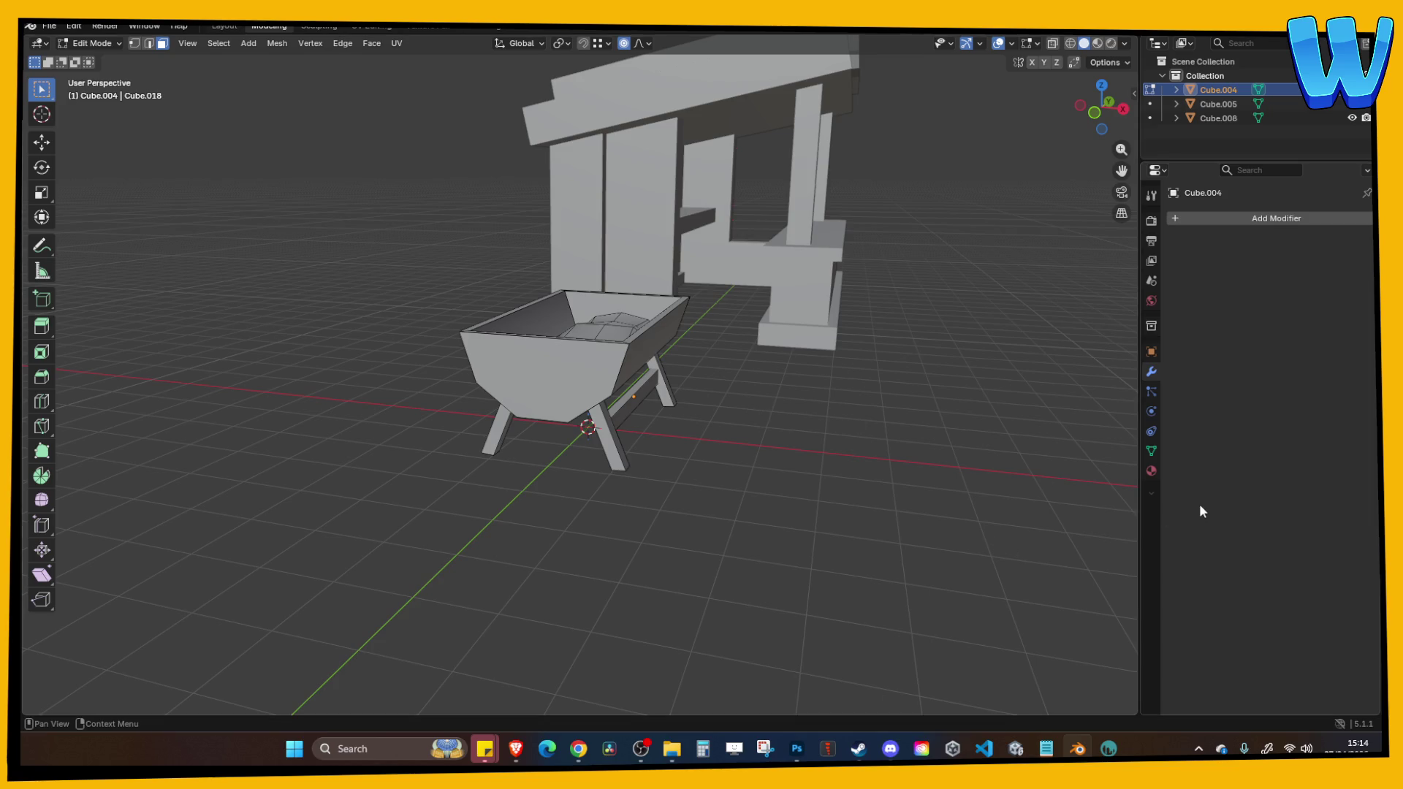
{"action": "mouse_move", "coordinate": [1122, 574]}
{"action": "left_mouse_down"}
{"action": "mouse_move", "coordinate": [989, 589]}
{"action": "mouse_move", "coordinate": [765, 511]}
{"action": "left_mouse_up"}
{"action": "mouse_move", "coordinate": [405, 256]}
{"action": "left_mouse_down"}
{"action": "mouse_move", "coordinate": [651, 413]}
{"action": "mouse_move", "coordinate": [795, 554]}
{"action": "mouse_move", "coordinate": [845, 551]}
{"action": "mouse_move", "coordinate": [370, 276]}
{"action": "mouse_move", "coordinate": [322, 170]}
{"action": "mouse_move", "coordinate": [486, 234]}
{"action": "mouse_move", "coordinate": [424, 224]}
{"action": "left_mouse_up"}
{"action": "key", "text": "ctrl+s"}
Apply all transforms to the joined trough, then return to Edit Mode.
{"action": "key", "text": "Tab"}
{"action": "key", "text": "ctrl+a"}
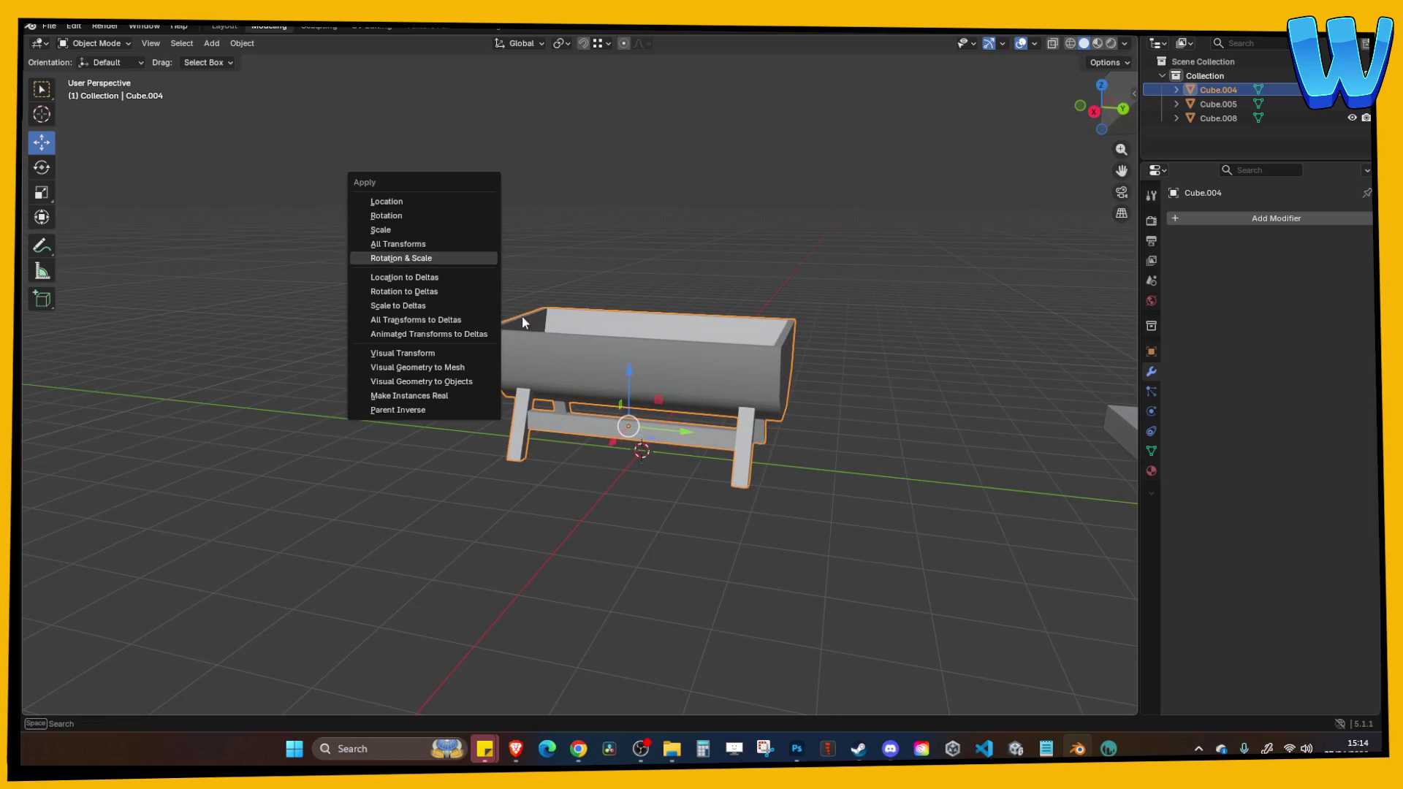
{"action": "left_click", "coordinate": [416, 242]}
{"action": "key", "text": "Tab"}
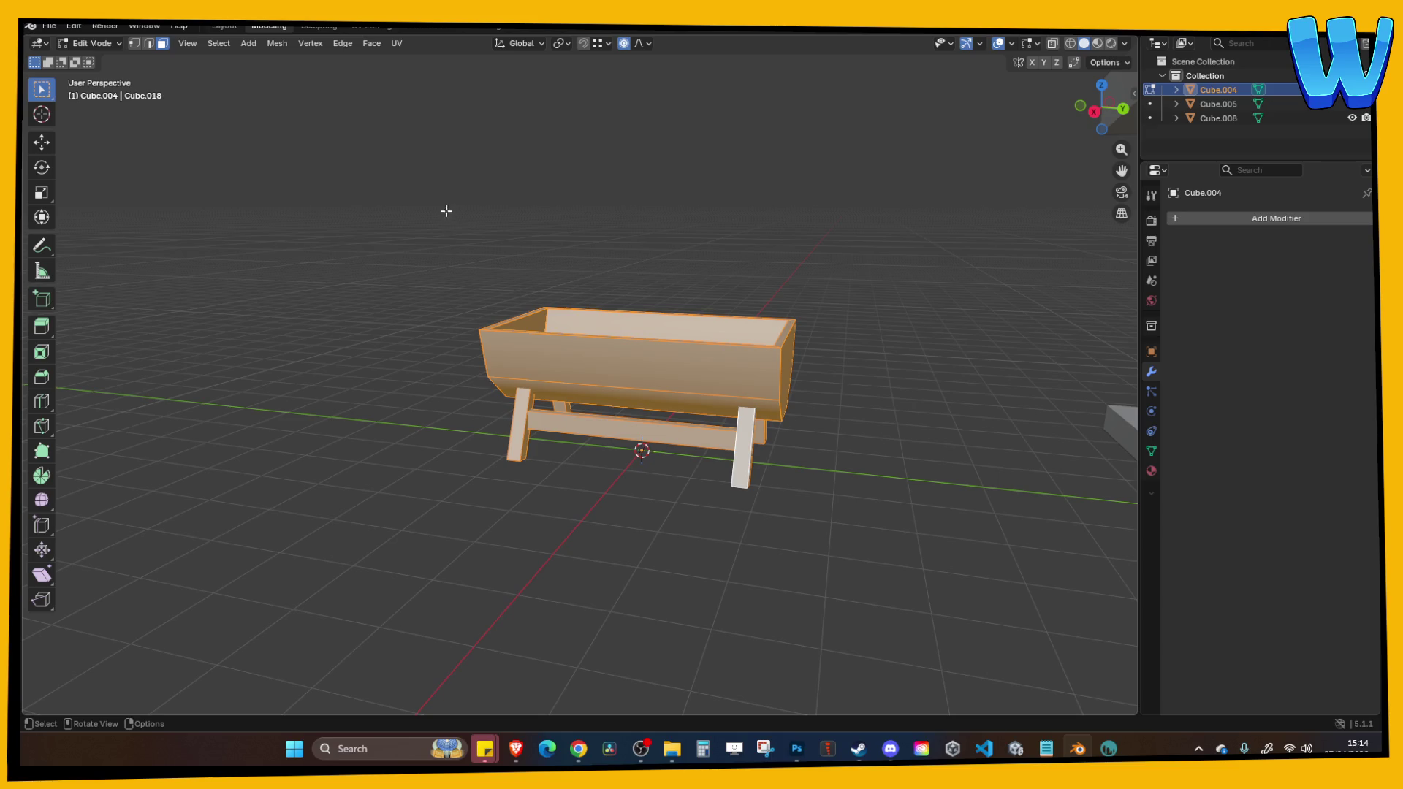
Unlink the old sign texture, Smart UV Project the trough and save.
{"action": "left_click", "coordinate": [367, 25]}
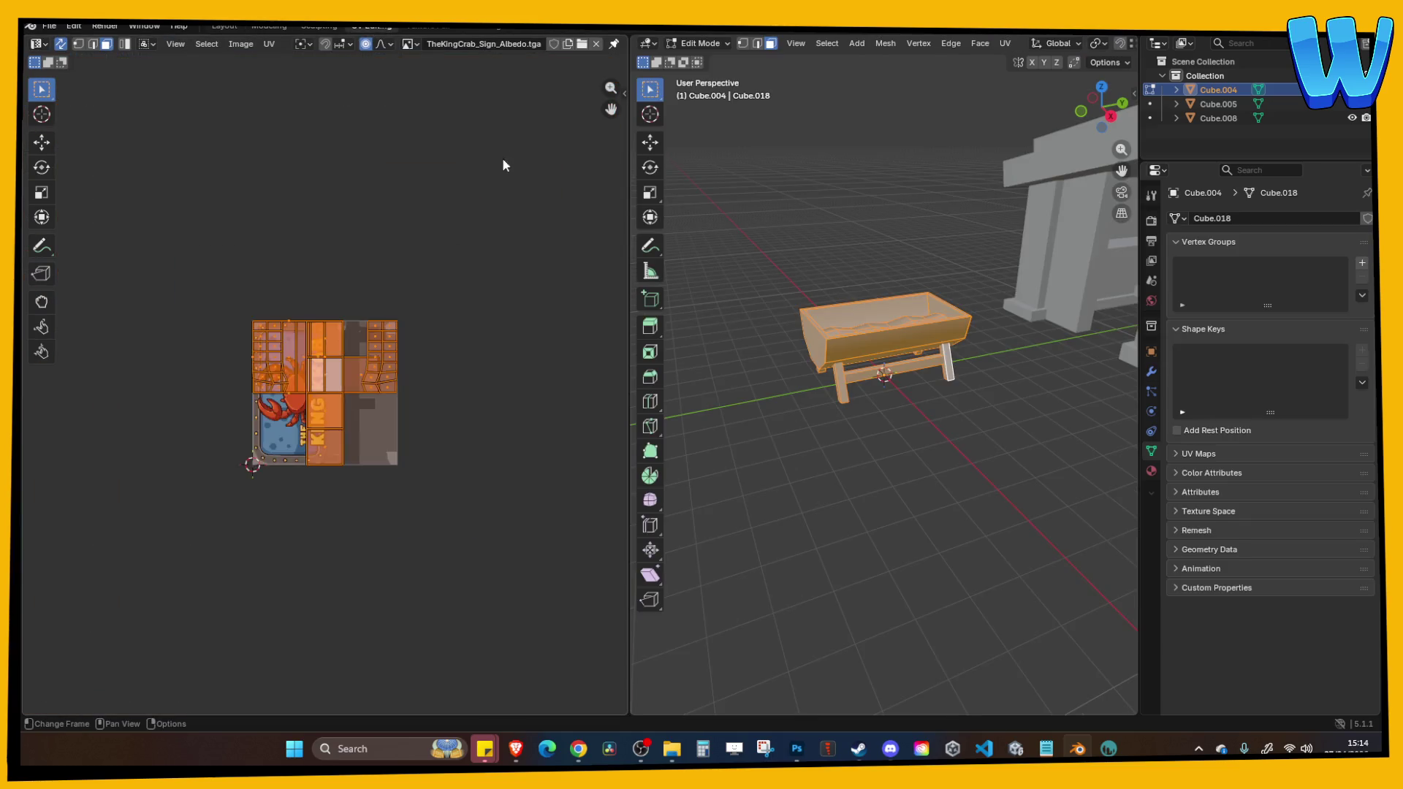
{"action": "left_click", "coordinate": [596, 45]}
{"action": "left_click", "coordinate": [1009, 44]}
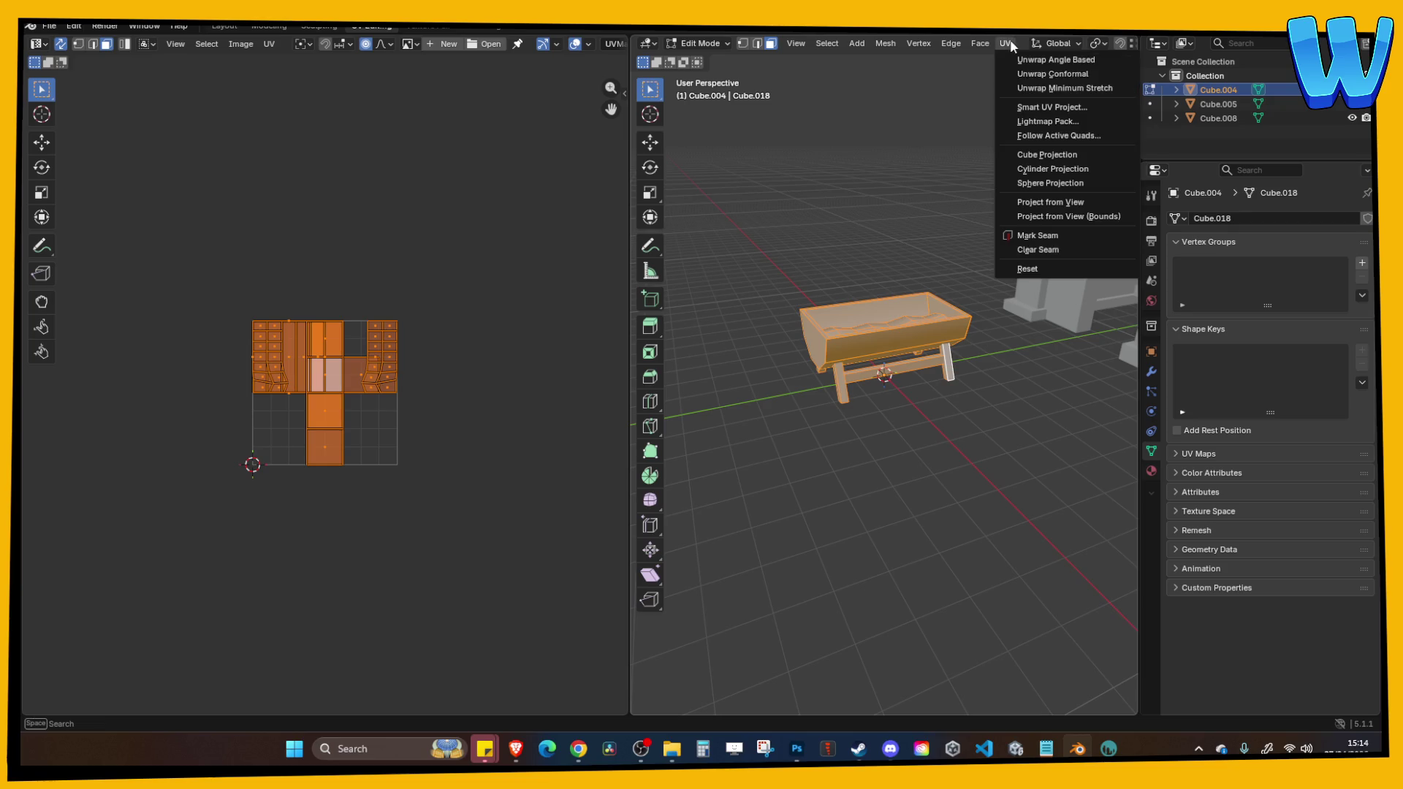
{"action": "left_click", "coordinate": [1024, 106]}
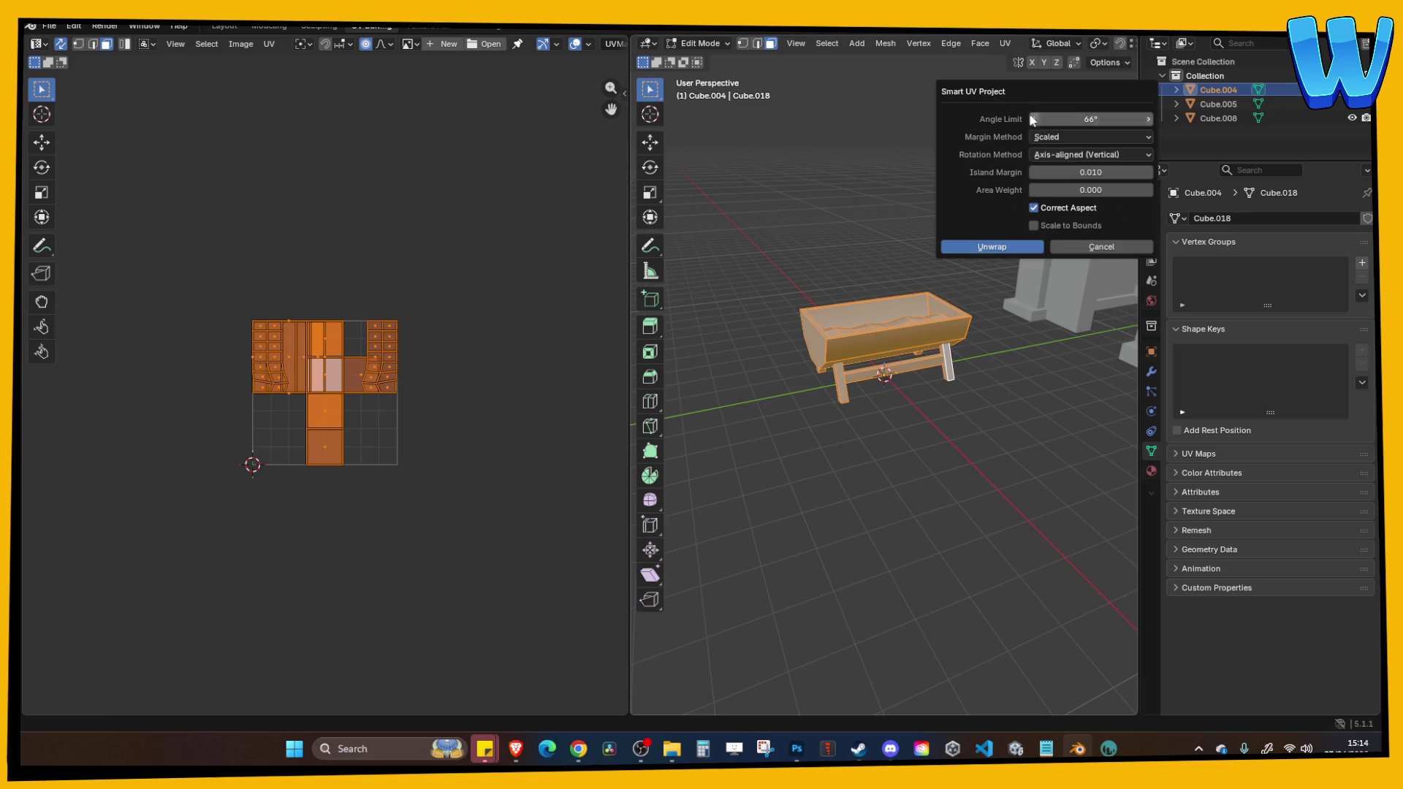
{"action": "left_click", "coordinate": [1012, 252]}
{"action": "scroll", "coordinate": [385, 391], "scroll_direction": "up", "scroll_amount": 7}
{"action": "scroll", "coordinate": [395, 384], "scroll_direction": "down", "scroll_amount": 3}
{"action": "key", "text": "ctrl+s"}
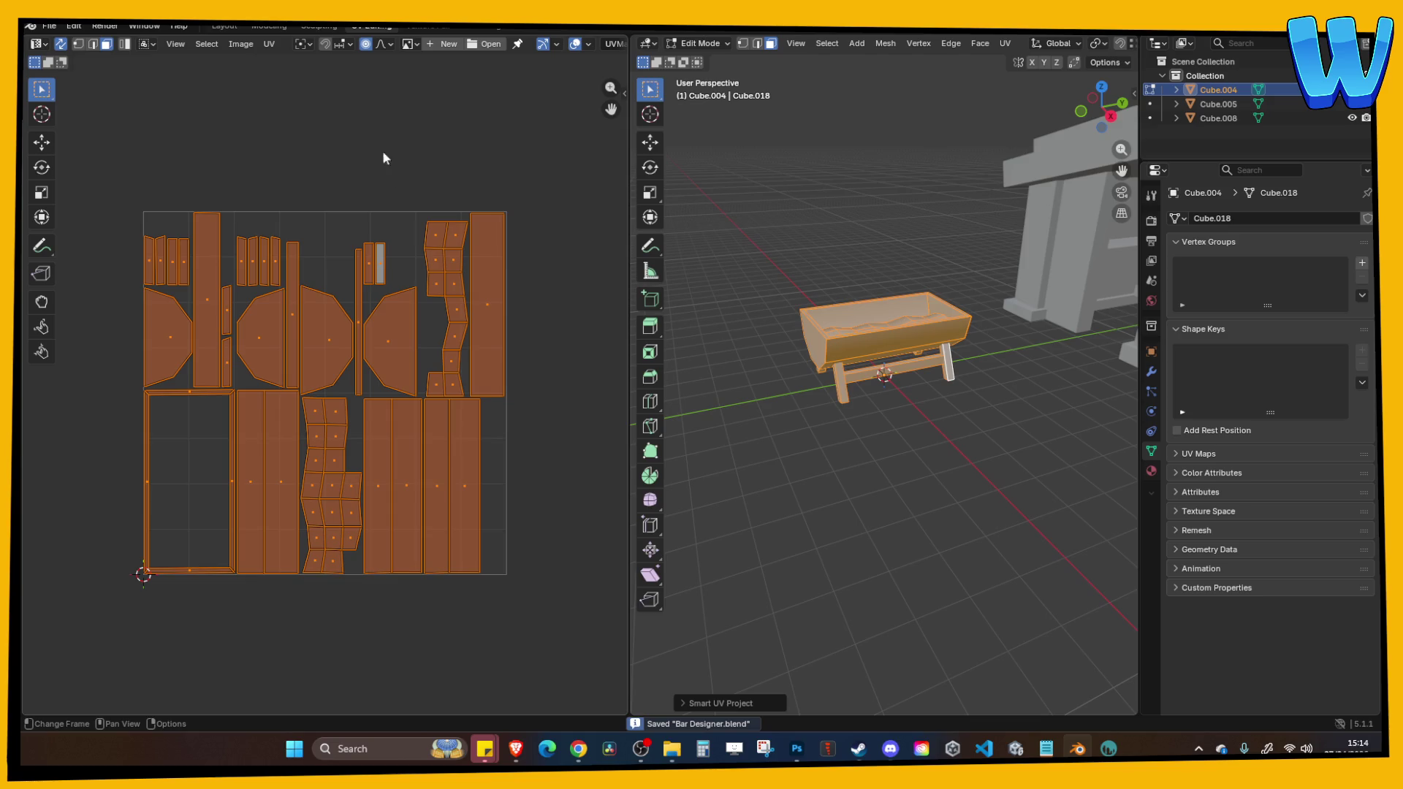
Export the trough as a Wavefront OBJ named BBQ, overwriting the existing file.
{"action": "left_click", "coordinate": [274, 26]}
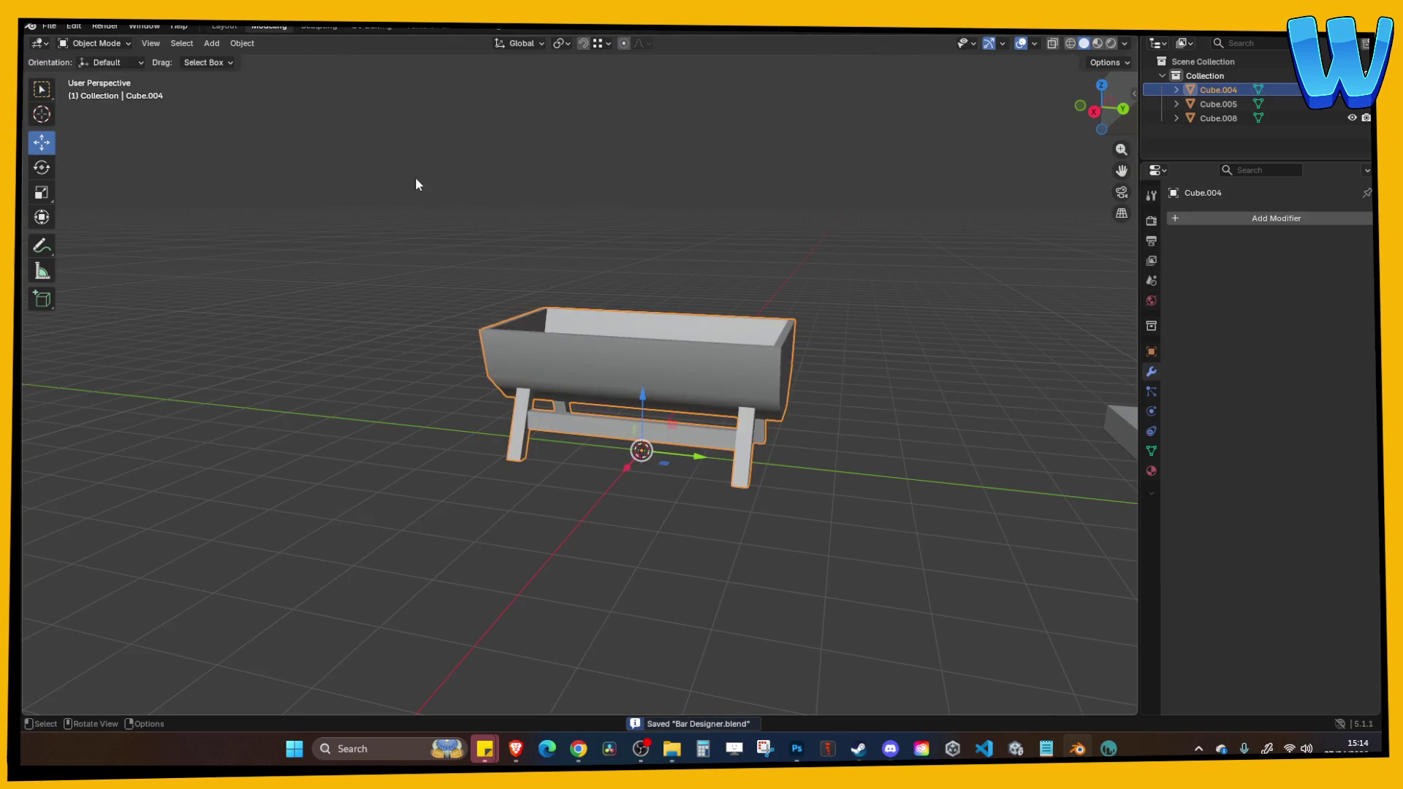
{"action": "left_click", "coordinate": [52, 26]}
{"action": "mouse_move", "coordinate": [82, 242]}
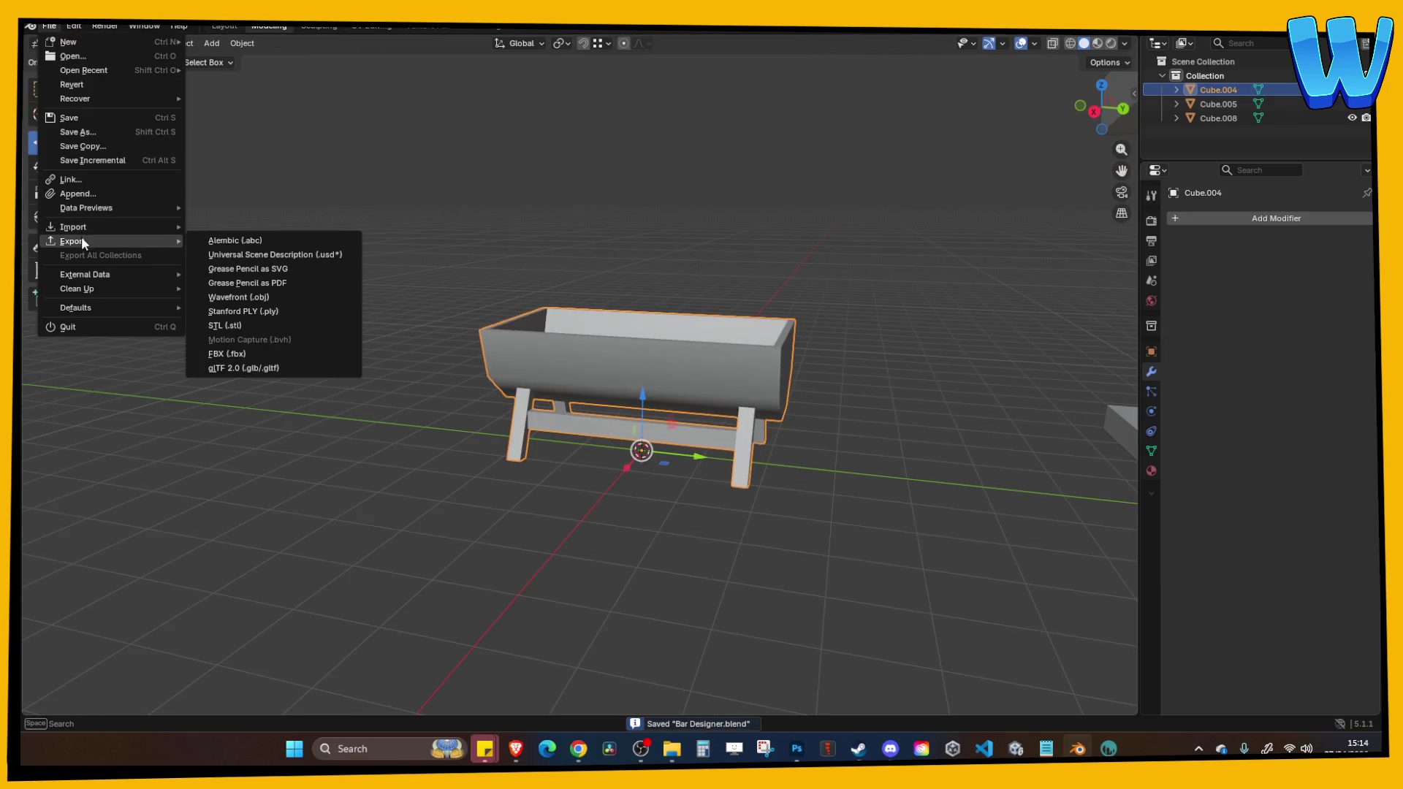
{"action": "left_click", "coordinate": [270, 298]}
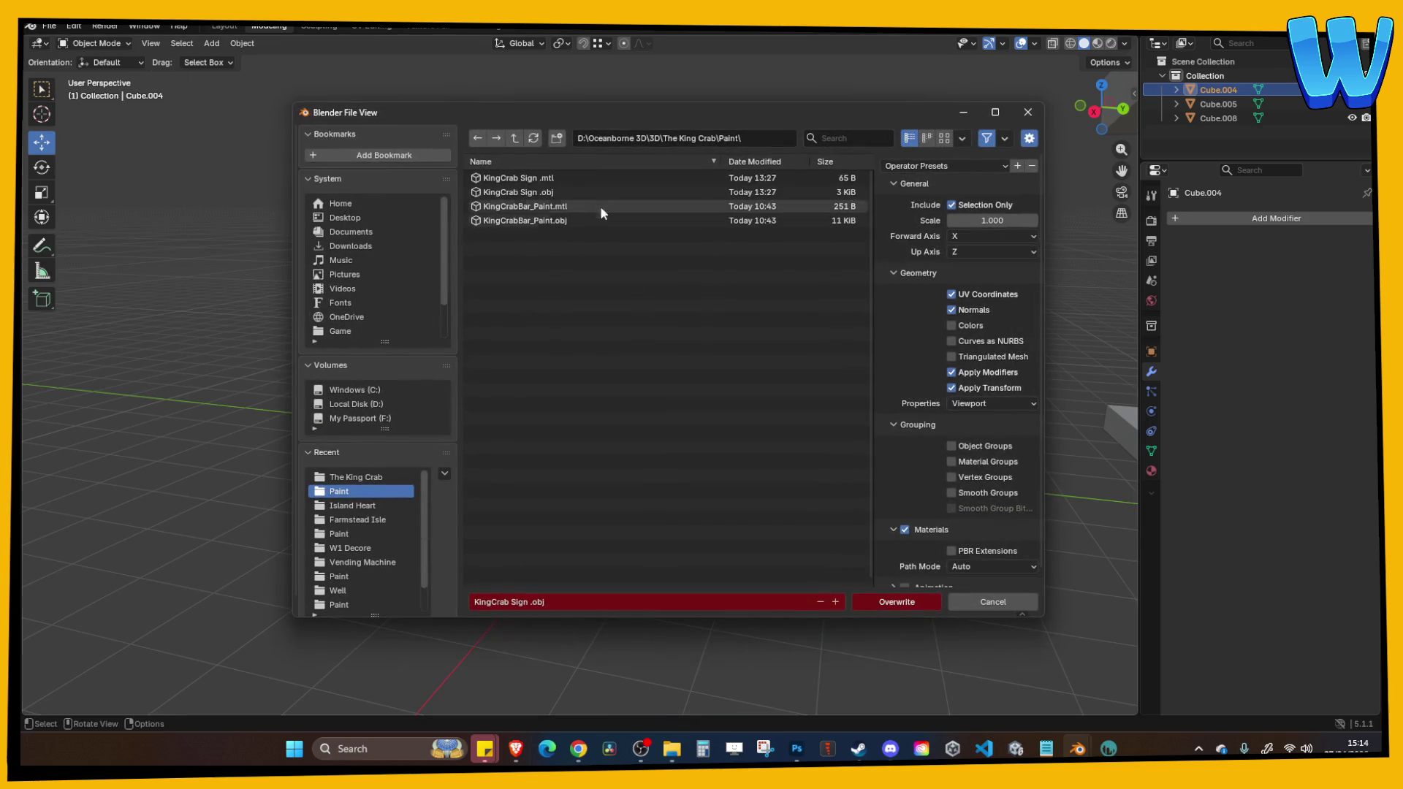
{"action": "left_click", "coordinate": [565, 601]}
{"action": "type", "text": "BBQ"}
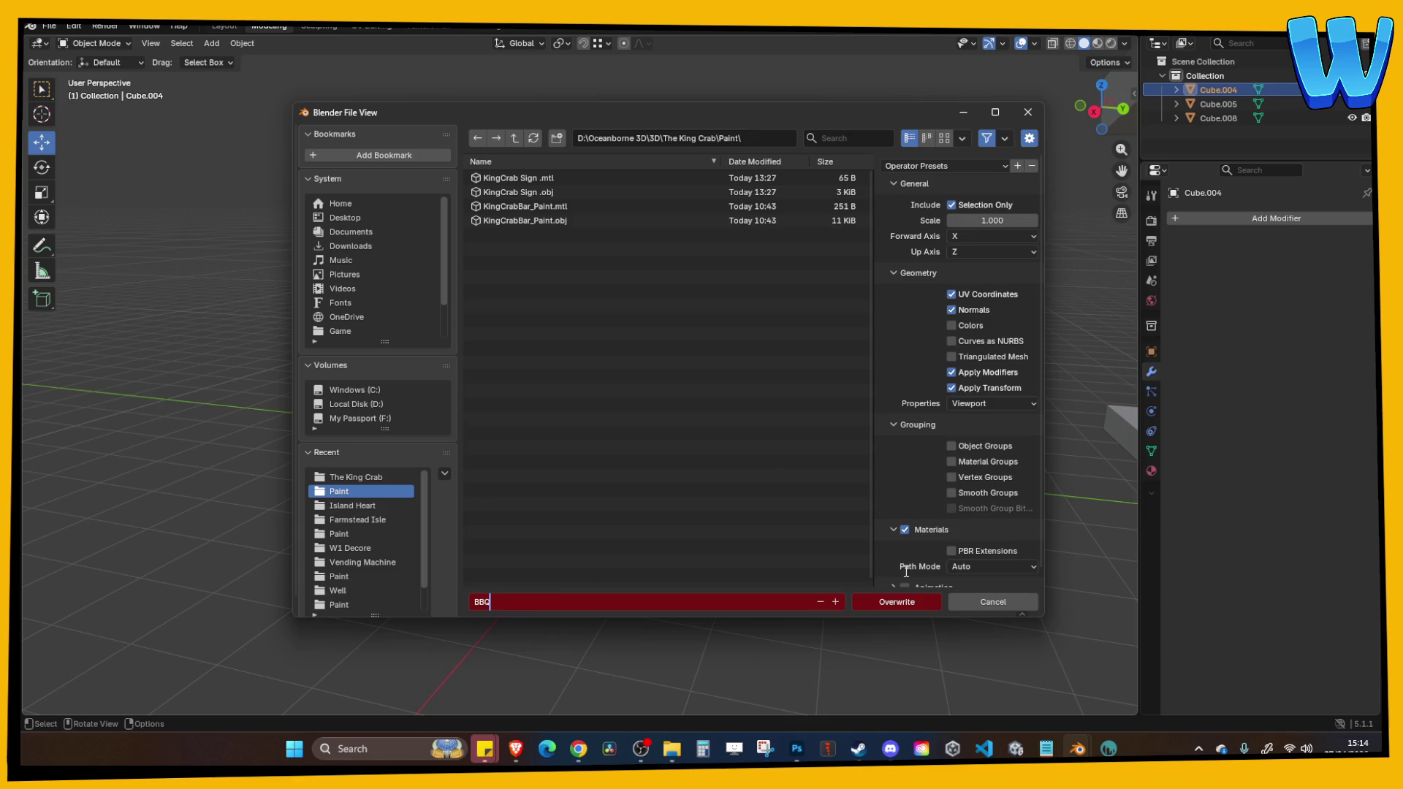
{"action": "left_click", "coordinate": [909, 600]}
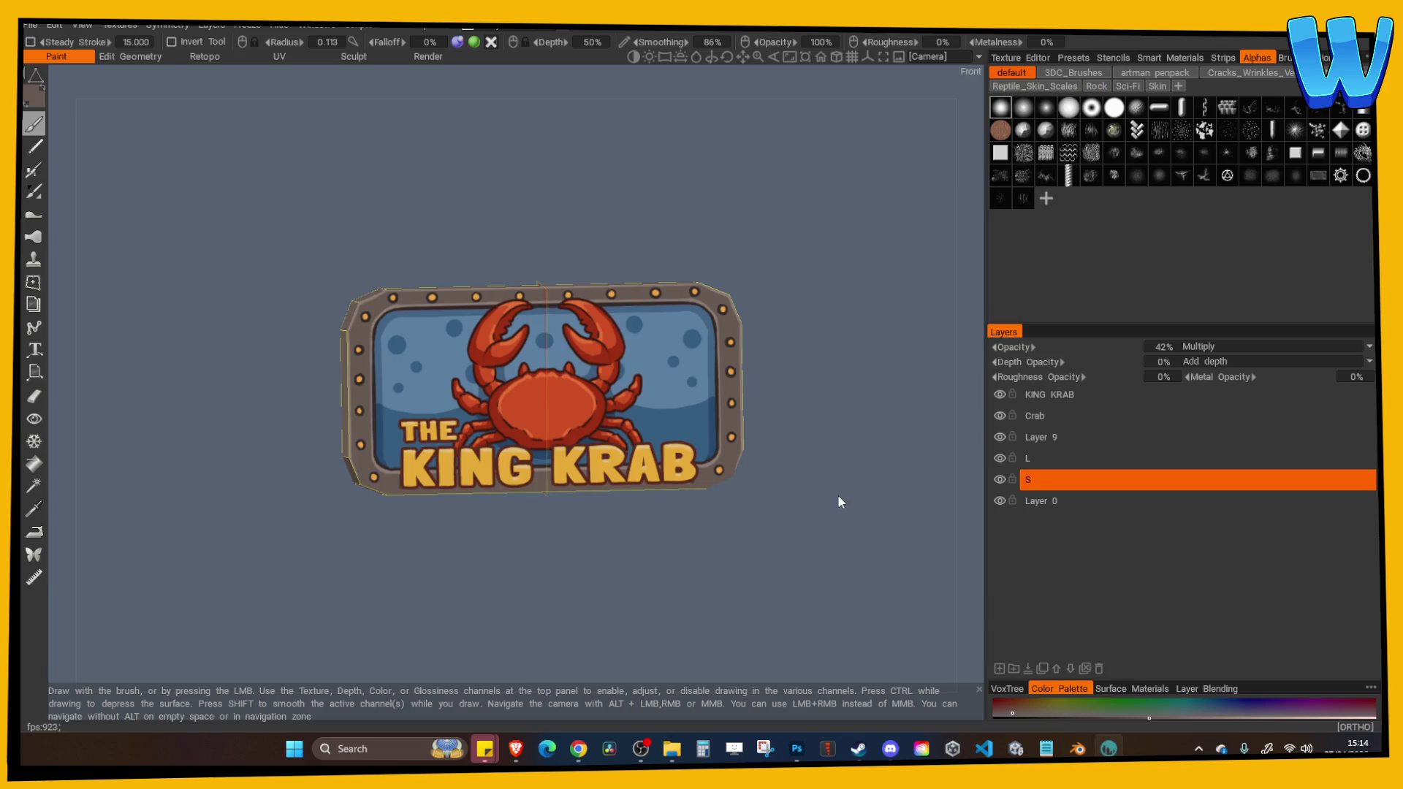
Start a new scene and import BBQ.obj for per-pixel painting with 512 texture width.
{"action": "left_click", "coordinate": [30, 24]}
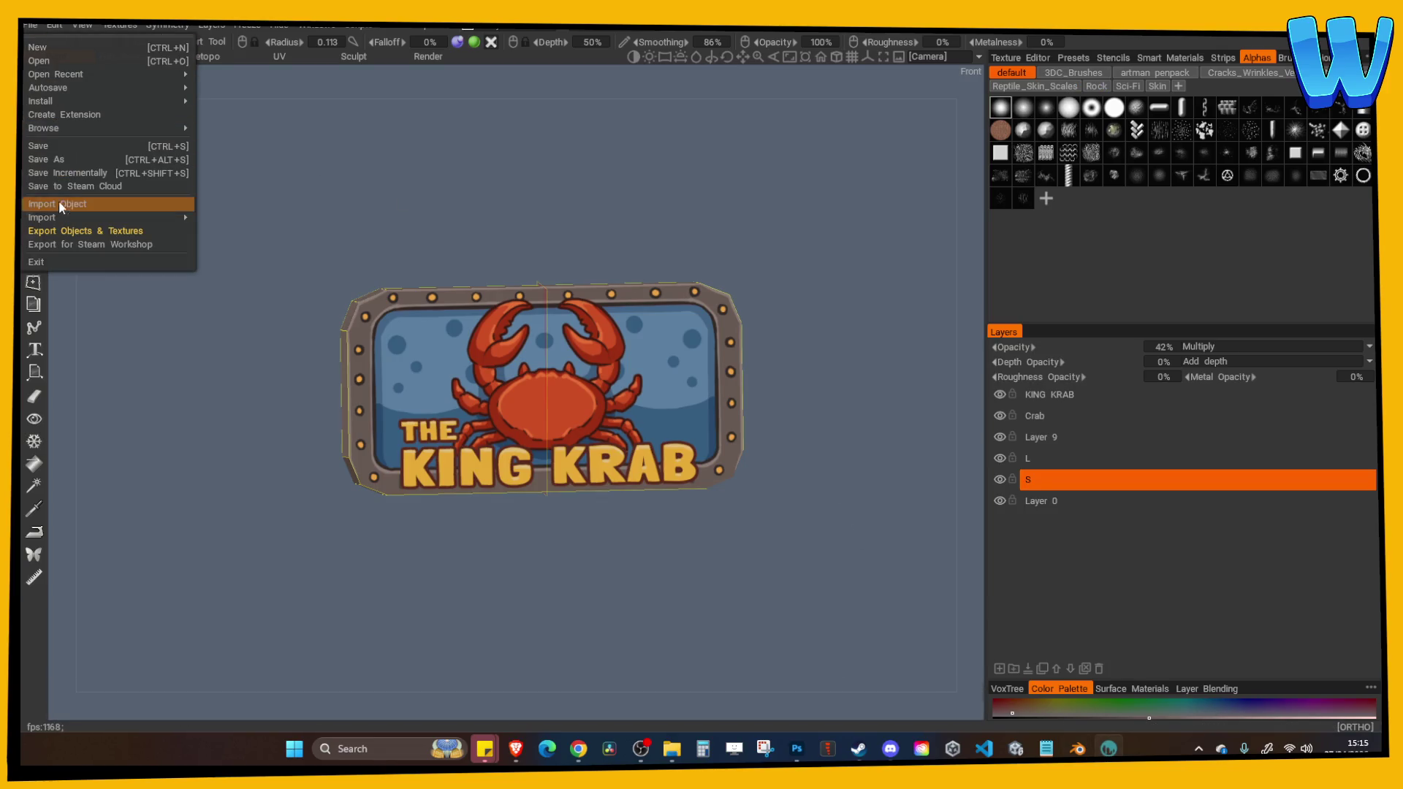
{"action": "left_click", "coordinate": [36, 47]}
{"action": "left_click", "coordinate": [28, 26]}
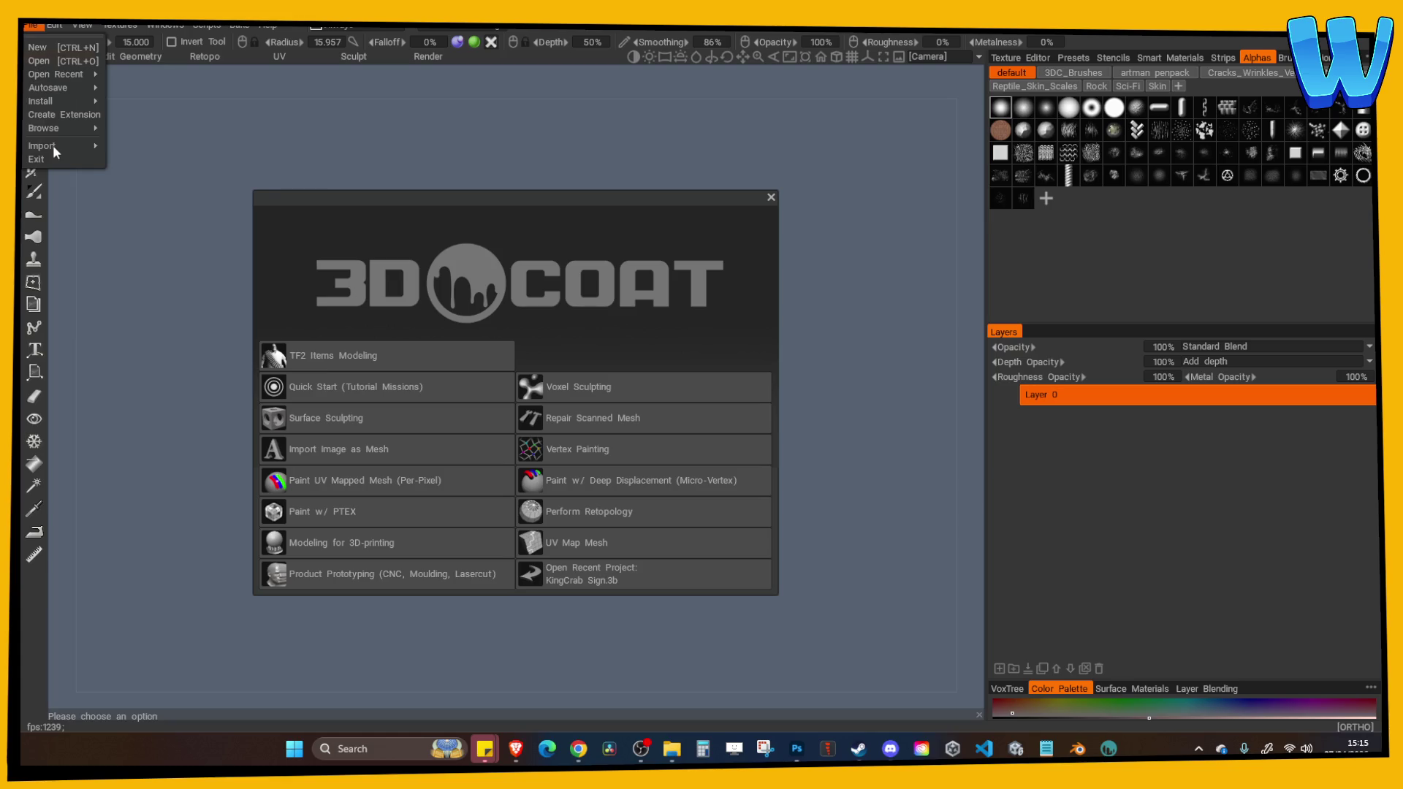
{"action": "mouse_move", "coordinate": [54, 146]}
{"action": "left_click", "coordinate": [150, 196]}
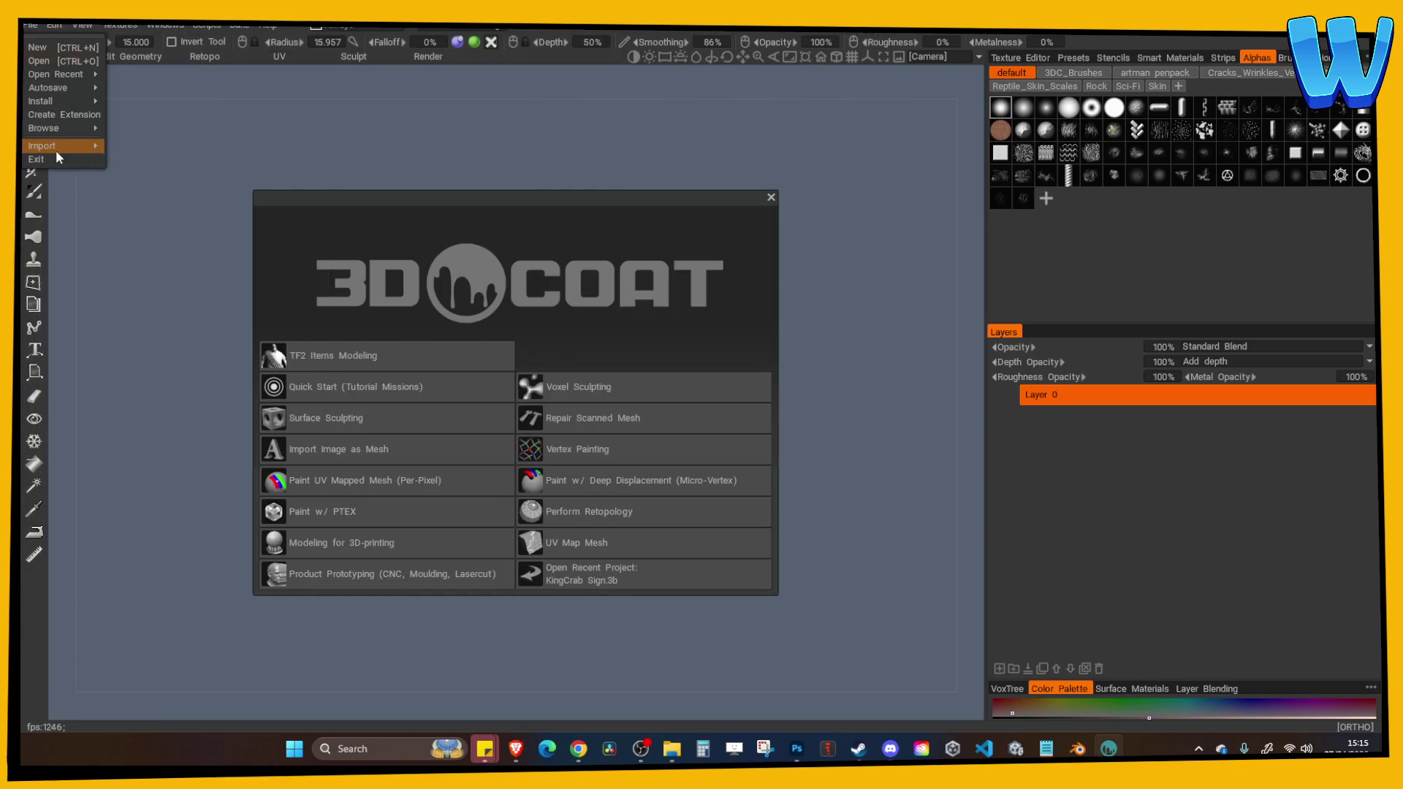
{"action": "mouse_move", "coordinate": [55, 147]}
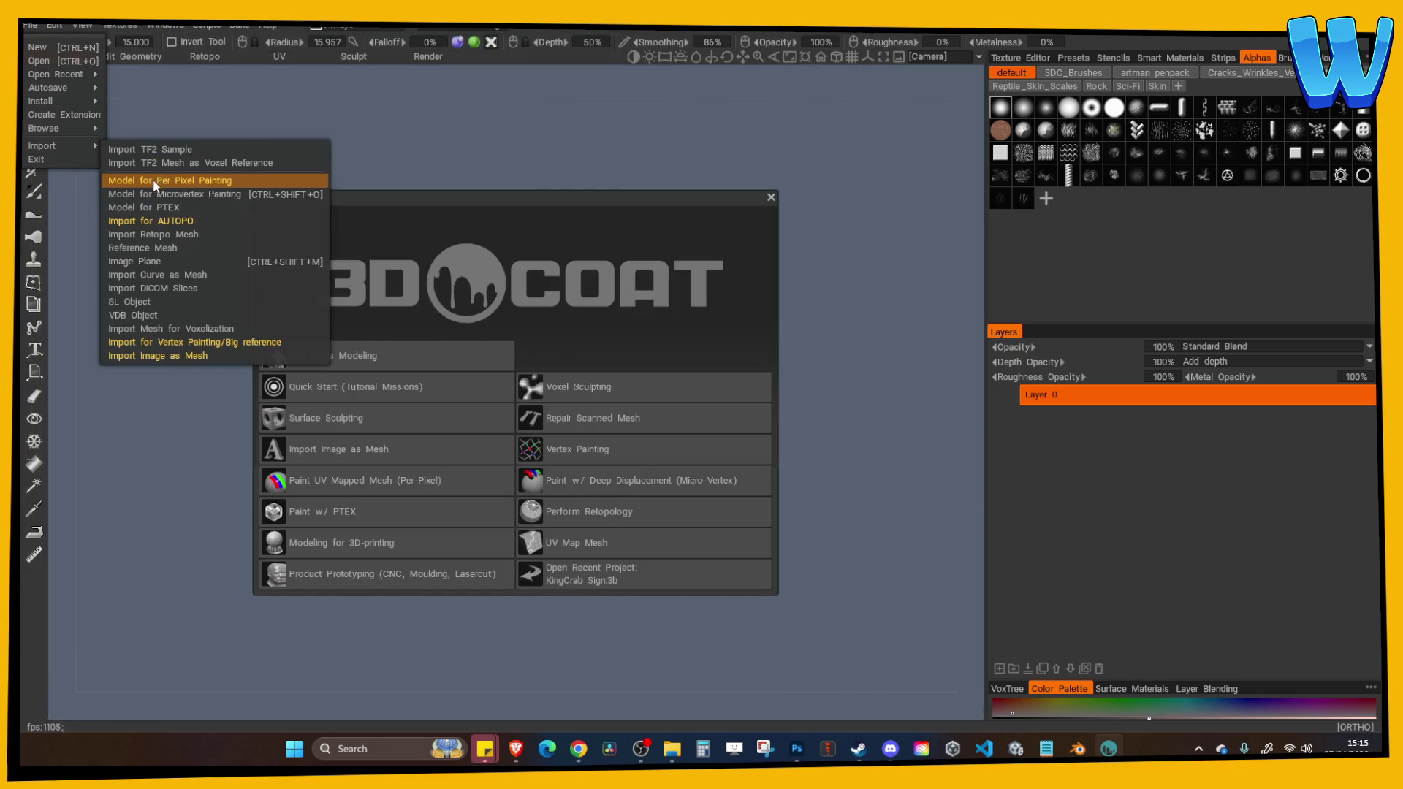
{"action": "left_click", "coordinate": [154, 182]}
{"action": "double_click", "coordinate": [253, 125]}
{"action": "left_click", "coordinate": [548, 504]}
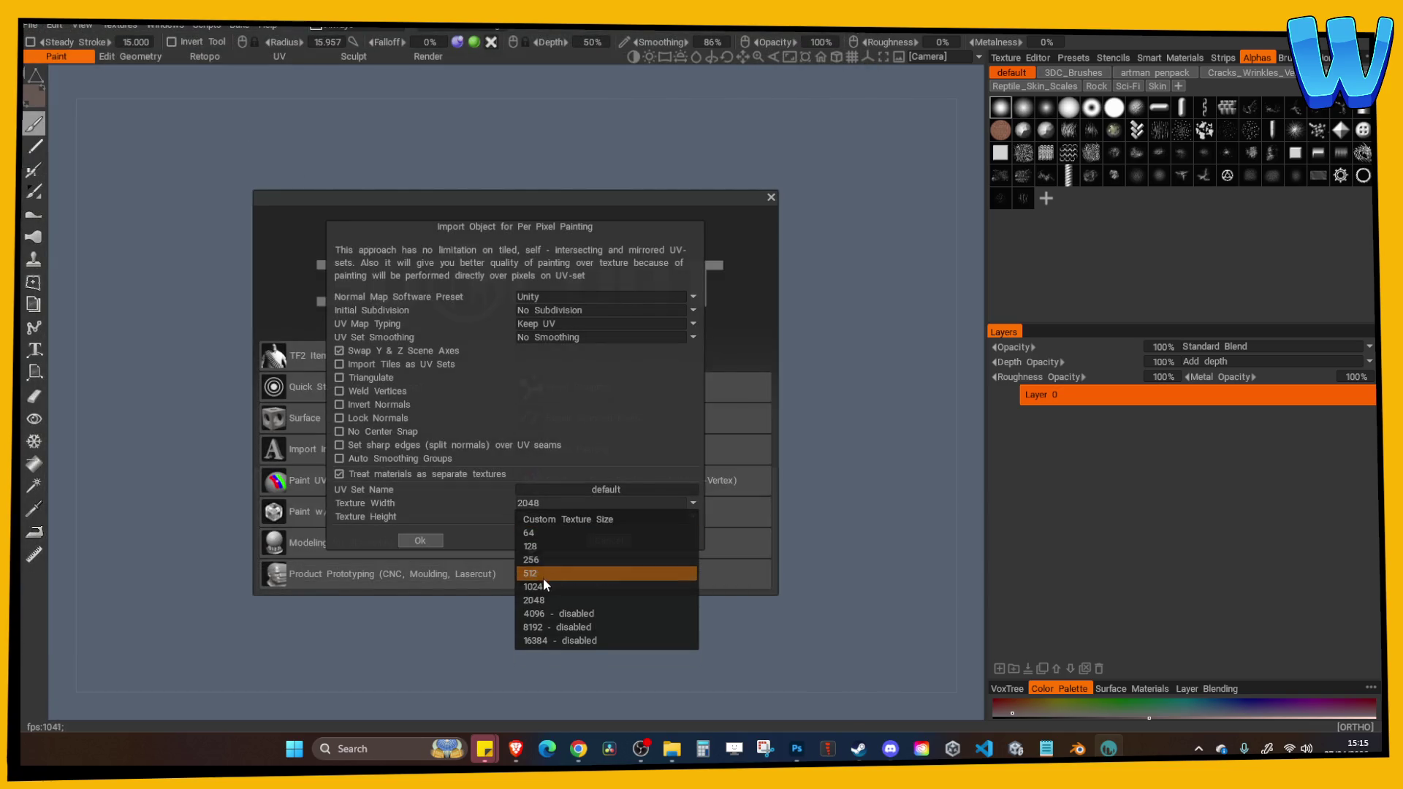
{"action": "left_click", "coordinate": [540, 573]}
{"action": "left_click", "coordinate": [421, 540]}
Display the imported trough with flat shading.
{"action": "mouse_move", "coordinate": [229, 437]}
{"action": "left_mouse_down"}
{"action": "mouse_move", "coordinate": [568, 546]}
{"action": "mouse_move", "coordinate": [630, 586]}
{"action": "left_mouse_up"}
{"action": "mouse_move", "coordinate": [495, 605]}
{"action": "left_mouse_down"}
{"action": "mouse_move", "coordinate": [595, 627]}
{"action": "mouse_move", "coordinate": [508, 614]}
{"action": "left_mouse_up"}
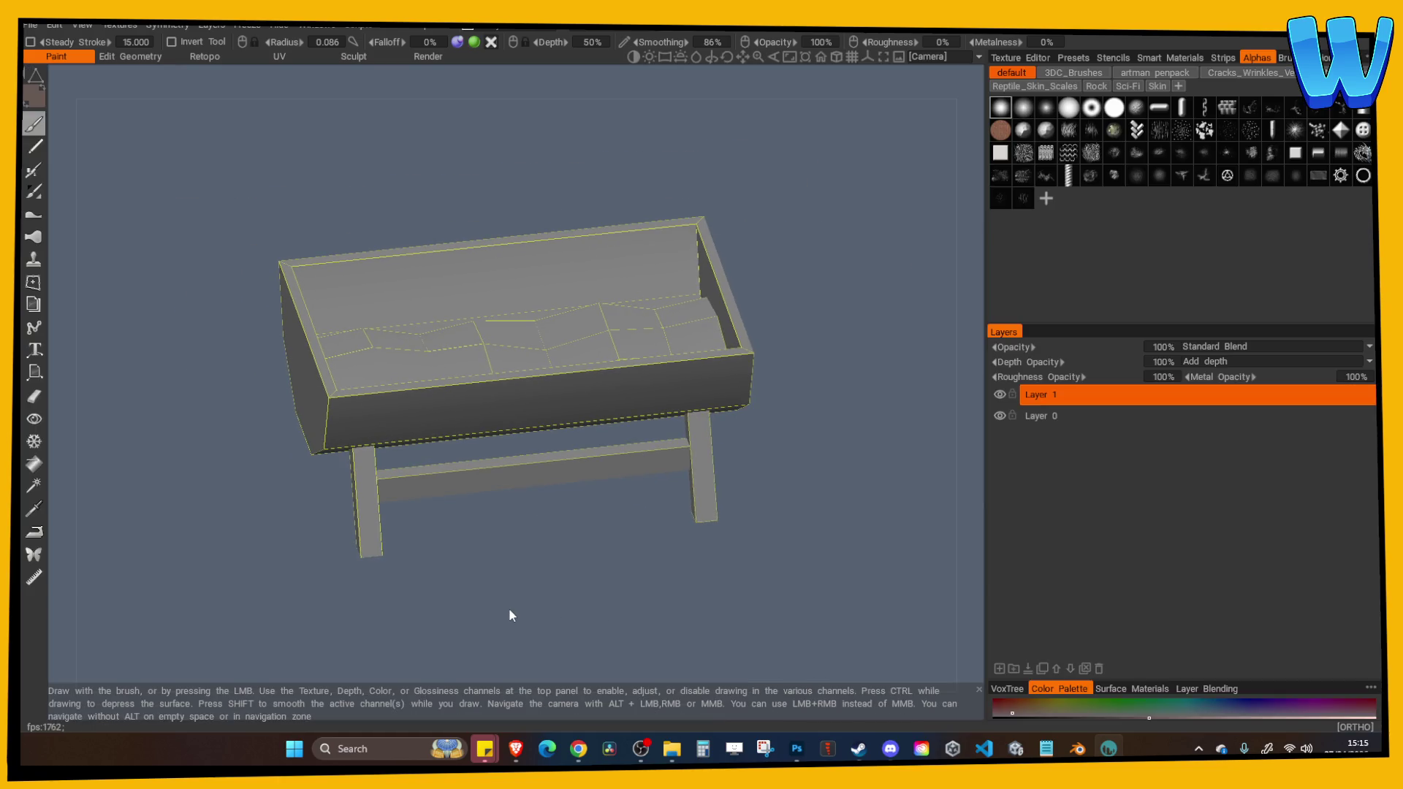
{"action": "left_click", "coordinate": [84, 25]}
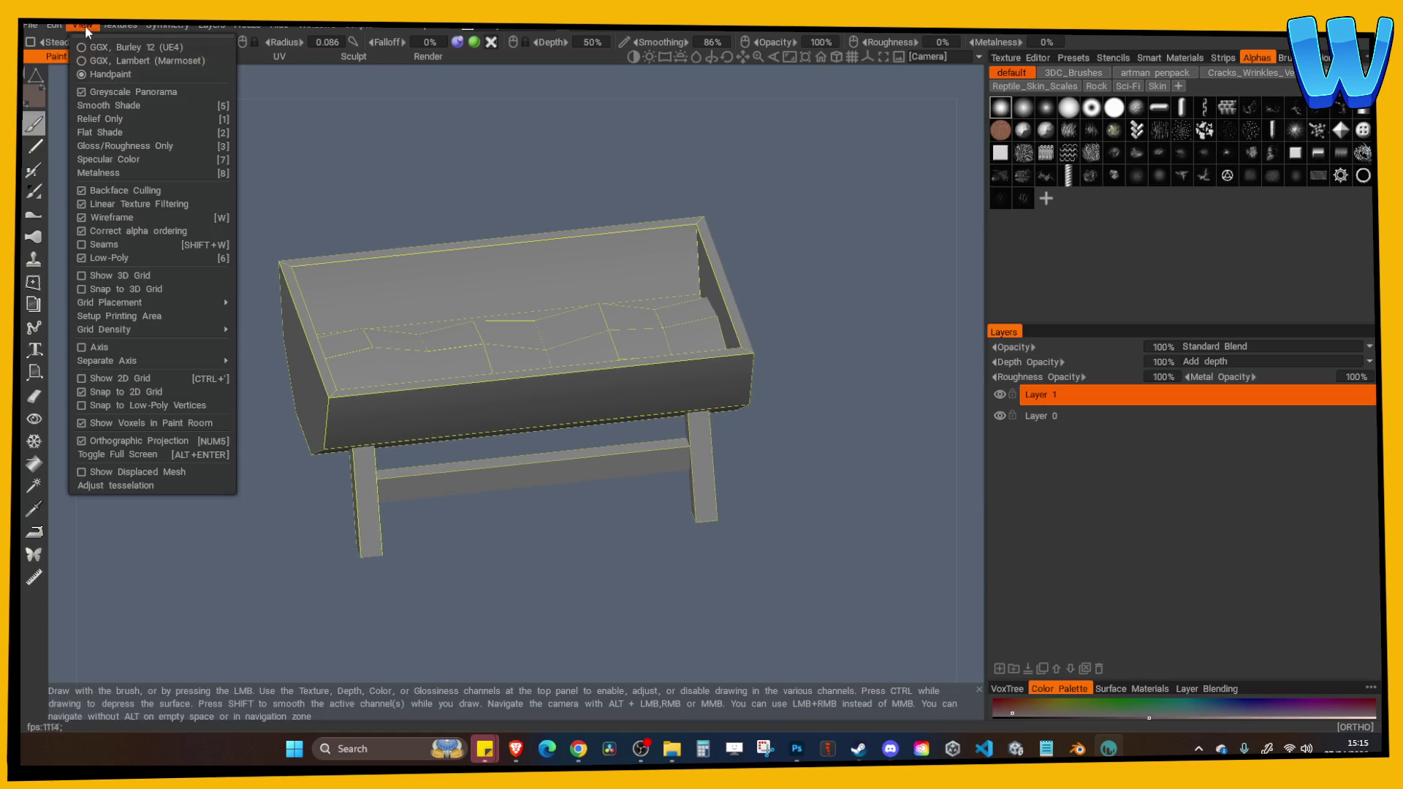
{"action": "left_click", "coordinate": [91, 133]}
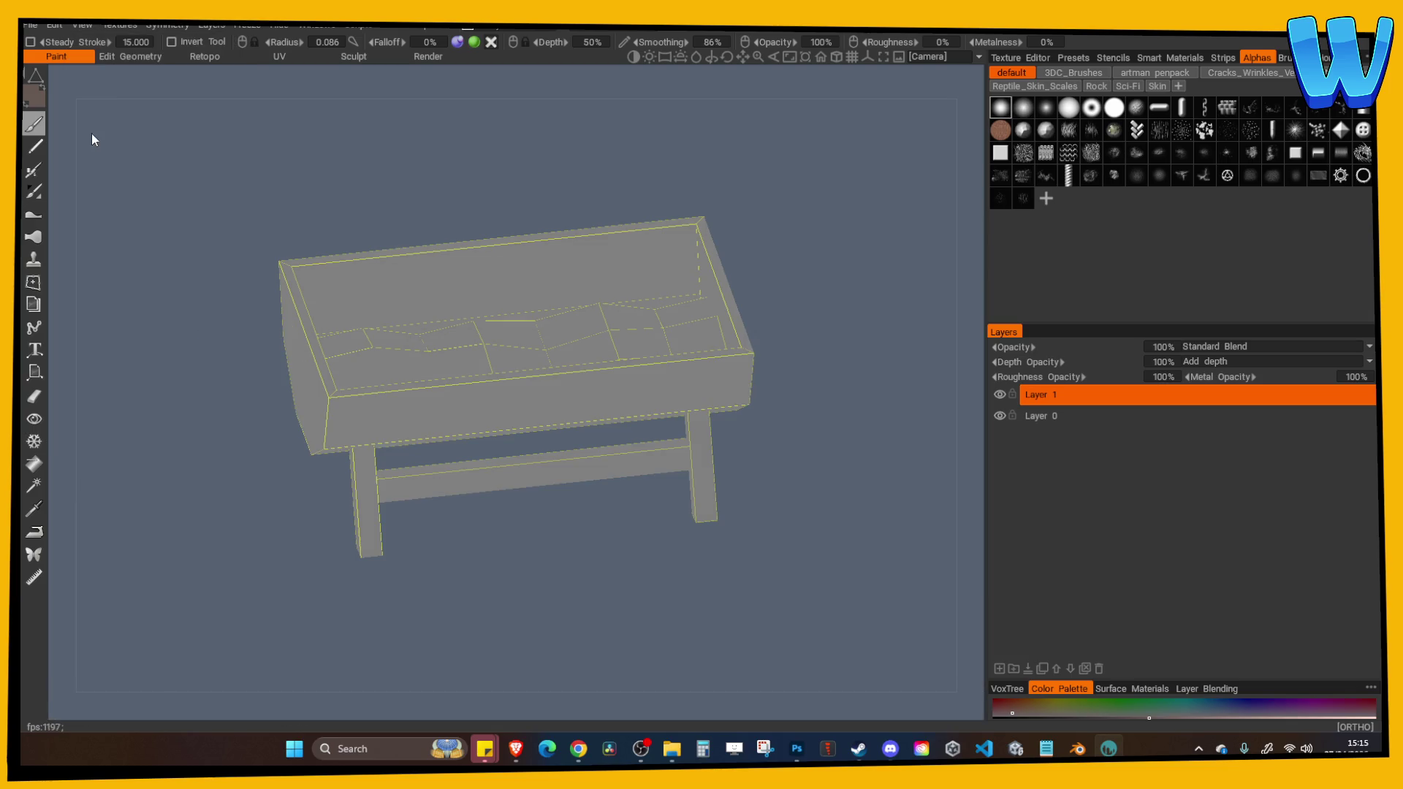
Return the view to orthographic projection and adjust the brush-size pen pressure setting.
{"action": "left_click", "coordinate": [836, 55]}
{"action": "left_click", "coordinate": [837, 57]}
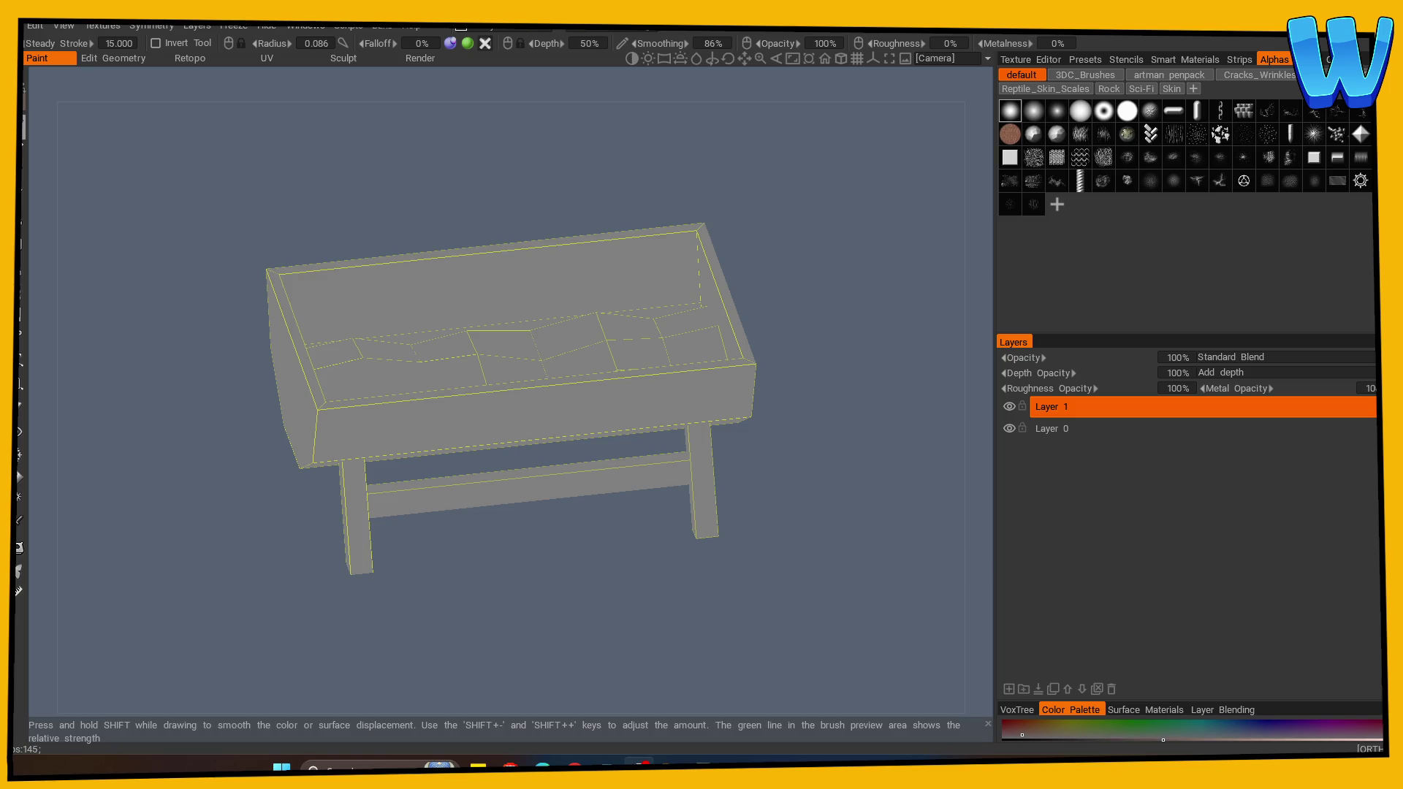
{"action": "left_click", "coordinate": [228, 43]}
Set the paint colour to black, make Layer 0 active and choose the Fill tool.
{"action": "left_click", "coordinate": [106, 95]}
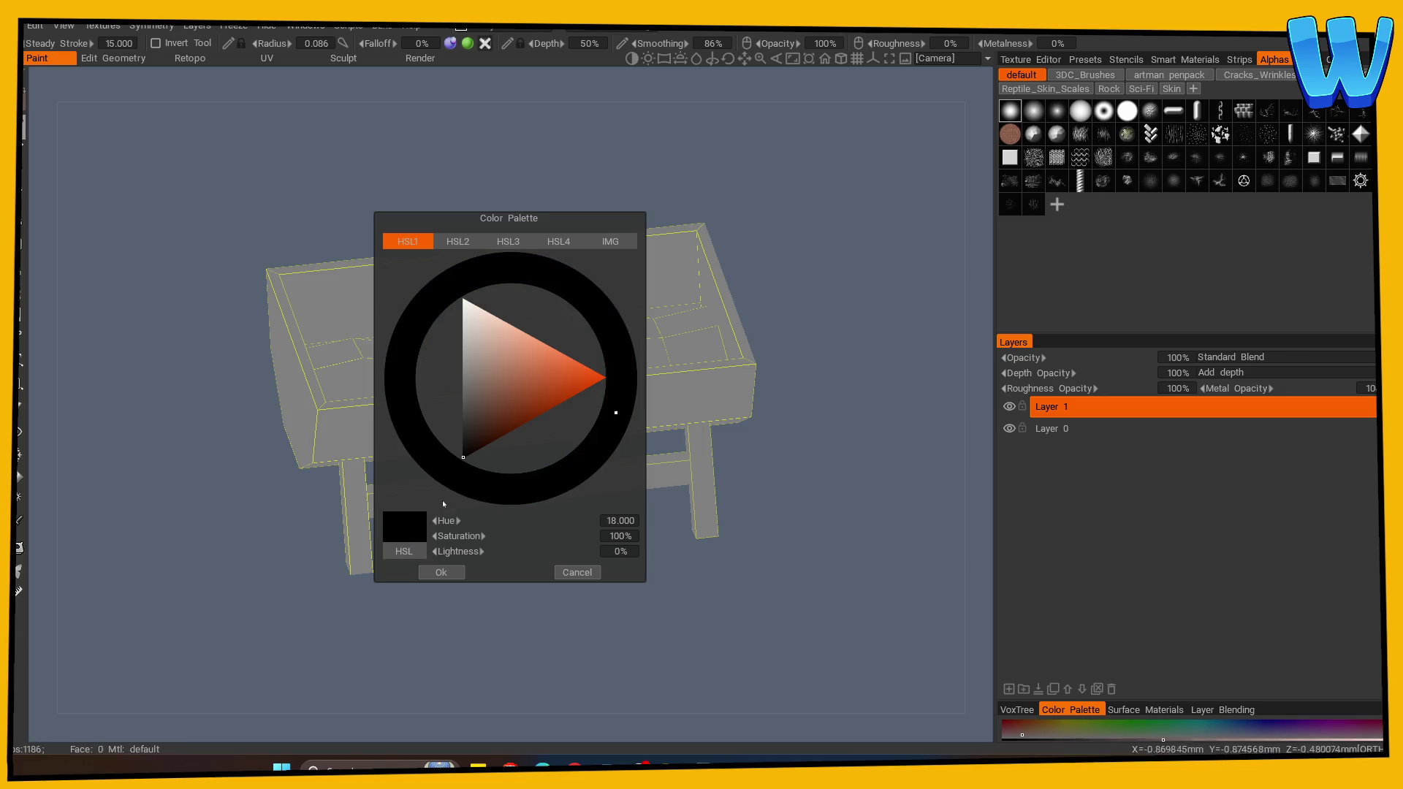
{"action": "left_click", "coordinate": [441, 572]}
{"action": "scroll", "coordinate": [226, 640], "scroll_direction": "up", "scroll_amount": 2}
{"action": "left_click_drag", "start_coordinate": [226, 640], "coordinate": [380, 621]}
{"action": "left_click", "coordinate": [1053, 429]}
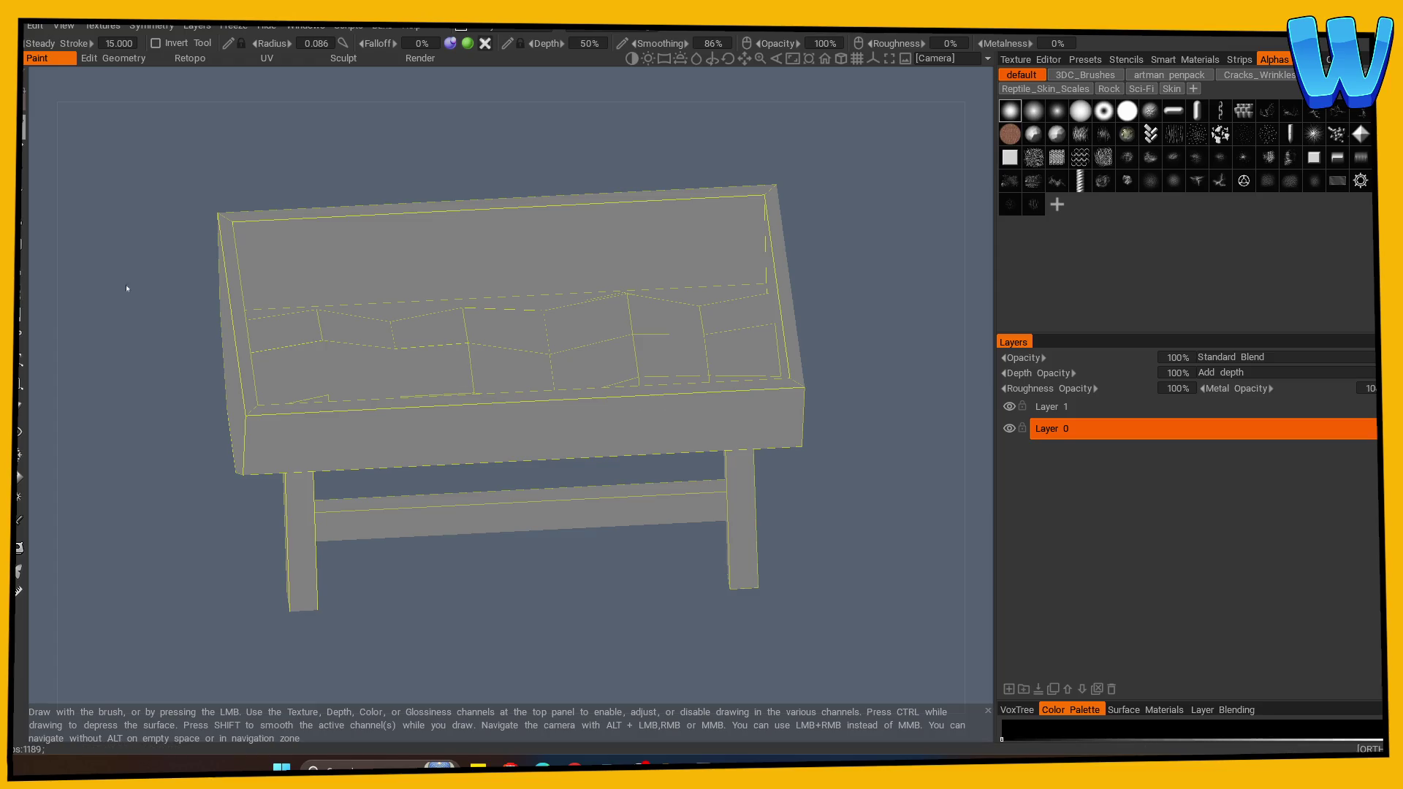
{"action": "left_click", "coordinate": [20, 477]}
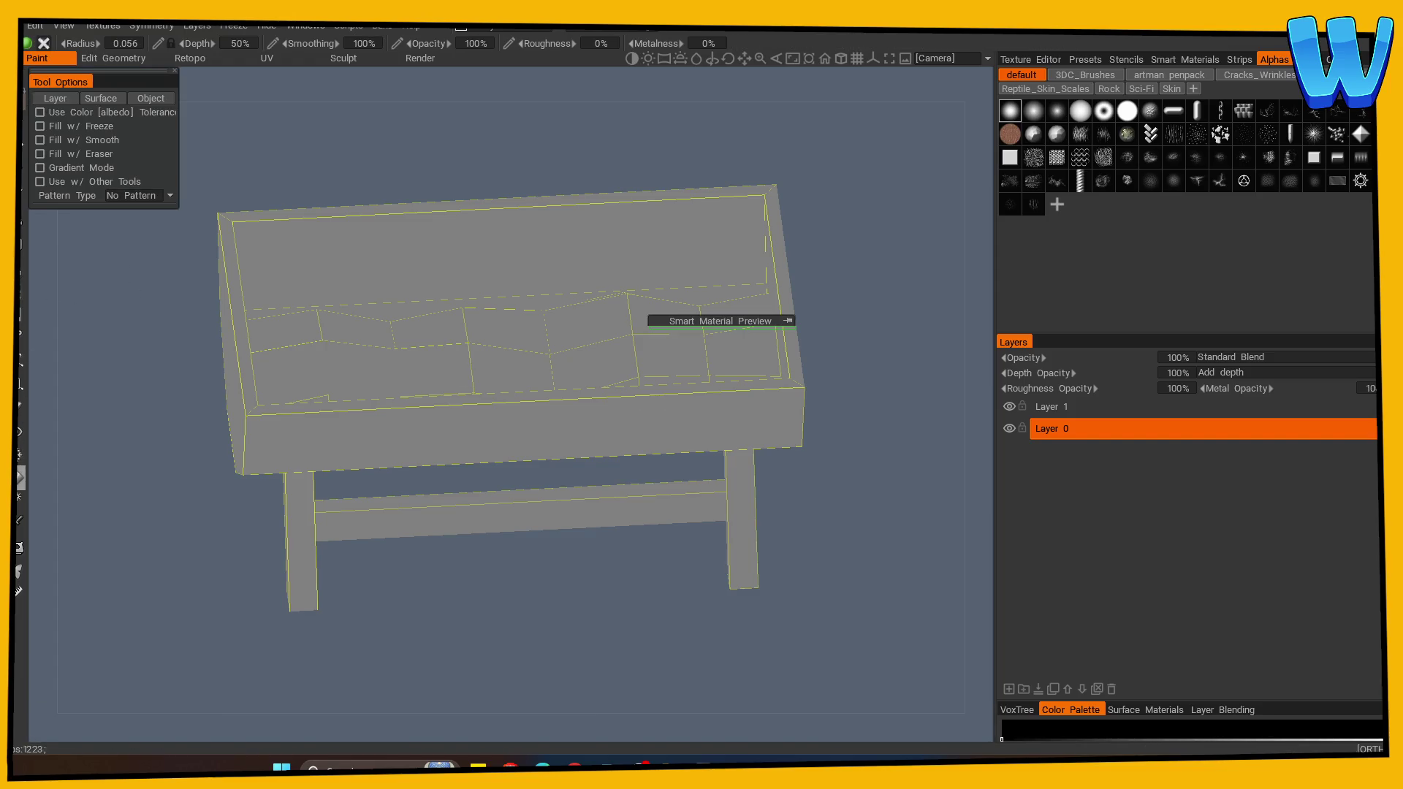
Fill the tub's outer sides with dark greyish brown, then try a lighter brown.
{"action": "left_click", "coordinate": [466, 420]}
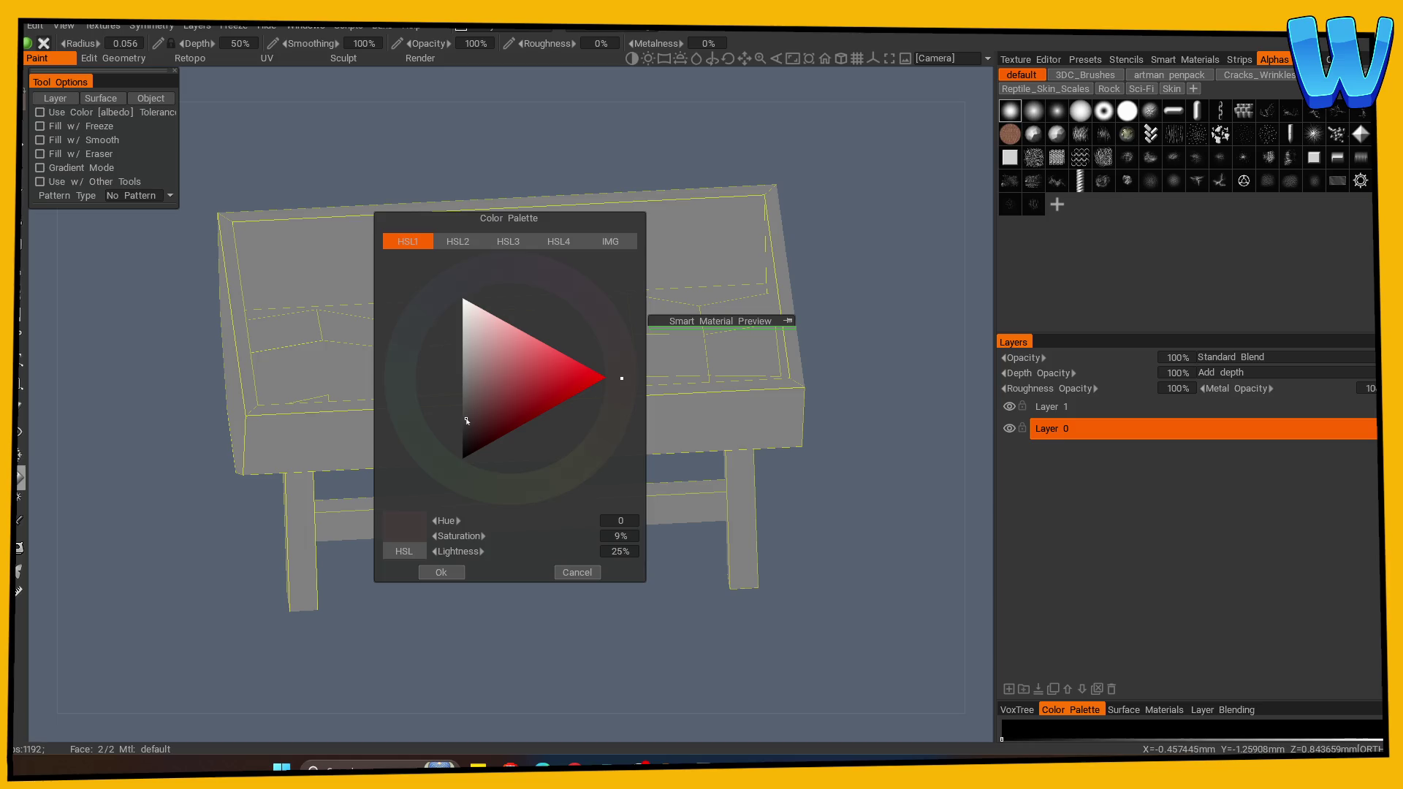
{"action": "left_click", "coordinate": [441, 573]}
{"action": "left_click_drag", "start_coordinate": [244, 614], "coordinate": [76, 414]}
{"action": "left_click", "coordinate": [325, 410]}
{"action": "left_click_drag", "start_coordinate": [257, 495], "coordinate": [307, 426]}
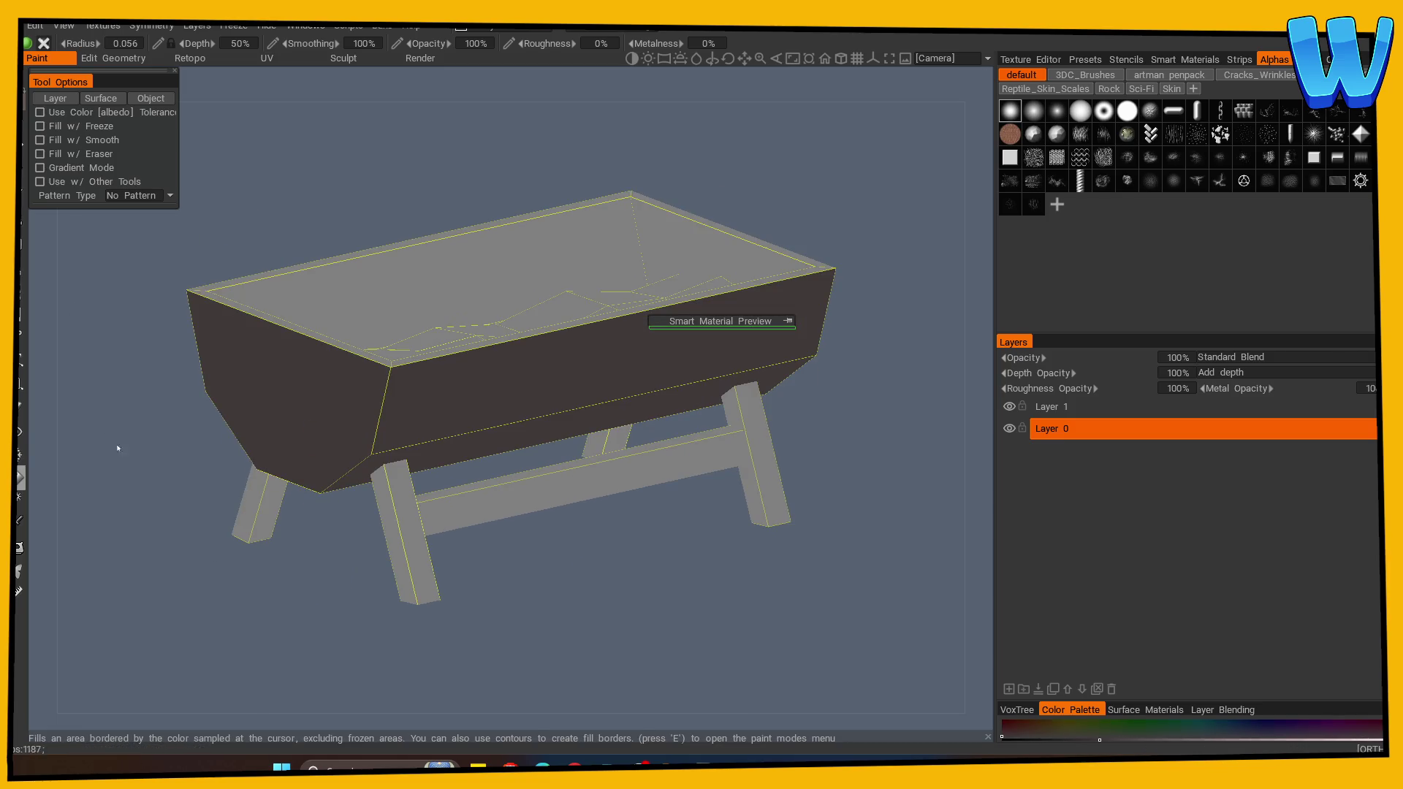
{"action": "left_click", "coordinate": [27, 43]}
{"action": "left_click", "coordinate": [471, 416]}
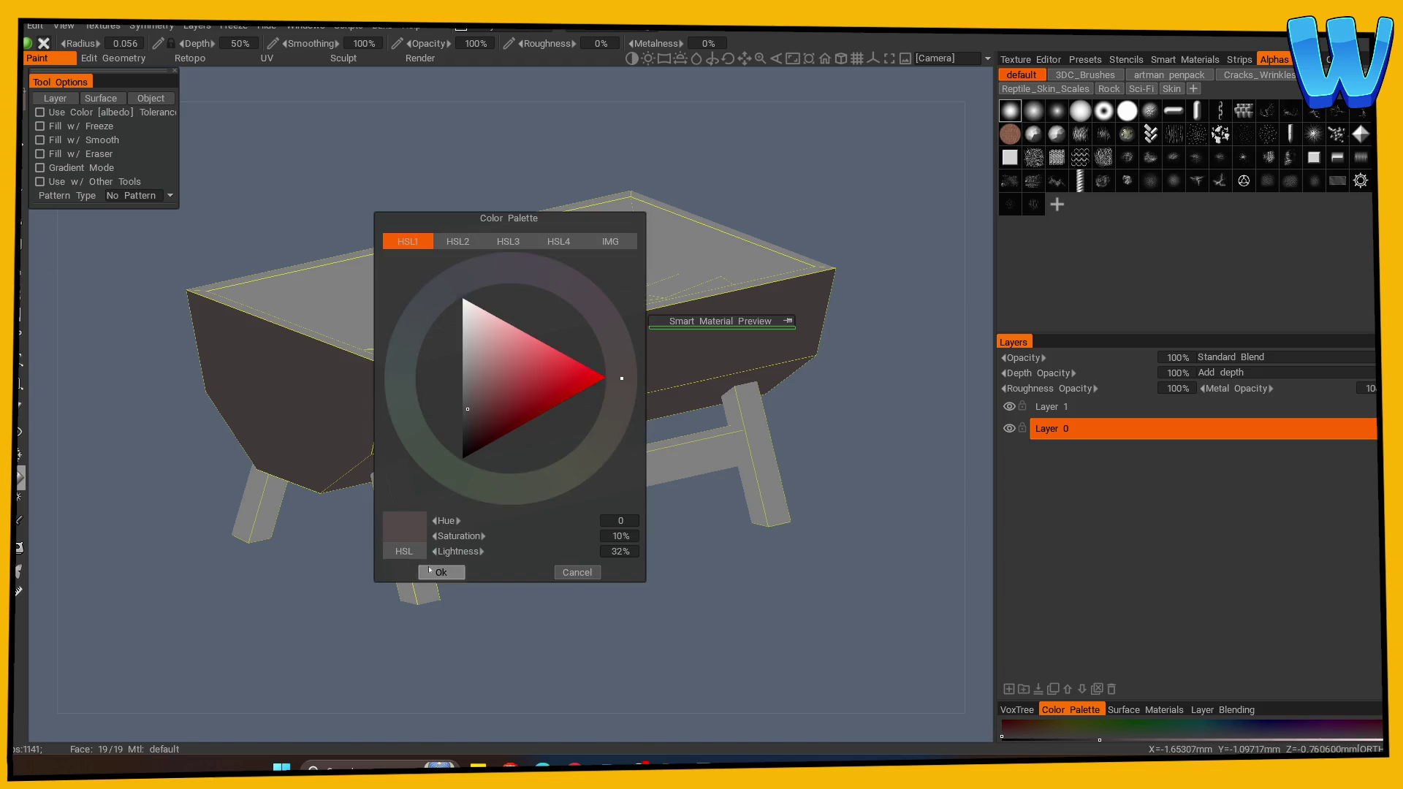
{"action": "left_click", "coordinate": [440, 573]}
{"action": "left_click", "coordinate": [437, 440]}
{"action": "left_click_drag", "start_coordinate": [457, 470], "coordinate": [504, 497]}
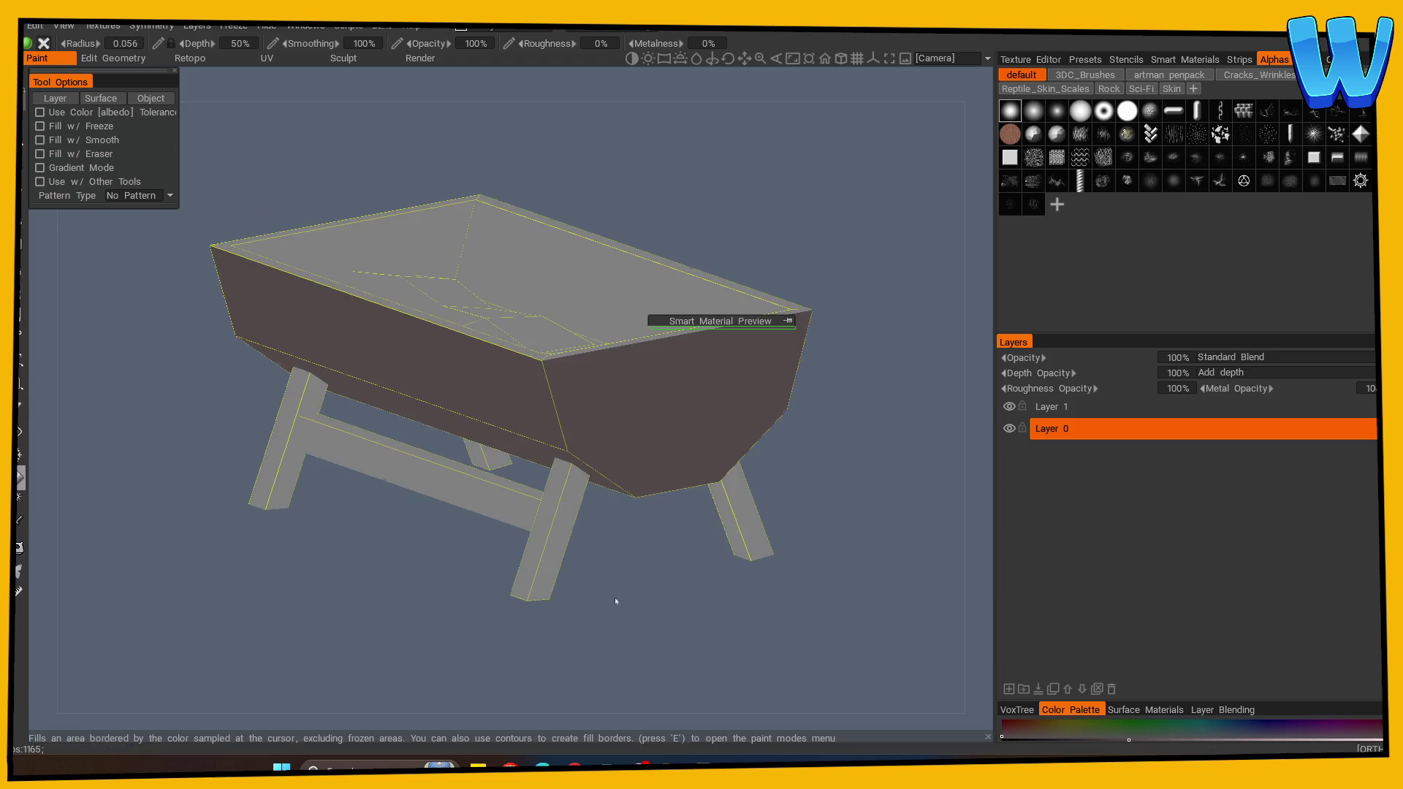
{"action": "key", "text": "ctrl+z"}
Fill the front side, inner walls, all four legs and the front crossbar brown.
{"action": "left_click", "coordinate": [537, 423]}
{"action": "left_click_drag", "start_coordinate": [537, 423], "coordinate": [633, 438]}
{"action": "left_click", "coordinate": [643, 191]}
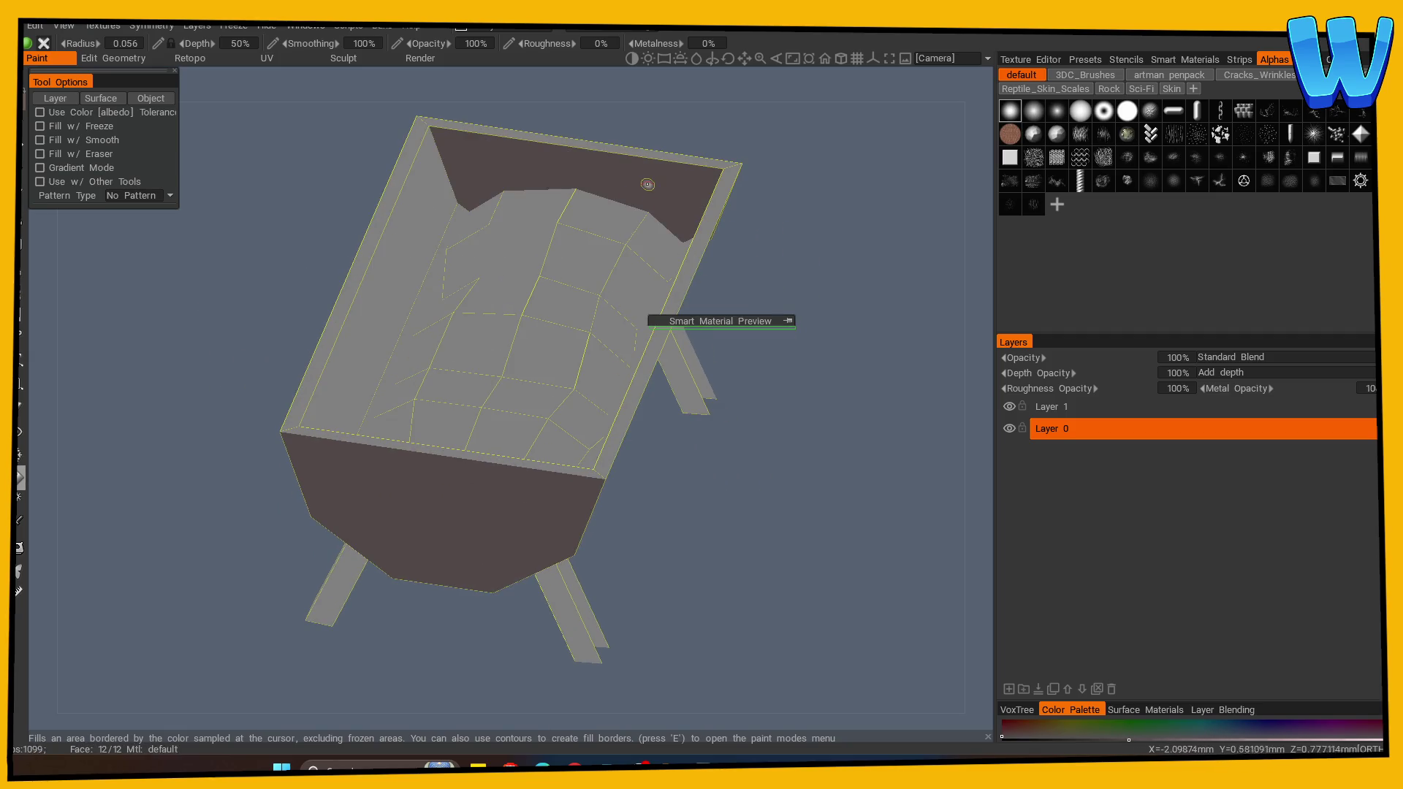
{"action": "left_click", "coordinate": [411, 254]}
{"action": "mouse_move", "coordinate": [292, 555]}
{"action": "left_mouse_down"}
{"action": "mouse_move", "coordinate": [323, 573]}
{"action": "mouse_move", "coordinate": [485, 470]}
{"action": "mouse_move", "coordinate": [549, 494]}
{"action": "mouse_move", "coordinate": [556, 597]}
{"action": "mouse_move", "coordinate": [576, 620]}
{"action": "mouse_move", "coordinate": [428, 606]}
{"action": "mouse_move", "coordinate": [541, 551]}
{"action": "mouse_move", "coordinate": [426, 553]}
{"action": "left_mouse_up"}
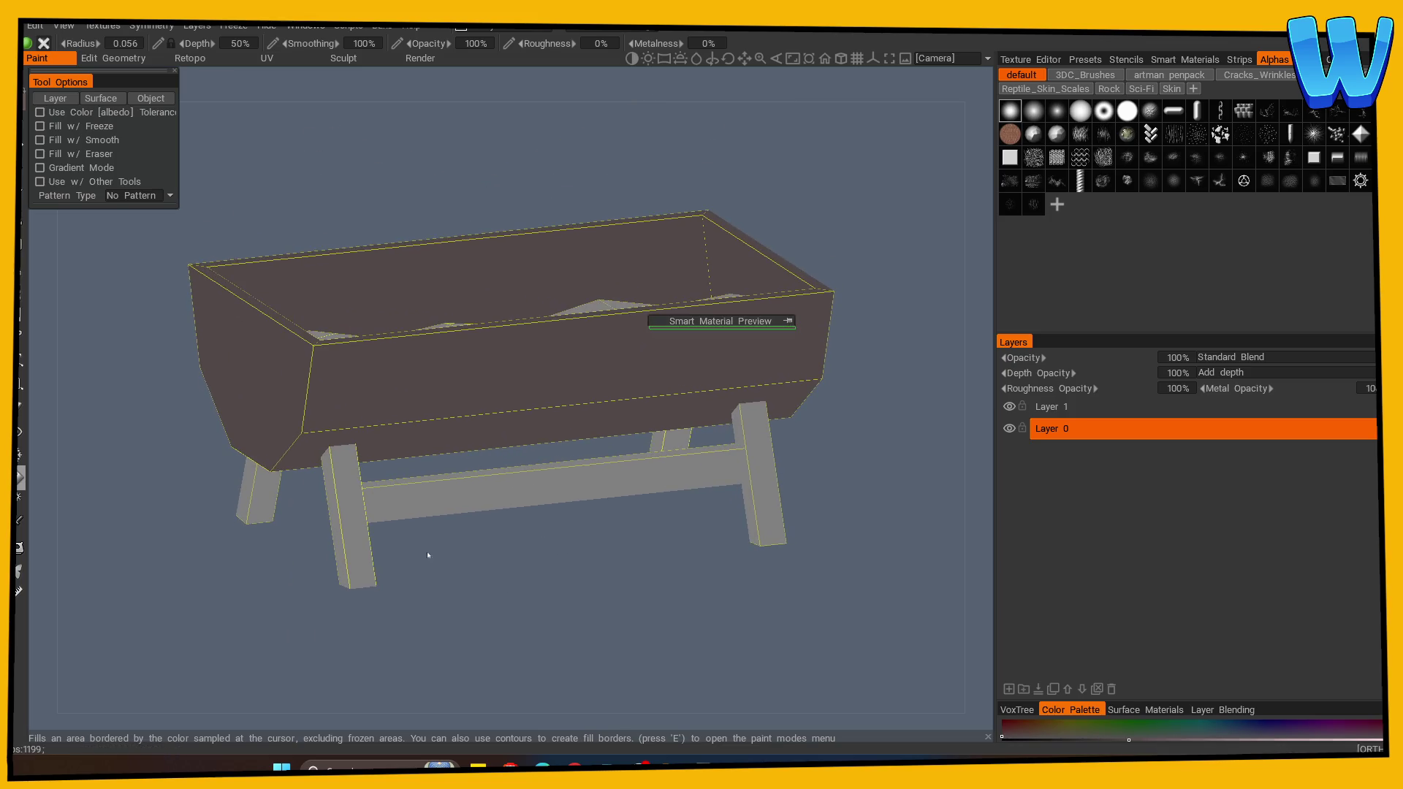
{"action": "left_click", "coordinate": [347, 541]}
{"action": "left_click", "coordinate": [427, 503]}
{"action": "left_click", "coordinate": [670, 448]}
{"action": "left_click", "coordinate": [757, 475]}
{"action": "left_click", "coordinate": [260, 489]}
Fill the tub interior with a very dark brown colour.
{"action": "mouse_move", "coordinate": [315, 585]}
{"action": "left_mouse_down"}
{"action": "mouse_move", "coordinate": [354, 617]}
{"action": "mouse_move", "coordinate": [287, 606]}
{"action": "left_mouse_up"}
{"action": "key", "text": "c"}
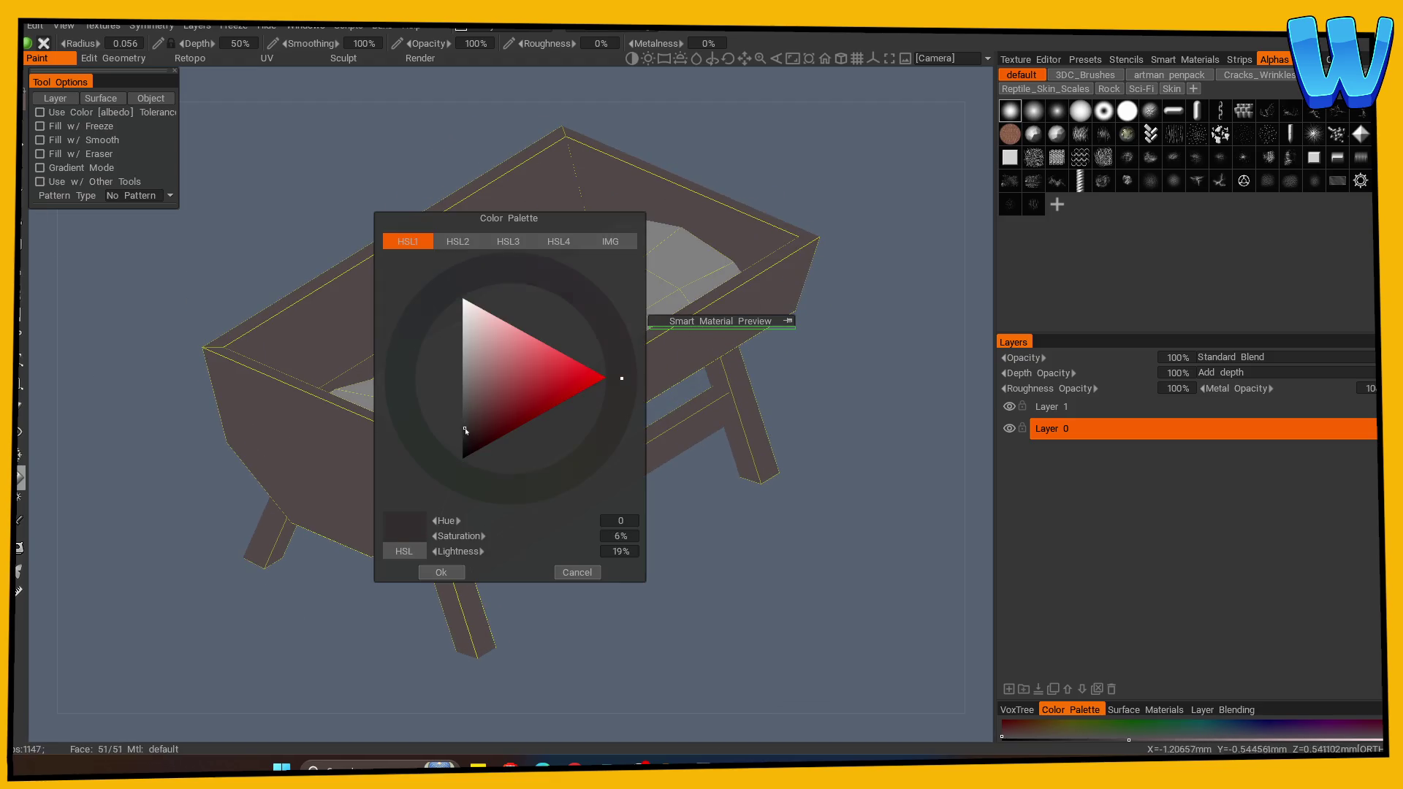
{"action": "left_click", "coordinate": [441, 573]}
{"action": "left_click", "coordinate": [526, 343]}
{"action": "mouse_move", "coordinate": [721, 564]}
{"action": "left_mouse_down"}
{"action": "mouse_move", "coordinate": [621, 617]}
{"action": "mouse_move", "coordinate": [526, 616]}
{"action": "left_mouse_up"}
{"action": "scroll", "coordinate": [731, 592], "scroll_direction": "up", "scroll_amount": 2}
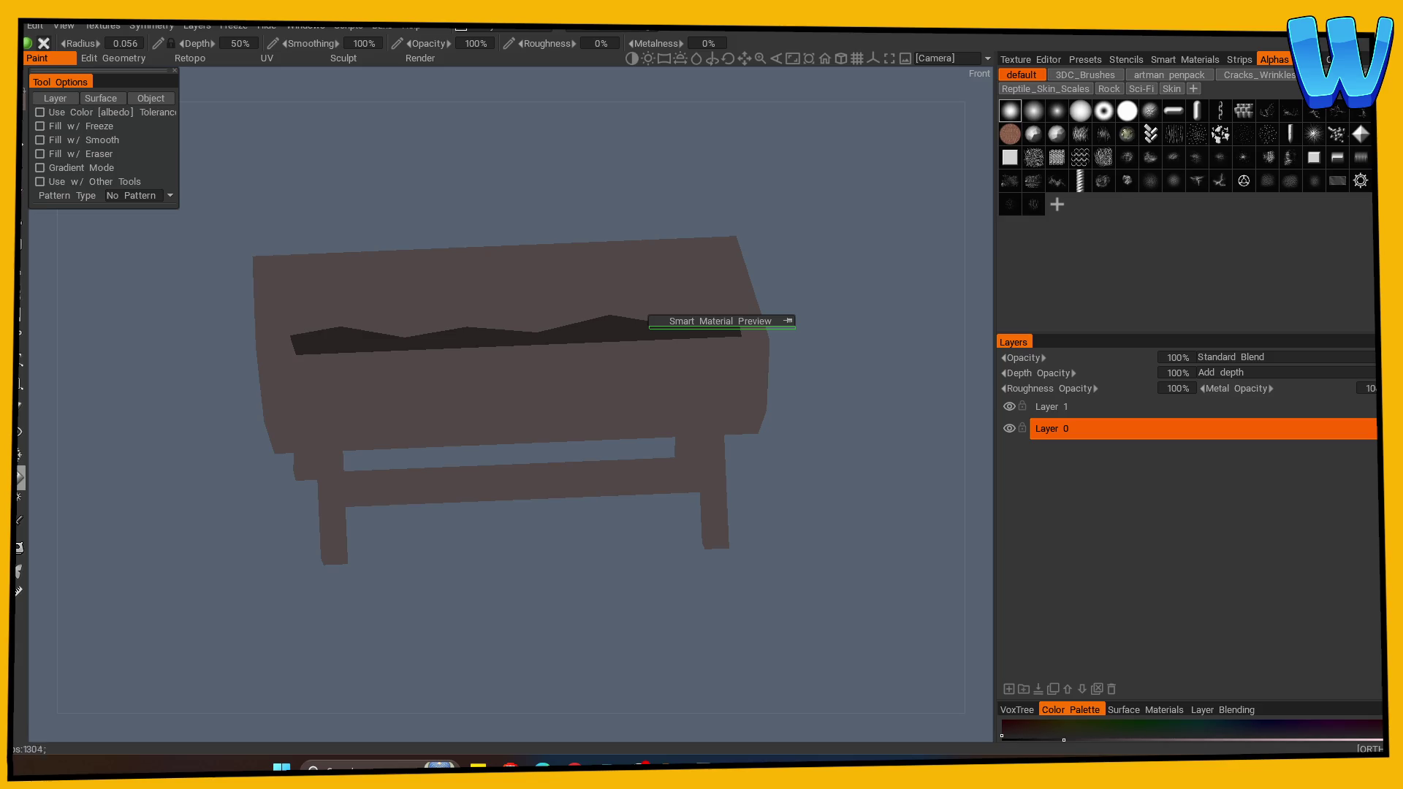
{"action": "key", "text": "e"}
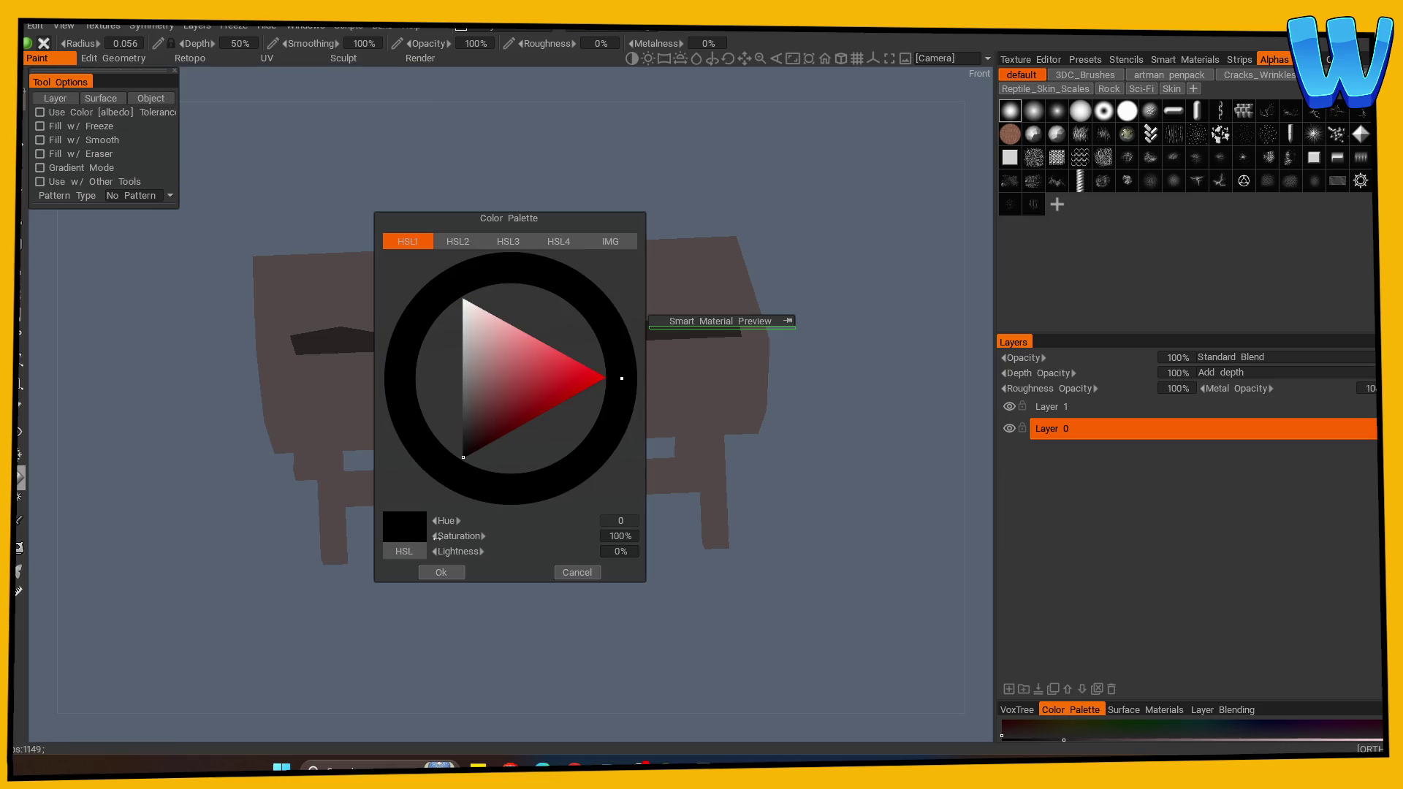
{"action": "left_click_drag", "start_coordinate": [175, 460], "coordinate": [169, 497]}
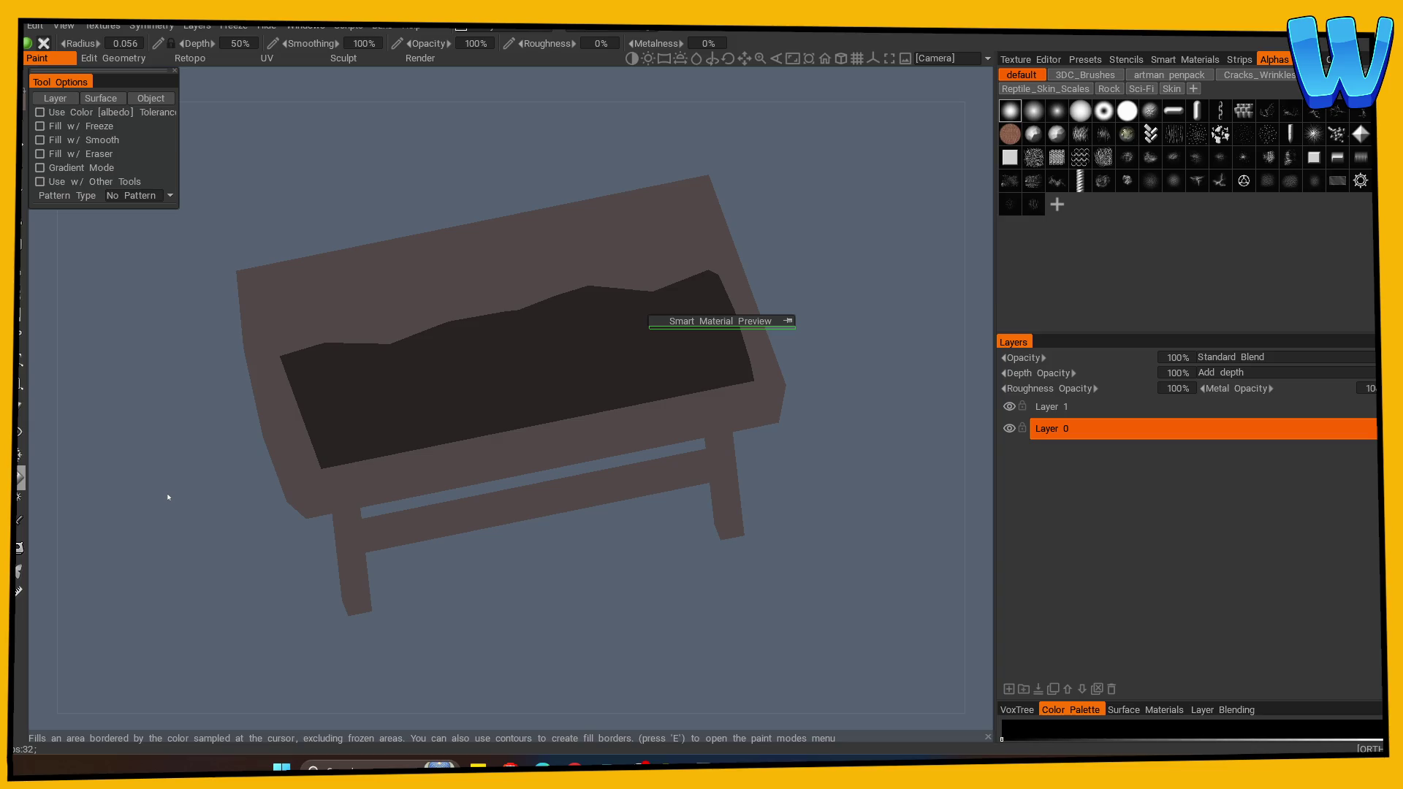
{"action": "key", "text": "Escape"}
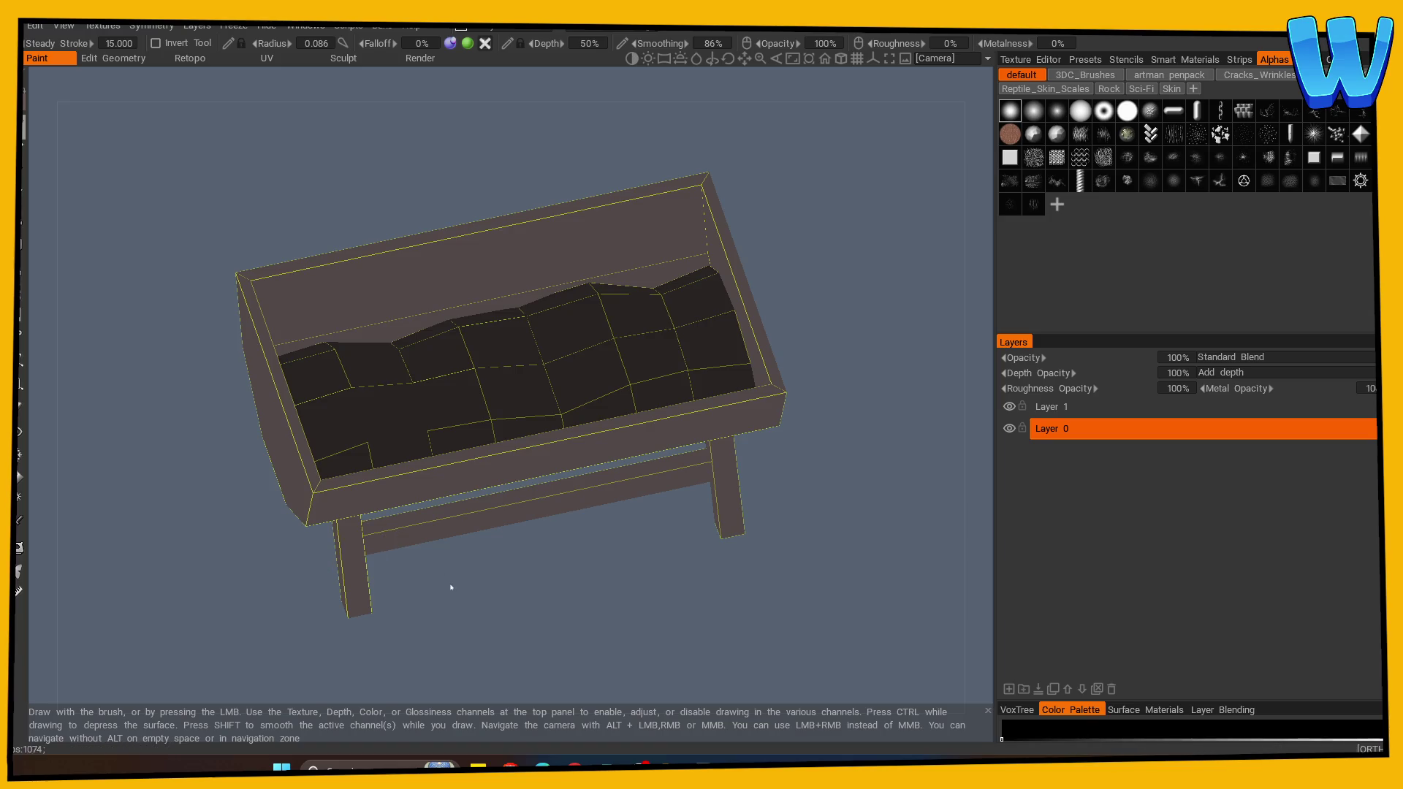
Enable mirrored symmetry across the trough and select the hard round brush alpha.
{"action": "key", "text": "KP_1"}
{"action": "key", "text": "s"}
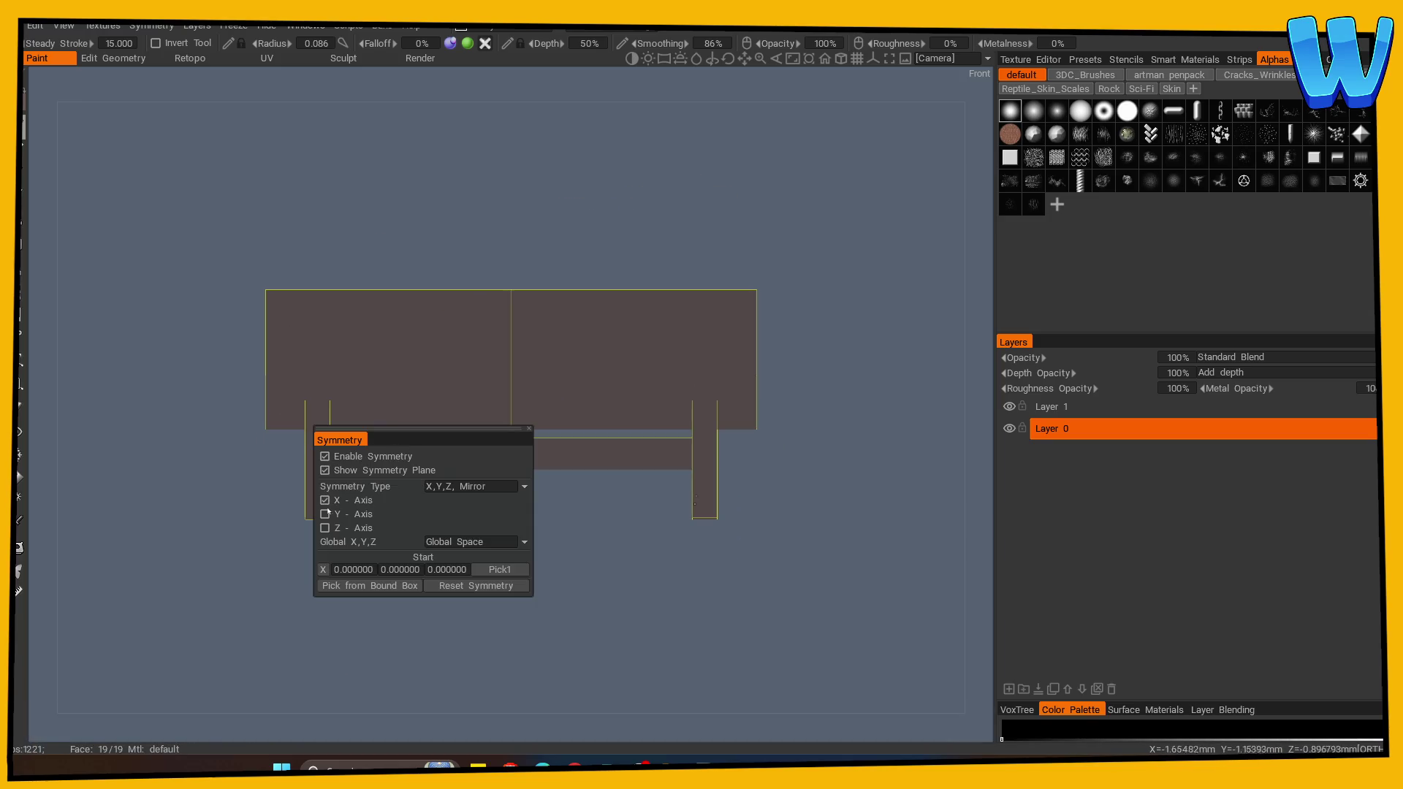
{"action": "mouse_move", "coordinate": [251, 579]}
{"action": "left_mouse_down"}
{"action": "mouse_move", "coordinate": [241, 614]}
{"action": "mouse_move", "coordinate": [375, 614]}
{"action": "mouse_move", "coordinate": [394, 628]}
{"action": "mouse_move", "coordinate": [391, 606]}
{"action": "left_mouse_up"}
{"action": "key", "text": "s"}
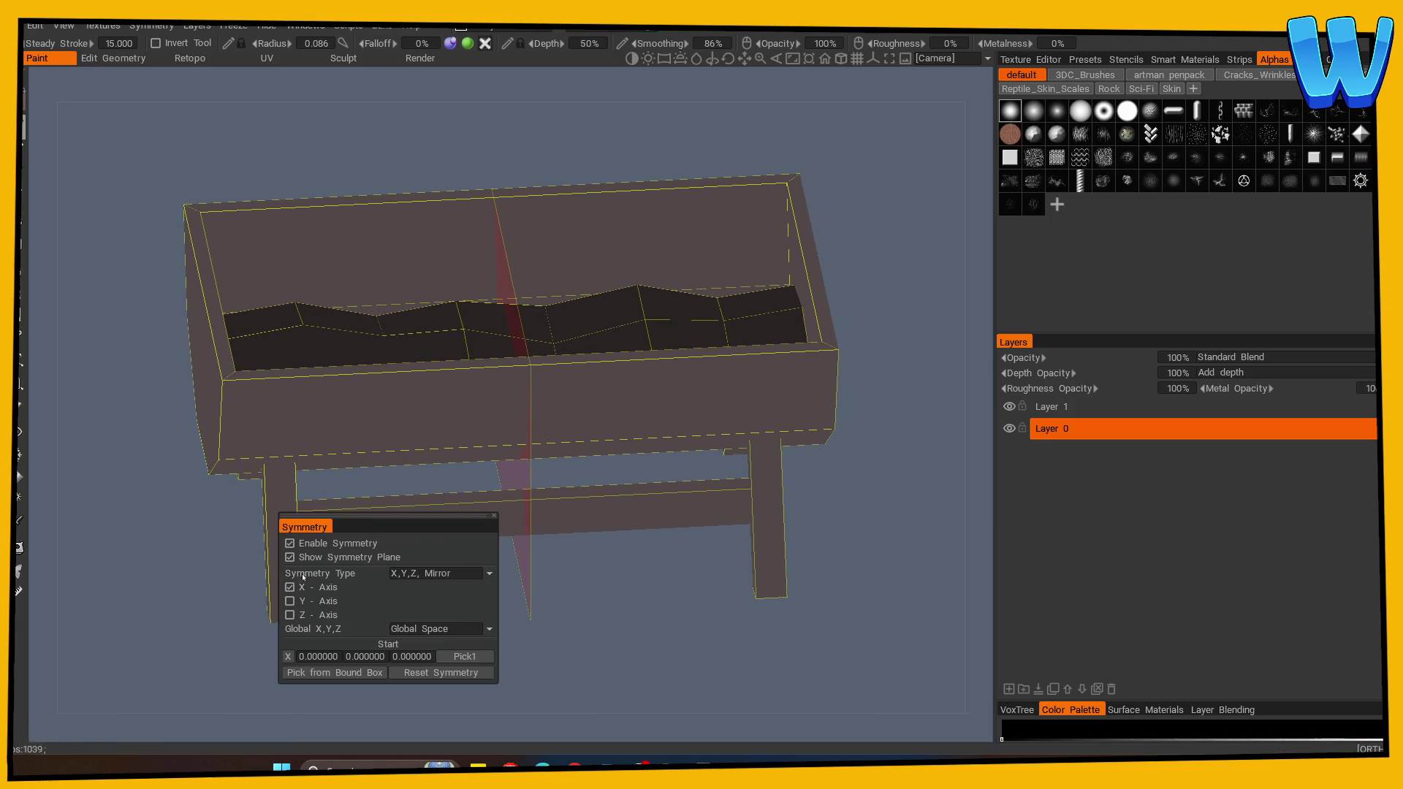
{"action": "left_click", "coordinate": [288, 607]}
{"action": "mouse_move", "coordinate": [213, 606]}
{"action": "left_mouse_down"}
{"action": "mouse_move", "coordinate": [291, 558]}
{"action": "mouse_move", "coordinate": [318, 638]}
{"action": "mouse_move", "coordinate": [320, 564]}
{"action": "left_mouse_up"}
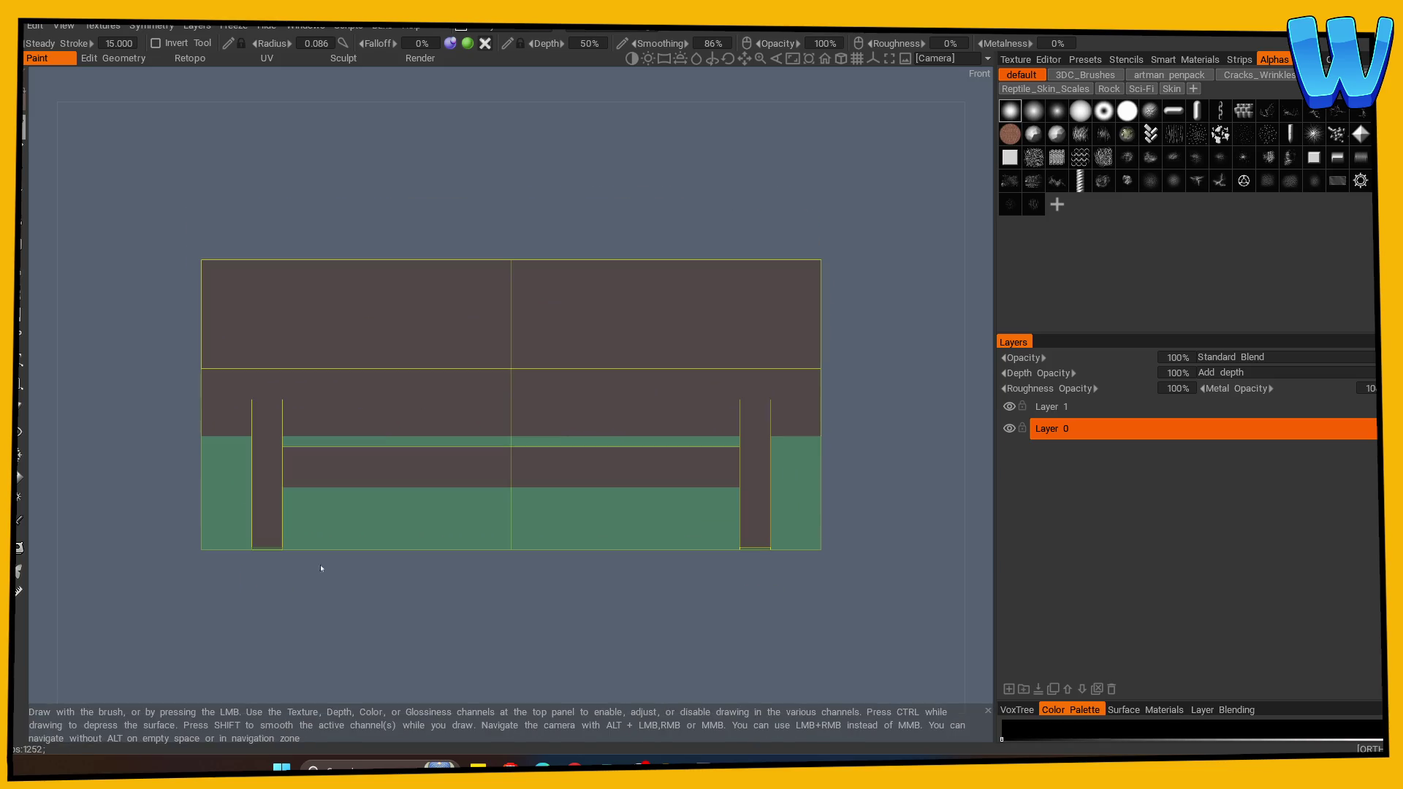
{"action": "left_click", "coordinate": [1147, 110]}
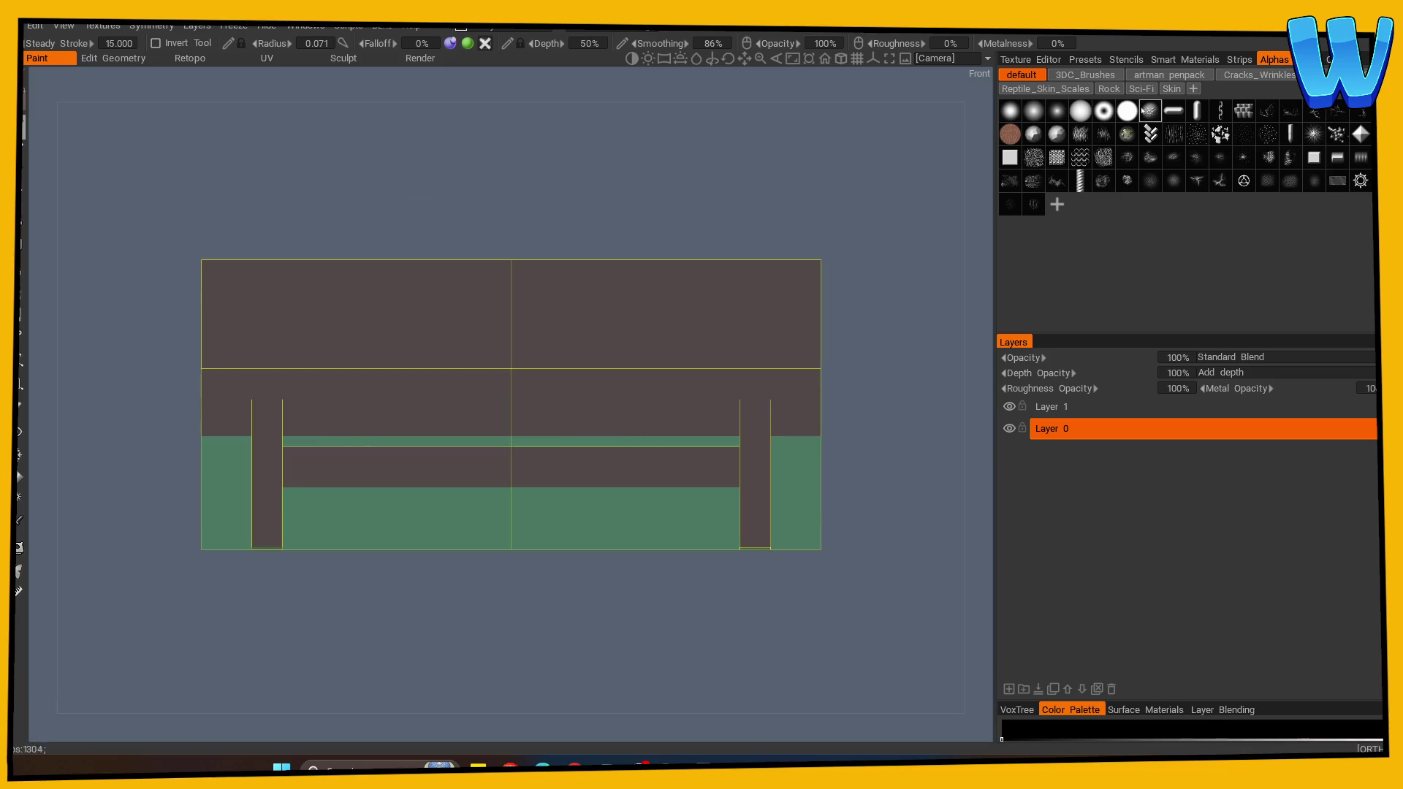
{"action": "left_click", "coordinate": [1124, 115]}
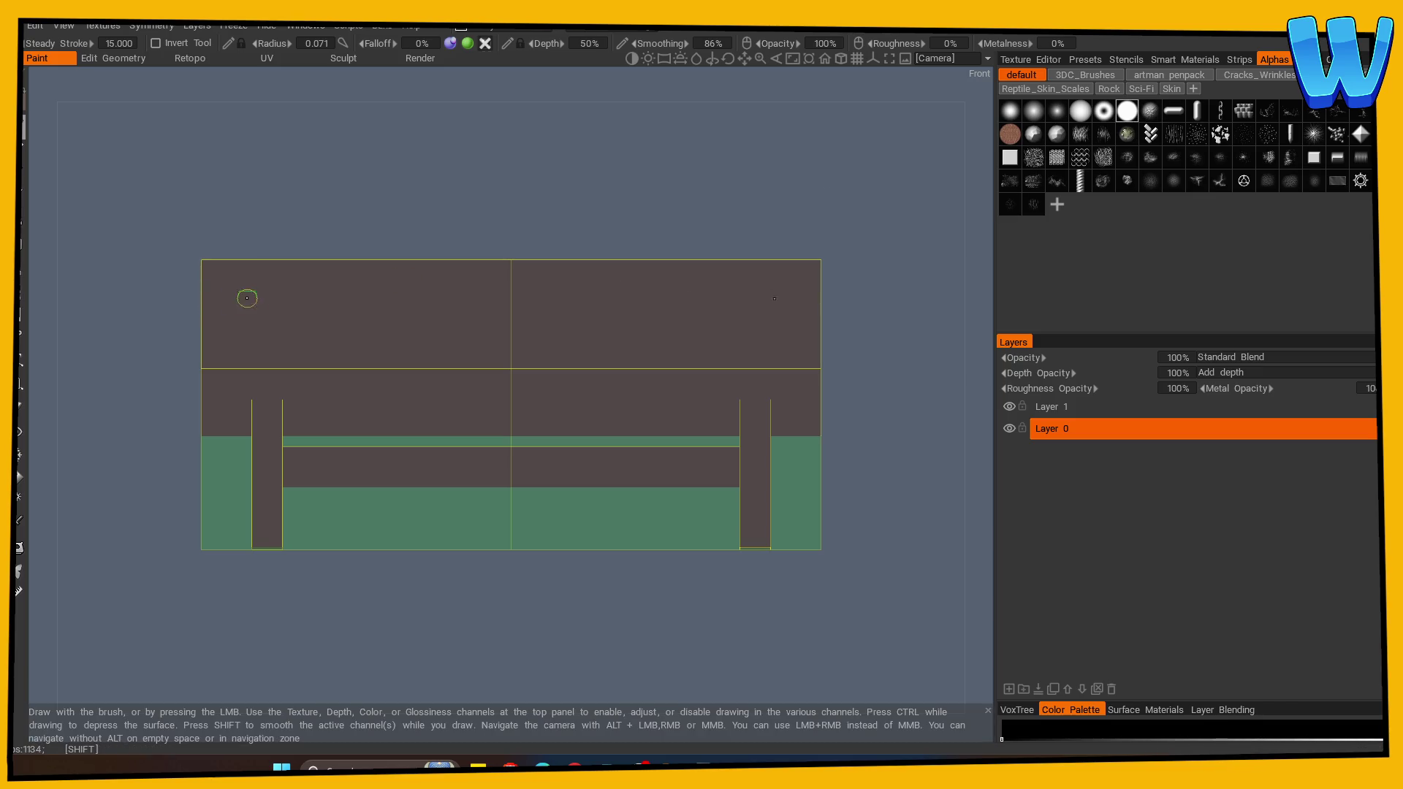
Paint the side outline darker, then the handle's hook, top line and lower hook, redoing misplaced strokes.
{"action": "mouse_move", "coordinate": [207, 300]}
{"action": "left_mouse_down"}
{"action": "mouse_move", "coordinate": [376, 300]}
{"action": "mouse_move", "coordinate": [431, 344]}
{"action": "mouse_move", "coordinate": [511, 347]}
{"action": "left_mouse_up"}
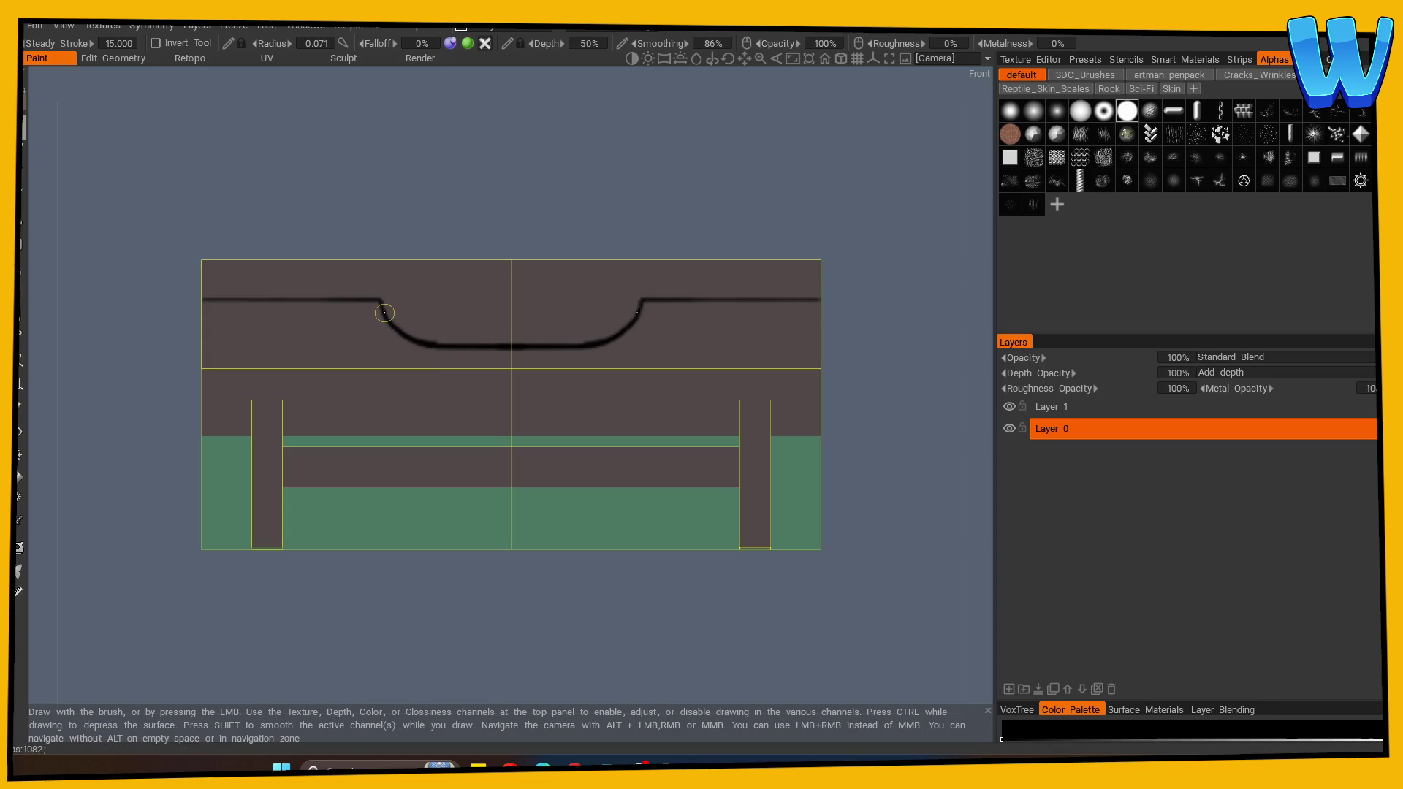
{"action": "left_click_drag", "start_coordinate": [380, 301], "coordinate": [205, 302]}
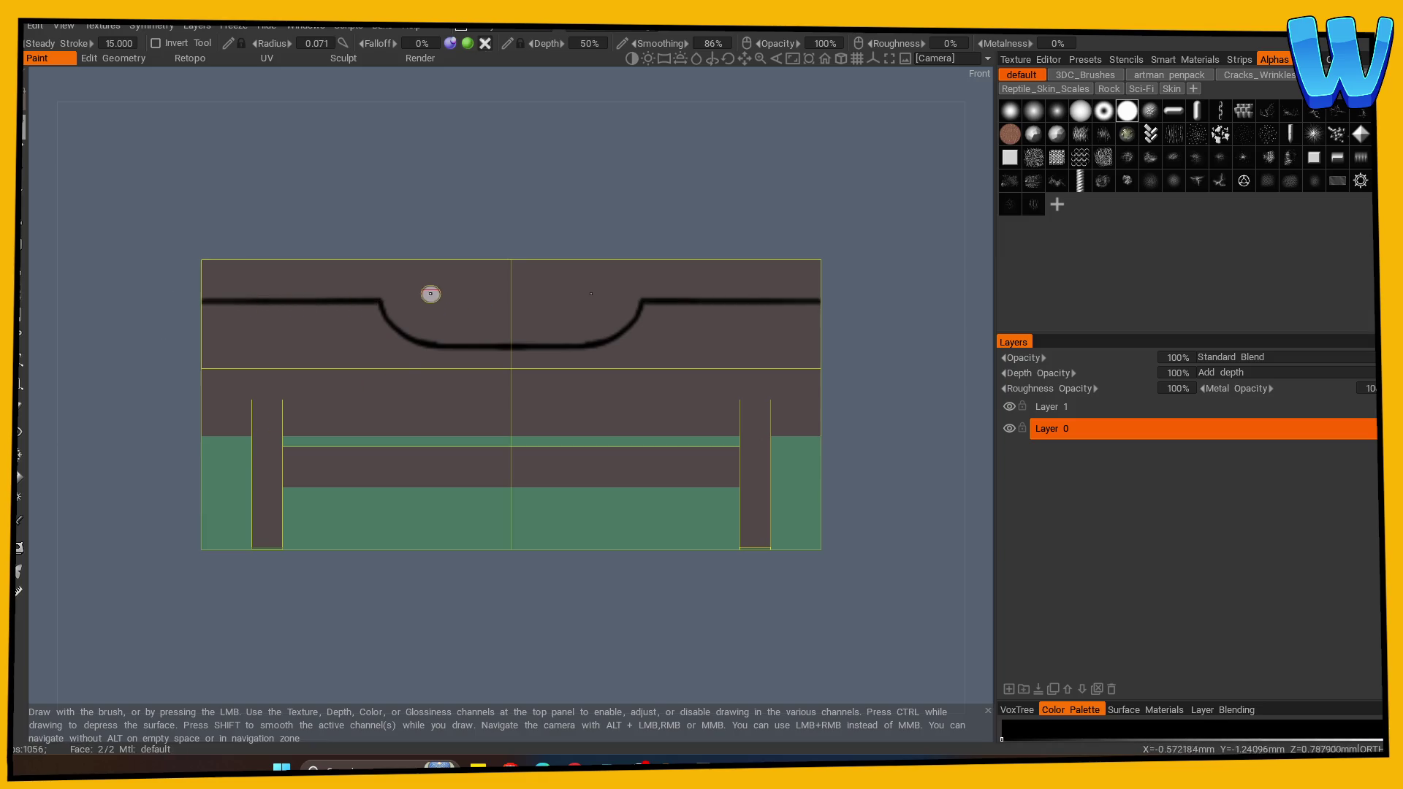
{"action": "mouse_move", "coordinate": [428, 279]}
{"action": "left_mouse_down"}
{"action": "mouse_move", "coordinate": [422, 314]}
{"action": "mouse_move", "coordinate": [438, 324]}
{"action": "left_mouse_up"}
{"action": "key", "text": "ctrl+z"}
{"action": "left_click_drag", "start_coordinate": [428, 273], "coordinate": [520, 274]}
{"action": "key", "text": "ctrl+z"}
{"action": "left_click_drag", "start_coordinate": [430, 273], "coordinate": [519, 274]}
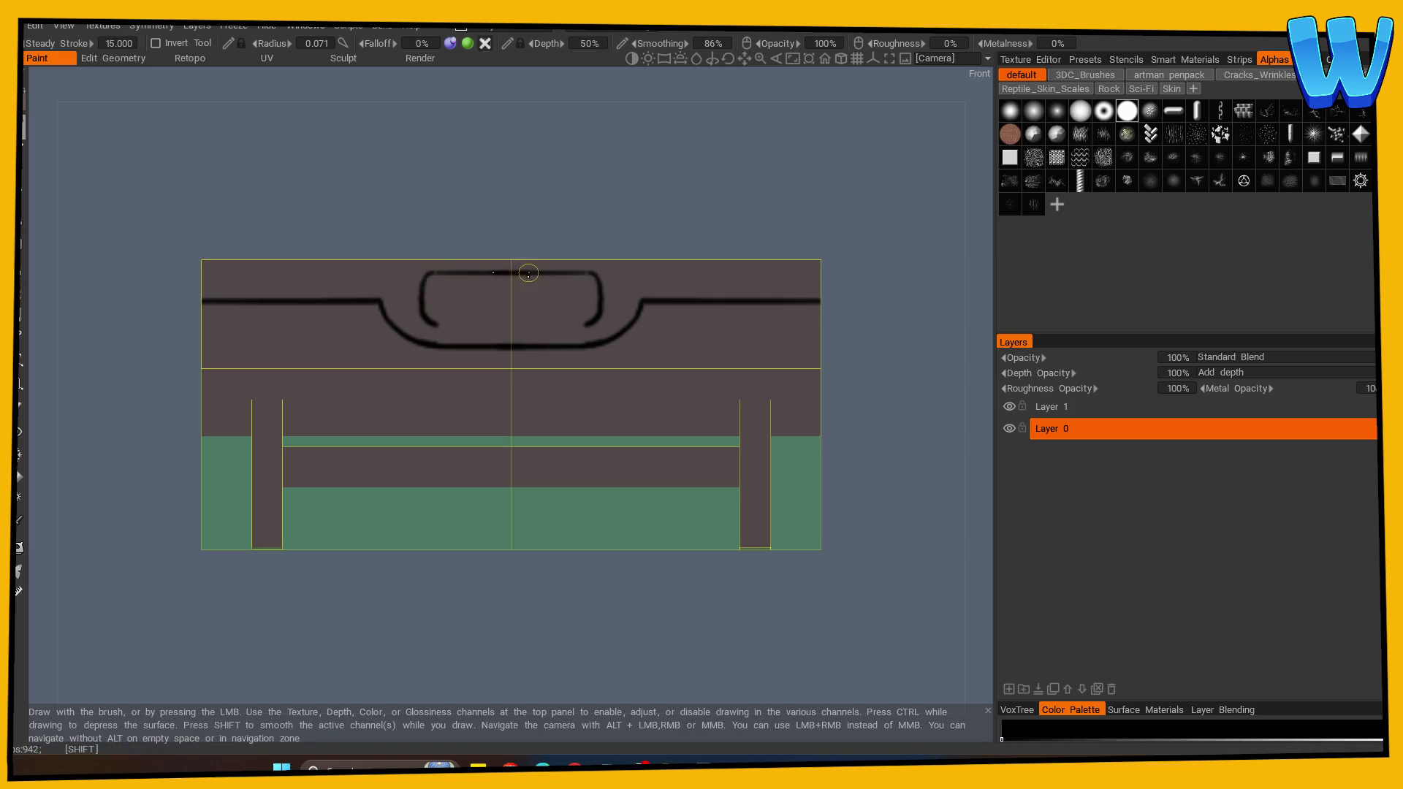
{"action": "mouse_move", "coordinate": [431, 322]}
{"action": "left_mouse_down"}
{"action": "mouse_move", "coordinate": [515, 327]}
{"action": "mouse_move", "coordinate": [456, 322]}
{"action": "mouse_move", "coordinate": [502, 323]}
{"action": "left_mouse_up"}
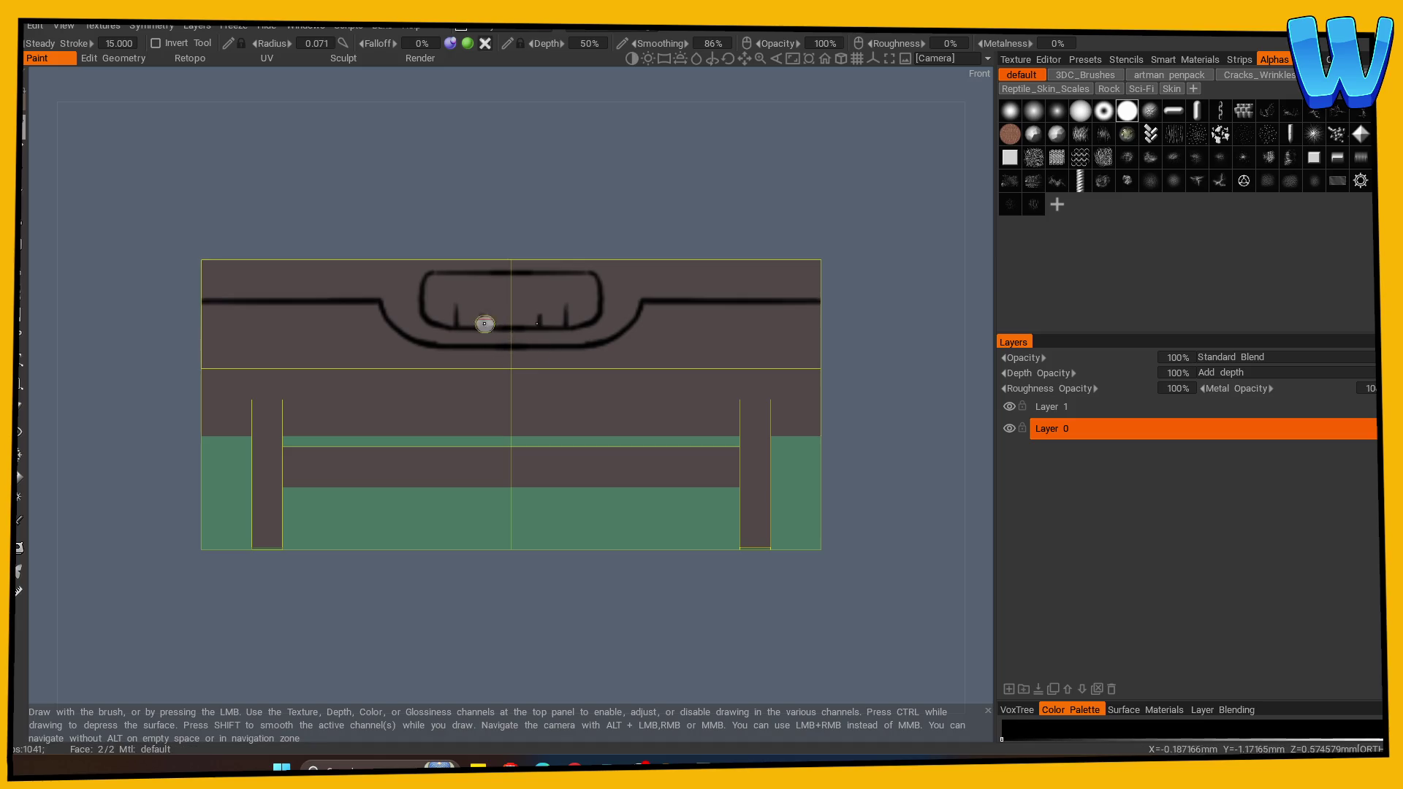
Replace the old handle tick marks and paint a dark edge line down the rail end.
{"action": "key", "text": "ctrl+z"}
{"action": "key", "text": "ctrl+z"}
{"action": "key", "text": "ctrl+z"}
{"action": "mouse_move", "coordinate": [507, 304]}
{"action": "left_mouse_down"}
{"action": "mouse_move", "coordinate": [504, 324]}
{"action": "mouse_move", "coordinate": [465, 327]}
{"action": "mouse_move", "coordinate": [426, 612]}
{"action": "mouse_move", "coordinate": [538, 616]}
{"action": "mouse_move", "coordinate": [416, 635]}
{"action": "mouse_move", "coordinate": [553, 619]}
{"action": "mouse_move", "coordinate": [489, 555]}
{"action": "mouse_move", "coordinate": [667, 314]}
{"action": "mouse_move", "coordinate": [332, 297]}
{"action": "mouse_move", "coordinate": [255, 541]}
{"action": "mouse_move", "coordinate": [397, 533]}
{"action": "mouse_move", "coordinate": [524, 567]}
{"action": "mouse_move", "coordinate": [667, 567]}
{"action": "mouse_move", "coordinate": [533, 634]}
{"action": "mouse_move", "coordinate": [546, 652]}
{"action": "mouse_move", "coordinate": [416, 611]}
{"action": "mouse_move", "coordinate": [410, 634]}
{"action": "mouse_move", "coordinate": [385, 643]}
{"action": "mouse_move", "coordinate": [291, 594]}
{"action": "mouse_move", "coordinate": [380, 552]}
{"action": "mouse_move", "coordinate": [361, 580]}
{"action": "mouse_move", "coordinate": [374, 606]}
{"action": "mouse_move", "coordinate": [365, 581]}
{"action": "left_mouse_up"}
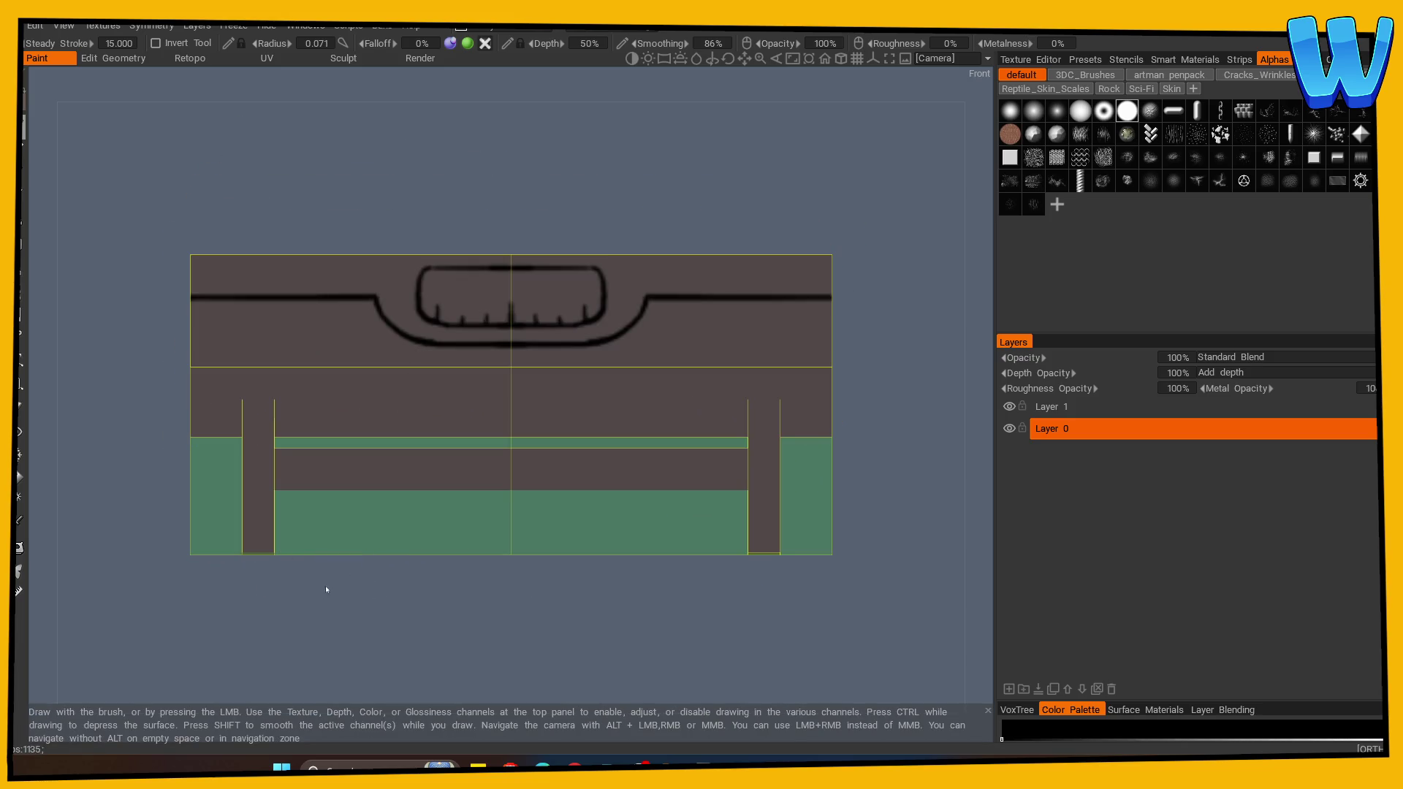
{"action": "scroll", "coordinate": [326, 589], "scroll_direction": "up", "scroll_amount": 1}
{"action": "mouse_move", "coordinate": [260, 454]}
{"action": "left_mouse_down"}
{"action": "mouse_move", "coordinate": [256, 471]}
{"action": "mouse_move", "coordinate": [360, 616]}
{"action": "mouse_move", "coordinate": [244, 492]}
{"action": "mouse_move", "coordinate": [287, 611]}
{"action": "mouse_move", "coordinate": [244, 619]}
{"action": "left_mouse_up"}
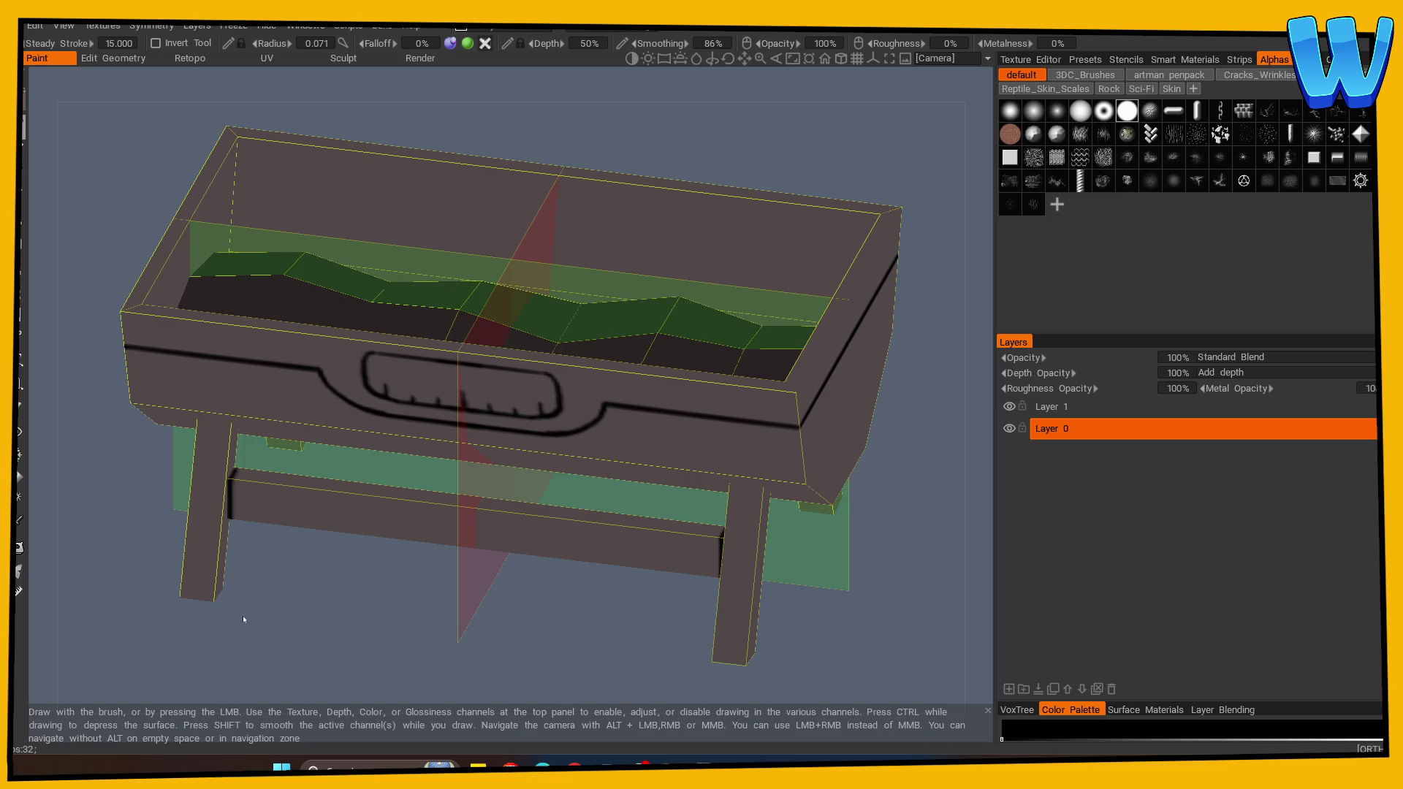
Stamp a mirrored bolt ring at each lower rail end from the front, then inspect it from several angles.
{"action": "mouse_move", "coordinate": [243, 620]}
{"action": "left_mouse_down"}
{"action": "mouse_move", "coordinate": [305, 610]}
{"action": "mouse_move", "coordinate": [315, 591]}
{"action": "left_mouse_up"}
{"action": "left_click", "coordinate": [281, 504]}
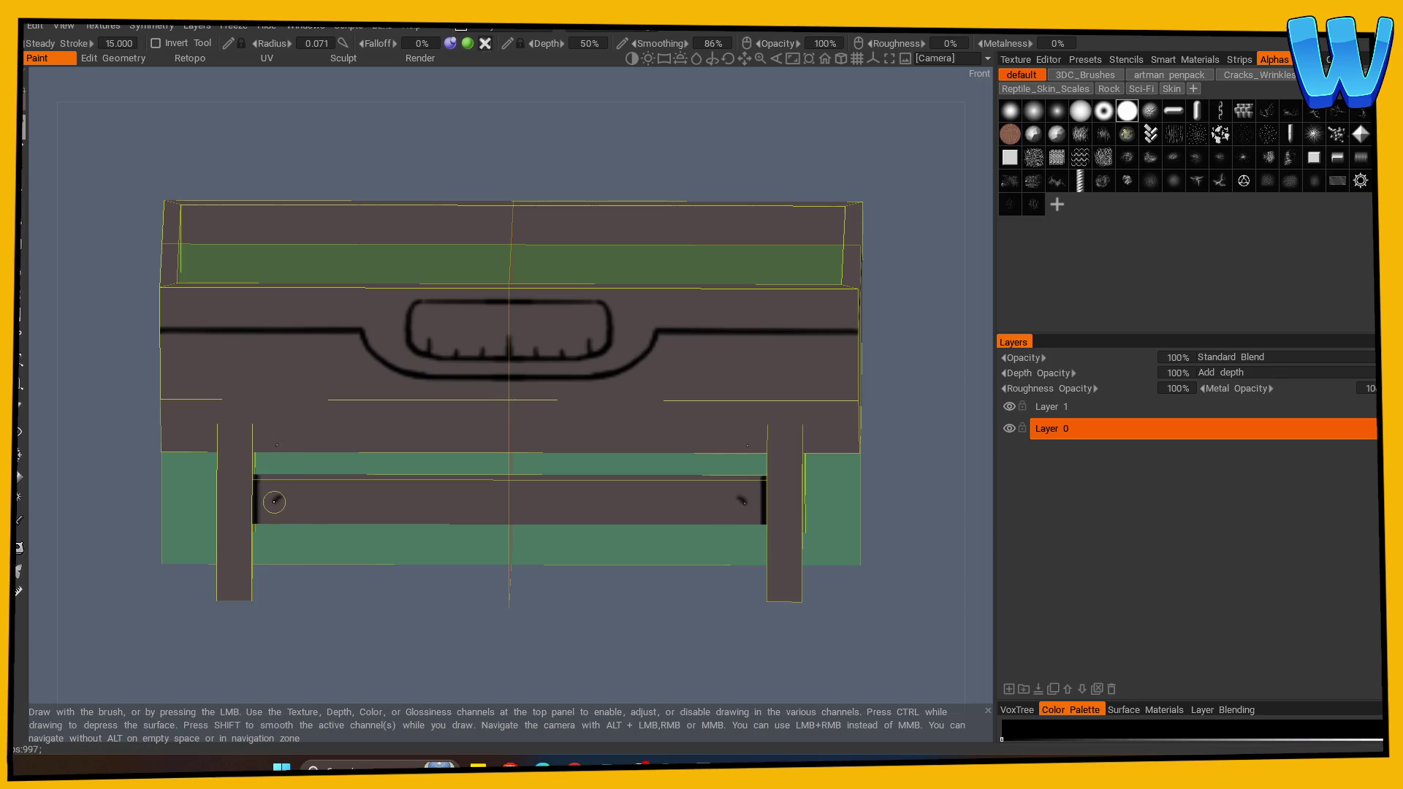
{"action": "mouse_move", "coordinate": [258, 585]}
{"action": "left_mouse_down"}
{"action": "mouse_move", "coordinate": [359, 627]}
{"action": "mouse_move", "coordinate": [315, 585]}
{"action": "left_mouse_up"}
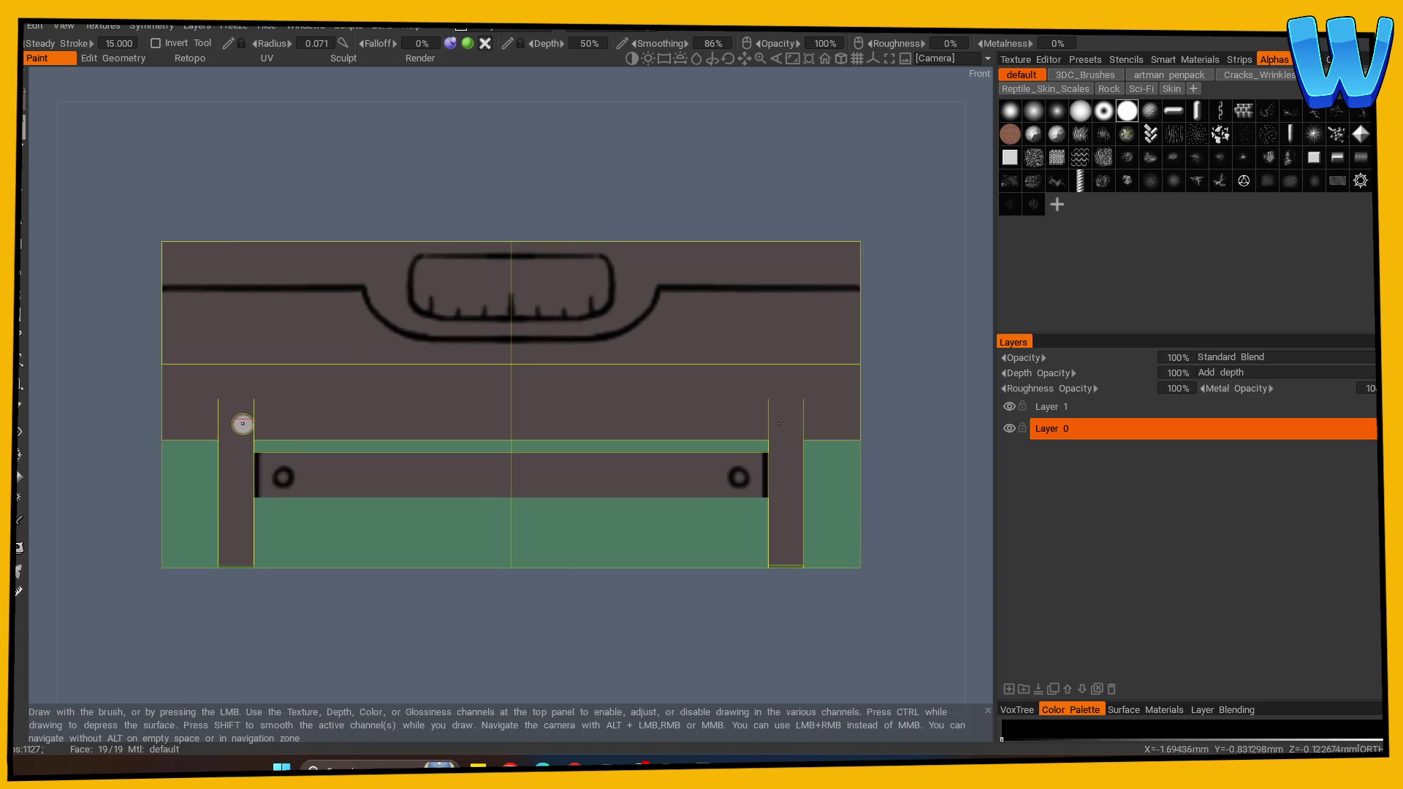
{"action": "key", "text": "shift"}
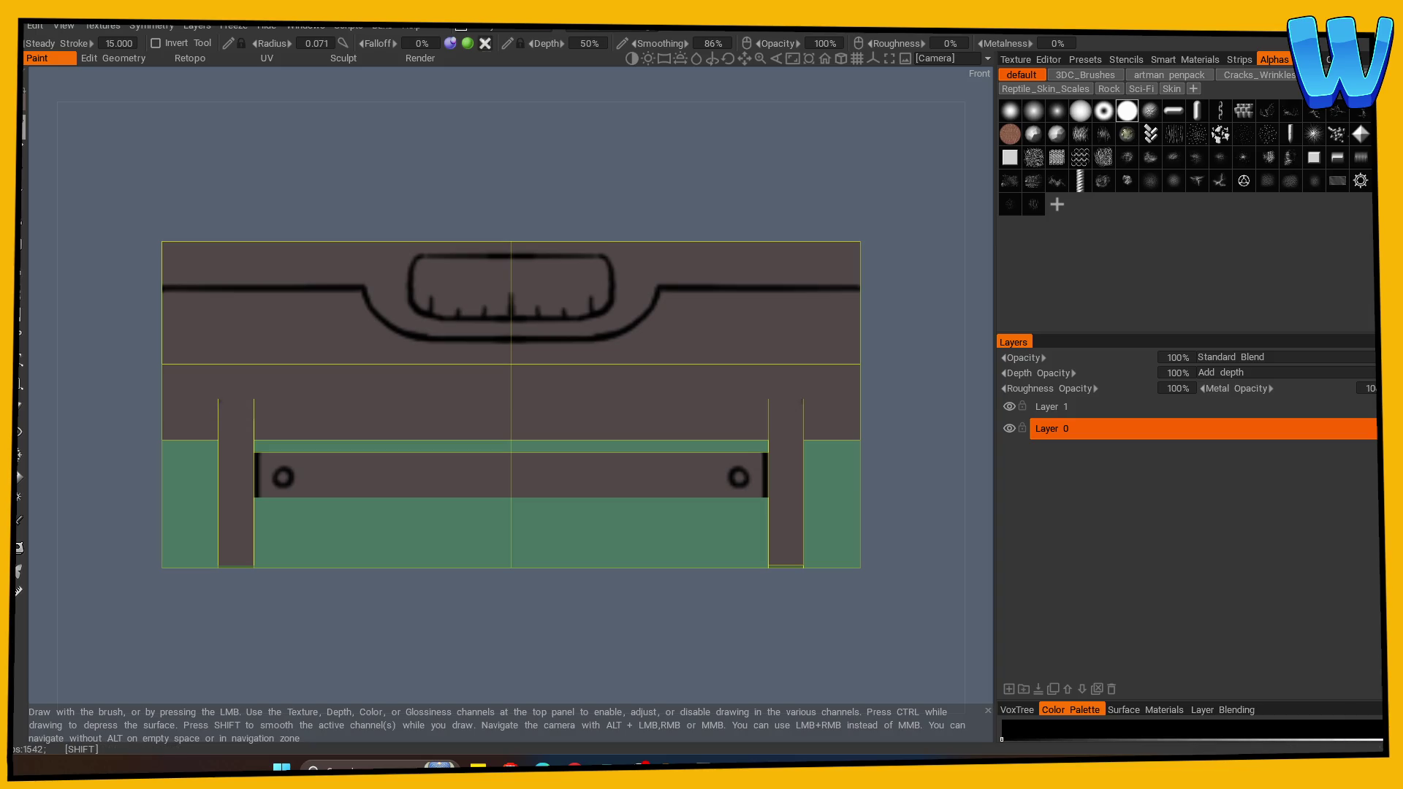
{"action": "left_click_drag", "start_coordinate": [266, 617], "coordinate": [407, 492]}
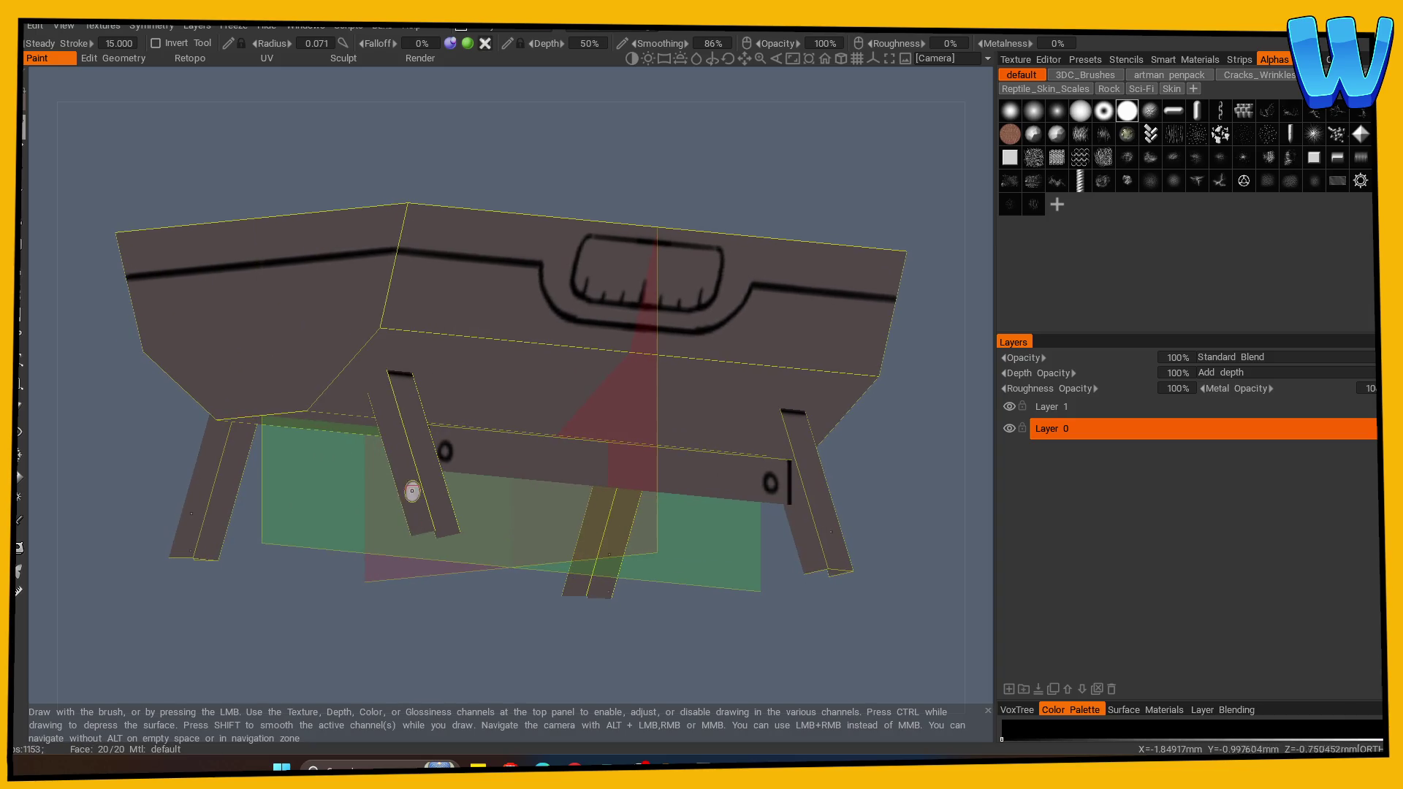
{"action": "mouse_move", "coordinate": [385, 372]}
{"action": "left_mouse_down"}
{"action": "mouse_move", "coordinate": [310, 550]}
{"action": "mouse_move", "coordinate": [370, 533]}
{"action": "mouse_move", "coordinate": [237, 576]}
{"action": "mouse_move", "coordinate": [232, 406]}
{"action": "left_mouse_up"}
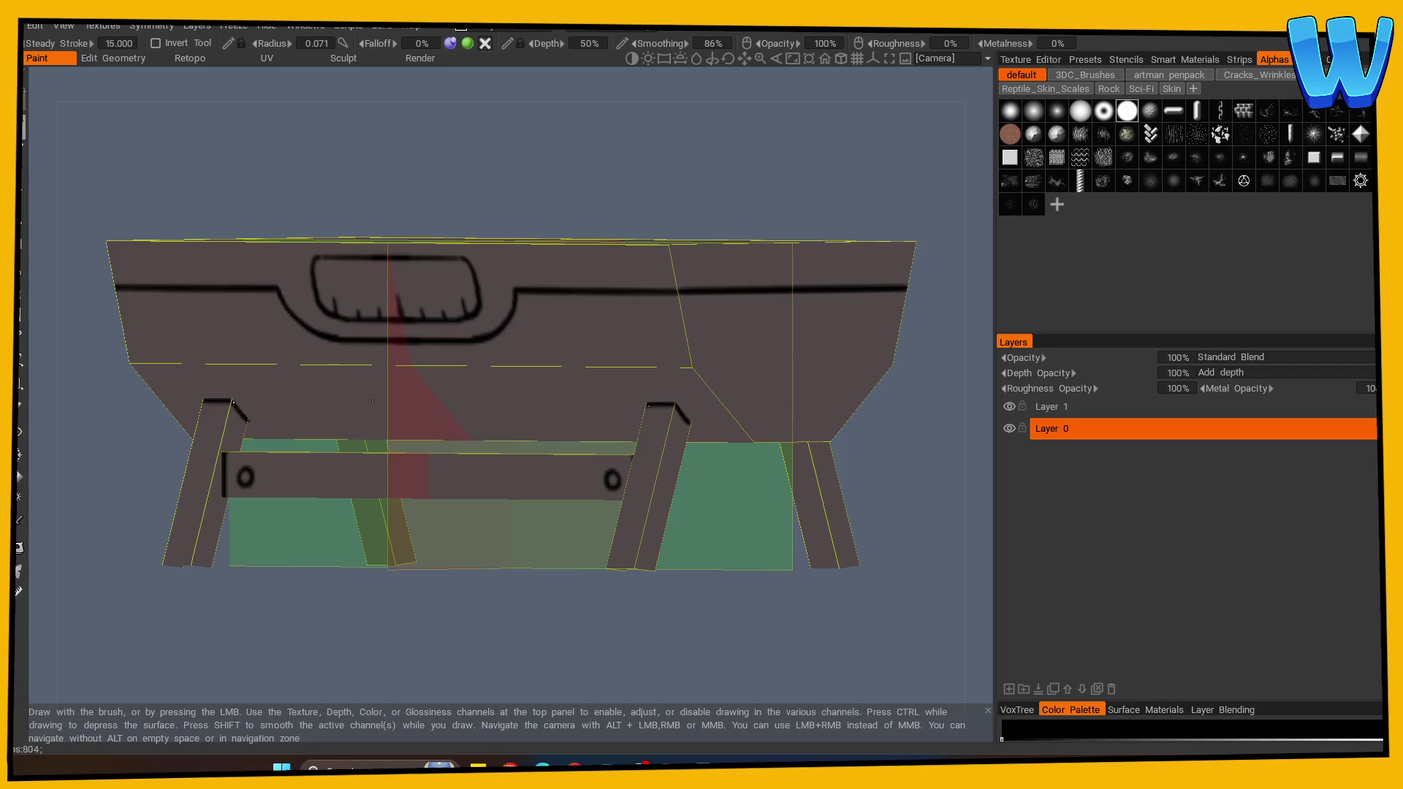
{"action": "mouse_move", "coordinate": [274, 585]}
{"action": "left_mouse_down"}
{"action": "mouse_move", "coordinate": [273, 559]}
{"action": "mouse_move", "coordinate": [314, 585]}
{"action": "left_mouse_up"}
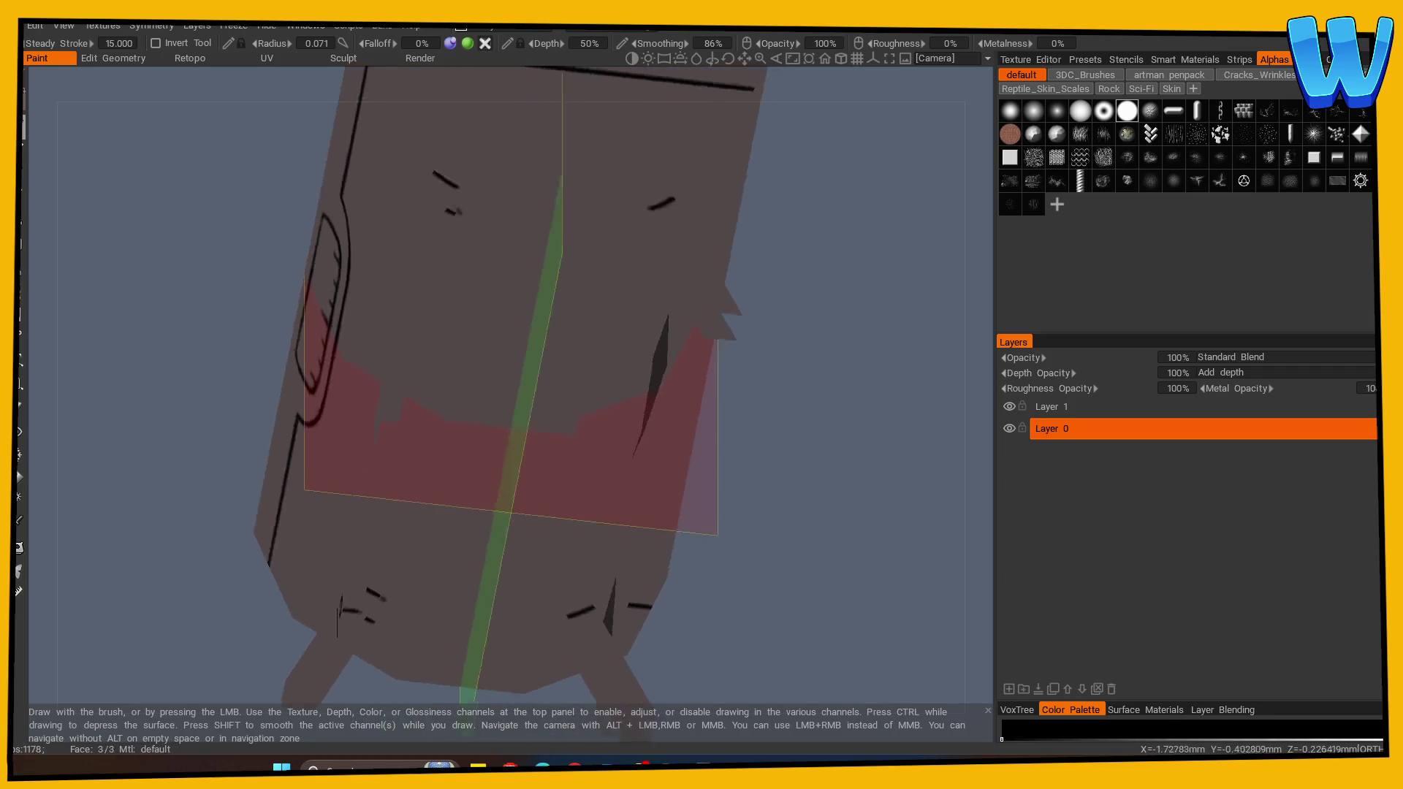
{"action": "key", "text": "e"}
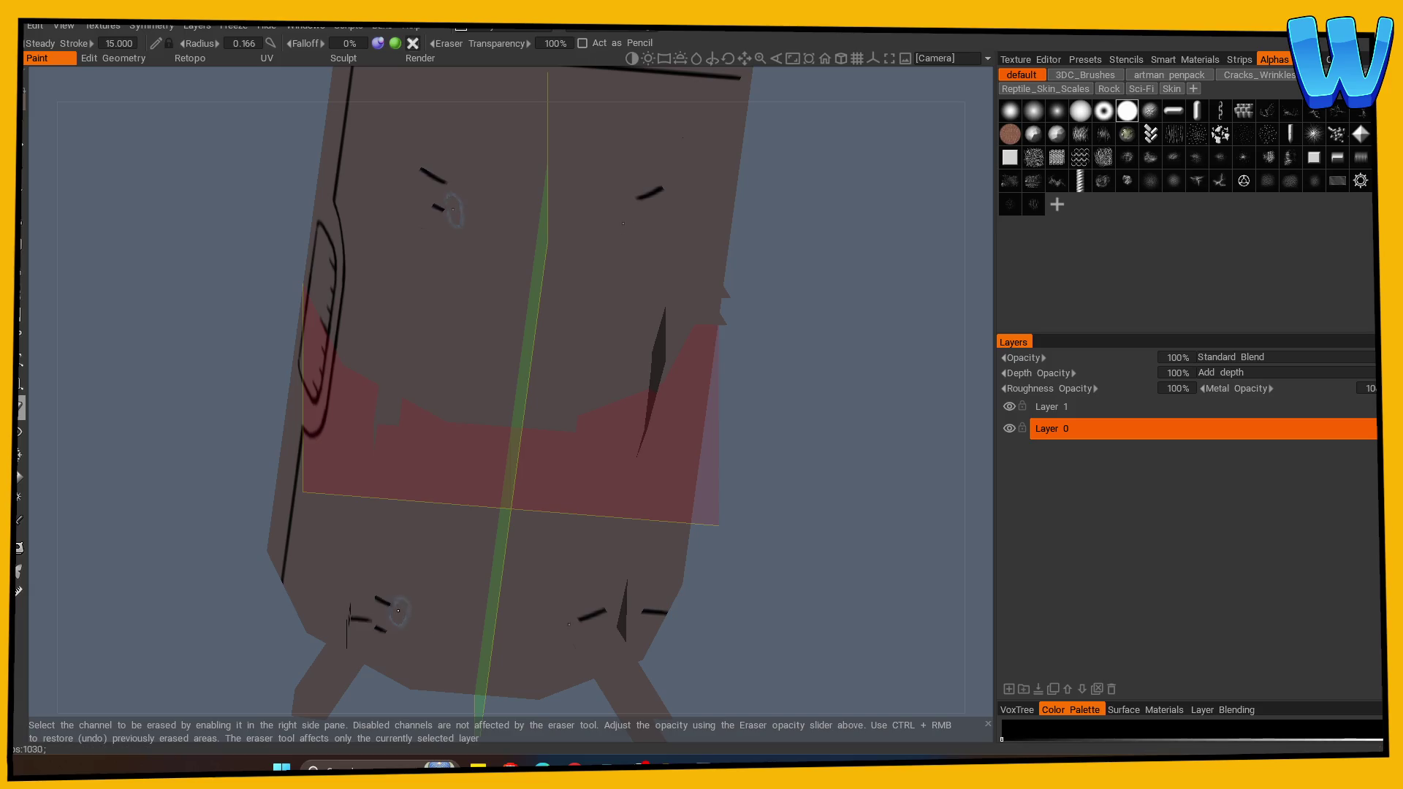
Undo the leg lines, rings, handle outline, ticks and remaining strokes.
{"action": "mouse_move", "coordinate": [448, 526]}
{"action": "left_mouse_down"}
{"action": "mouse_move", "coordinate": [338, 623]}
{"action": "mouse_move", "coordinate": [351, 618]}
{"action": "left_mouse_up"}
{"action": "key", "text": "ctrl+z"}
{"action": "key", "text": "ctrl+z"}
{"action": "key", "text": "ctrl+z"}
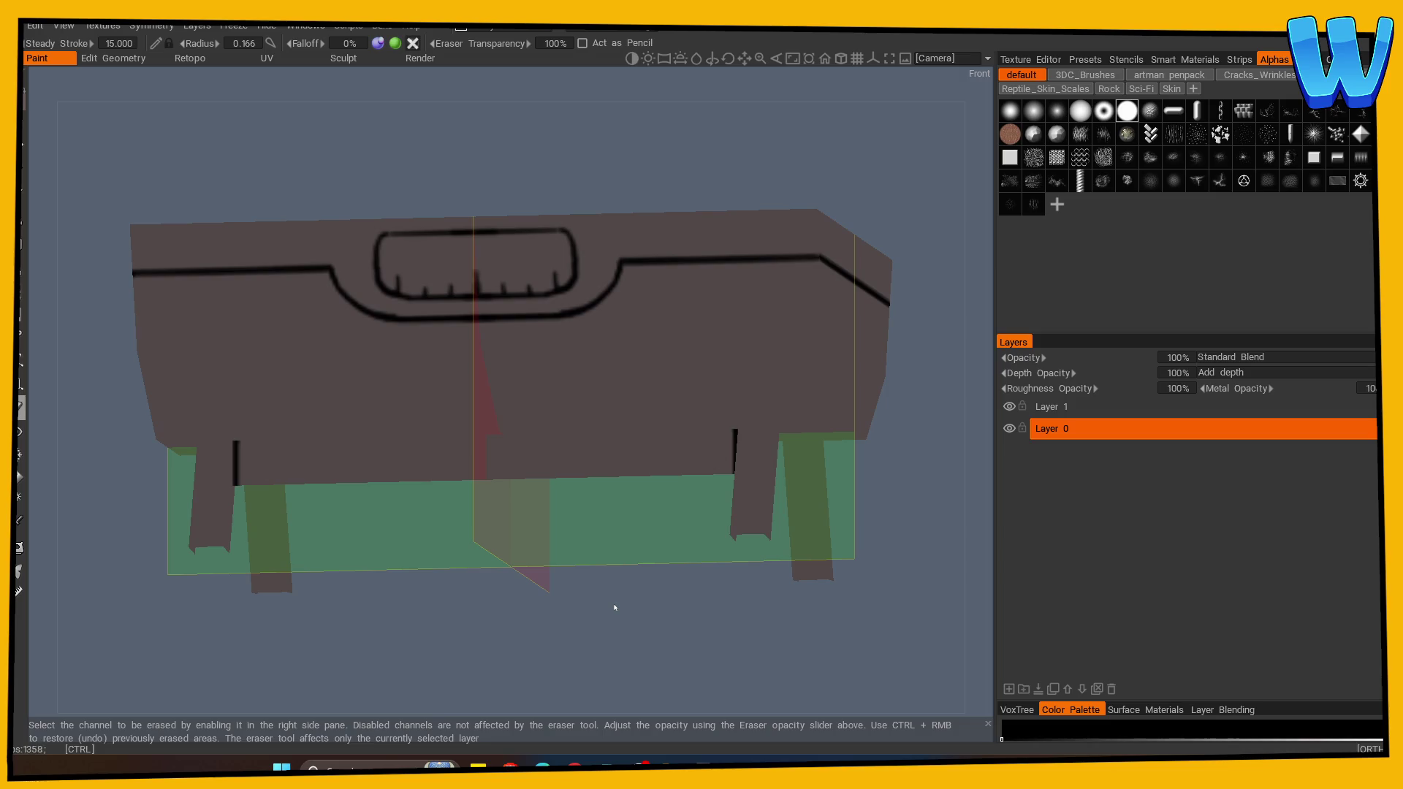
{"action": "key", "text": "ctrl+z"}
{"action": "key", "text": "ctrl+z"}
{"action": "key", "text": "ctrl+z"}
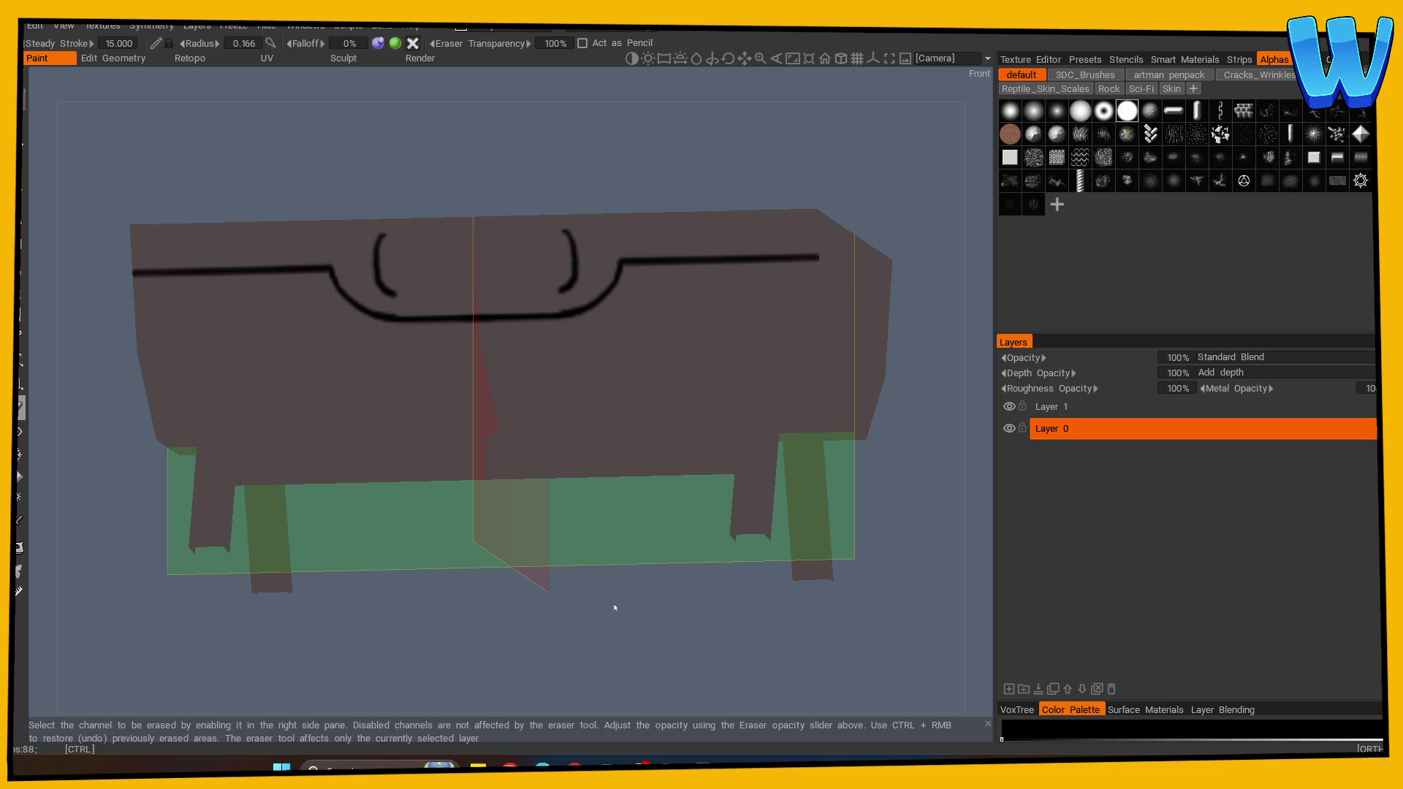
{"action": "key", "text": "ctrl+z"}
{"action": "key", "text": "ctrl+z"}
{"action": "key", "text": "ctrl+z"}
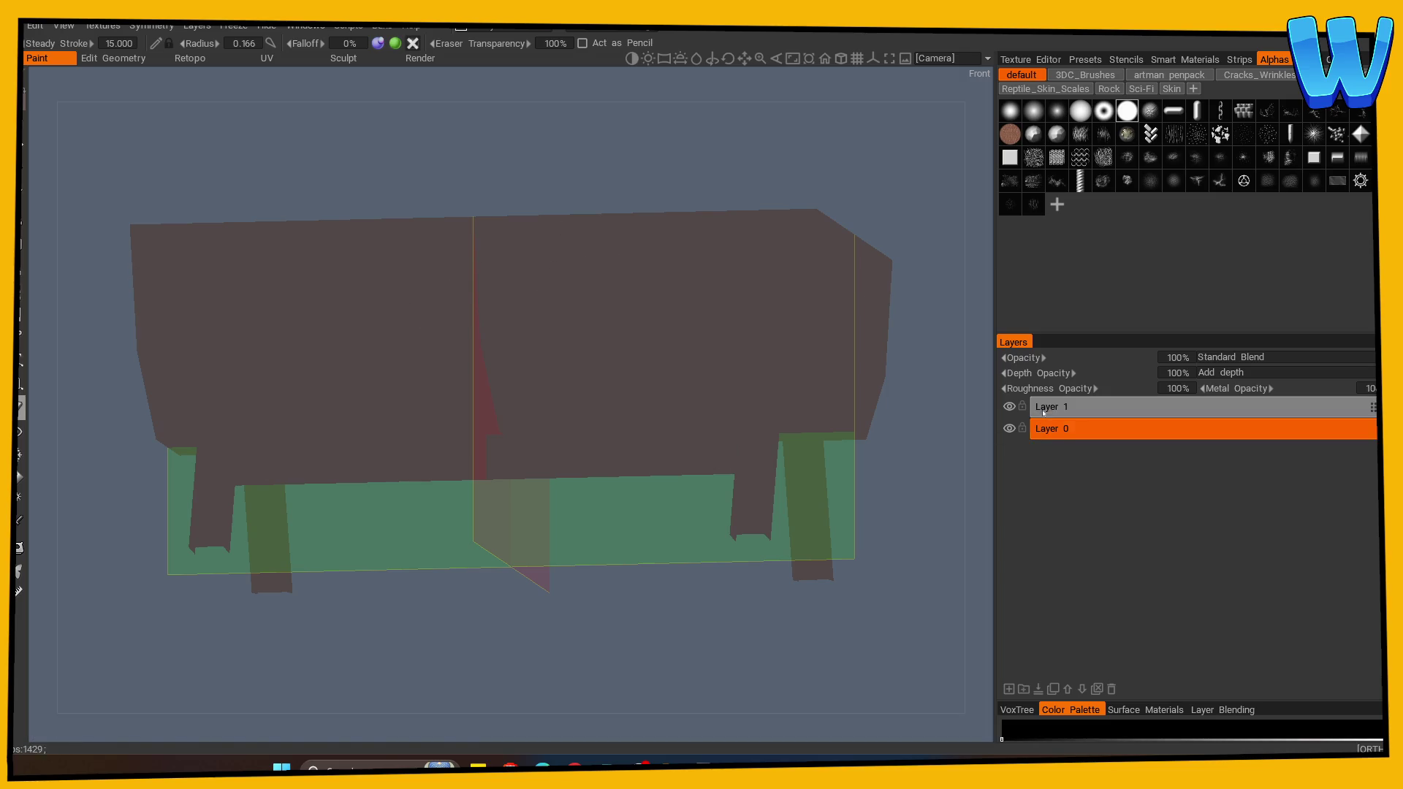
On Layer 1, paint the long horizontal front line, undoing the curved retry.
{"action": "left_click", "coordinate": [23, 173]}
{"action": "key", "text": "shift"}
{"action": "left_click_drag", "start_coordinate": [171, 287], "coordinate": [307, 287]}
{"action": "mouse_move", "coordinate": [164, 286]}
{"action": "left_mouse_down"}
{"action": "mouse_move", "coordinate": [314, 288]}
{"action": "mouse_move", "coordinate": [361, 336]}
{"action": "left_mouse_up"}
{"action": "key", "text": "ctrl+z"}
Extend the front line, then draw the handle's dipping curve, top grip edge and bottom tick marks.
{"action": "mouse_move", "coordinate": [310, 287]}
{"action": "left_mouse_down"}
{"action": "mouse_move", "coordinate": [349, 287]}
{"action": "mouse_move", "coordinate": [366, 334]}
{"action": "mouse_move", "coordinate": [515, 336]}
{"action": "left_mouse_up"}
{"action": "mouse_move", "coordinate": [398, 261]}
{"action": "left_mouse_down"}
{"action": "mouse_move", "coordinate": [383, 289]}
{"action": "mouse_move", "coordinate": [398, 317]}
{"action": "mouse_move", "coordinate": [512, 316]}
{"action": "left_mouse_up"}
{"action": "left_click_drag", "start_coordinate": [399, 259], "coordinate": [512, 258]}
{"action": "mouse_move", "coordinate": [441, 316]}
{"action": "left_mouse_down"}
{"action": "mouse_move", "coordinate": [441, 298]}
{"action": "mouse_move", "coordinate": [497, 299]}
{"action": "left_mouse_up"}
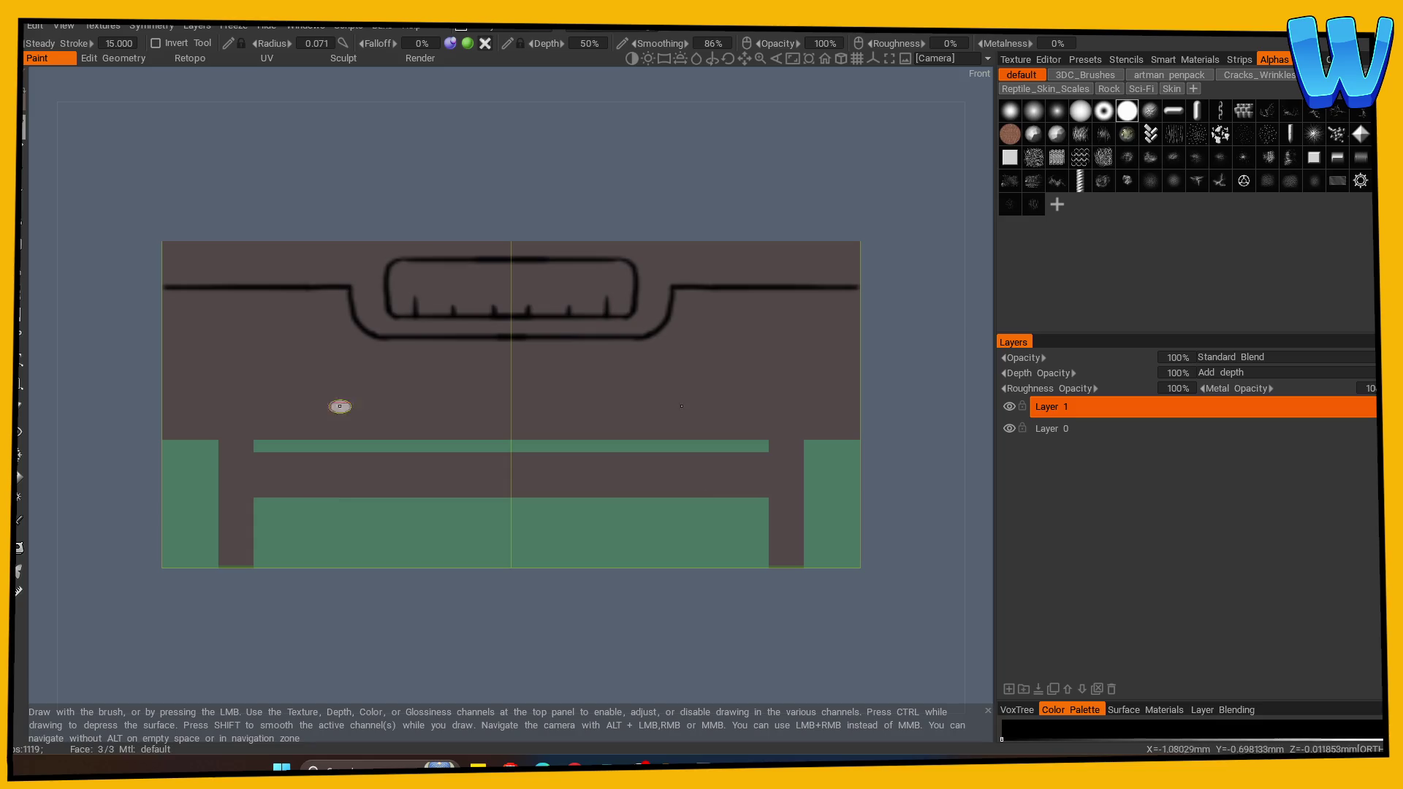
{"action": "mouse_move", "coordinate": [340, 357]}
{"action": "left_mouse_down"}
{"action": "mouse_move", "coordinate": [345, 651]}
{"action": "mouse_move", "coordinate": [488, 599]}
{"action": "mouse_move", "coordinate": [410, 667]}
{"action": "left_mouse_up"}
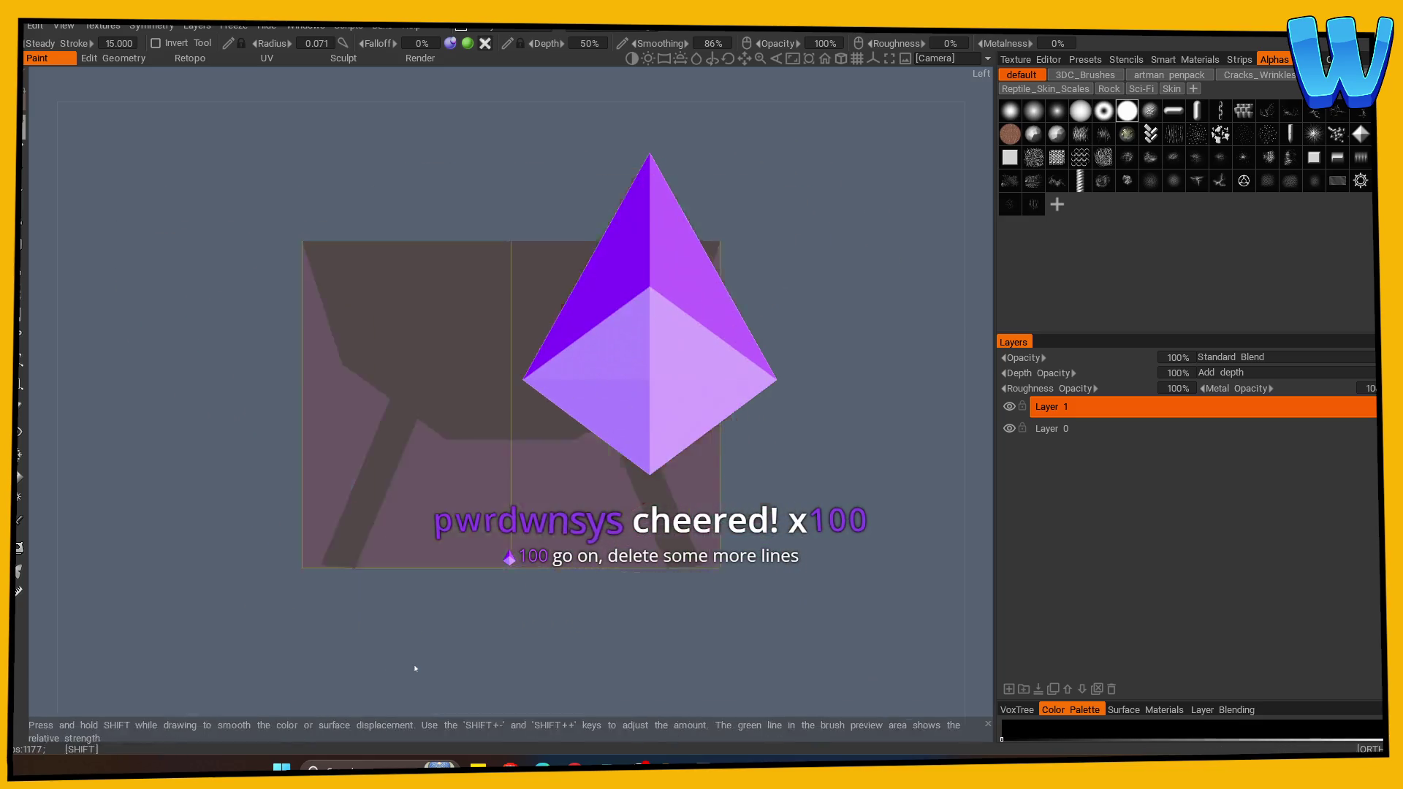
Draw a straight outline across the side end panel and erase its middle section.
{"action": "mouse_move", "coordinate": [599, 617]}
{"action": "left_mouse_down"}
{"action": "mouse_move", "coordinate": [485, 633]}
{"action": "mouse_move", "coordinate": [520, 275]}
{"action": "mouse_move", "coordinate": [566, 299]}
{"action": "mouse_move", "coordinate": [533, 352]}
{"action": "left_mouse_up"}
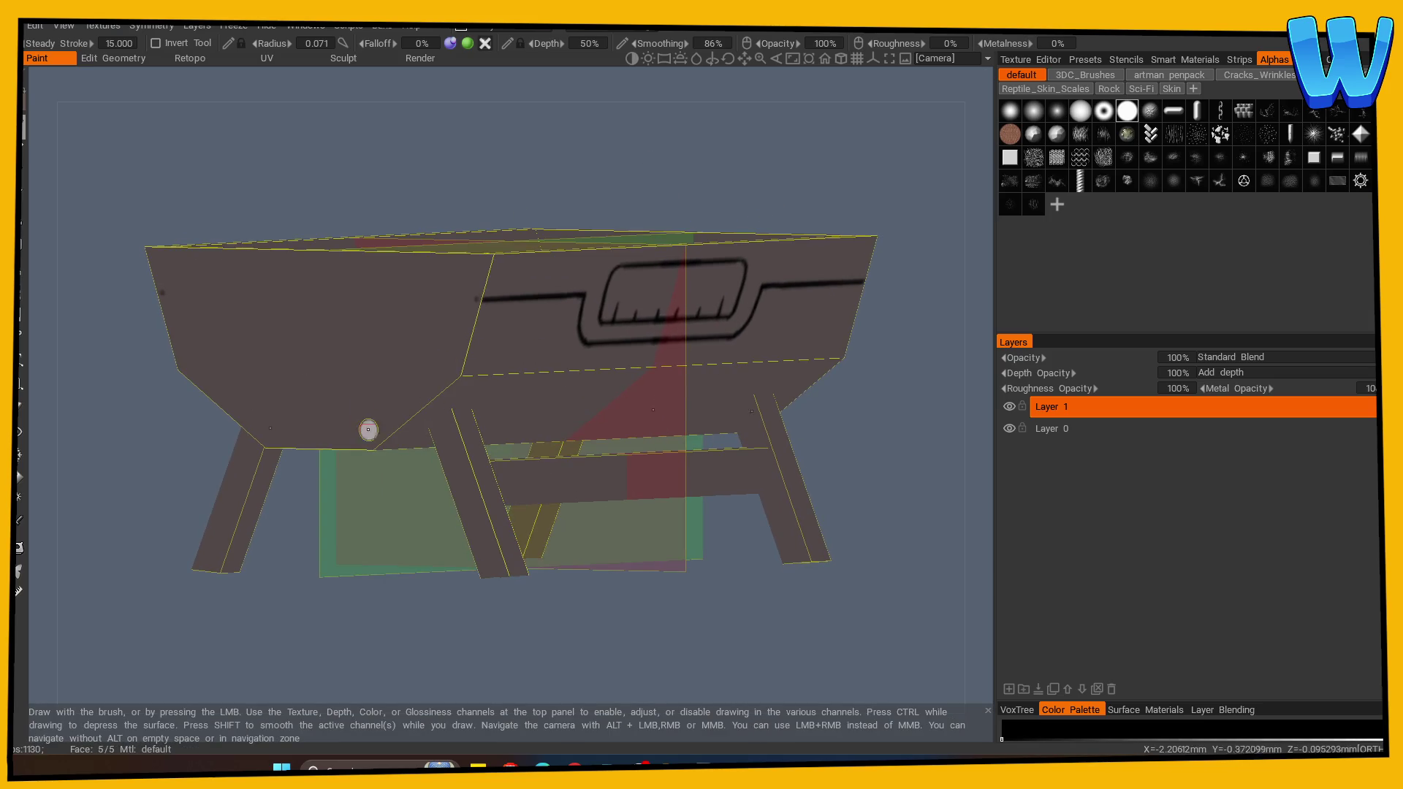
{"action": "mouse_move", "coordinate": [368, 499]}
{"action": "left_mouse_down"}
{"action": "mouse_move", "coordinate": [364, 632]}
{"action": "mouse_move", "coordinate": [512, 300]}
{"action": "mouse_move", "coordinate": [413, 582]}
{"action": "mouse_move", "coordinate": [655, 316]}
{"action": "left_mouse_up"}
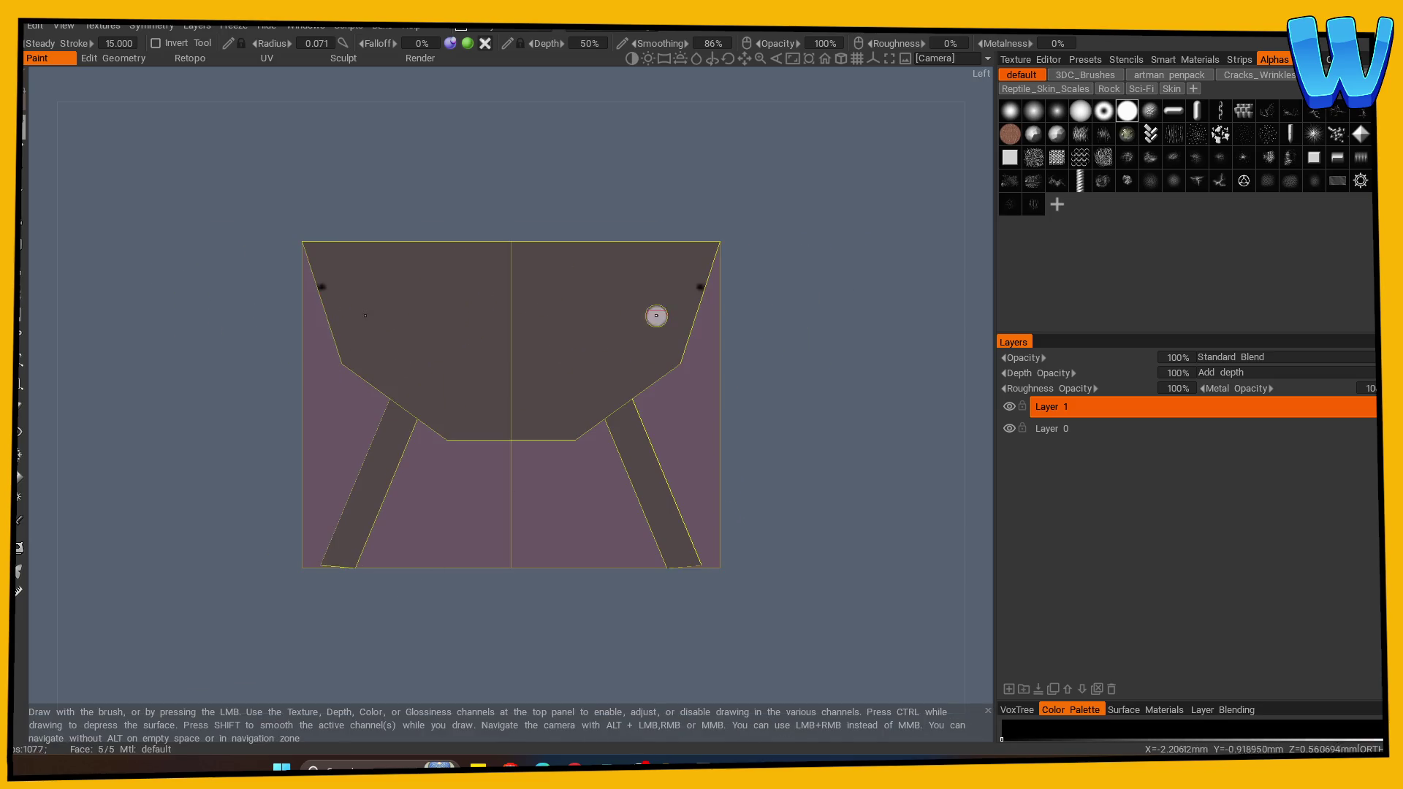
{"action": "key", "text": "Return"}
{"action": "mouse_move", "coordinate": [650, 470]}
{"action": "left_mouse_down"}
{"action": "mouse_move", "coordinate": [381, 646]}
{"action": "mouse_move", "coordinate": [473, 354]}
{"action": "left_mouse_up"}
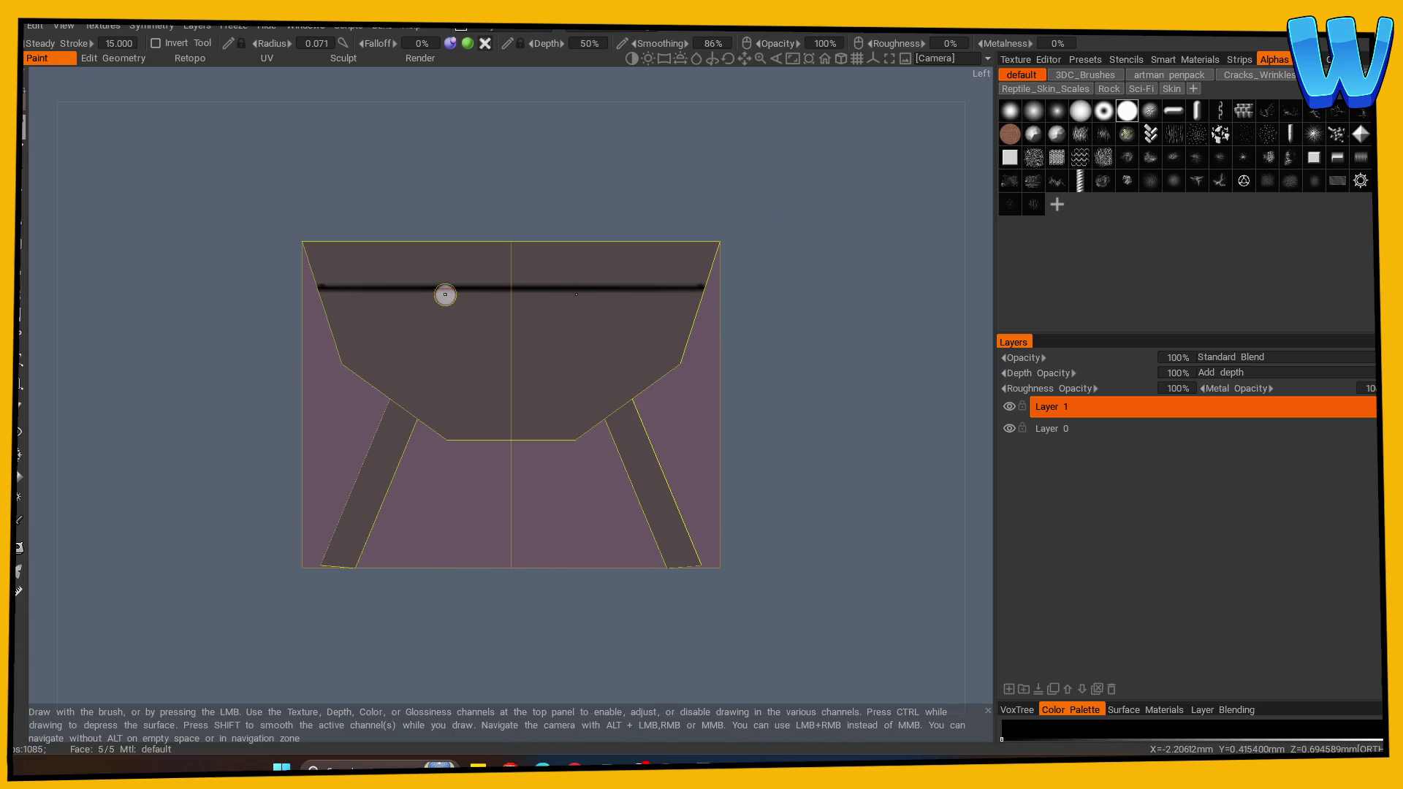
{"action": "left_click", "coordinate": [20, 407]}
{"action": "left_click_drag", "start_coordinate": [458, 288], "coordinate": [564, 288]}
Paint the side handle bracket downward, drop its top arm, and return to the front view.
{"action": "left_click", "coordinate": [21, 127]}
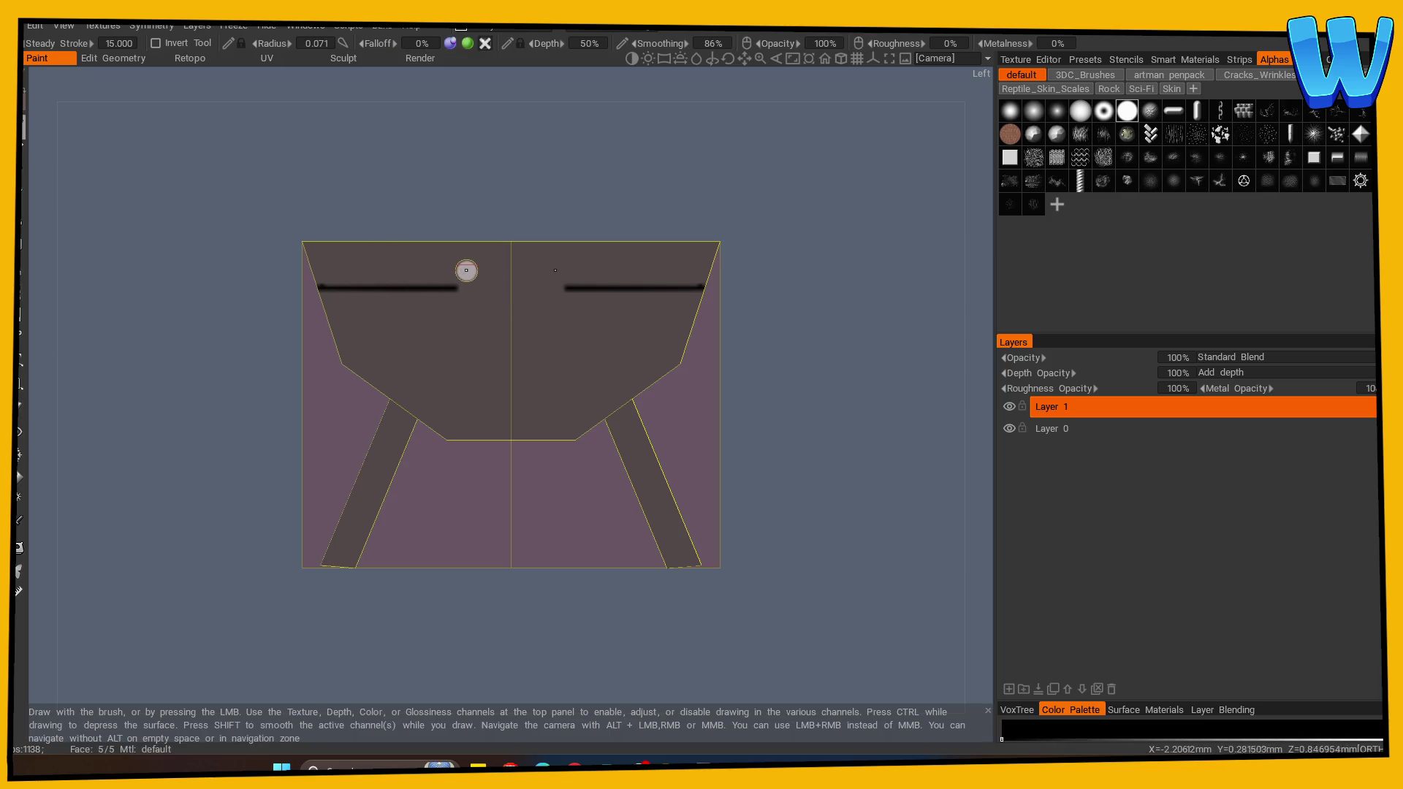
{"action": "left_click_drag", "start_coordinate": [462, 305], "coordinate": [510, 319]}
{"action": "left_click_drag", "start_coordinate": [474, 268], "coordinate": [499, 269]}
{"action": "key", "text": "ctrl+z"}
{"action": "left_click_drag", "start_coordinate": [511, 340], "coordinate": [662, 493]}
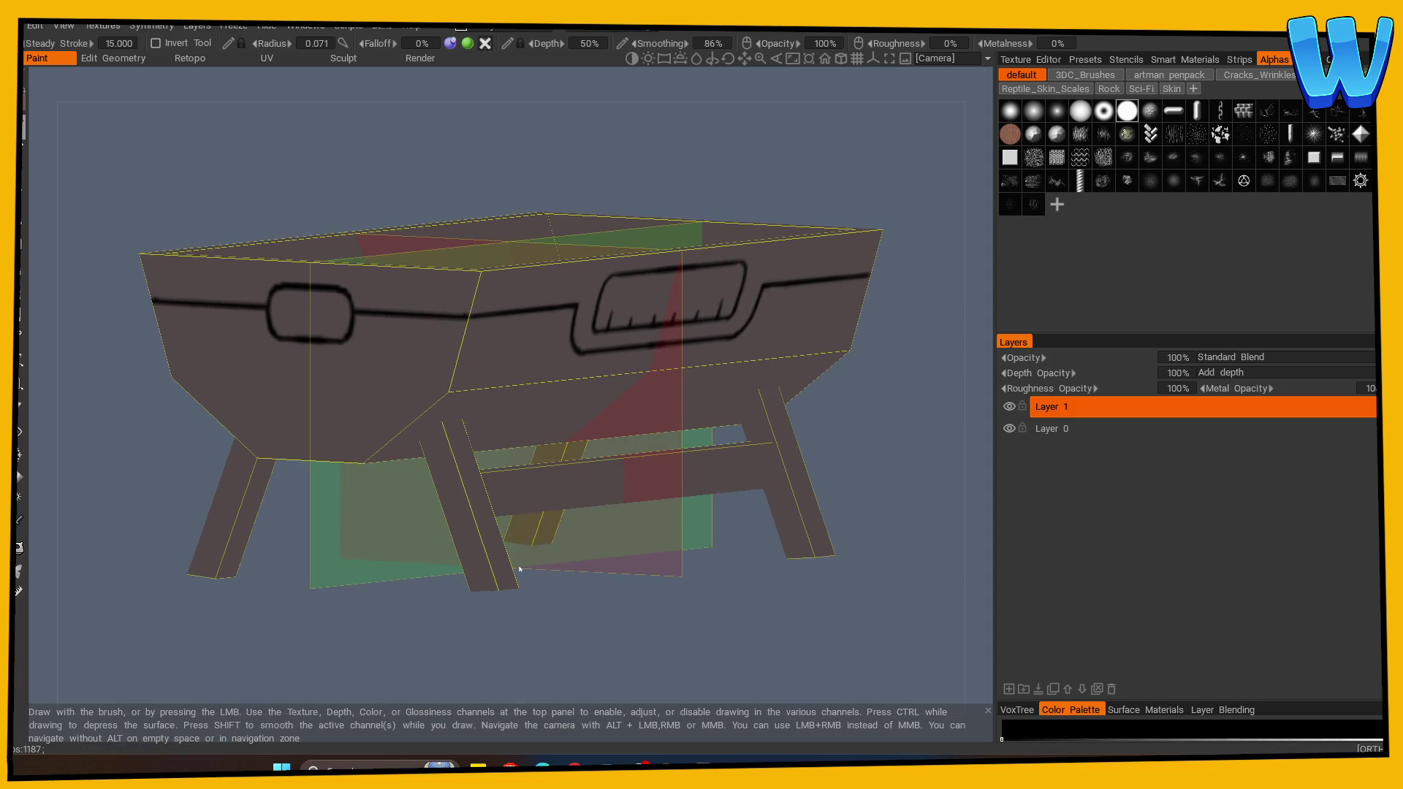
{"action": "left_click_drag", "start_coordinate": [520, 569], "coordinate": [275, 607]}
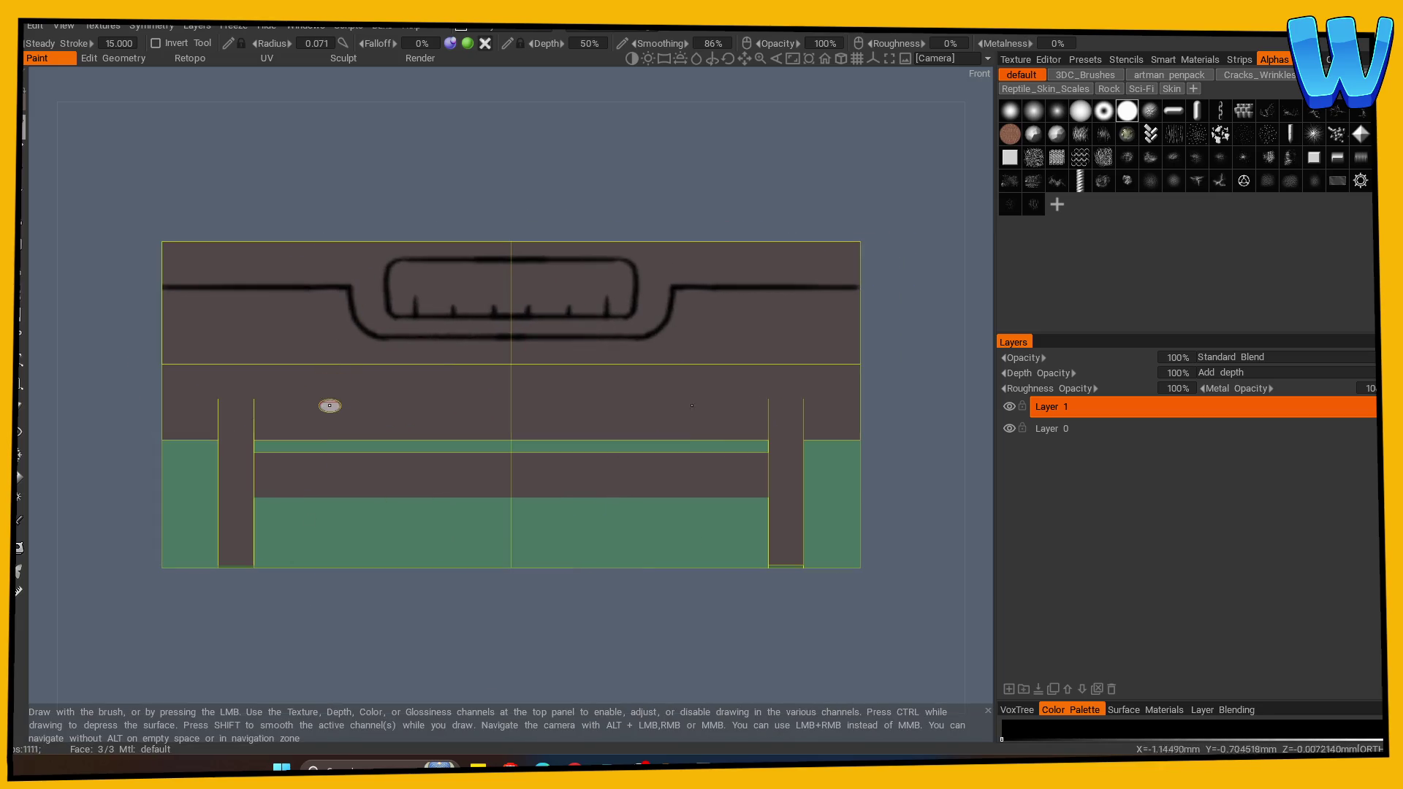
Erase the baseline between the tick marks inside the front handle.
{"action": "left_click", "coordinate": [20, 408]}
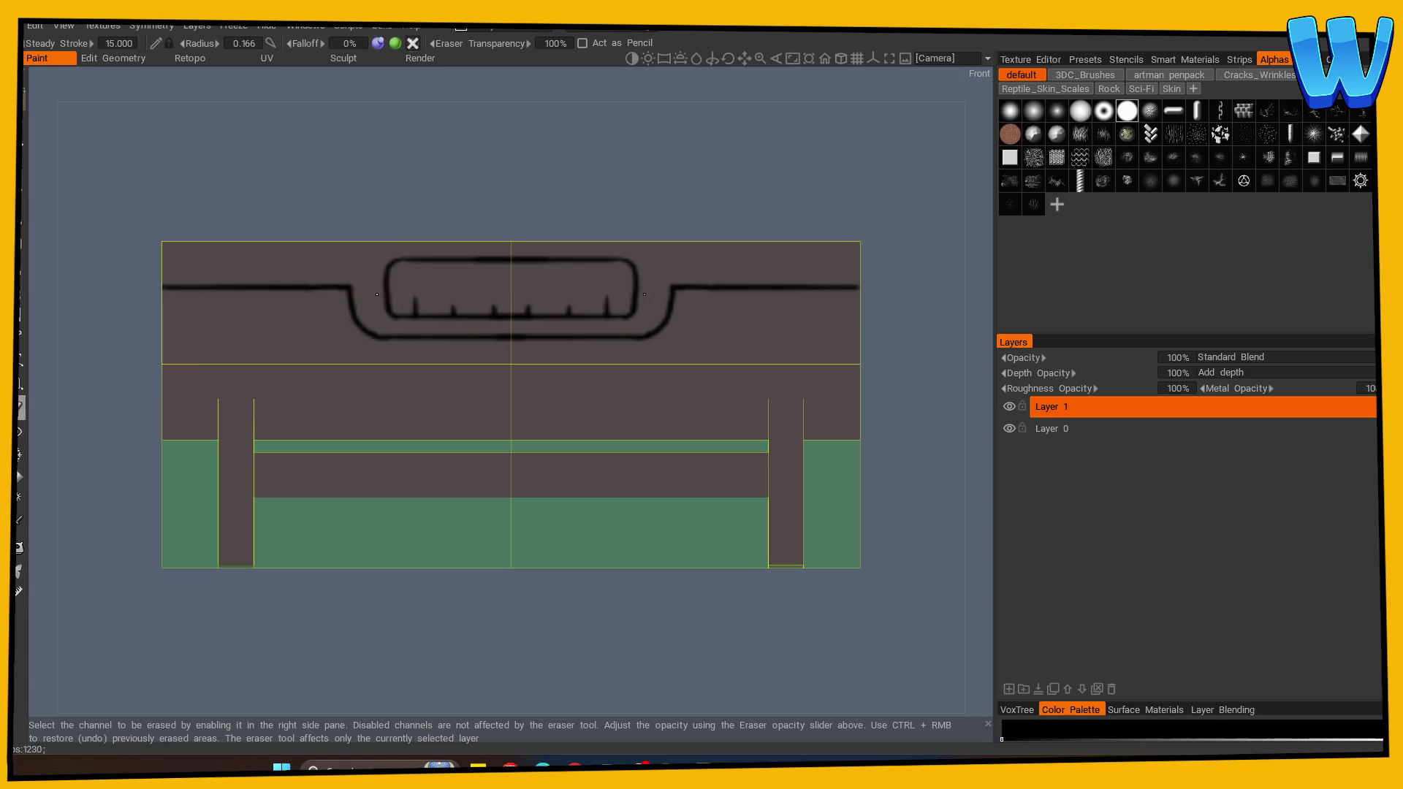
{"action": "left_click_drag", "start_coordinate": [392, 317], "coordinate": [504, 318]}
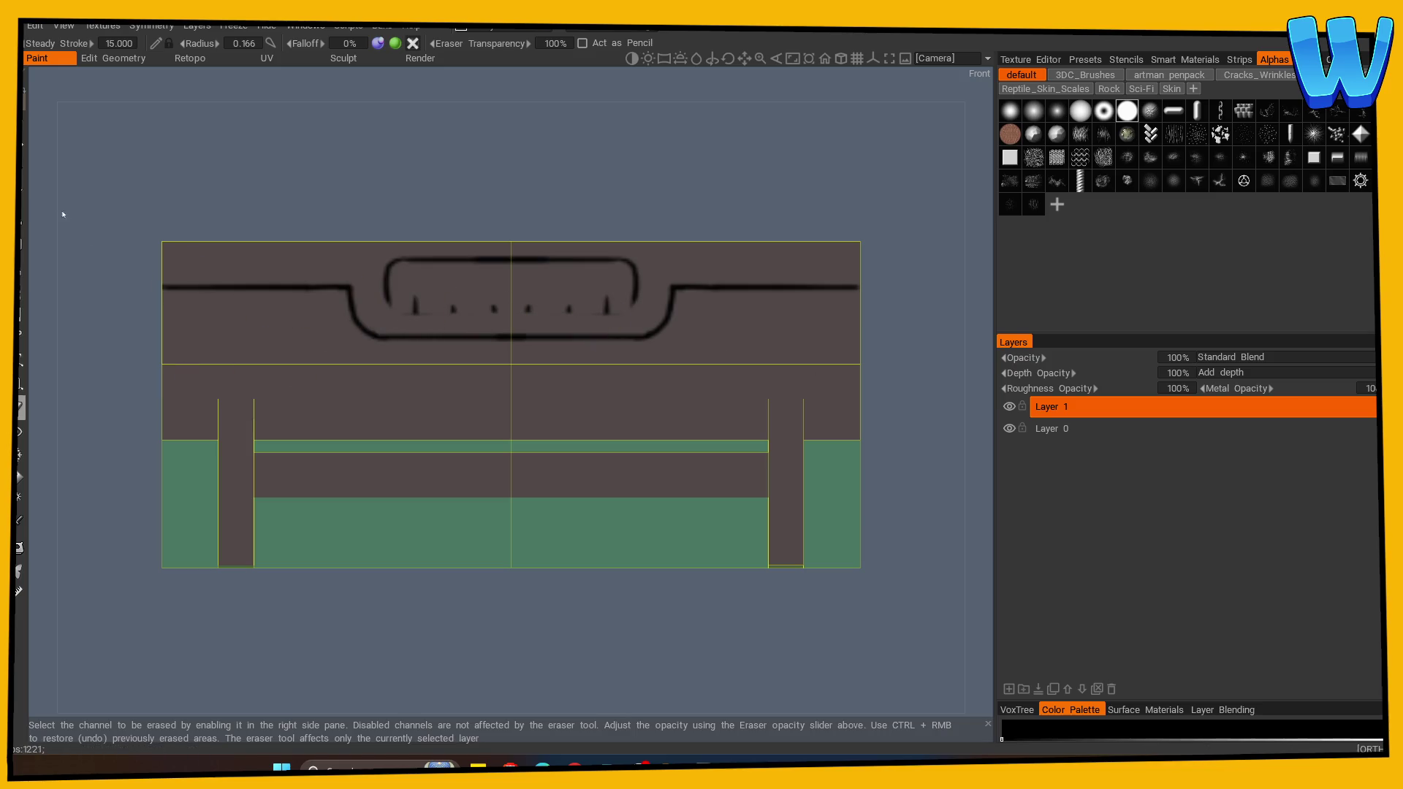
{"action": "left_click", "coordinate": [21, 126]}
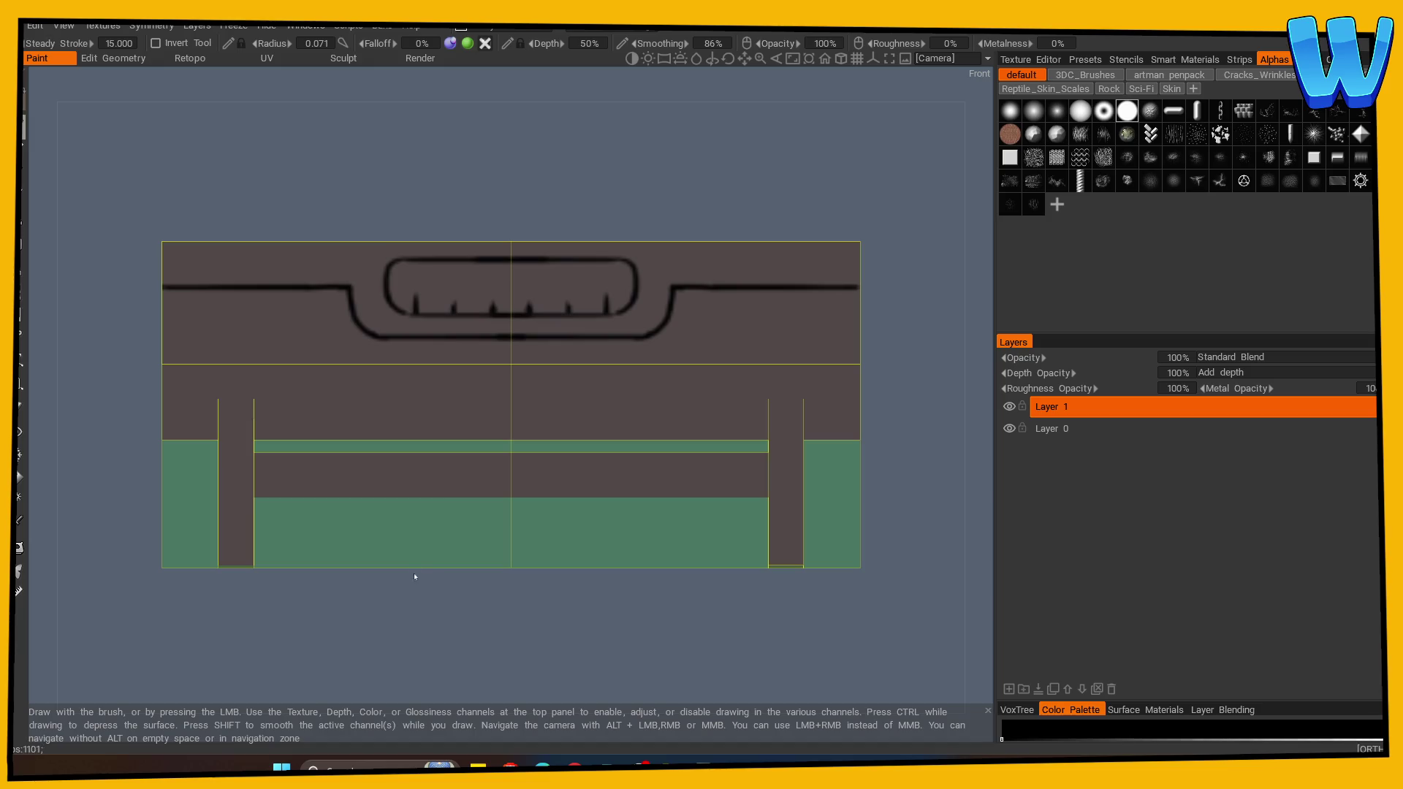
{"action": "key", "text": "e"}
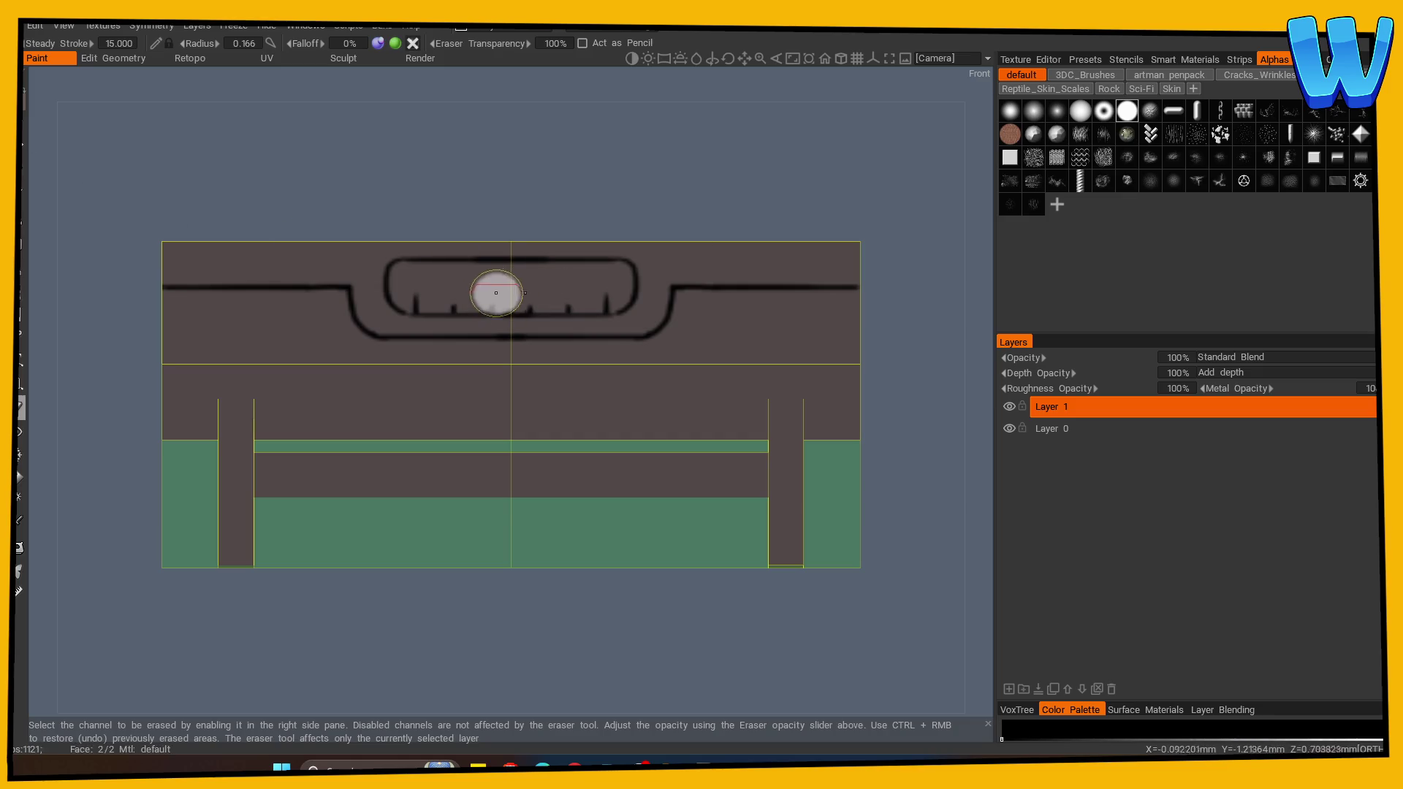
{"action": "key", "text": "b"}
Add short dark marks above the leg tops and review the trough with wireframe shown.
{"action": "mouse_move", "coordinate": [263, 593]}
{"action": "left_mouse_down"}
{"action": "mouse_move", "coordinate": [275, 598]}
{"action": "mouse_move", "coordinate": [258, 610]}
{"action": "left_mouse_up"}
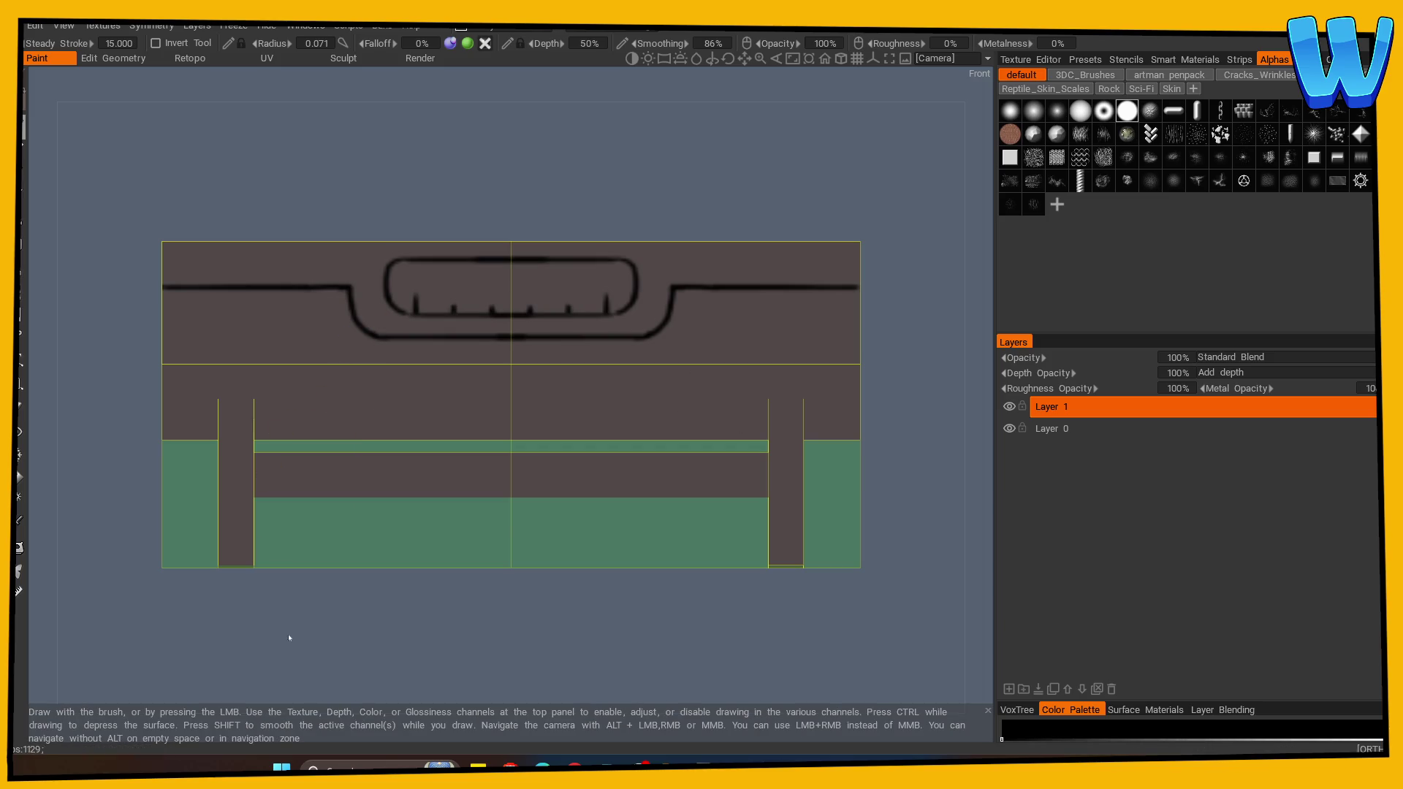
{"action": "left_click_drag", "start_coordinate": [276, 573], "coordinate": [275, 616]}
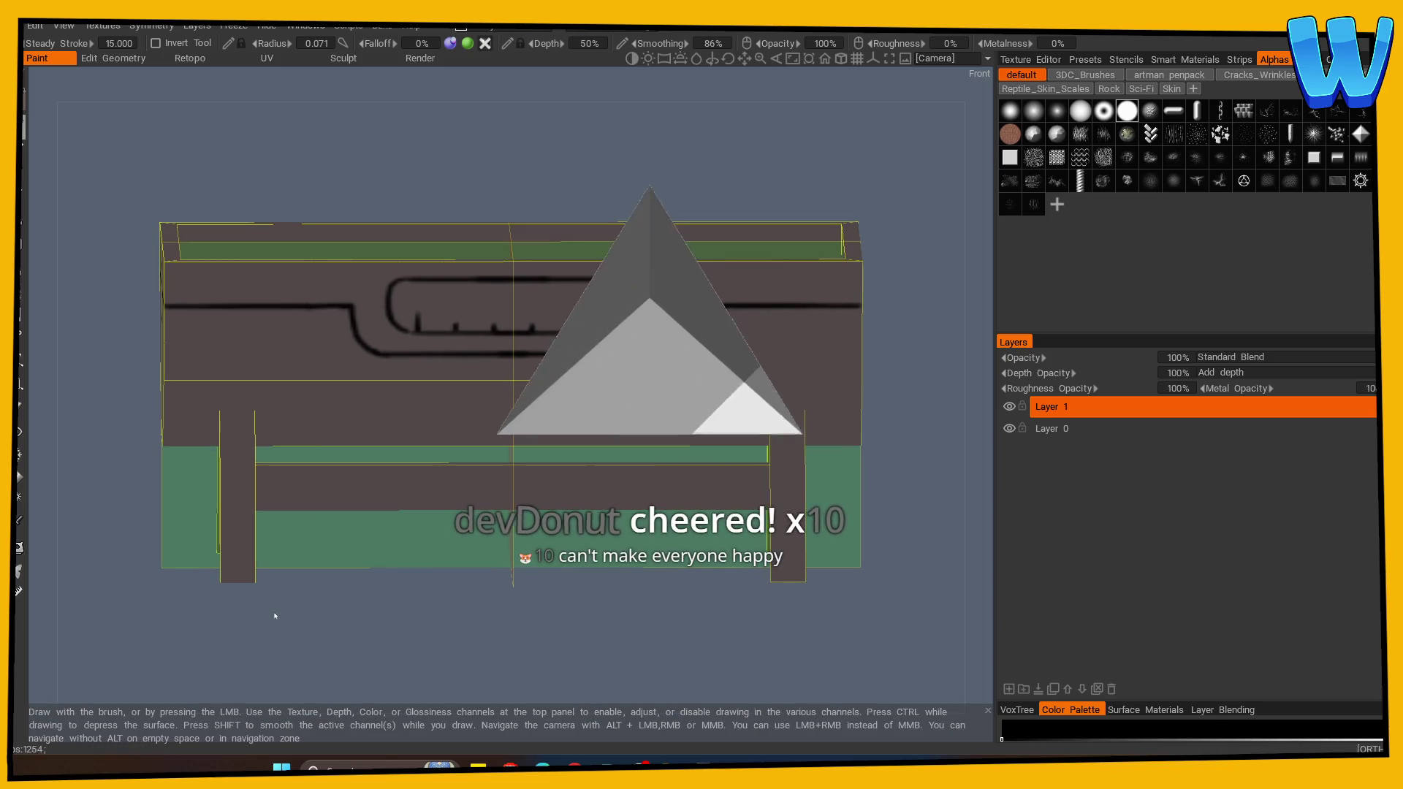
{"action": "mouse_move", "coordinate": [275, 614]}
{"action": "left_mouse_down"}
{"action": "mouse_move", "coordinate": [407, 658]}
{"action": "mouse_move", "coordinate": [380, 658]}
{"action": "left_mouse_up"}
{"action": "mouse_move", "coordinate": [220, 400]}
{"action": "left_mouse_down"}
{"action": "mouse_move", "coordinate": [251, 401]}
{"action": "mouse_move", "coordinate": [278, 435]}
{"action": "left_mouse_up"}
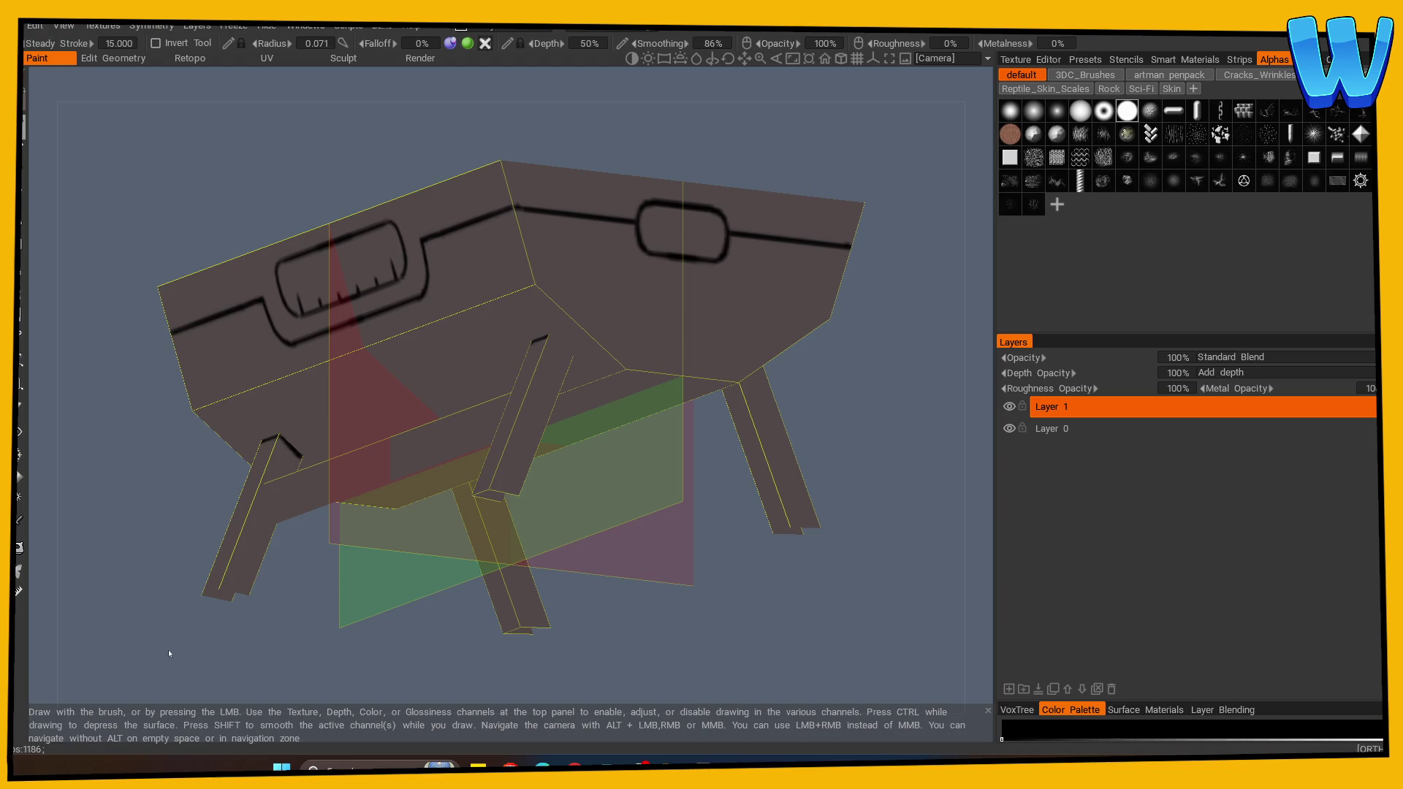
{"action": "mouse_move", "coordinate": [123, 604]}
{"action": "left_mouse_down"}
{"action": "mouse_move", "coordinate": [315, 604]}
{"action": "mouse_move", "coordinate": [351, 578]}
{"action": "mouse_move", "coordinate": [398, 476]}
{"action": "left_mouse_up"}
{"action": "key", "text": "w"}
{"action": "left_click_drag", "start_coordinate": [313, 573], "coordinate": [124, 584]}
{"action": "mouse_move", "coordinate": [201, 414]}
{"action": "left_mouse_down"}
{"action": "mouse_move", "coordinate": [287, 633]}
{"action": "mouse_move", "coordinate": [360, 645]}
{"action": "mouse_move", "coordinate": [363, 617]}
{"action": "mouse_move", "coordinate": [293, 627]}
{"action": "left_mouse_up"}
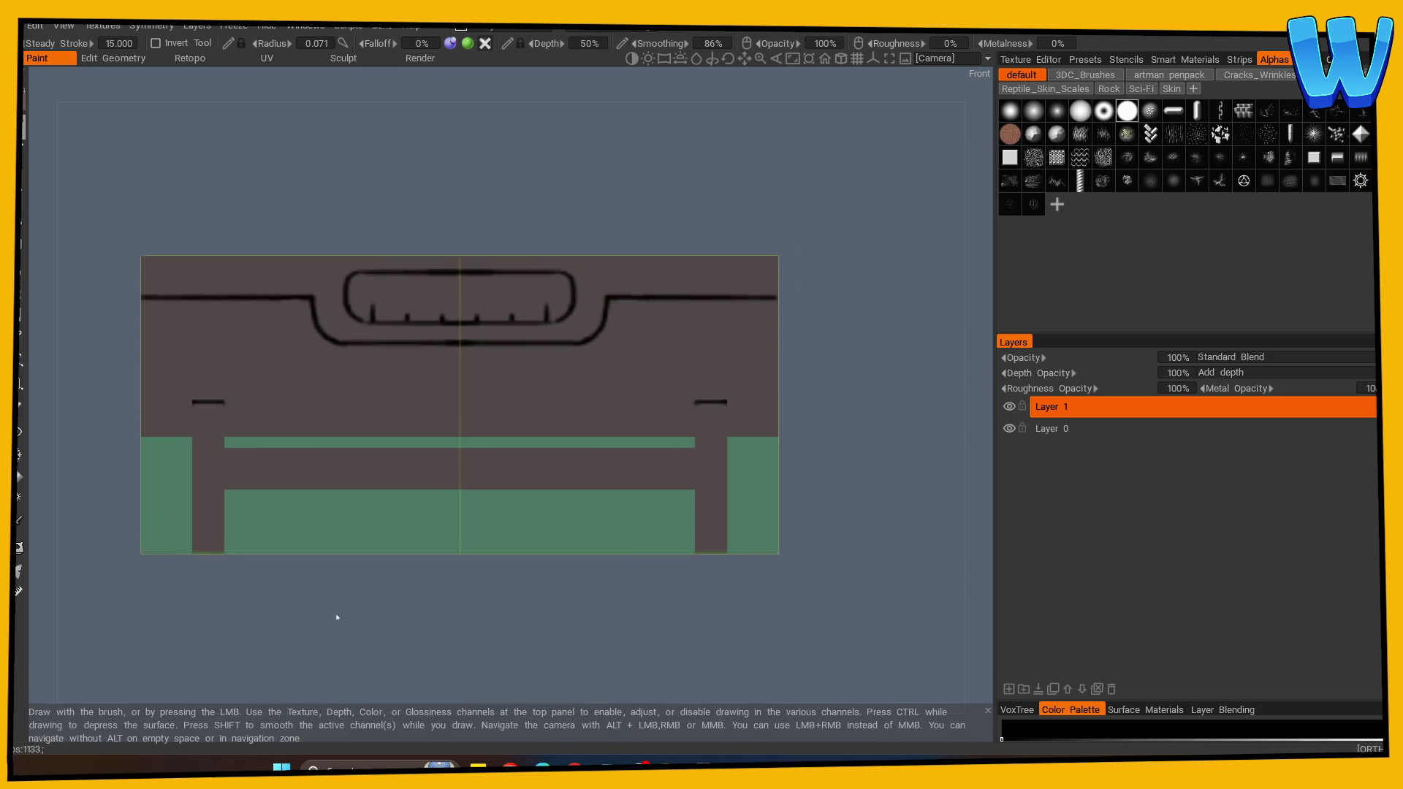
{"action": "scroll", "coordinate": [178, 494], "scroll_direction": "up", "scroll_amount": 2}
Sample the trough's dark brown interior colour and fill it onto Layer 0.
{"action": "left_click_drag", "start_coordinate": [164, 495], "coordinate": [165, 524]}
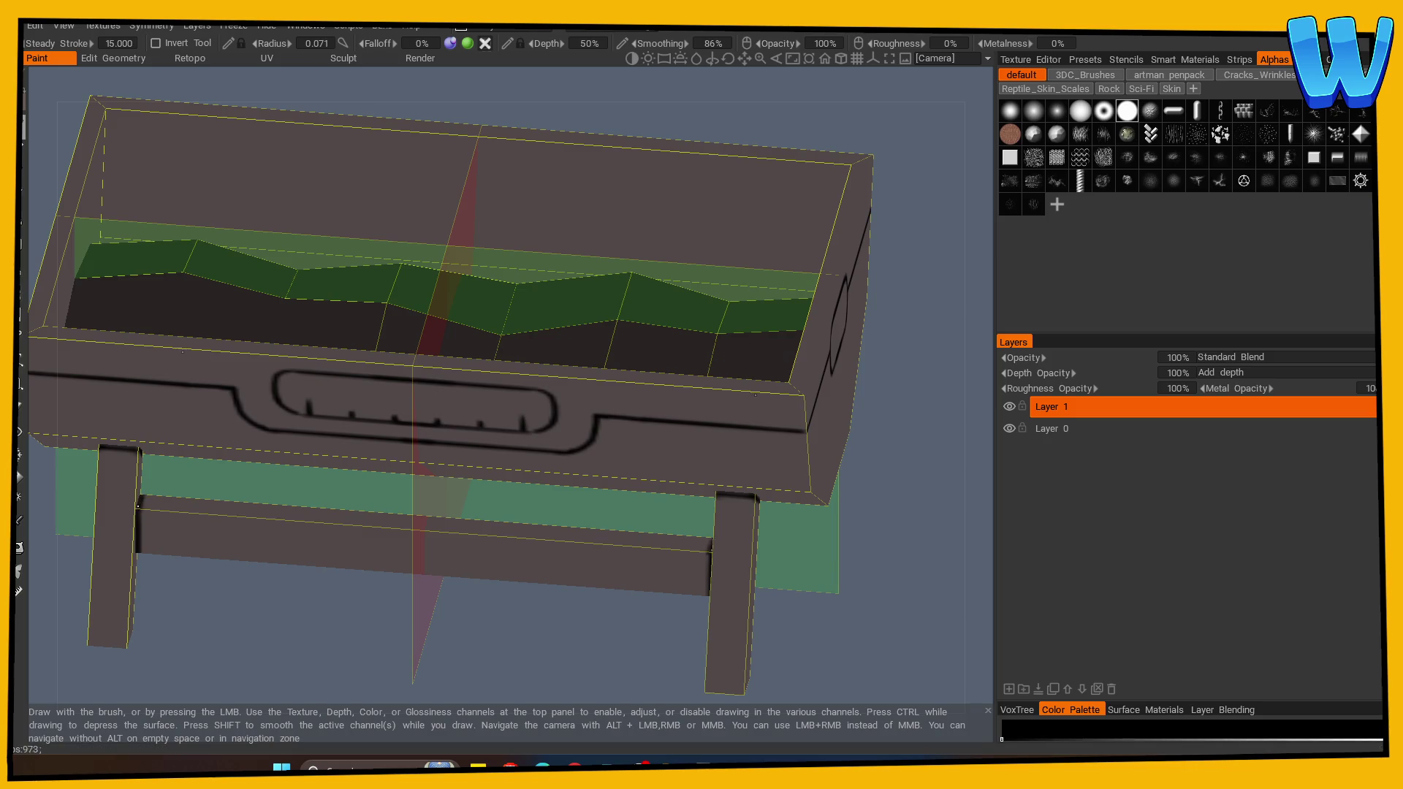
{"action": "mouse_move", "coordinate": [139, 516]}
{"action": "left_mouse_down"}
{"action": "mouse_move", "coordinate": [219, 583]}
{"action": "mouse_move", "coordinate": [189, 602]}
{"action": "mouse_move", "coordinate": [345, 629]}
{"action": "mouse_move", "coordinate": [326, 583]}
{"action": "mouse_move", "coordinate": [357, 614]}
{"action": "mouse_move", "coordinate": [352, 680]}
{"action": "left_mouse_up"}
{"action": "scroll", "coordinate": [517, 633], "scroll_direction": "up", "scroll_amount": 2}
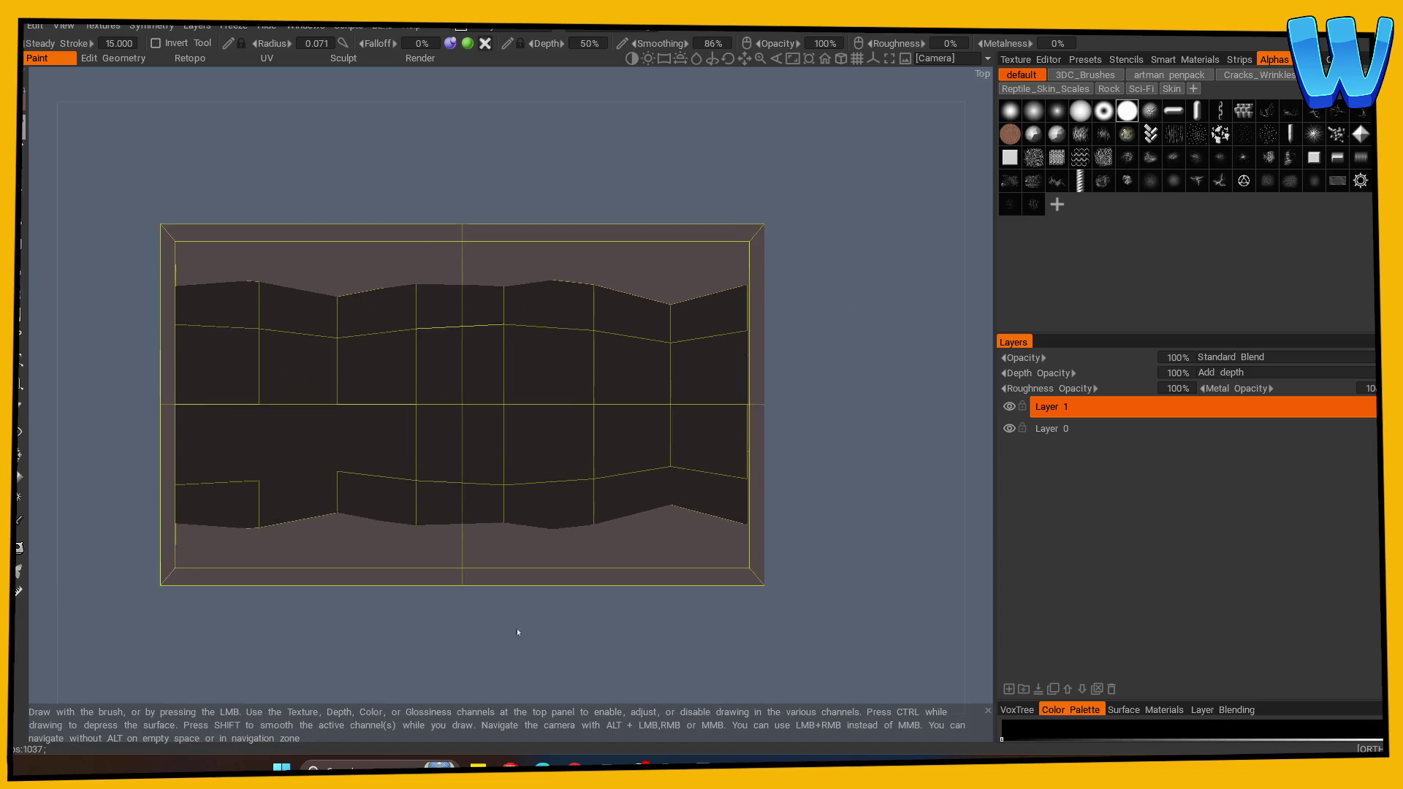
{"action": "mouse_move", "coordinate": [321, 474]}
{"action": "left_mouse_down"}
{"action": "mouse_move", "coordinate": [852, 279]}
{"action": "mouse_move", "coordinate": [364, 414]}
{"action": "left_mouse_up"}
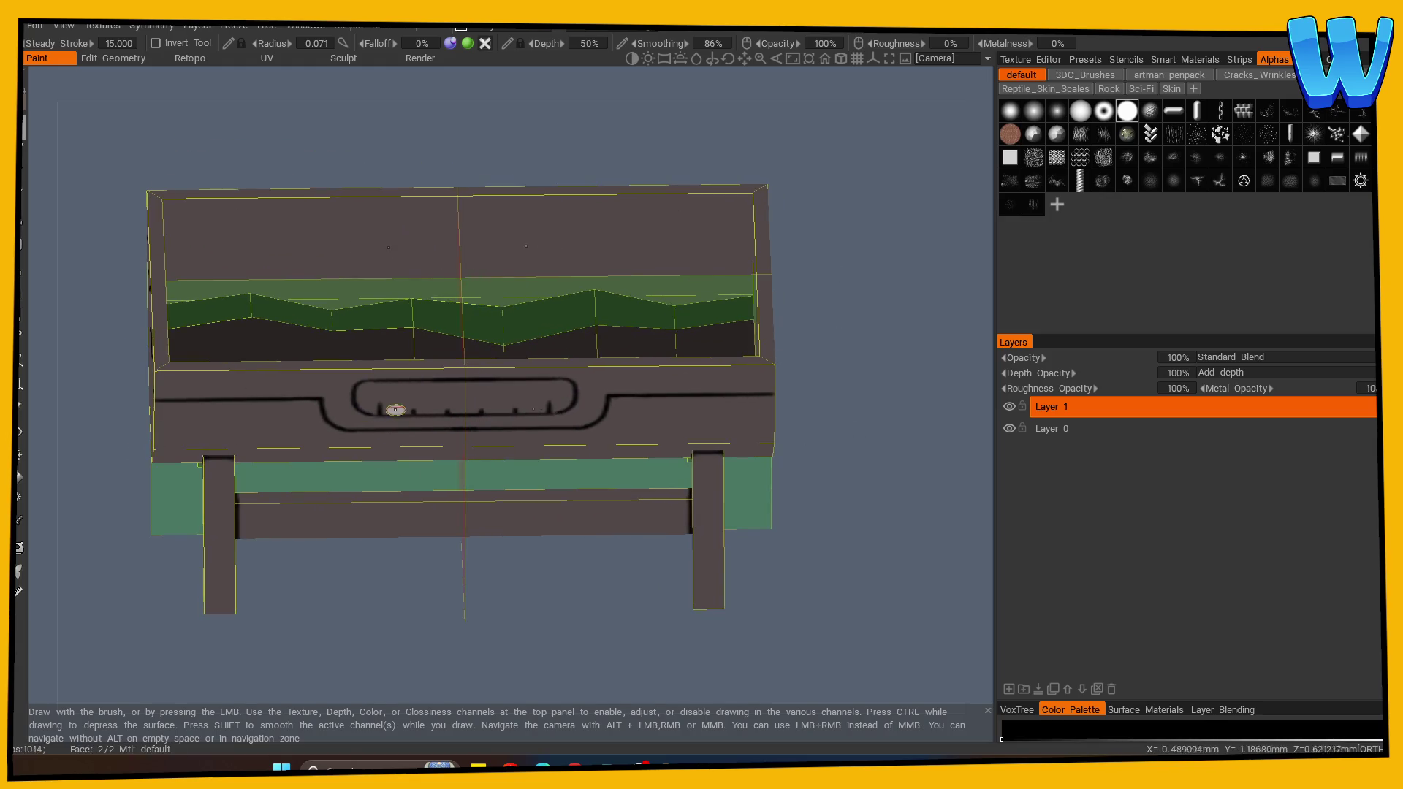
{"action": "left_click_drag", "start_coordinate": [378, 613], "coordinate": [330, 414]}
{"action": "key", "text": "w"}
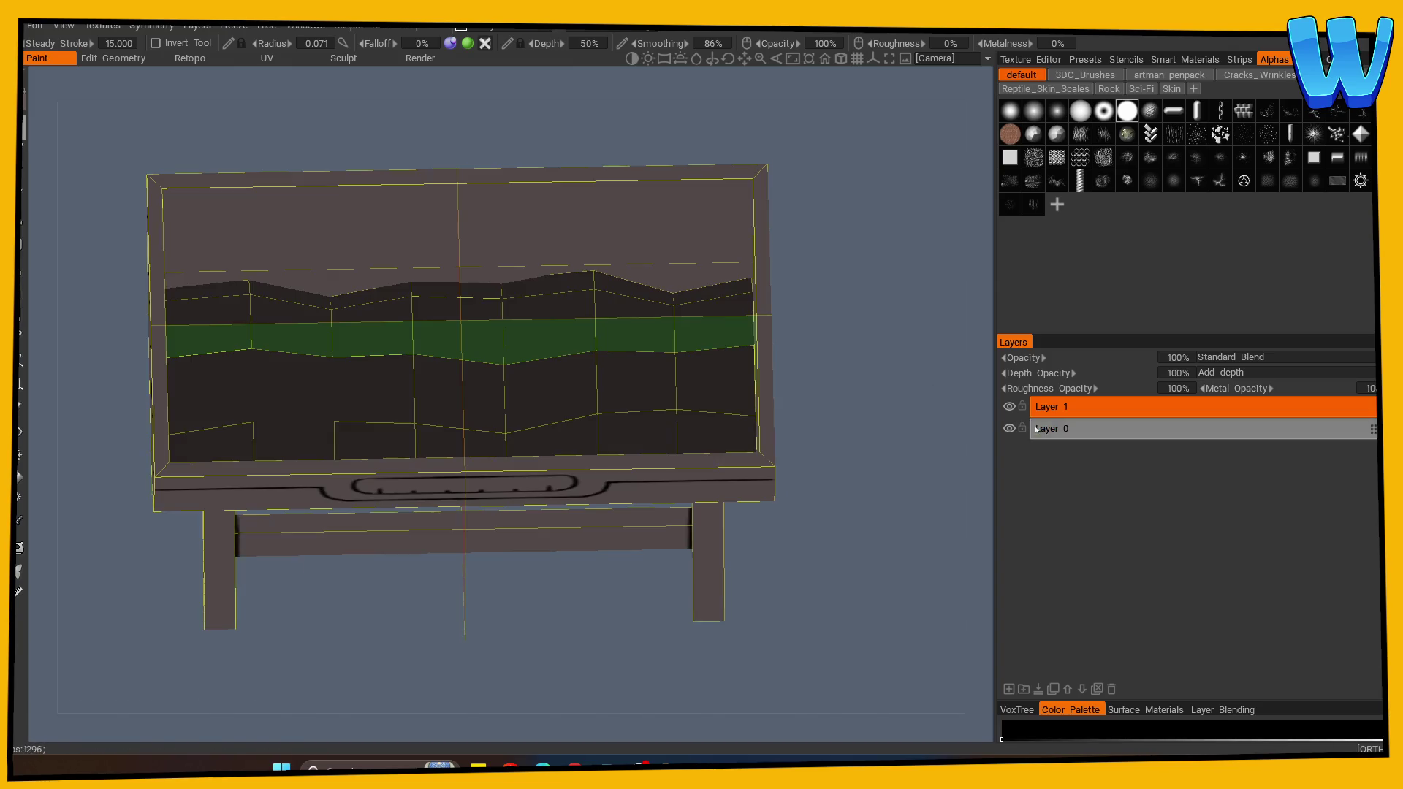
{"action": "left_click", "coordinate": [1053, 428]}
{"action": "left_click", "coordinate": [19, 521]}
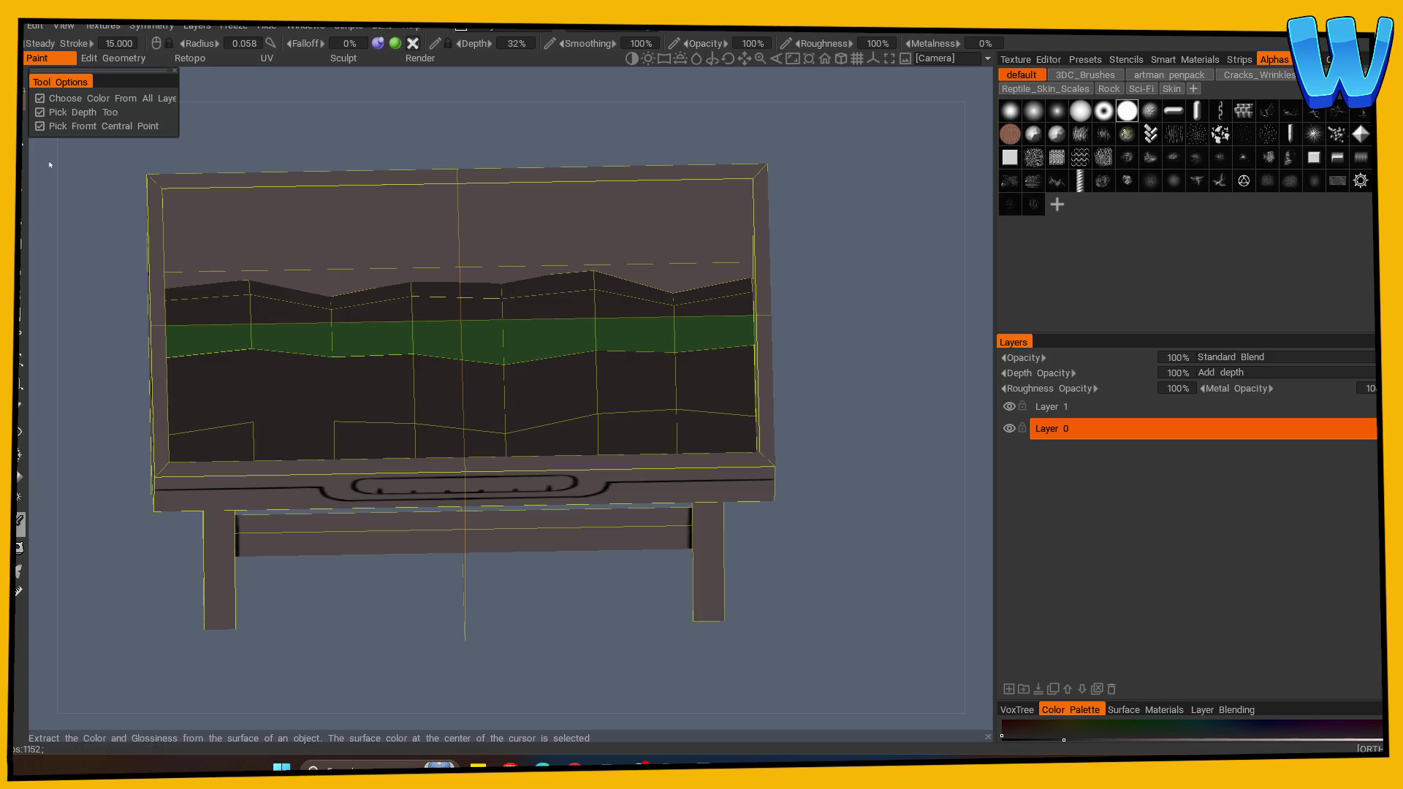
{"action": "left_click", "coordinate": [19, 548]}
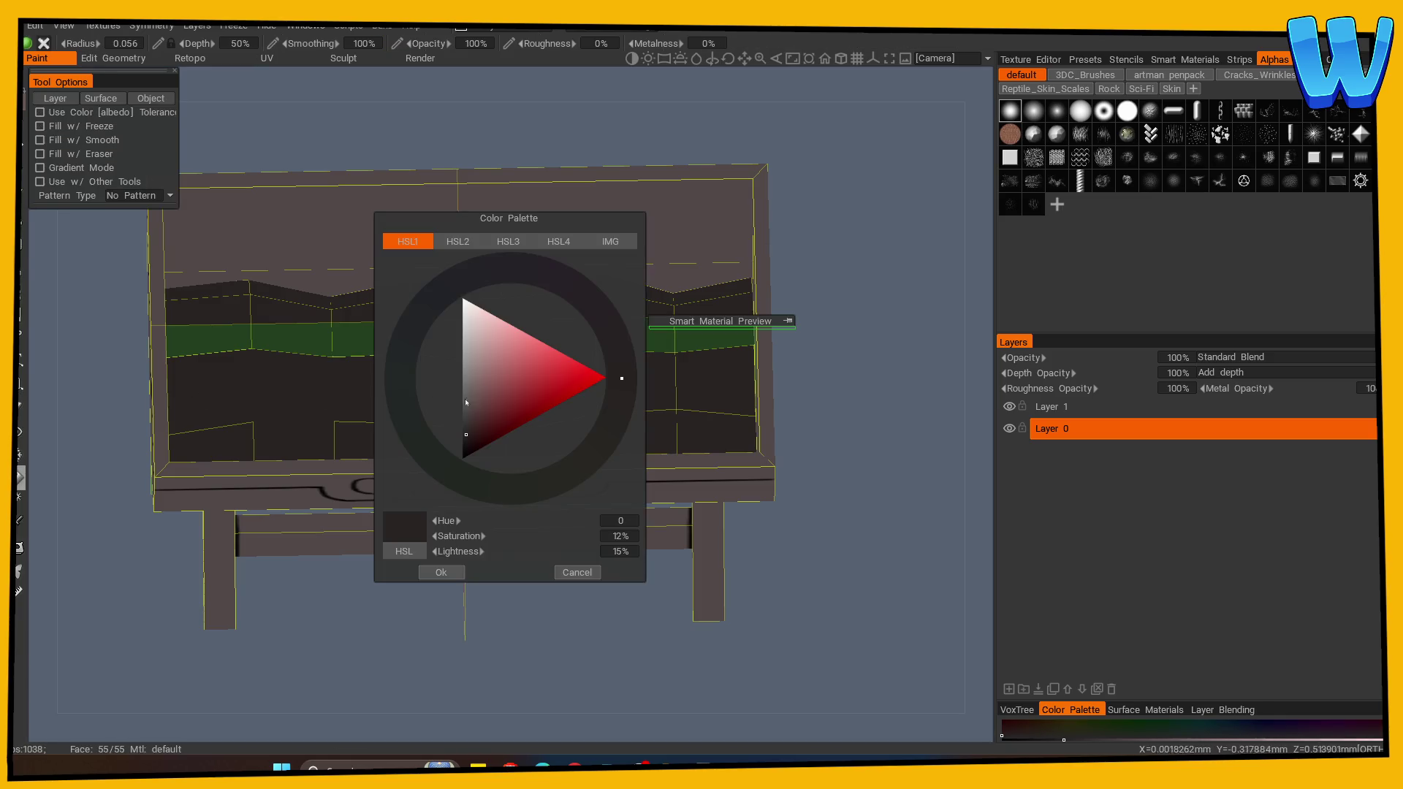
{"action": "left_click", "coordinate": [441, 572]}
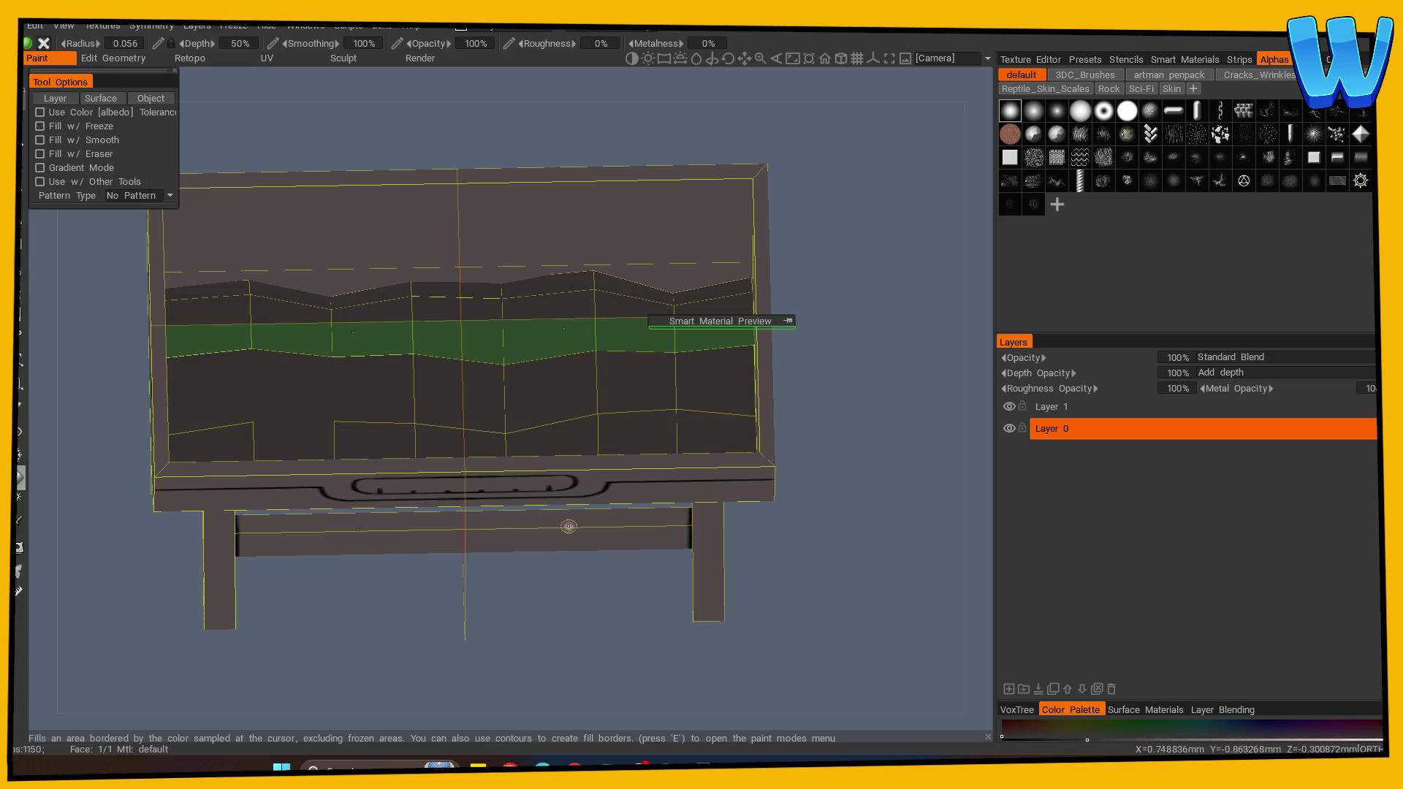
On Layer 1, choose a near-black paint colour (0% saturation, 8% lightness).
{"action": "left_click", "coordinate": [1051, 407]}
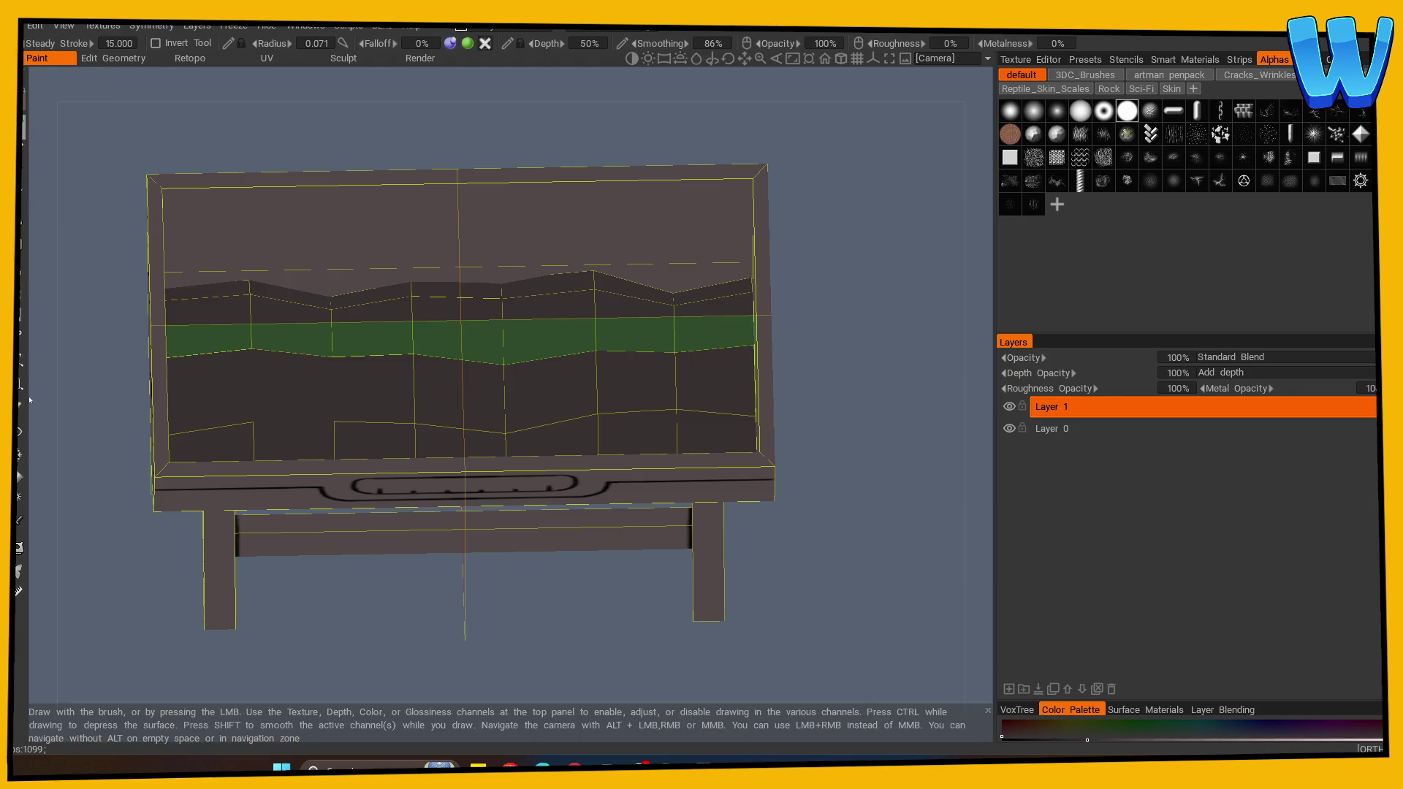
{"action": "left_click", "coordinate": [470, 429]}
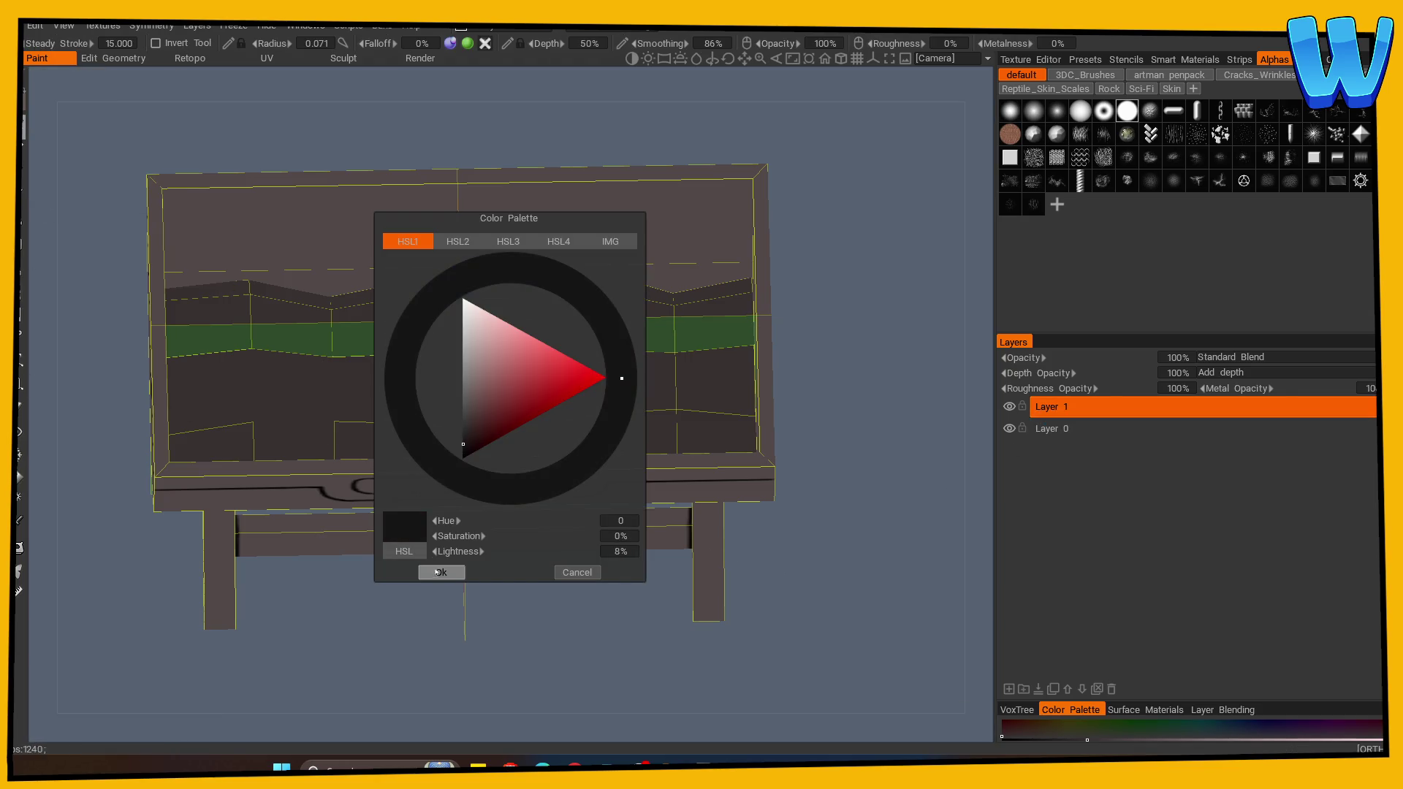
{"action": "left_click", "coordinate": [441, 572]}
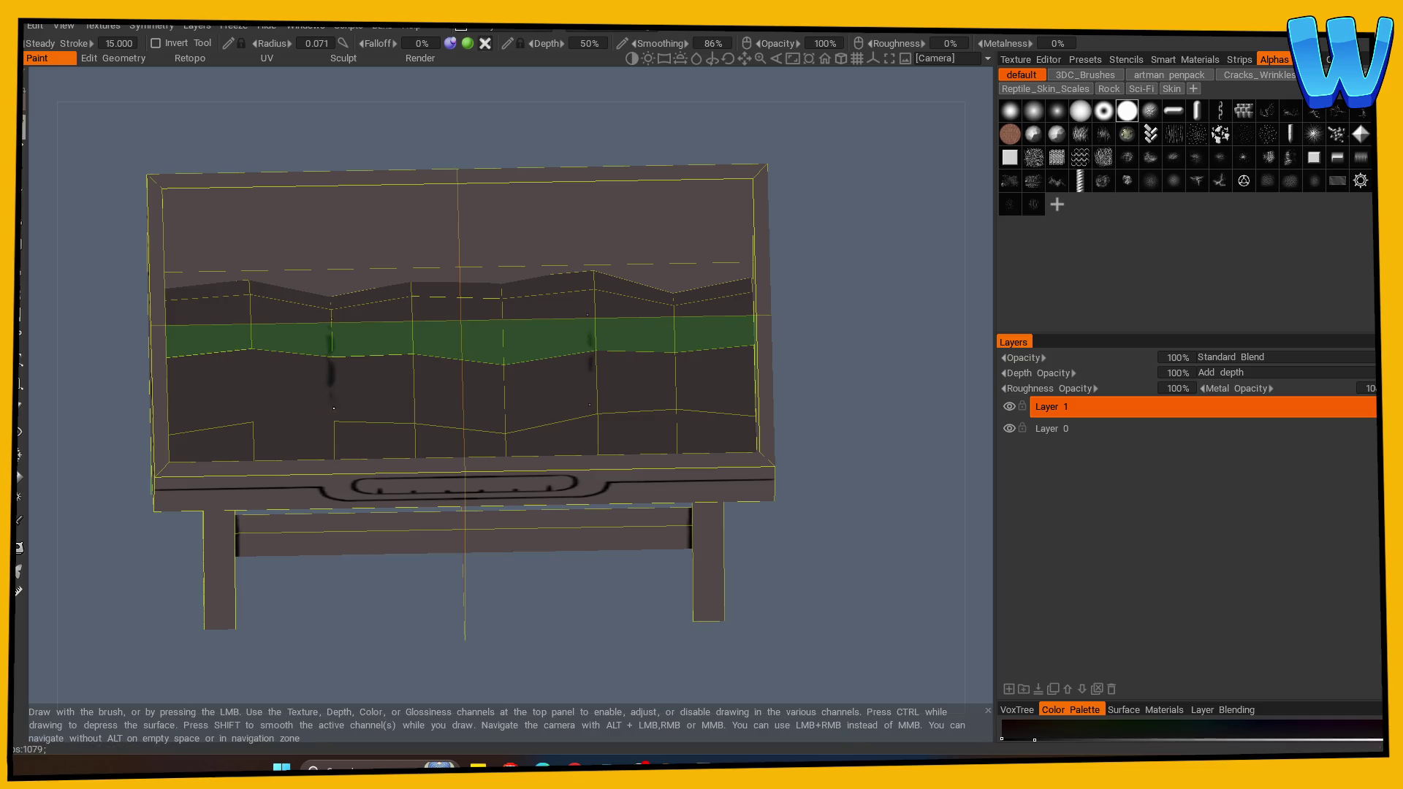
Undo two stray strokes, turn off top-to-bottom symmetry, and paint the first coal arc.
{"action": "key", "text": "ctrl+z"}
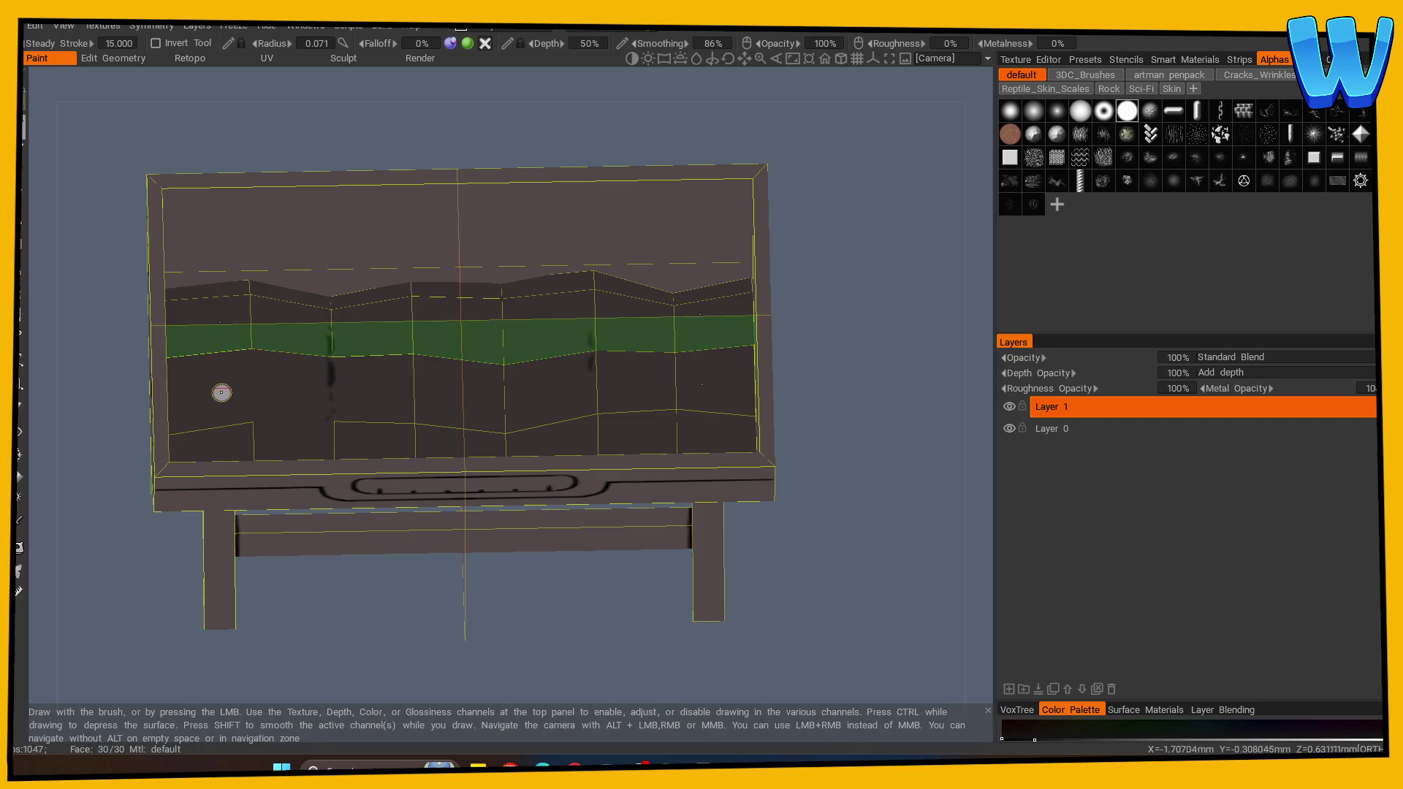
{"action": "key", "text": "ctrl+z"}
{"action": "key", "text": "s"}
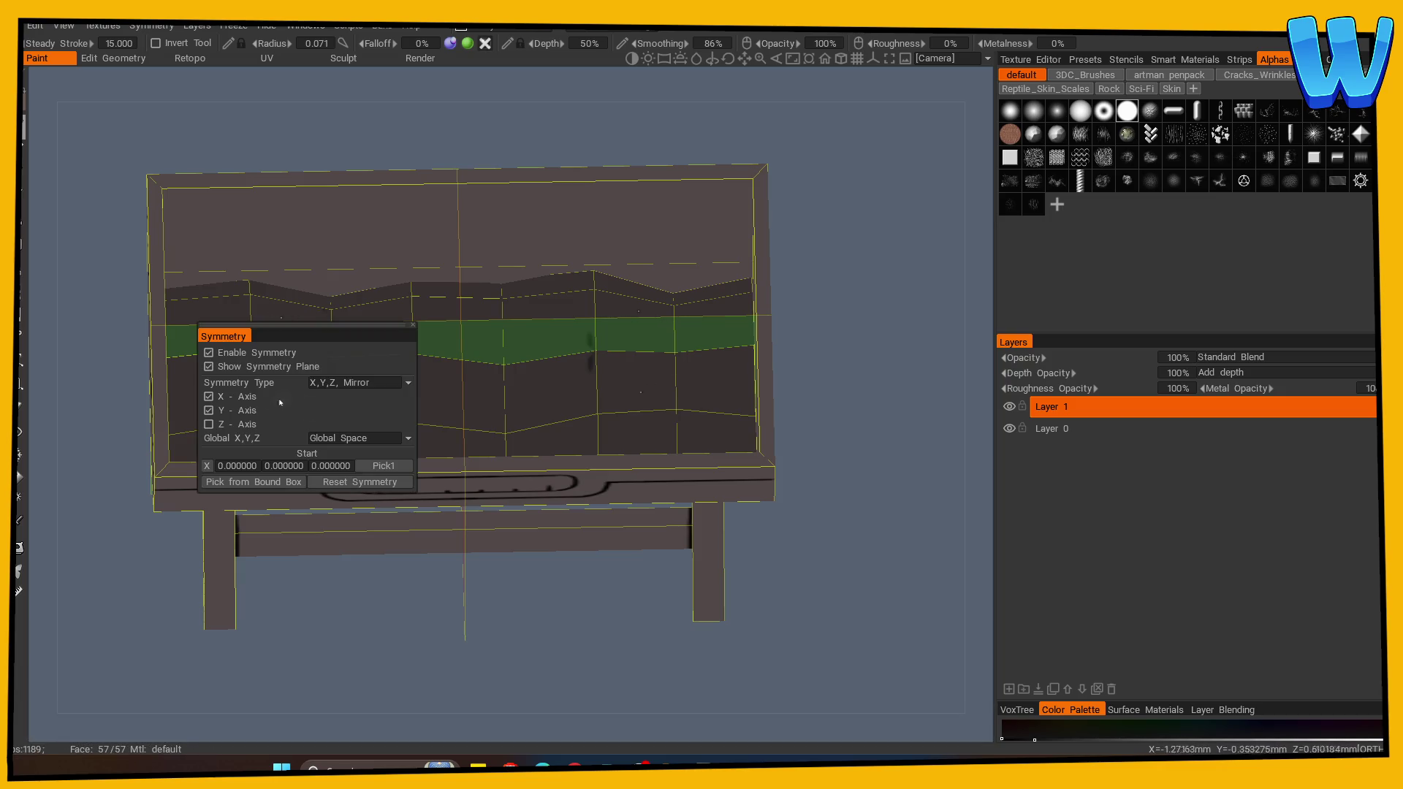
{"action": "left_click", "coordinate": [209, 411]}
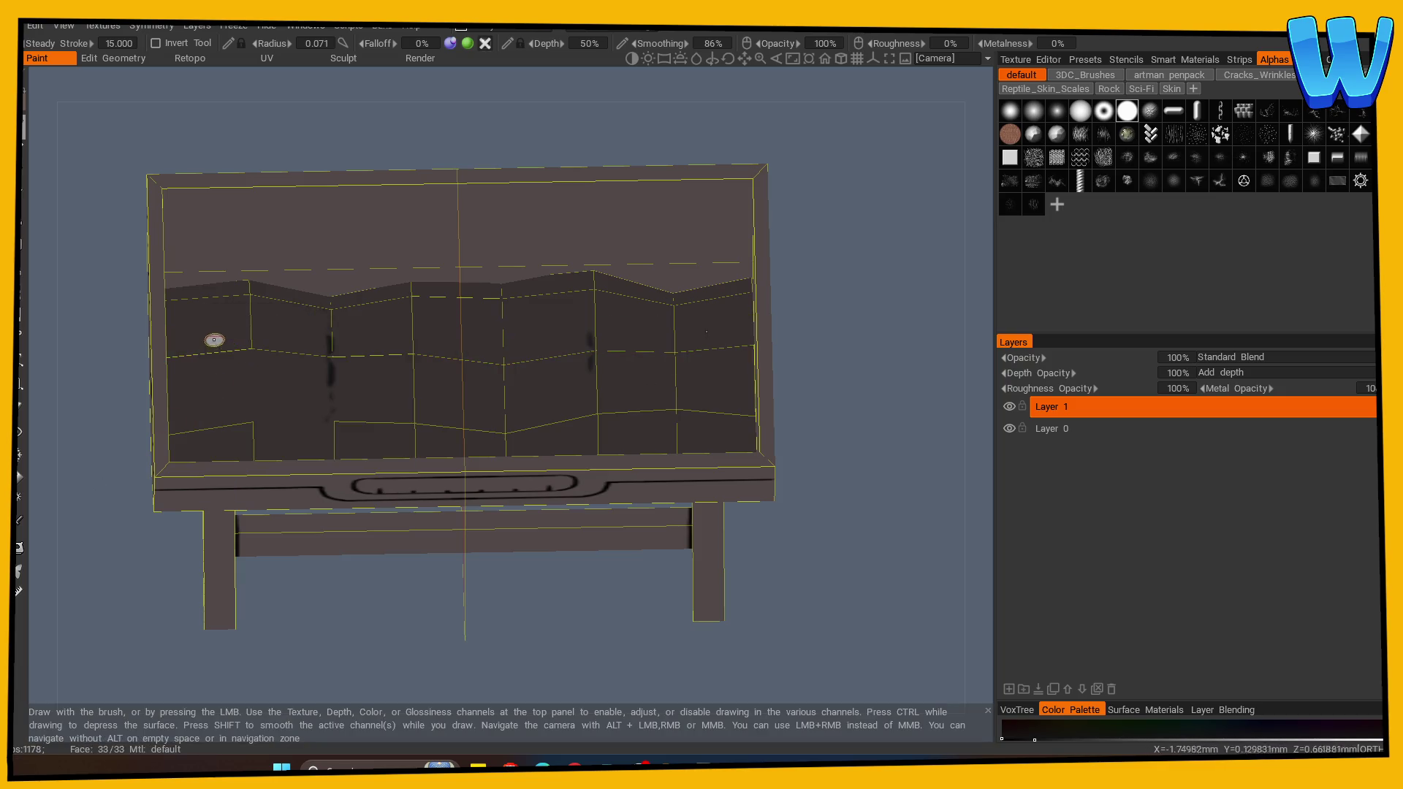
{"action": "mouse_move", "coordinate": [281, 343]}
{"action": "left_mouse_down"}
{"action": "mouse_move", "coordinate": [291, 351]}
{"action": "mouse_move", "coordinate": [217, 335]}
{"action": "left_mouse_up"}
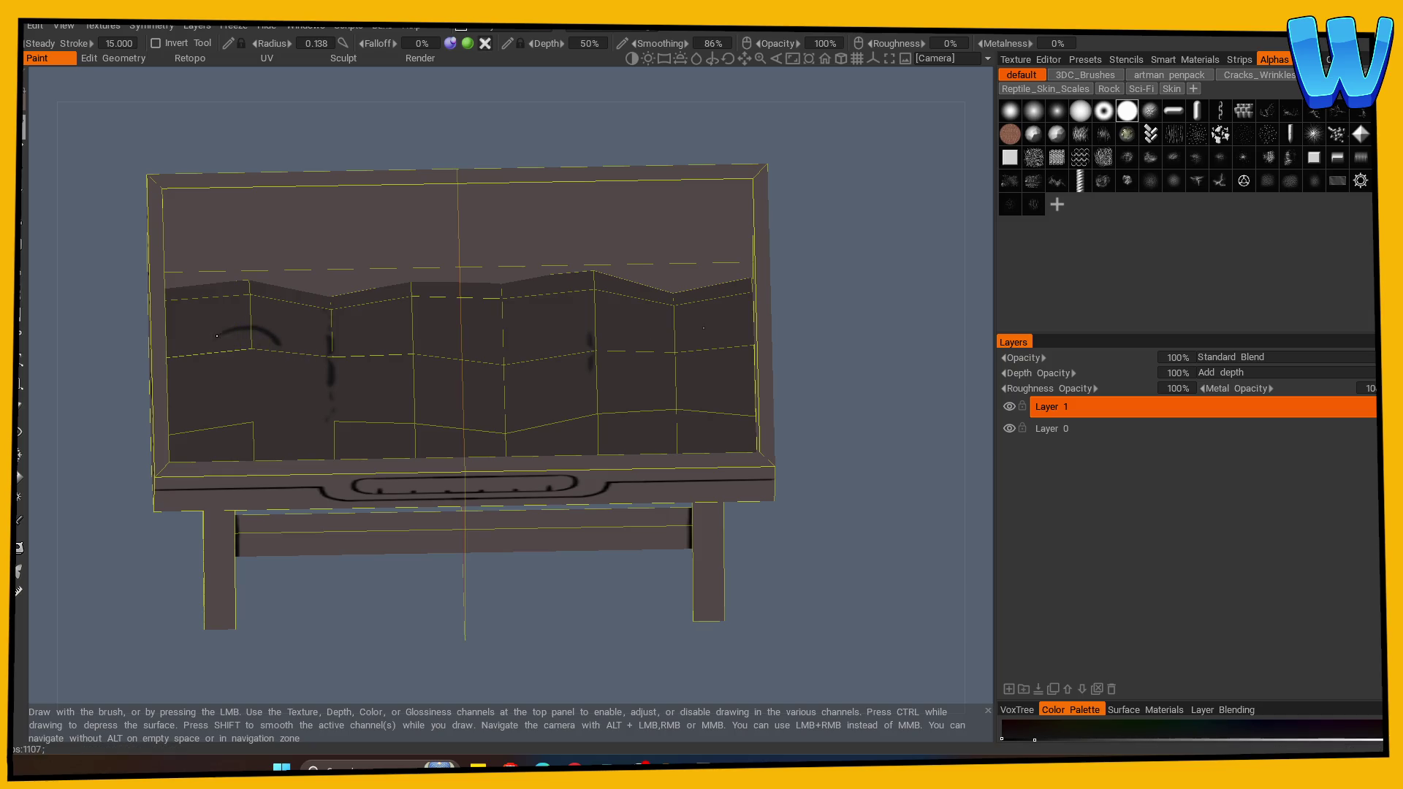
With a smaller brush, paint black coal arcs across the left, middle, right and lower-left interior.
{"action": "key", "text": "minus"}
{"action": "key", "text": "minus"}
{"action": "left_click_drag", "start_coordinate": [263, 369], "coordinate": [284, 359]}
{"action": "left_click_drag", "start_coordinate": [381, 315], "coordinate": [398, 351]}
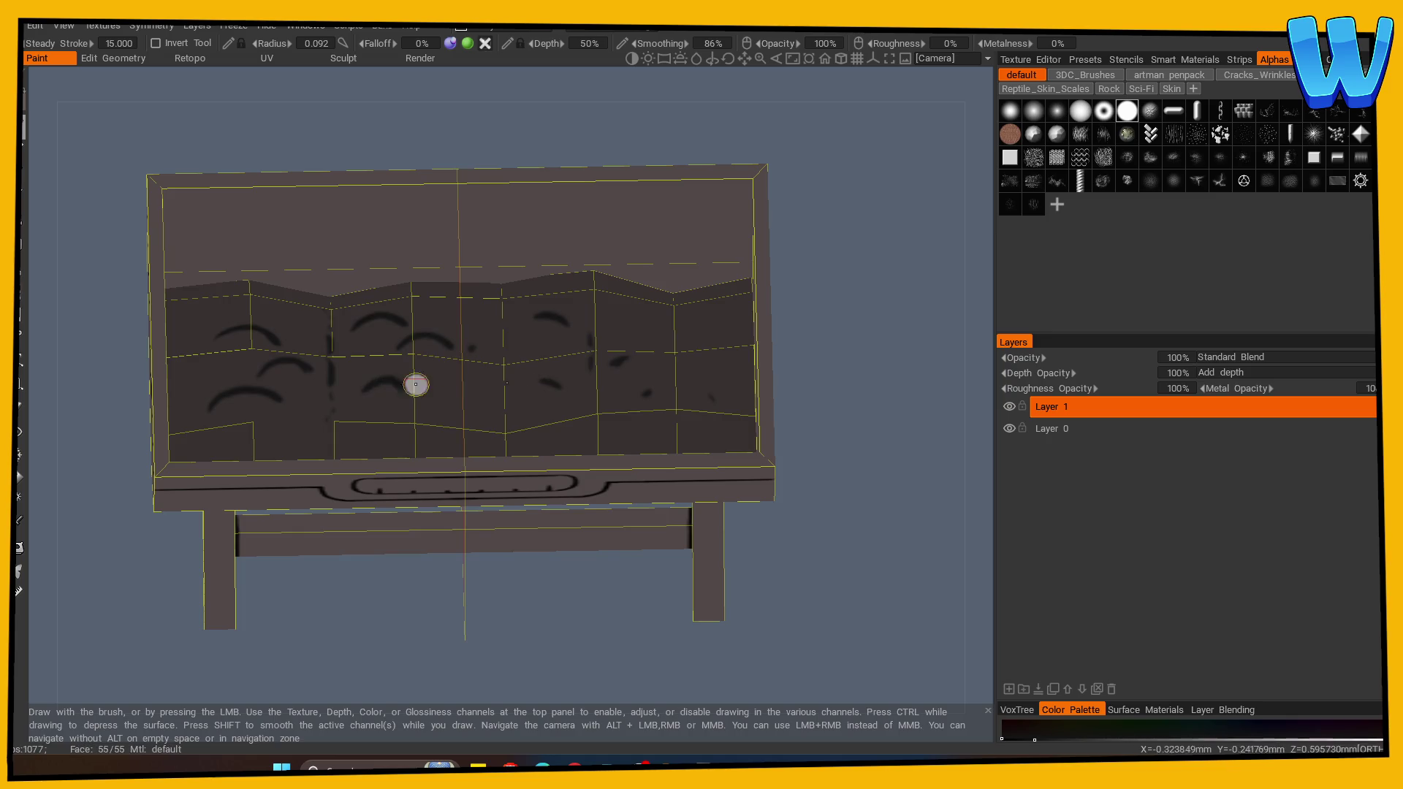
{"action": "key", "text": "s"}
{"action": "key", "text": "Escape"}
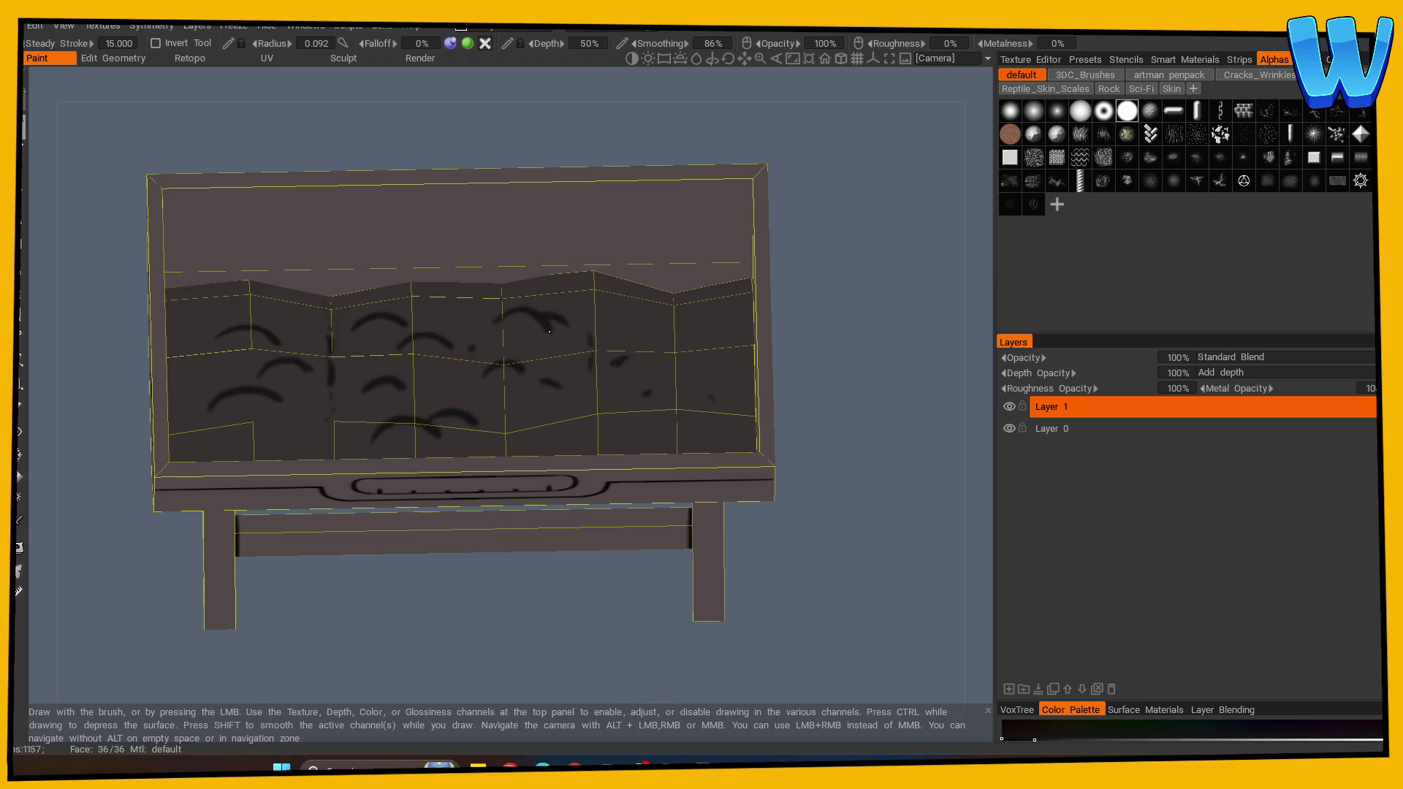
{"action": "left_click_drag", "start_coordinate": [474, 329], "coordinate": [534, 329]}
{"action": "mouse_move", "coordinate": [629, 311]}
{"action": "left_mouse_down"}
{"action": "mouse_move", "coordinate": [650, 304]}
{"action": "mouse_move", "coordinate": [669, 329]}
{"action": "left_mouse_up"}
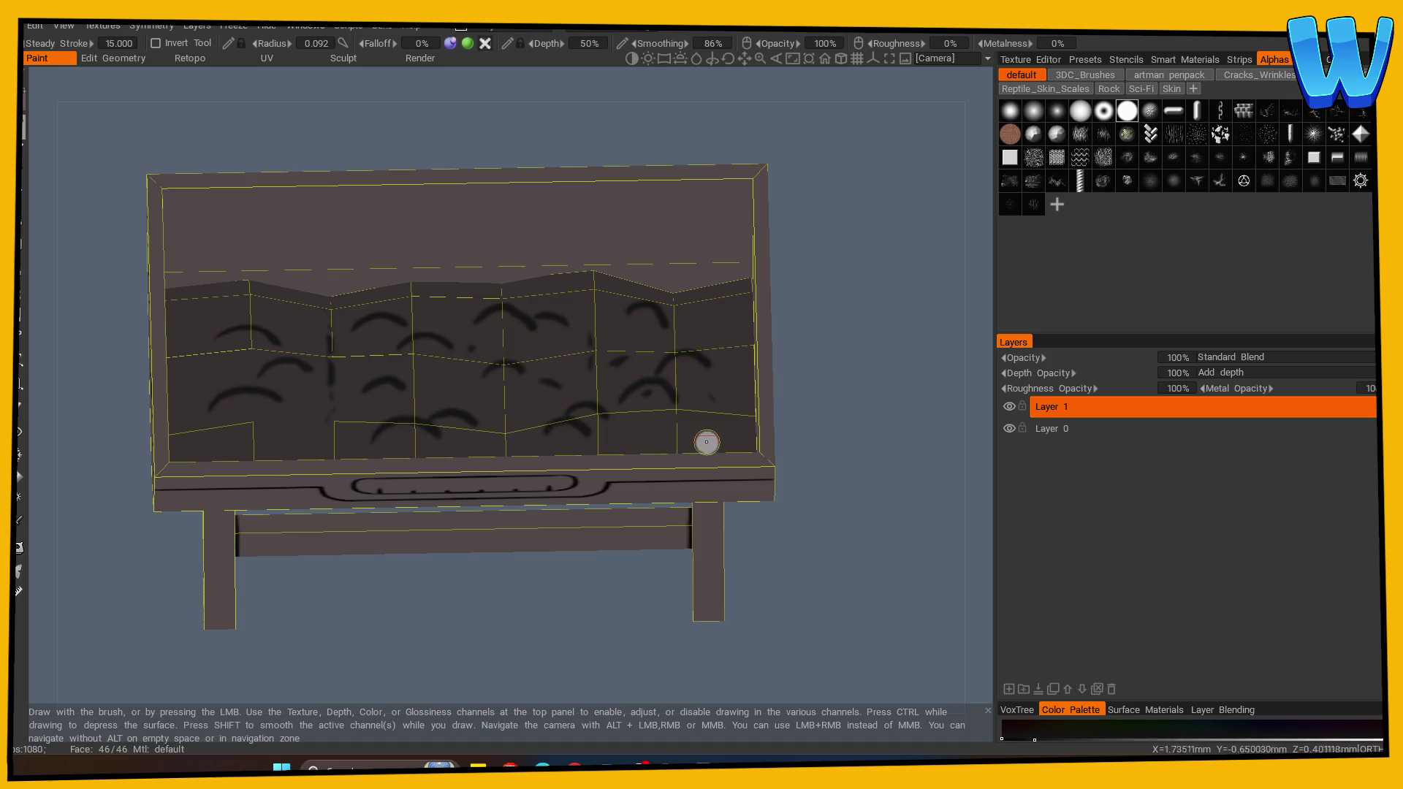
{"action": "left_click_drag", "start_coordinate": [699, 327], "coordinate": [734, 326]}
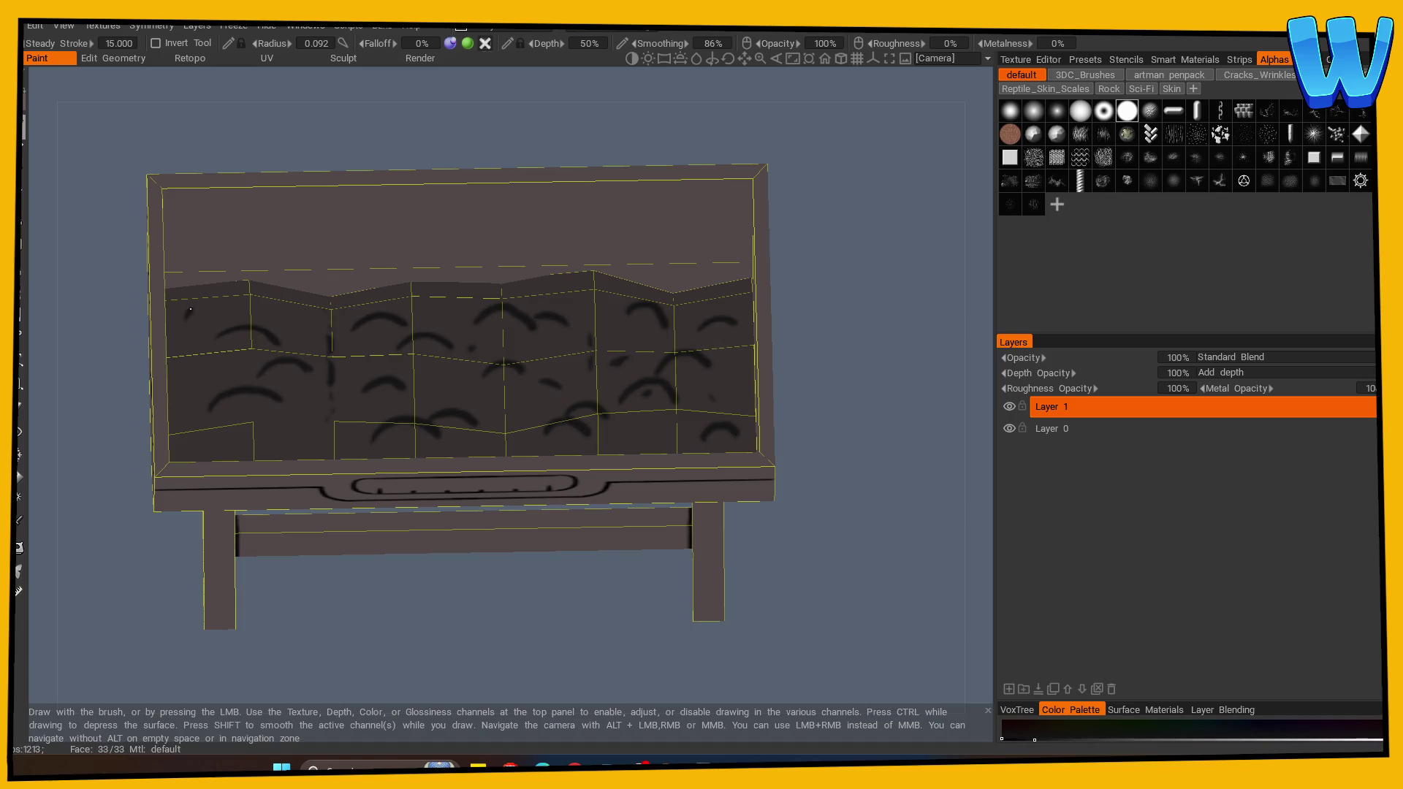
{"action": "left_click_drag", "start_coordinate": [189, 440], "coordinate": [231, 438]}
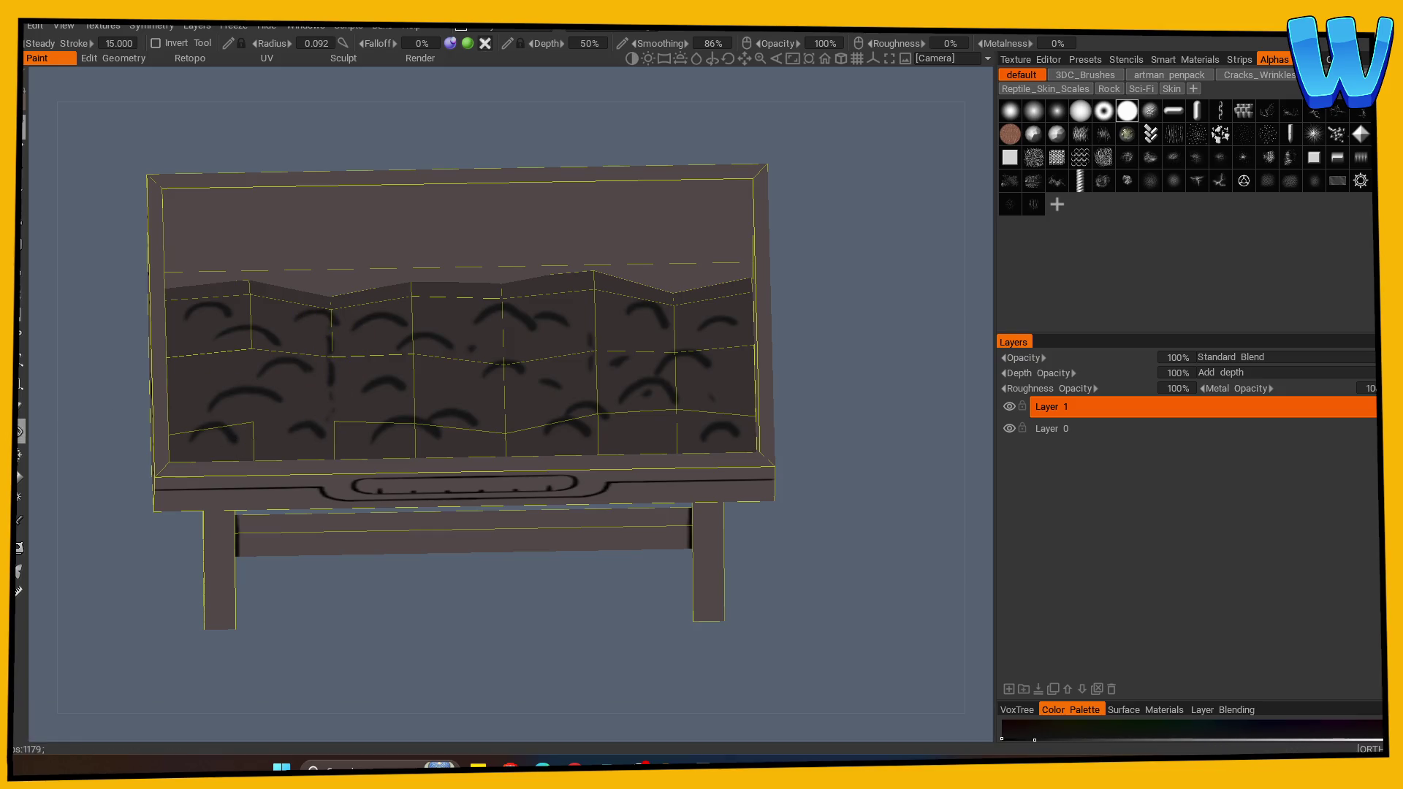
Erase stray paint and zoom in on the interior from a straight front view.
{"action": "key", "text": "e"}
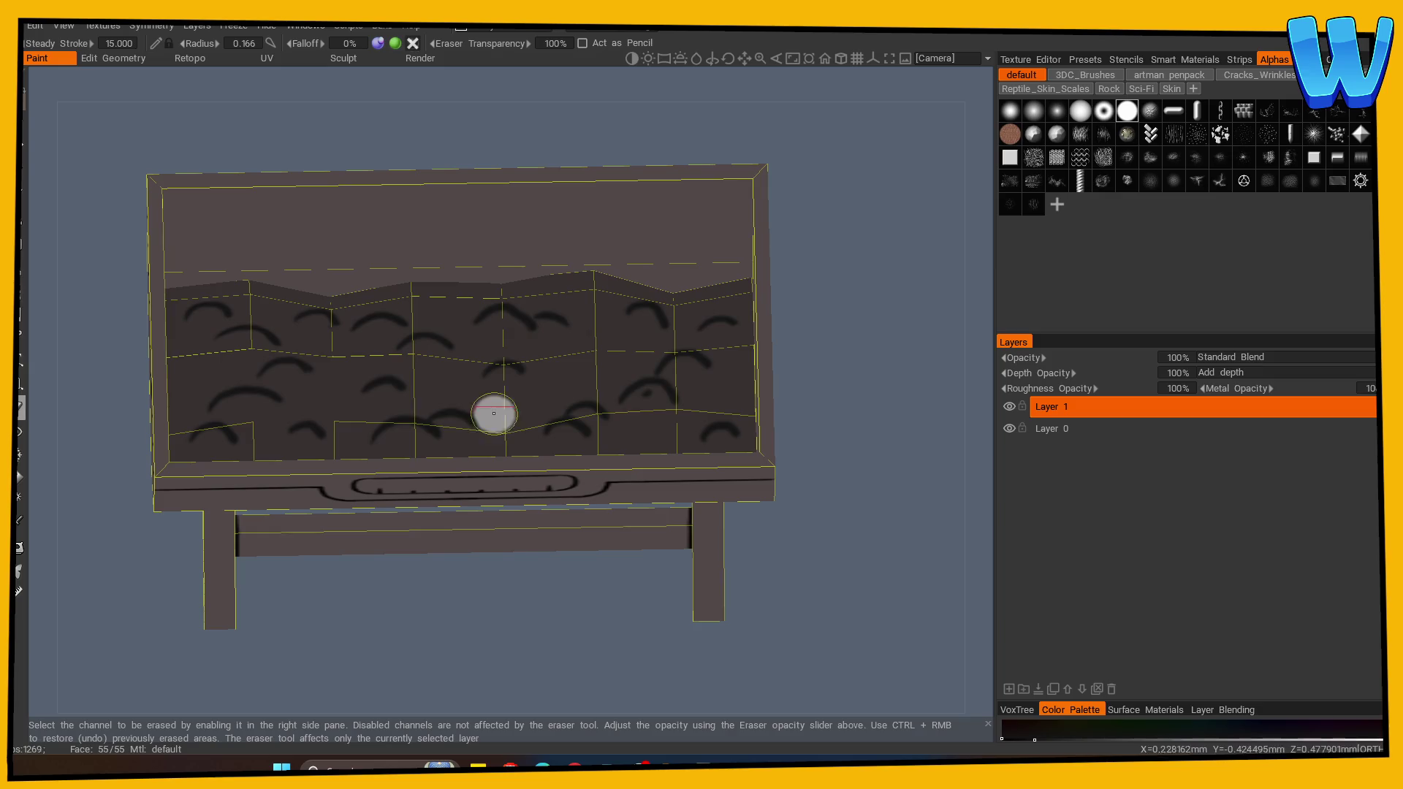
{"action": "left_click", "coordinate": [24, 150]}
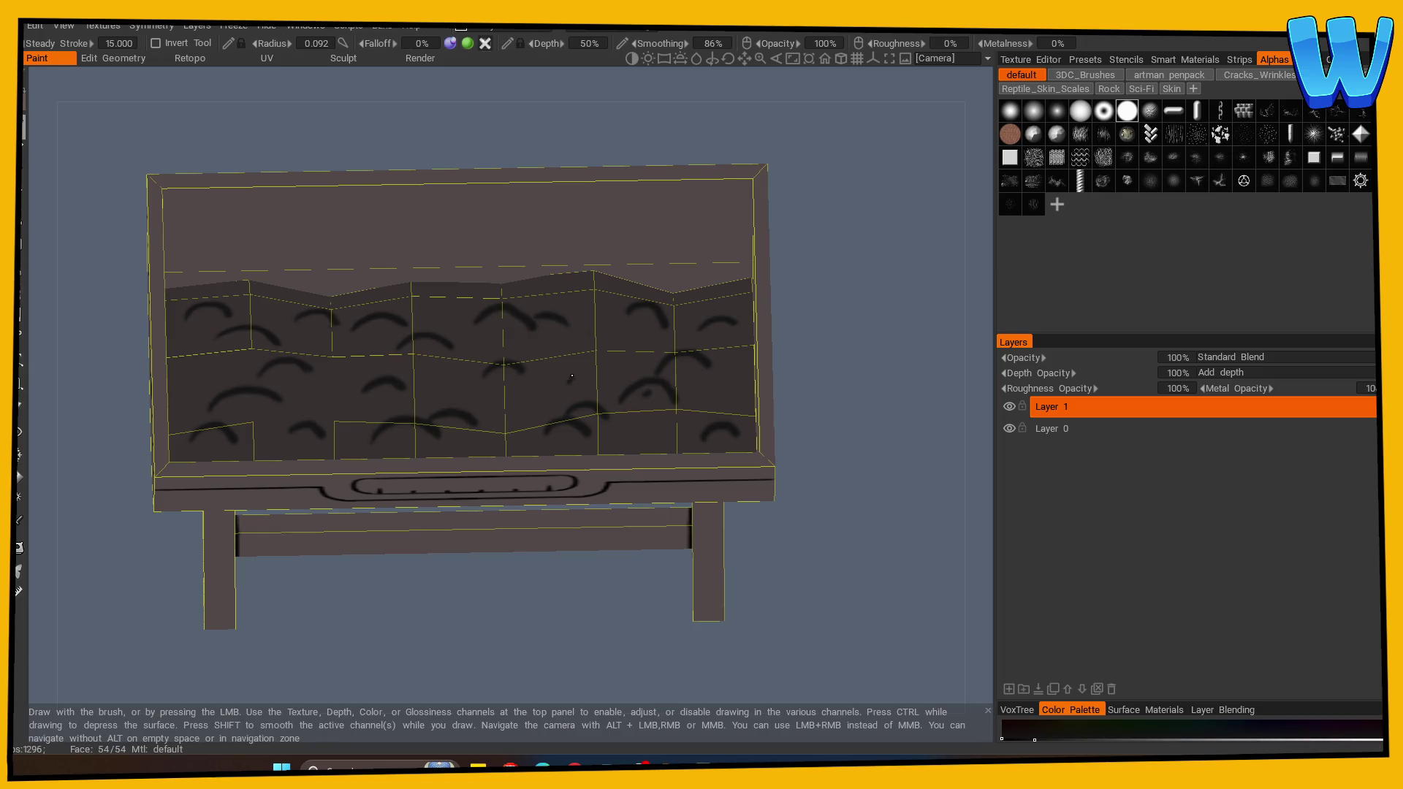
{"action": "scroll", "coordinate": [397, 589], "scroll_direction": "down", "scroll_amount": 5}
{"action": "key", "text": "KP_1"}
{"action": "key", "text": "KP_5"}
{"action": "left_click_drag", "start_coordinate": [672, 584], "coordinate": [694, 639]}
{"action": "scroll", "coordinate": [557, 489], "scroll_direction": "up", "scroll_amount": 3}
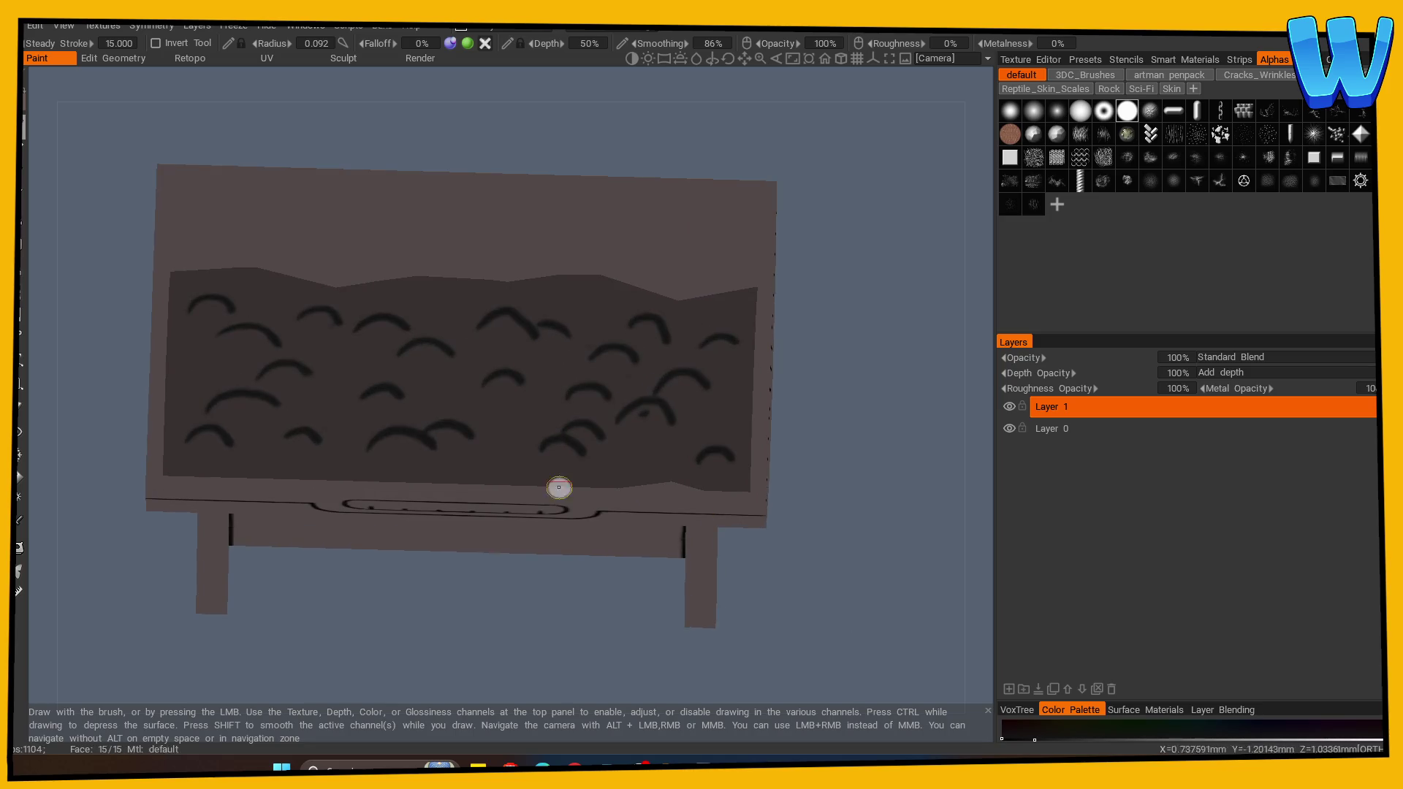
Dab small coal marks into the interior and paint a dark stroke along its bottom.
{"action": "left_click", "coordinate": [451, 309]}
{"action": "left_click", "coordinate": [456, 399]}
{"action": "left_click", "coordinate": [589, 308]}
{"action": "scroll", "coordinate": [390, 590], "scroll_direction": "down", "scroll_amount": 3}
{"action": "scroll", "coordinate": [417, 570], "scroll_direction": "up", "scroll_amount": 4}
{"action": "mouse_move", "coordinate": [417, 570]}
{"action": "left_mouse_down"}
{"action": "mouse_move", "coordinate": [655, 587]}
{"action": "mouse_move", "coordinate": [389, 625]}
{"action": "left_mouse_up"}
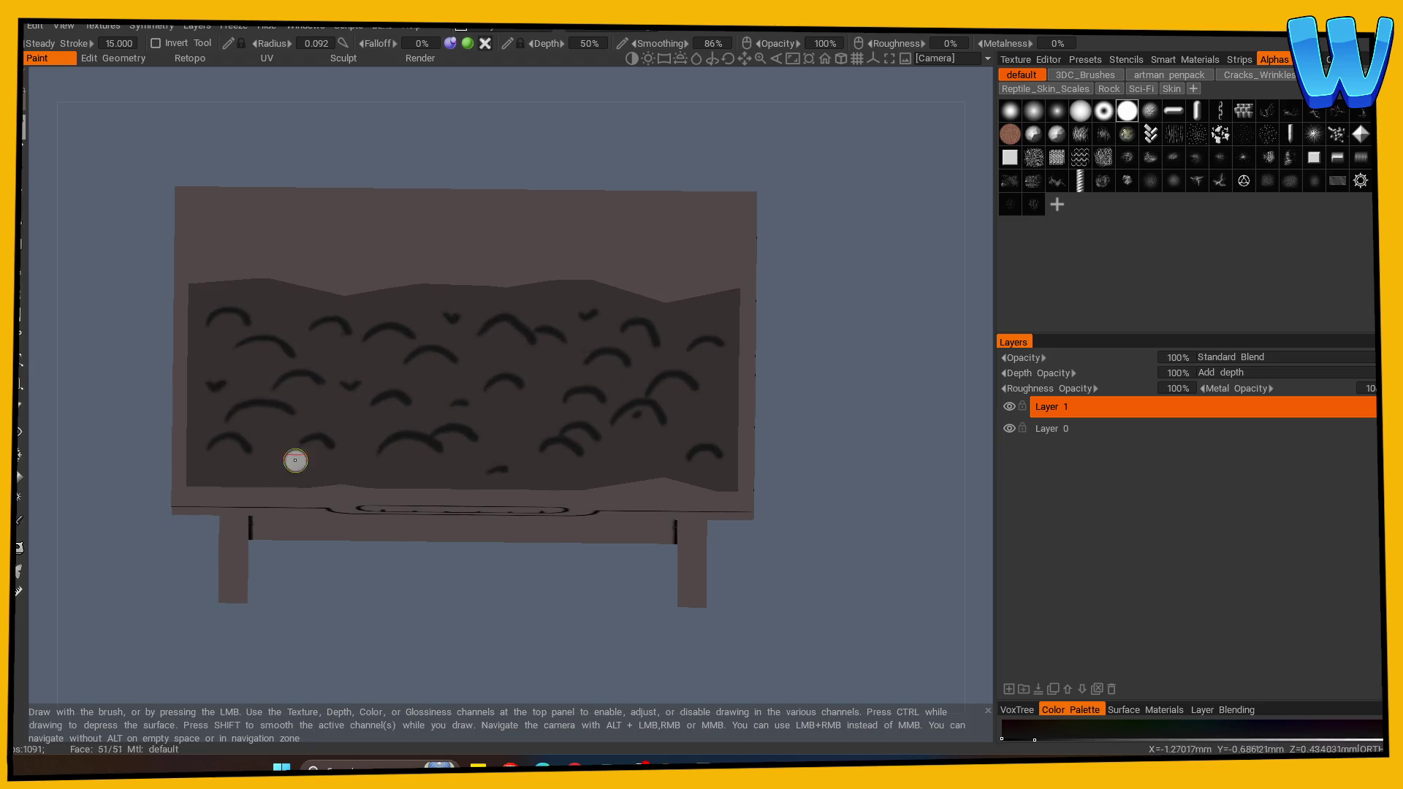
{"action": "left_click_drag", "start_coordinate": [295, 461], "coordinate": [539, 570]}
{"action": "left_click_drag", "start_coordinate": [183, 467], "coordinate": [667, 476]}
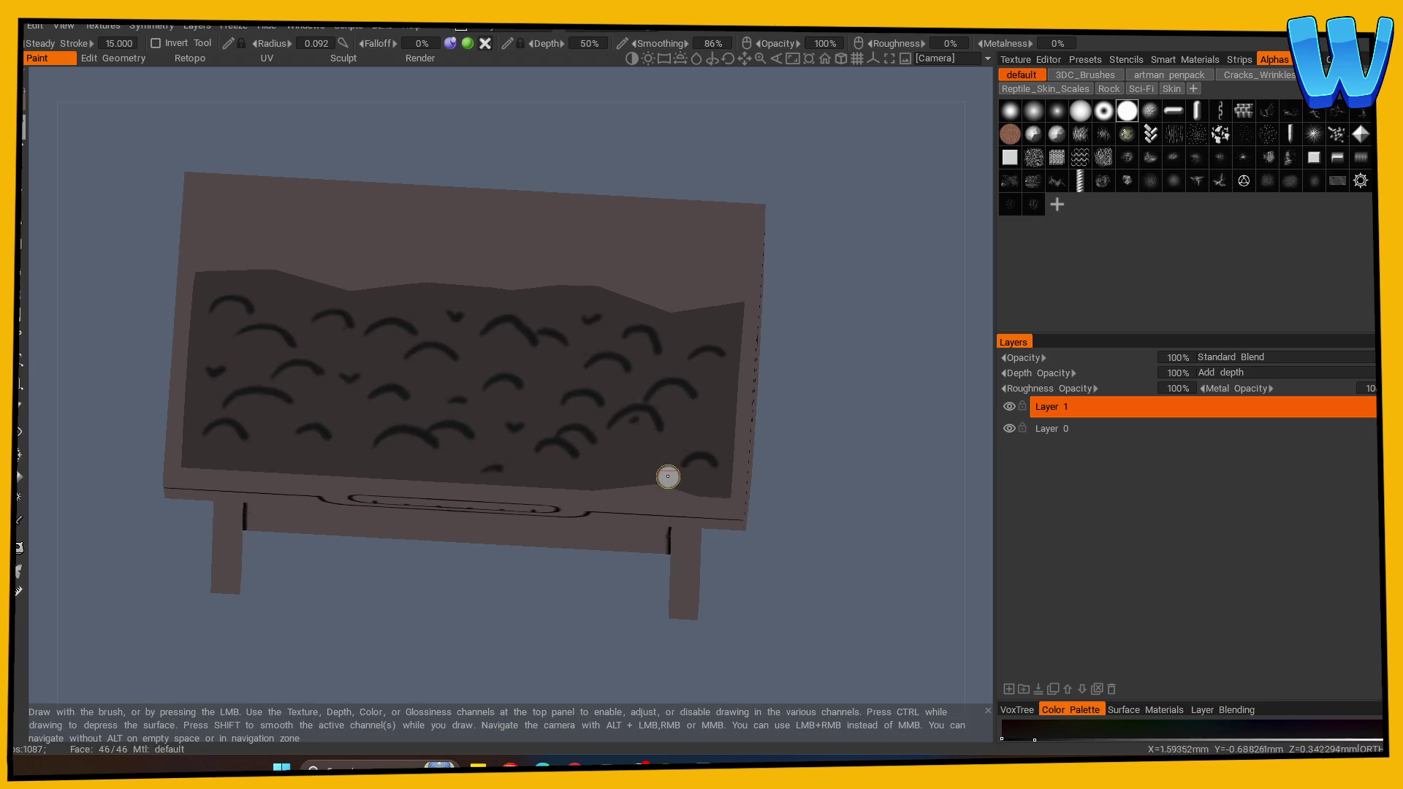
{"action": "mouse_move", "coordinate": [556, 629]}
{"action": "left_mouse_down"}
{"action": "mouse_move", "coordinate": [593, 639]}
{"action": "mouse_move", "coordinate": [435, 580]}
{"action": "mouse_move", "coordinate": [761, 639]}
{"action": "mouse_move", "coordinate": [776, 624]}
{"action": "left_mouse_up"}
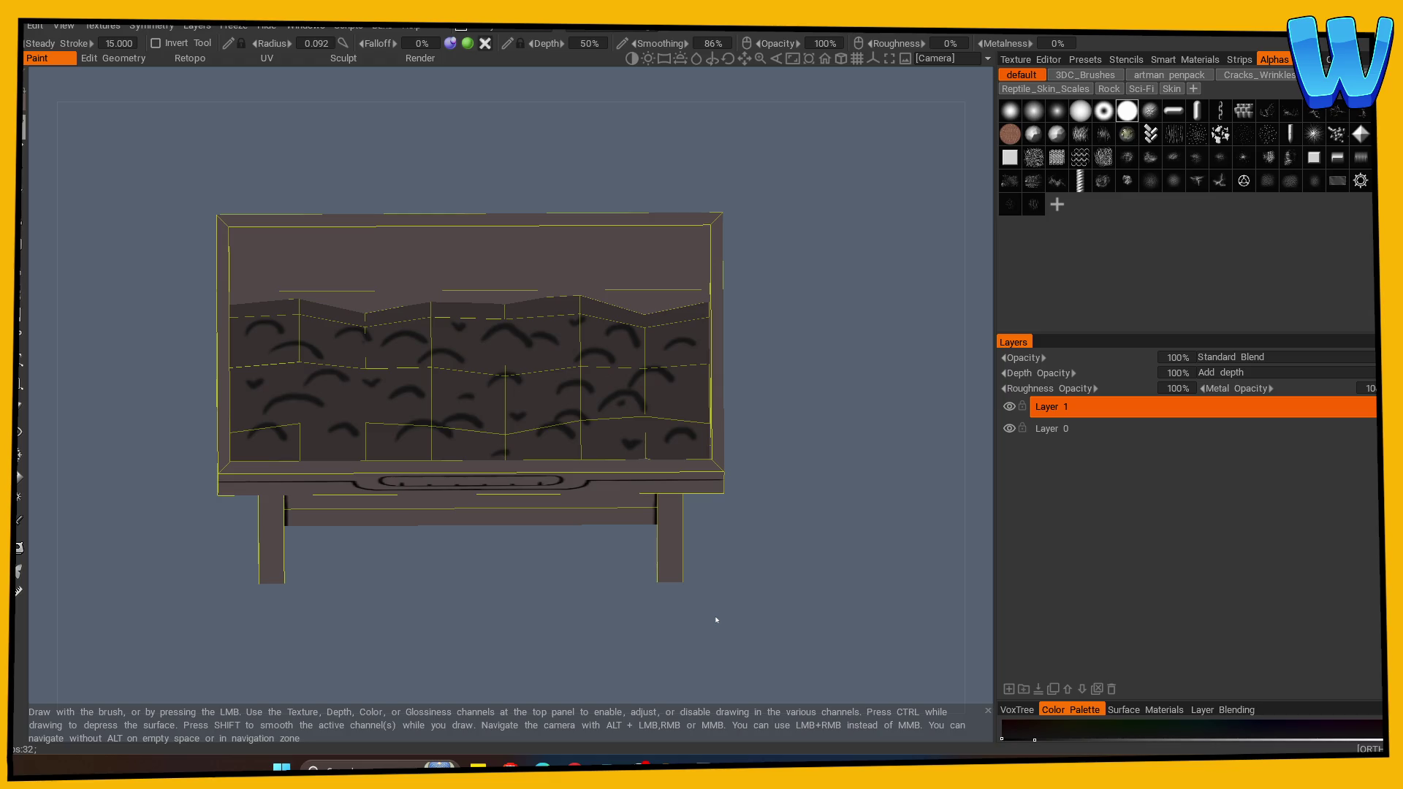
{"action": "mouse_move", "coordinate": [716, 620]}
{"action": "left_mouse_down"}
{"action": "mouse_move", "coordinate": [790, 485]}
{"action": "mouse_move", "coordinate": [604, 366]}
{"action": "mouse_move", "coordinate": [811, 366]}
{"action": "mouse_move", "coordinate": [838, 461]}
{"action": "mouse_move", "coordinate": [783, 567]}
{"action": "mouse_move", "coordinate": [802, 573]}
{"action": "mouse_move", "coordinate": [652, 599]}
{"action": "mouse_move", "coordinate": [598, 590]}
{"action": "left_mouse_up"}
{"action": "key", "text": "space"}
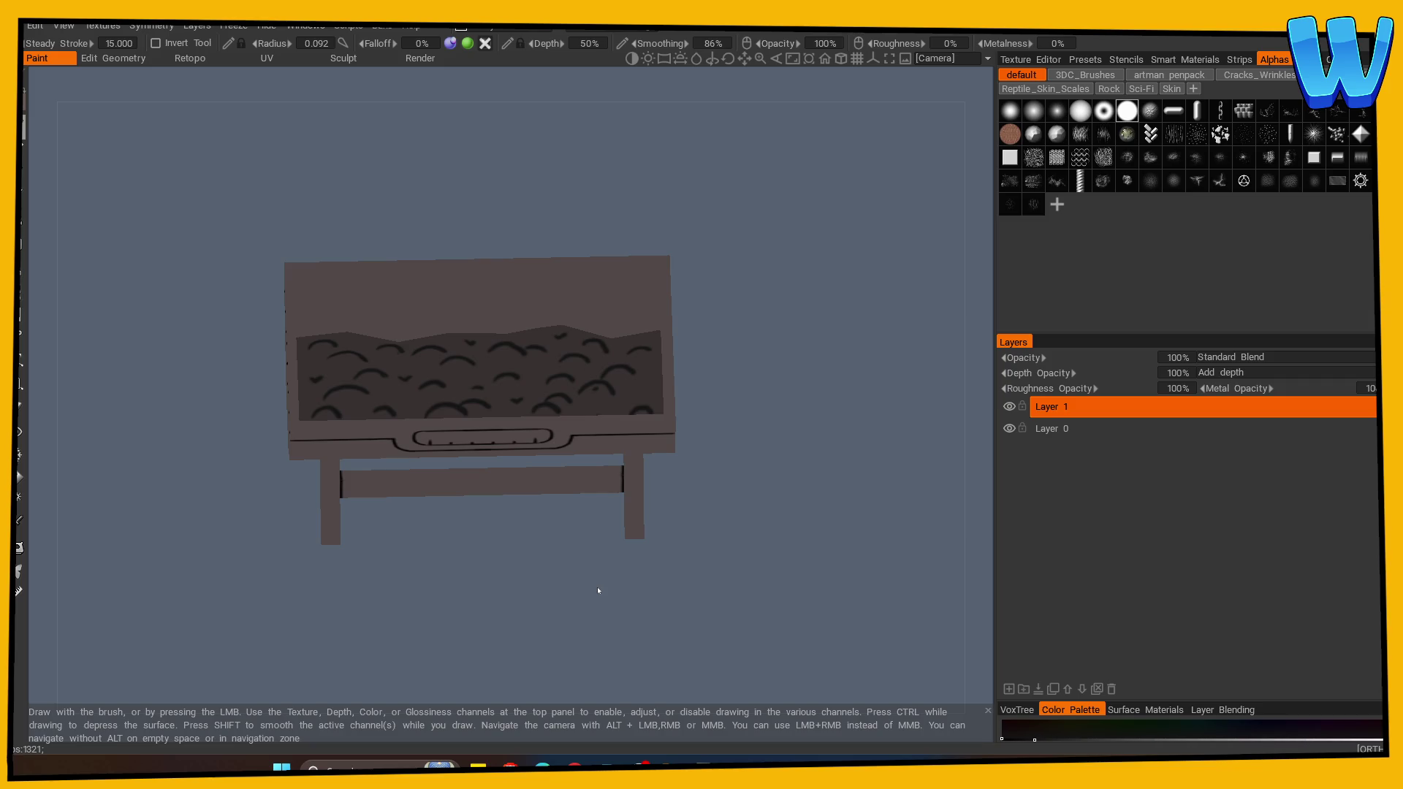
{"action": "mouse_move", "coordinate": [598, 591]}
{"action": "left_mouse_down"}
{"action": "mouse_move", "coordinate": [767, 518]}
{"action": "mouse_move", "coordinate": [722, 498]}
{"action": "mouse_move", "coordinate": [731, 558]}
{"action": "mouse_move", "coordinate": [728, 524]}
{"action": "mouse_move", "coordinate": [614, 527]}
{"action": "mouse_move", "coordinate": [526, 564]}
{"action": "mouse_move", "coordinate": [667, 492]}
{"action": "mouse_move", "coordinate": [604, 517]}
{"action": "mouse_move", "coordinate": [436, 527]}
{"action": "mouse_move", "coordinate": [420, 564]}
{"action": "mouse_move", "coordinate": [551, 573]}
{"action": "mouse_move", "coordinate": [501, 593]}
{"action": "left_mouse_up"}
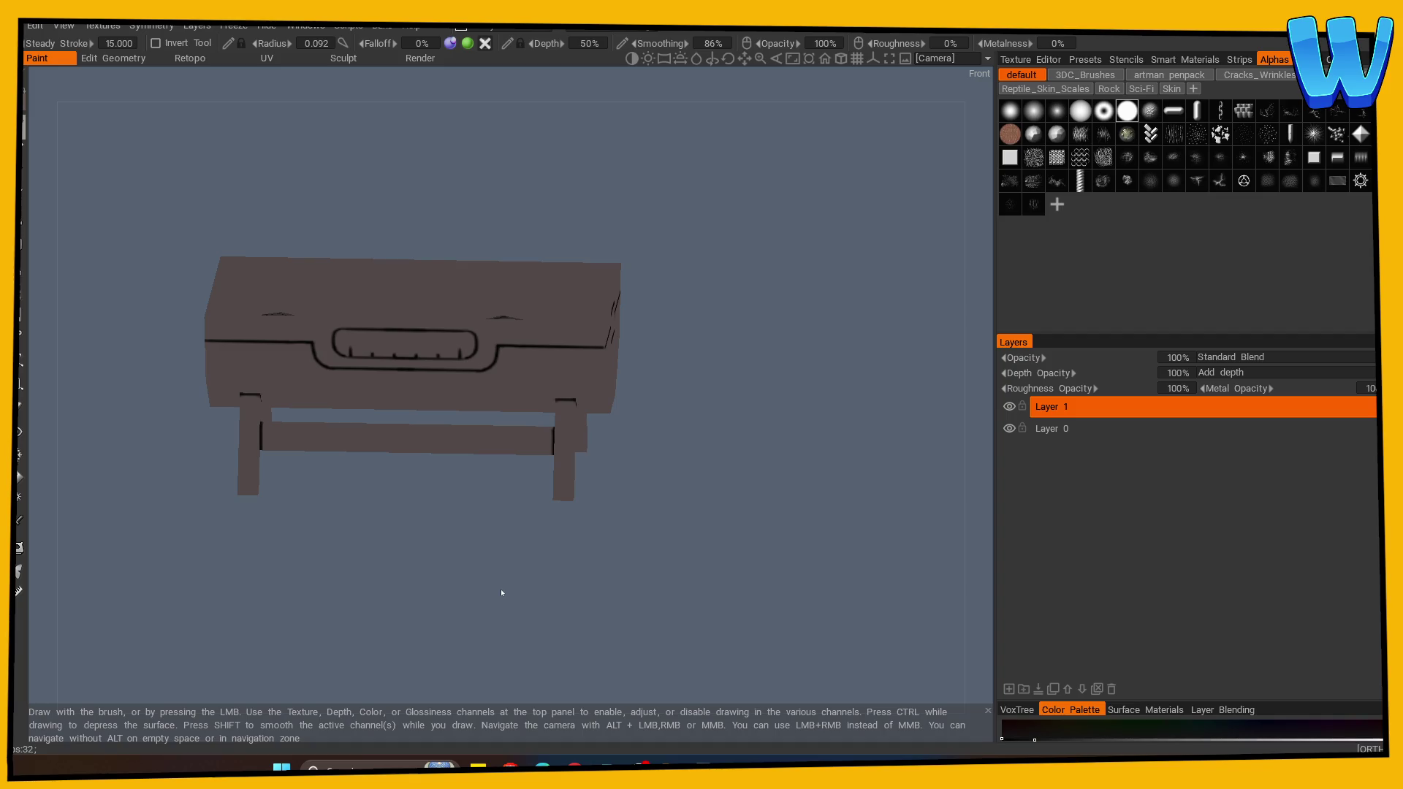
{"action": "key", "text": "KP_1"}
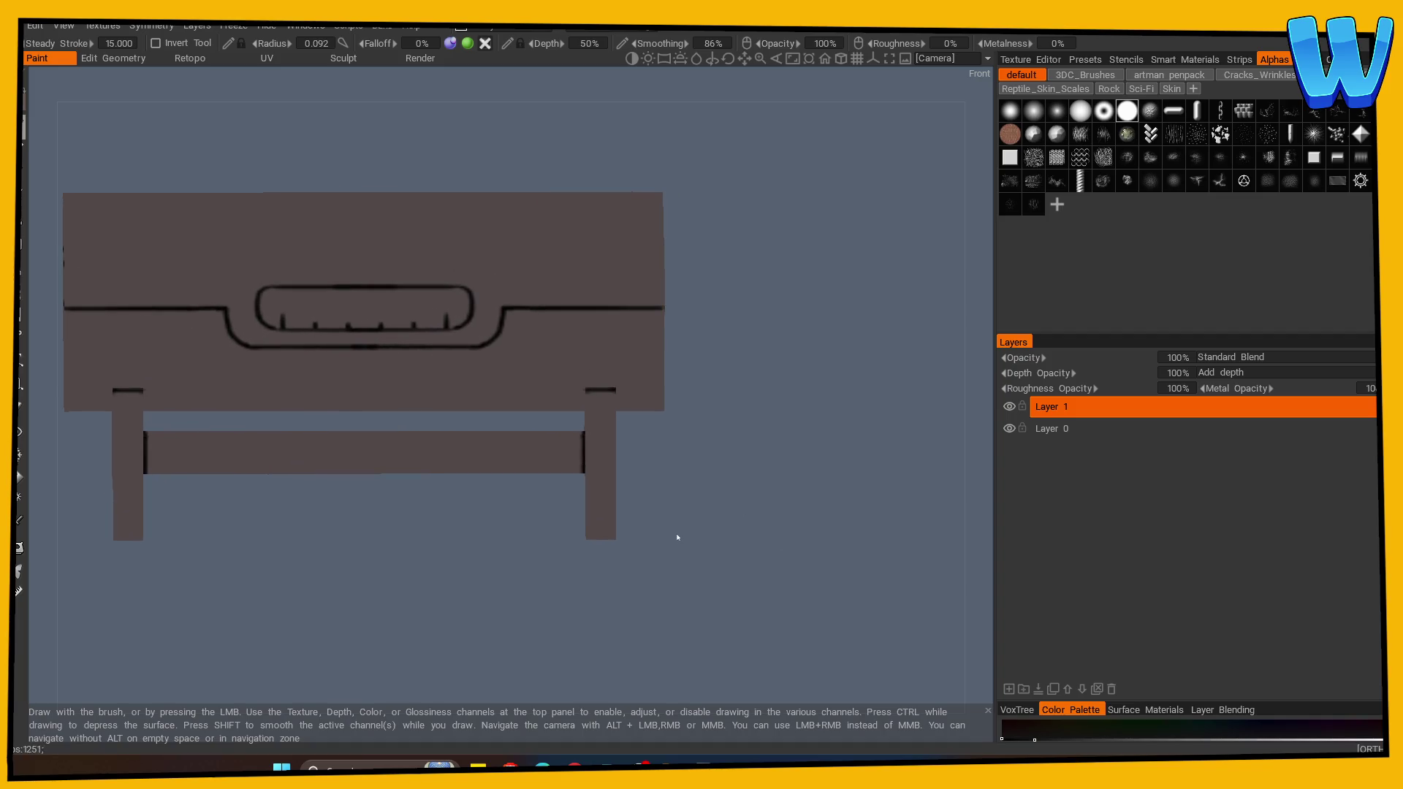
{"action": "left_click_drag", "start_coordinate": [662, 538], "coordinate": [650, 578]}
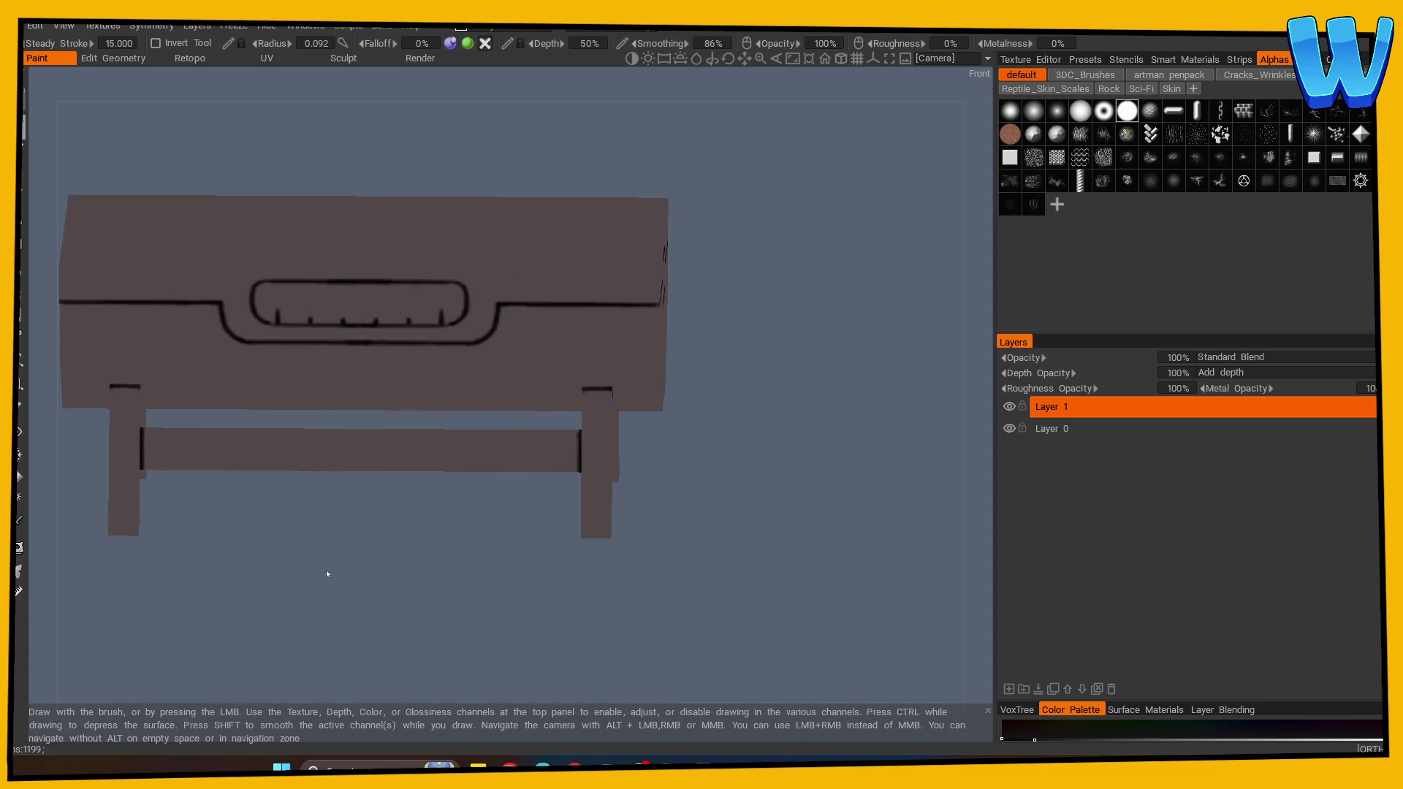